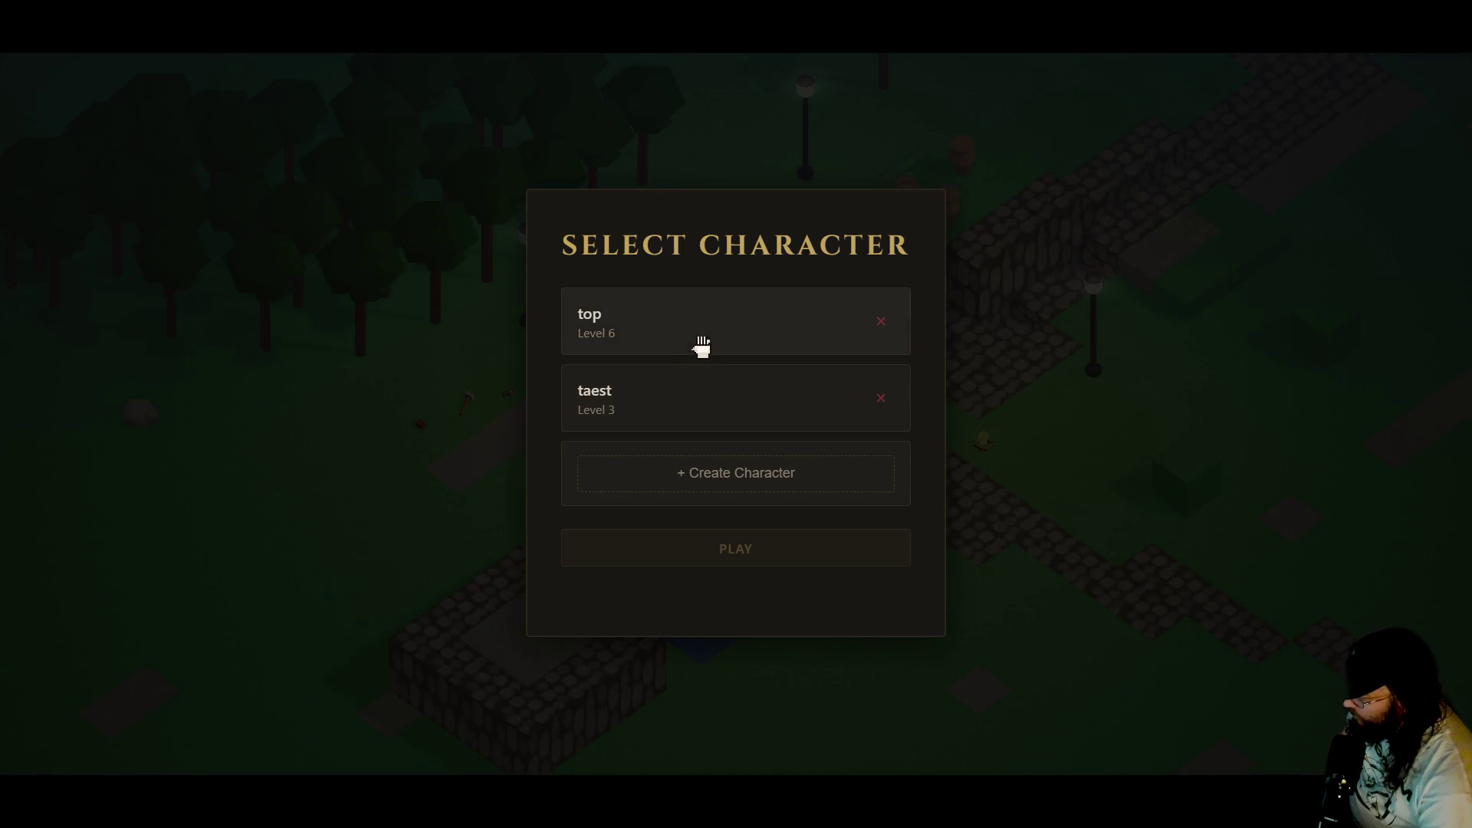
- Enter the world with the selected character and start cooking shrimp at the cooking spot
left_click(702, 347)
left_click(736, 550)
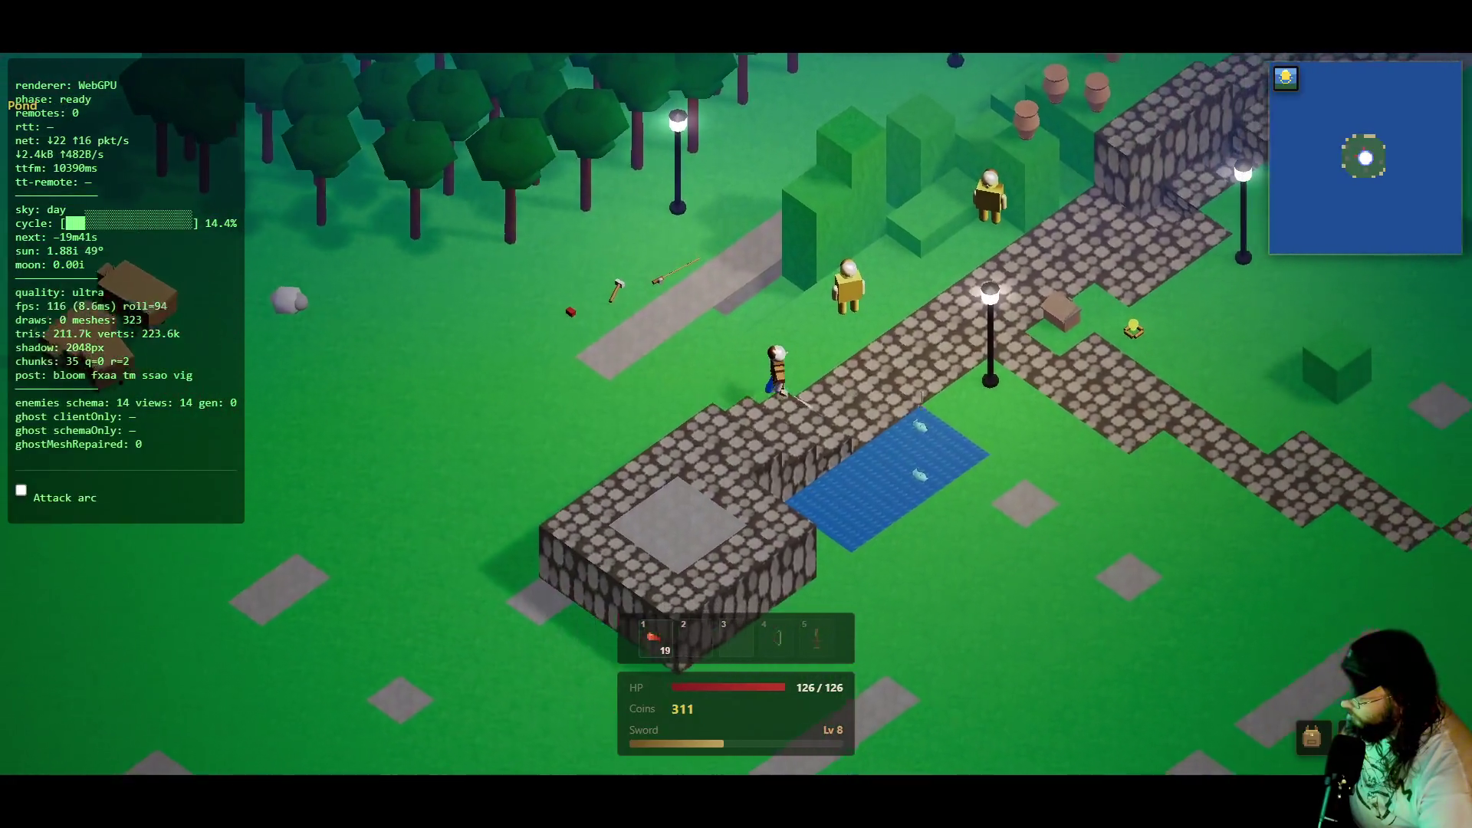
left_click(1136, 330)
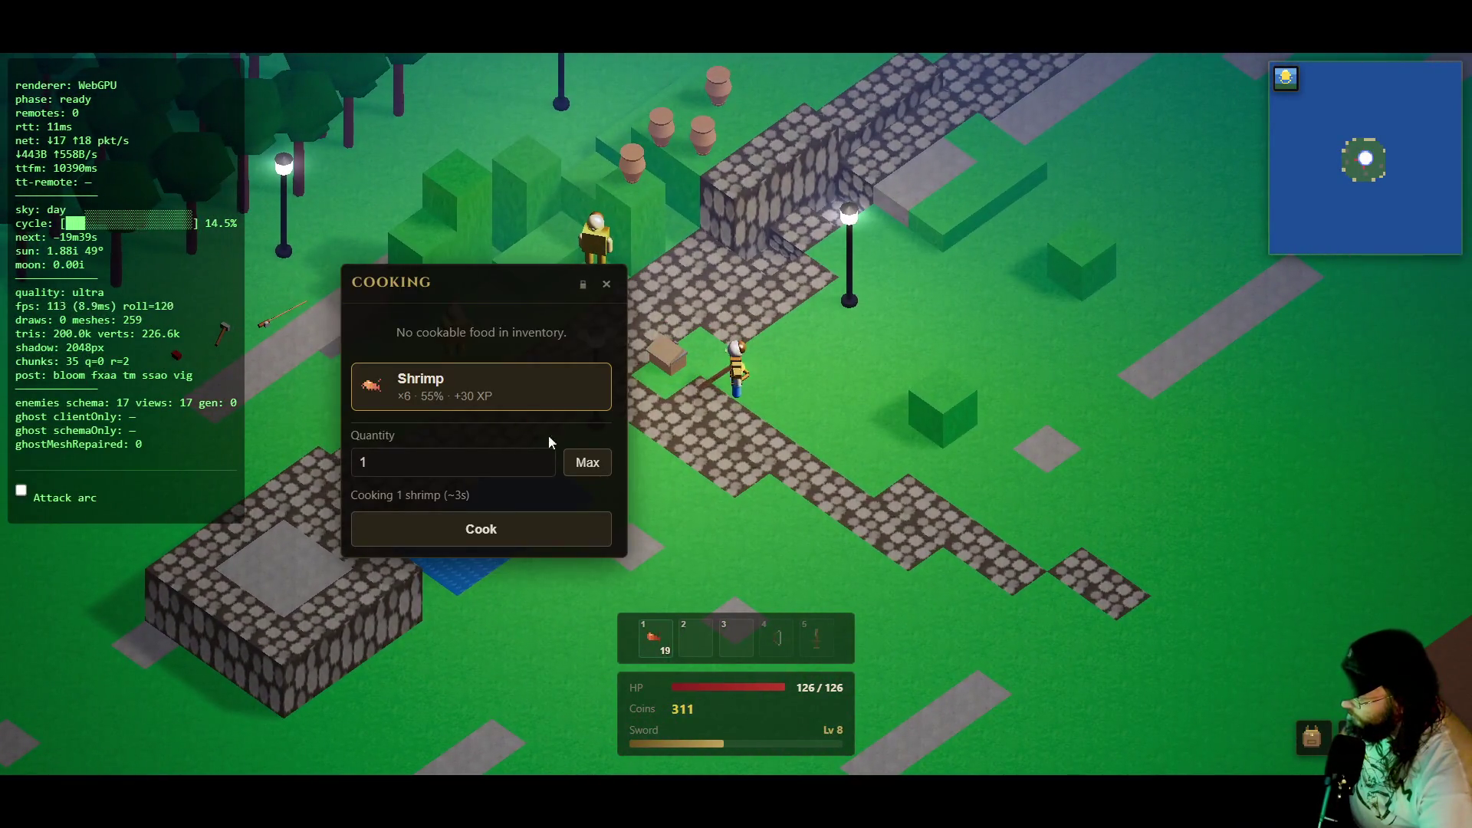
left_click(549, 523)
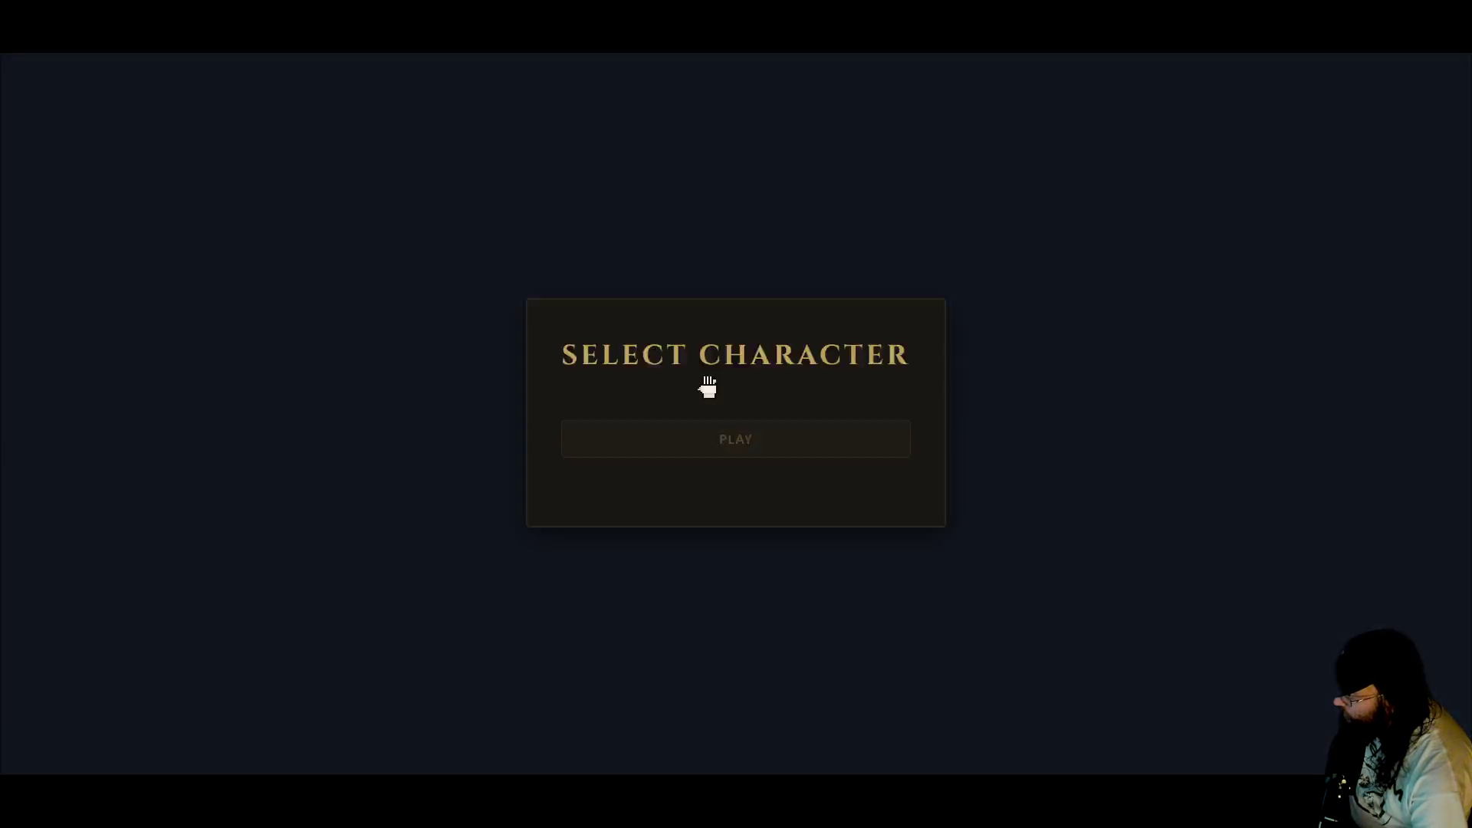
- Re-enter the world and open the bank chest to check its contents, then close it
left_click(700, 338)
left_click(724, 559)
left_click(667, 354)
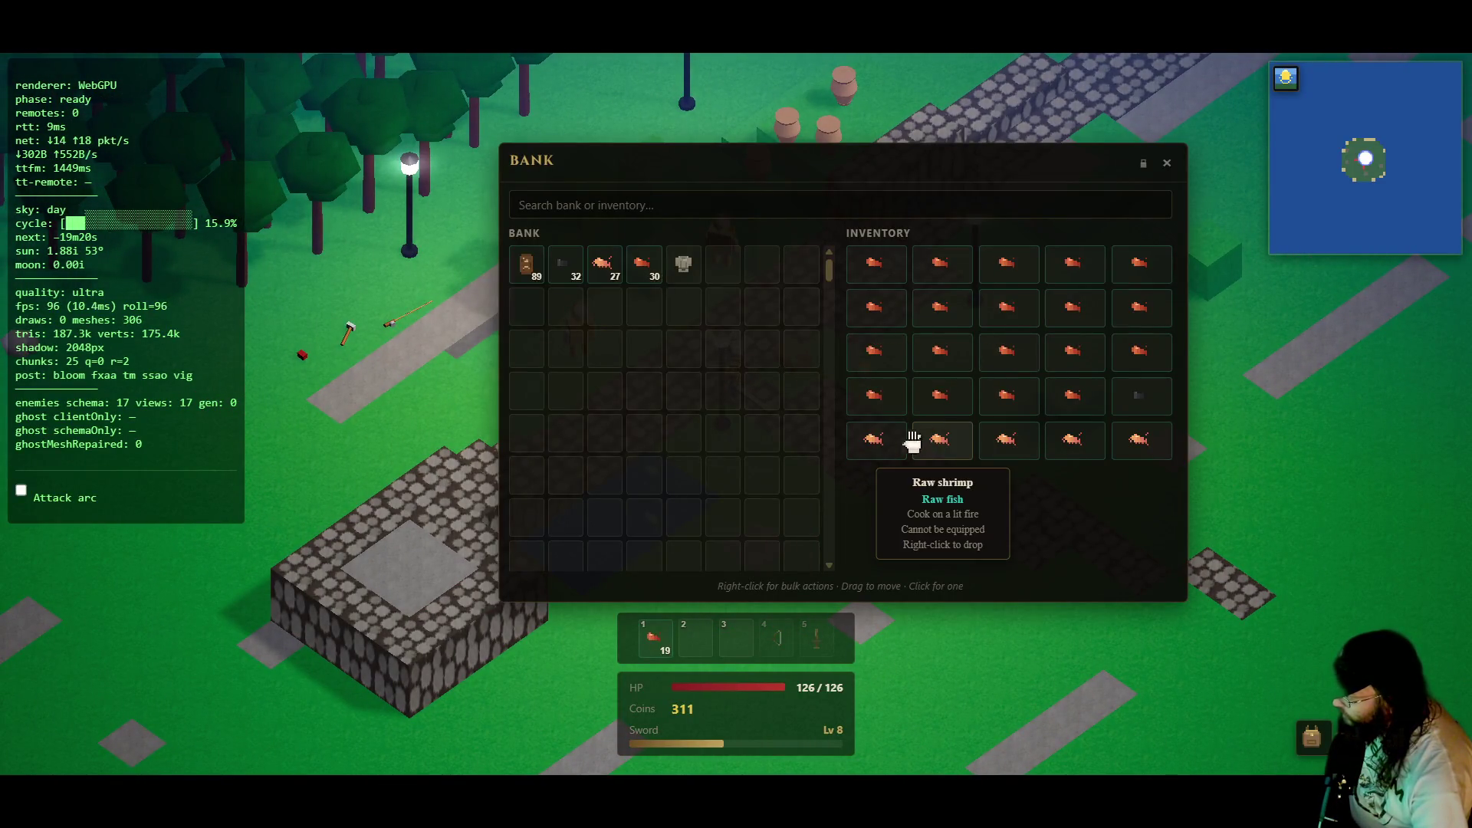
left_click(1167, 162)
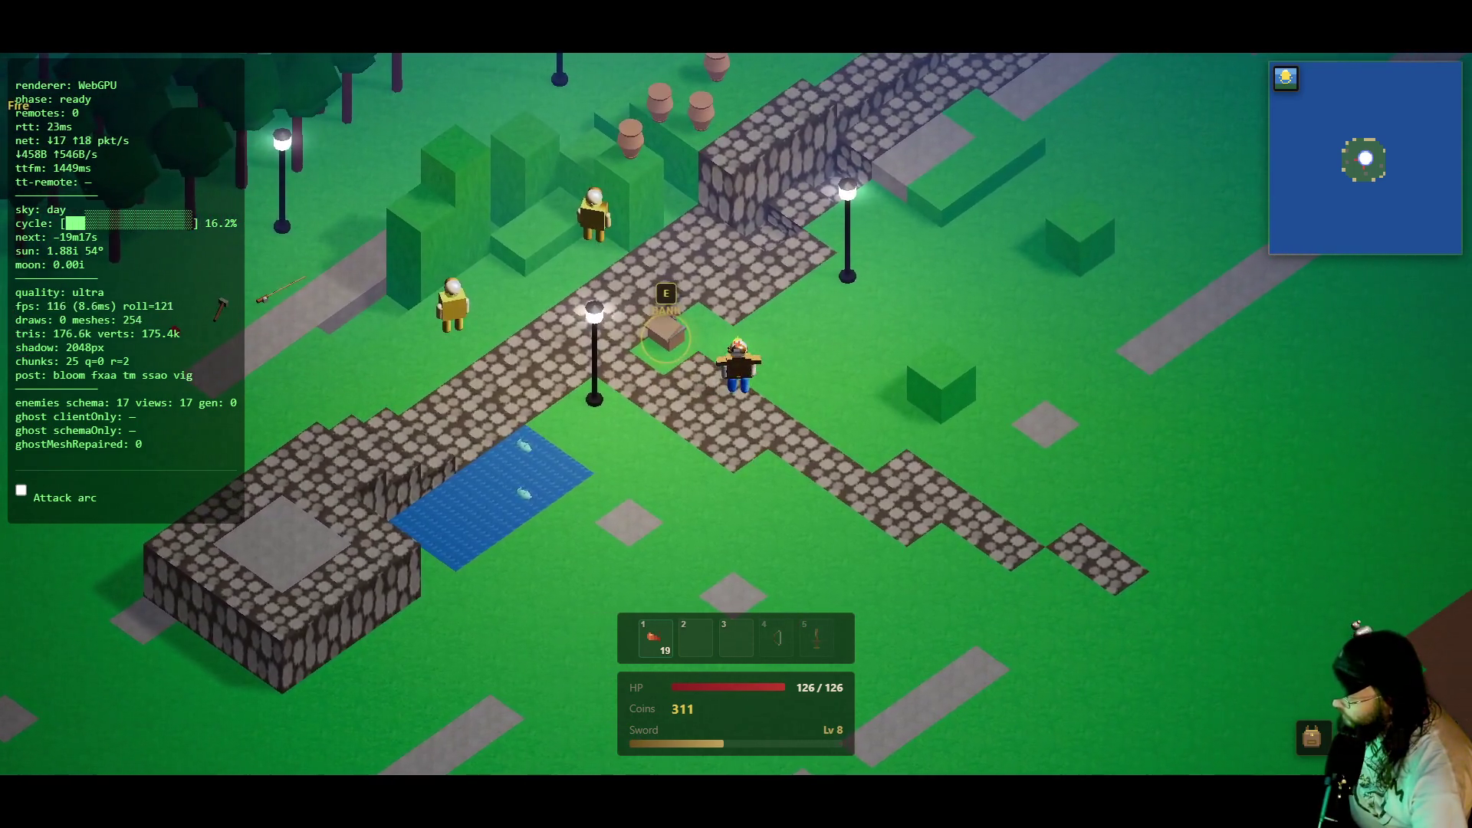
- Reopen the bank, pause and resume the game, and close the bank window
key("e")
key("Escape")
left_click(763, 383)
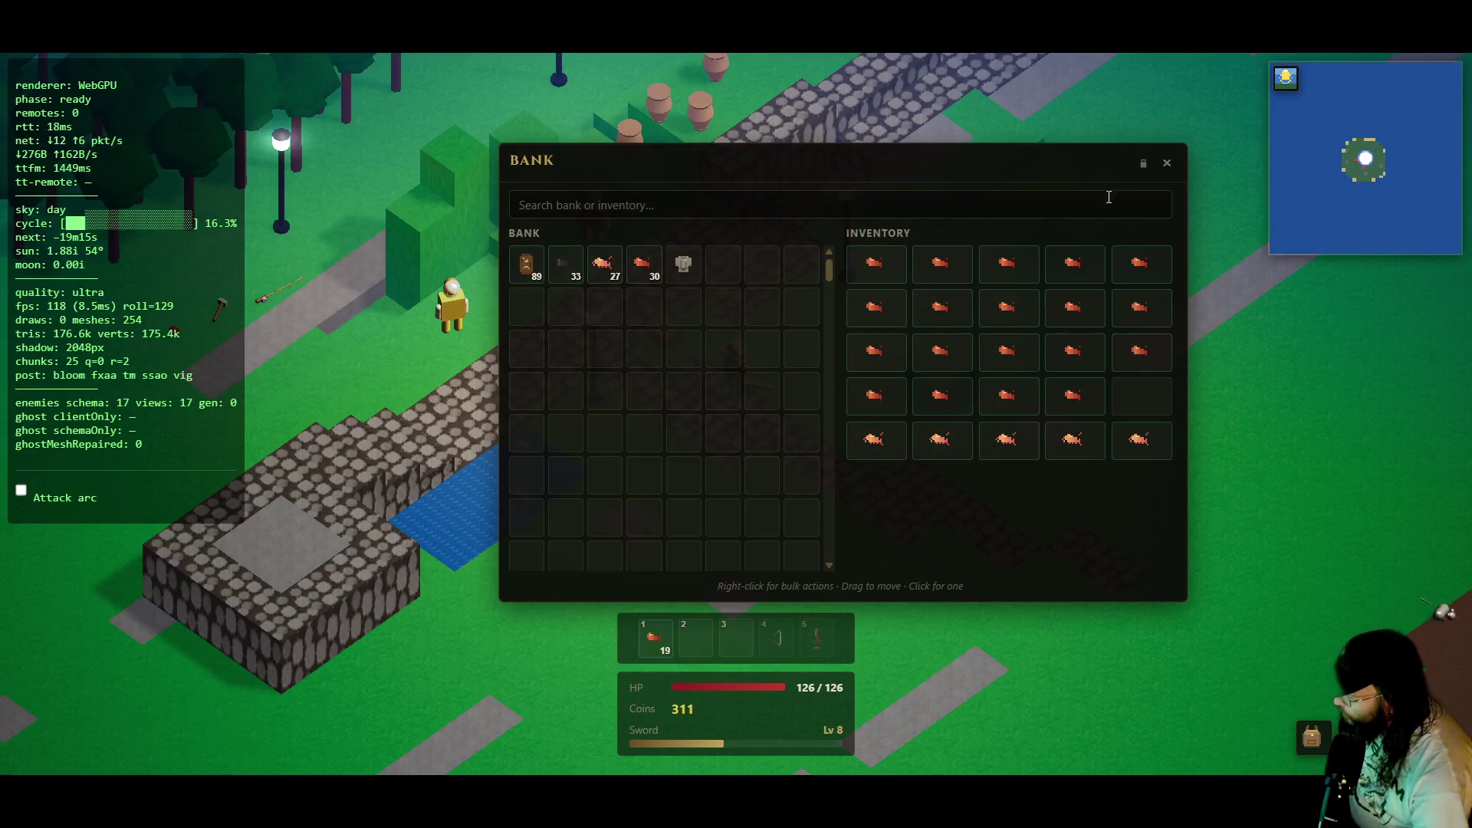
left_click(1167, 163)
- Walk down the path and back toward the fire, checking the bank chest once more
key("s")
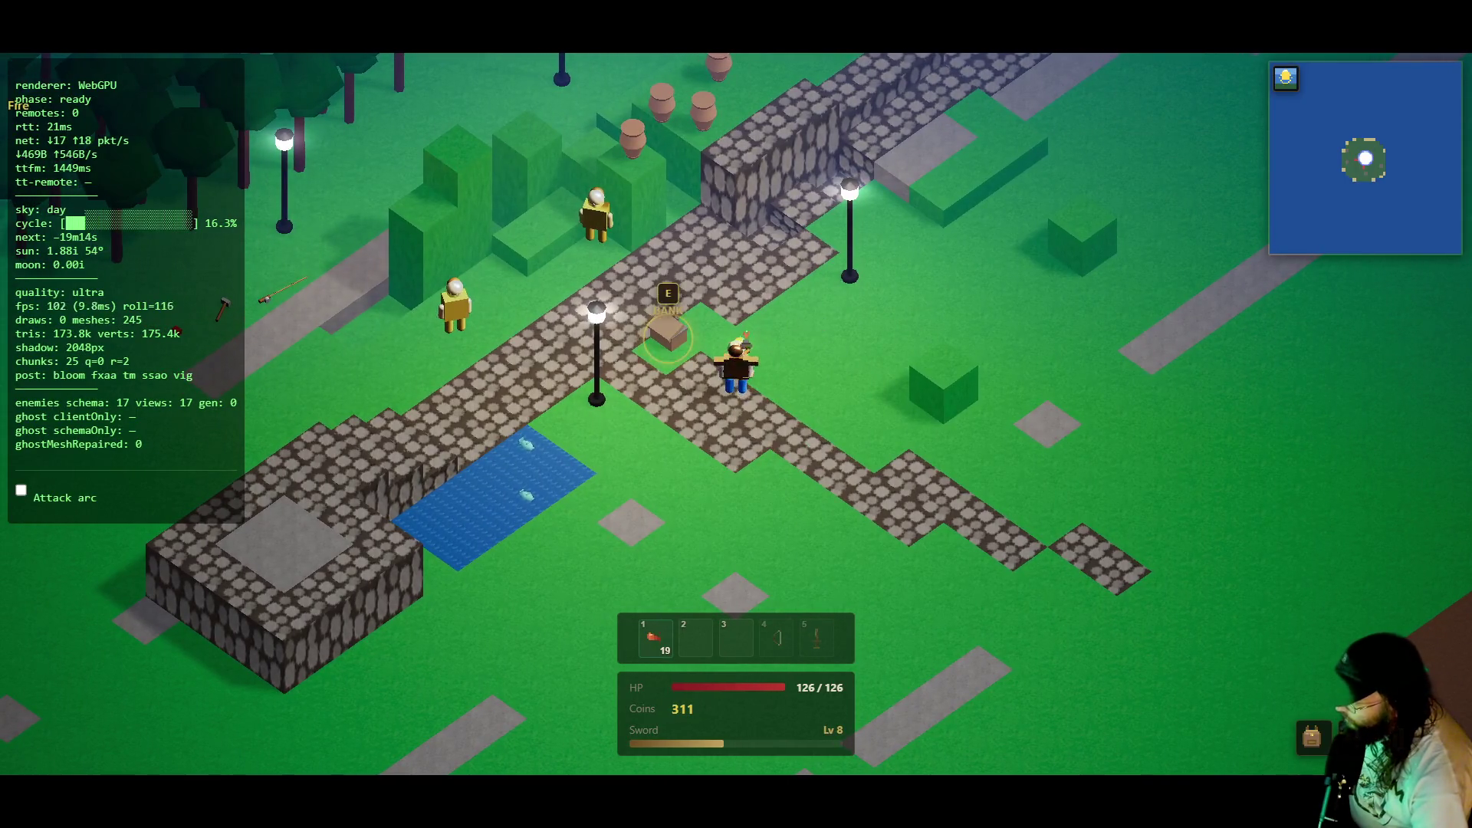
key("w")
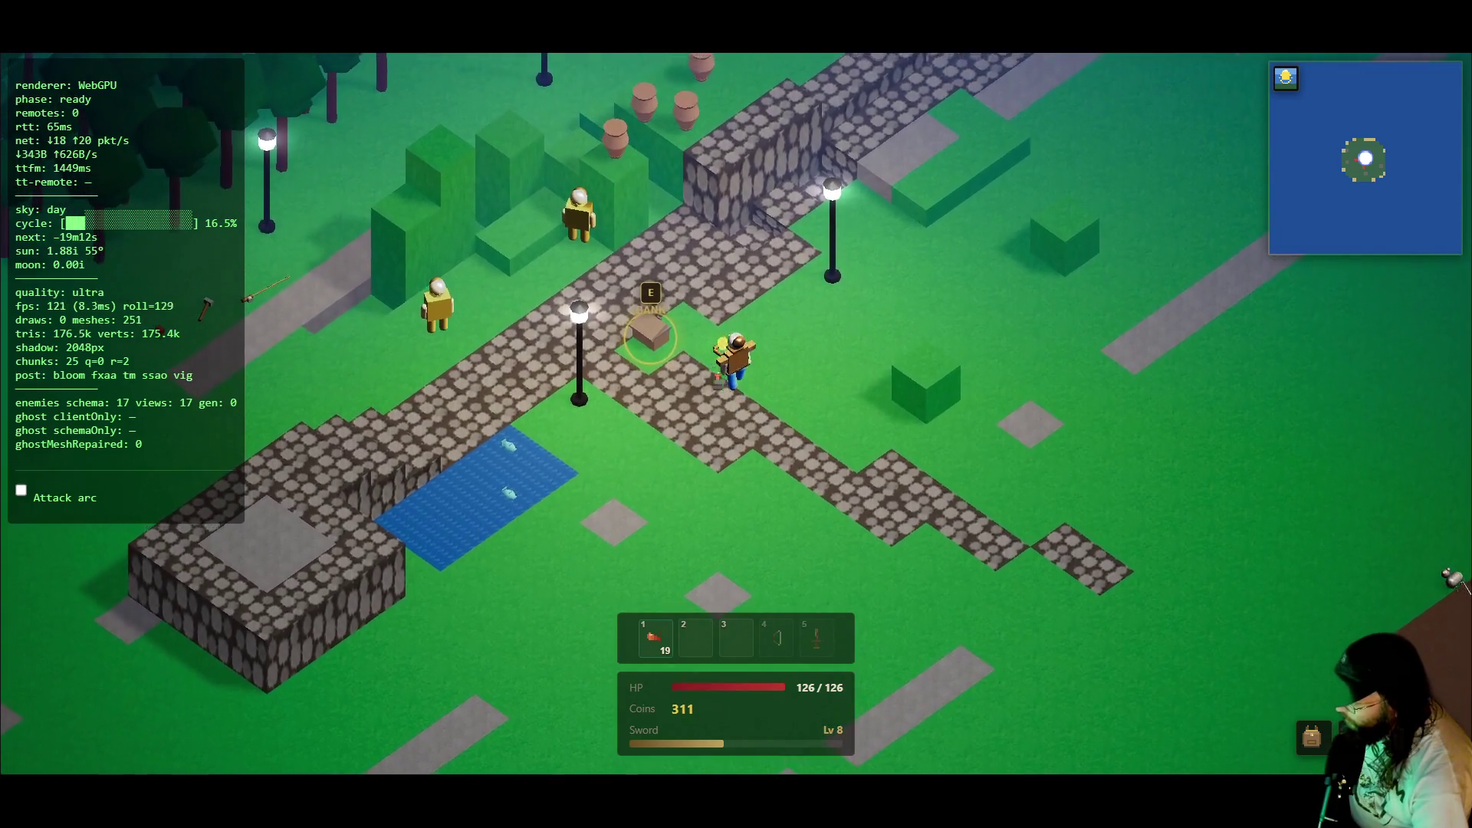
key("a")
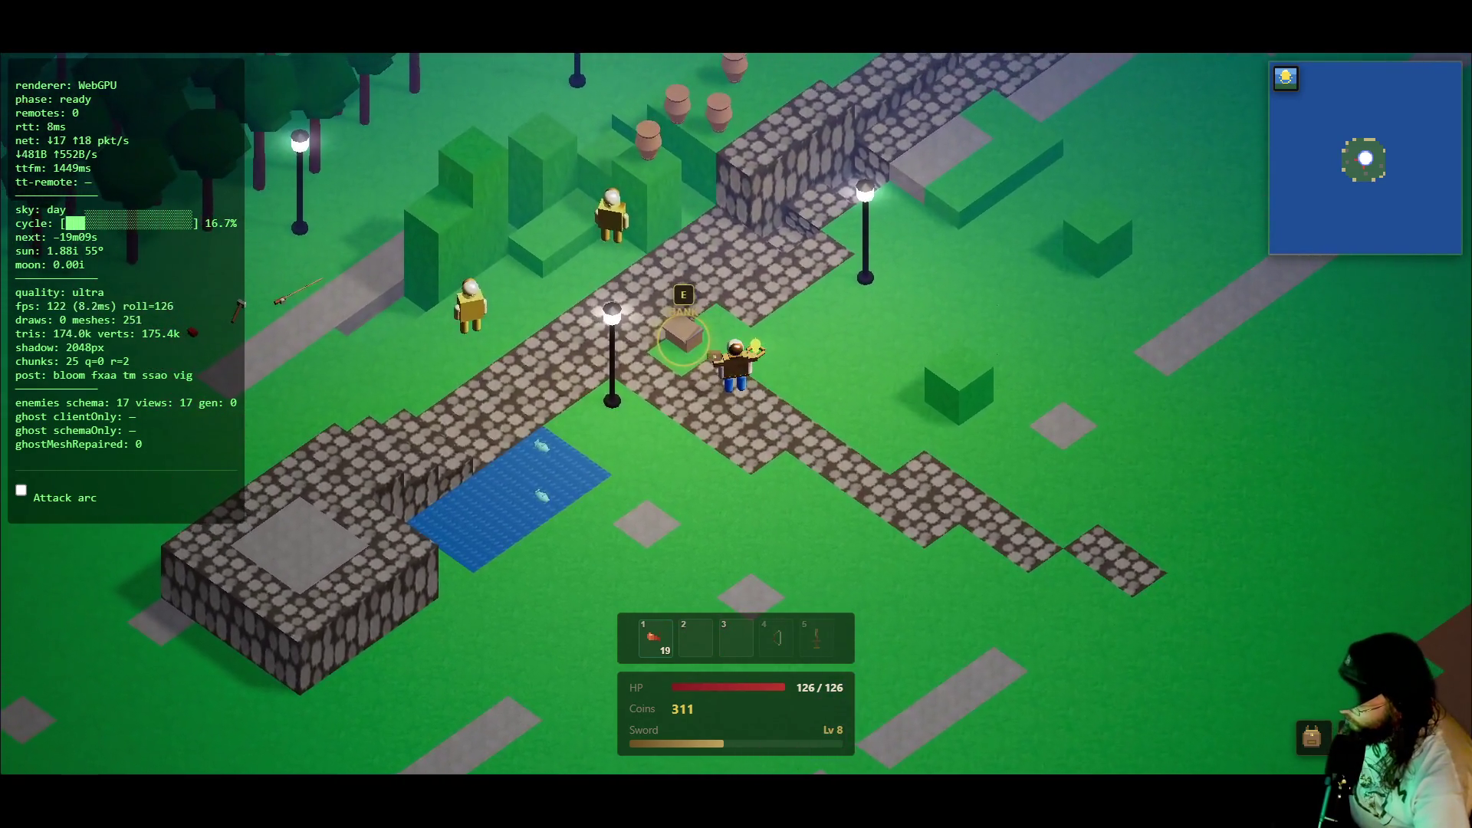
key("e")
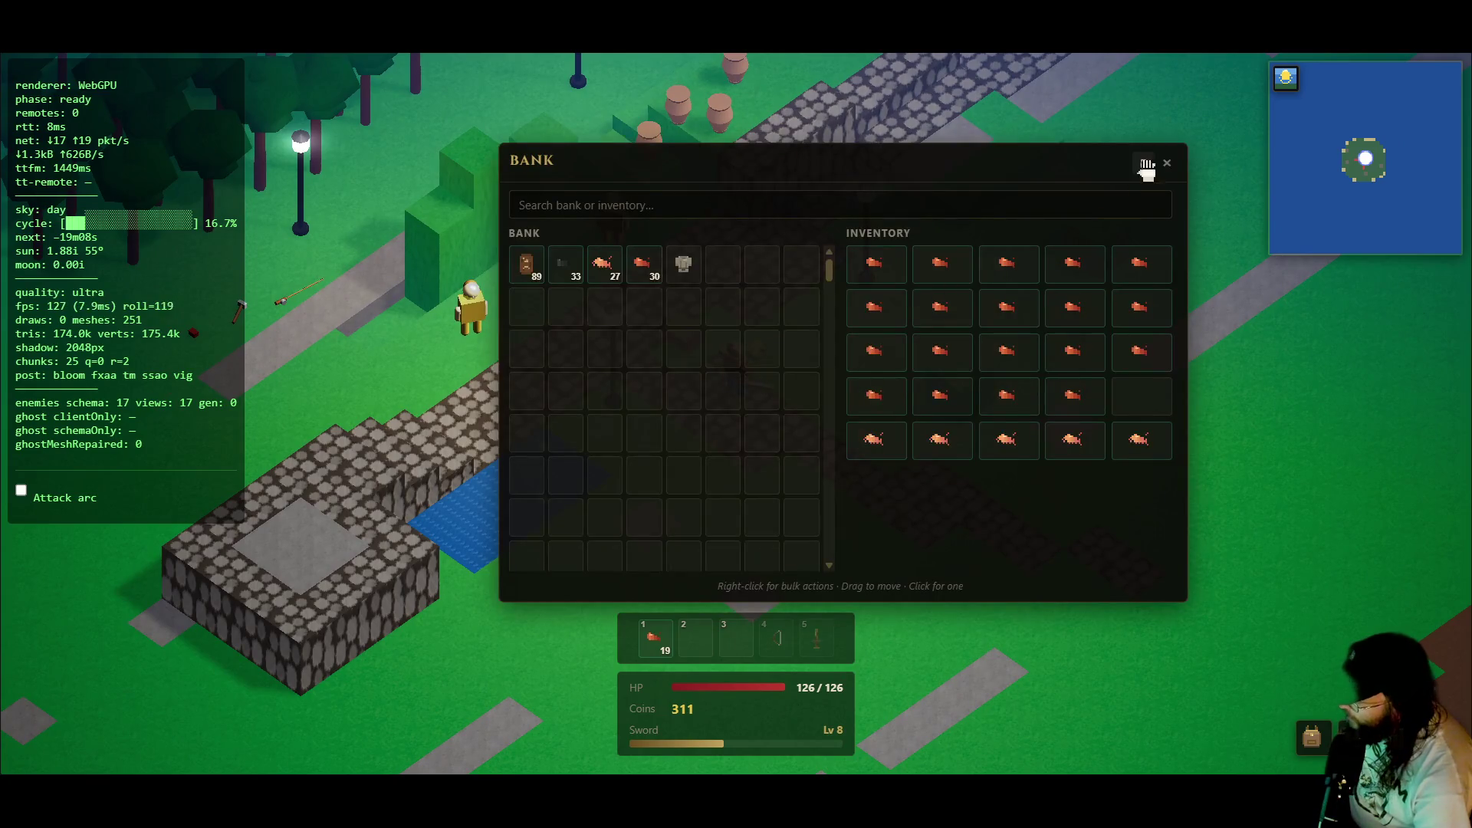
left_click(1163, 159)
- Walk to the fire and cook the maximum batch of five shrimp
key("d")
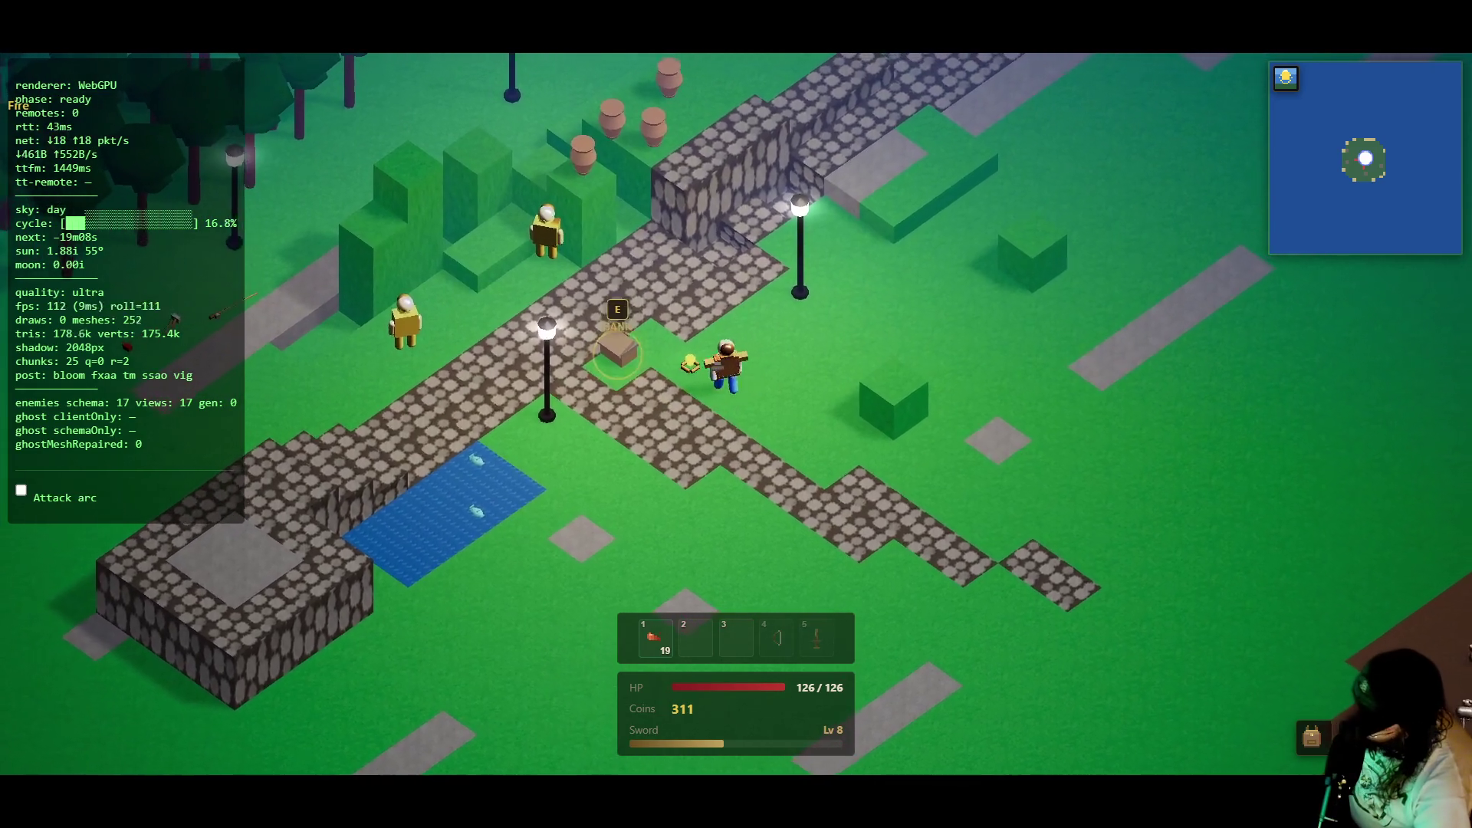
key("e")
left_click(585, 462)
left_click(537, 530)
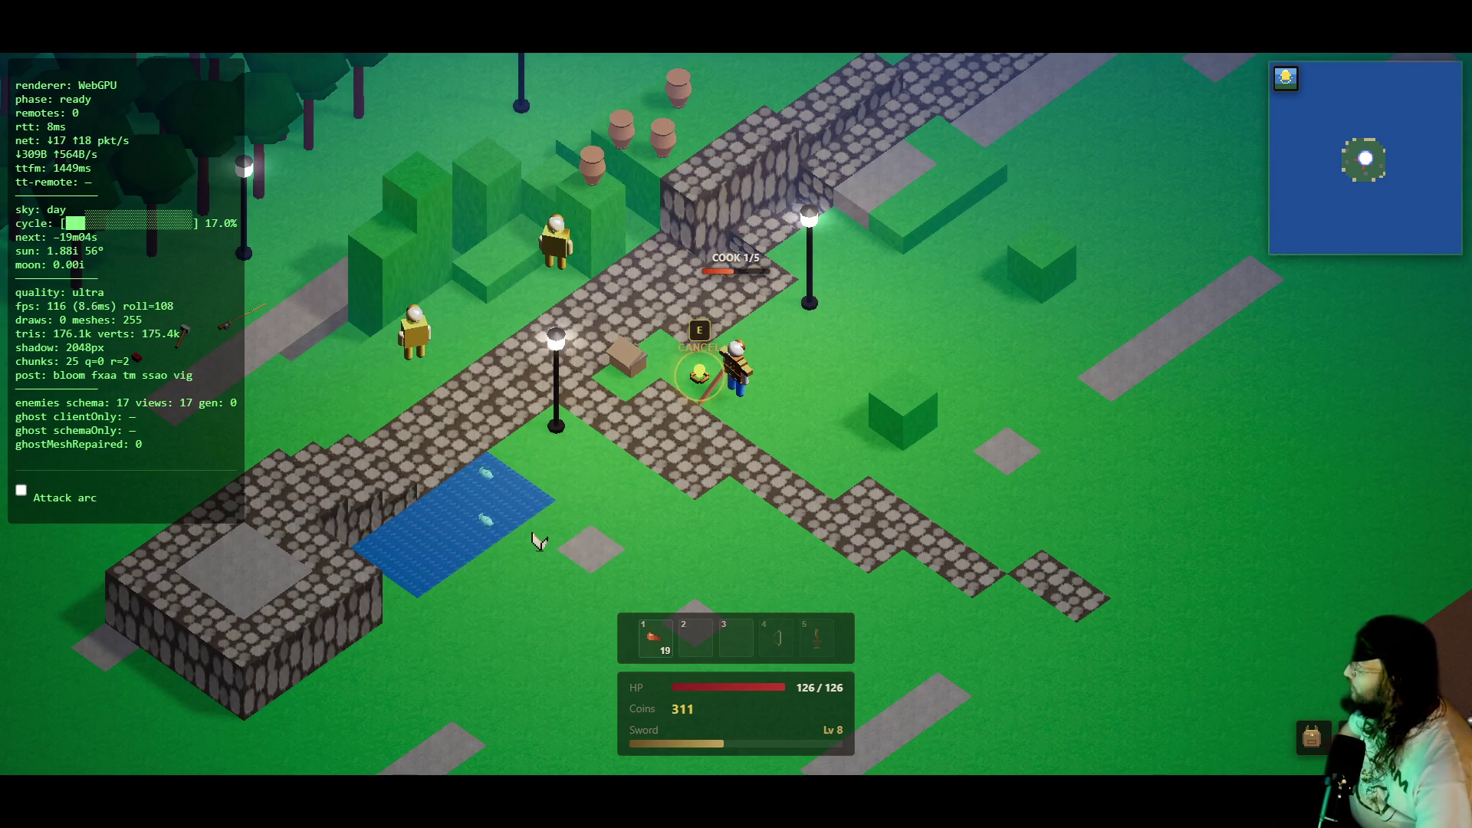
- Open the inventory and the skills overview to review skill levels
key("i")
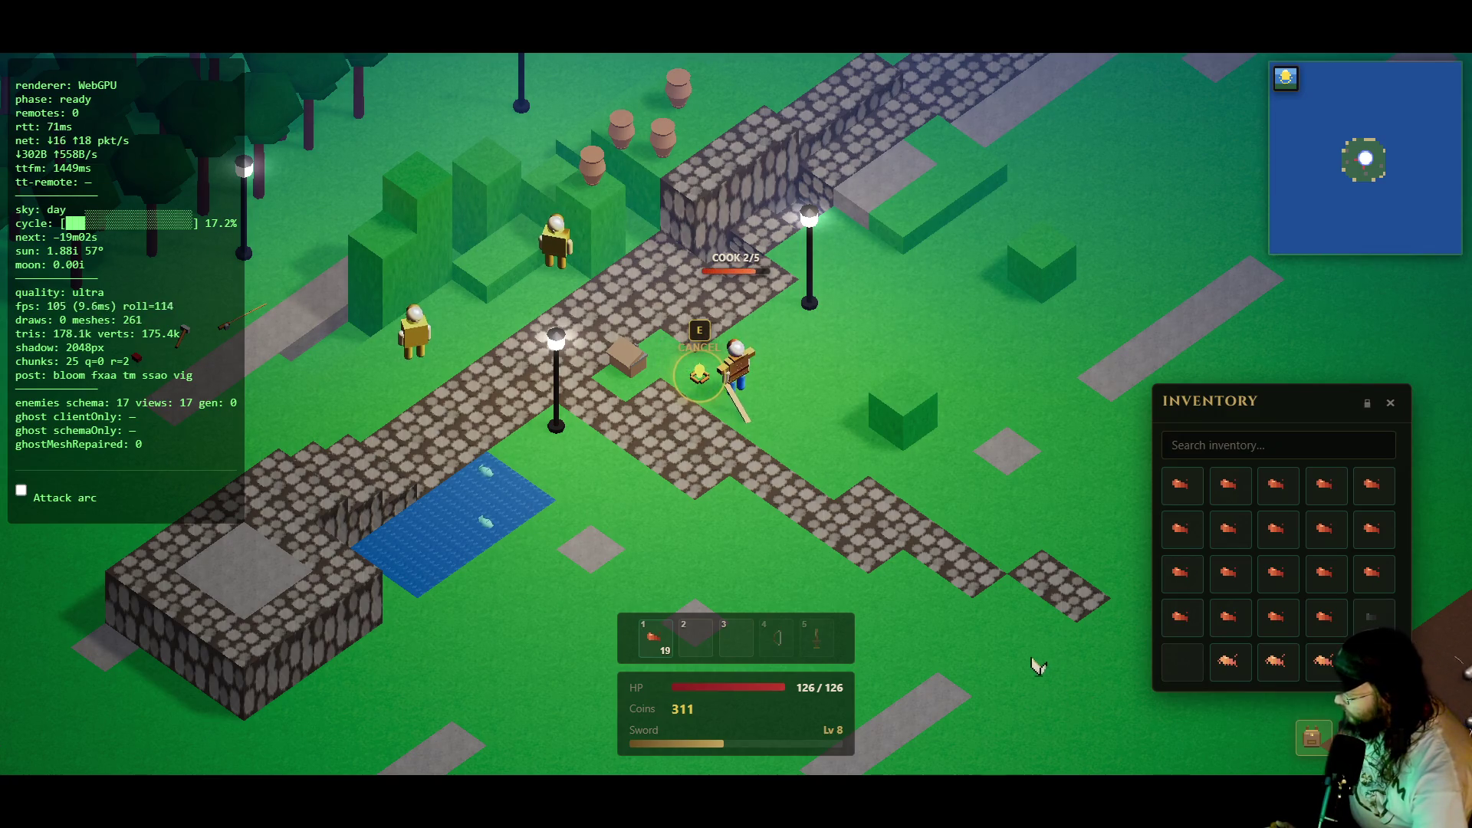
key("k")
mouse_move(1260, 527)
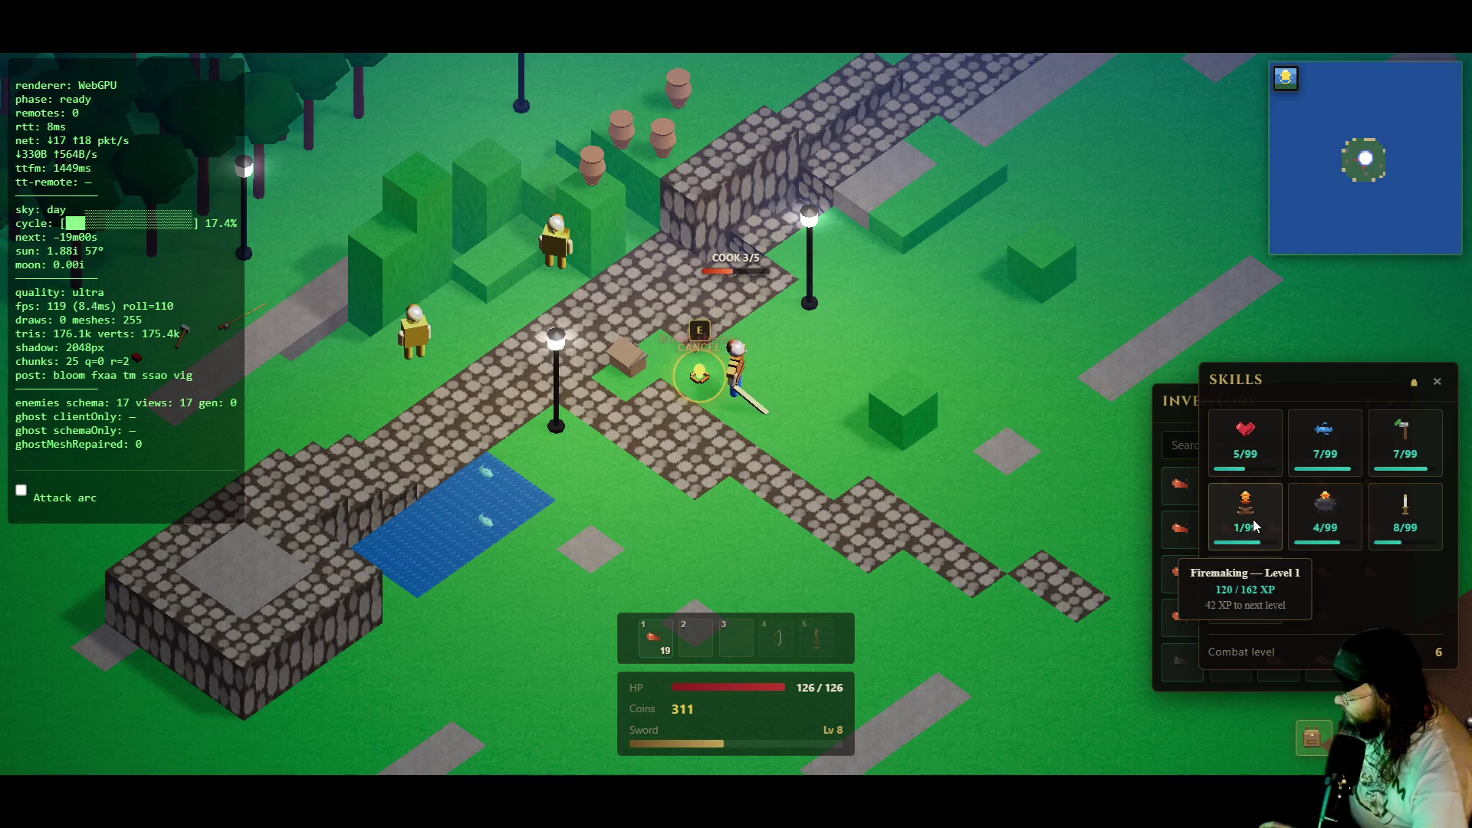
mouse_move(1329, 521)
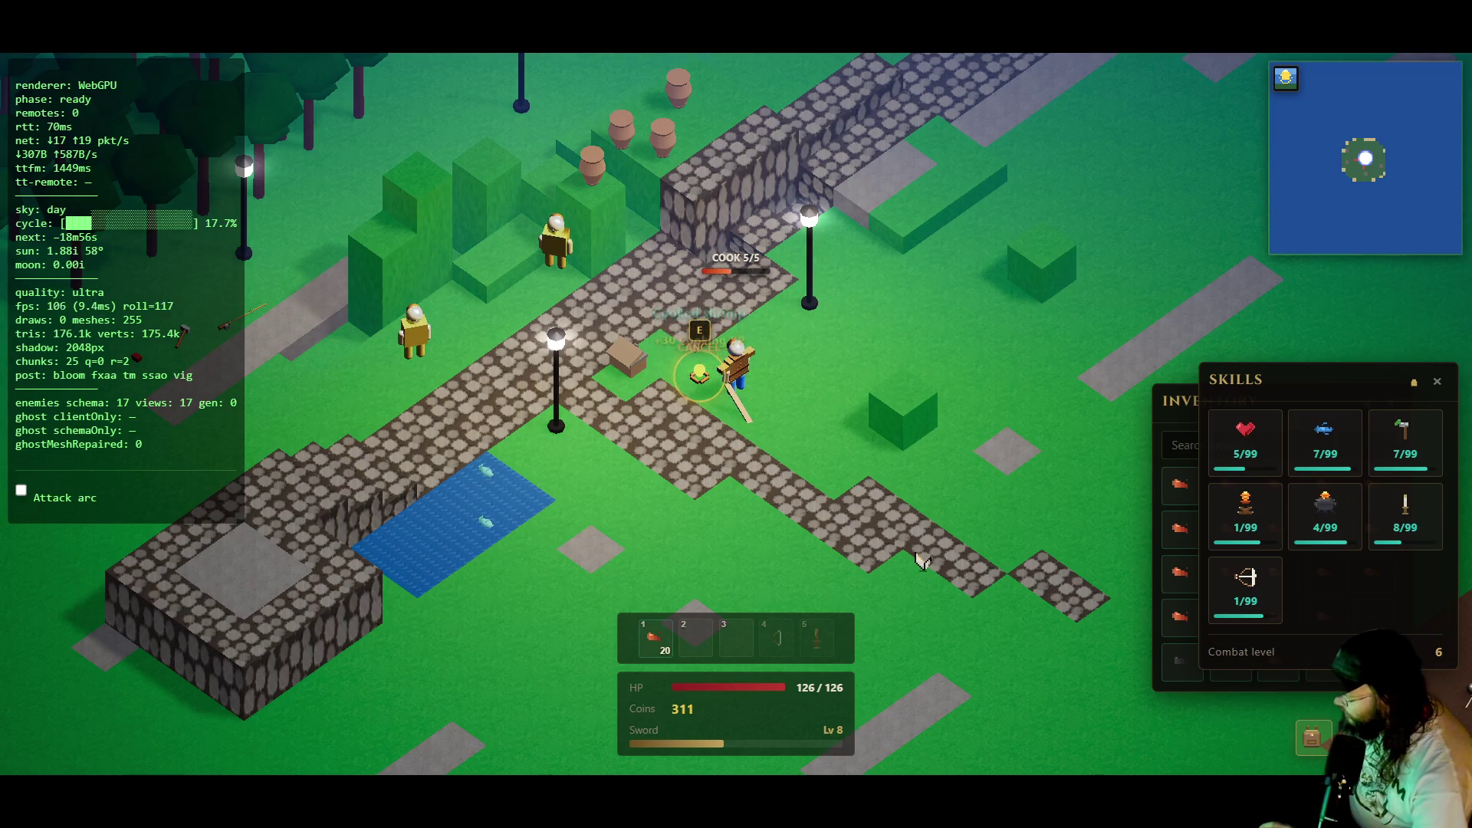
- Close the skills panel and deposit the burnt shrimp and all cooked shrimp into the bank
key("k")
left_click(627, 354)
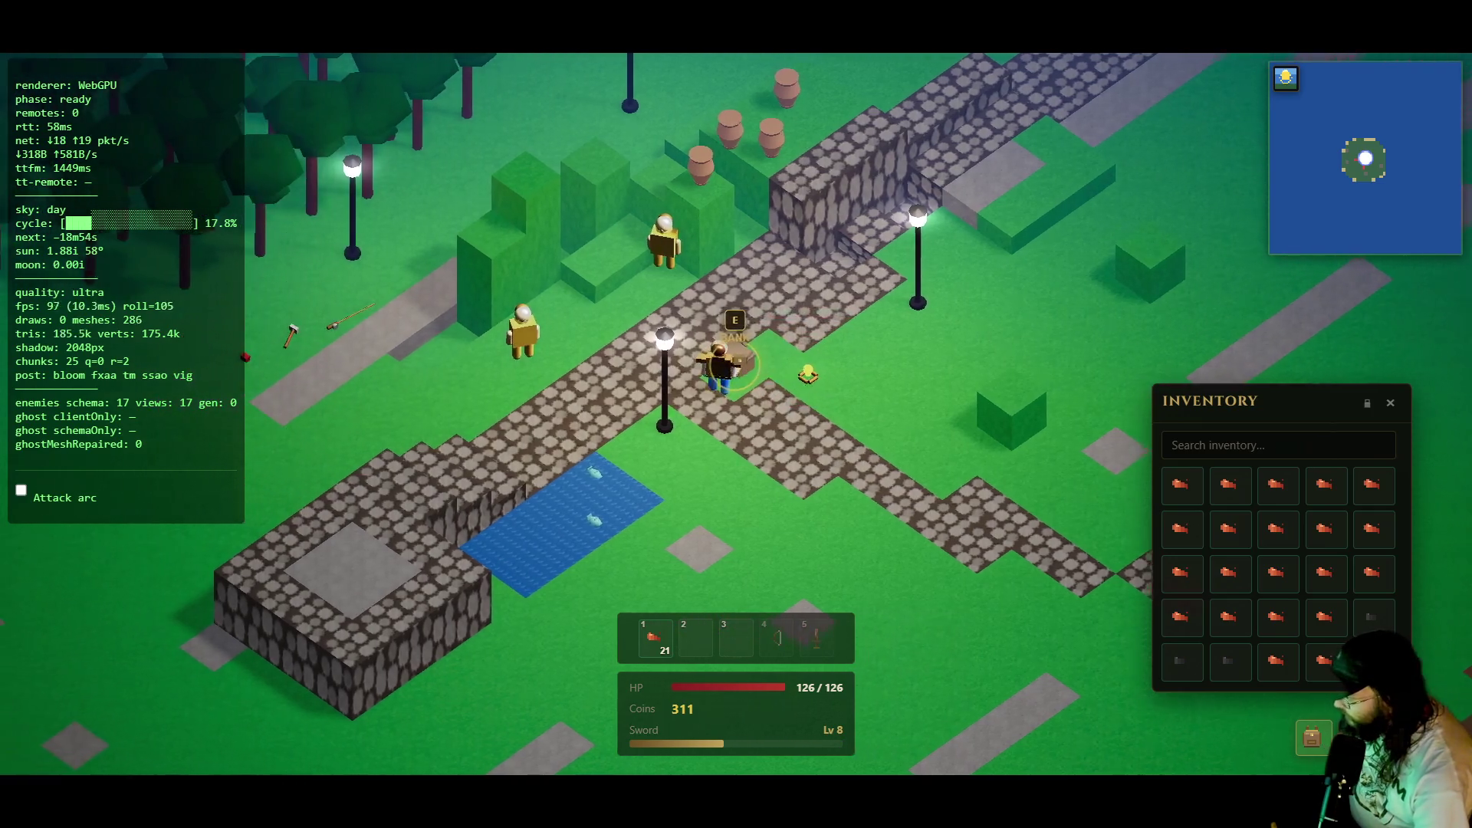
key("e")
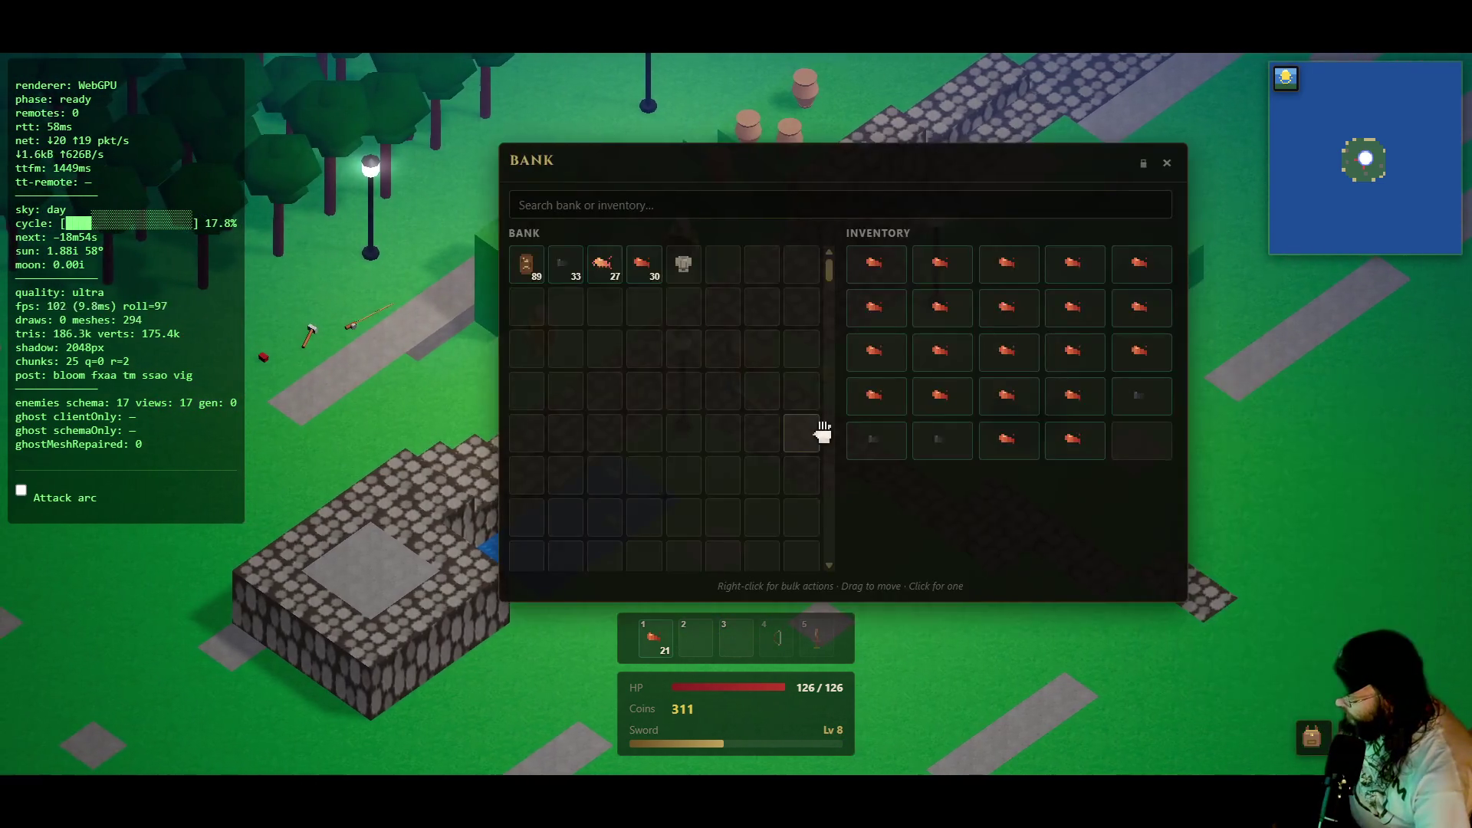
left_click(1123, 399)
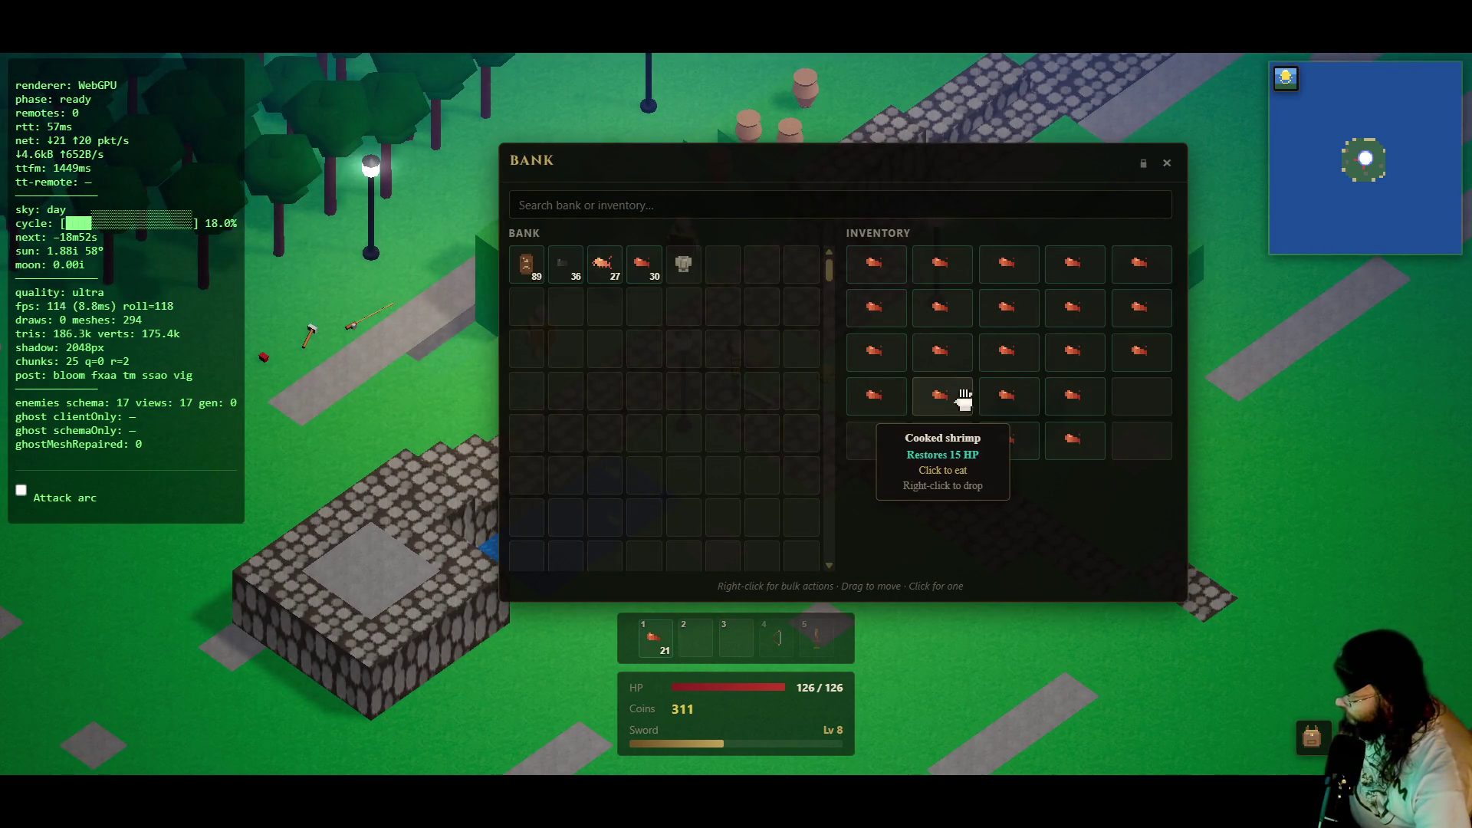
right_click(984, 400)
left_click(1017, 418)
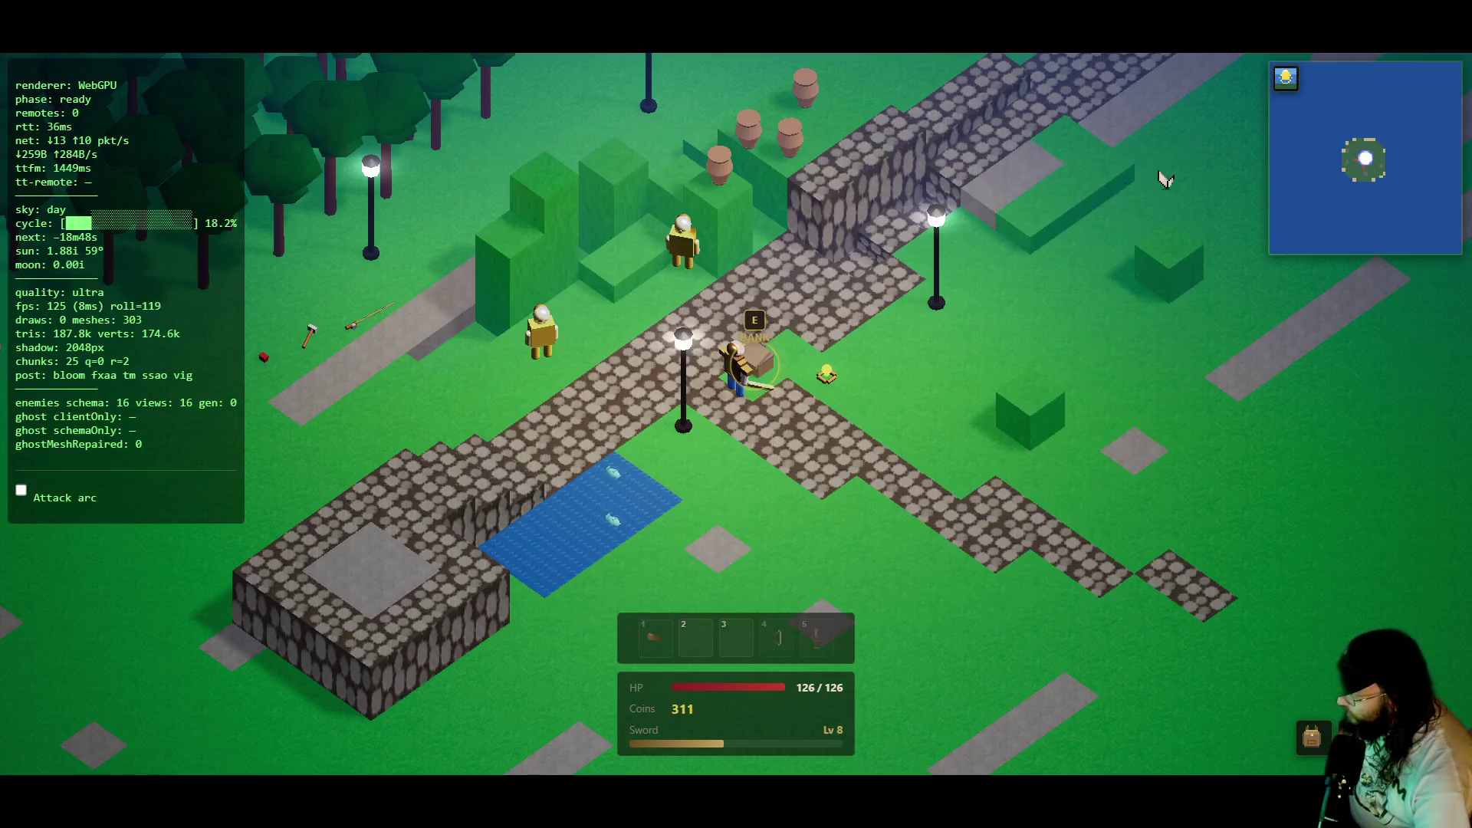
- Close the bank and switch to the Overworld map editor with F1
left_click(1167, 163)
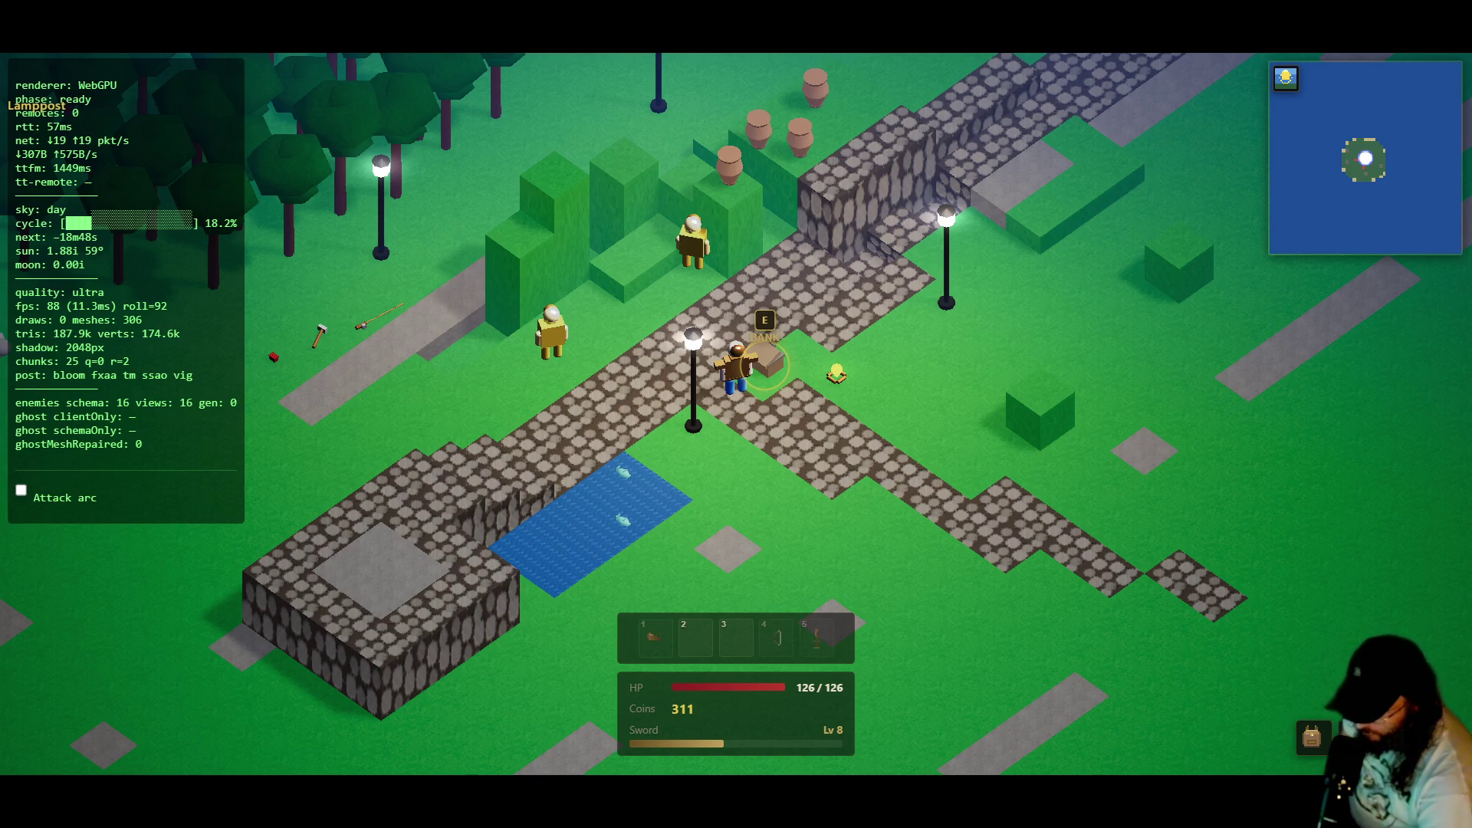
key("F1")
key("Left")
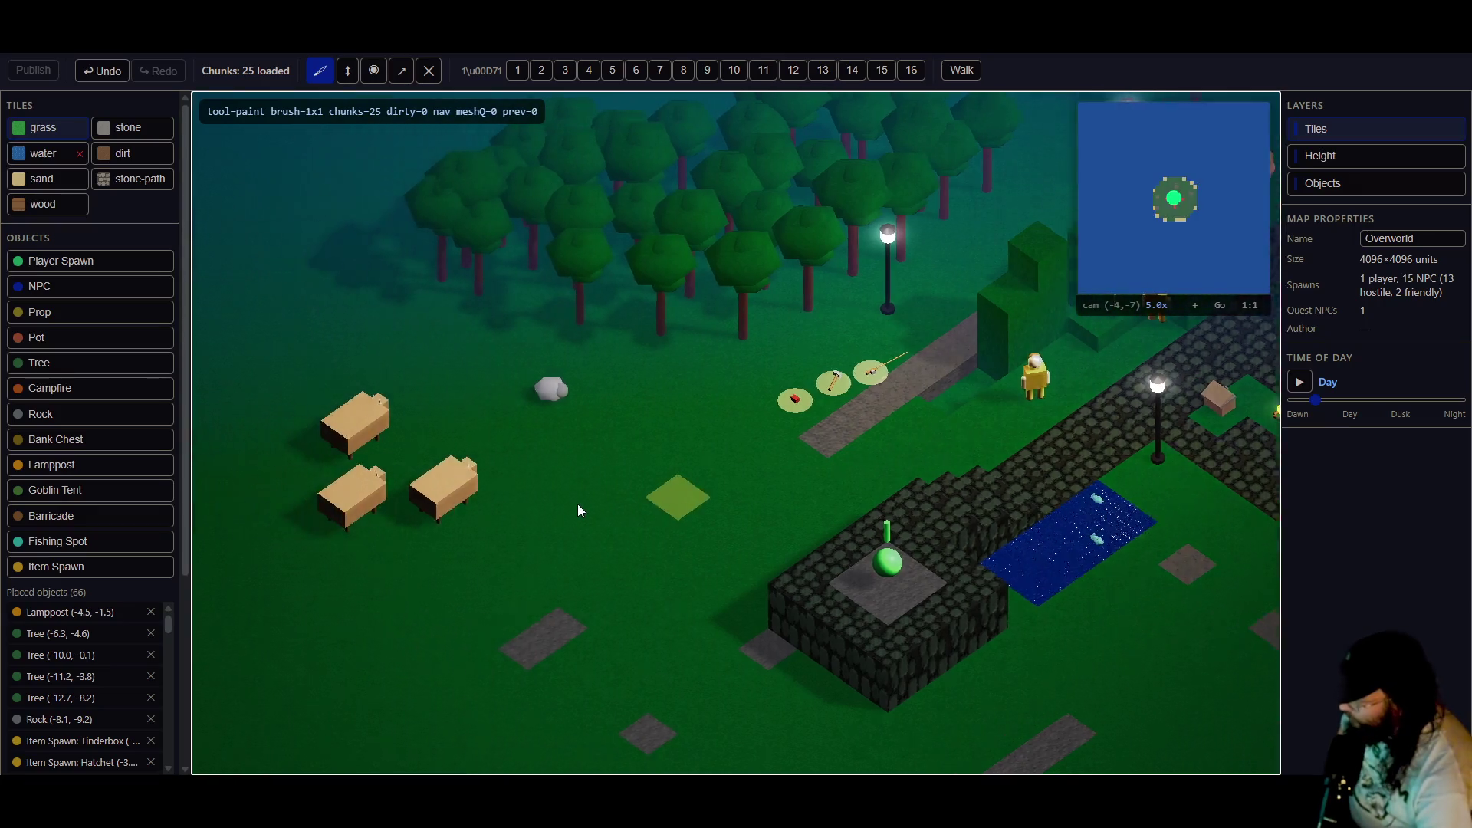
- Pan the editor view across the grassland, the island edge and the coastline
key("Left")
key("Down")
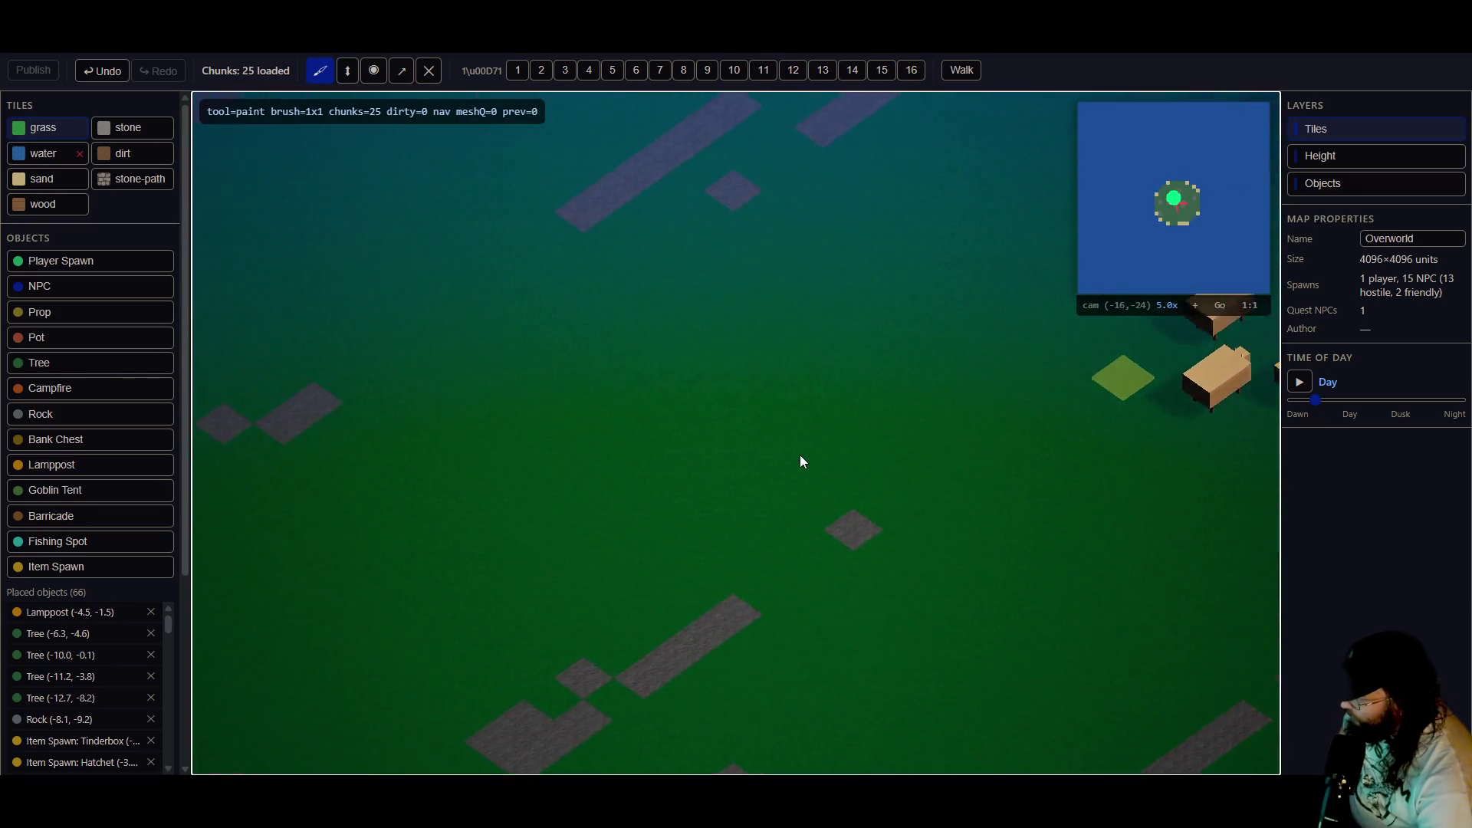
key("Left")
key("Down")
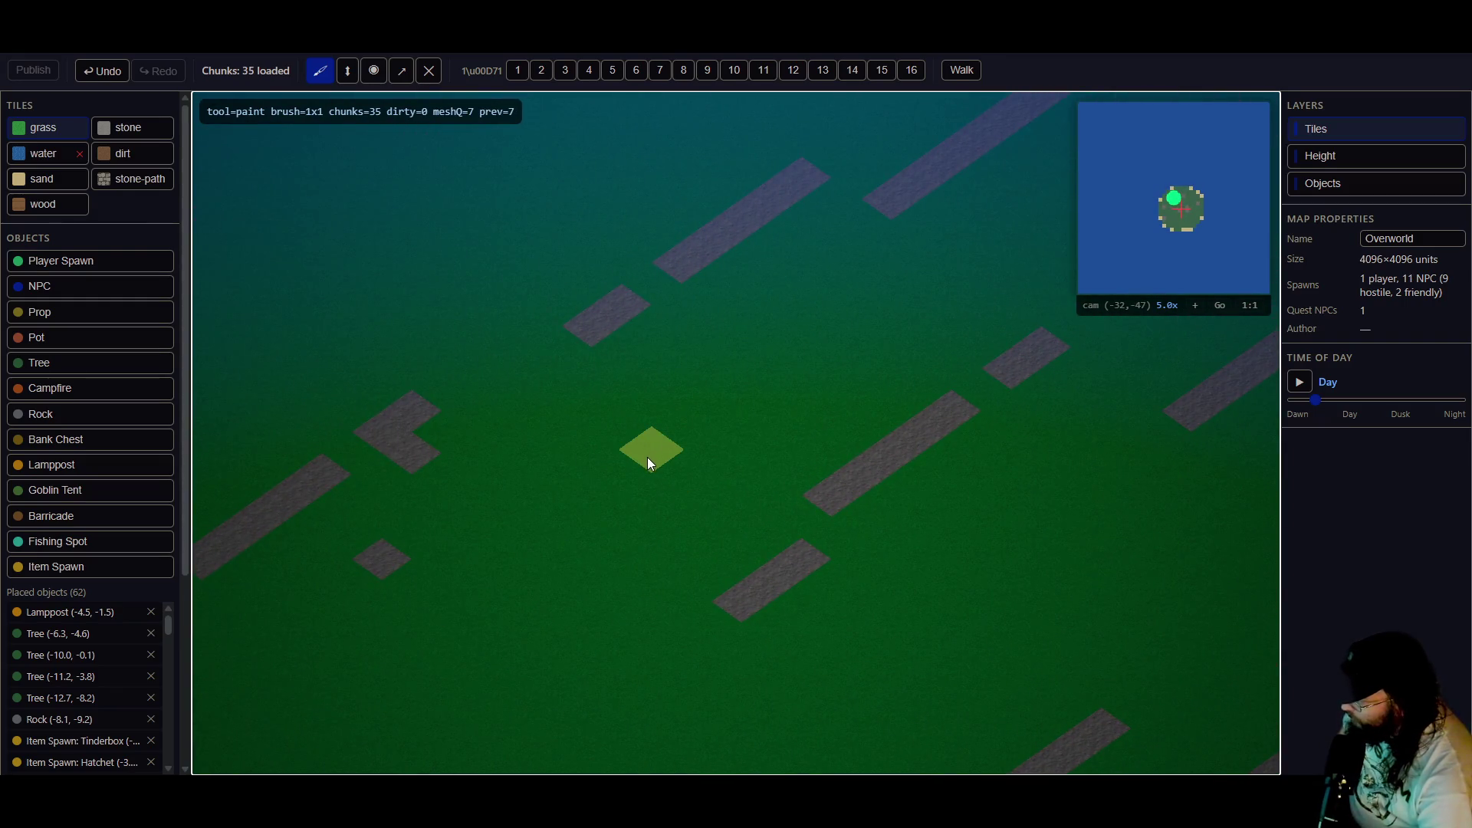
key("Left")
key("Left")
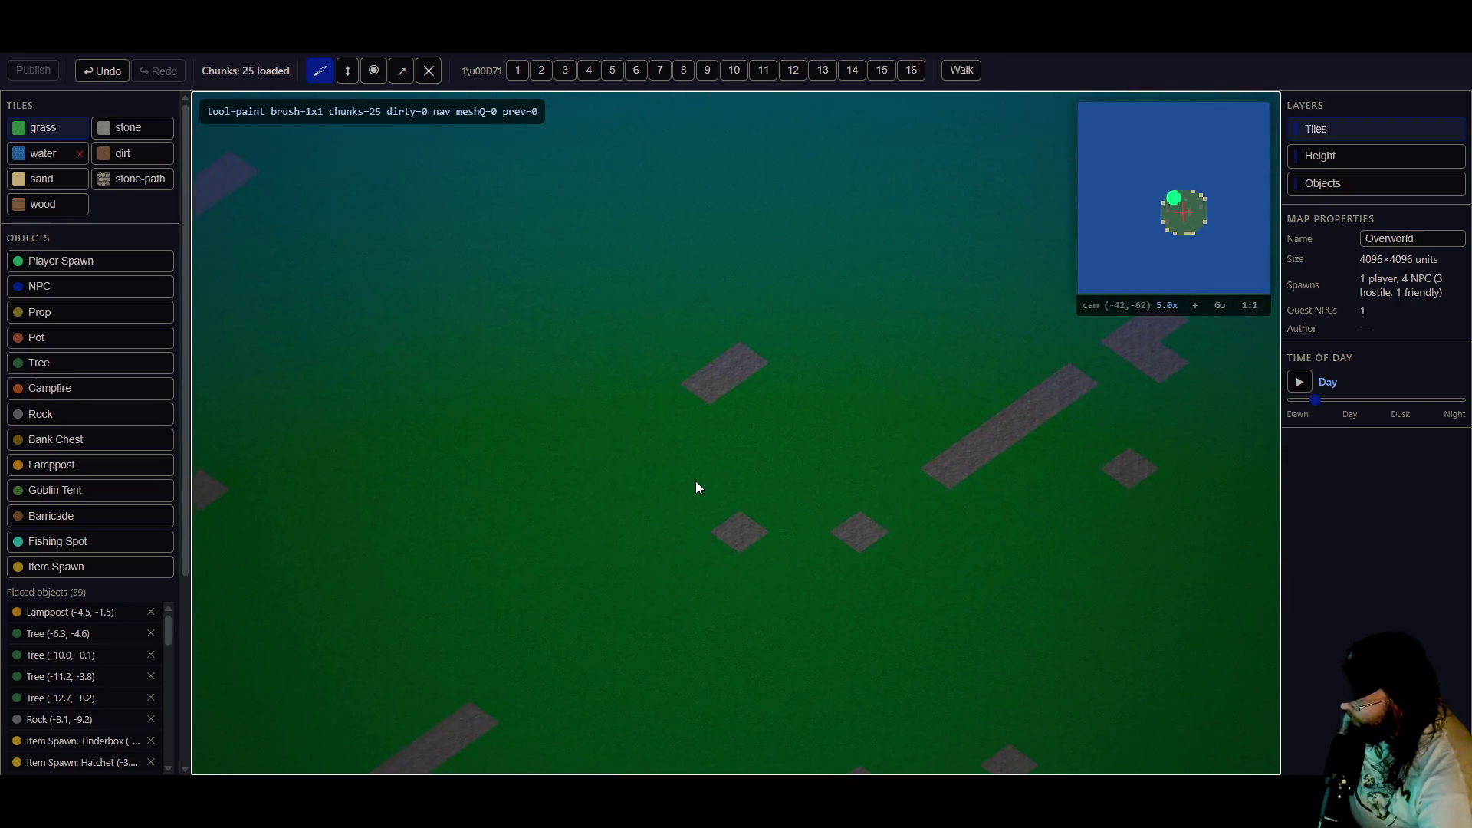
left_click(1174, 201)
key("Down")
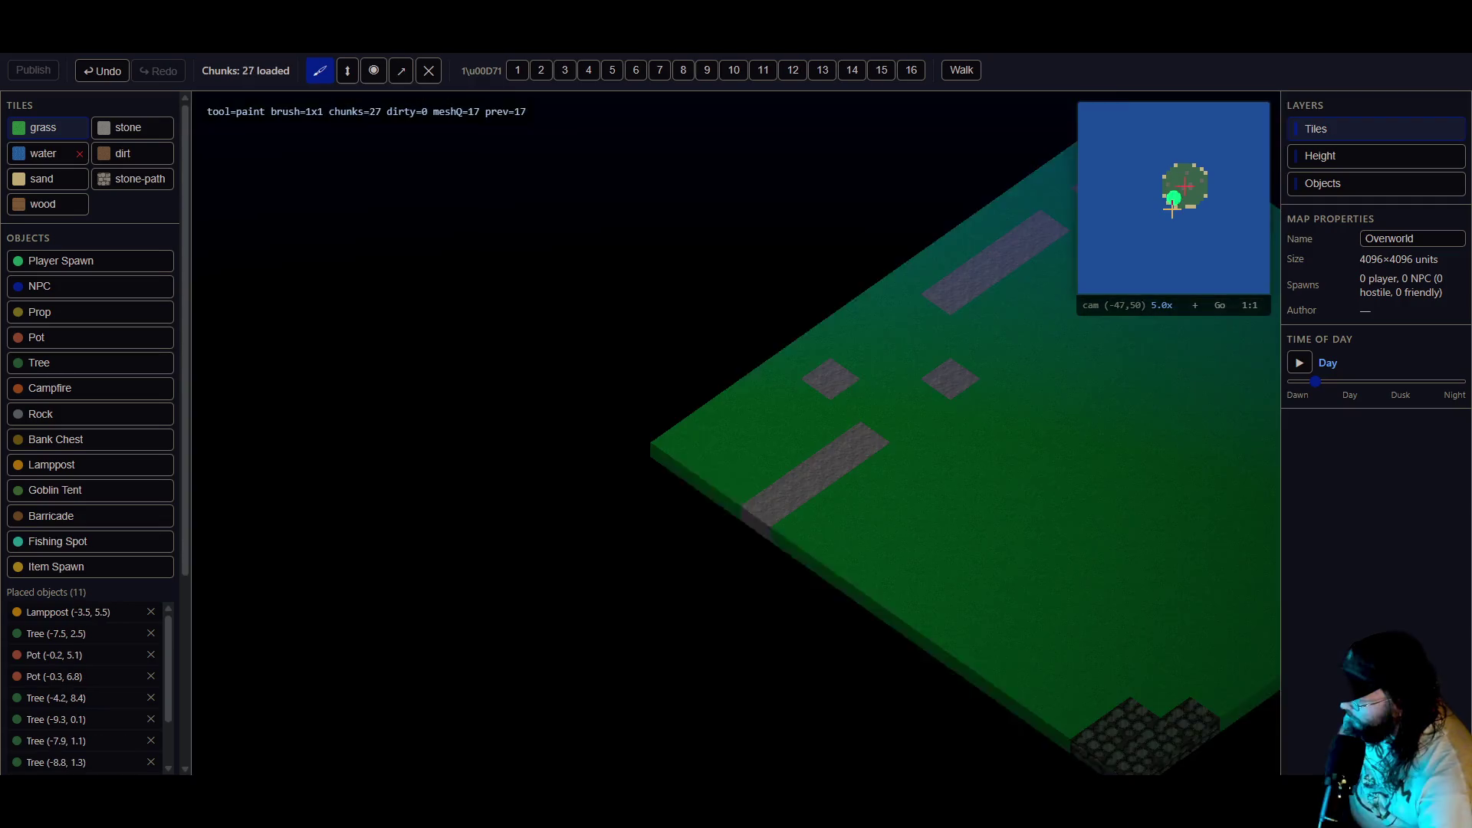
key("Left")
key("Up")
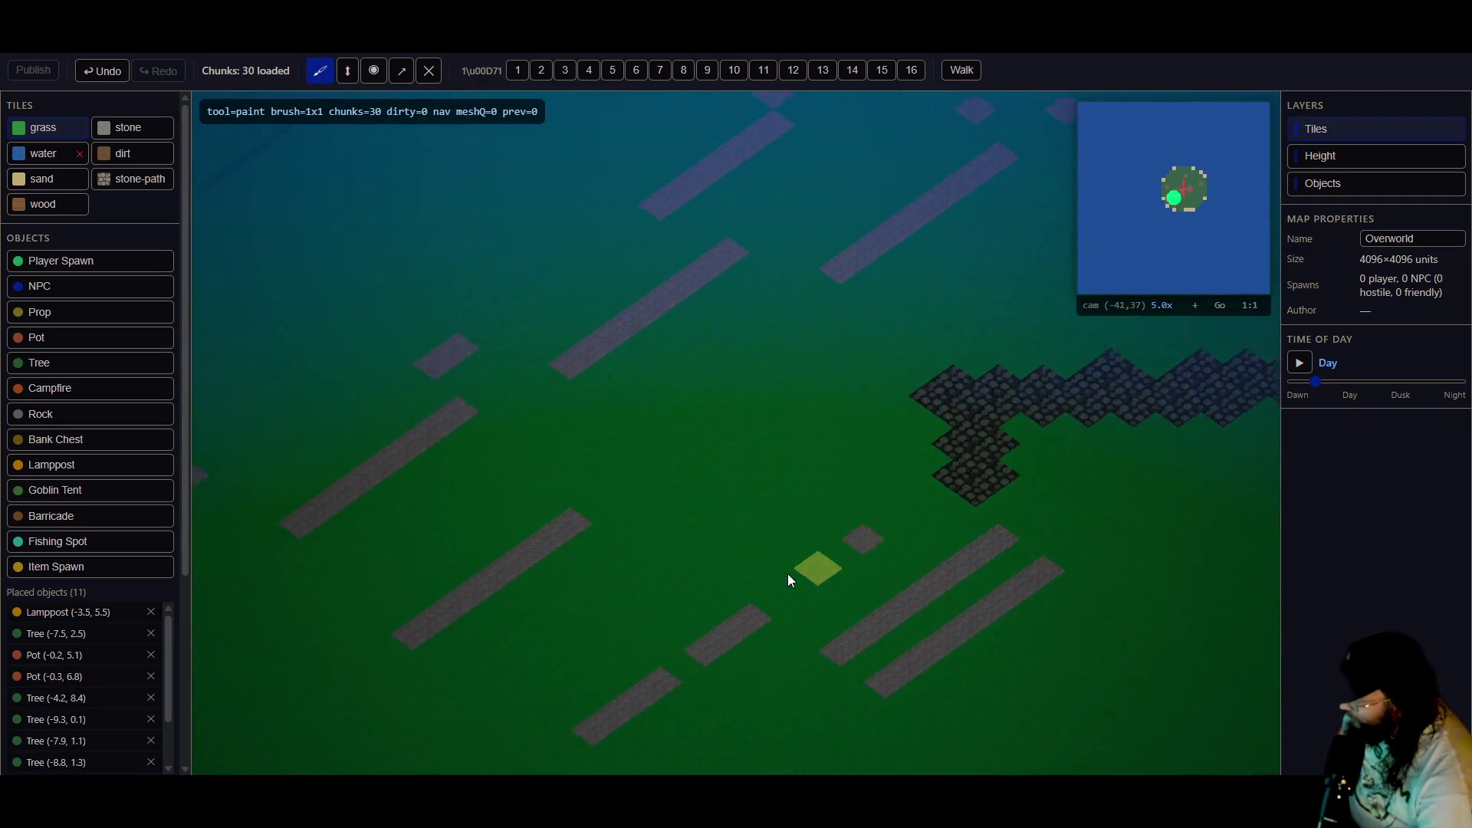
key("Left")
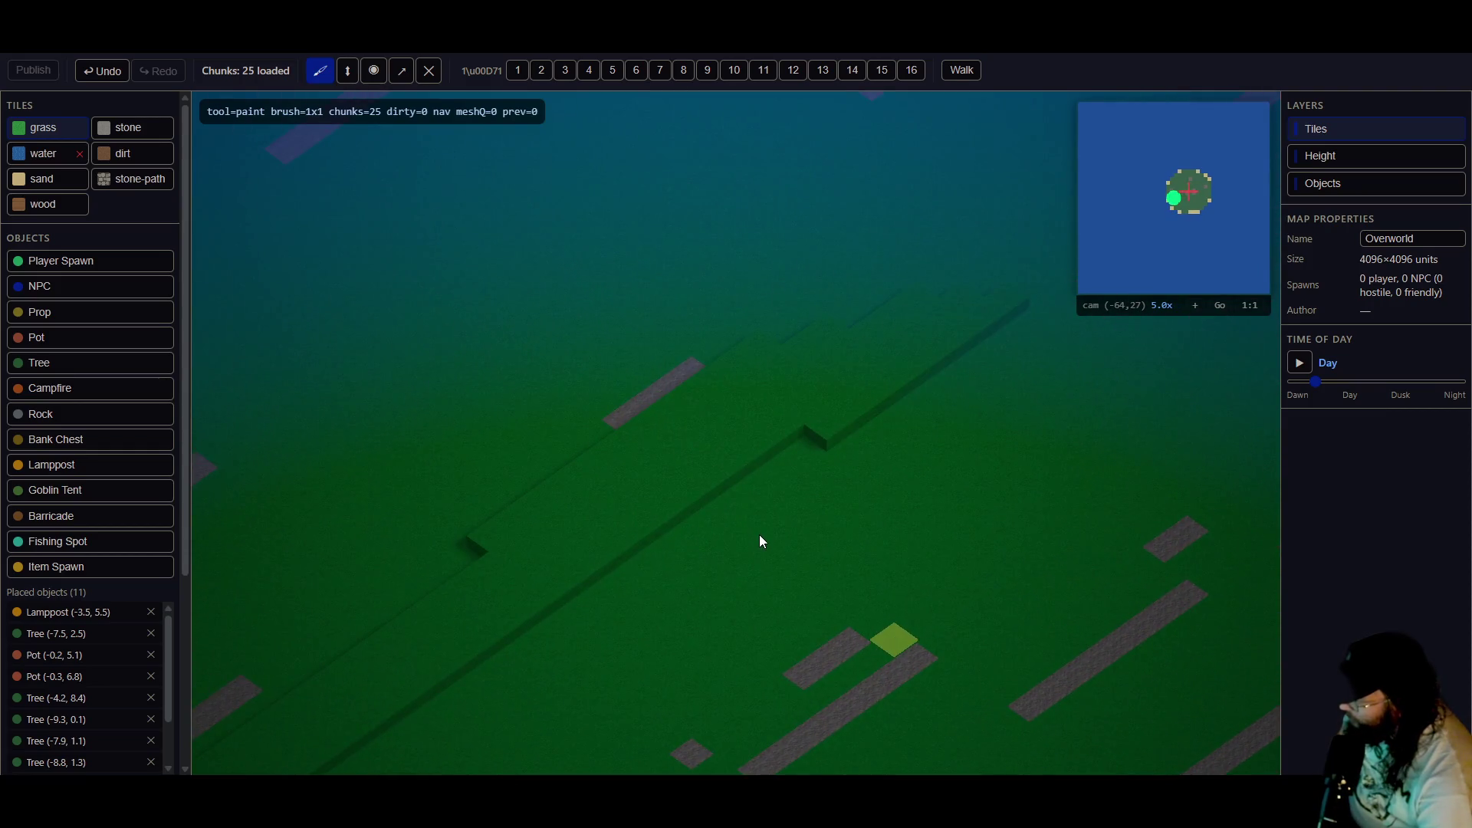
key("Right")
key("Up")
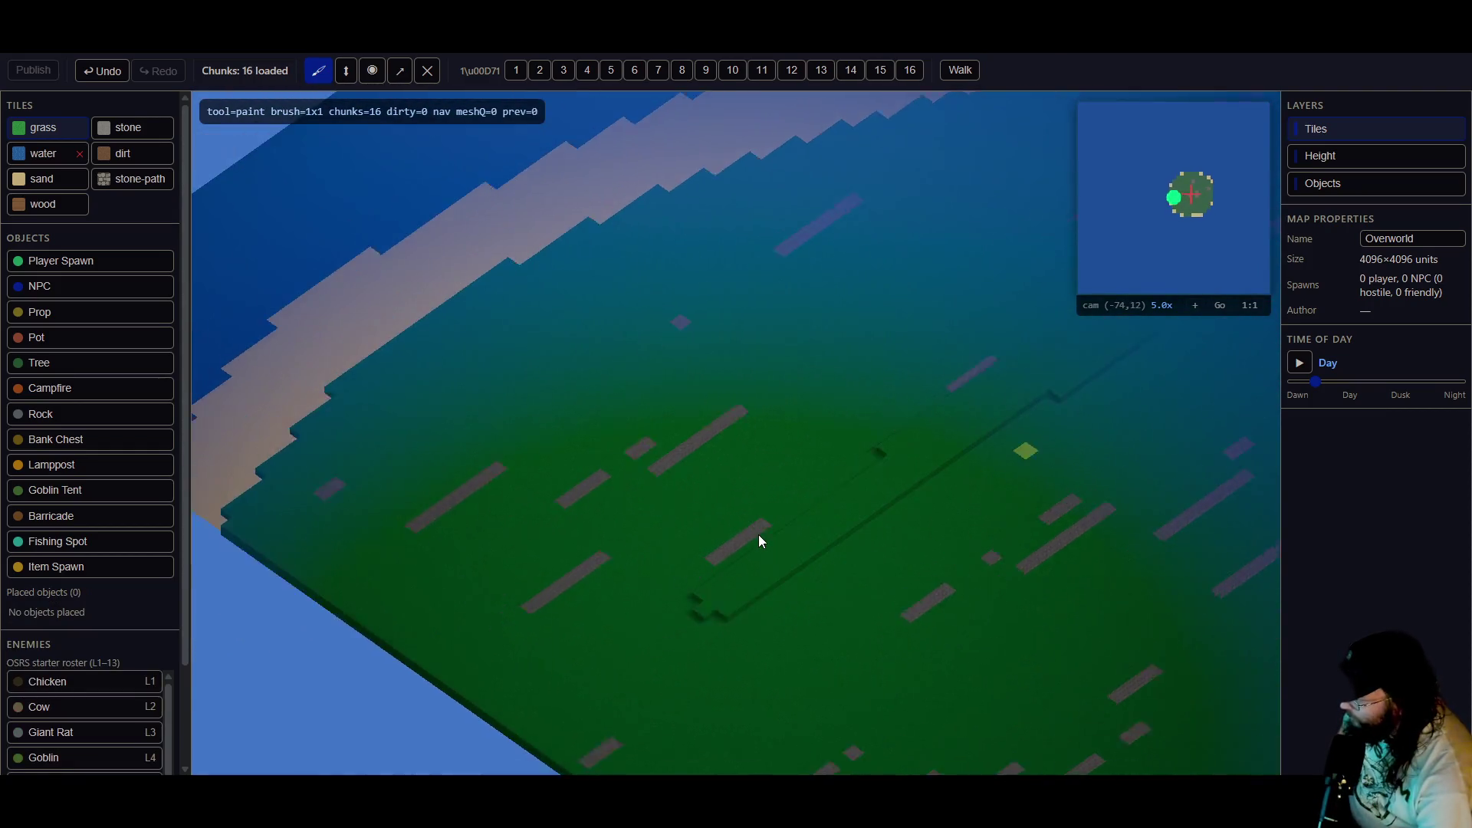
key("Right")
key("Up")
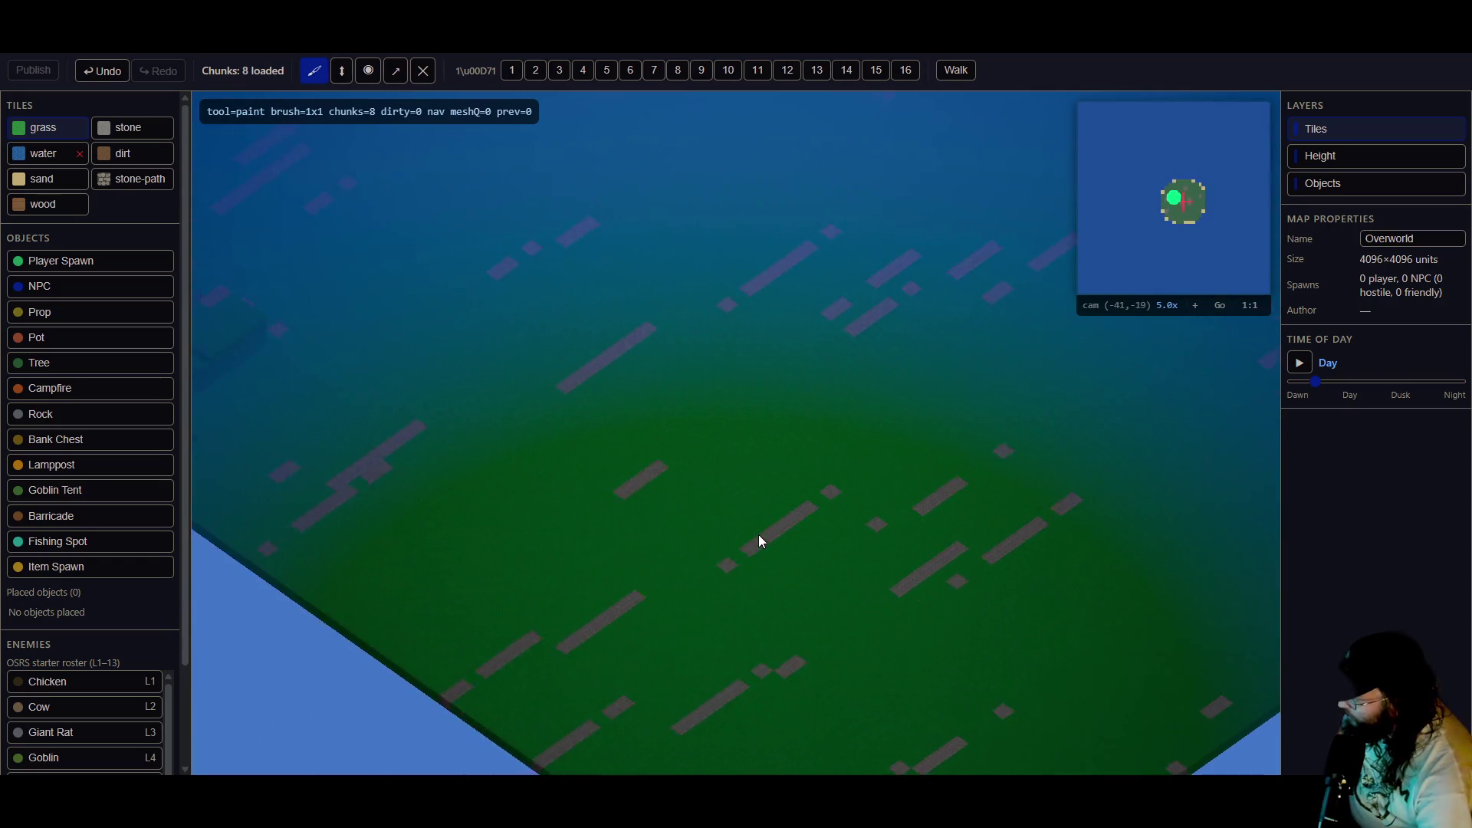
key("Right")
key("Down")
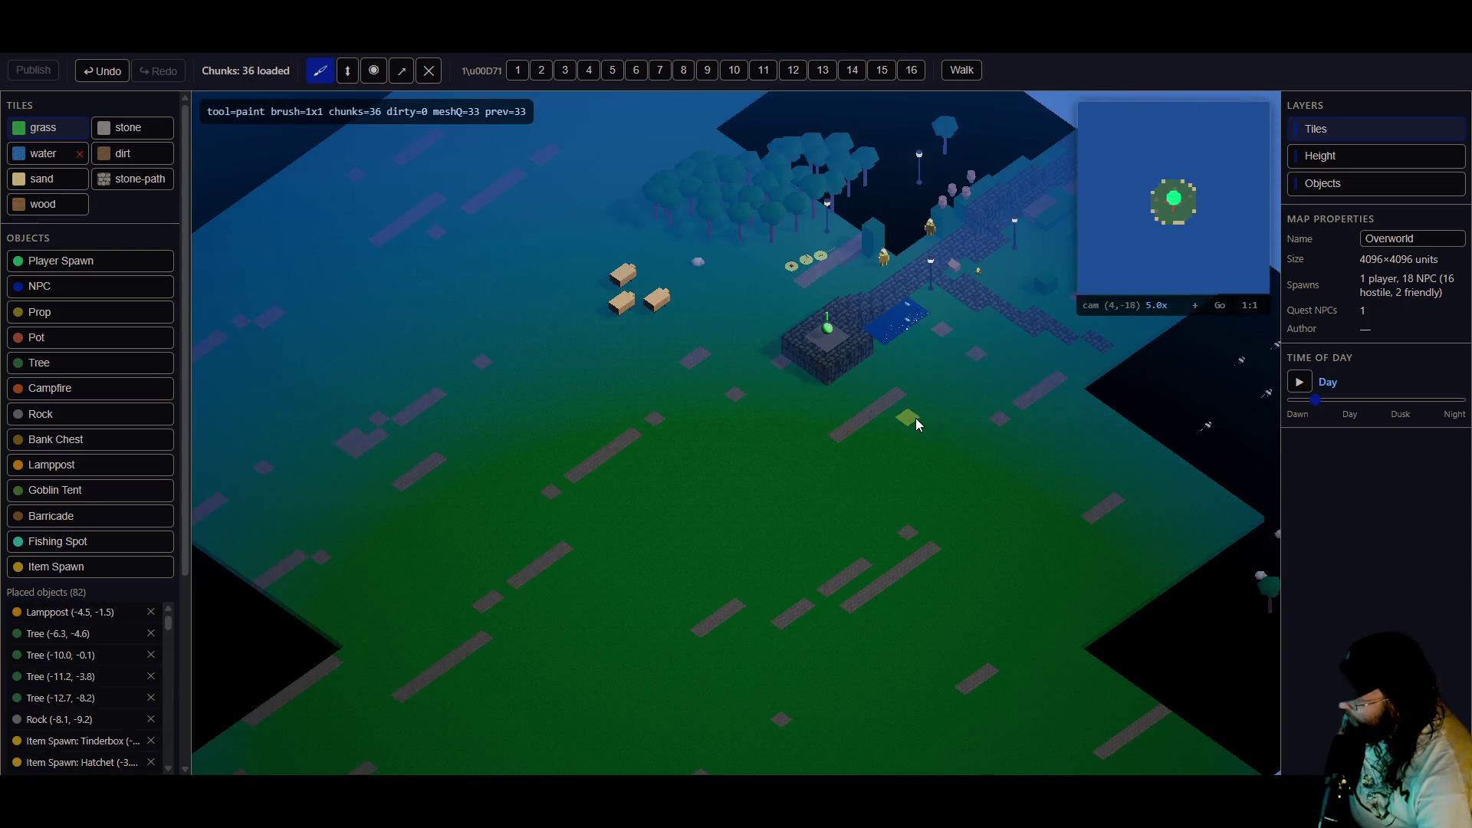
- Pan to the grassy hill on the western shore, zoom in and orbit to a top-down view
key("Left")
key("Up")
key("Left")
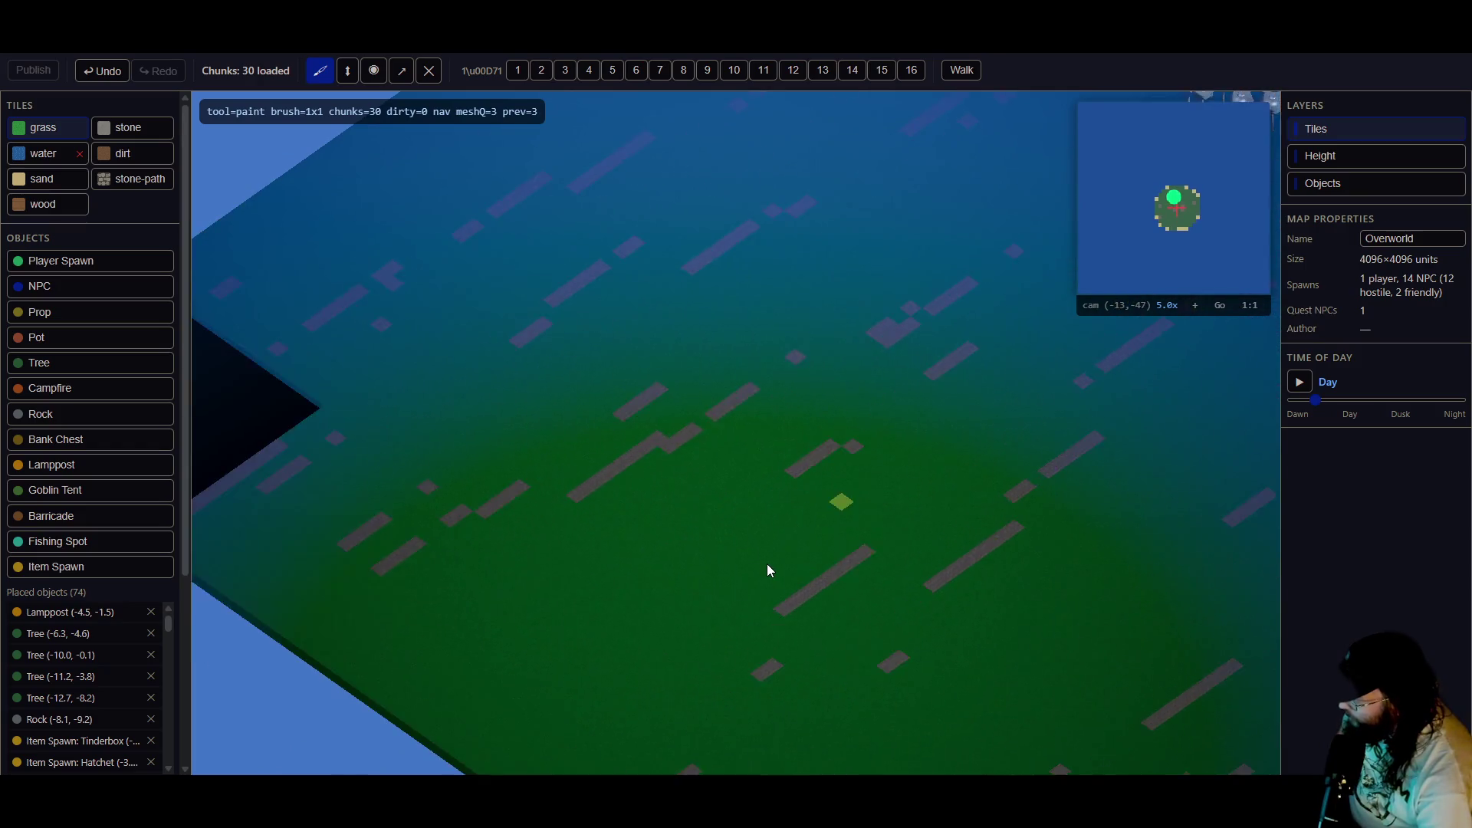
key("Left")
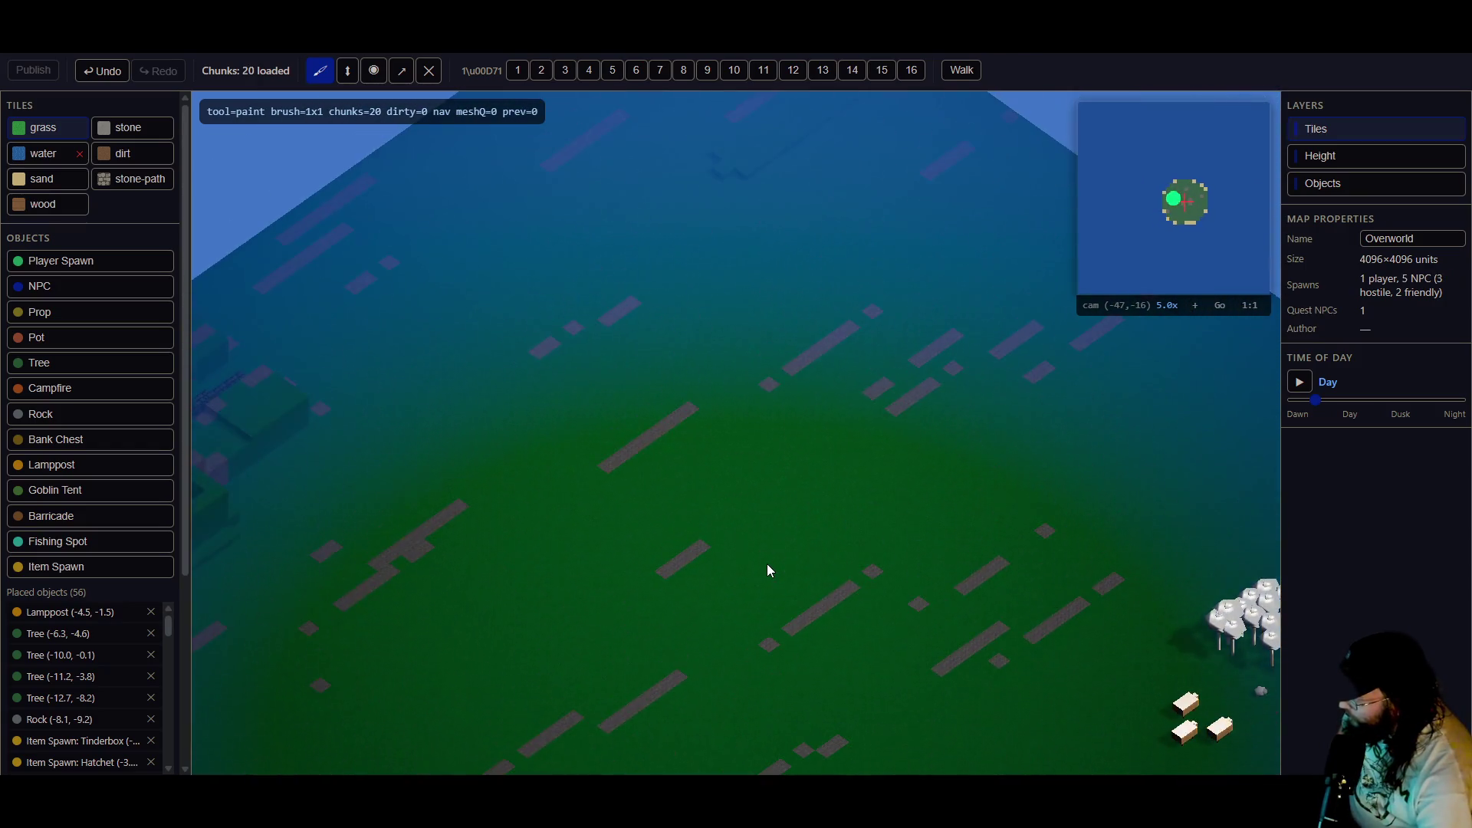
key("Up")
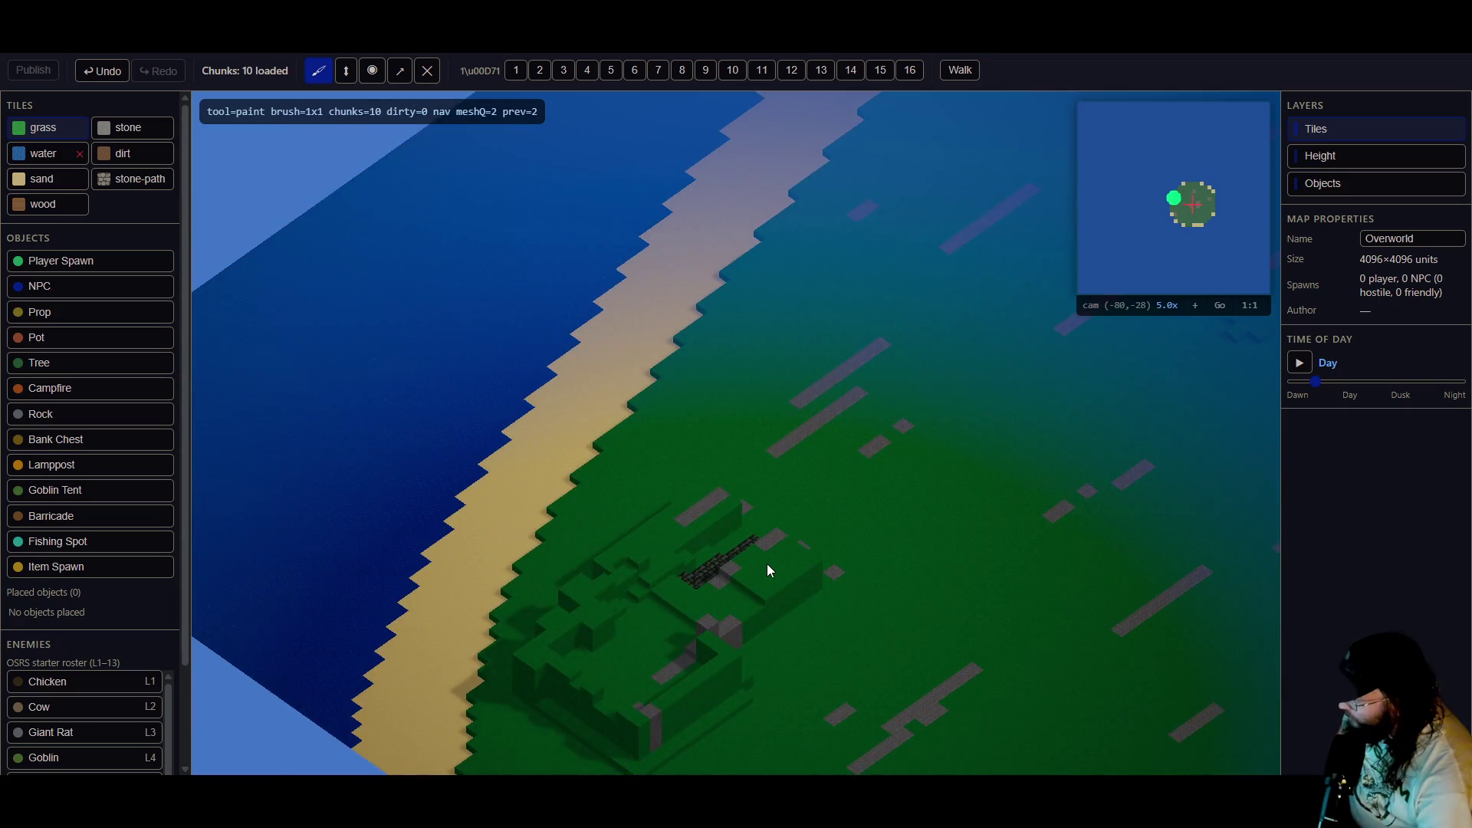
scroll(747, 560, "up", 5)
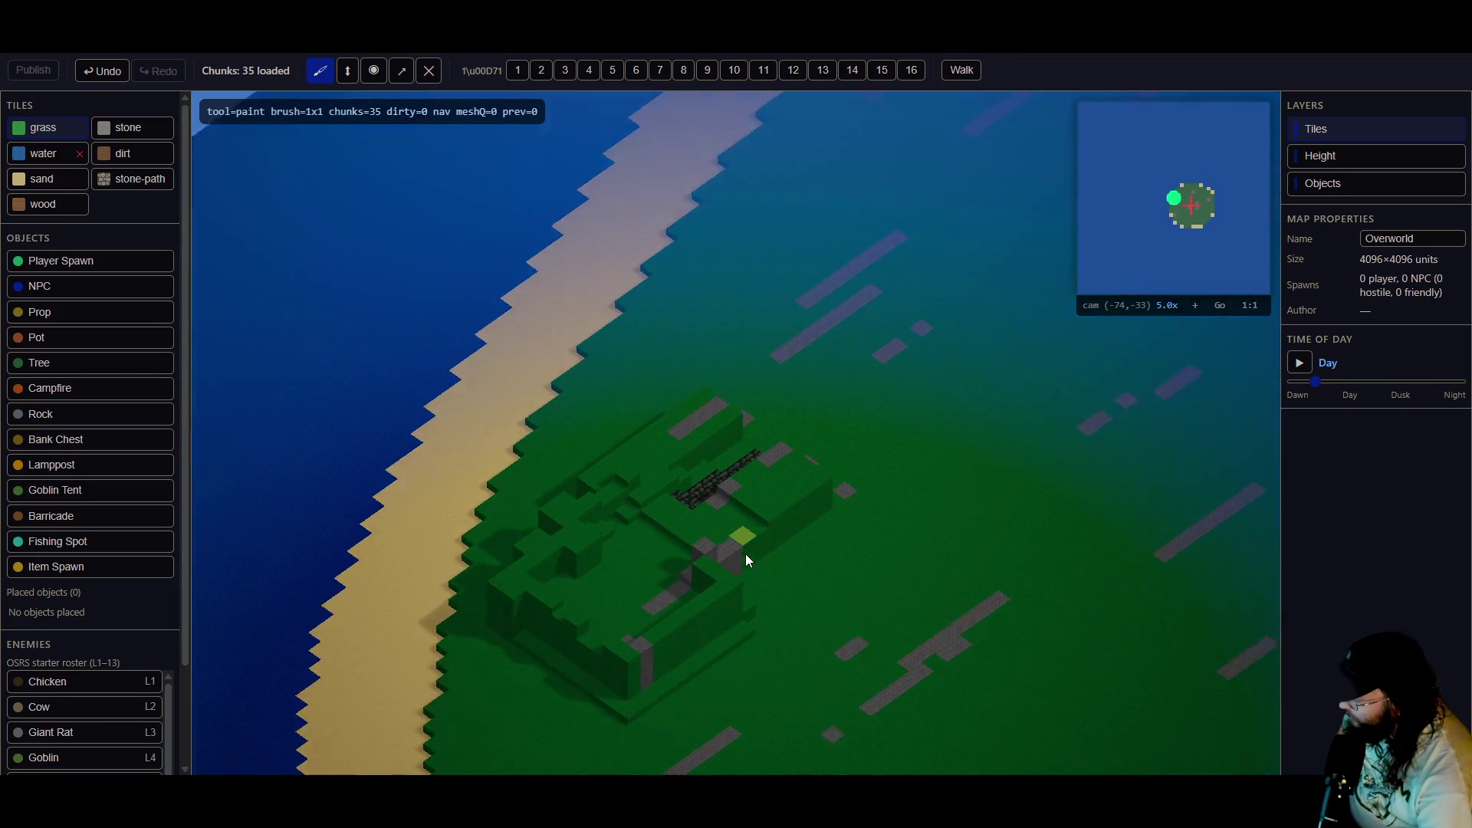
scroll(747, 560, "up", 3)
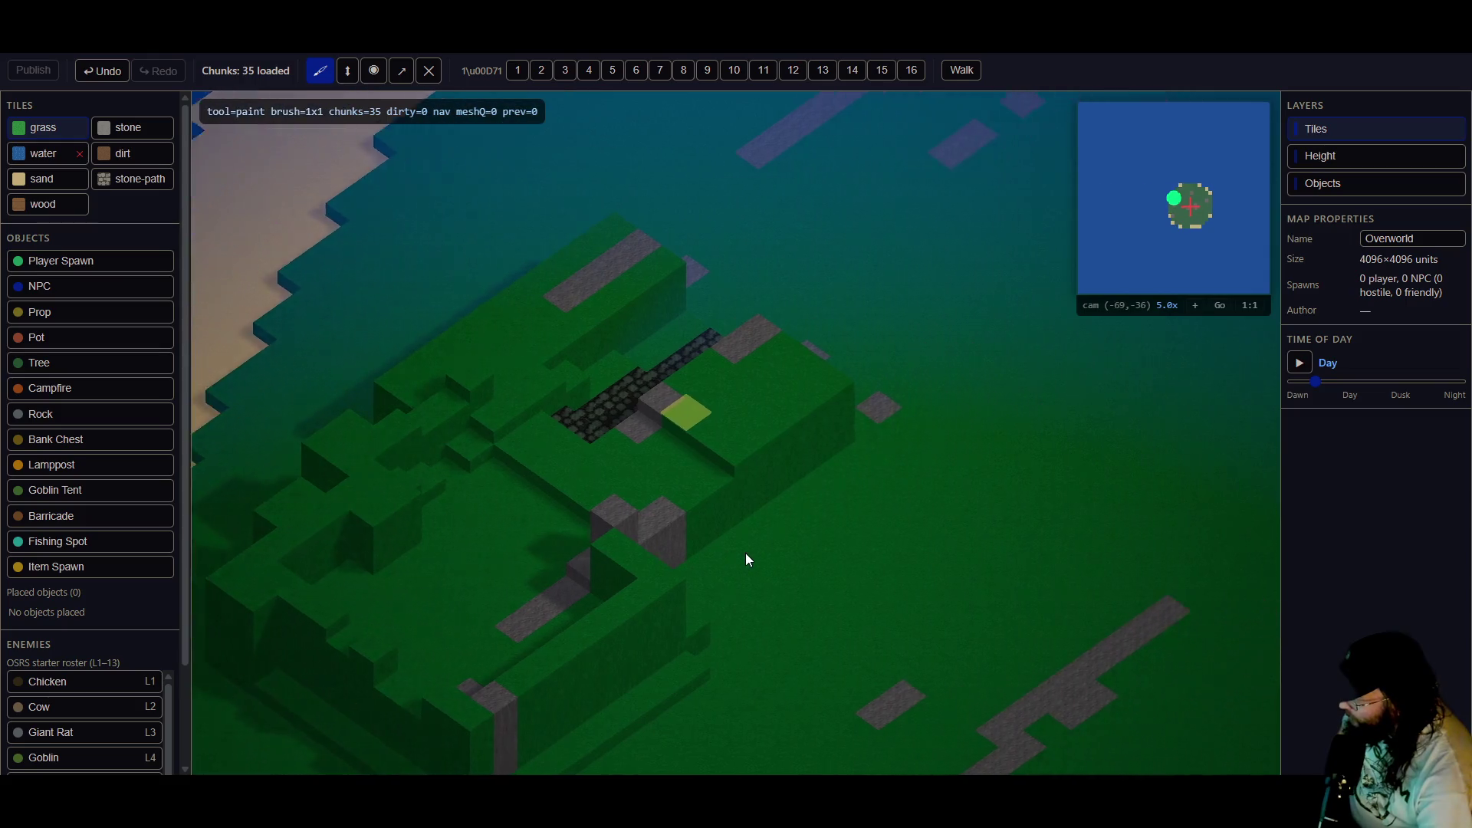
mouse_move(746, 554)
left_mouse_down()
mouse_move(820, 494)
mouse_move(346, 490)
mouse_move(667, 458)
left_mouse_up()
key("w")
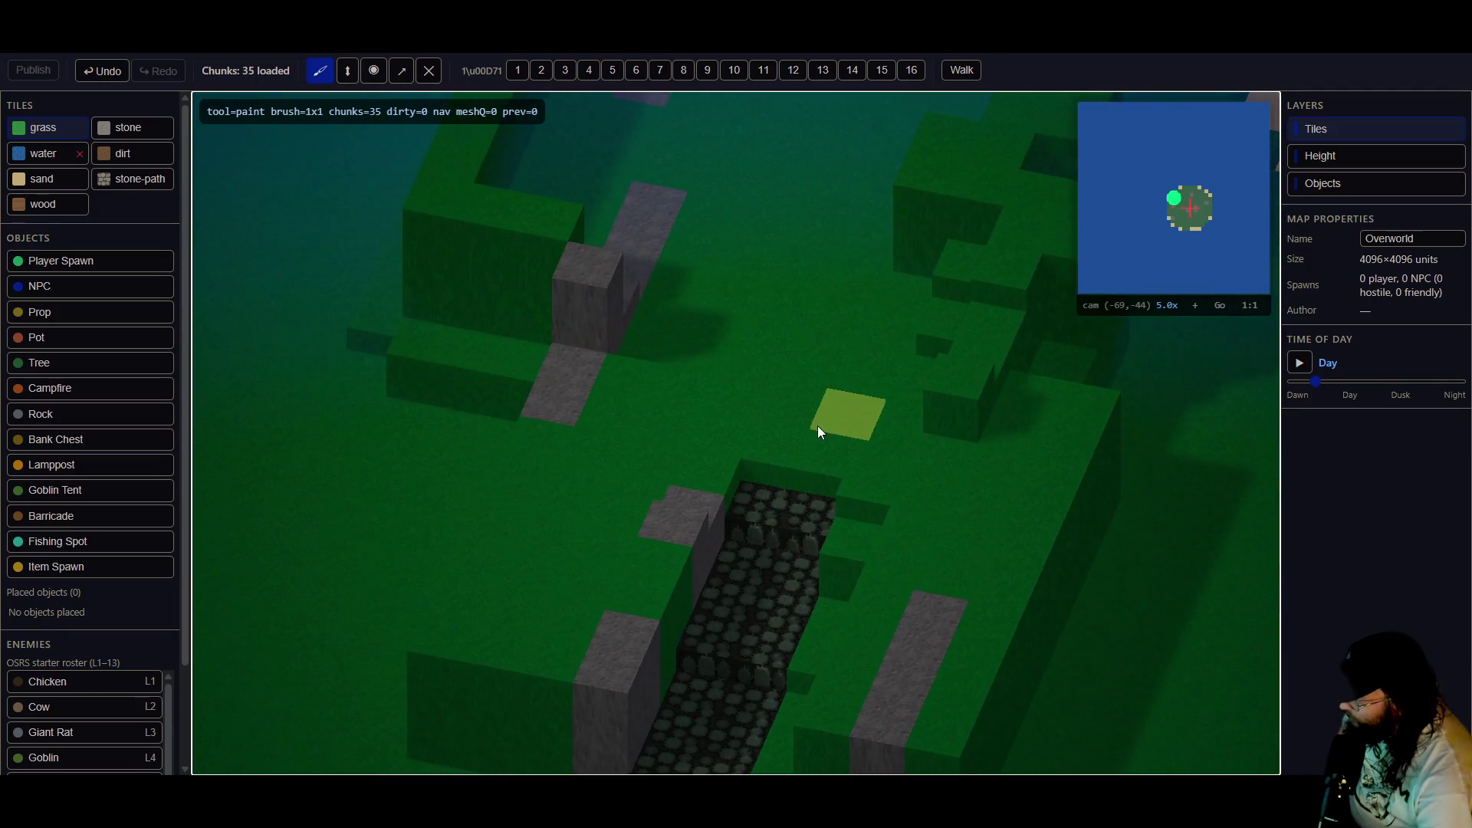
key("w")
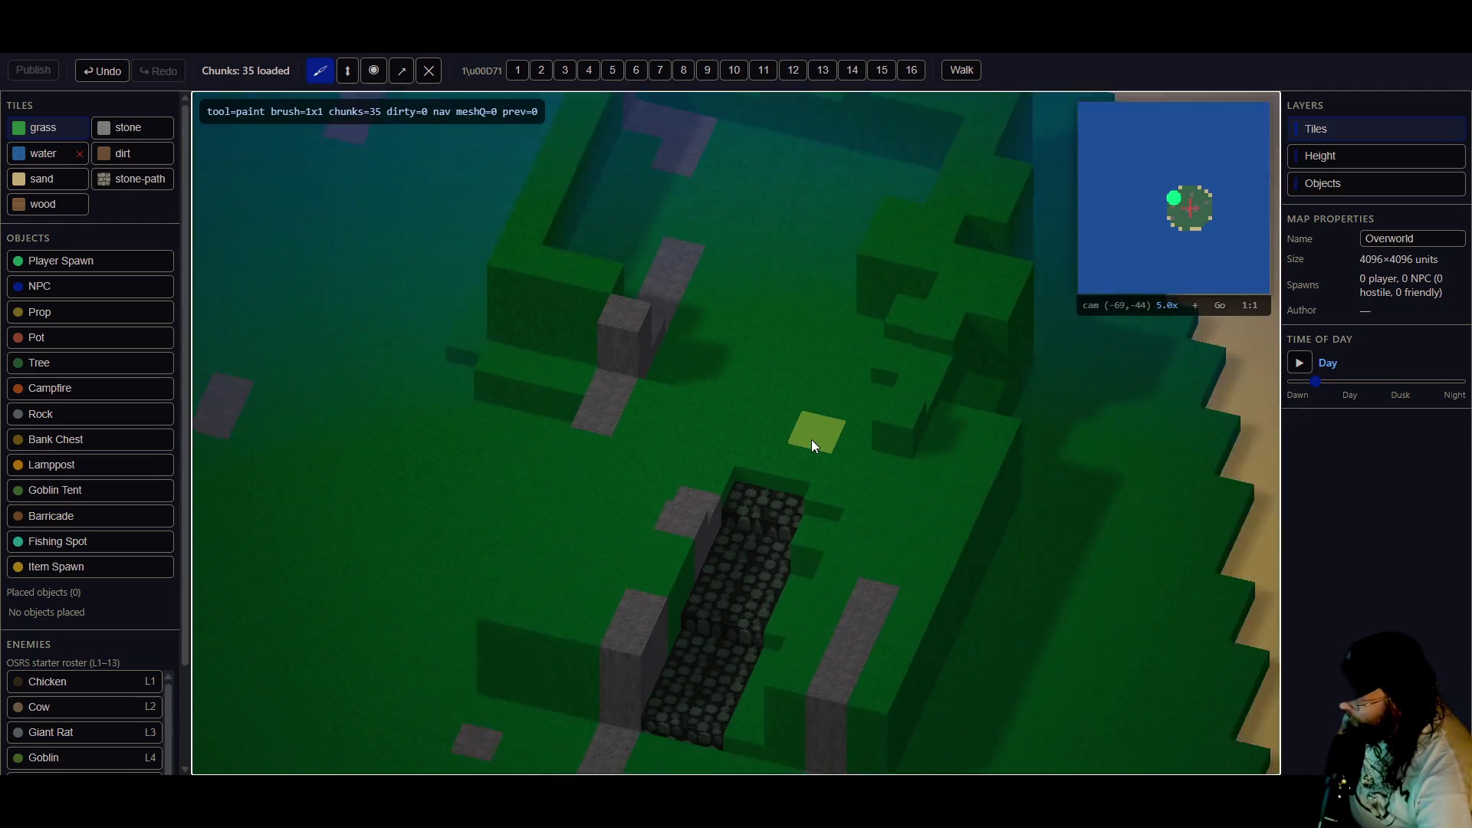
scroll(74, 535, "down", 1)
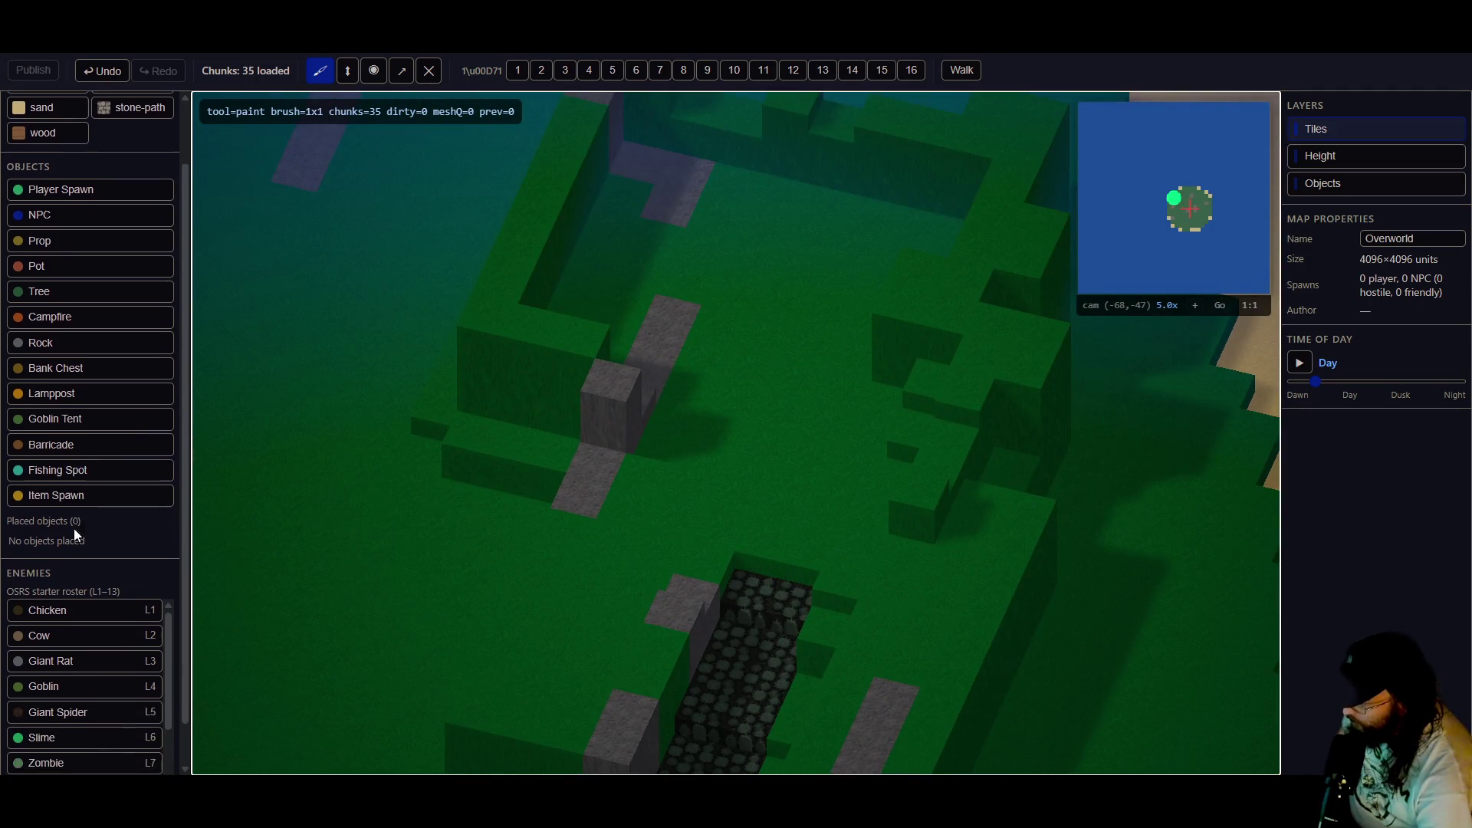
- Place a Goblin Tent on the hilltop
left_click(86, 414)
key("w")
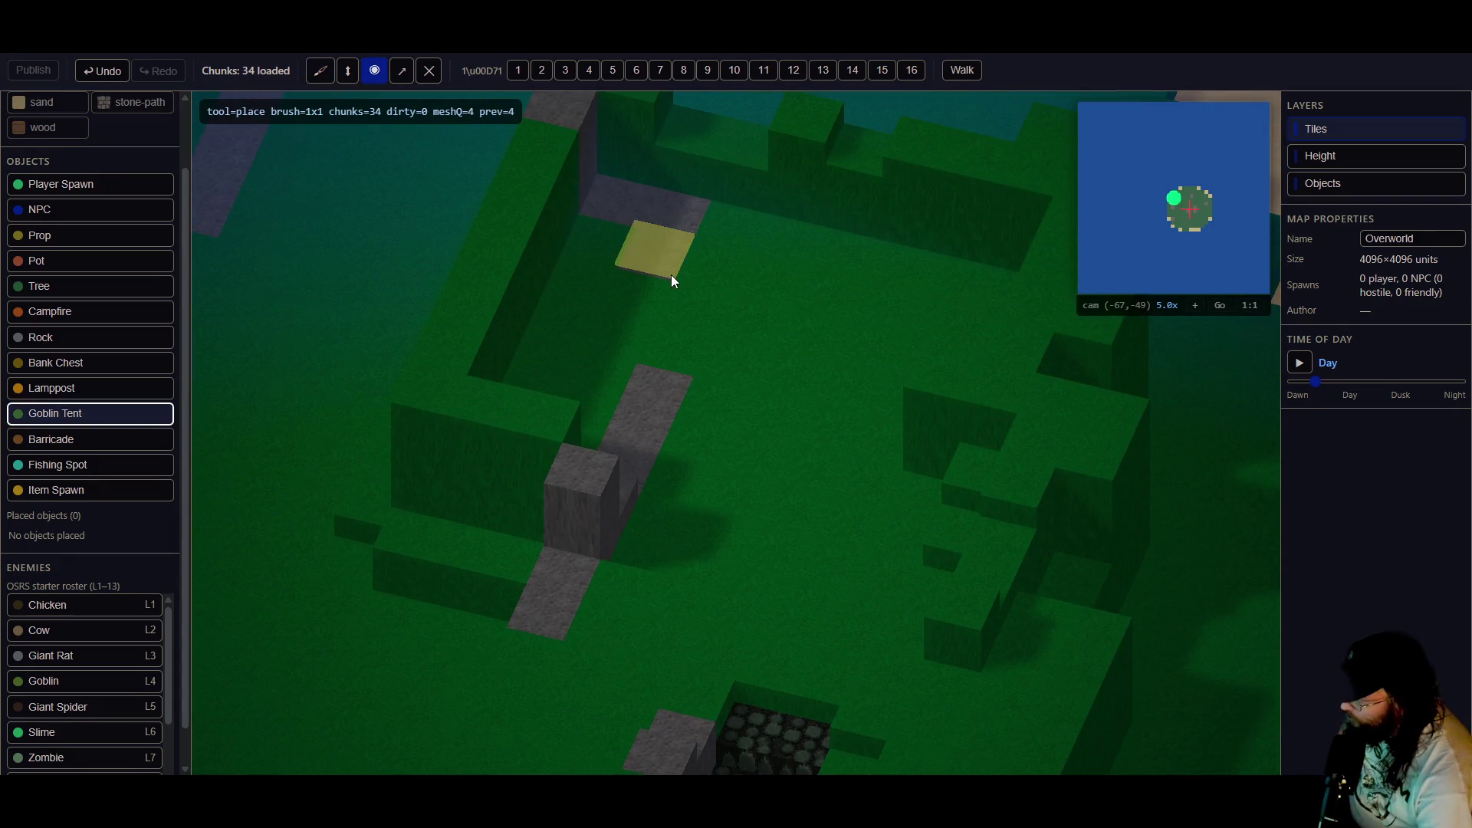
left_click(670, 275)
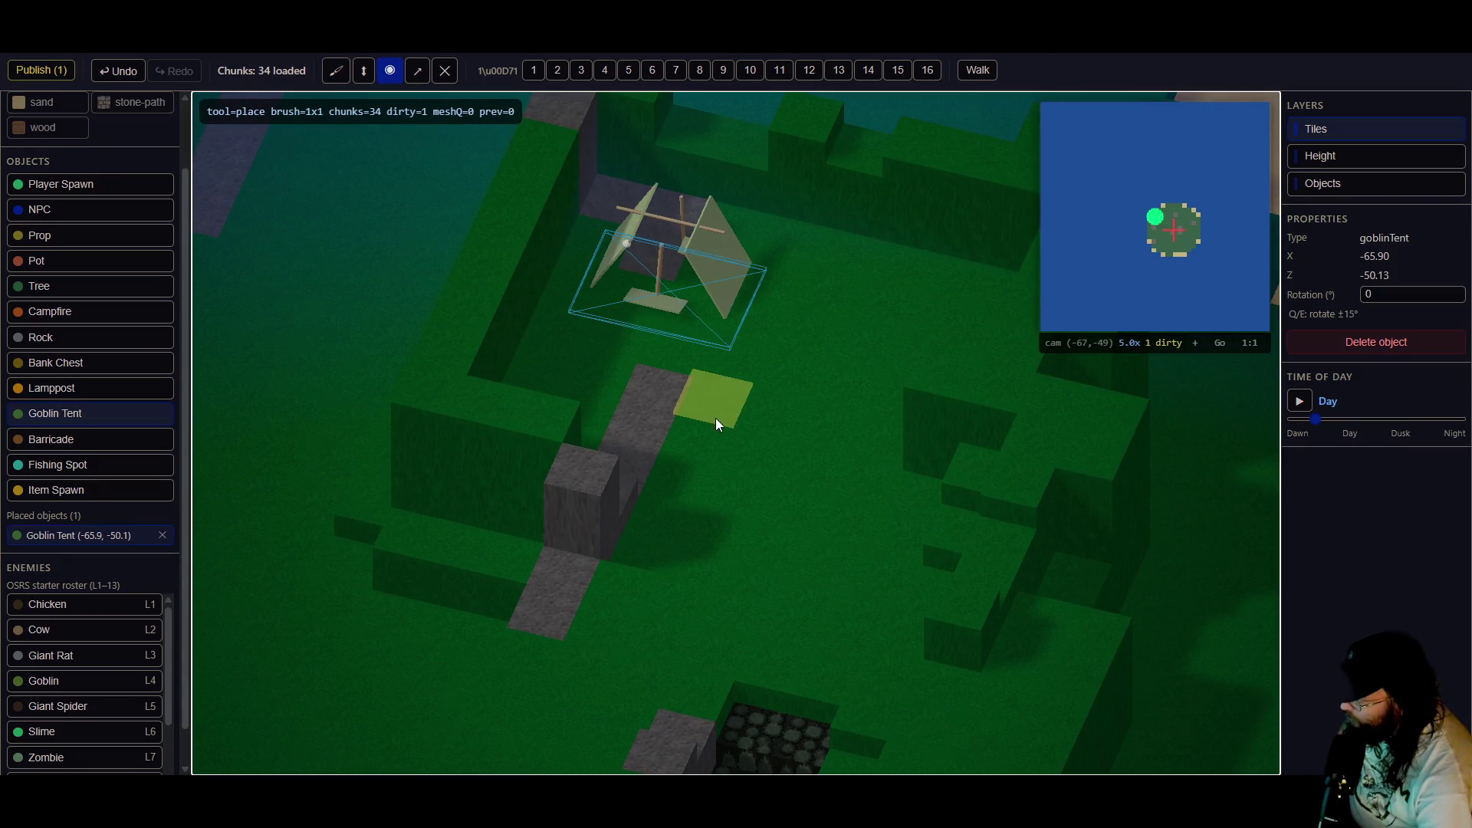
- Place six barricades around the cobblestone path and up the slope
left_click(96, 443)
key("s")
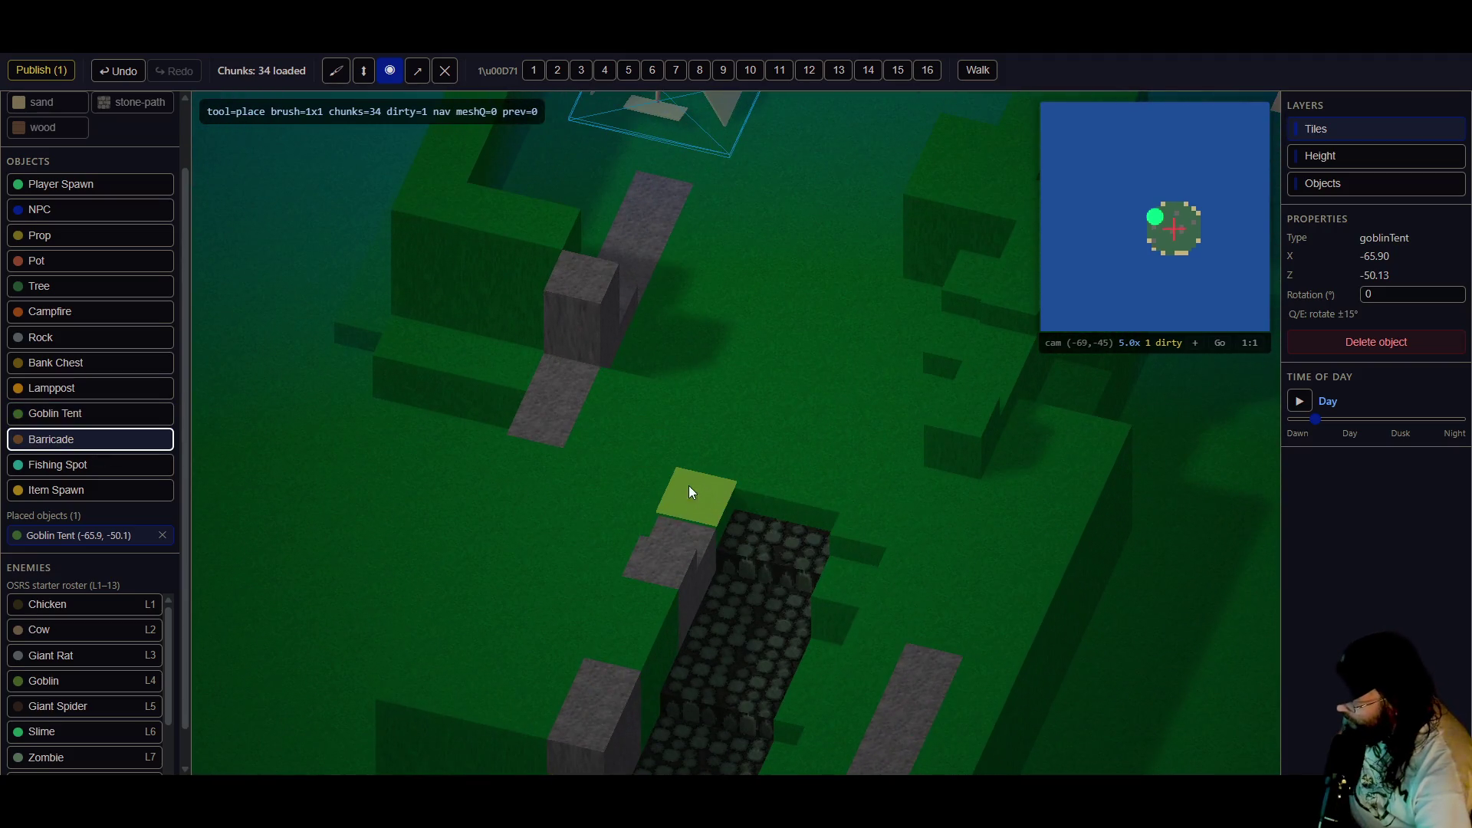
left_click(687, 499)
key("s")
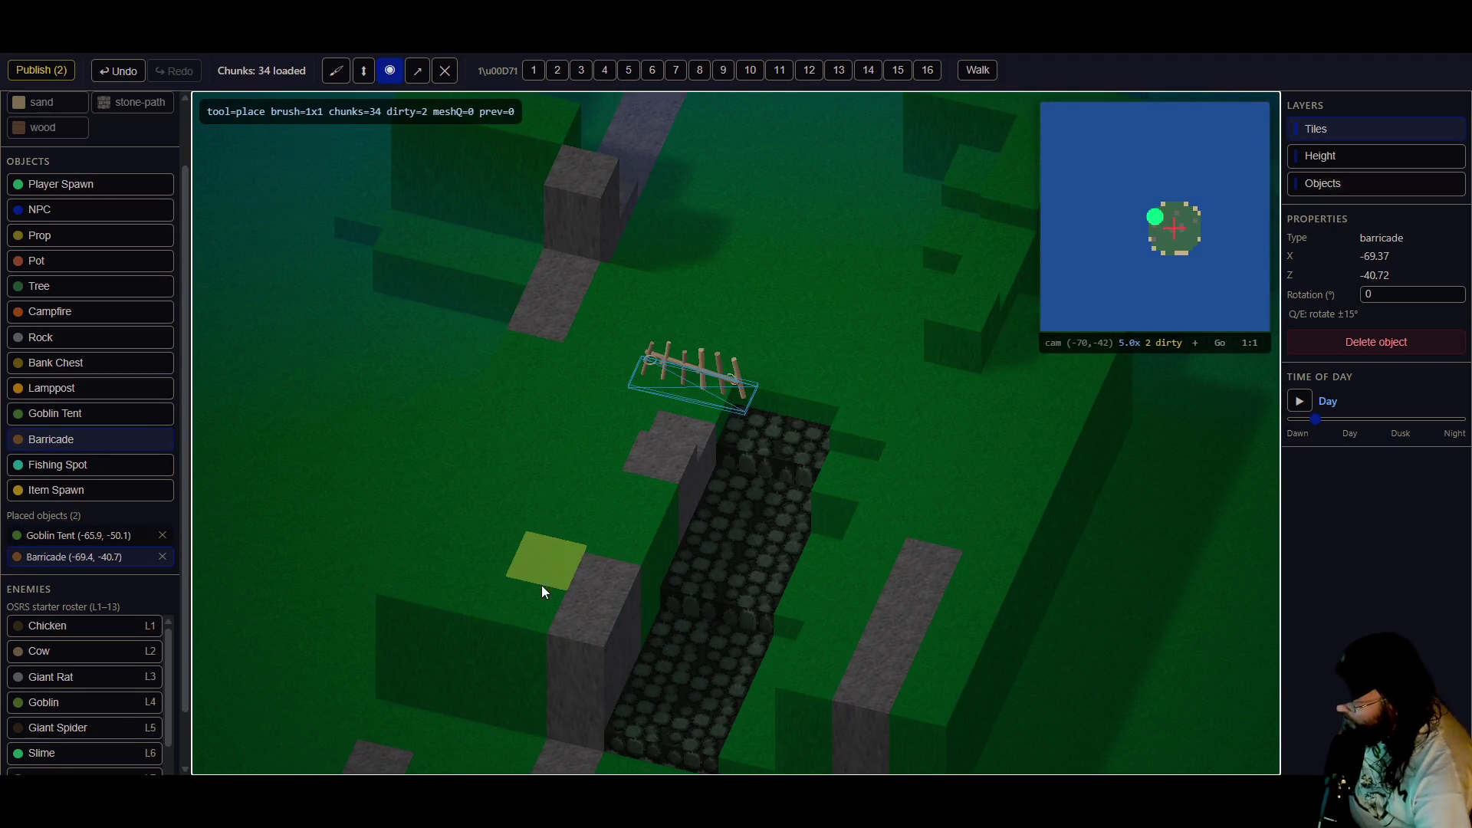
left_click(545, 603)
left_click(881, 683)
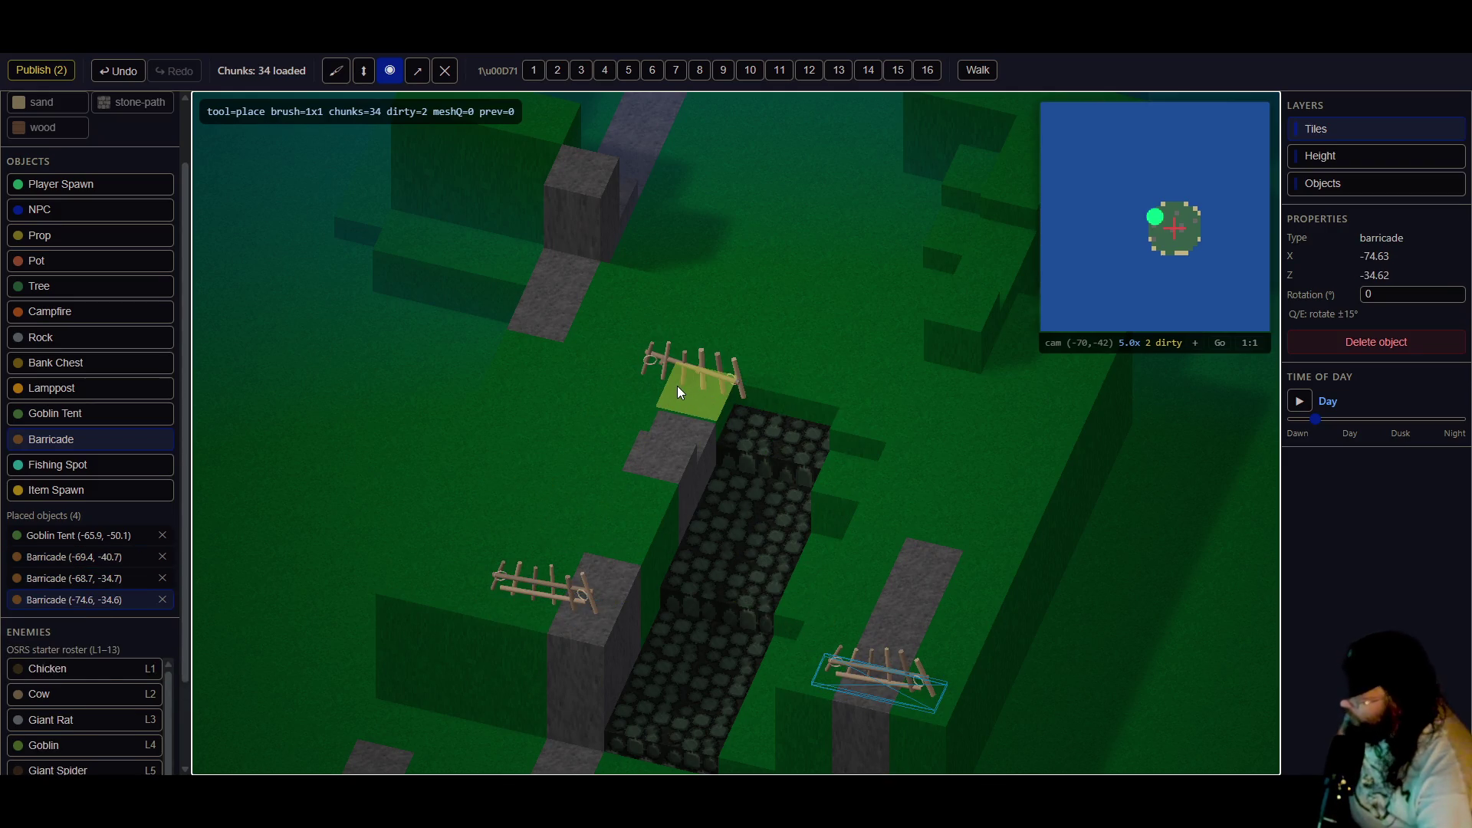
left_click(490, 472)
left_click(537, 374)
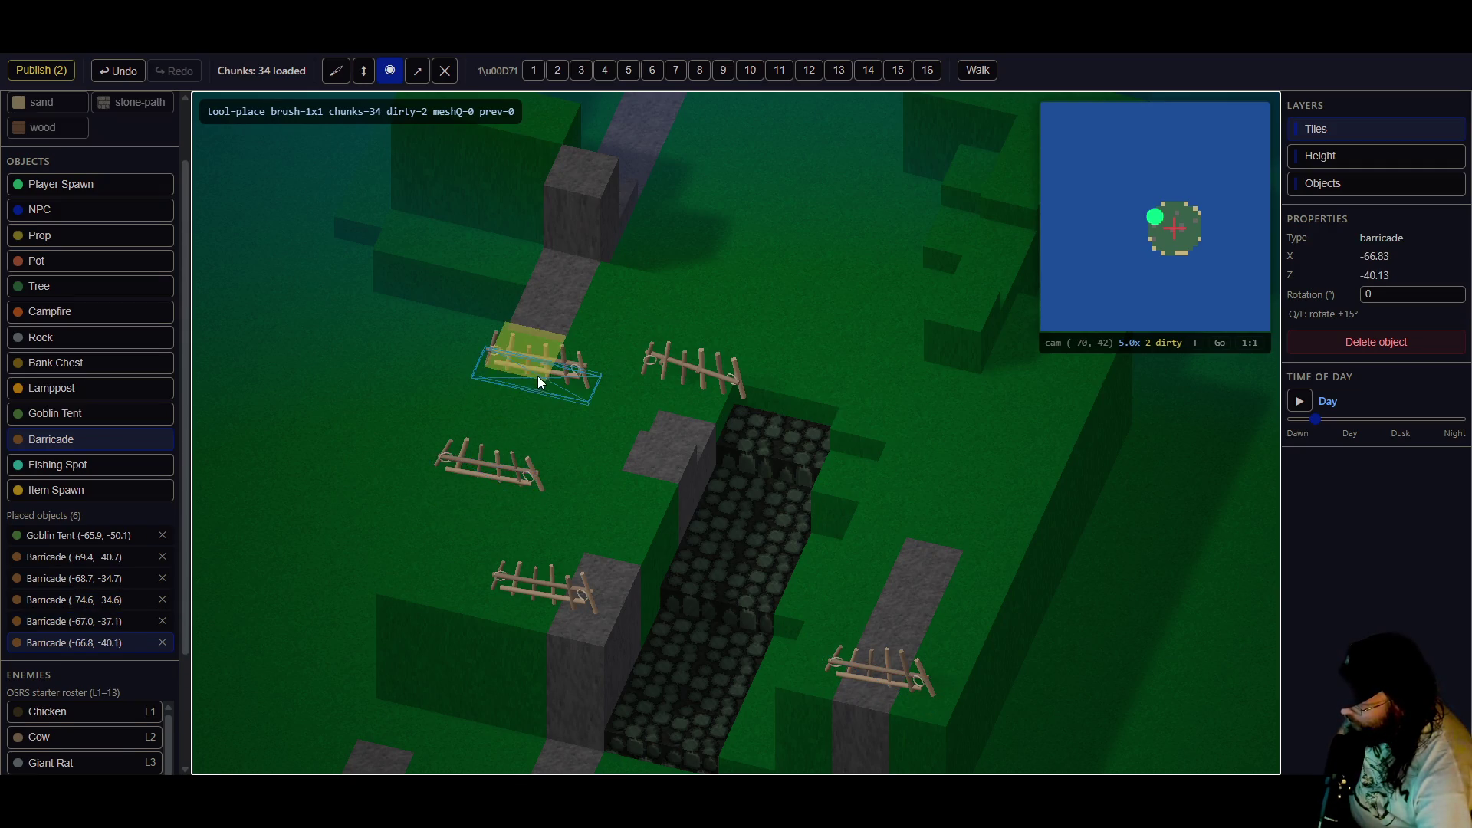
key("a")
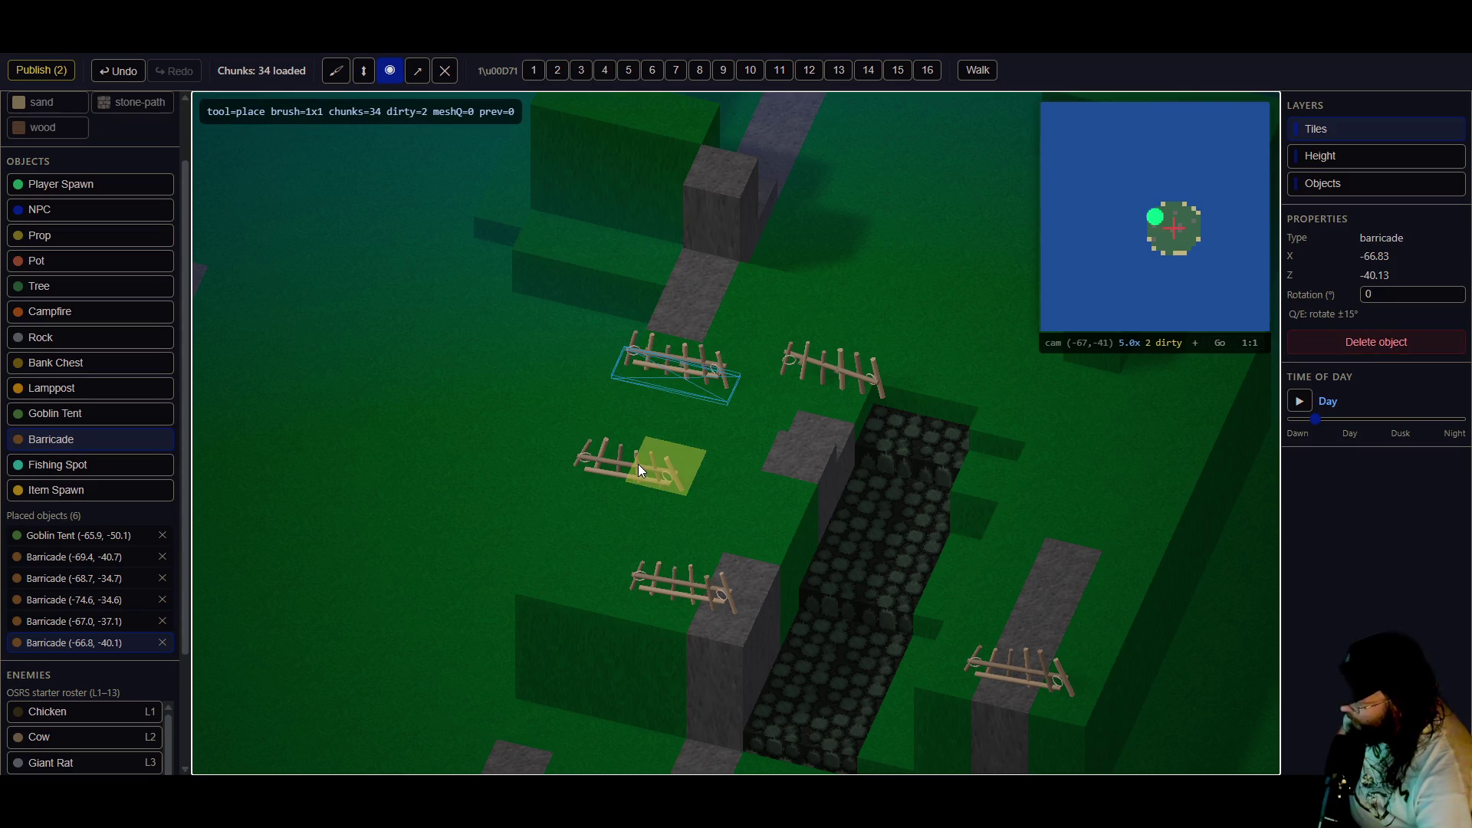
- Rotate the newest barricade to 90 degrees, resetting the brush from 4x4 back to 1x1
key("bracketright")
key("bracketright")
key("bracketright")
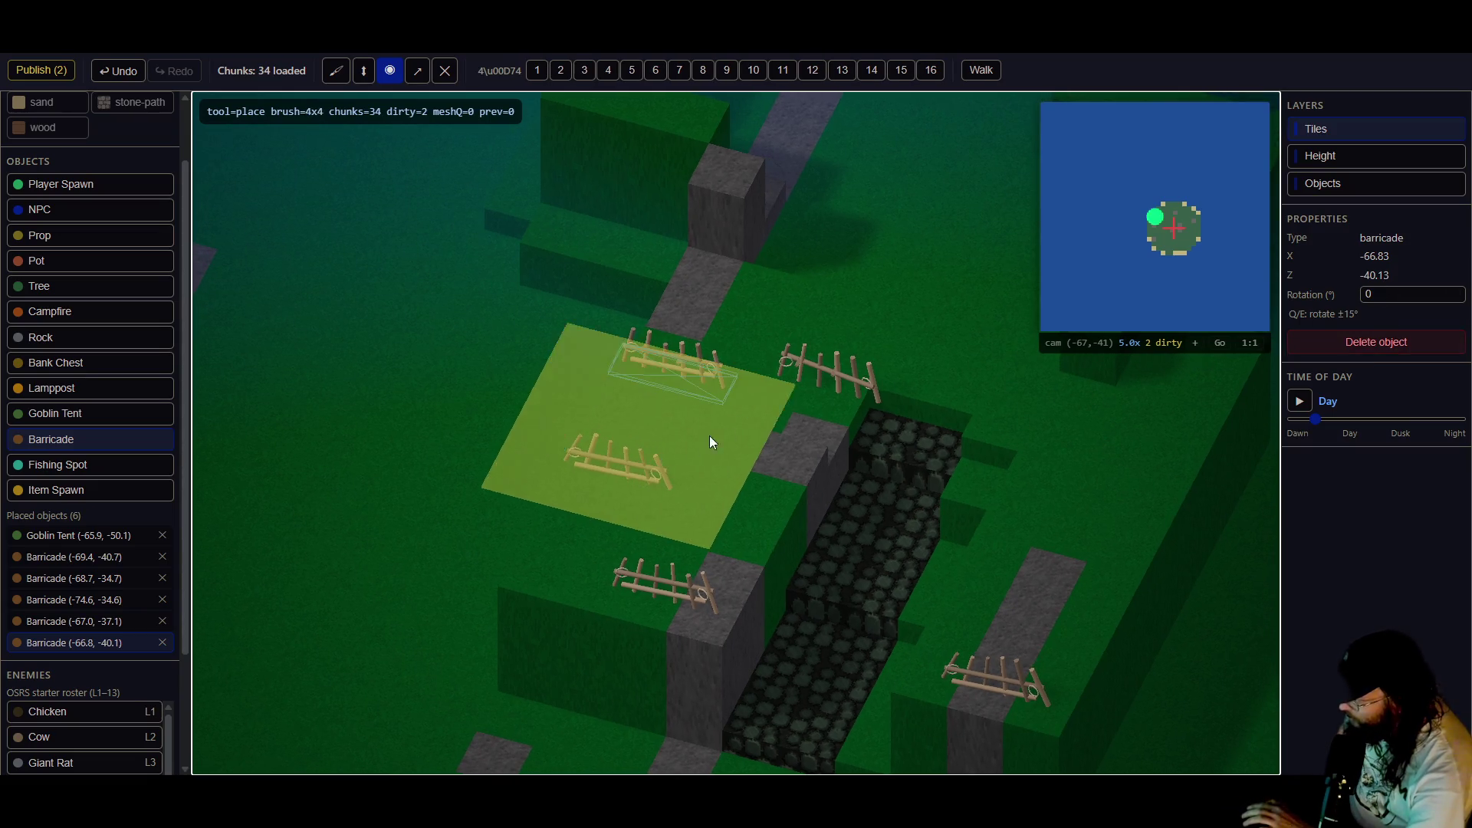
key("e")
key("e")
key("e")
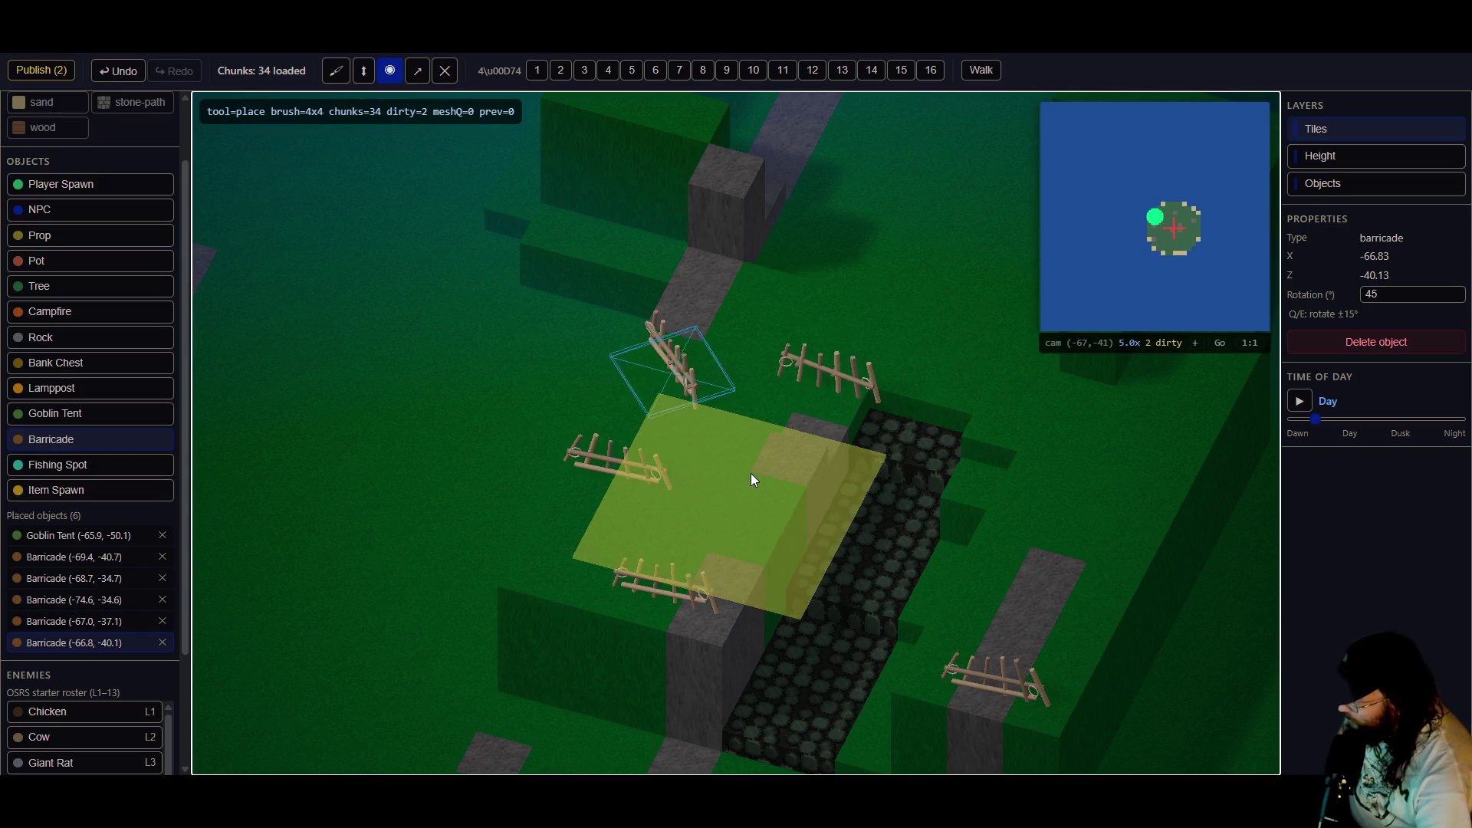
key("e")
key("bracketleft")
key("bracketleft")
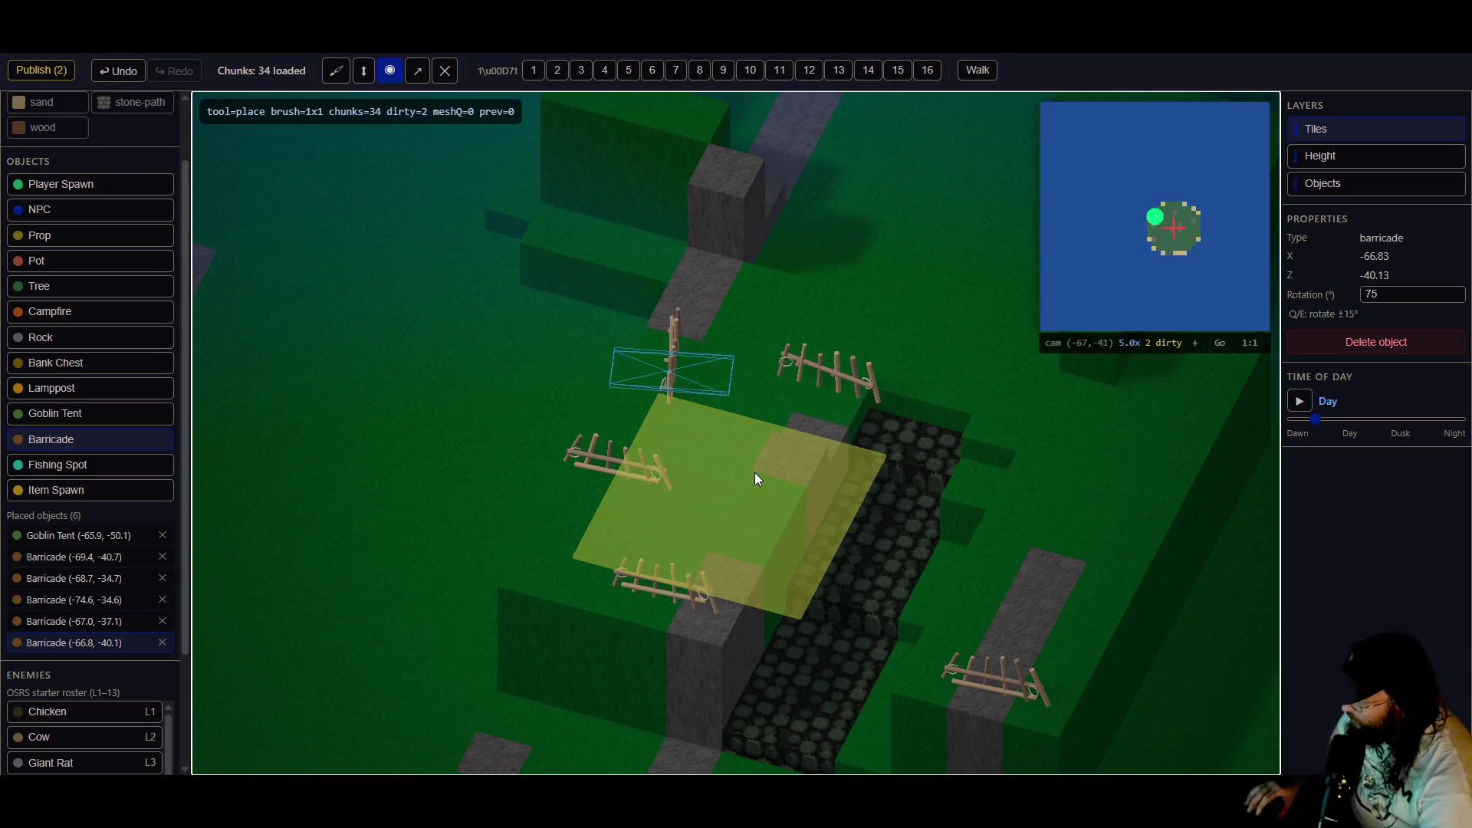
key("bracketleft")
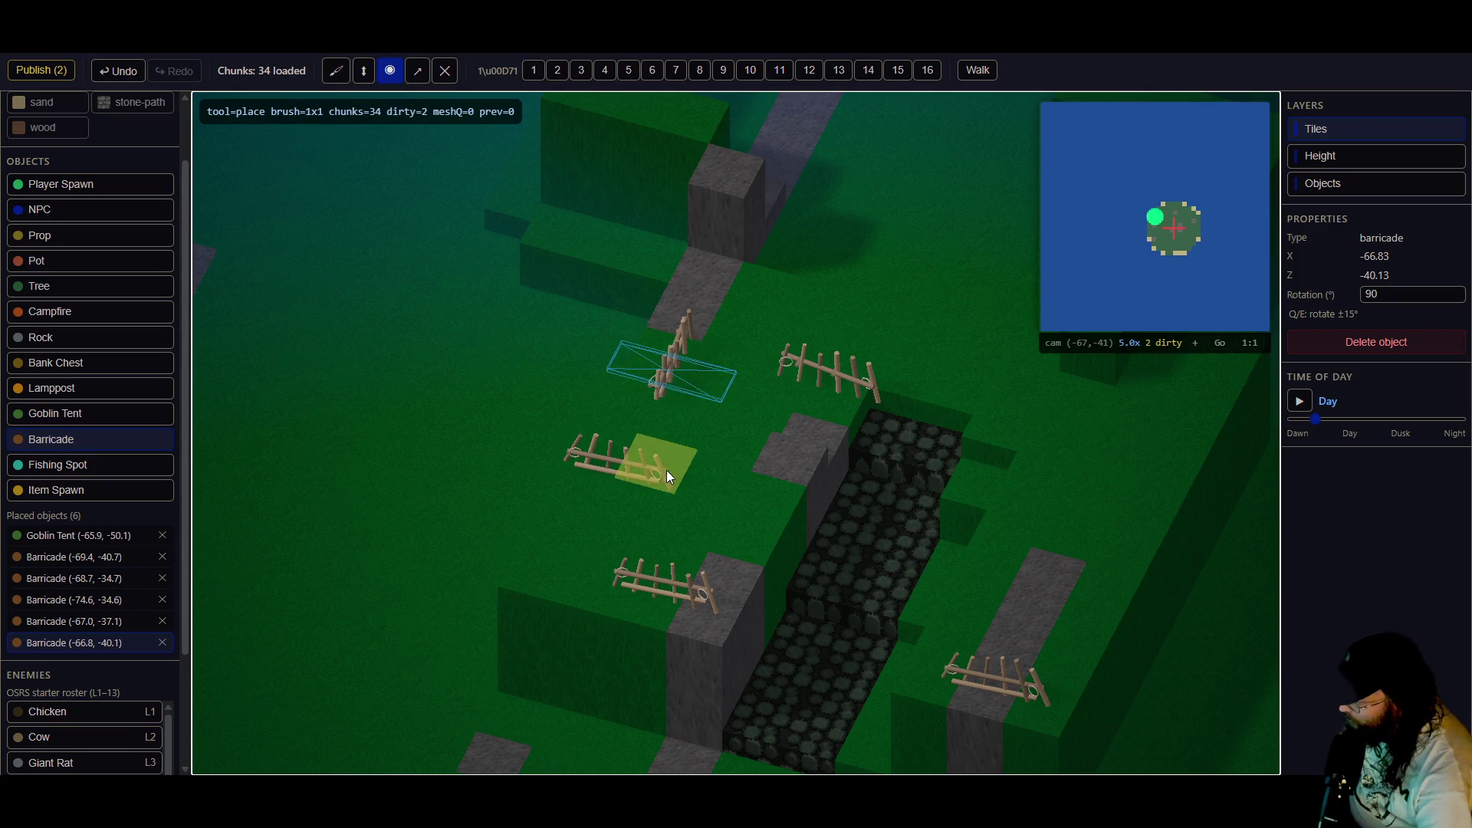
- With the select tool, rotate two barricades and drag them into the fence line
left_click(419, 73)
left_click(627, 475)
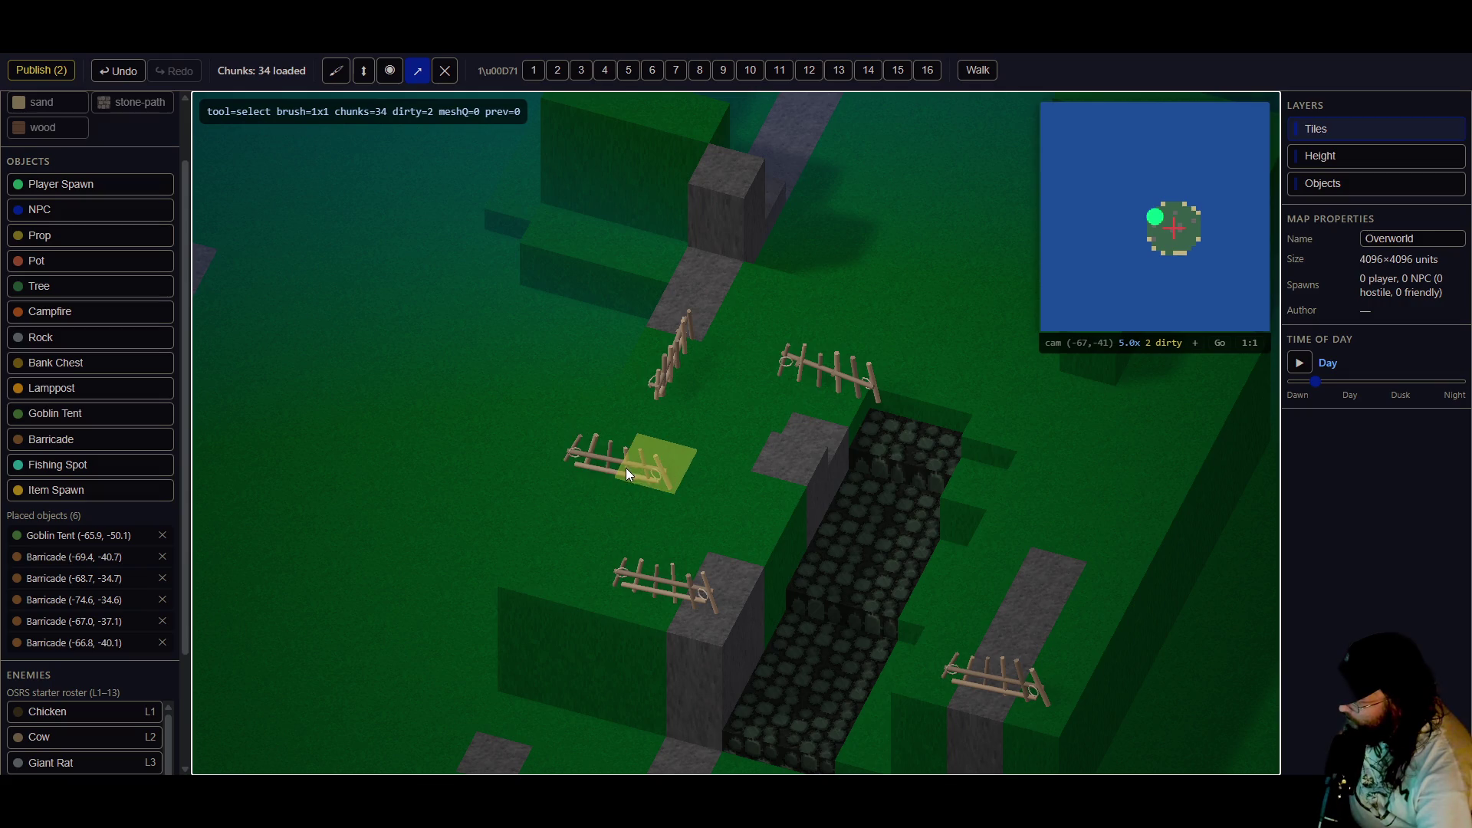
left_click(627, 469)
key("e")
key("e")
key("e")
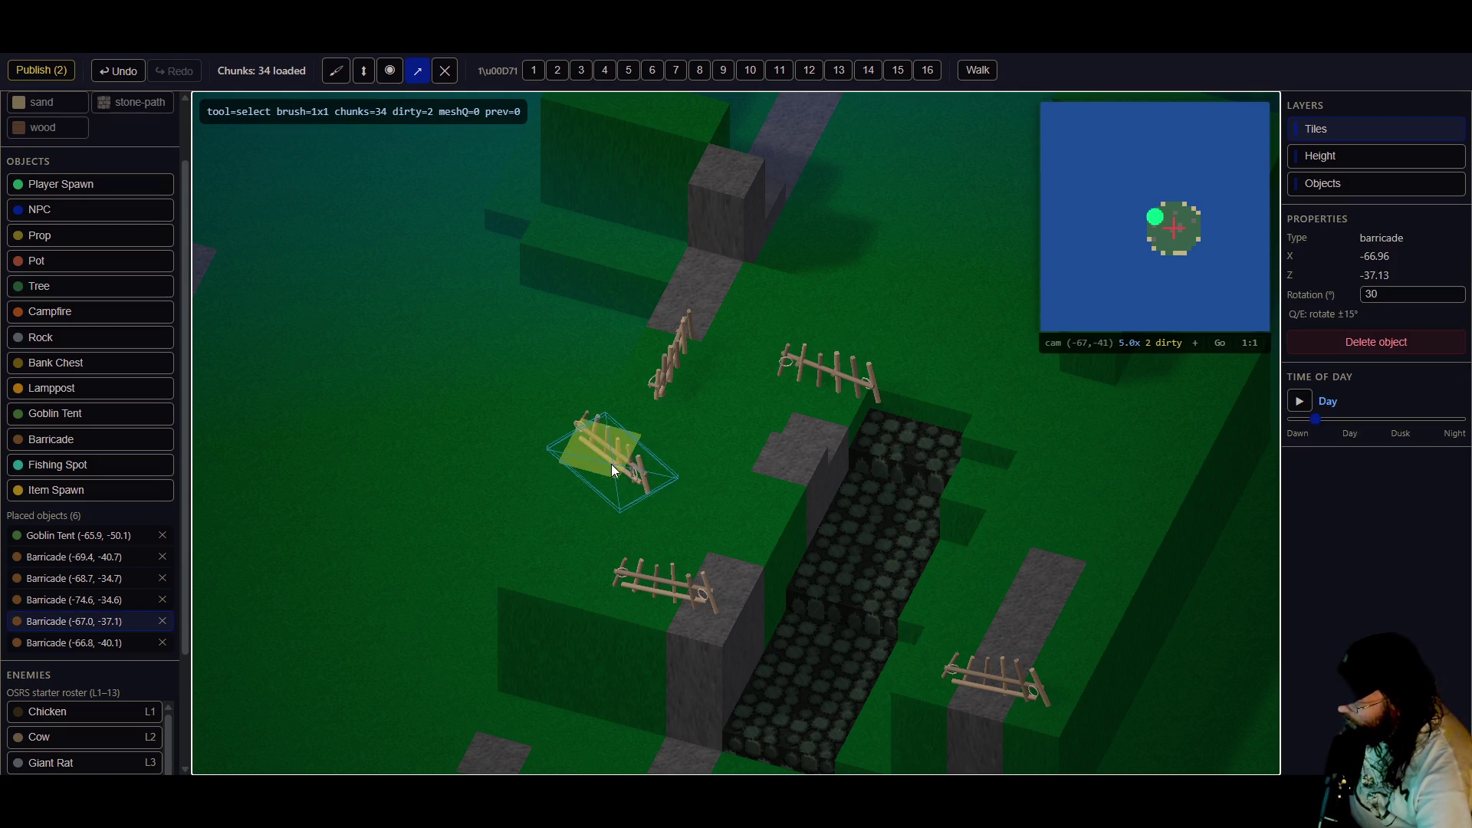
mouse_move(623, 454)
left_mouse_down()
mouse_move(633, 446)
mouse_move(563, 528)
left_mouse_up()
left_click(656, 477)
key("e")
key("e")
key("e")
left_click_drag(624, 460, 603, 453)
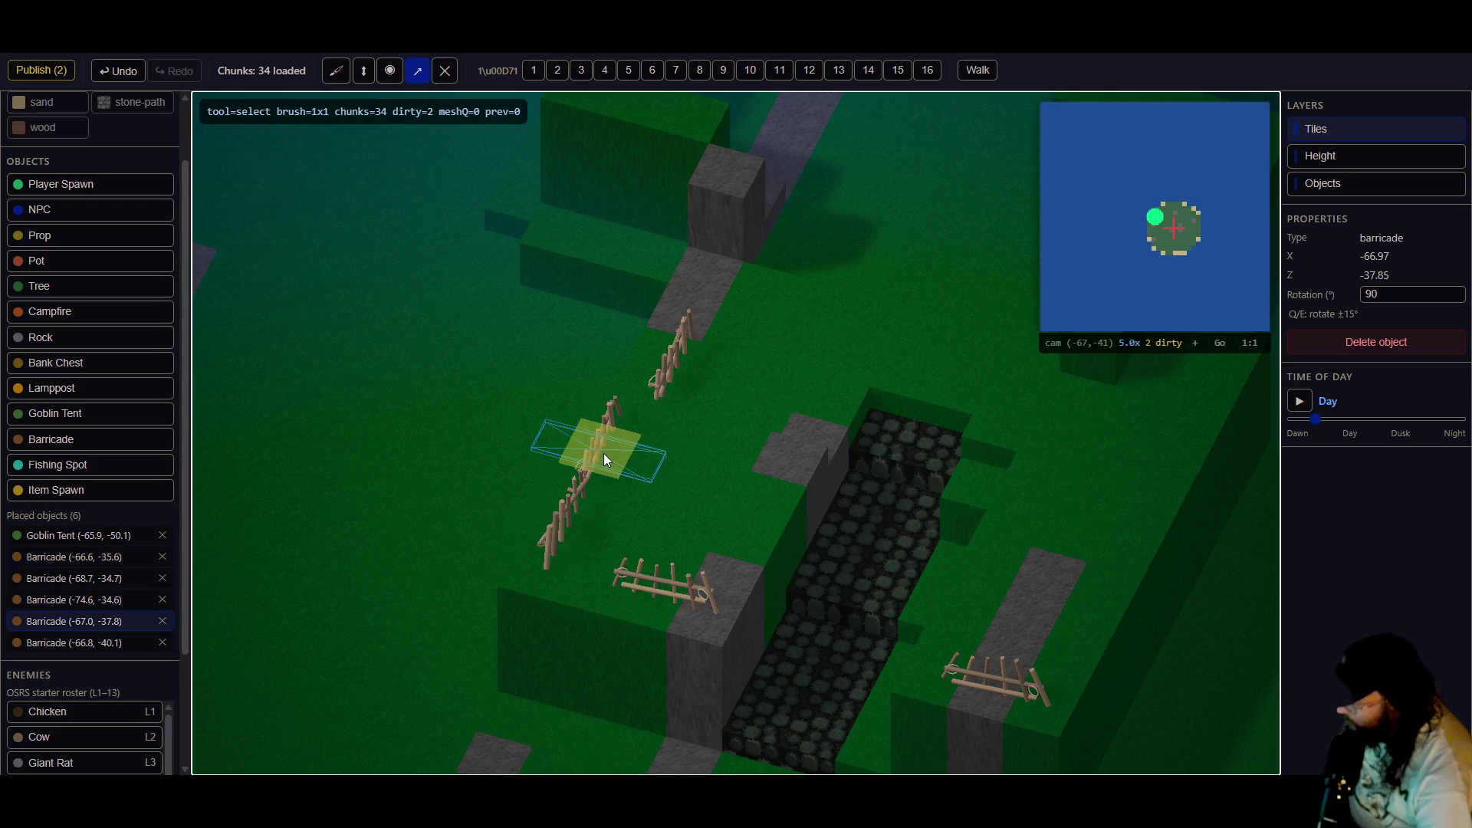
- Nudge the top barricade to join the fence and move the corner barricade left
left_click(655, 380)
left_click_drag(655, 379, 659, 377)
left_click(605, 575)
mouse_move(634, 587)
left_mouse_down()
mouse_move(595, 583)
mouse_move(608, 586)
left_mouse_up()
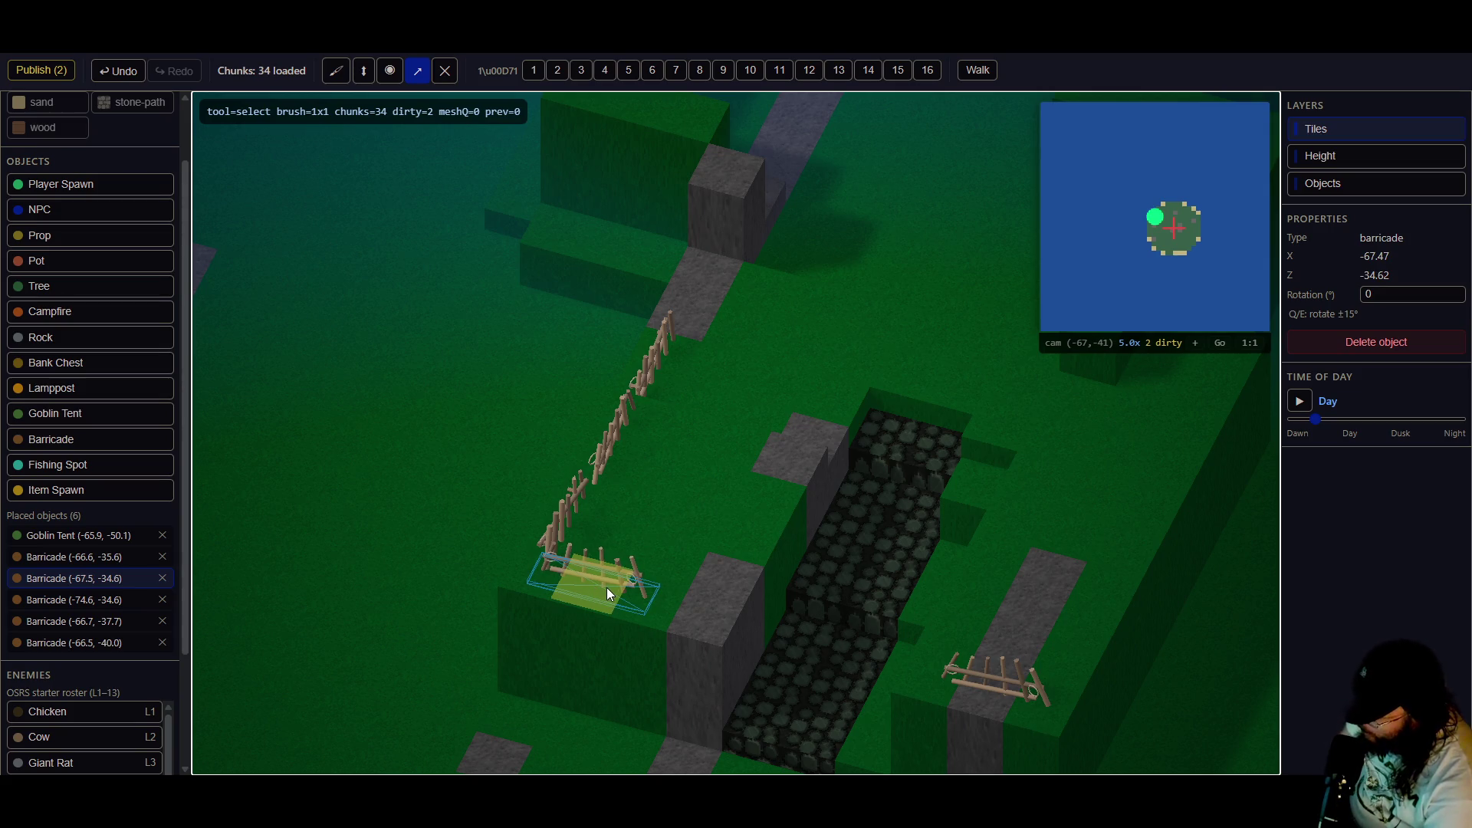
left_click_drag(656, 582, 595, 588)
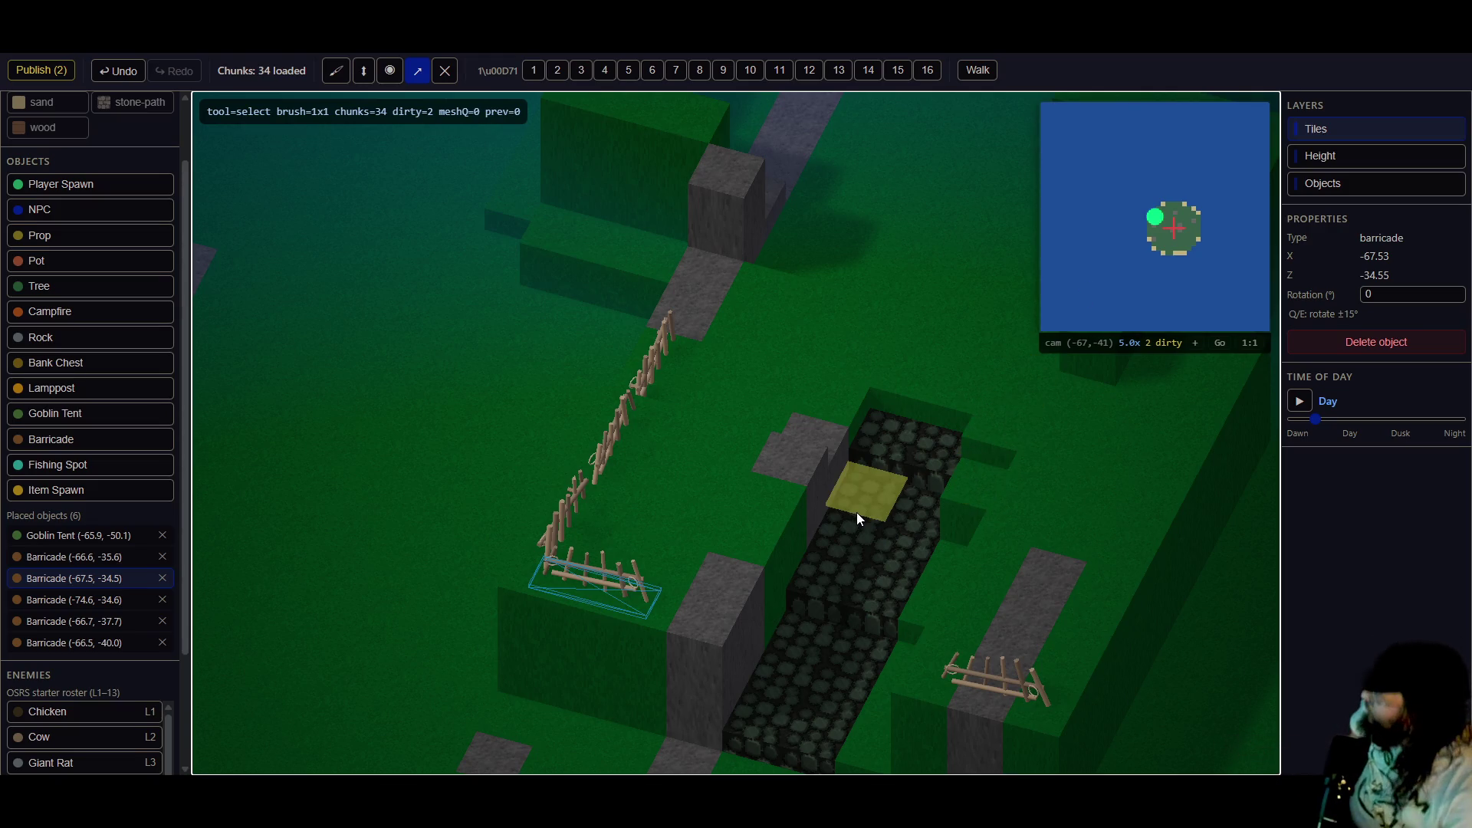
- Zoom in on the fence and drag the corner barricade slightly down into alignment
scroll(857, 513, "down", 1)
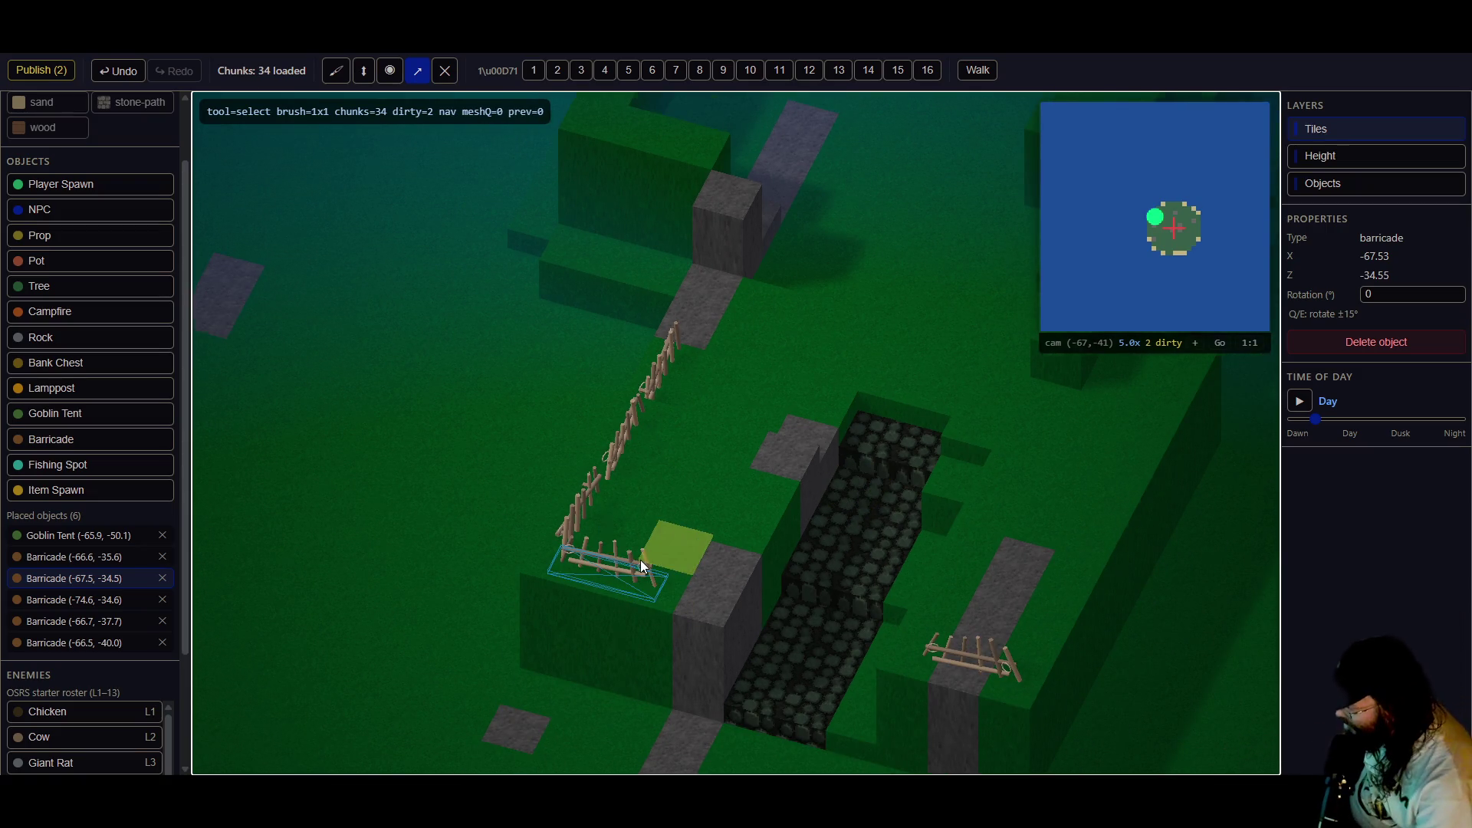
scroll(642, 582, "up", 1)
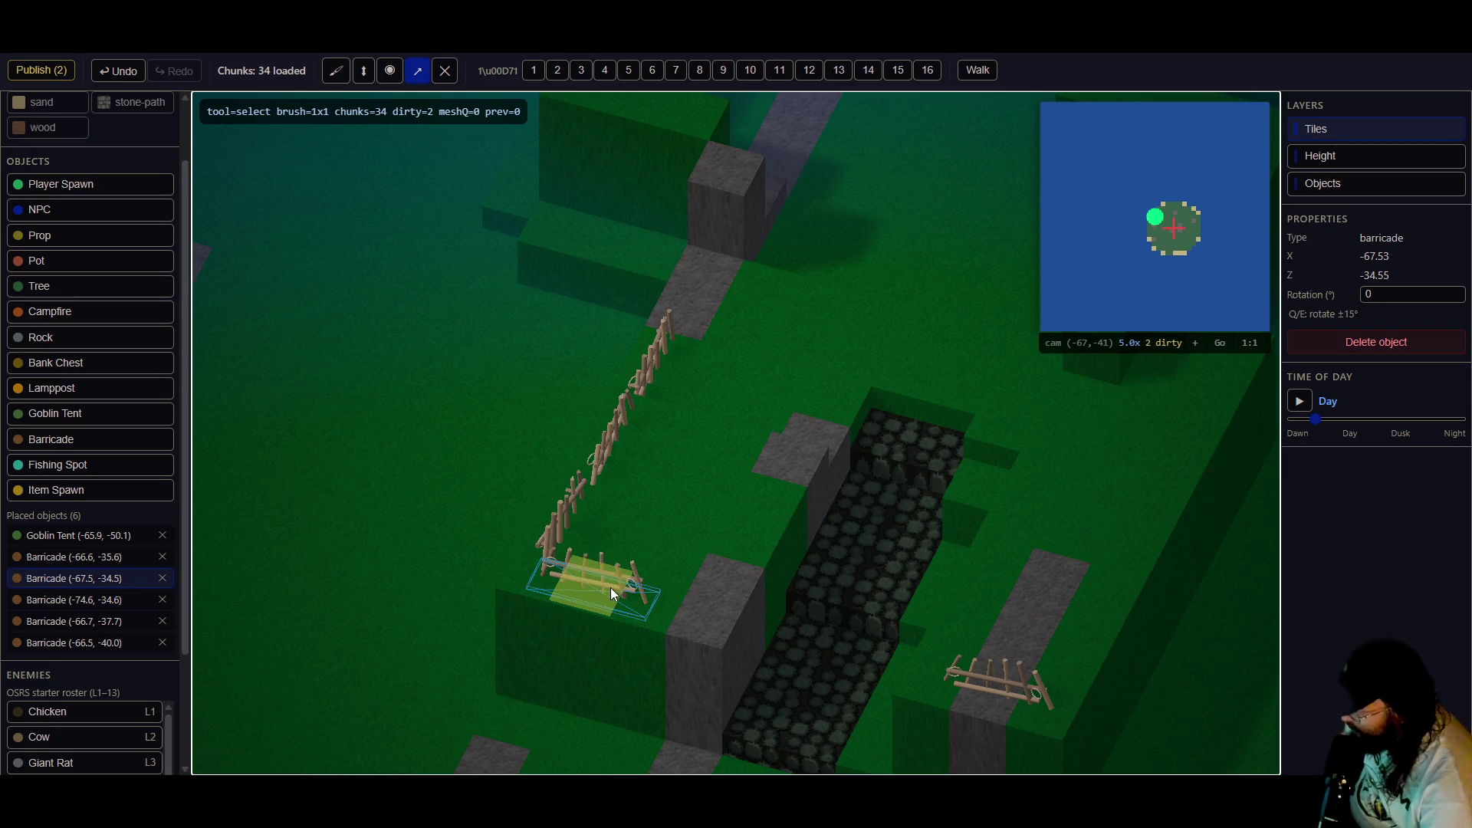
left_click_drag(610, 587, 609, 595)
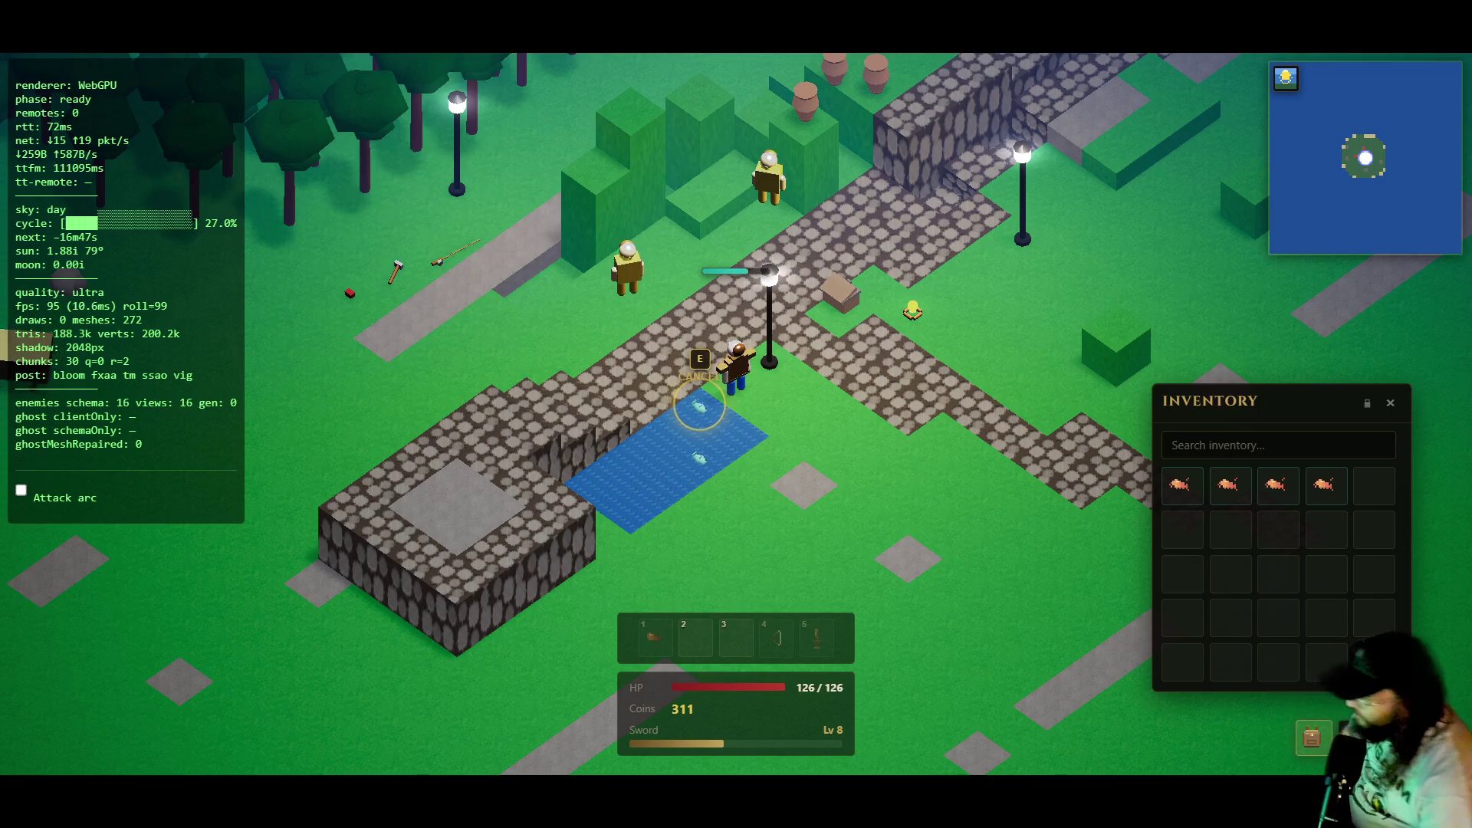
- Chop the trees near the lamp posts until nine logs are in the inventory
left_click(627, 265)
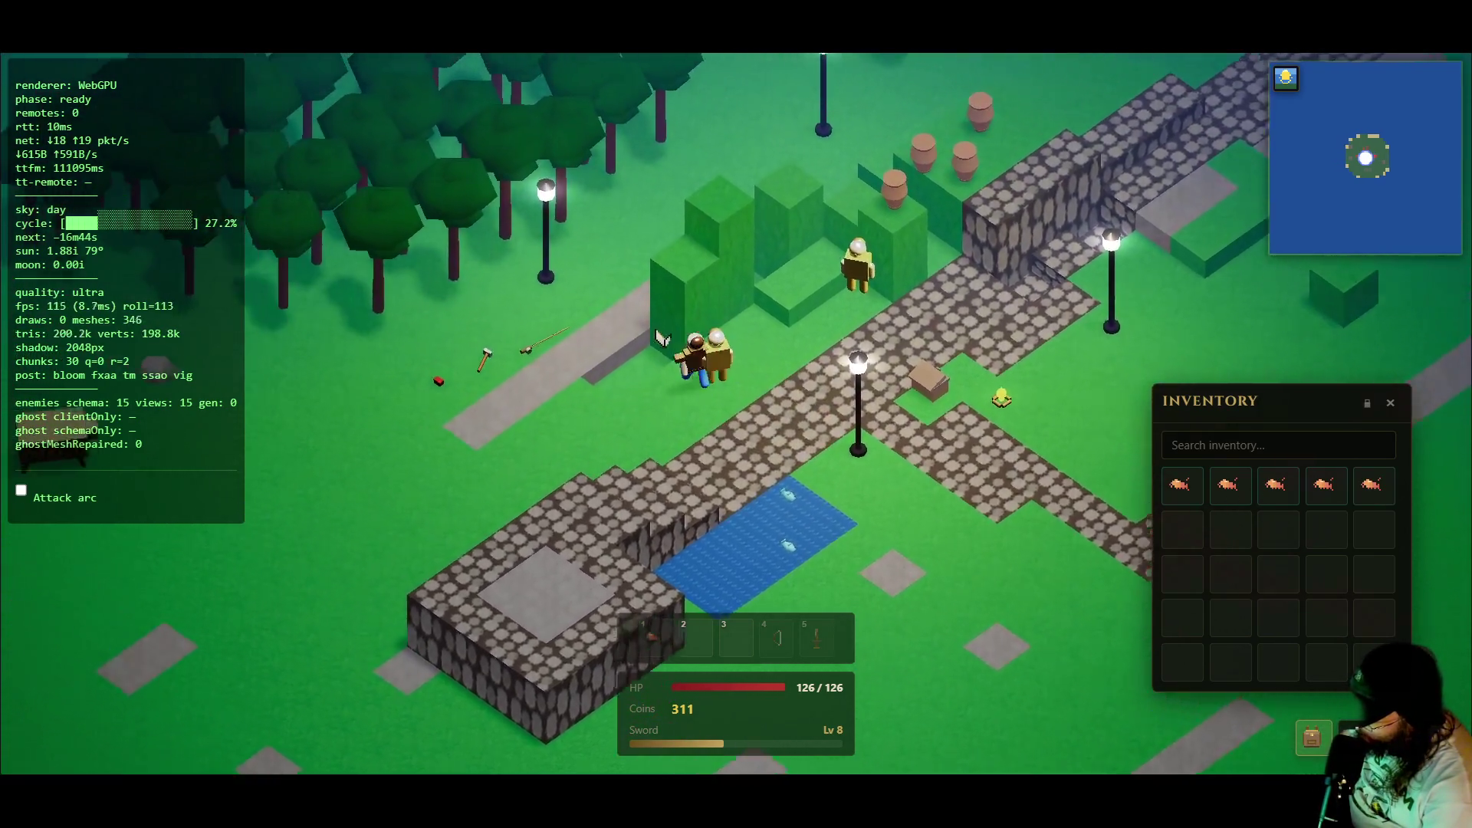
left_click_drag(661, 338, 680, 337)
left_click(680, 338)
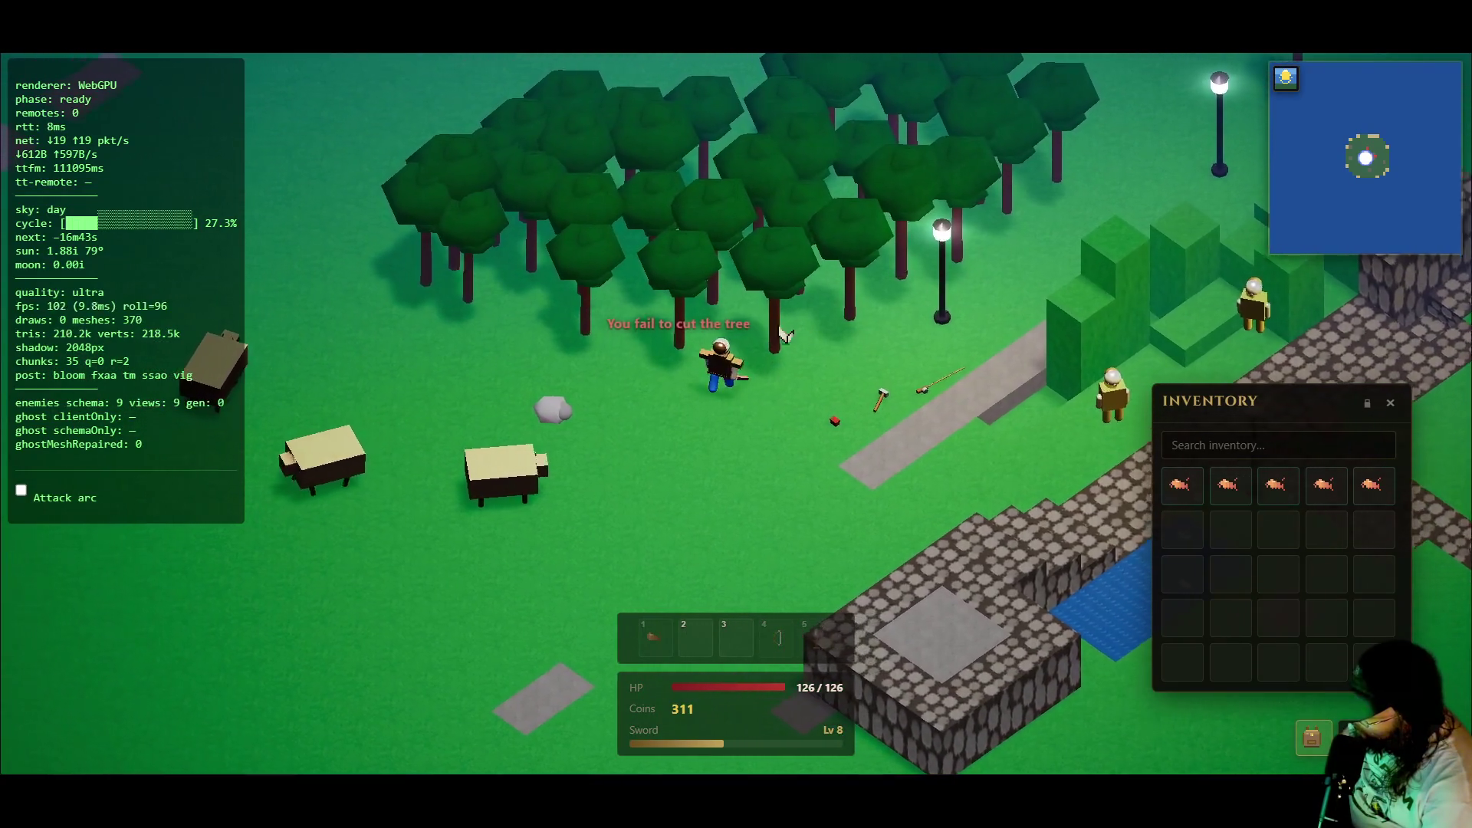
left_click(643, 342)
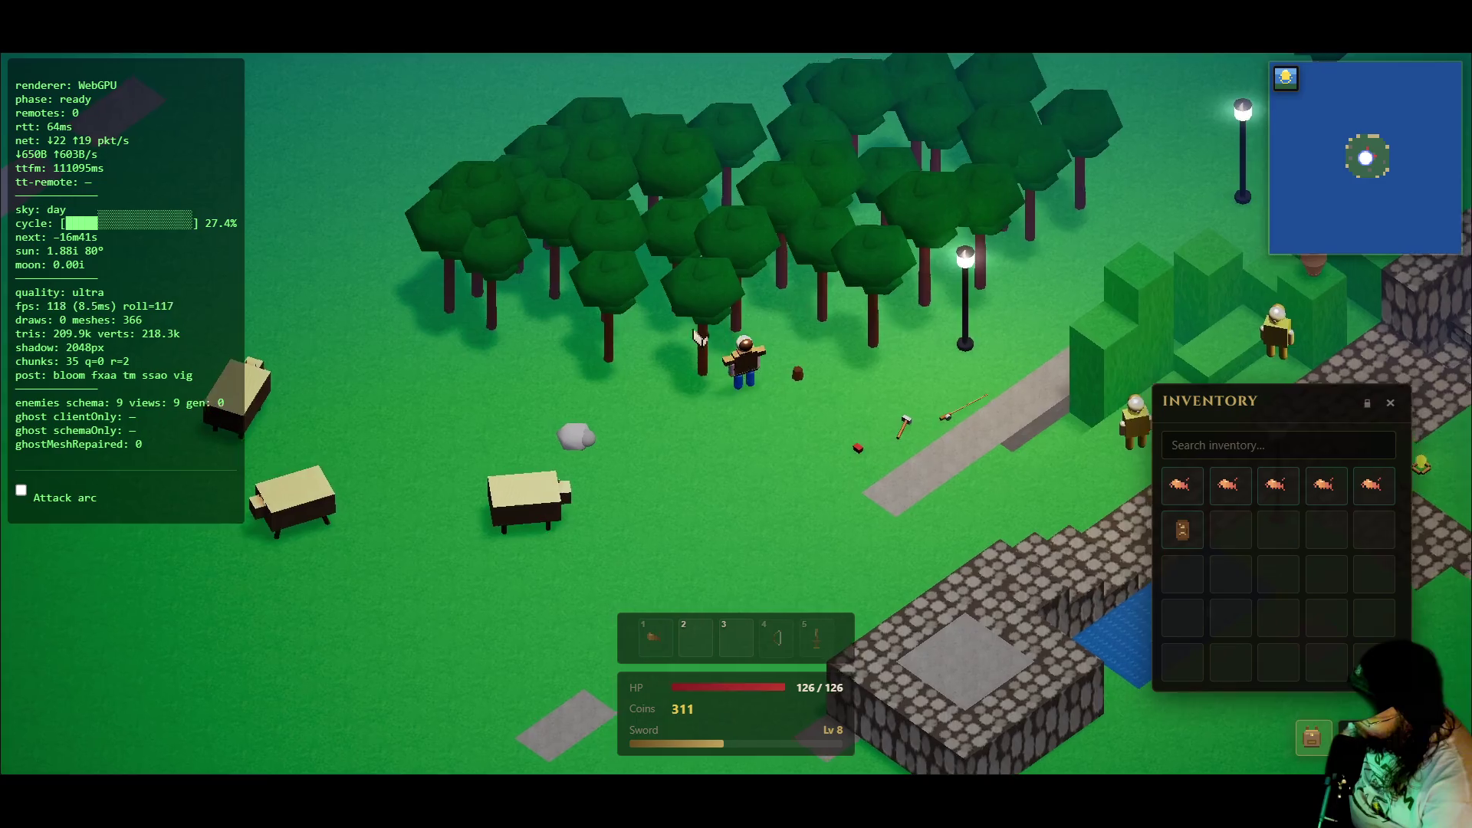
left_click(802, 341)
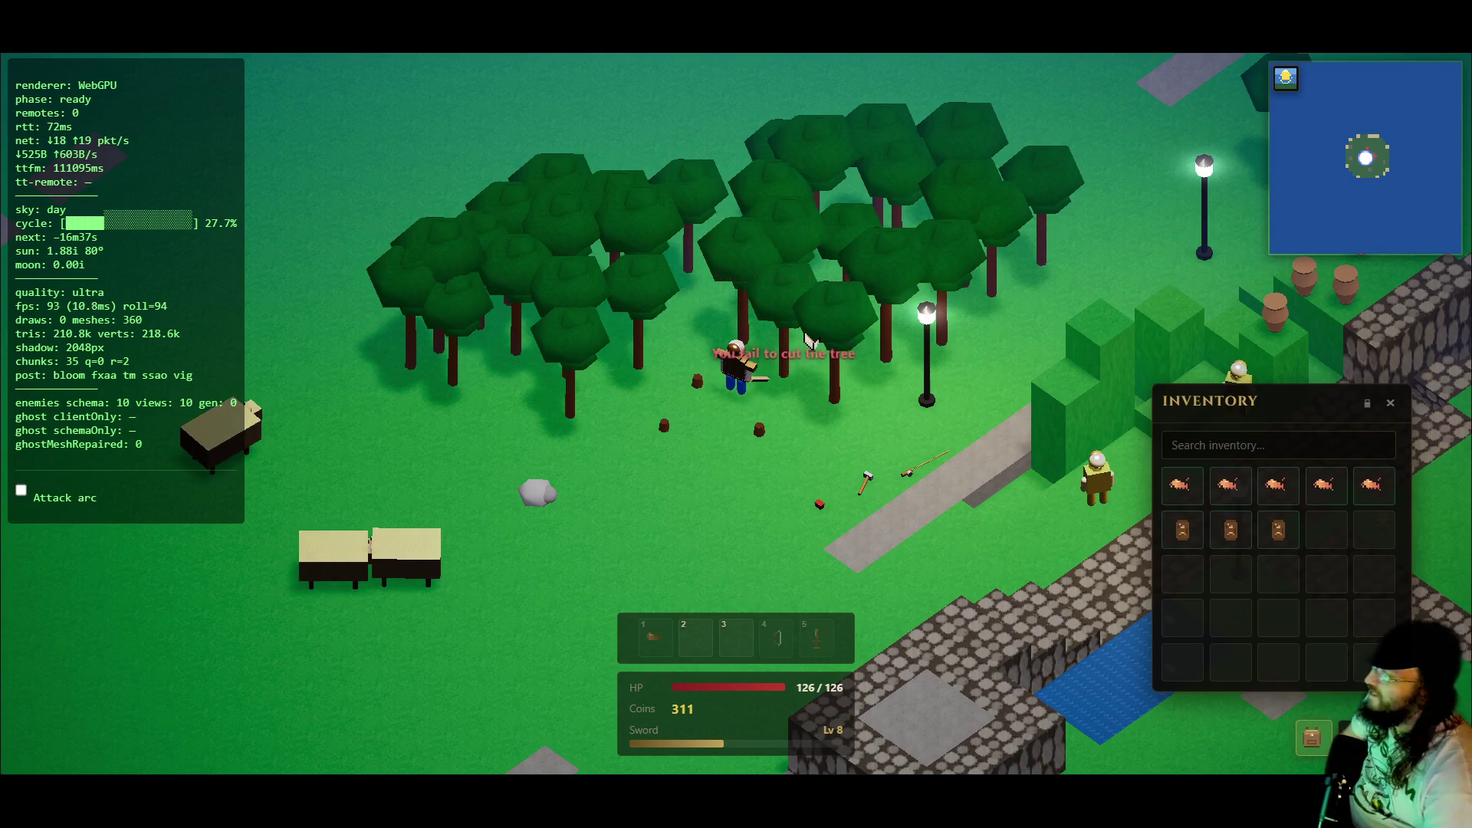
left_click(870, 360)
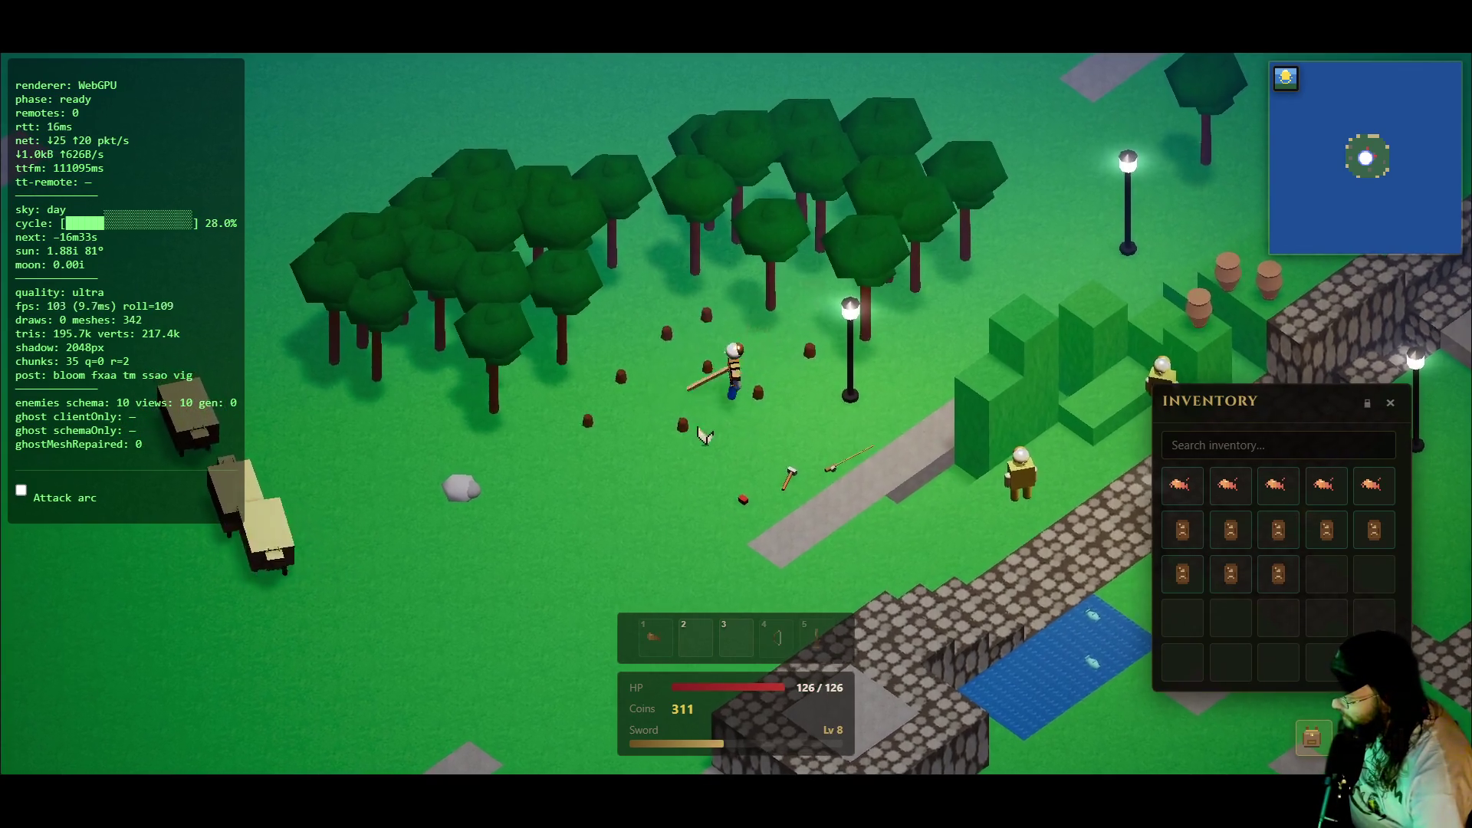
left_click(821, 328)
left_click(730, 326)
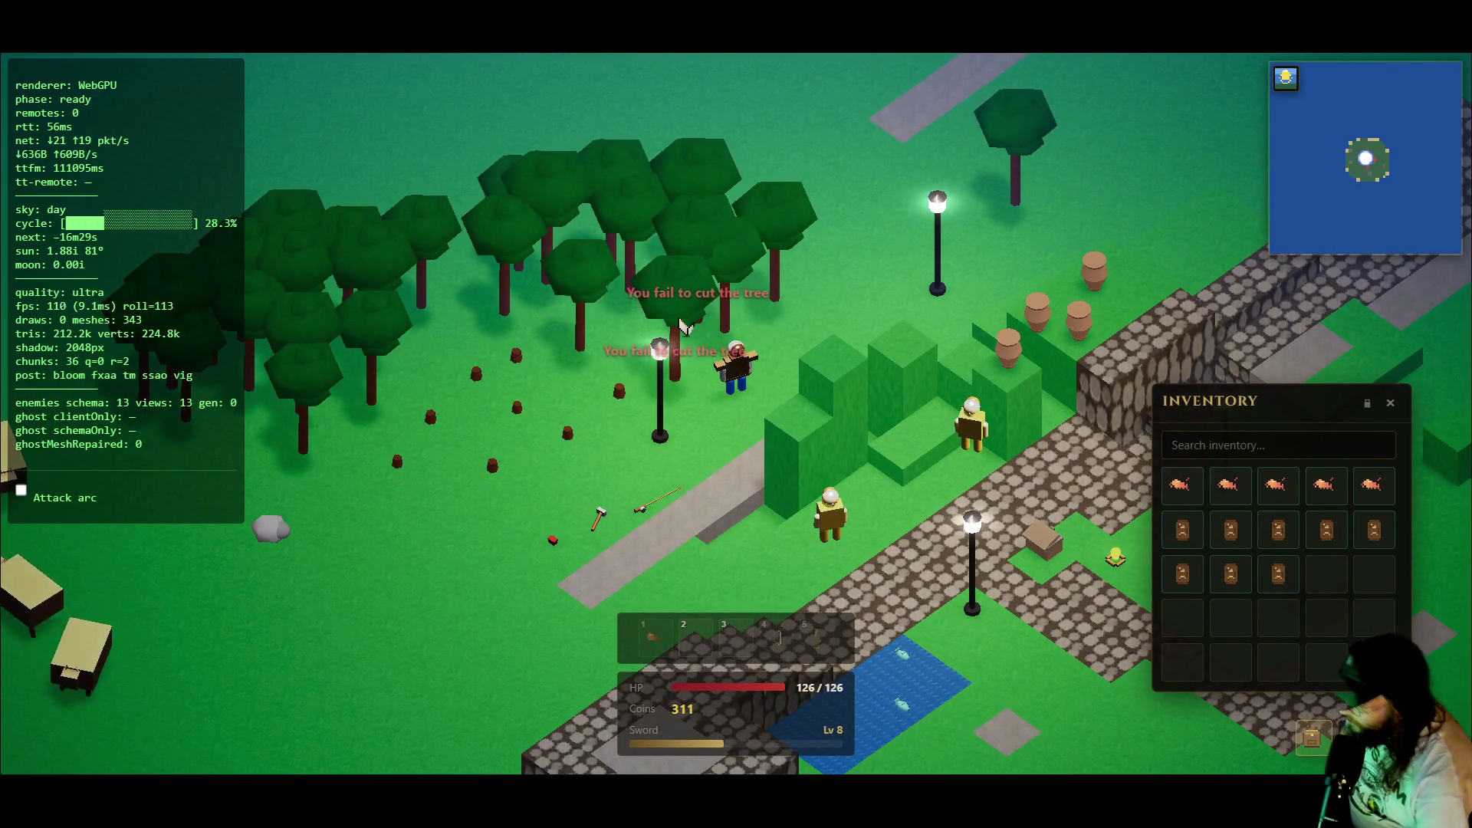
left_click(788, 488)
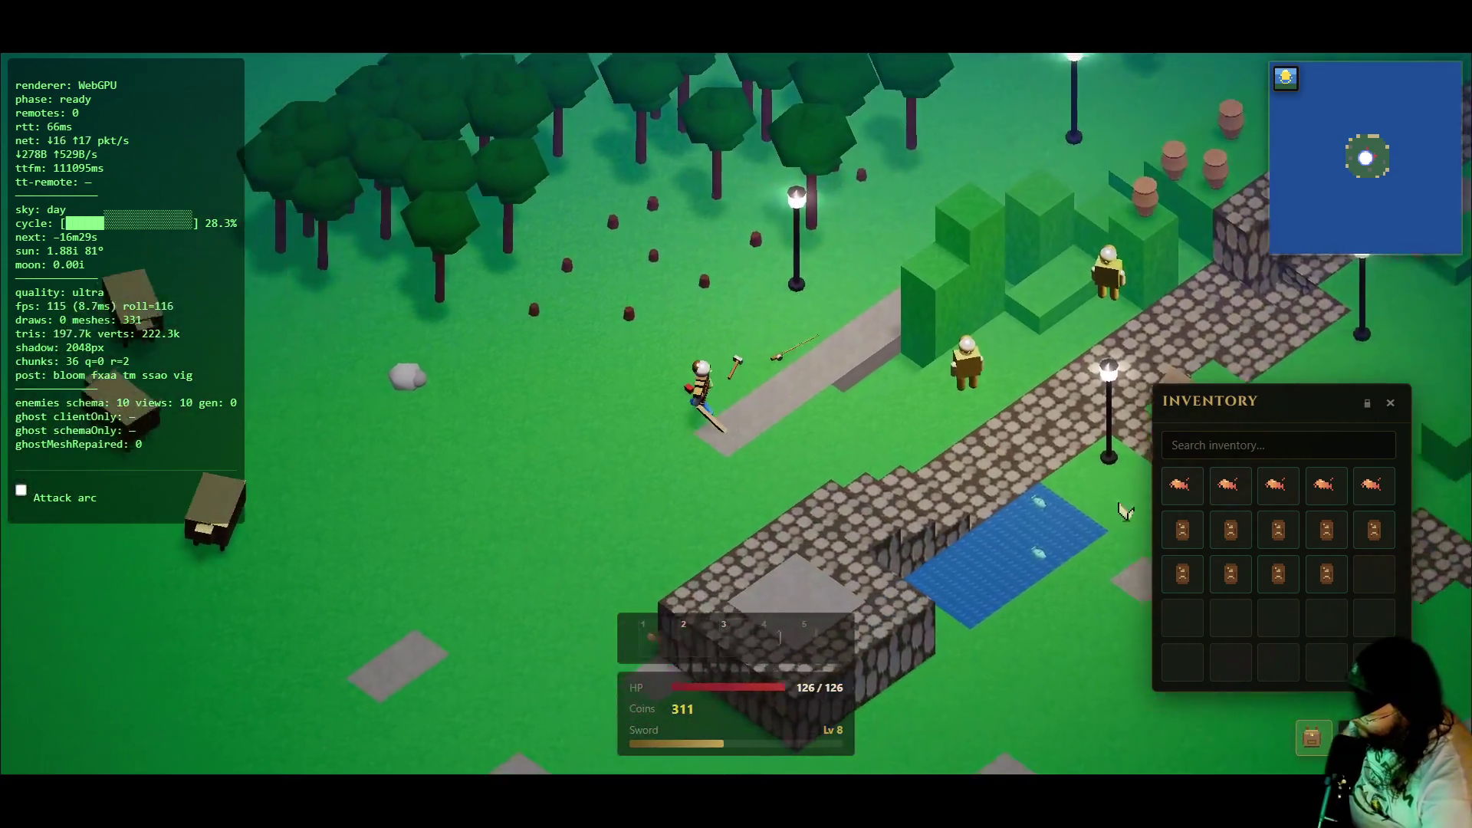
mouse_move(1185, 530)
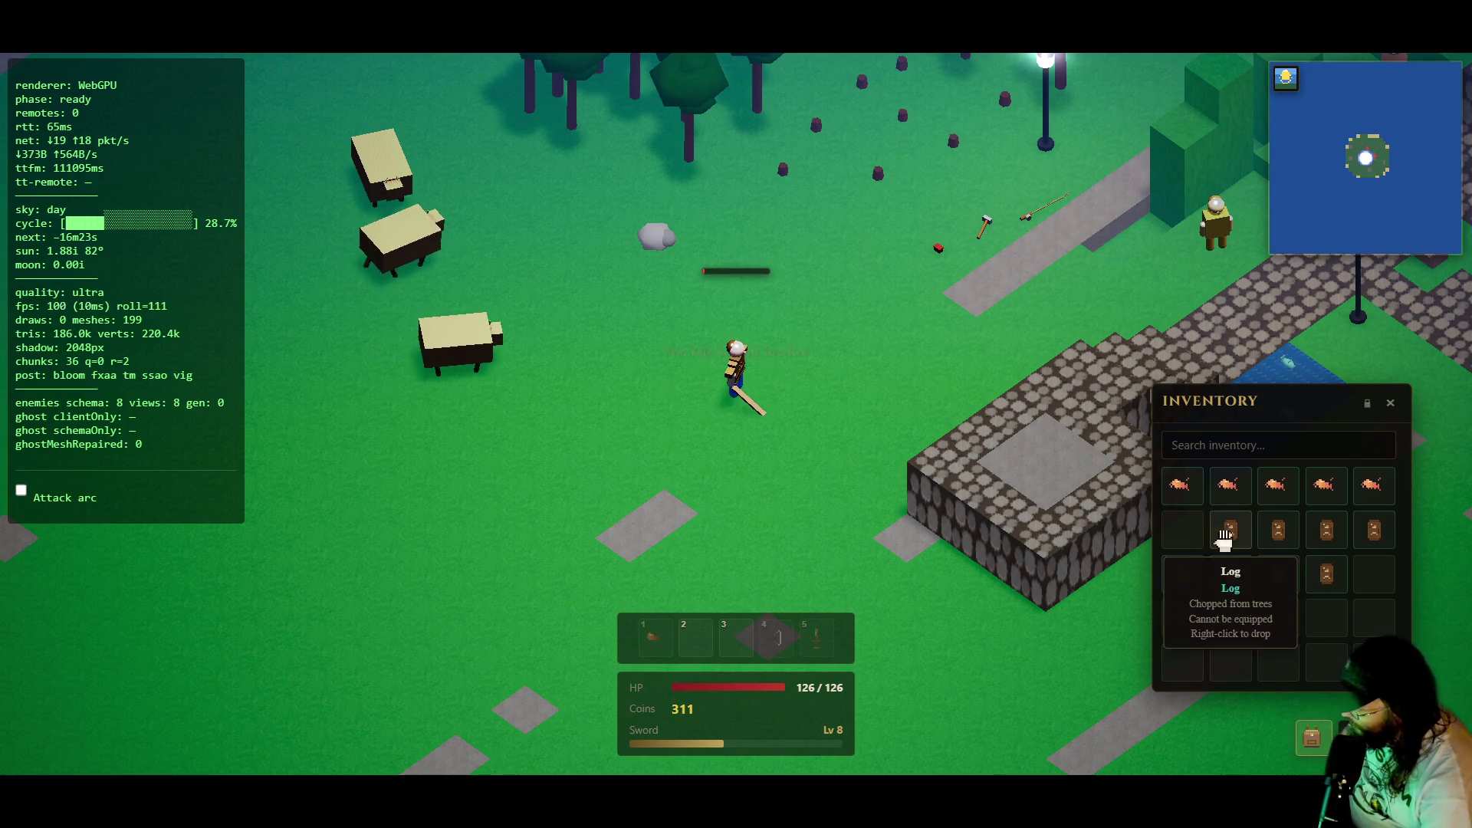
- Light five fires on the grass using logs from the inventory
left_click(1234, 531)
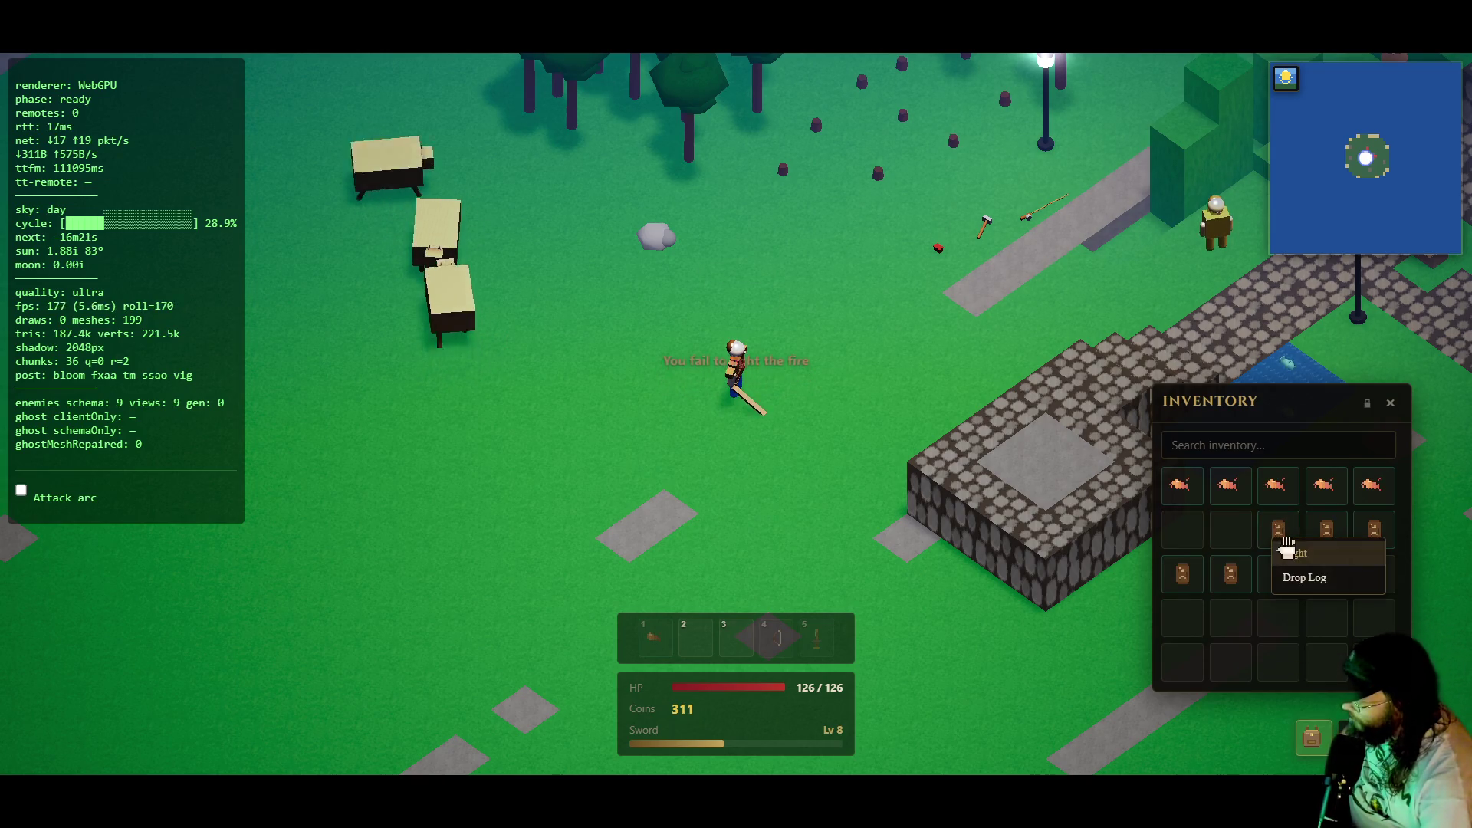
left_click(1329, 531)
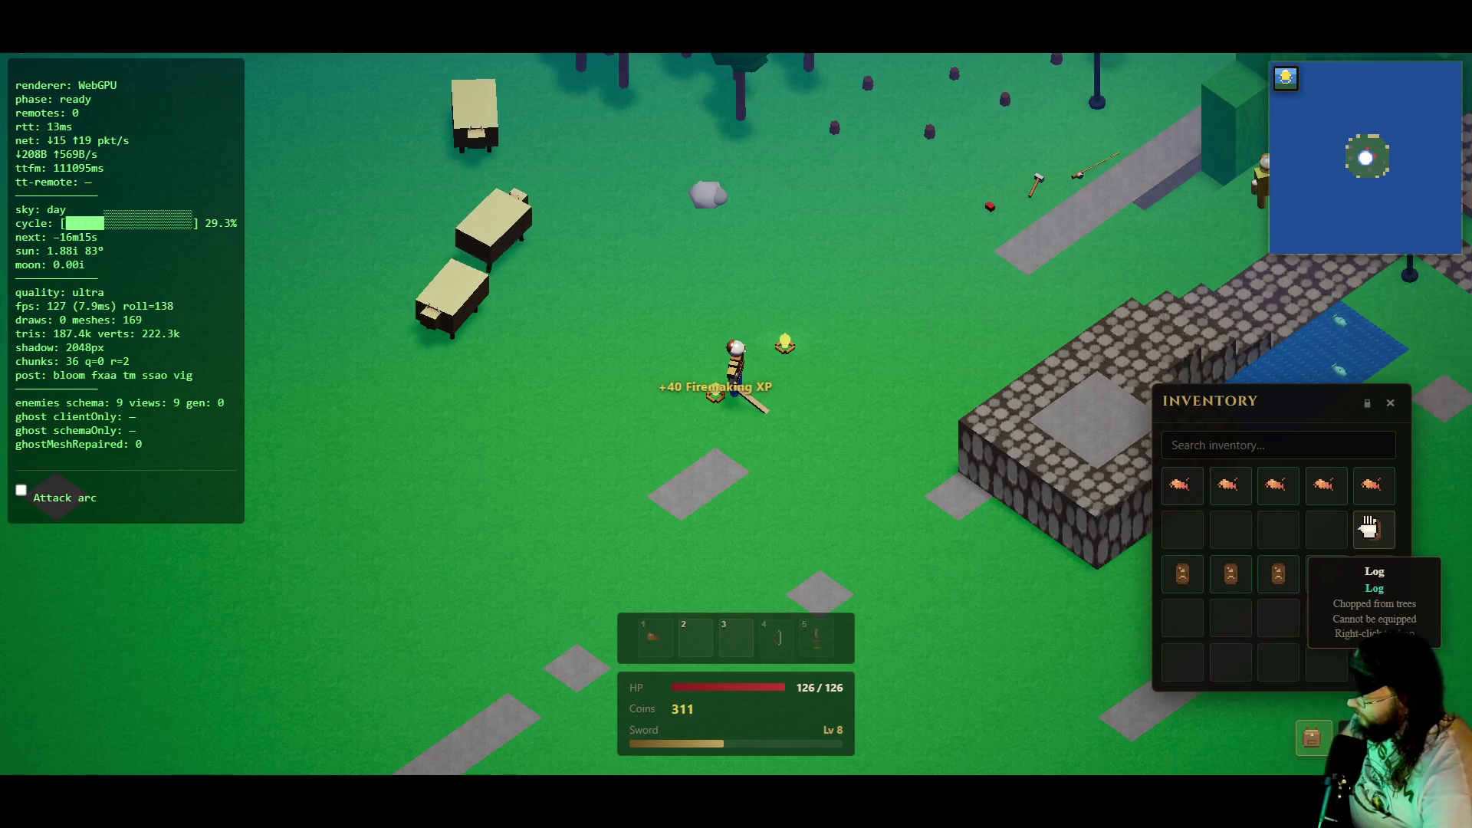
right_click(1371, 528)
left_click(1378, 539)
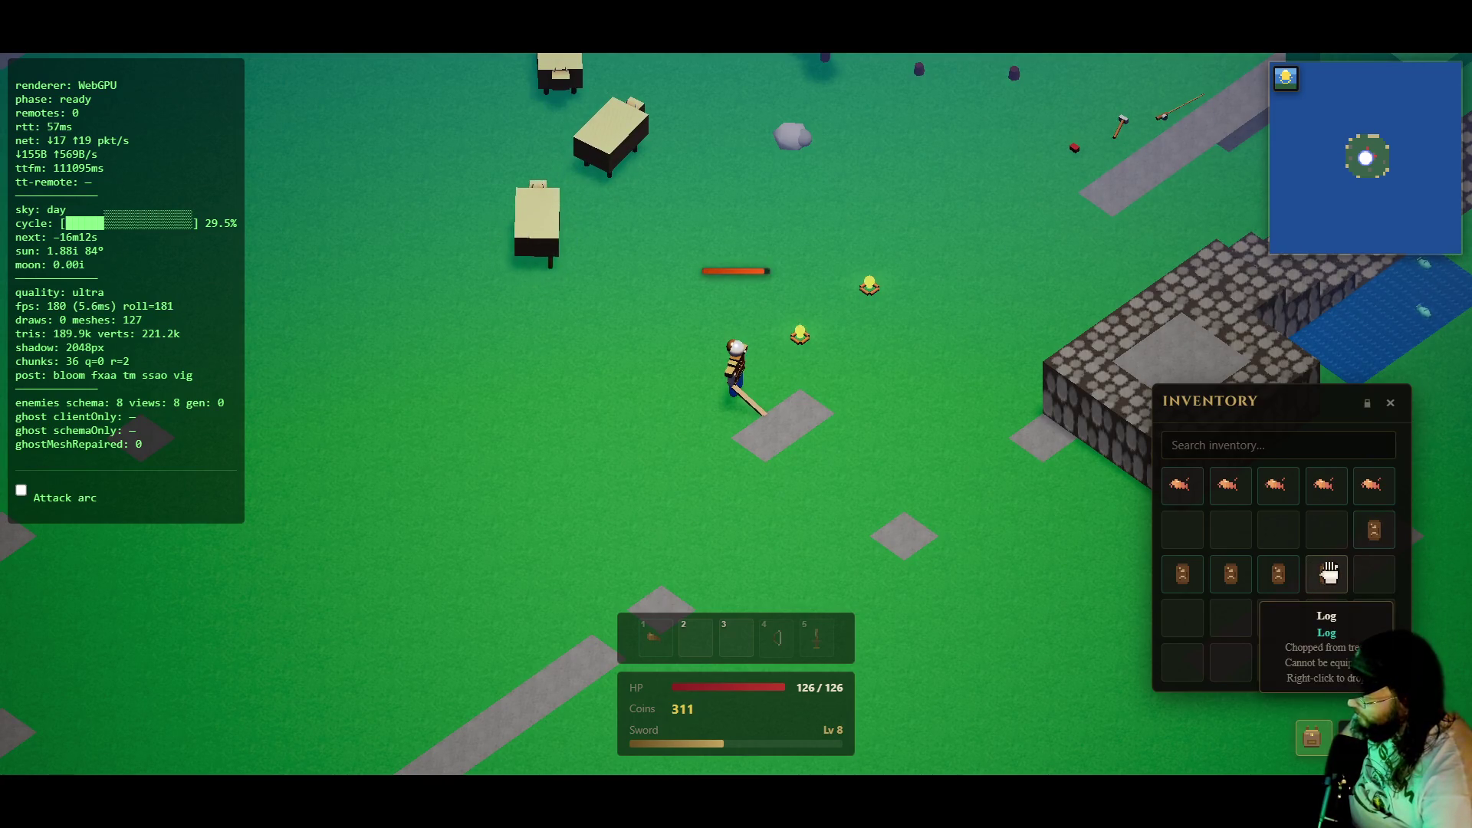
right_click(1329, 574)
left_click(1338, 583)
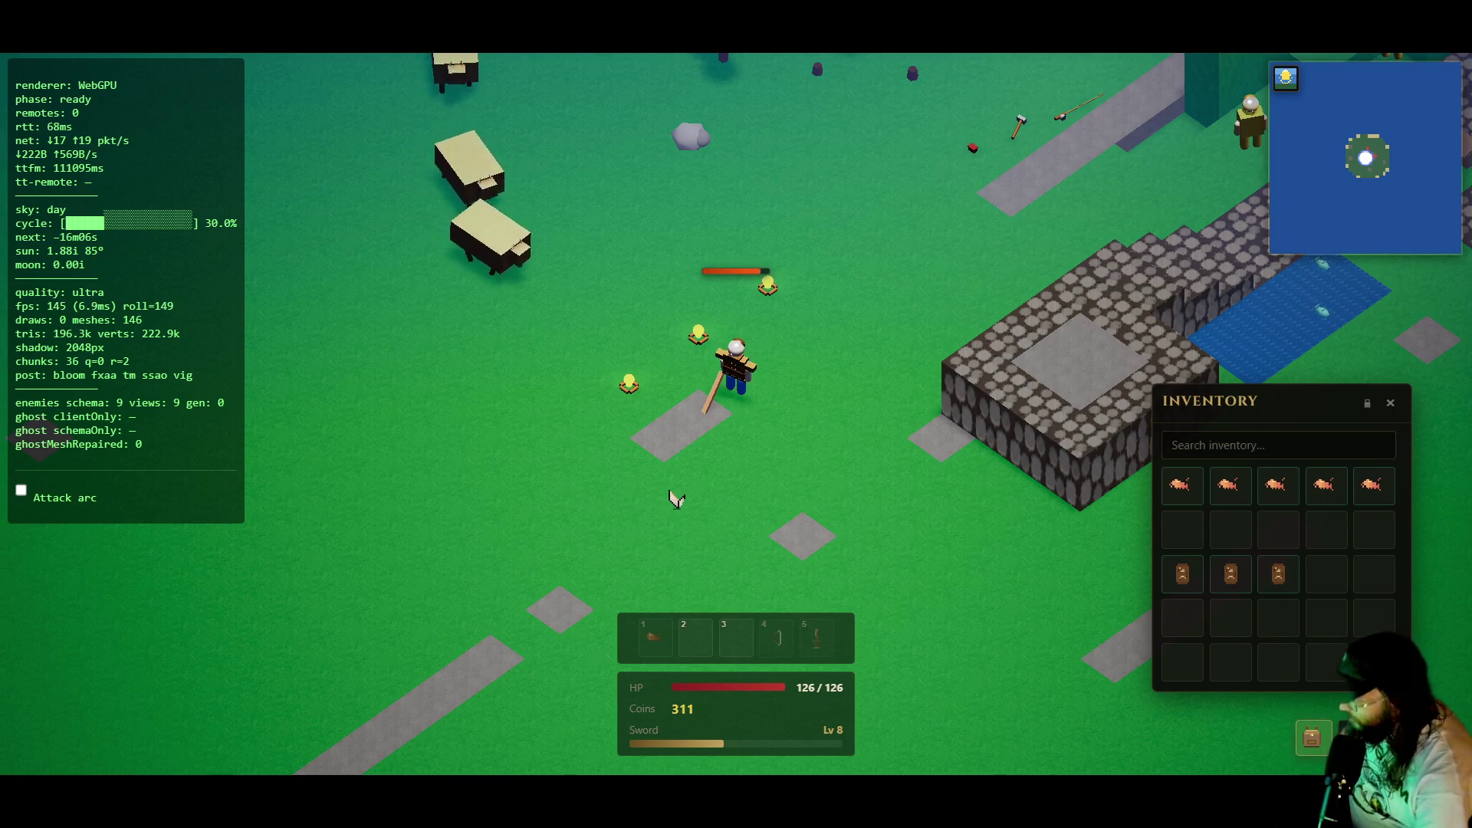
left_click(1198, 580)
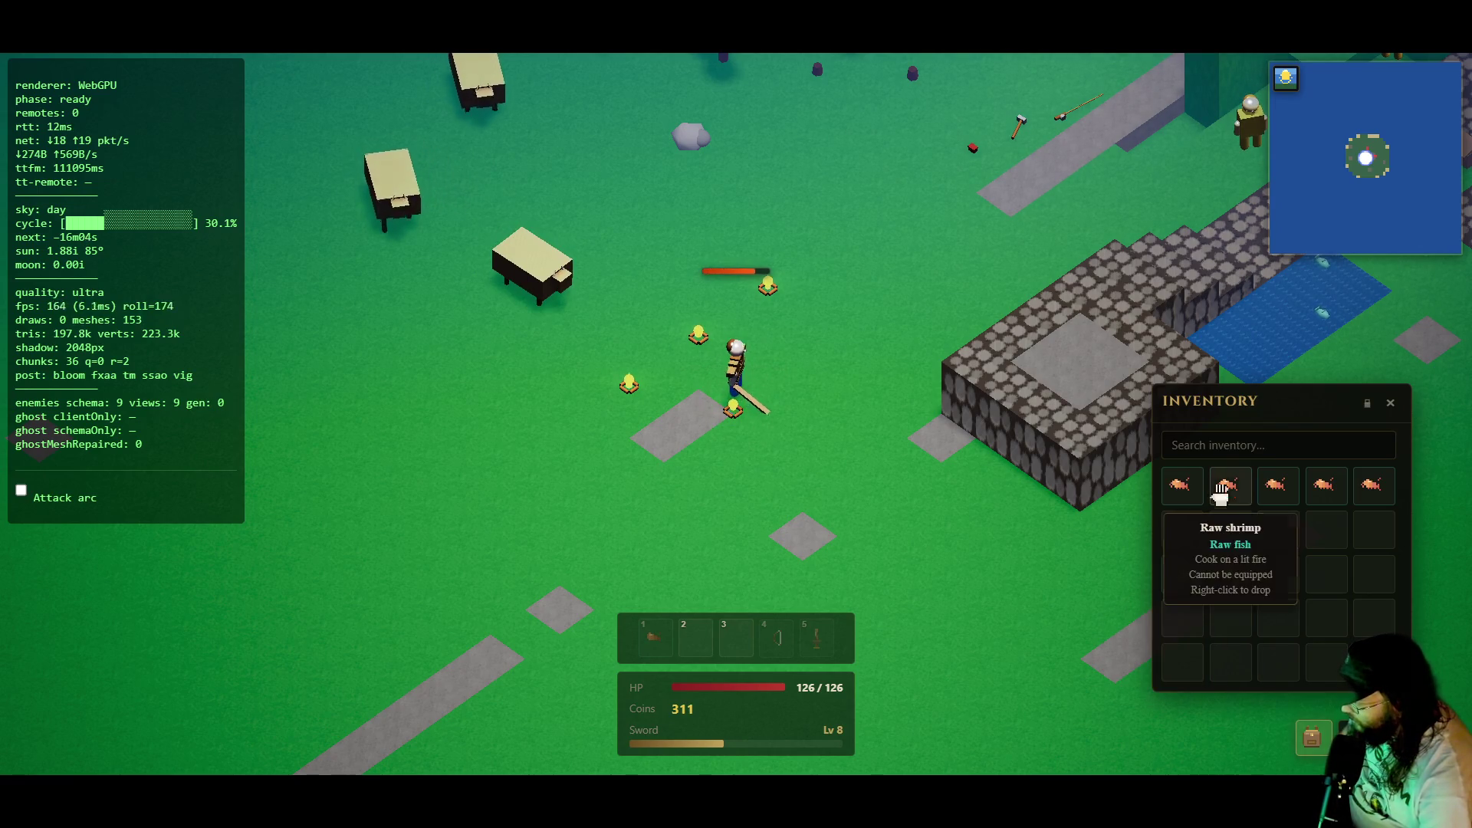
- Cook a batch of five raw shrimp at a lit fire
key("w")
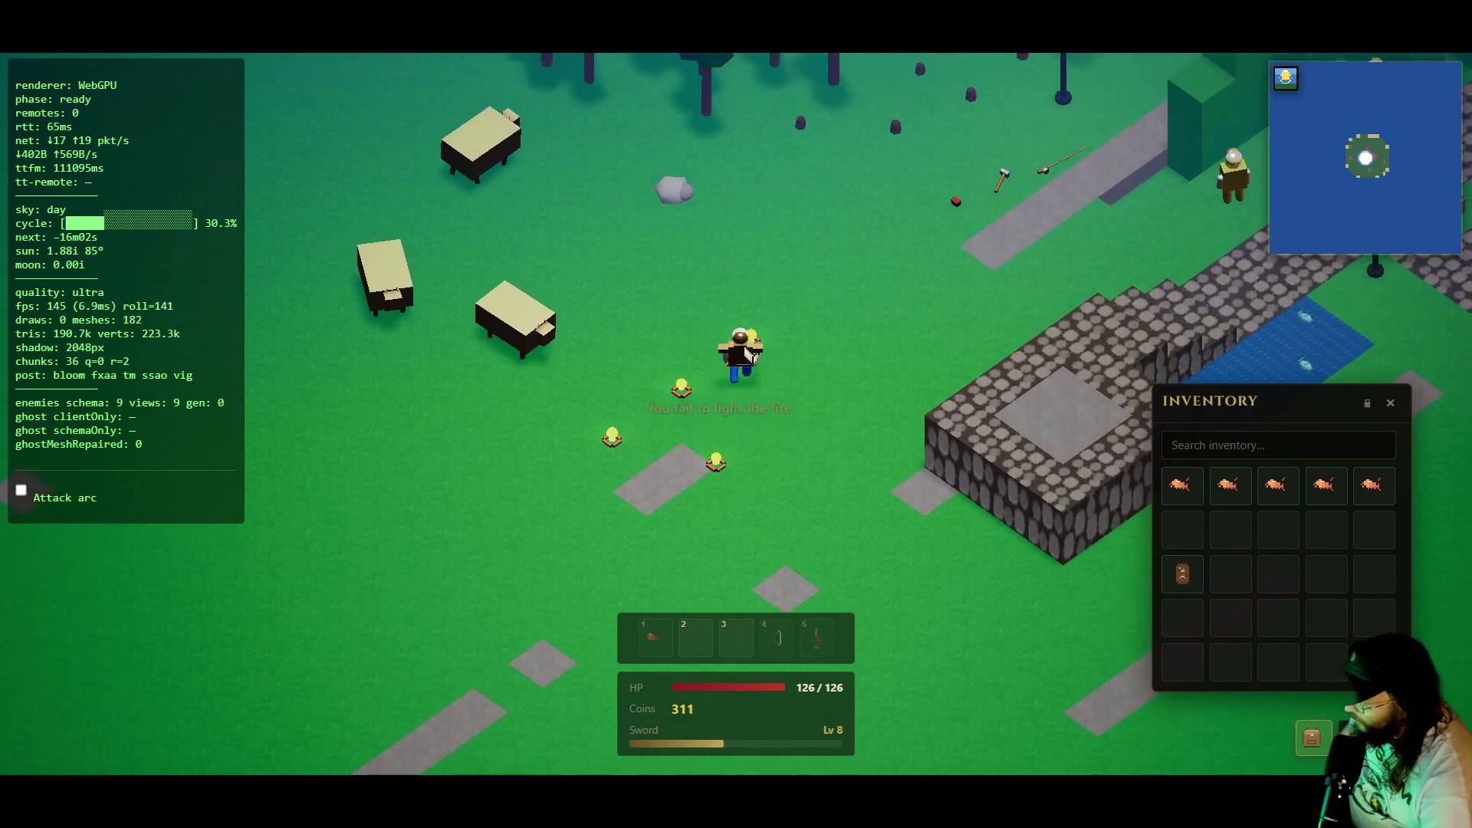
key("e")
left_click(587, 463)
left_click(516, 530)
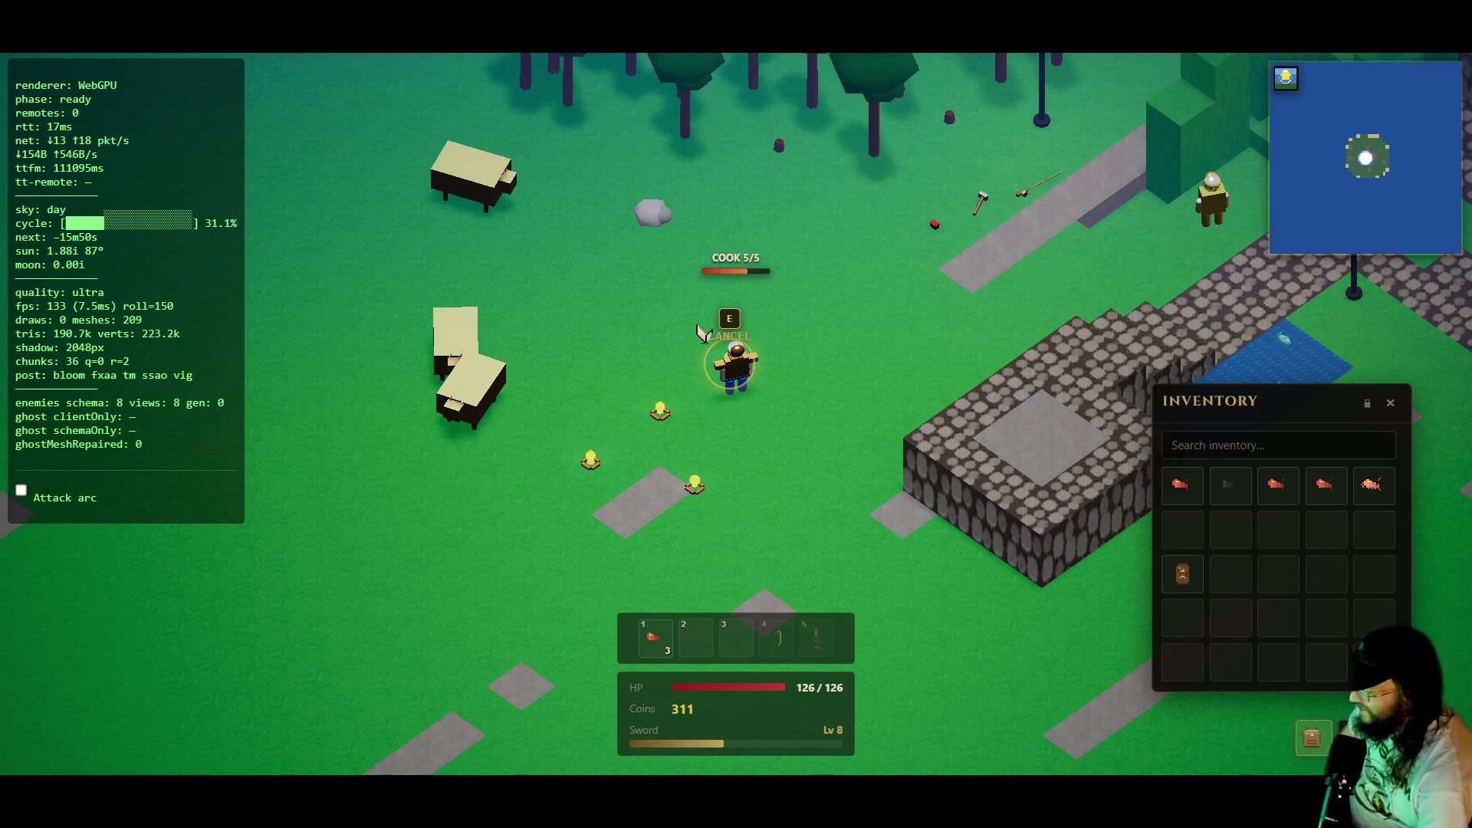
- Walk down-right away from the fires toward the open field
left_click(889, 493)
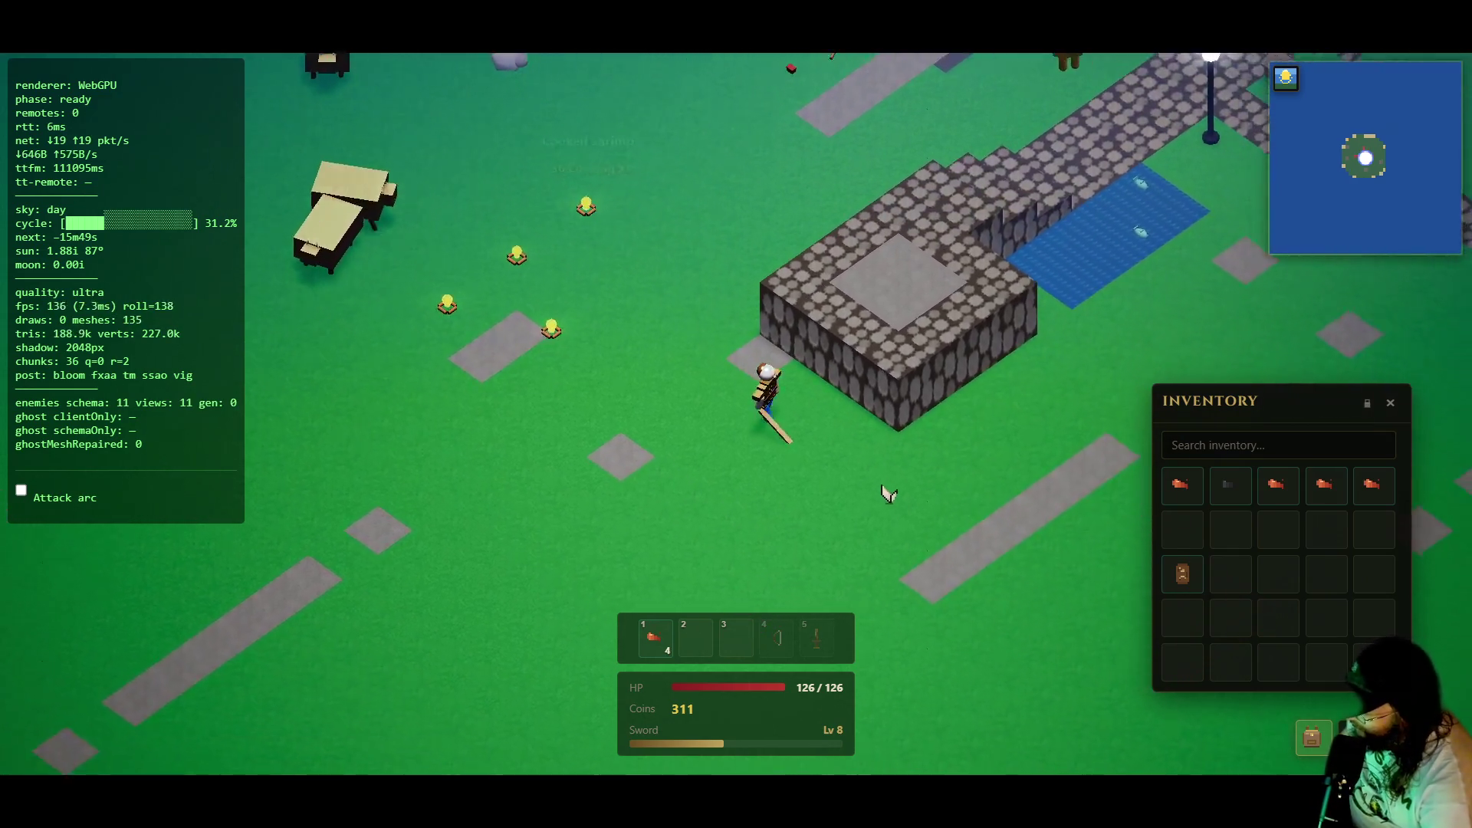
left_click(950, 437)
left_click(946, 437)
left_click(979, 394)
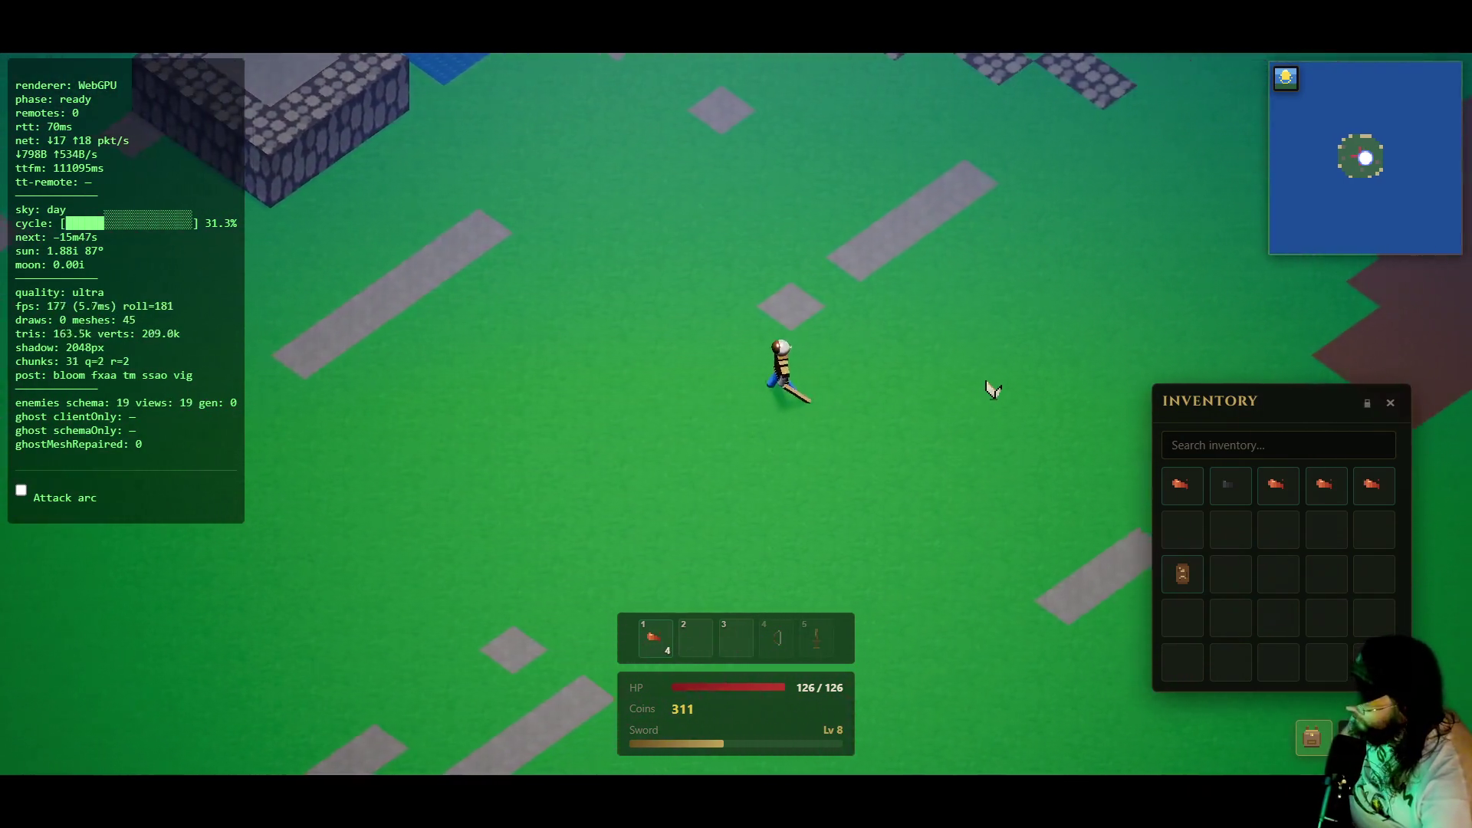
- Walk onto the dirt patch and attack the rats, eating a cooked shrimp to heal
left_click(993, 390)
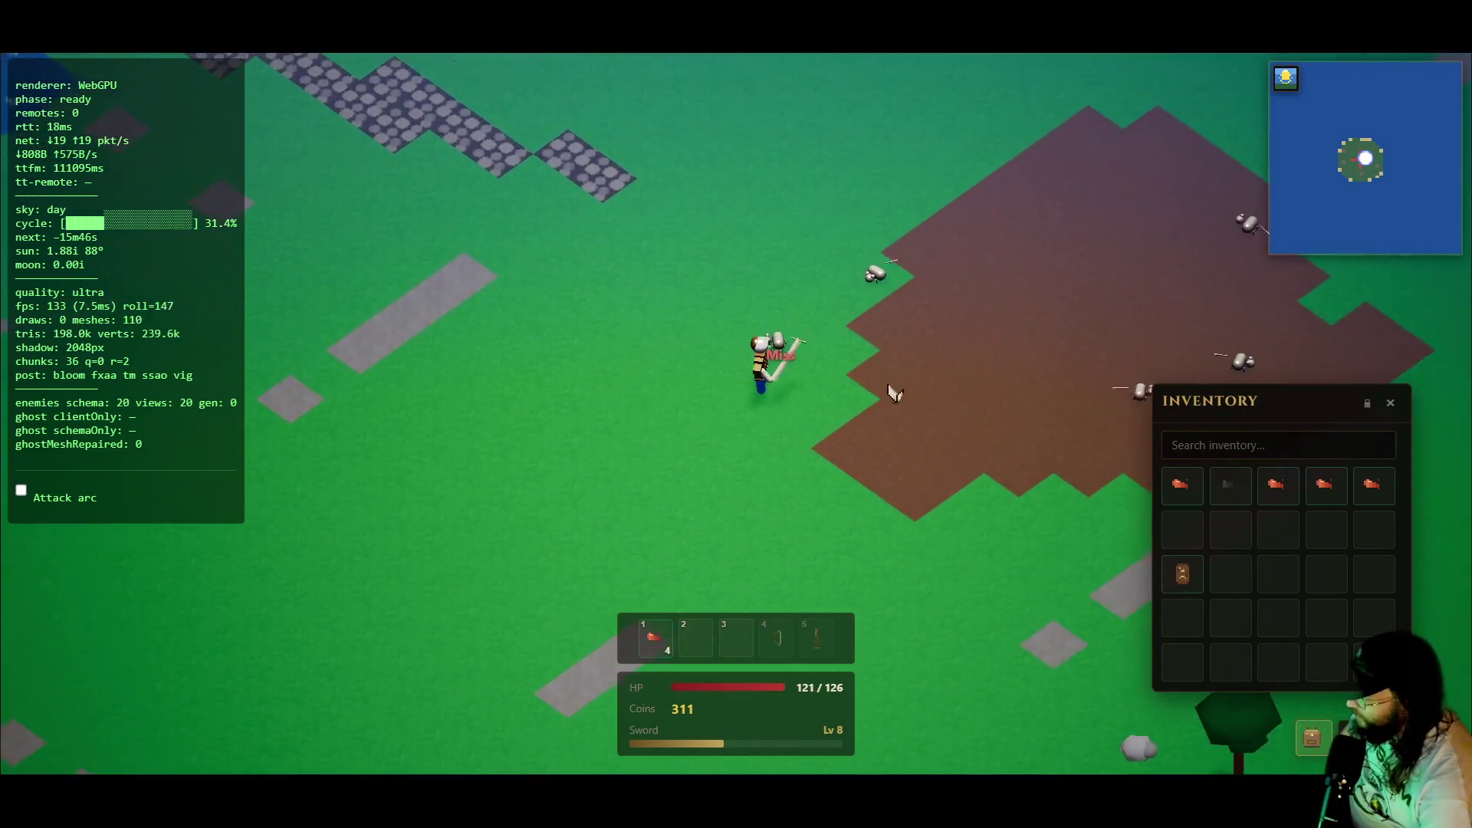
left_click(843, 383)
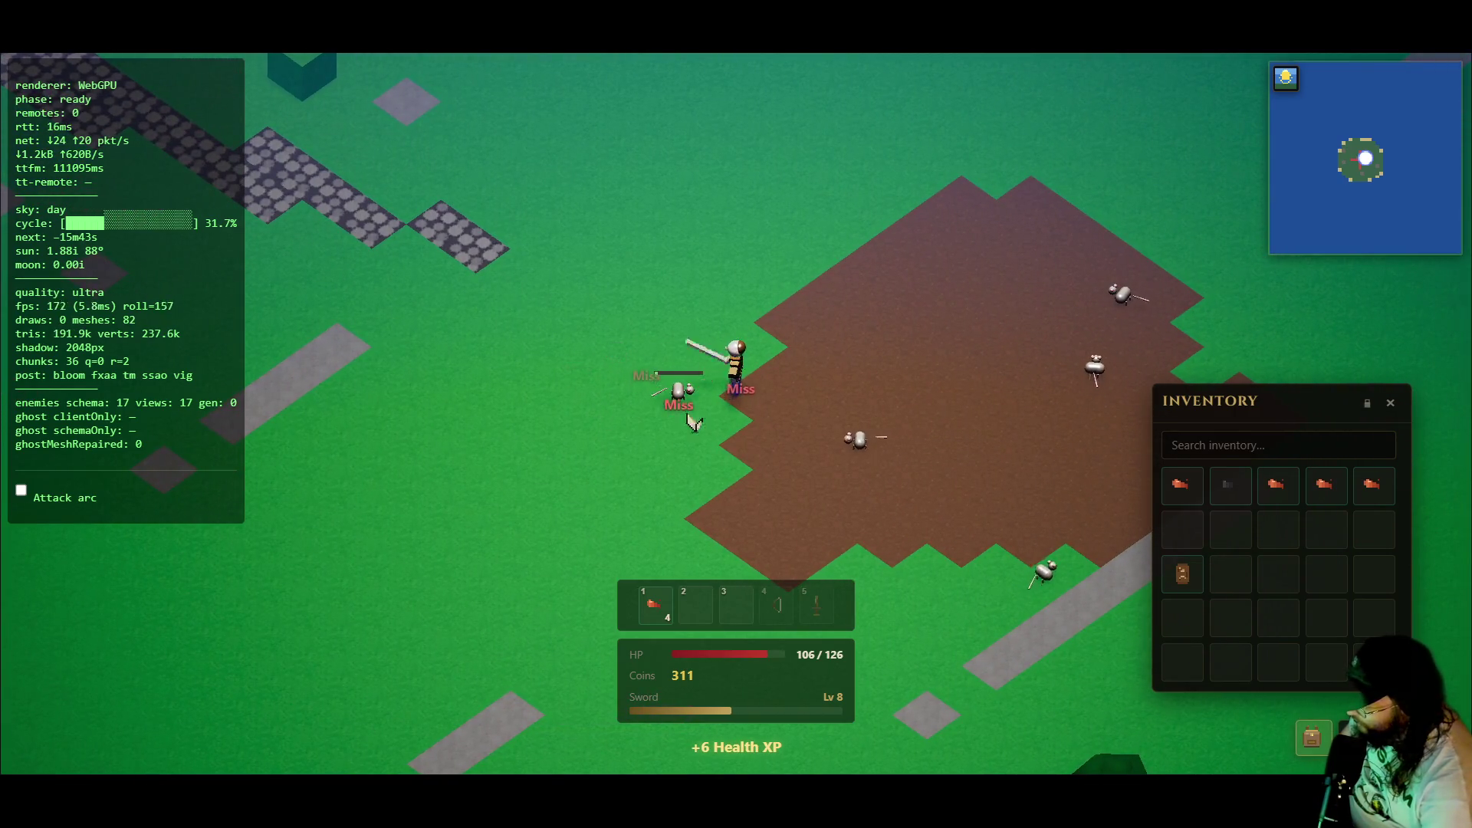
left_click(646, 428)
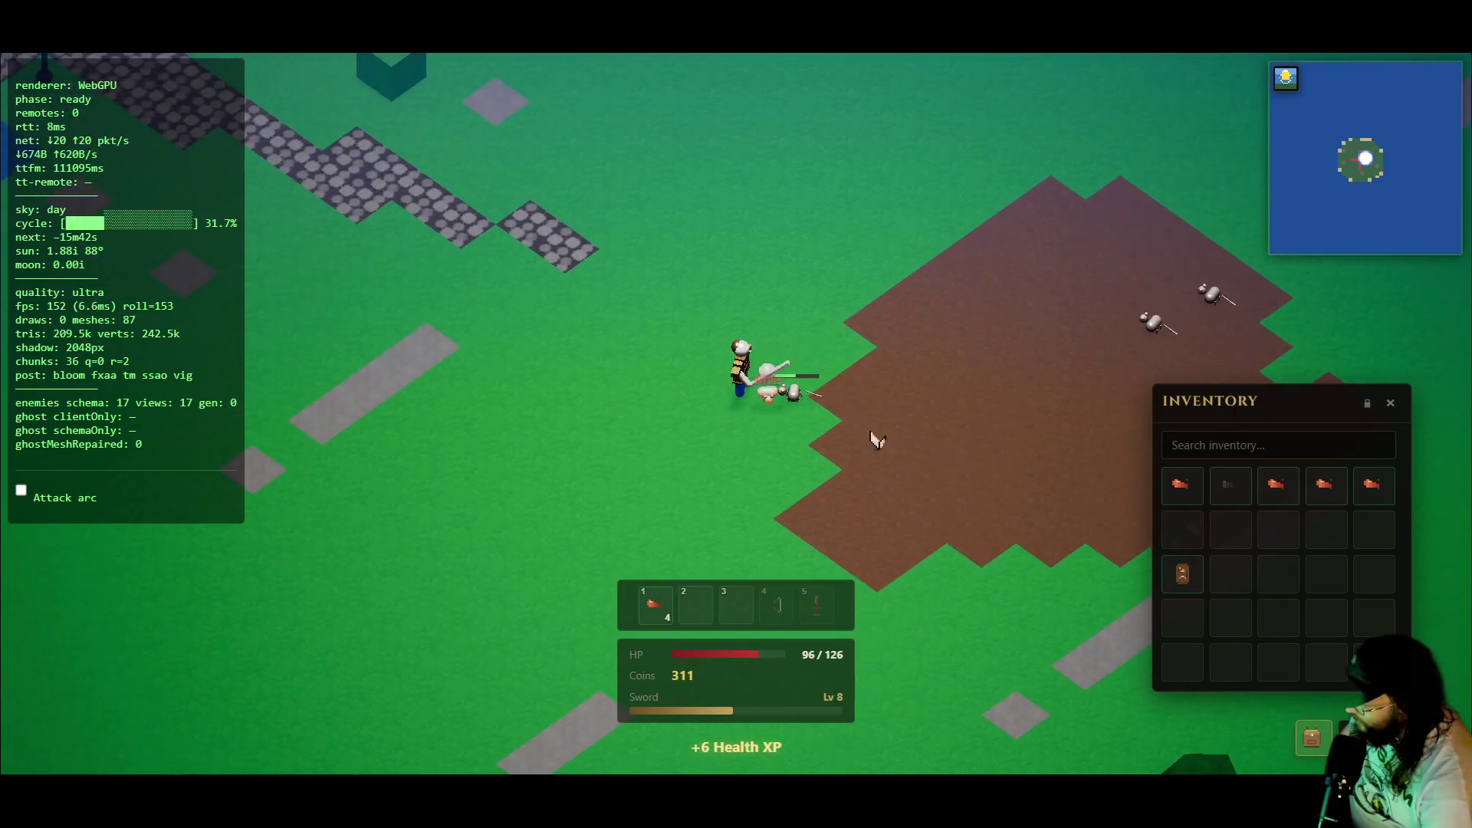
left_click(848, 414)
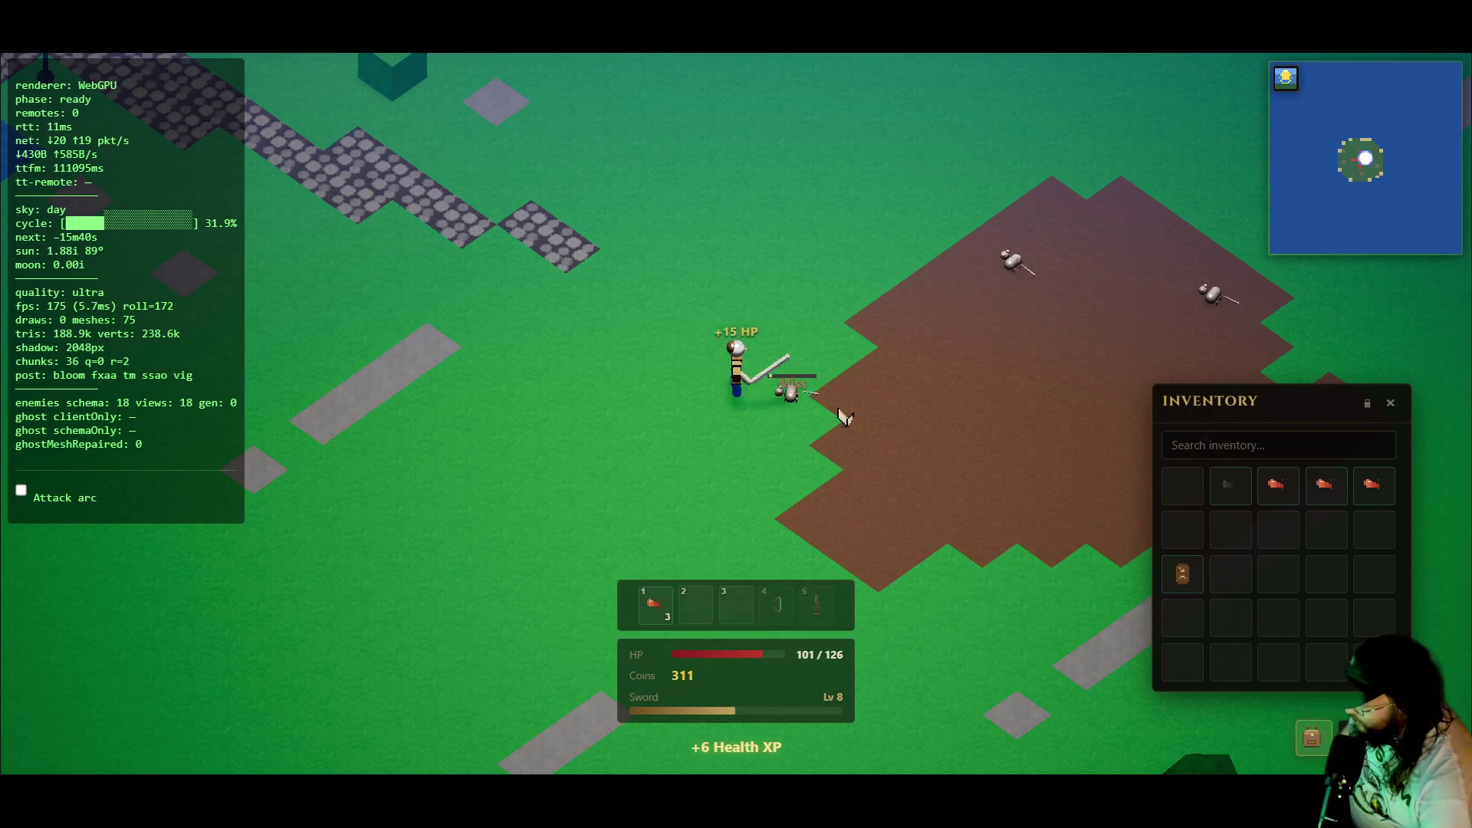
left_click(838, 417)
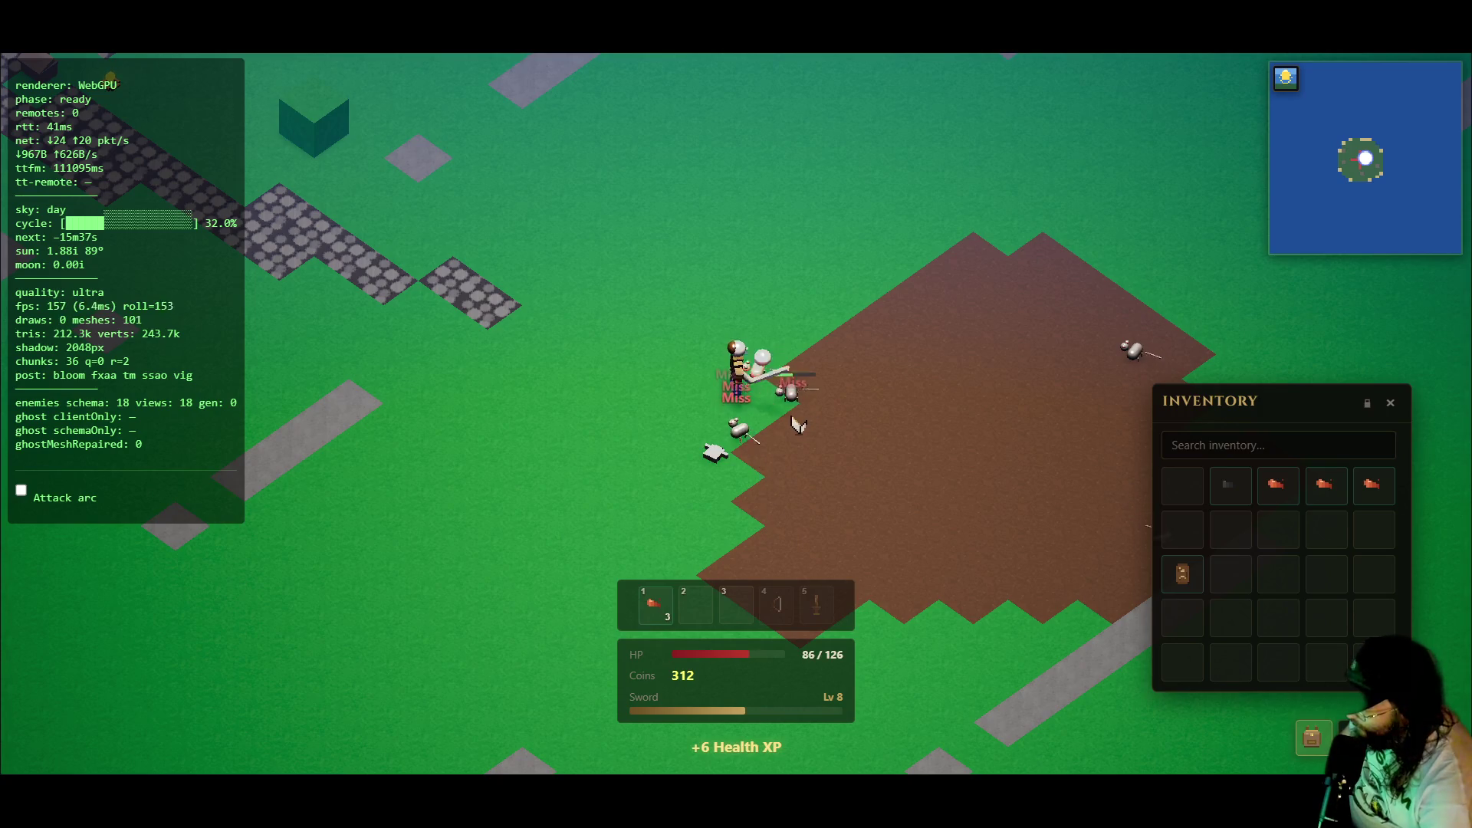
left_click(719, 456)
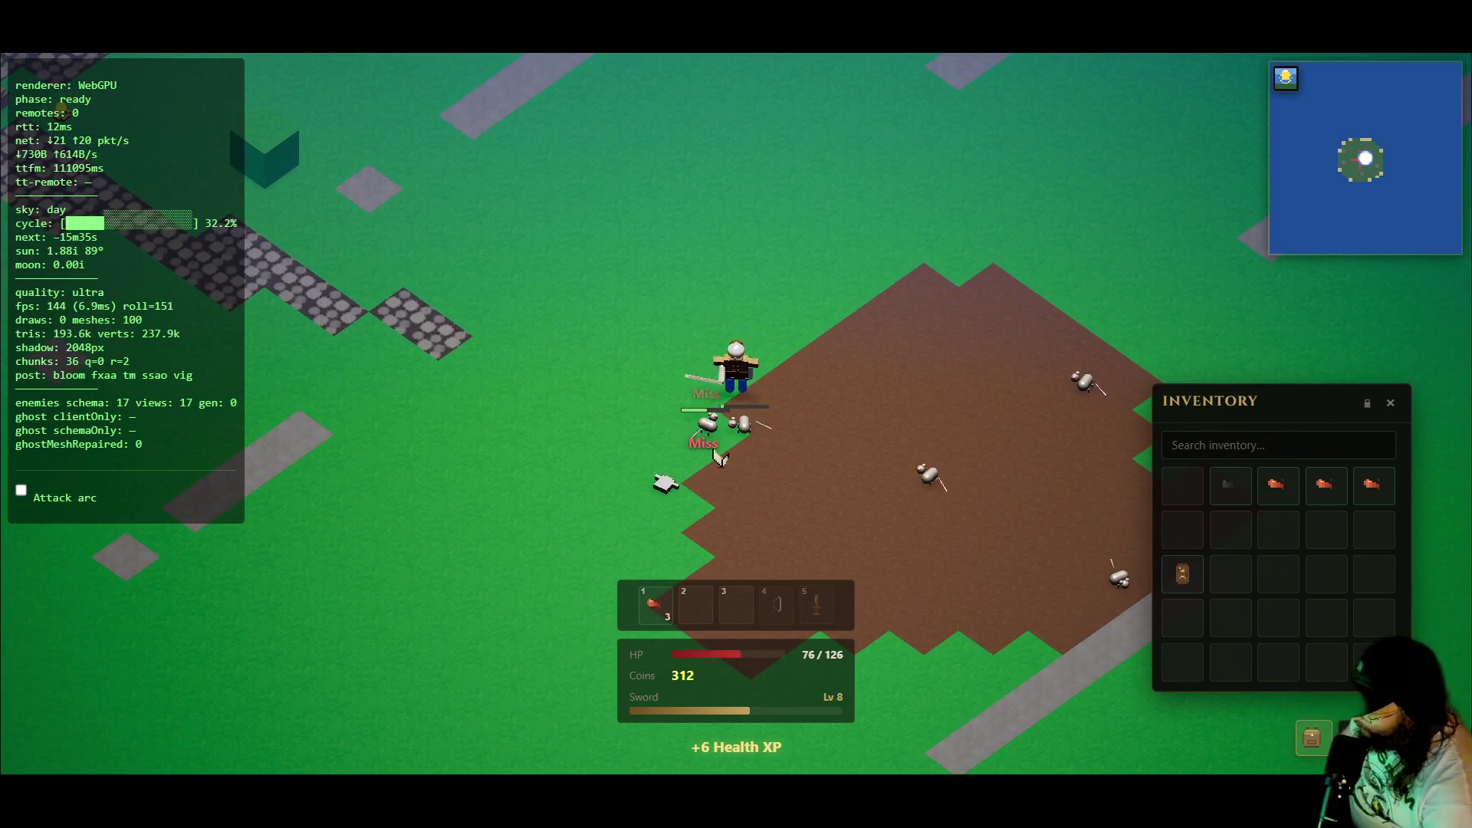
key("1")
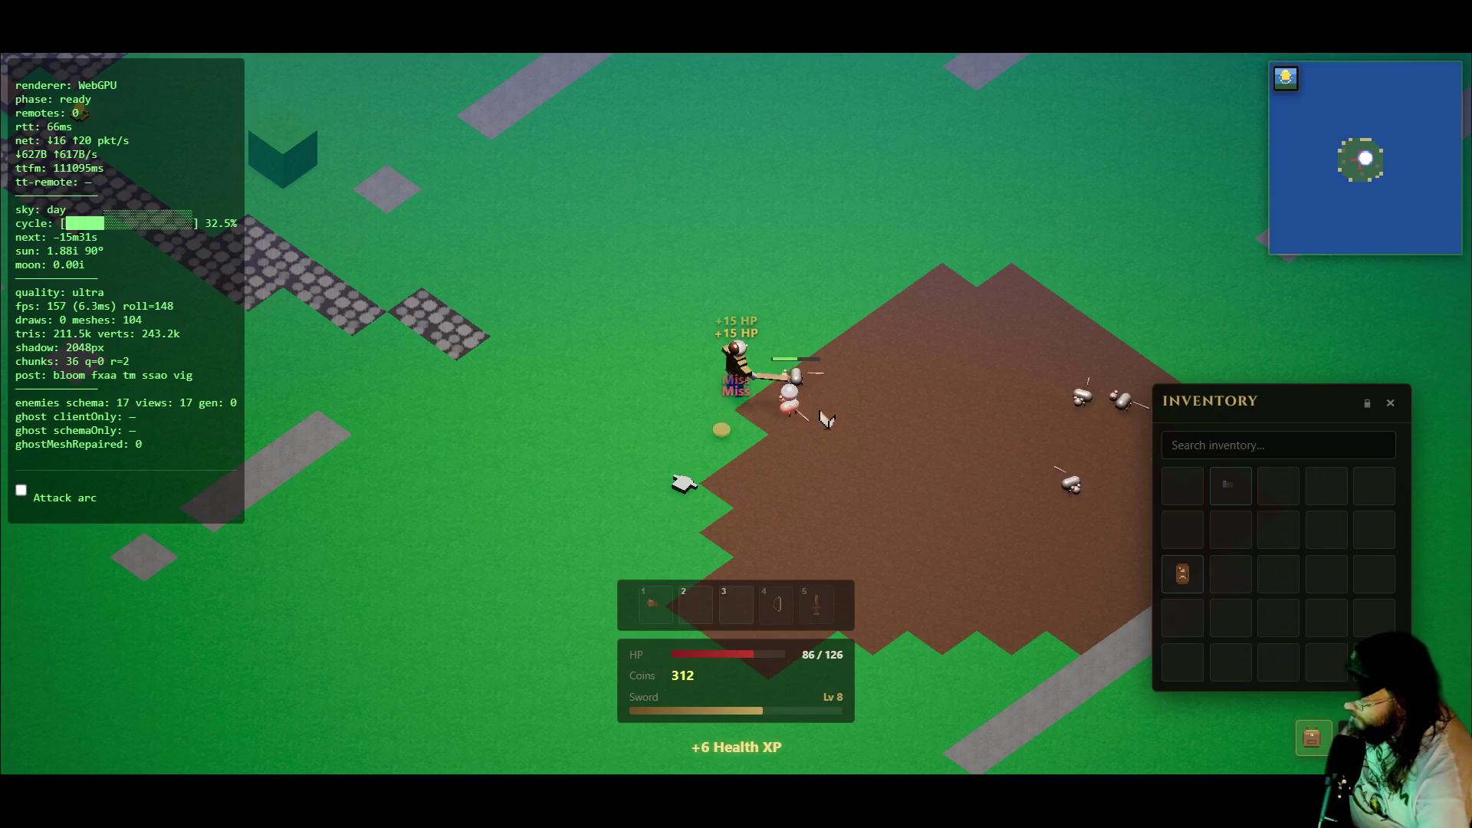
- Keep attacking the approaching rats and pick up an item one of them dropped
key("a")
left_click(851, 395)
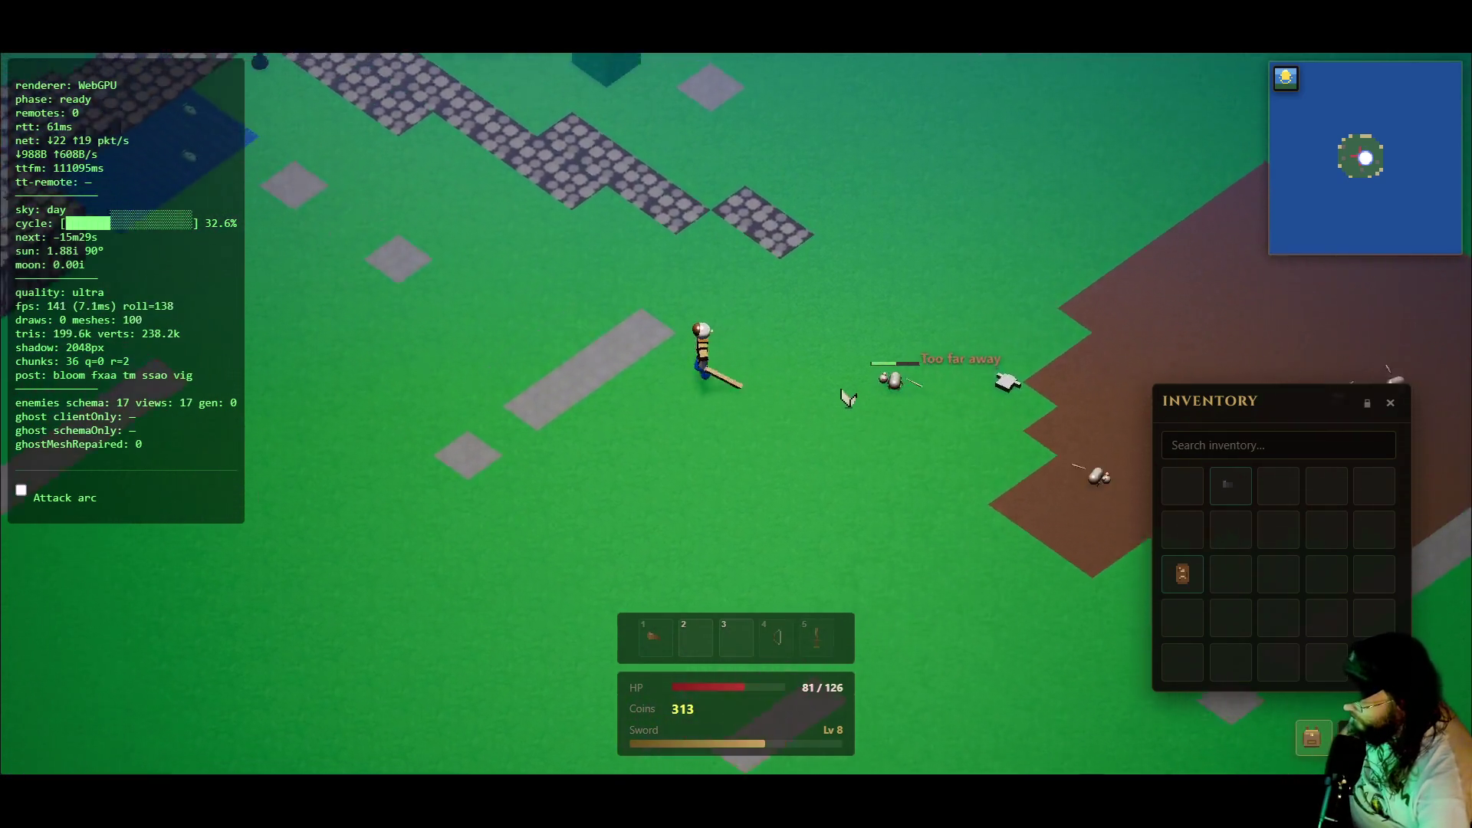
left_click(723, 446)
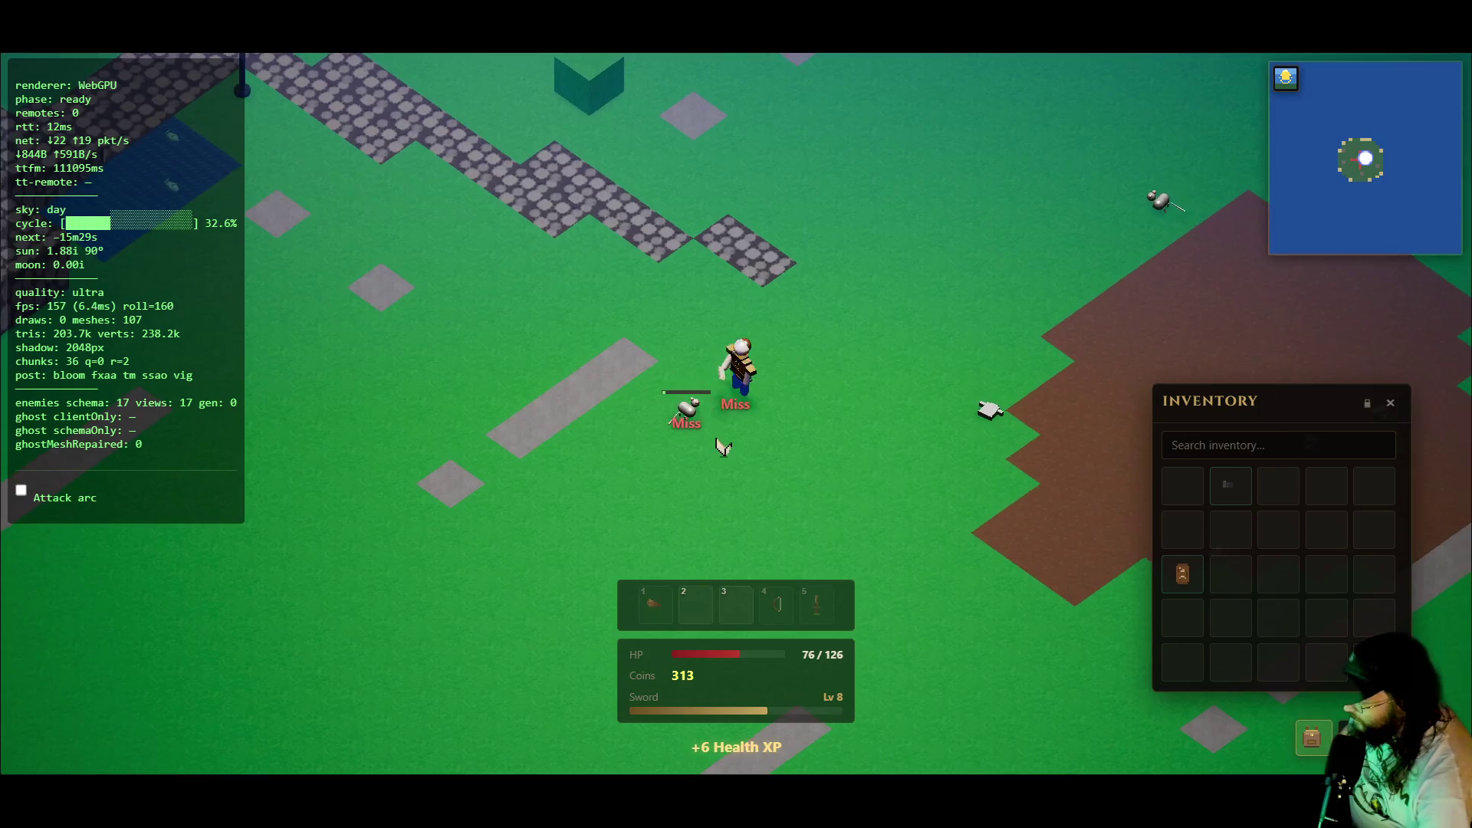
key("d")
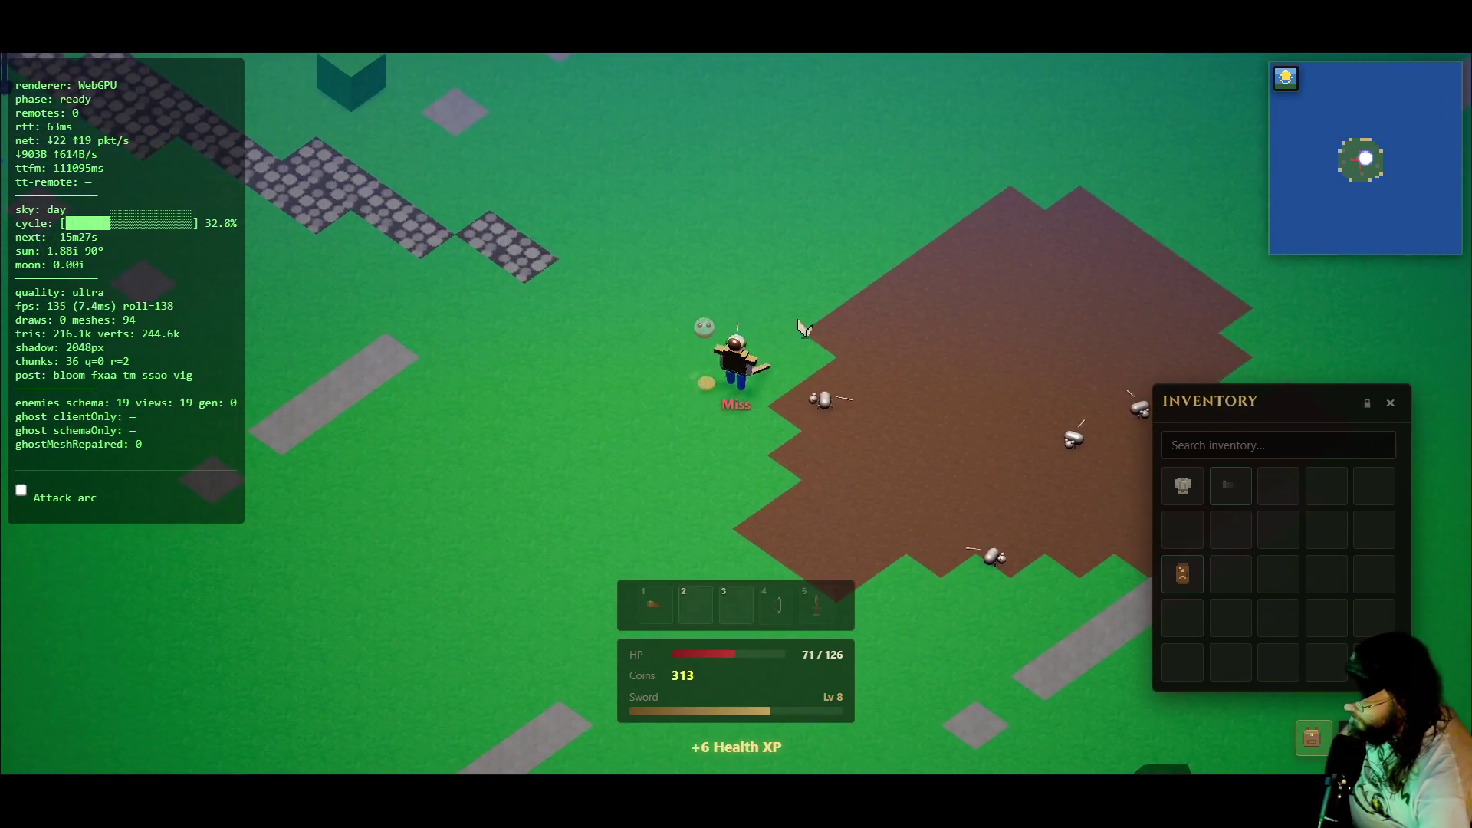
key("a")
left_click(786, 427)
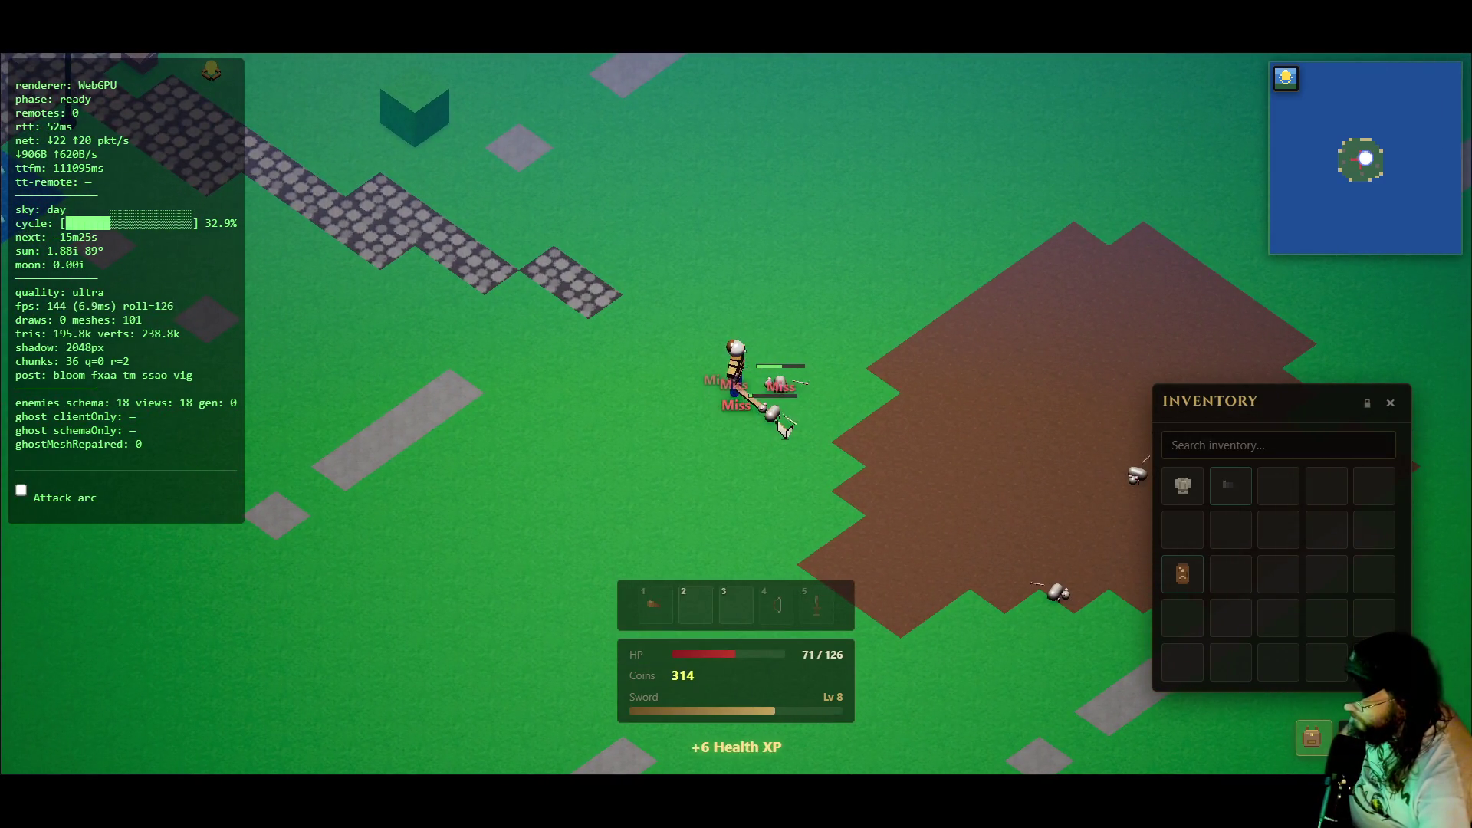
left_click(802, 412)
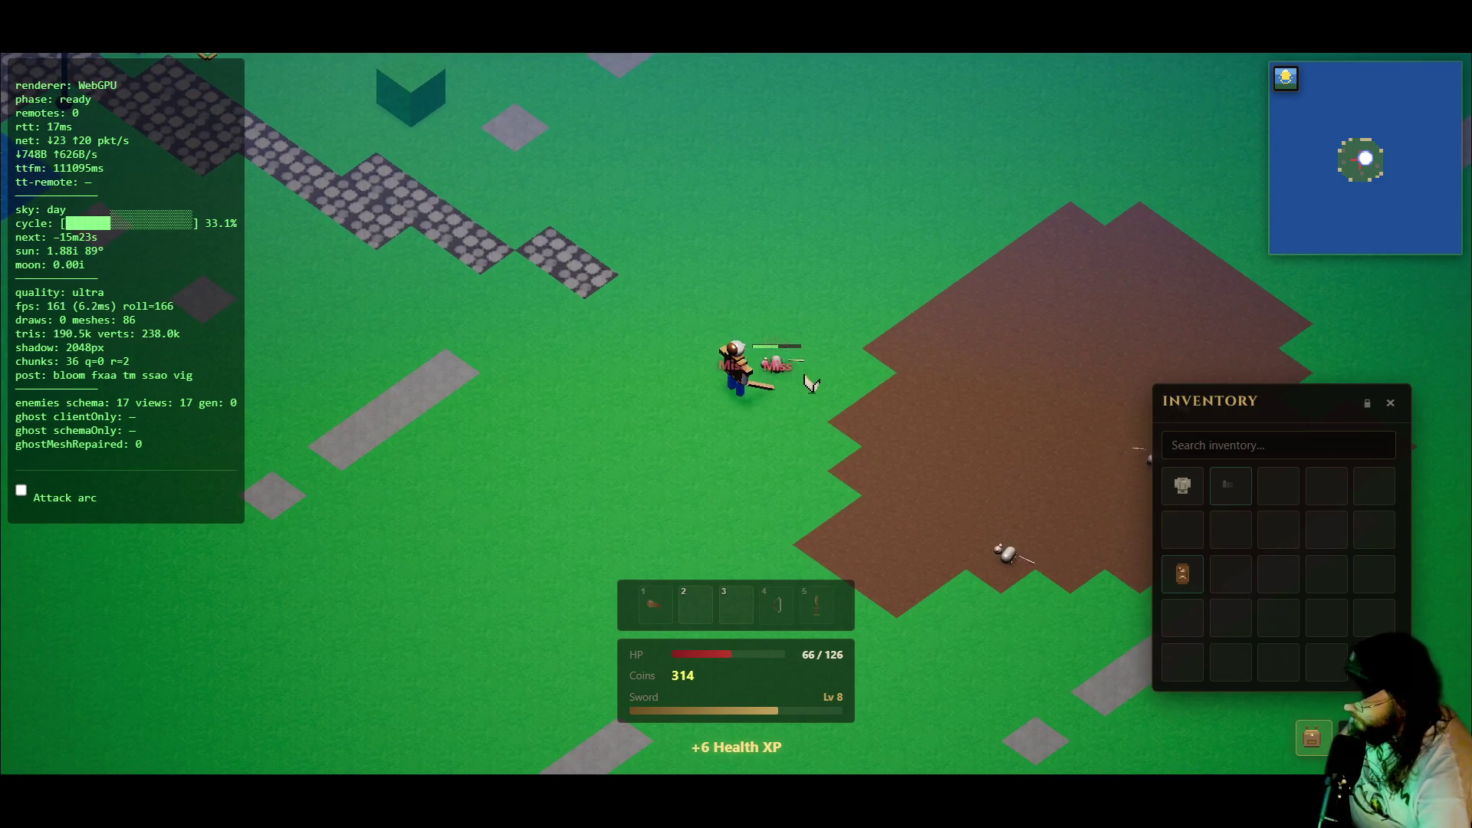
left_click(825, 383)
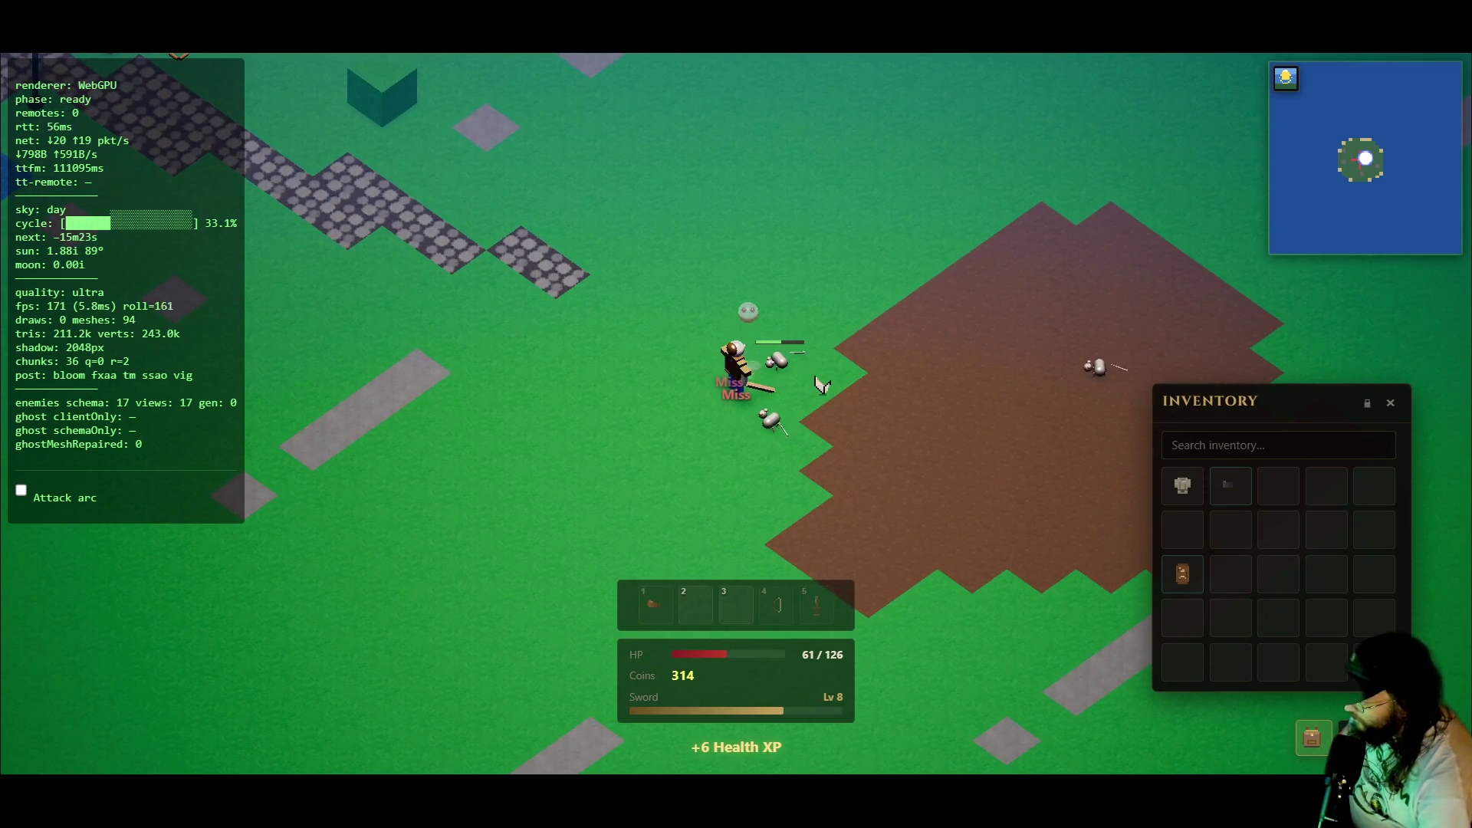
- Step left and right among the rats and pick up the dropped cloth tunic
key("a")
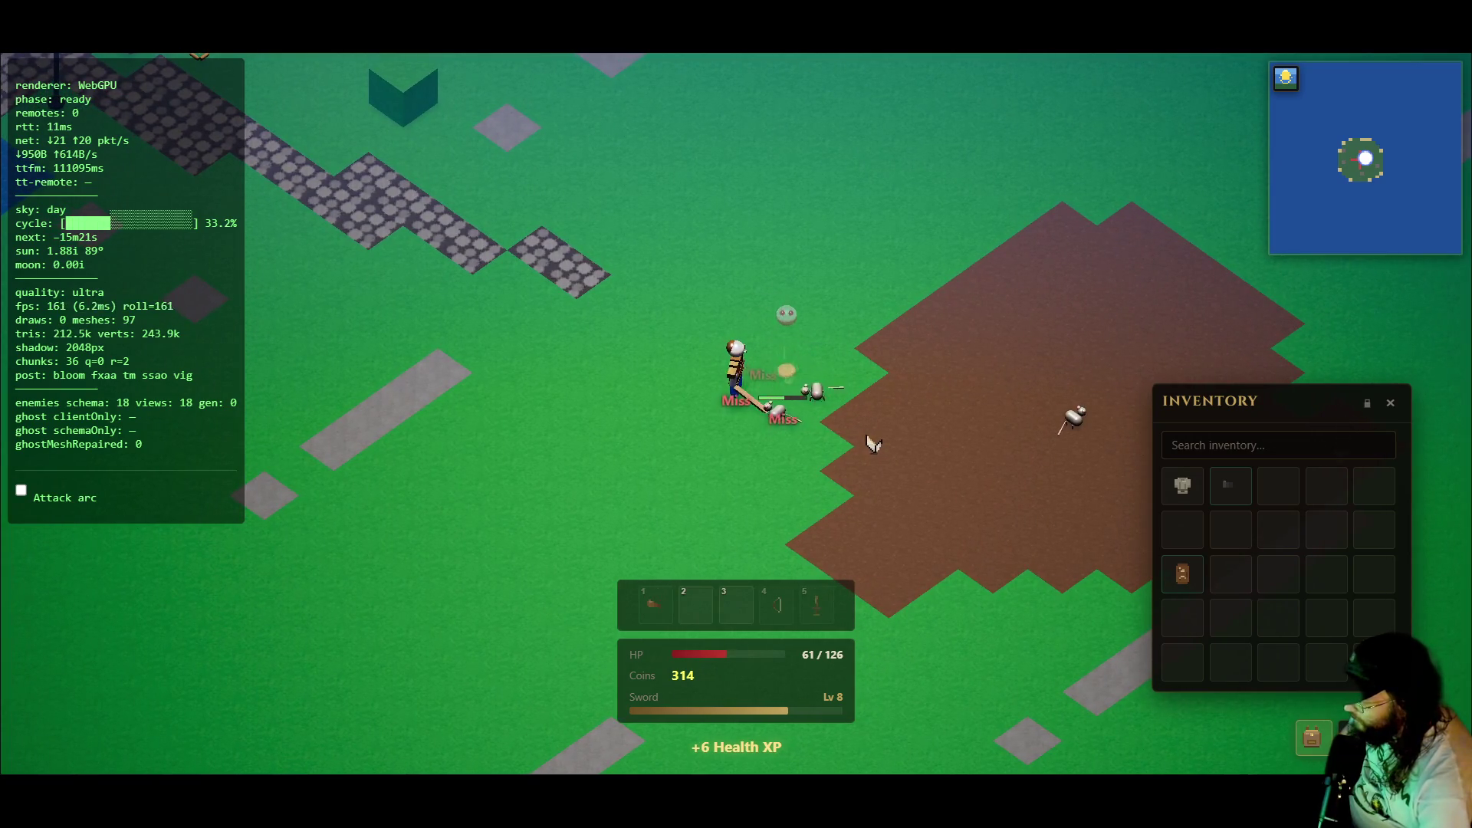
key("d")
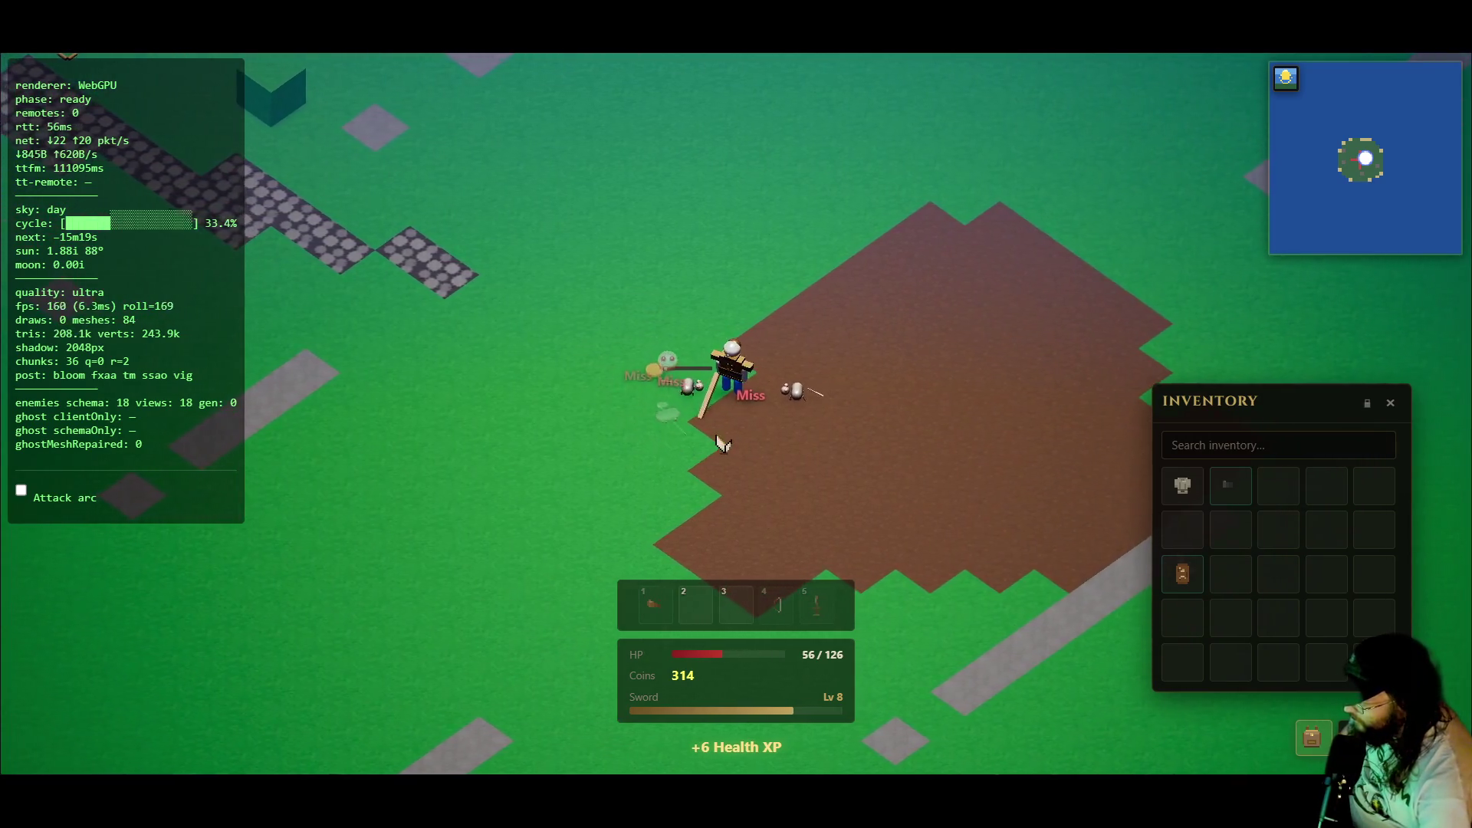
key("a")
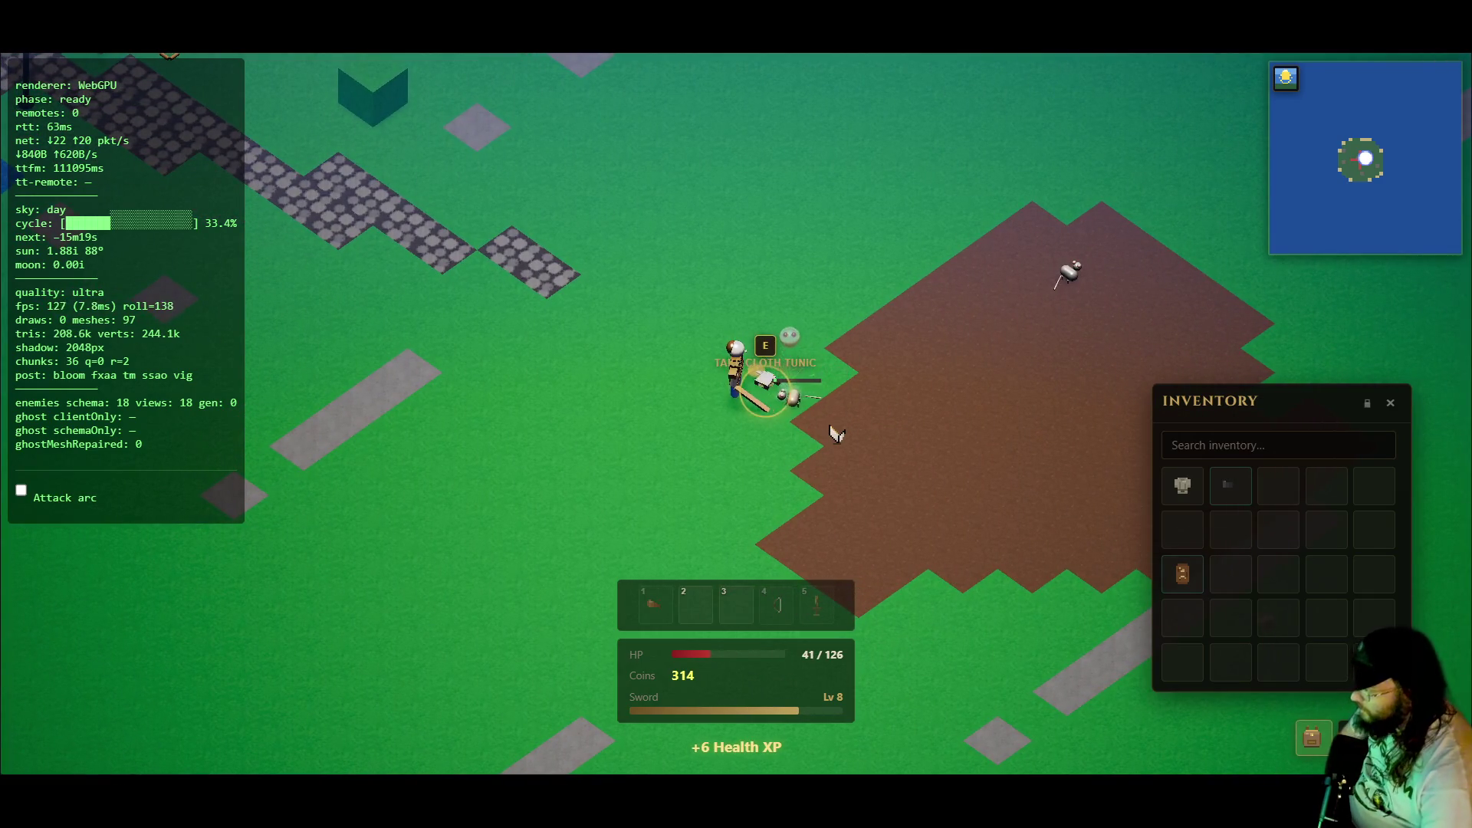
key("d")
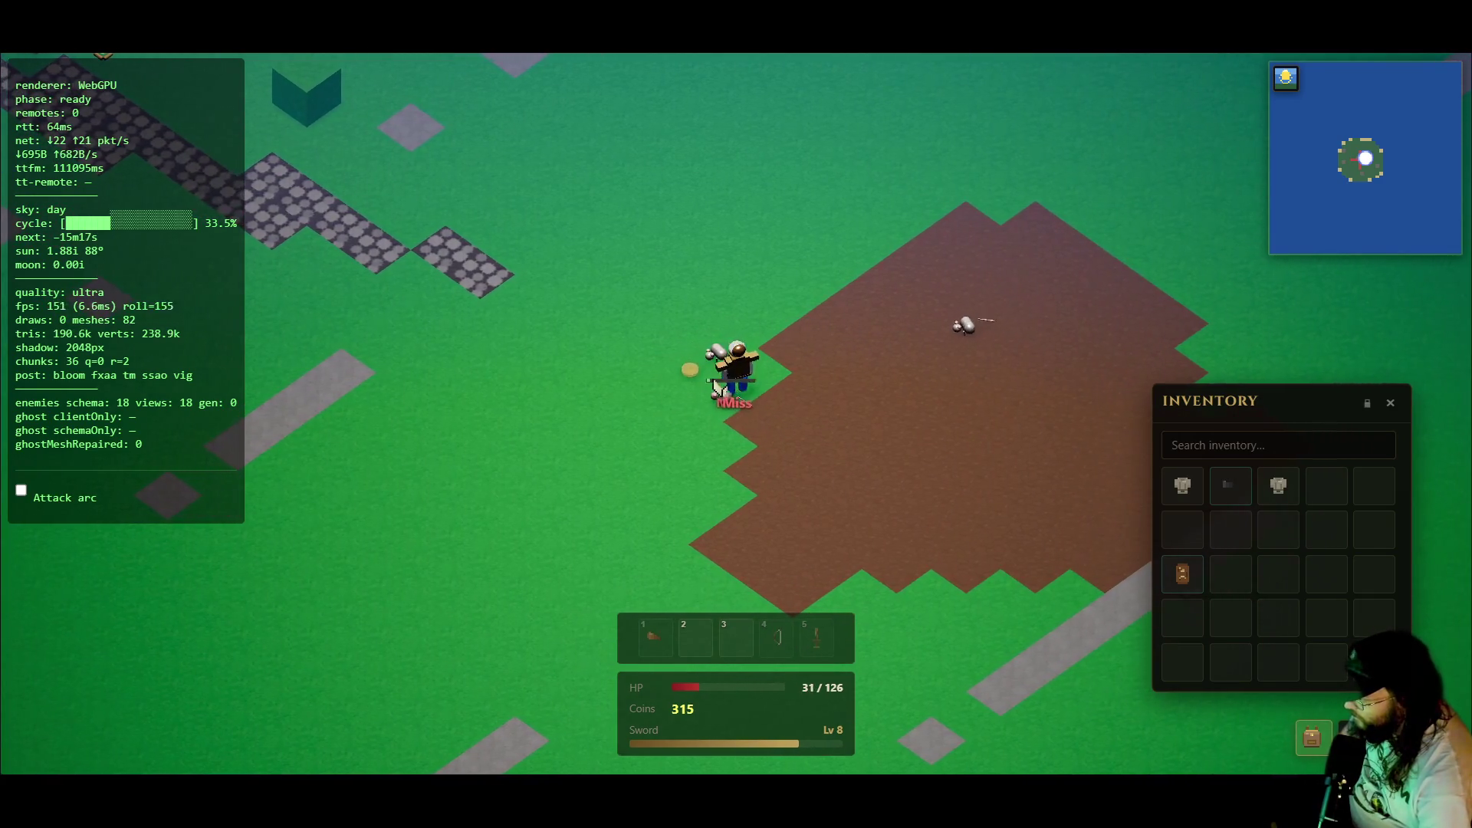
key("a")
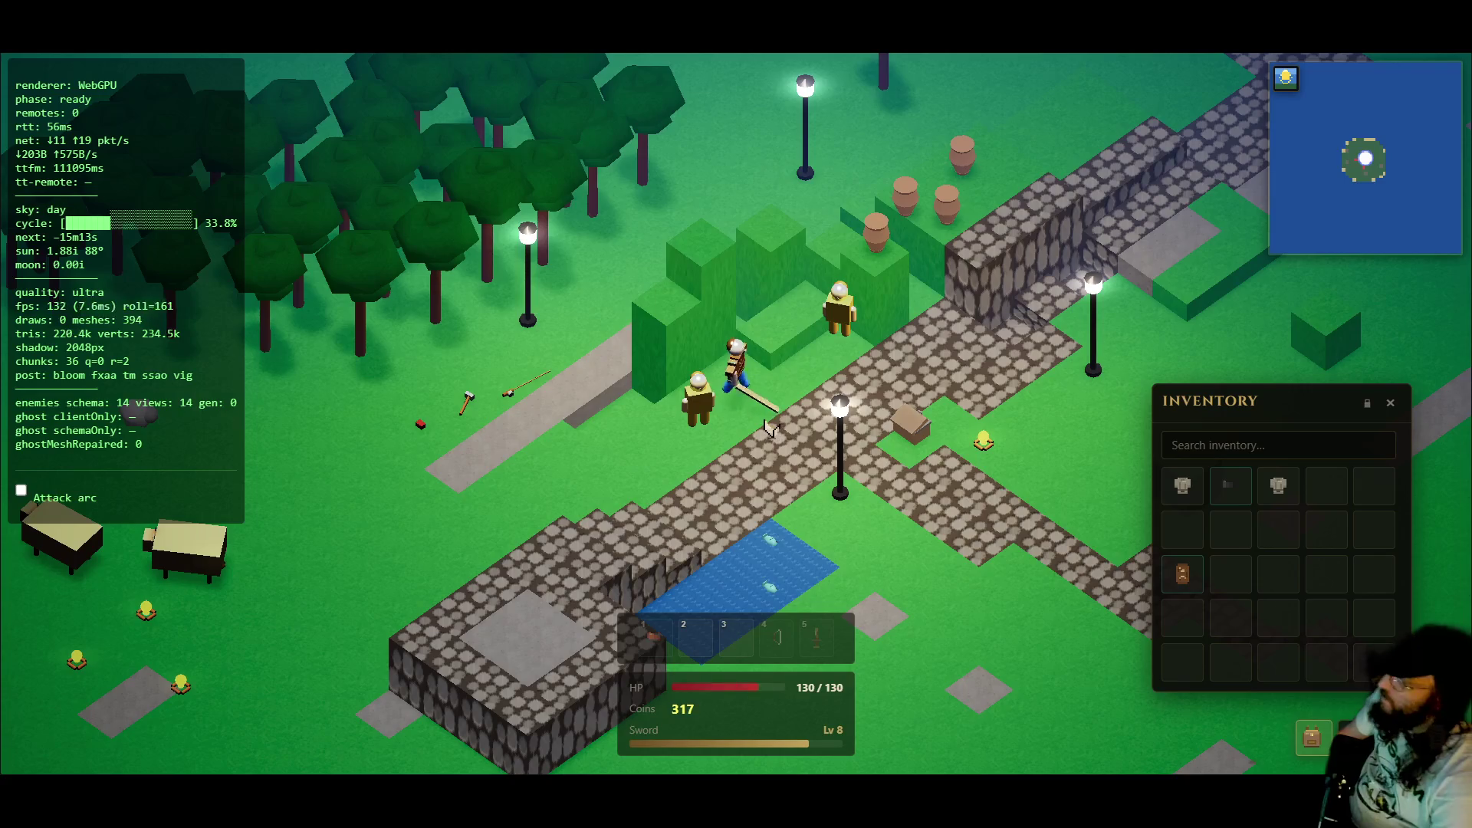
- Reopen the inventory and drop the burnt shrimp on the ground
key("i")
key("i")
key("d")
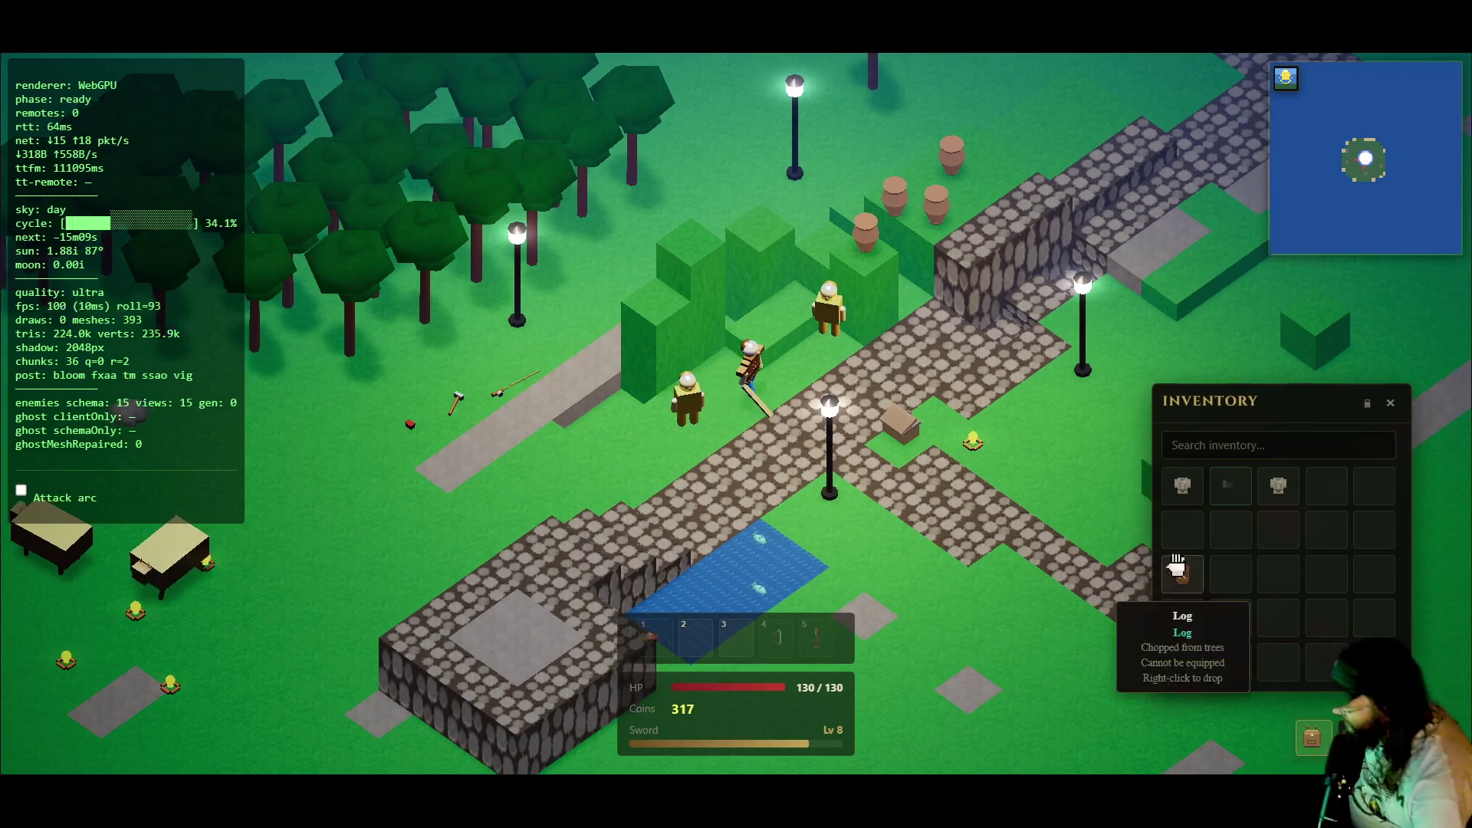
key("s")
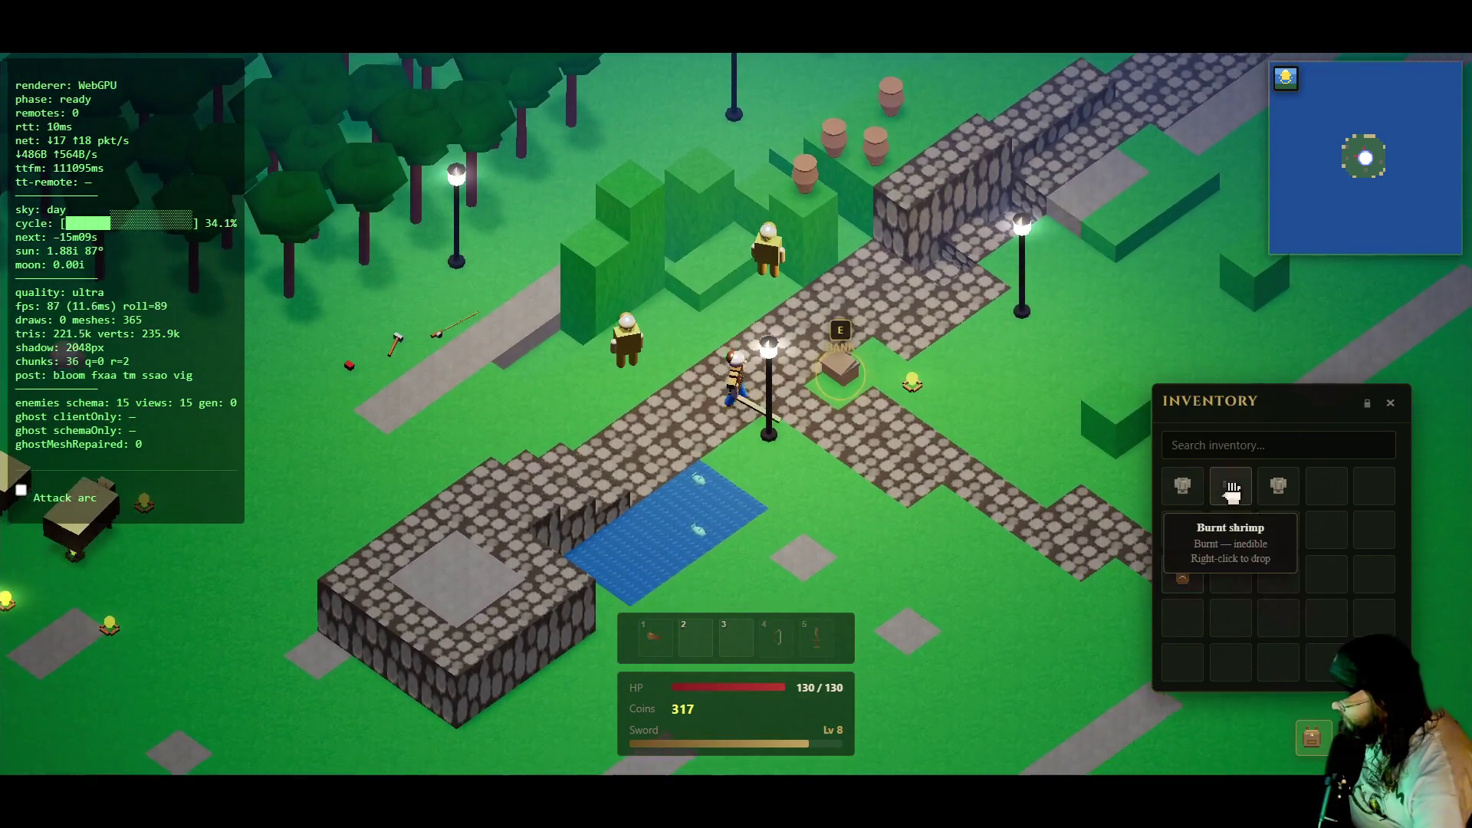
right_click(1231, 484)
- Drop the log, then pick it back up from the ground
right_click(1186, 576)
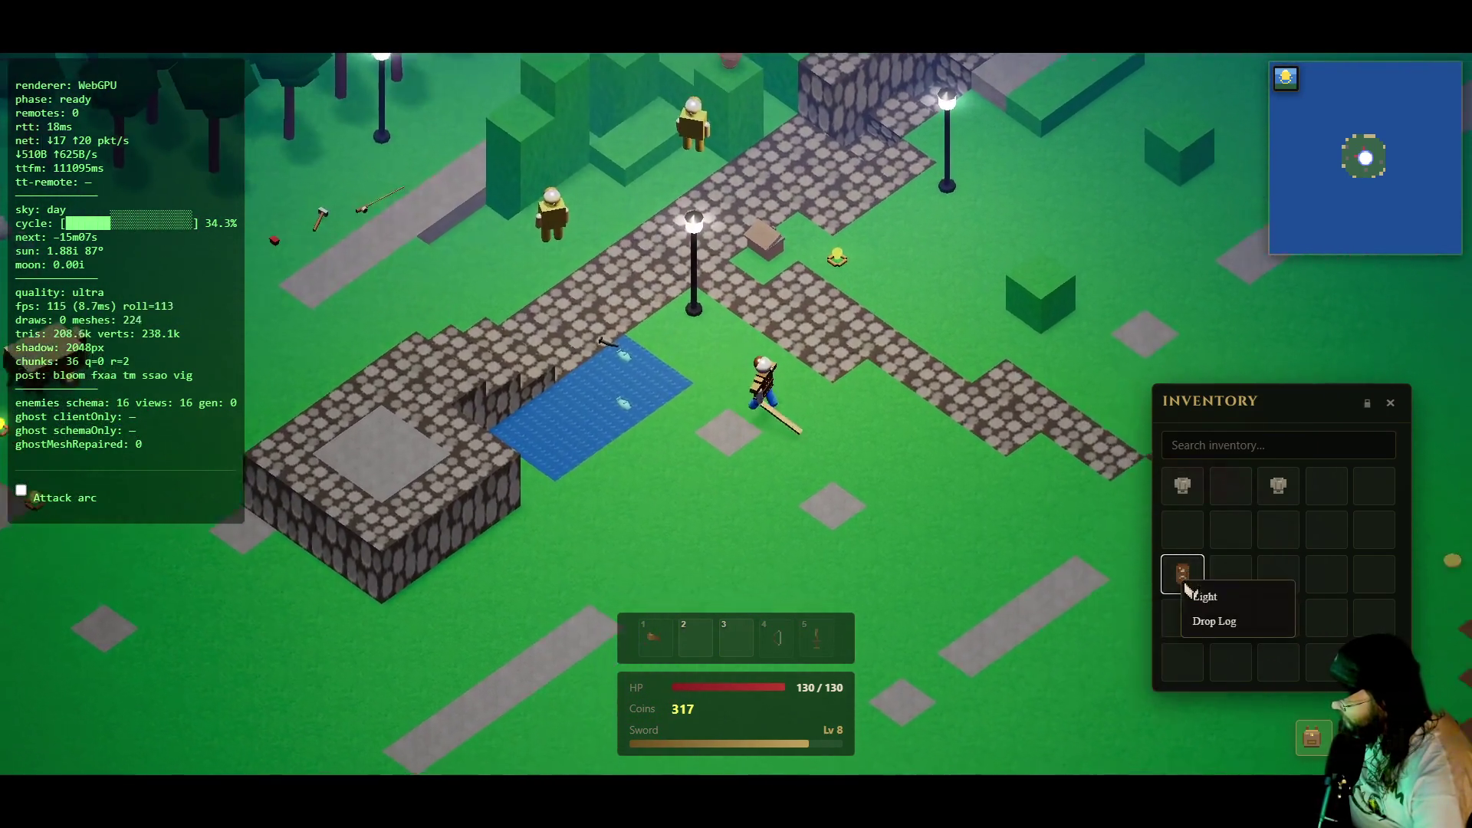
left_click(1207, 612)
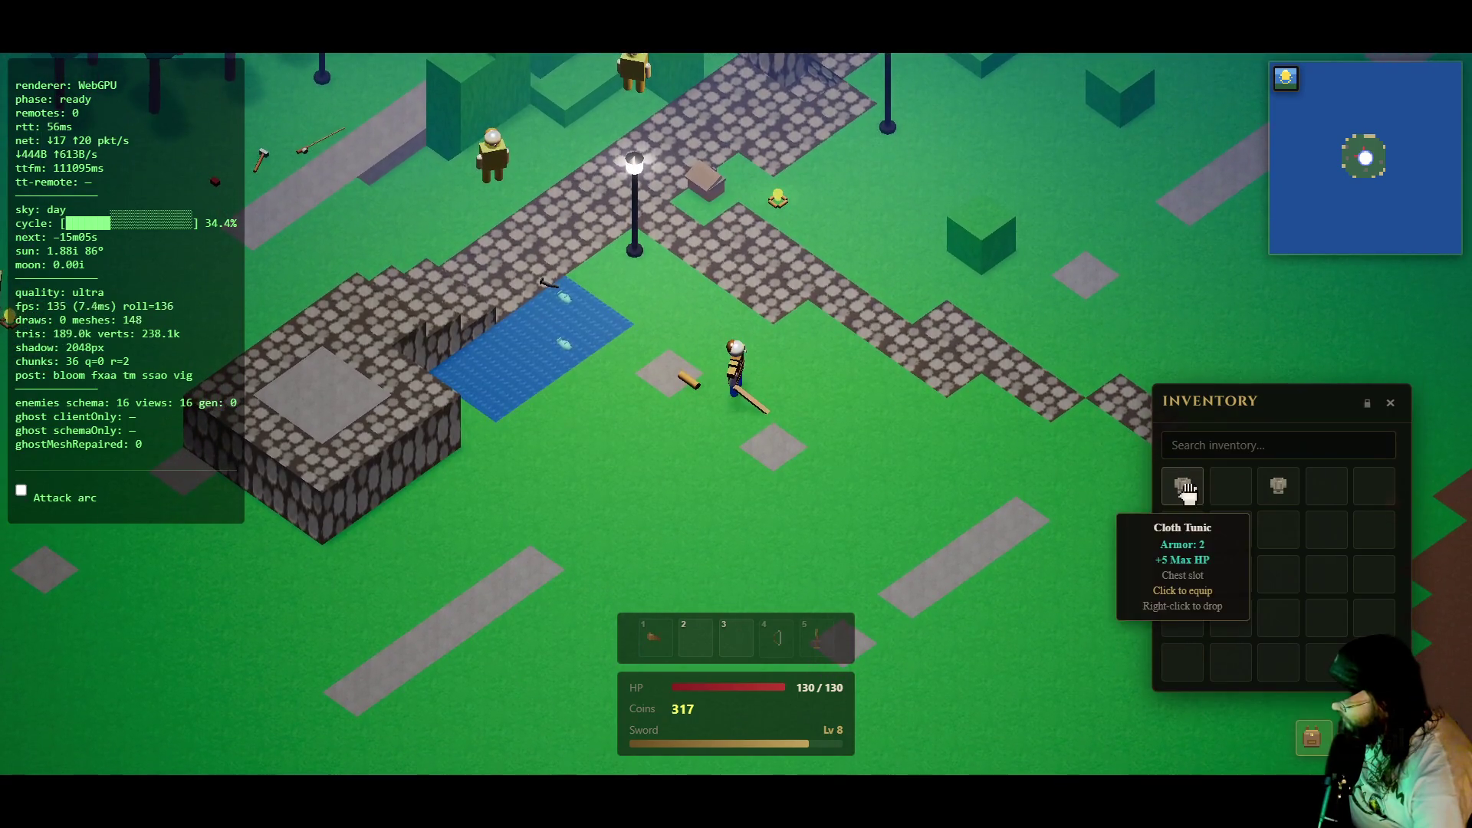
left_click(690, 387)
left_click(723, 396)
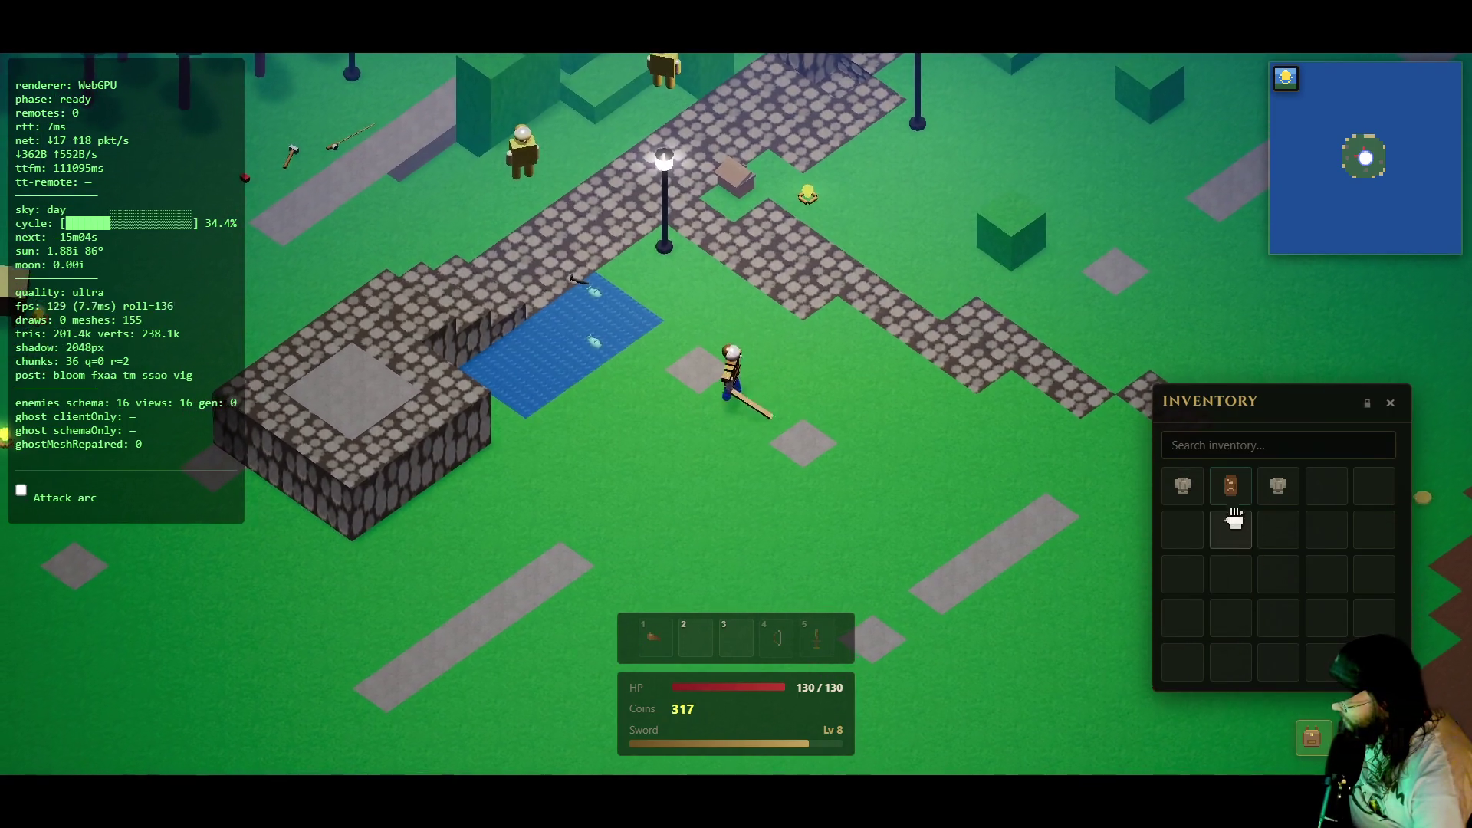
- Check the Cloth Tunic's actions, then walk up the path to the shopkeeper's shop
right_click(1188, 488)
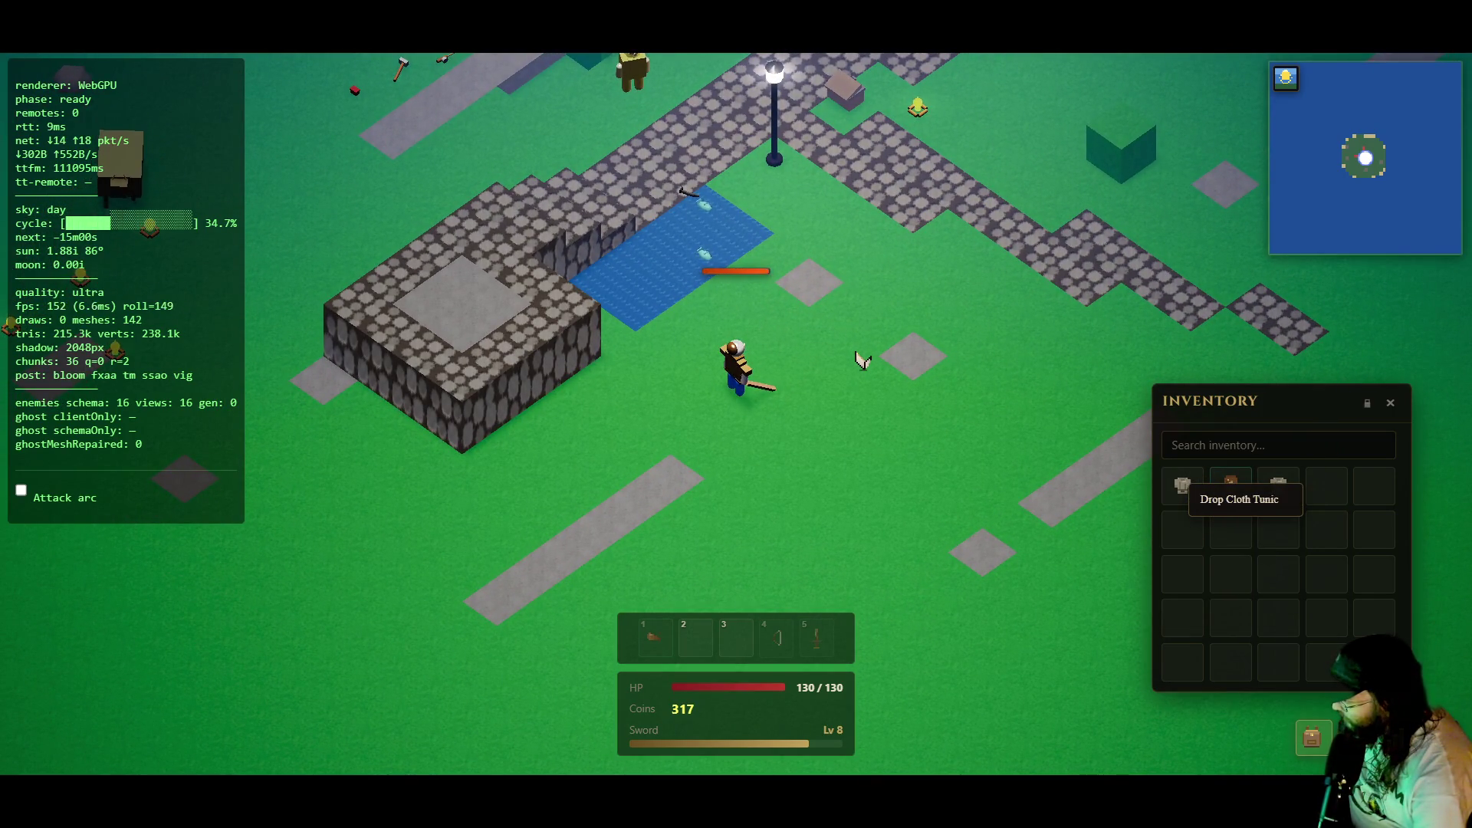
left_click(775, 278)
left_click(689, 215)
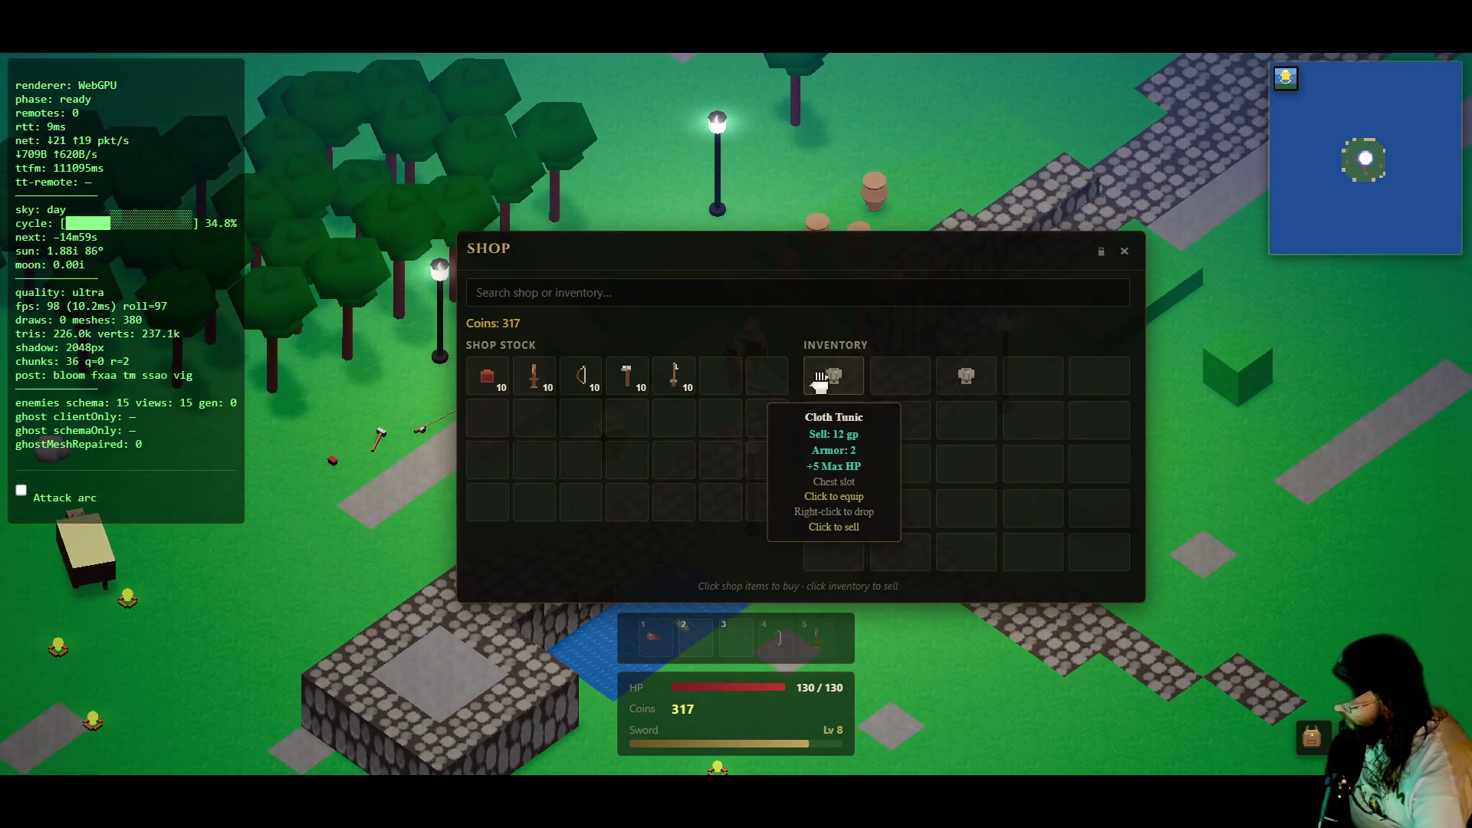
- Sell both cloth tunics for a total of 341 coins, then speak with the quest giver
left_click(820, 379)
left_click(950, 373)
left_click(1125, 251)
left_click(616, 429)
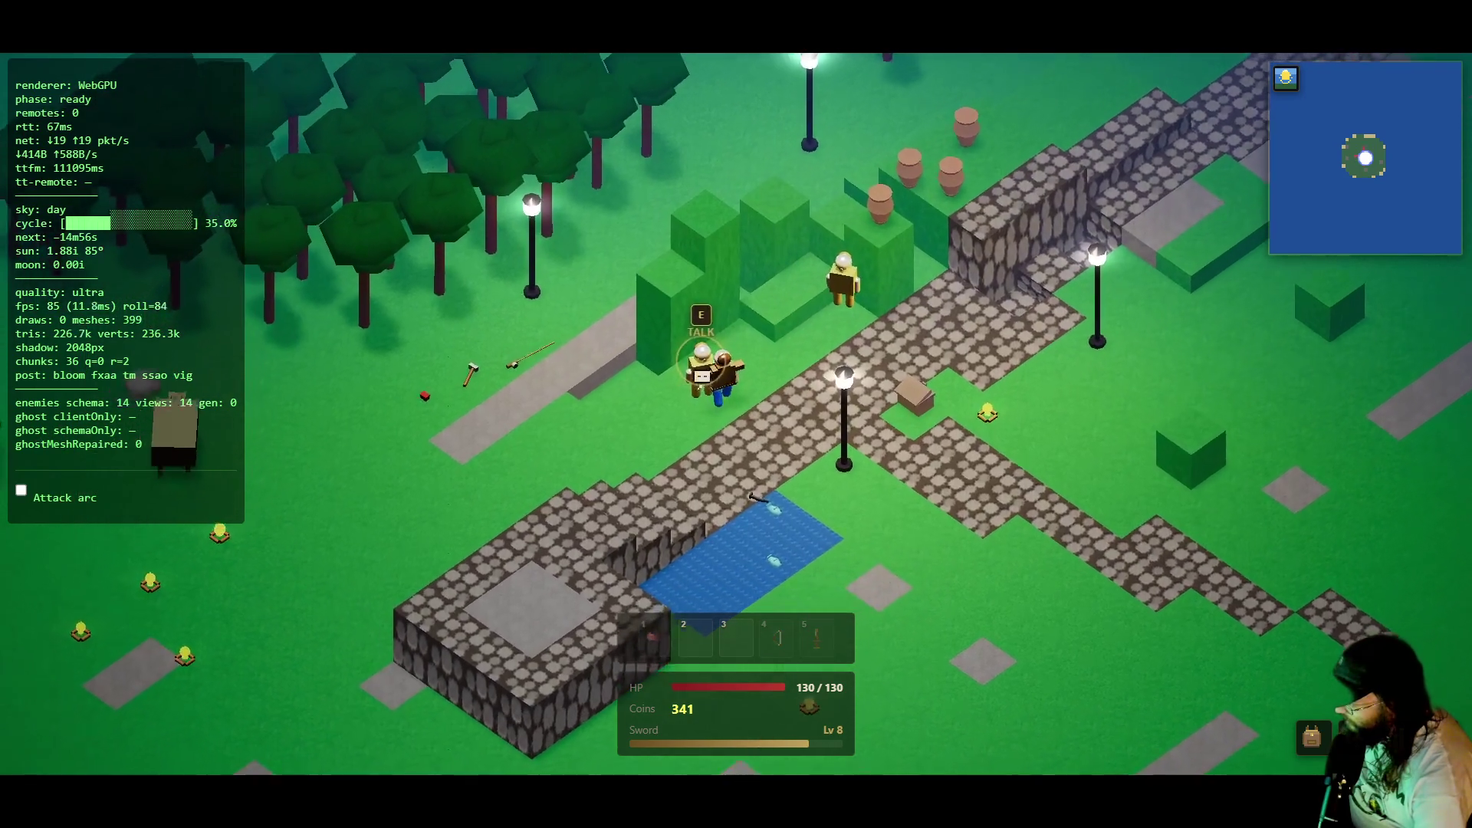
left_click(716, 260)
- Withdraw 25 raw meat from the bank, put one back, and close the bank
left_click(832, 430)
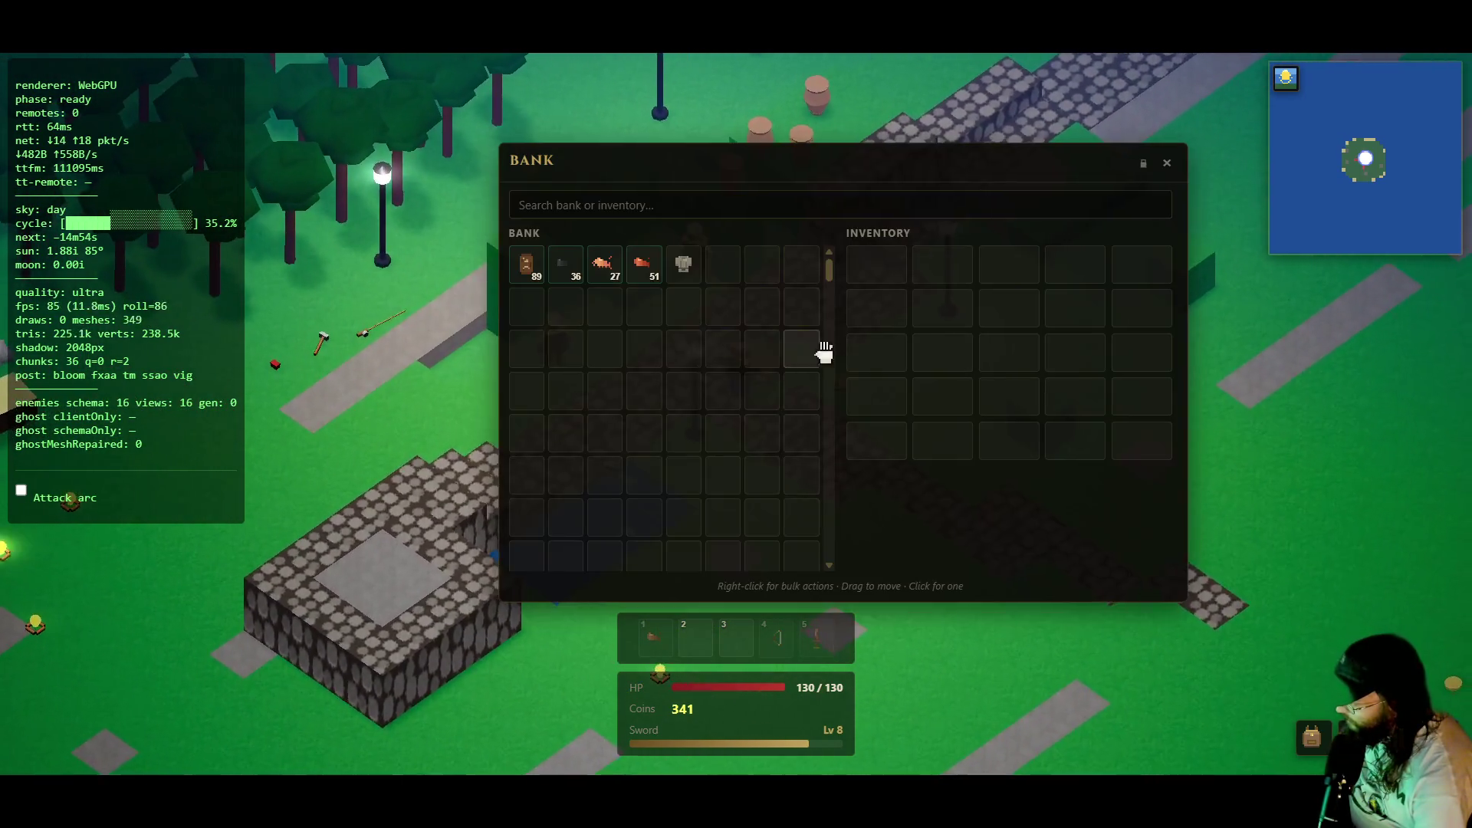
right_click(644, 264)
left_click(675, 274)
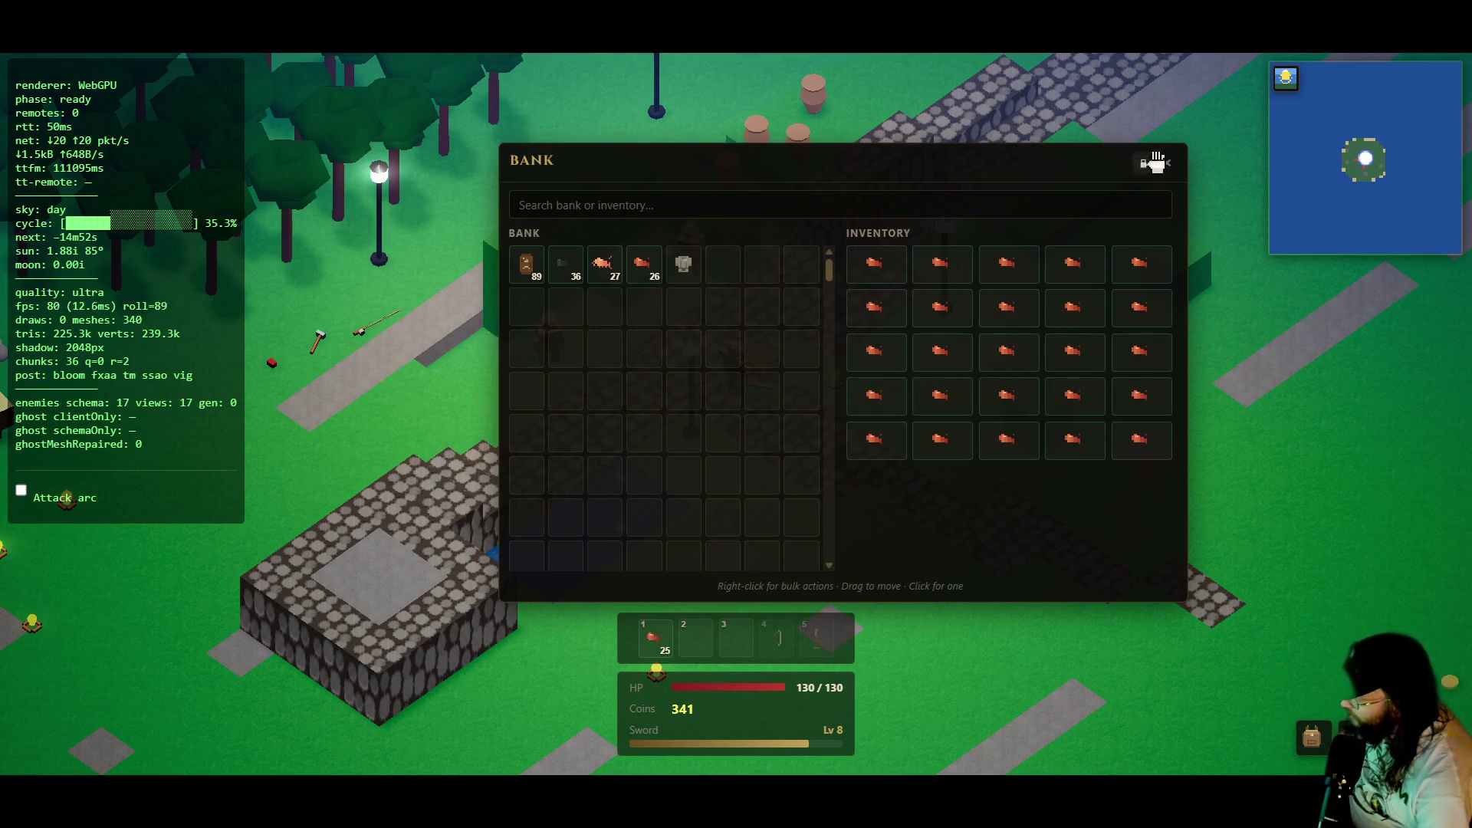
left_click(1134, 439)
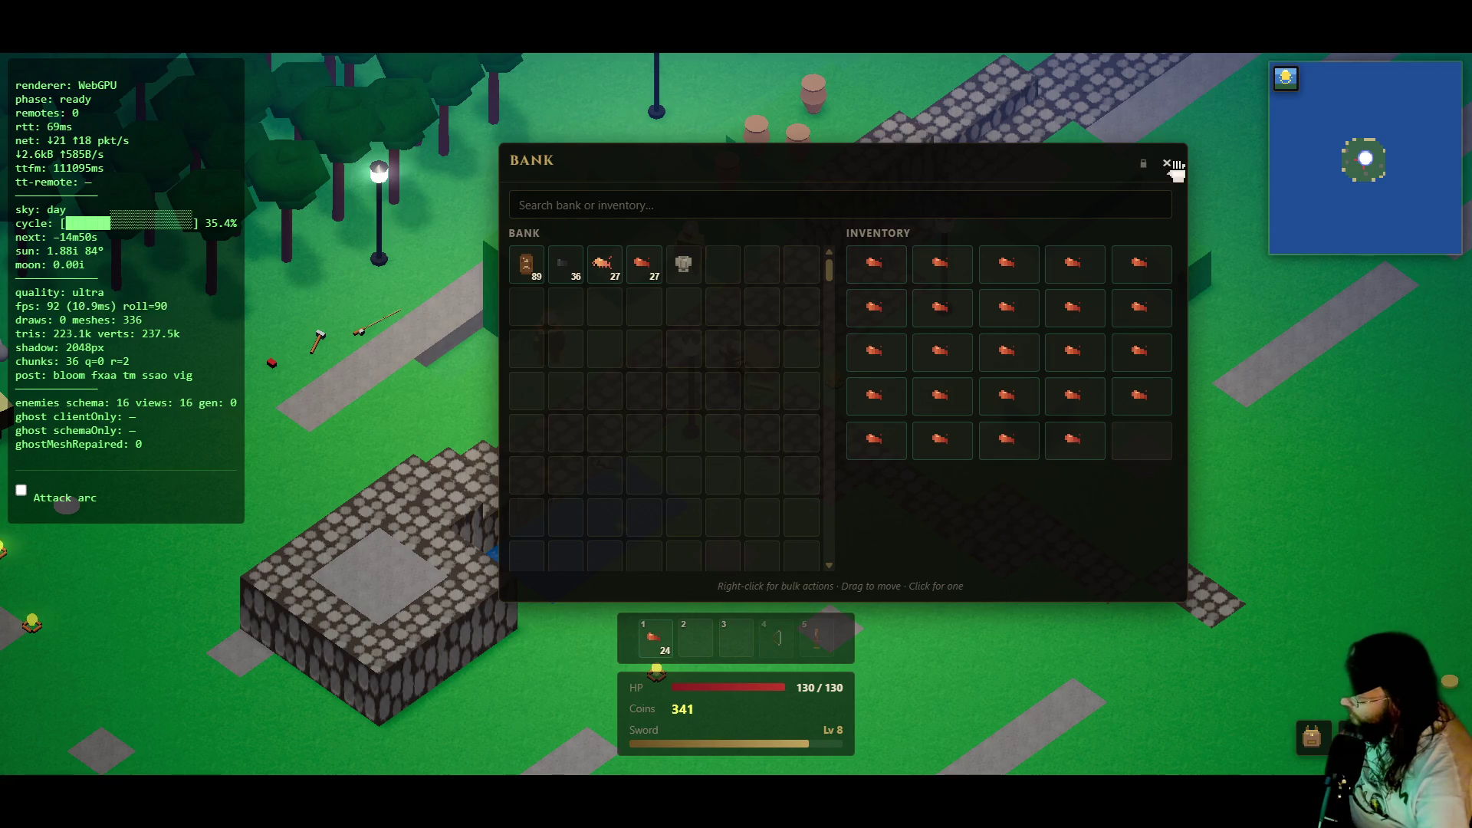
left_click(1167, 162)
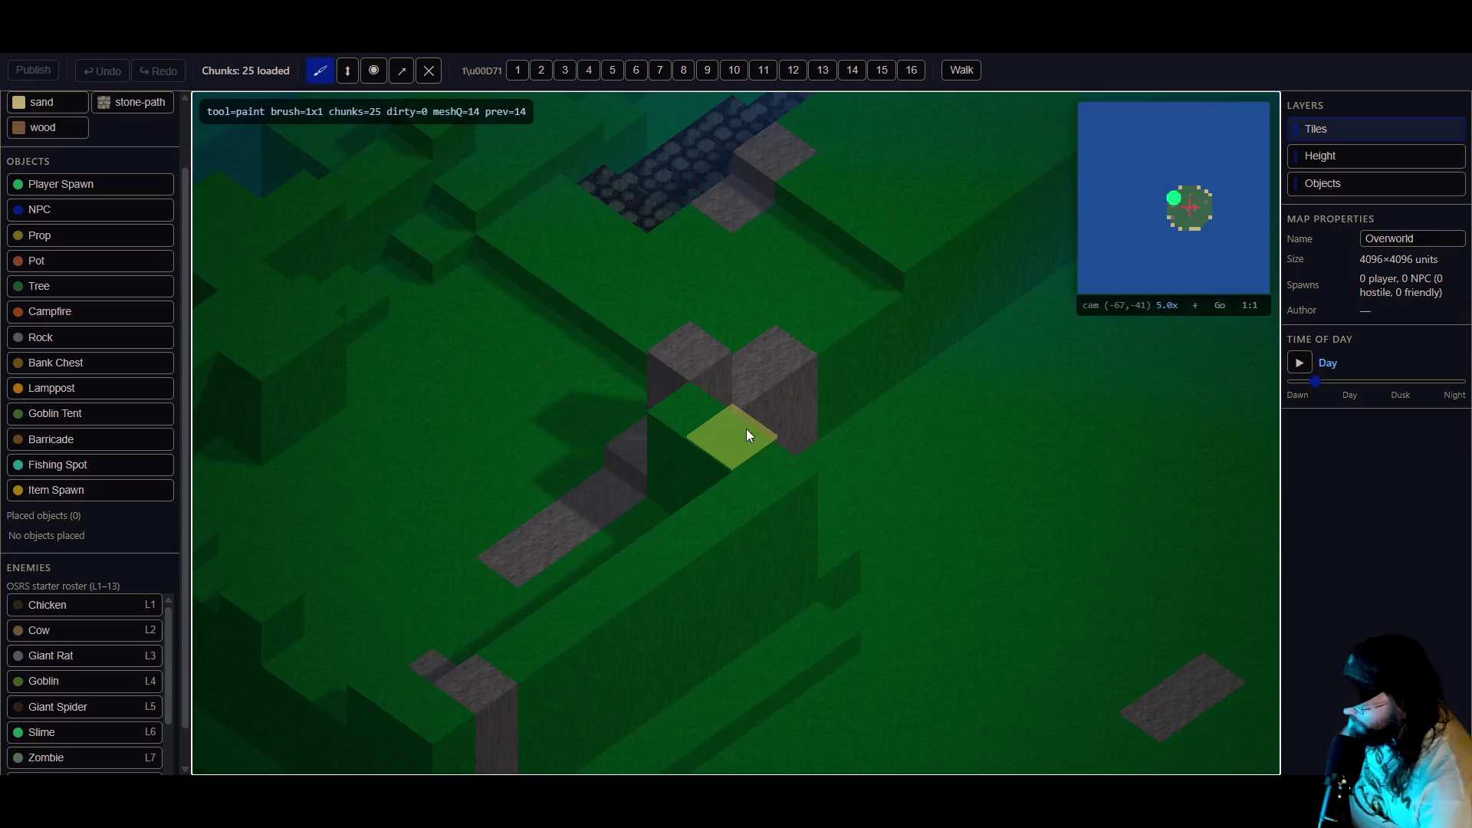
- Place two barricade fences on the grass beside the stone path
mouse_move(687, 460)
left_mouse_down()
mouse_move(843, 407)
mouse_move(679, 425)
mouse_move(512, 468)
mouse_move(618, 446)
mouse_move(665, 458)
mouse_move(588, 397)
mouse_move(683, 434)
mouse_move(582, 383)
left_mouse_up()
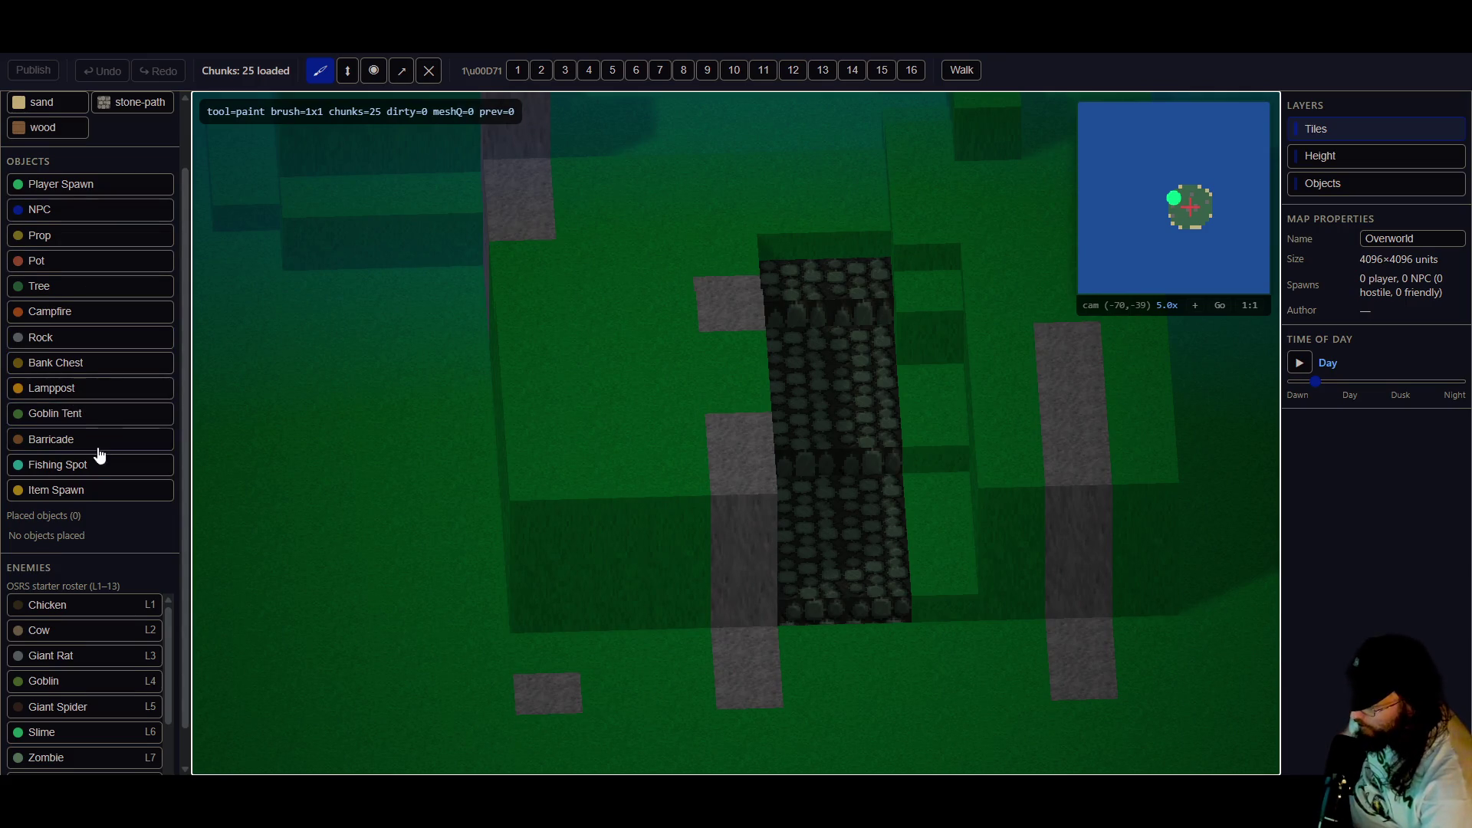
scroll(83, 451, "up", 1)
scroll(82, 450, "down", 2)
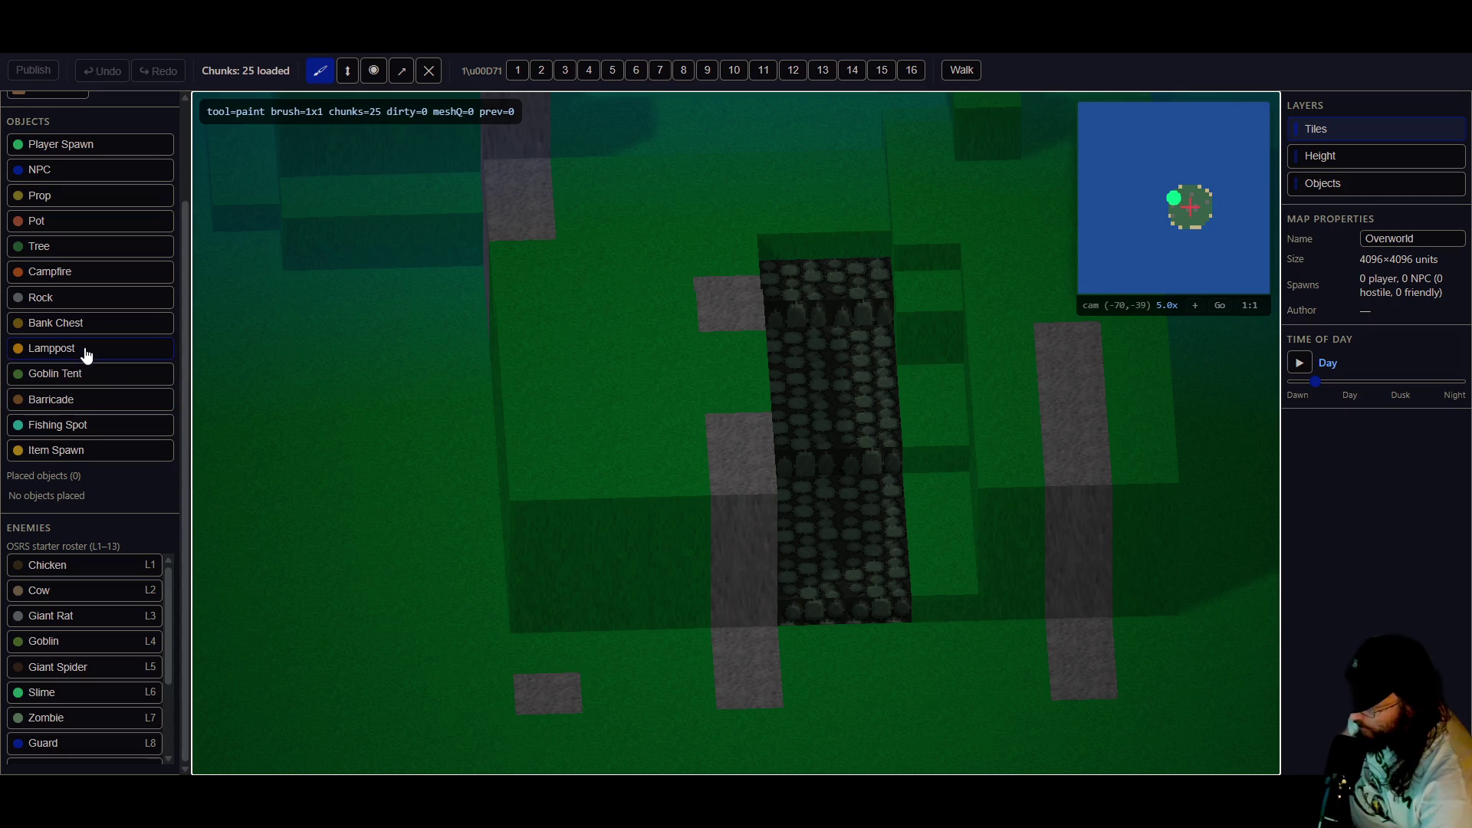
left_click(80, 401)
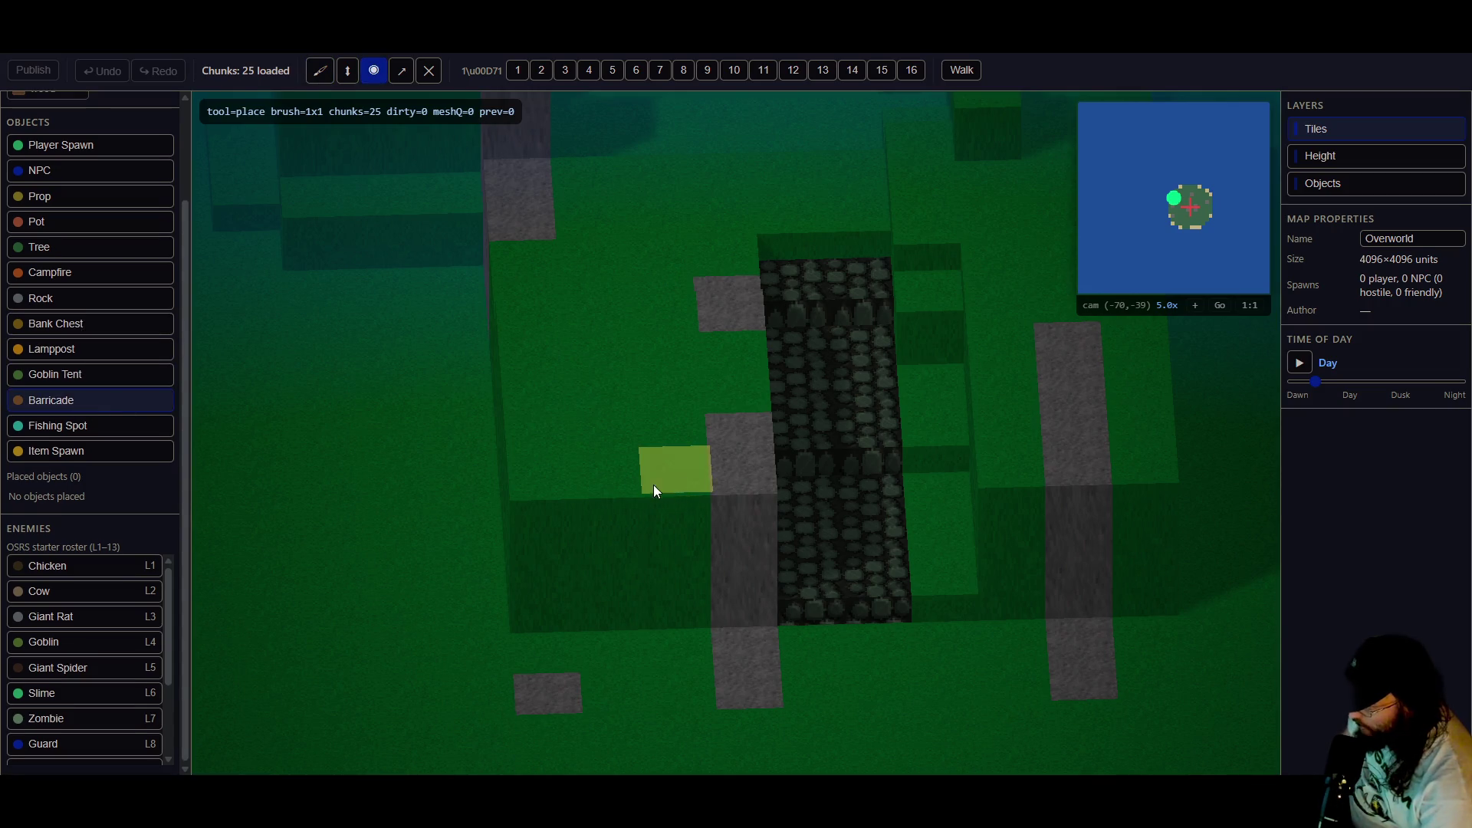
left_click(568, 466)
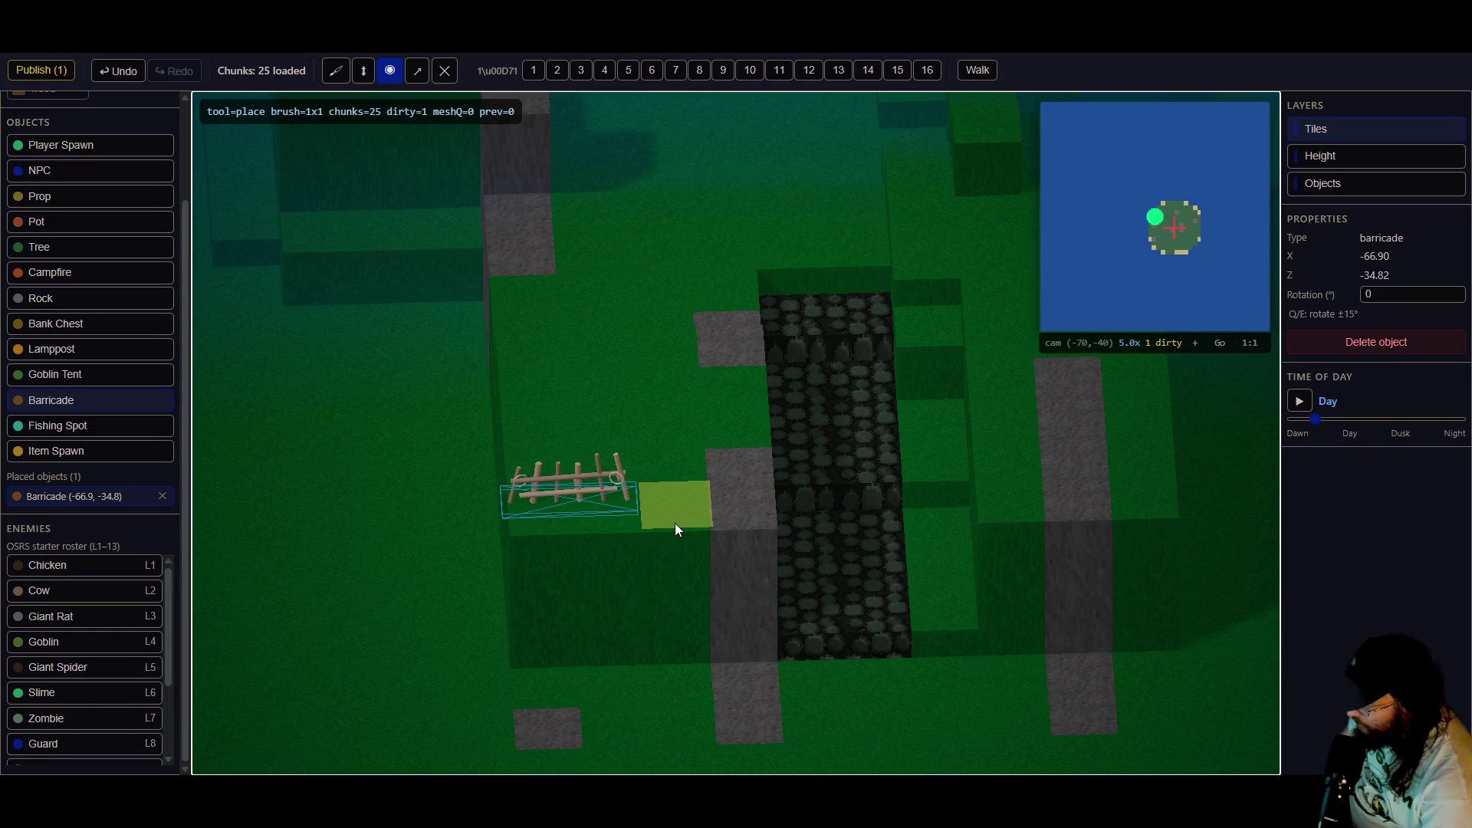
left_click(675, 523)
- Shift the second barricade right and duplicate the first barricade
left_click(417, 70)
mouse_move(673, 520)
left_mouse_down()
mouse_move(687, 496)
mouse_move(705, 509)
mouse_move(699, 437)
mouse_move(712, 546)
left_mouse_up()
left_click(585, 550)
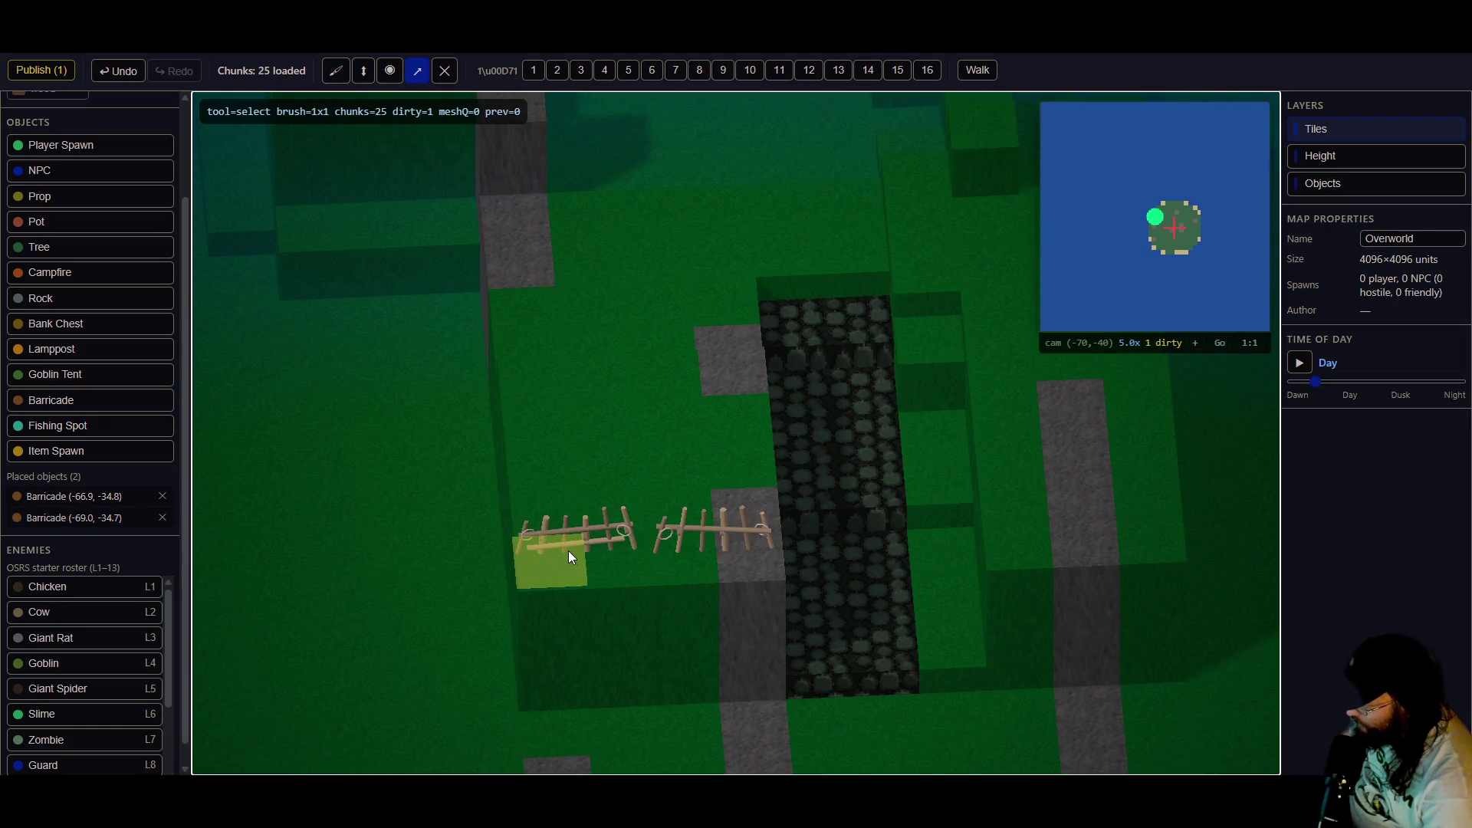
left_click(555, 547)
key("ctrl+d")
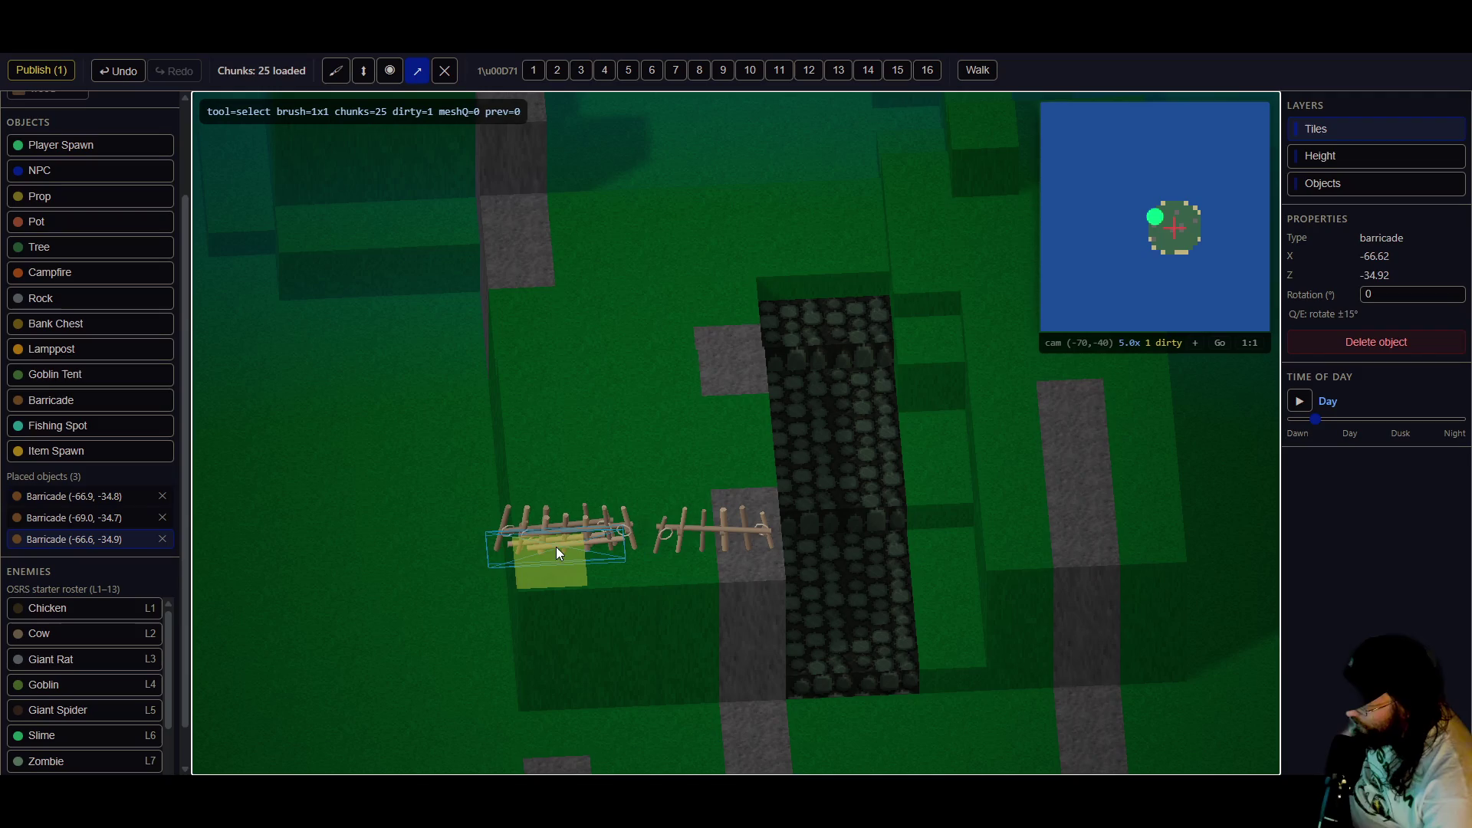
key("Escape")
- Move the duplicate barricade behind the others, angle it to 60°, and publish the map
left_click(549, 568)
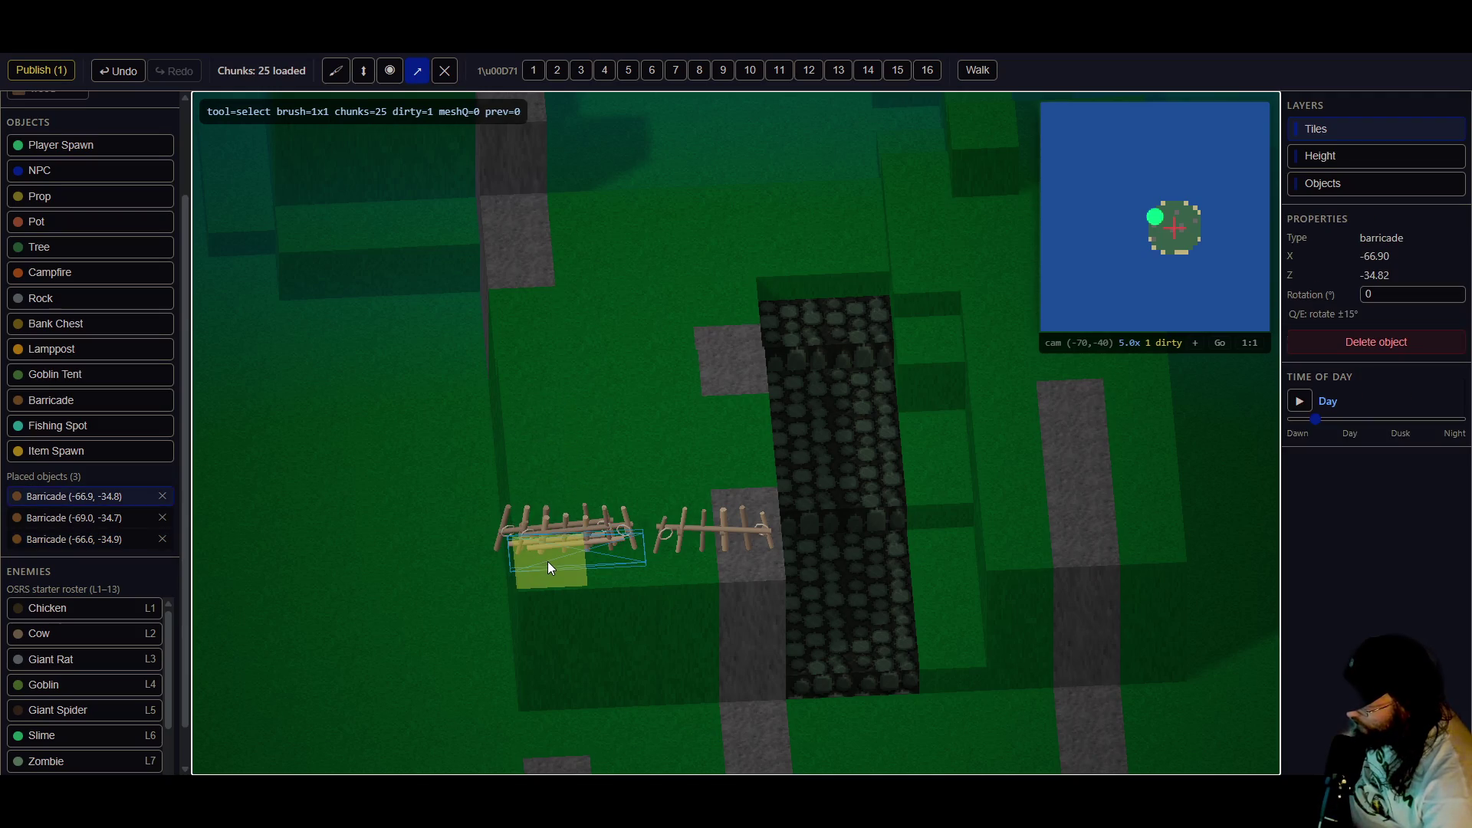
left_click_drag(548, 566, 582, 449)
key("e")
key("e")
key("e")
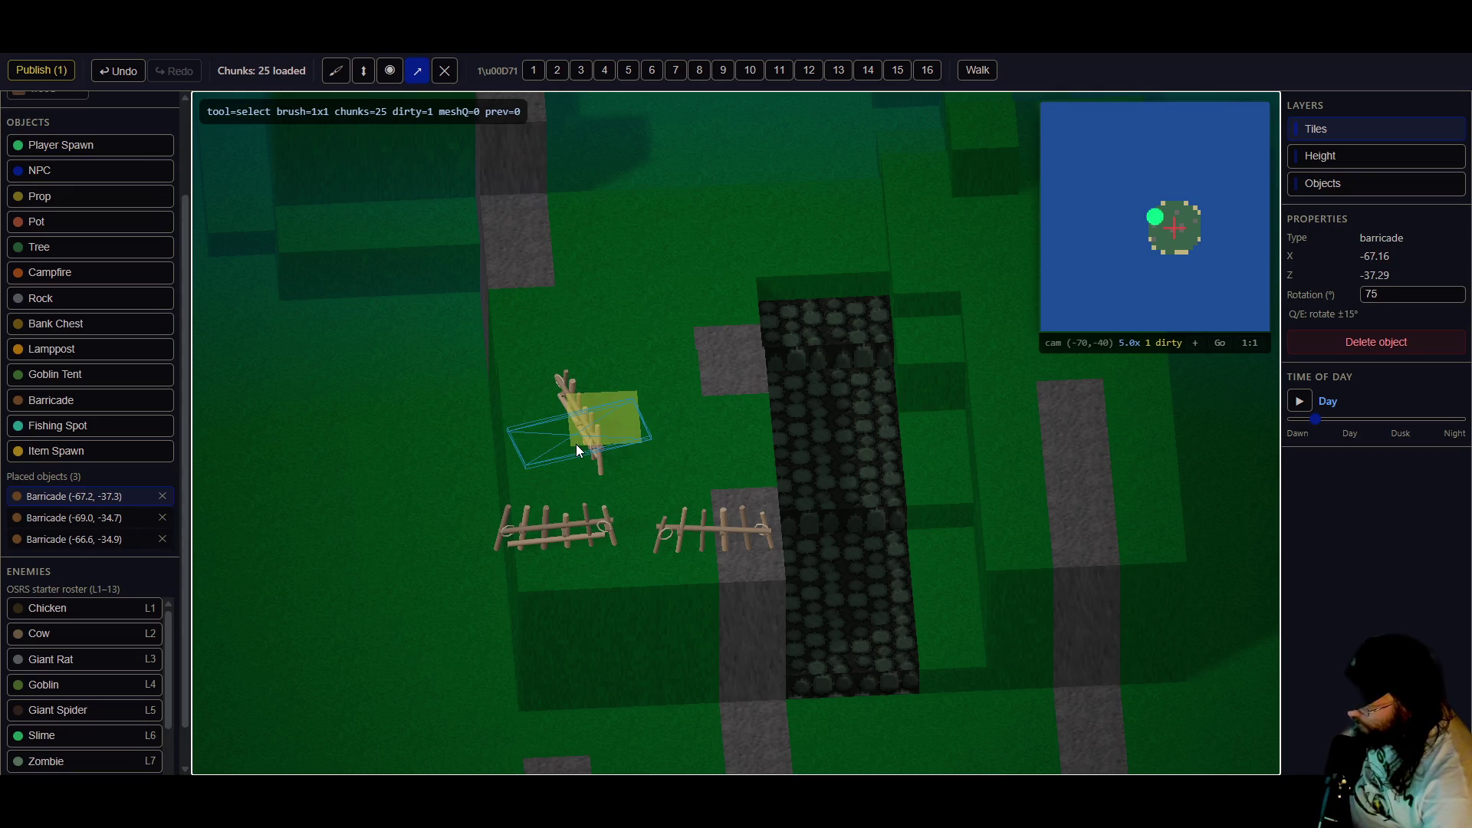
left_click_drag(552, 448, 520, 464)
key("q")
key("q")
key("q")
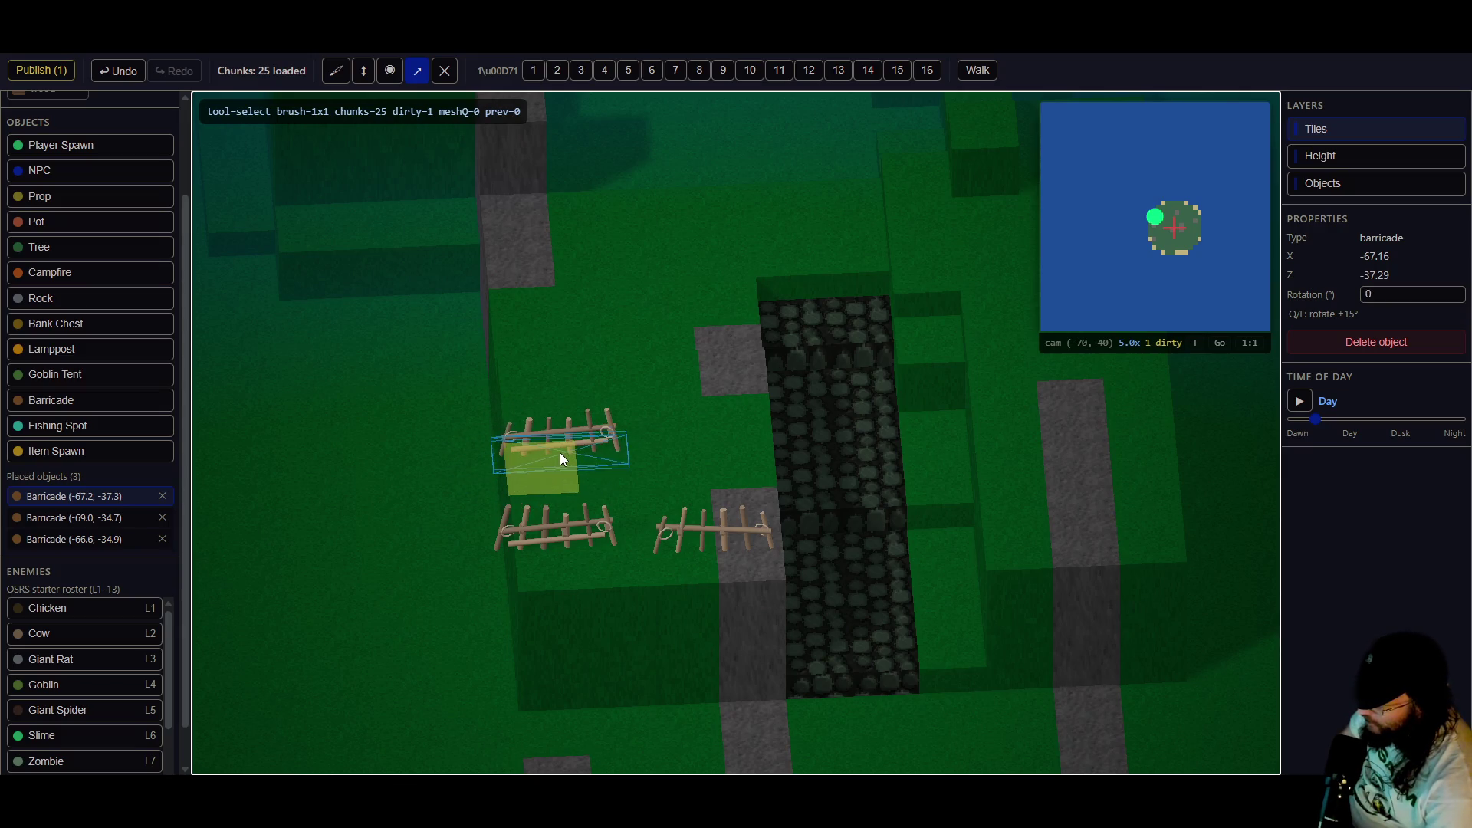
key("e")
key("e")
key("e")
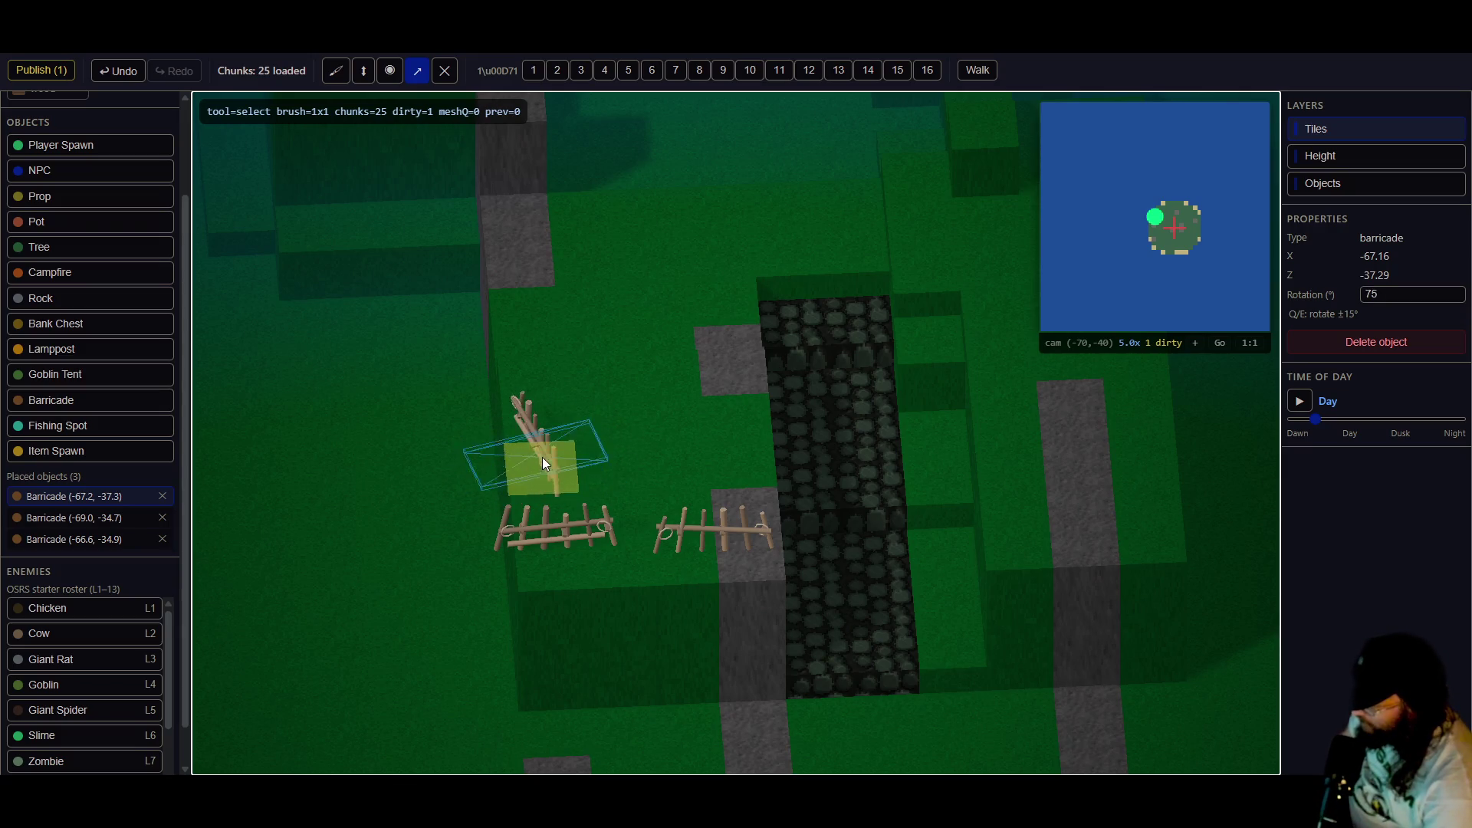
left_click(559, 458)
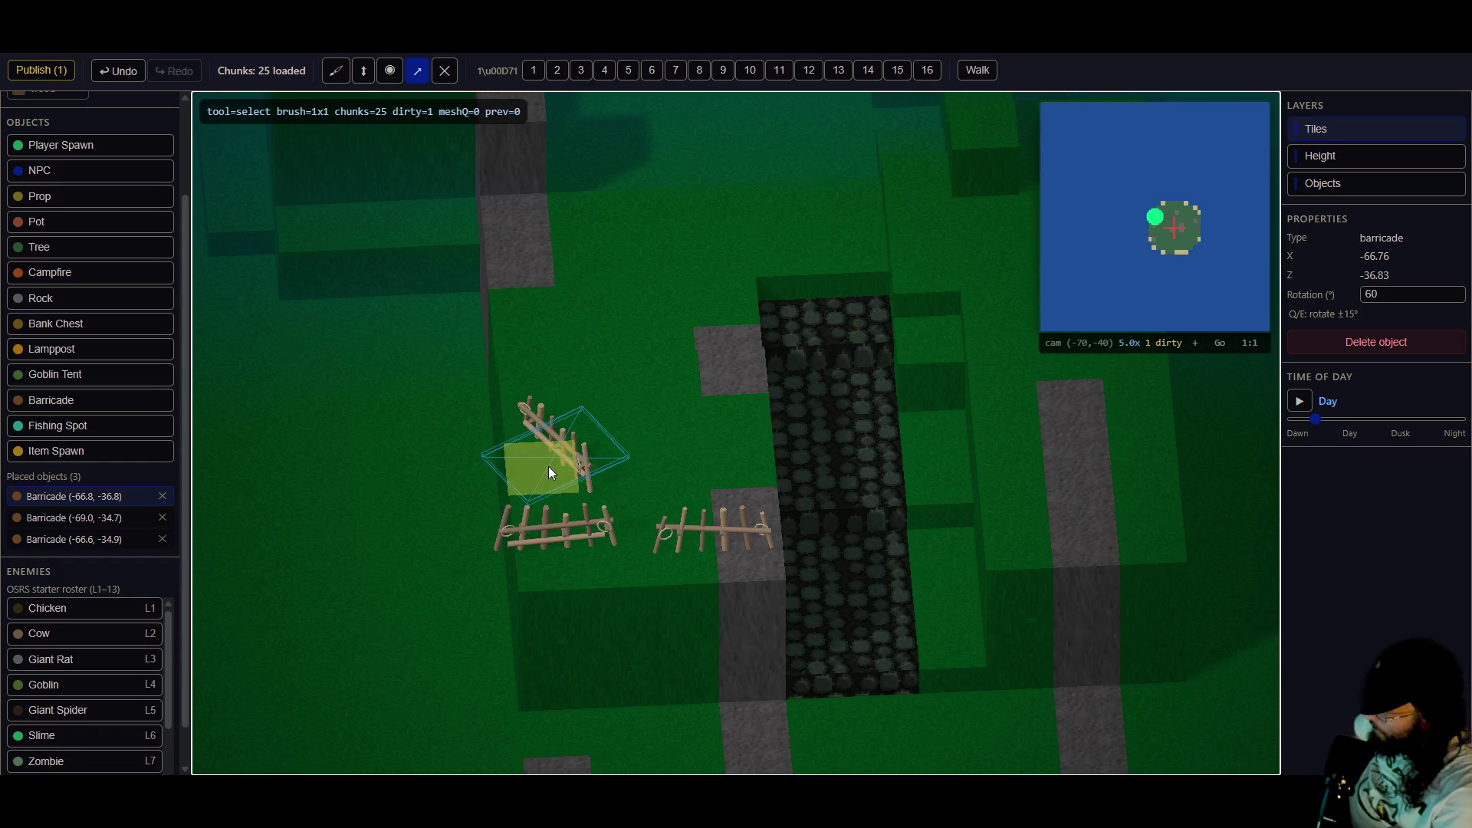
left_click(36, 77)
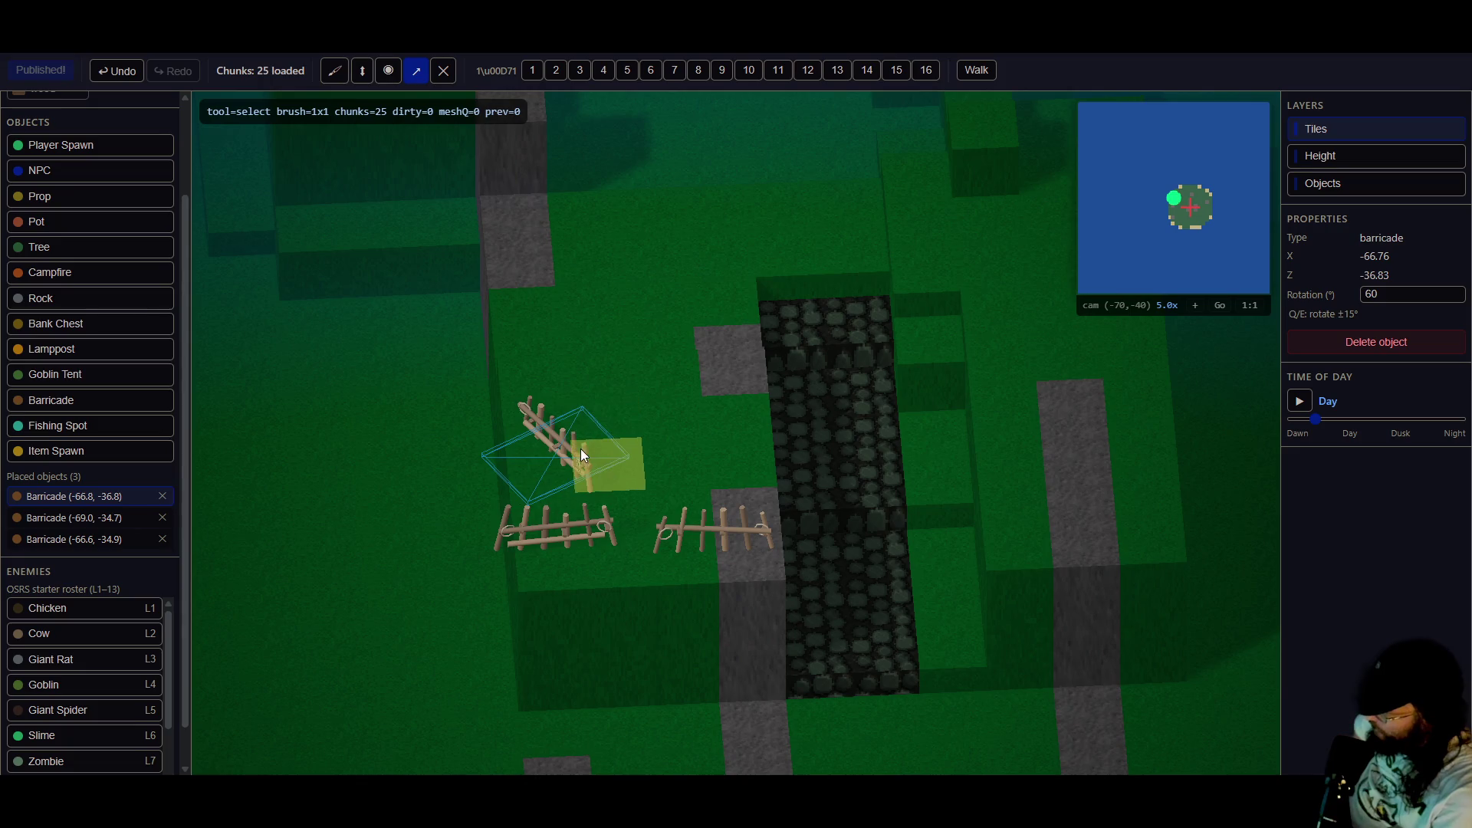
- Place a fourth barricade near the upper-left path, stand it upright at 90°, and duplicate it
left_click(624, 438)
mouse_move(610, 405)
left_mouse_down()
mouse_move(533, 336)
mouse_move(495, 255)
mouse_move(519, 253)
left_mouse_up()
key("e")
key("e")
key("e")
key("q")
key("q")
key("q")
key("ctrl+d")
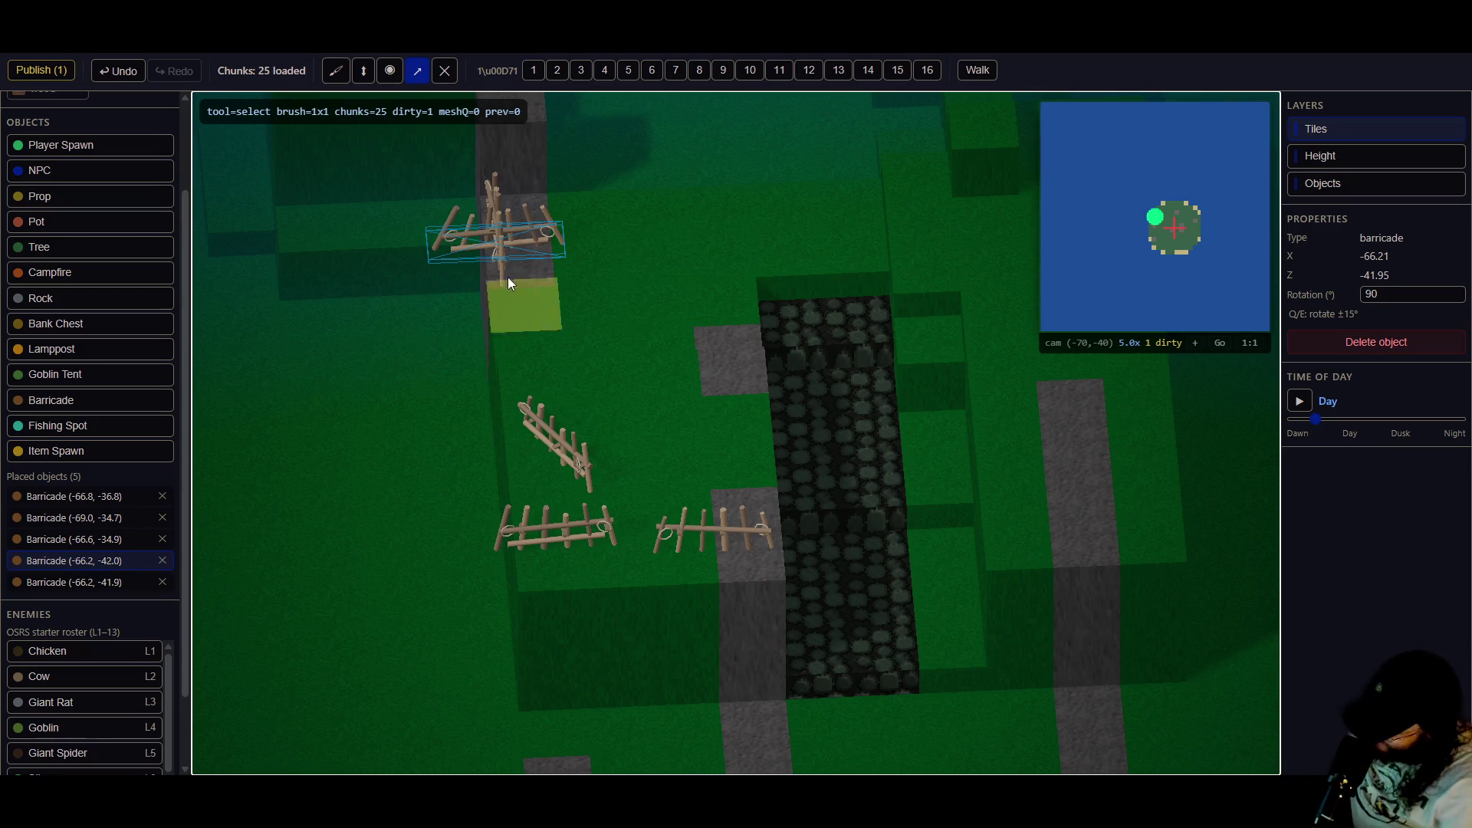
- Line both upright barricades up along the path and publish the map
mouse_move(537, 253)
left_mouse_down()
mouse_move(541, 358)
mouse_move(500, 255)
mouse_move(533, 230)
mouse_move(572, 330)
mouse_move(507, 331)
left_mouse_up()
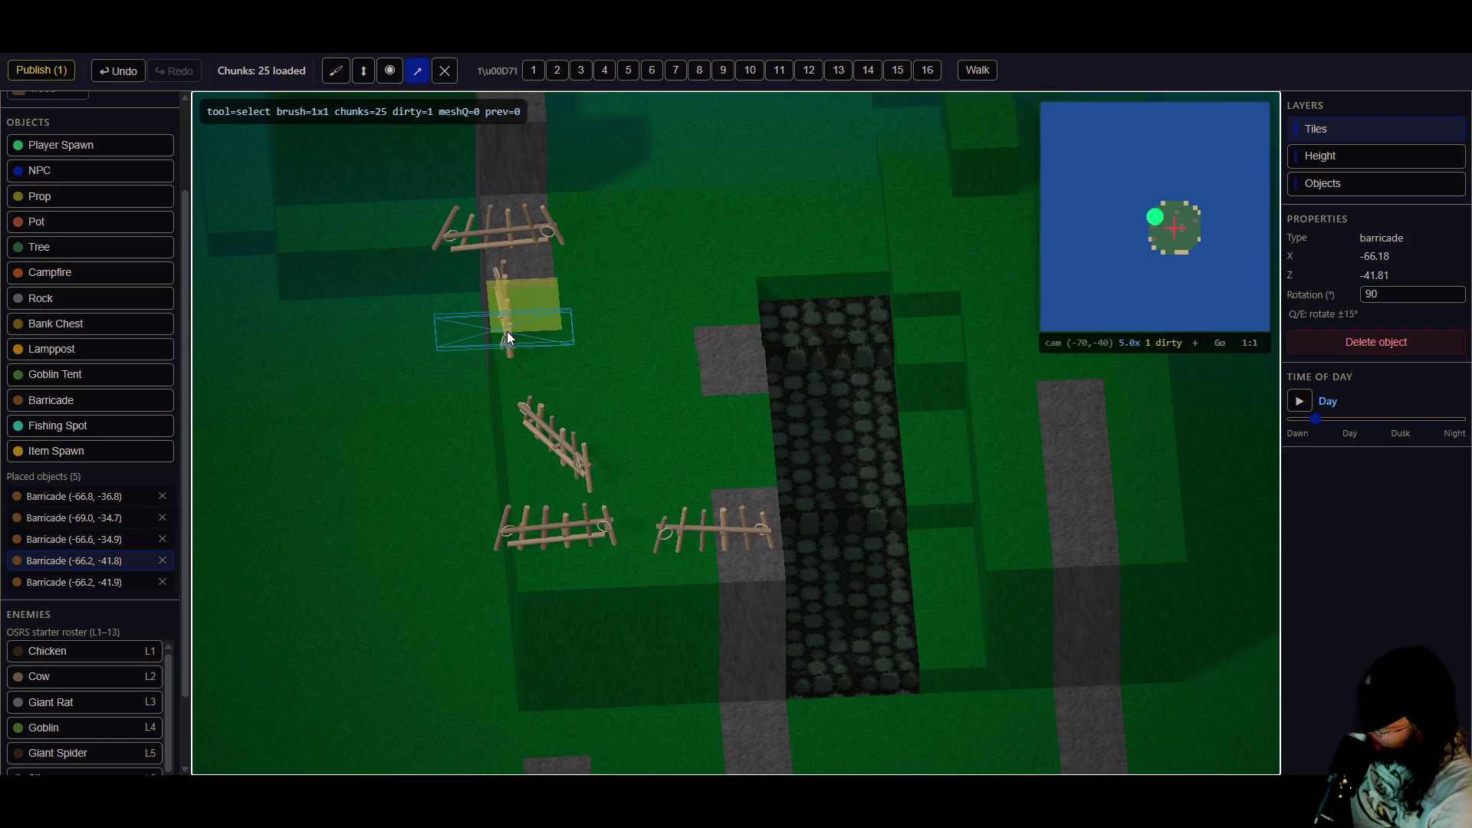
left_click_drag(526, 241, 574, 311)
key("e")
key("e")
key("e")
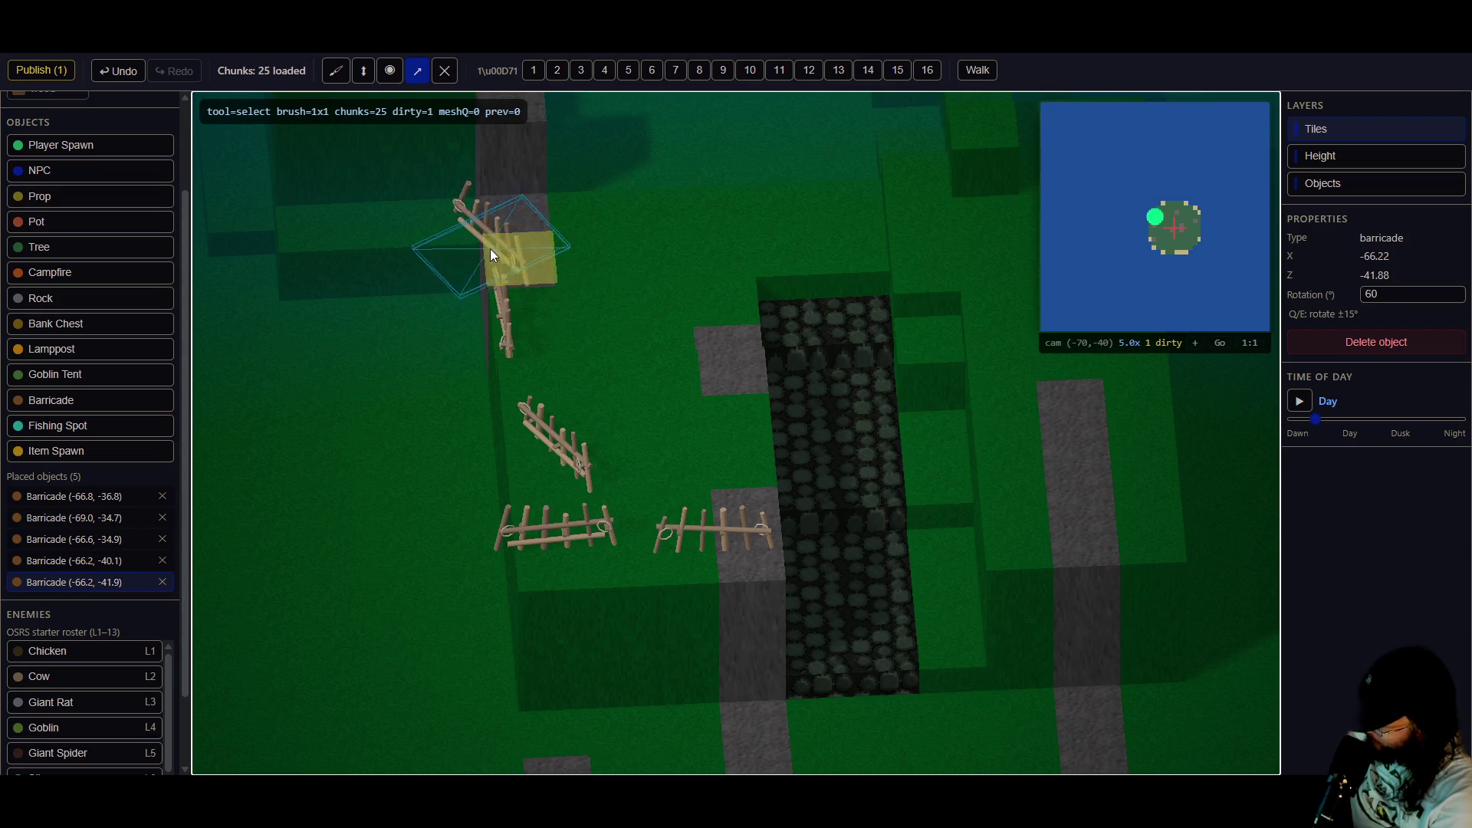
left_click_drag(494, 238, 504, 255)
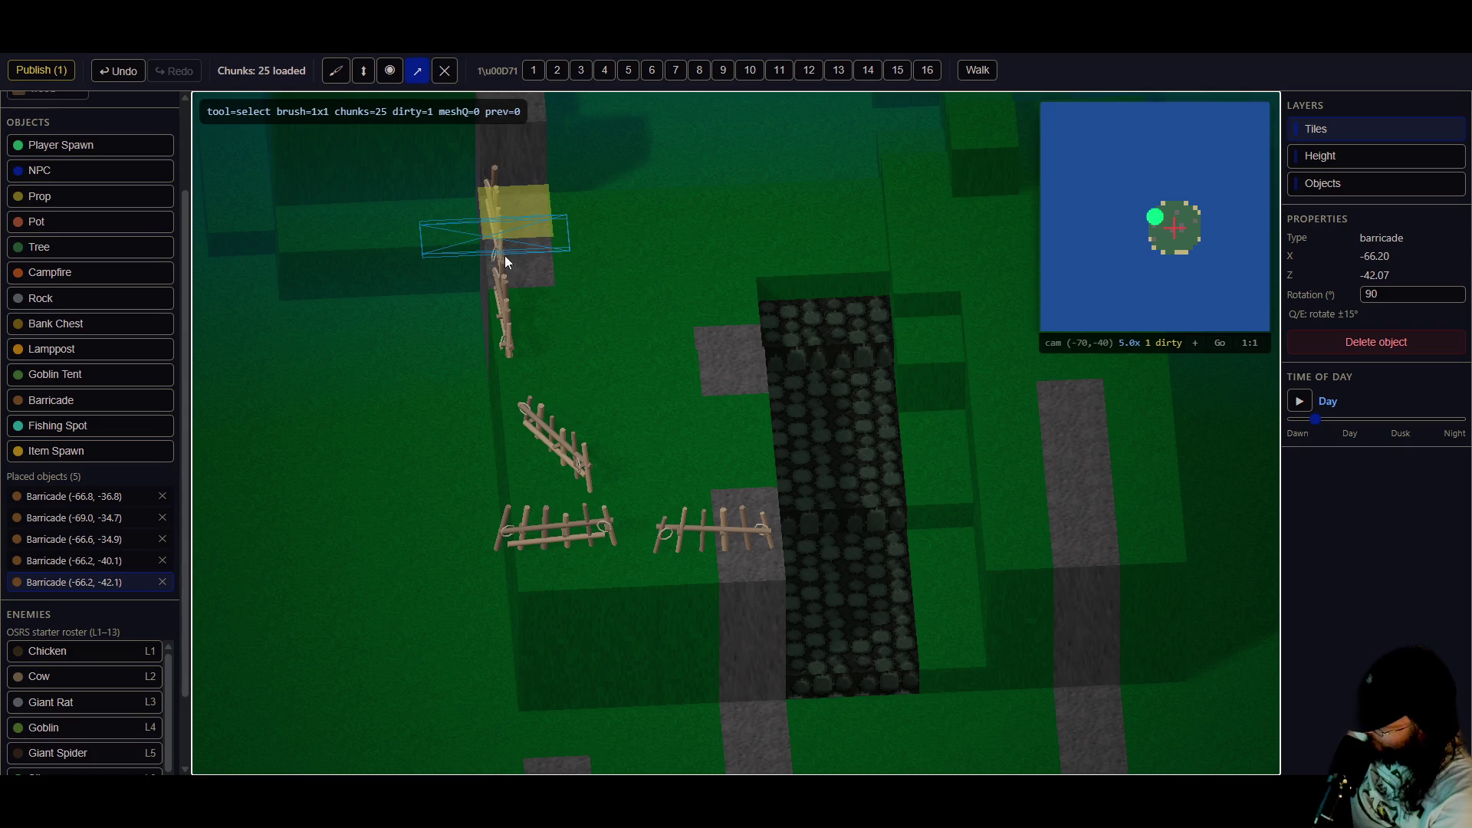
left_click(42, 70)
mouse_move(604, 360)
left_mouse_down()
mouse_move(765, 375)
mouse_move(633, 344)
left_mouse_up()
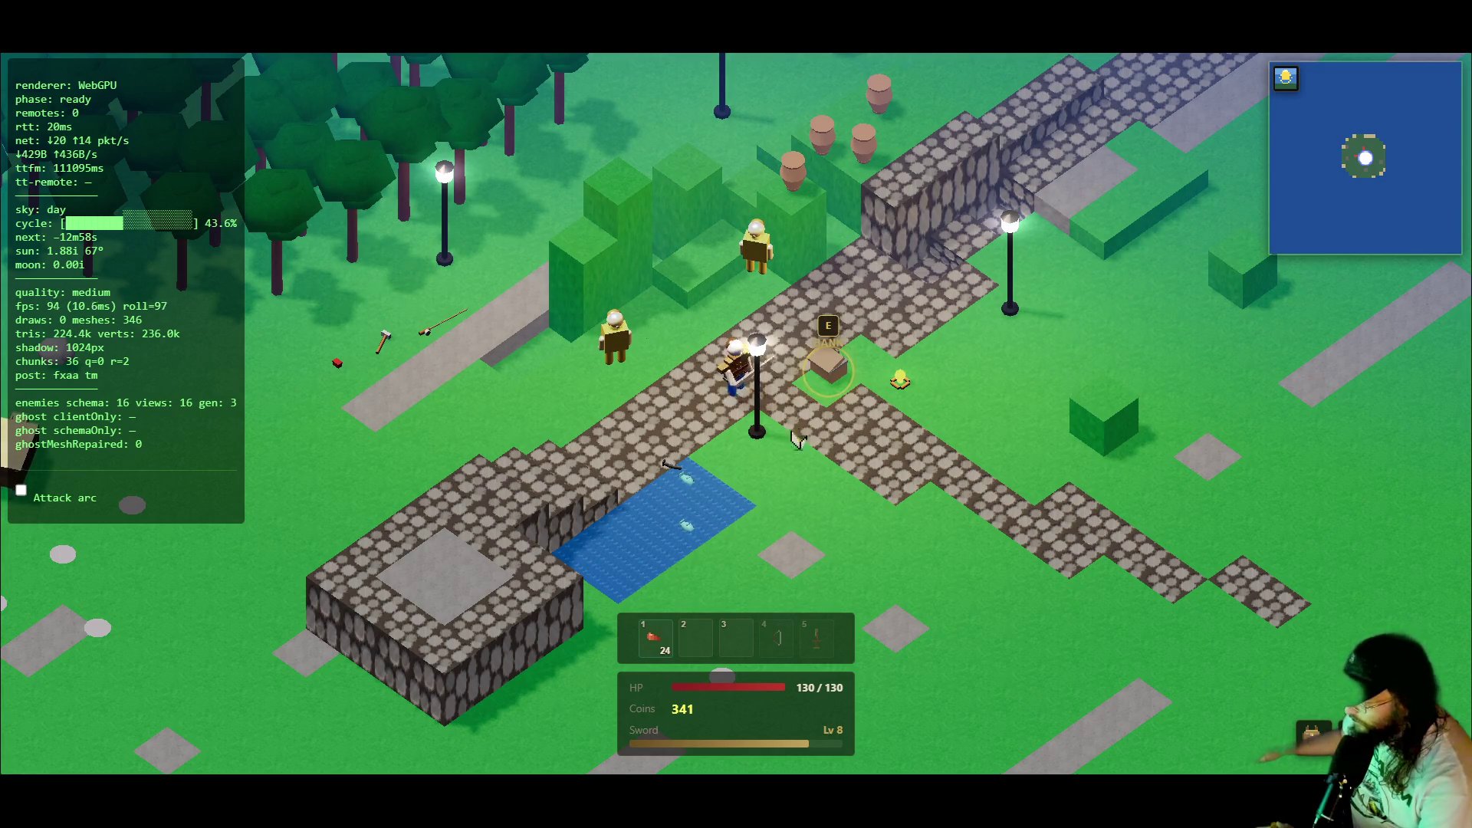
- Deposit all cooked shrimp into the bank and close the bank window
key("i")
key("a")
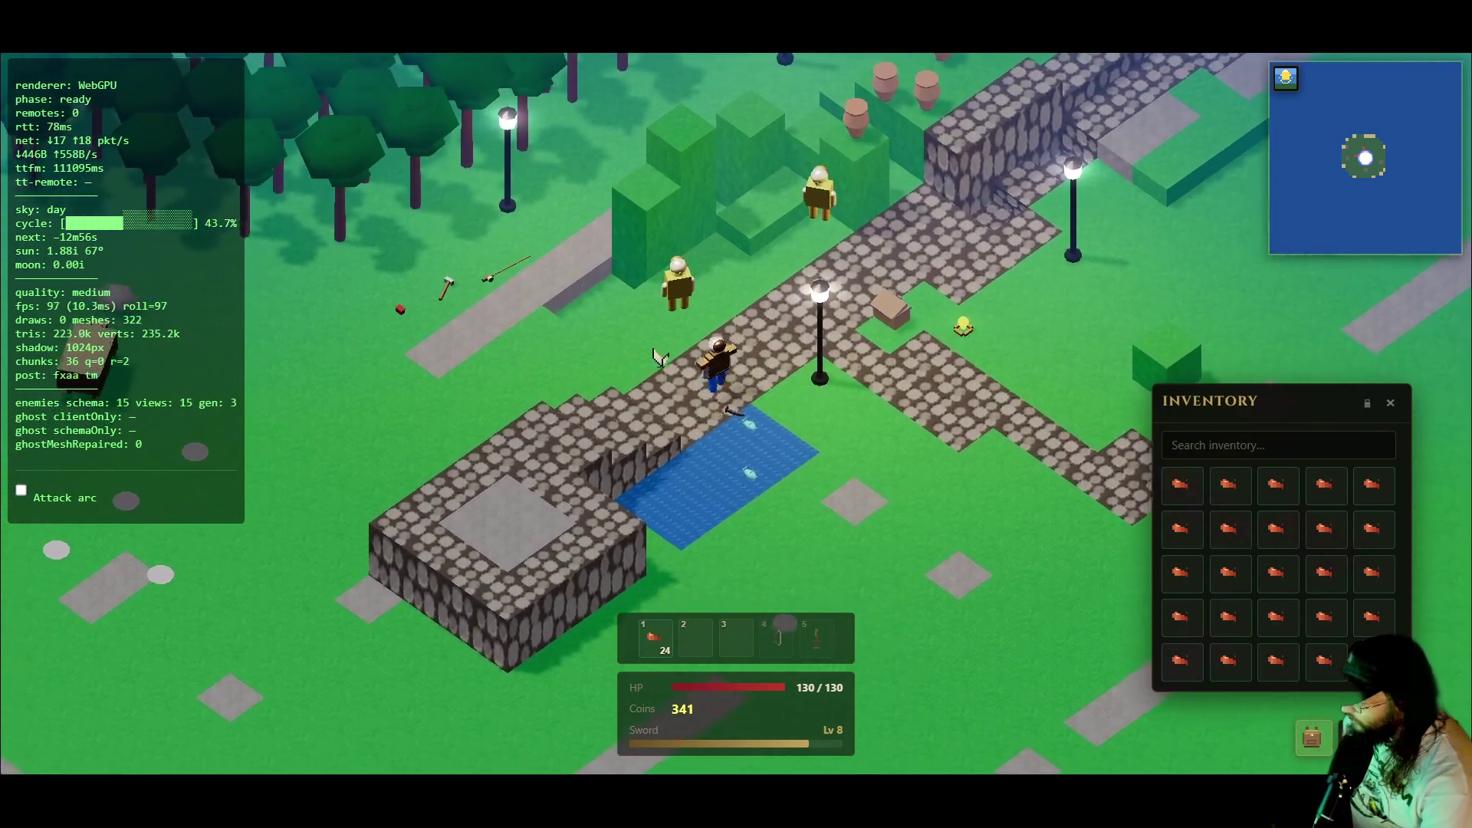
key("d")
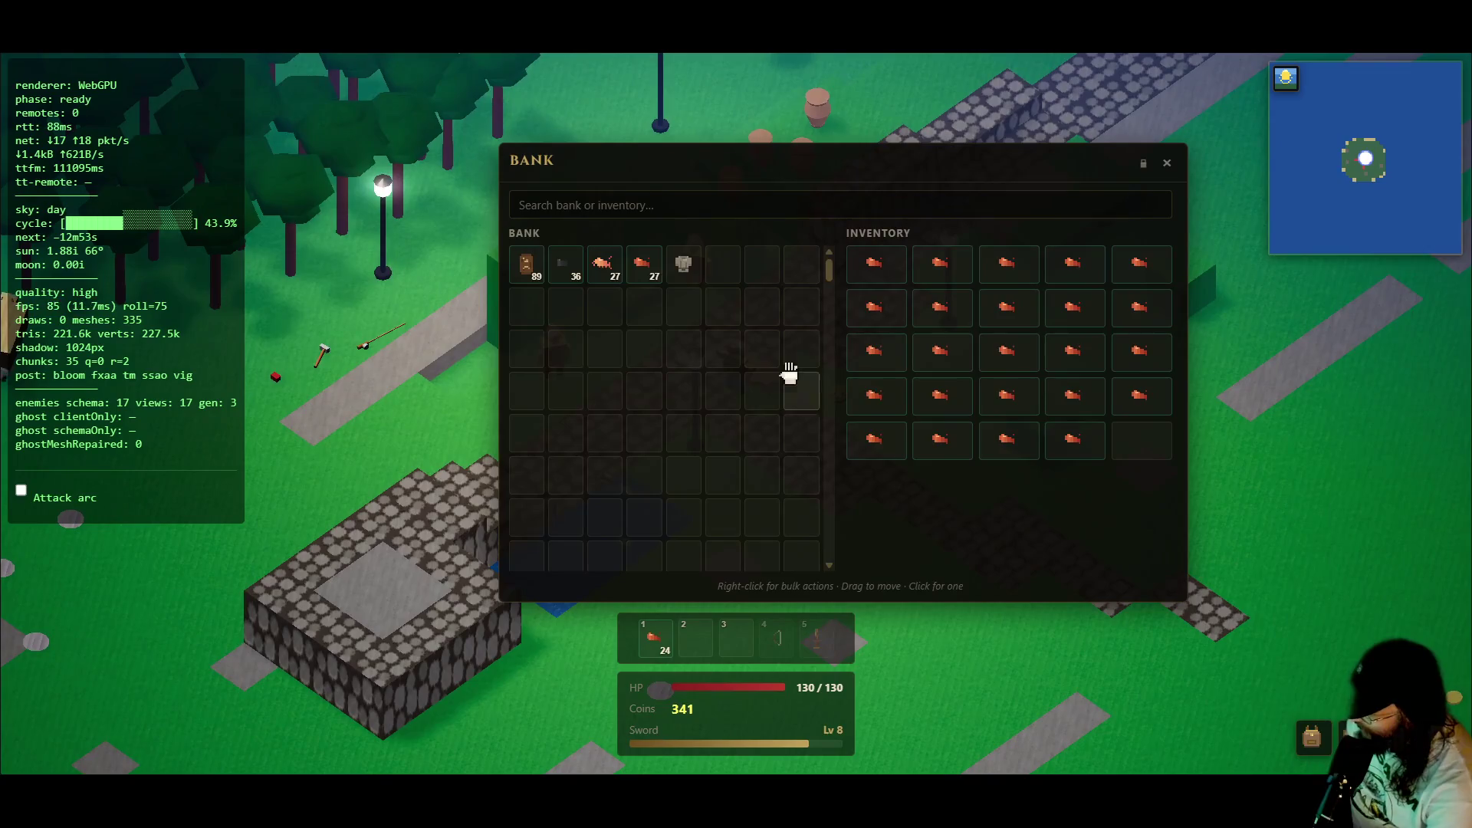
right_click(934, 357)
left_click(970, 374)
left_click(1167, 163)
- Go back to the pond to fish, with the inventory and skills panel open
left_click(728, 485)
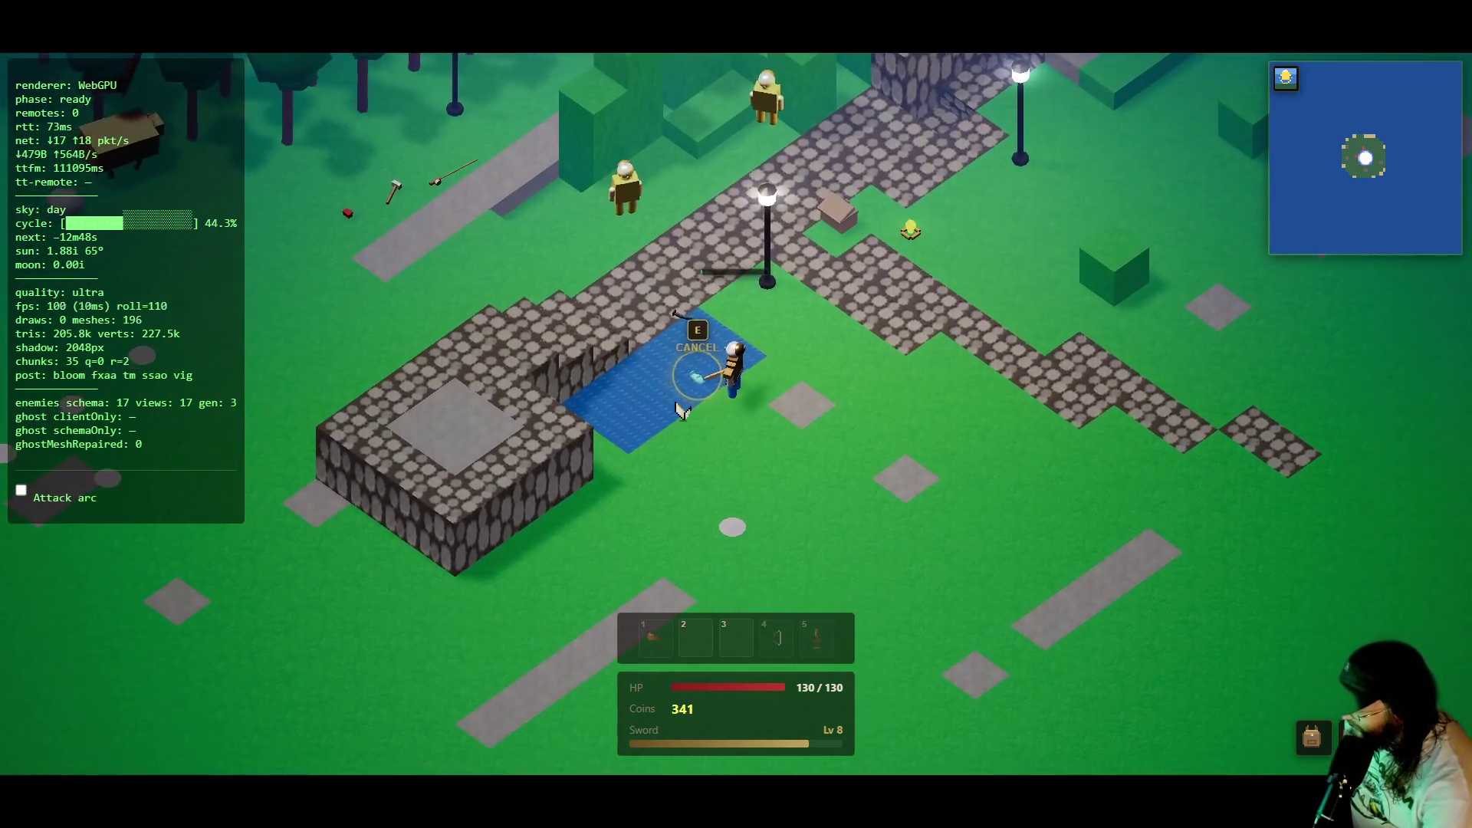
key("i")
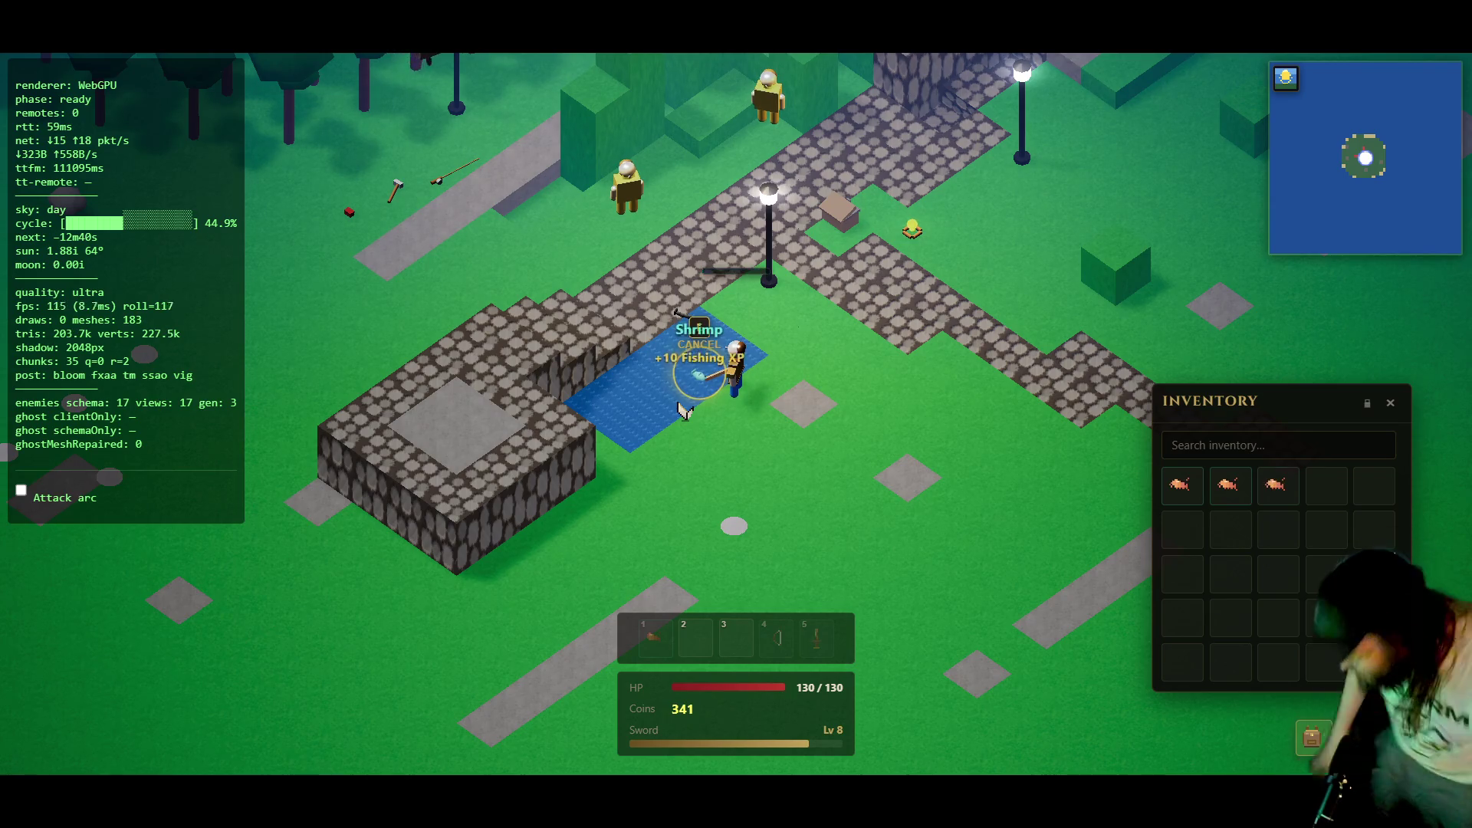
key("k")
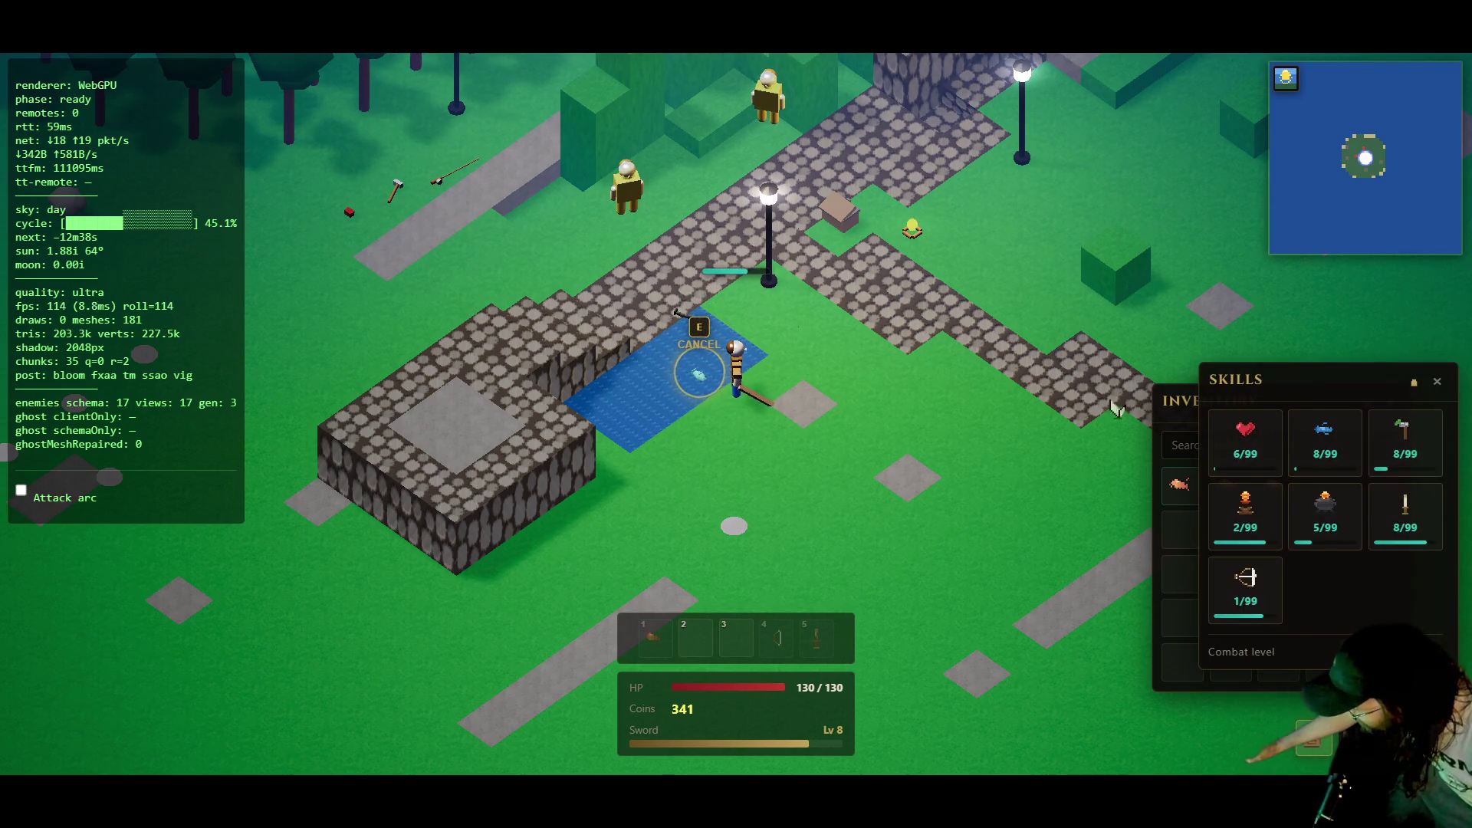
- Place the Skills panel beside the Inventory and keep fishing shrimp at the pond
mouse_move(1368, 381)
left_mouse_down()
mouse_move(1058, 406)
mouse_move(1036, 395)
left_mouse_up()
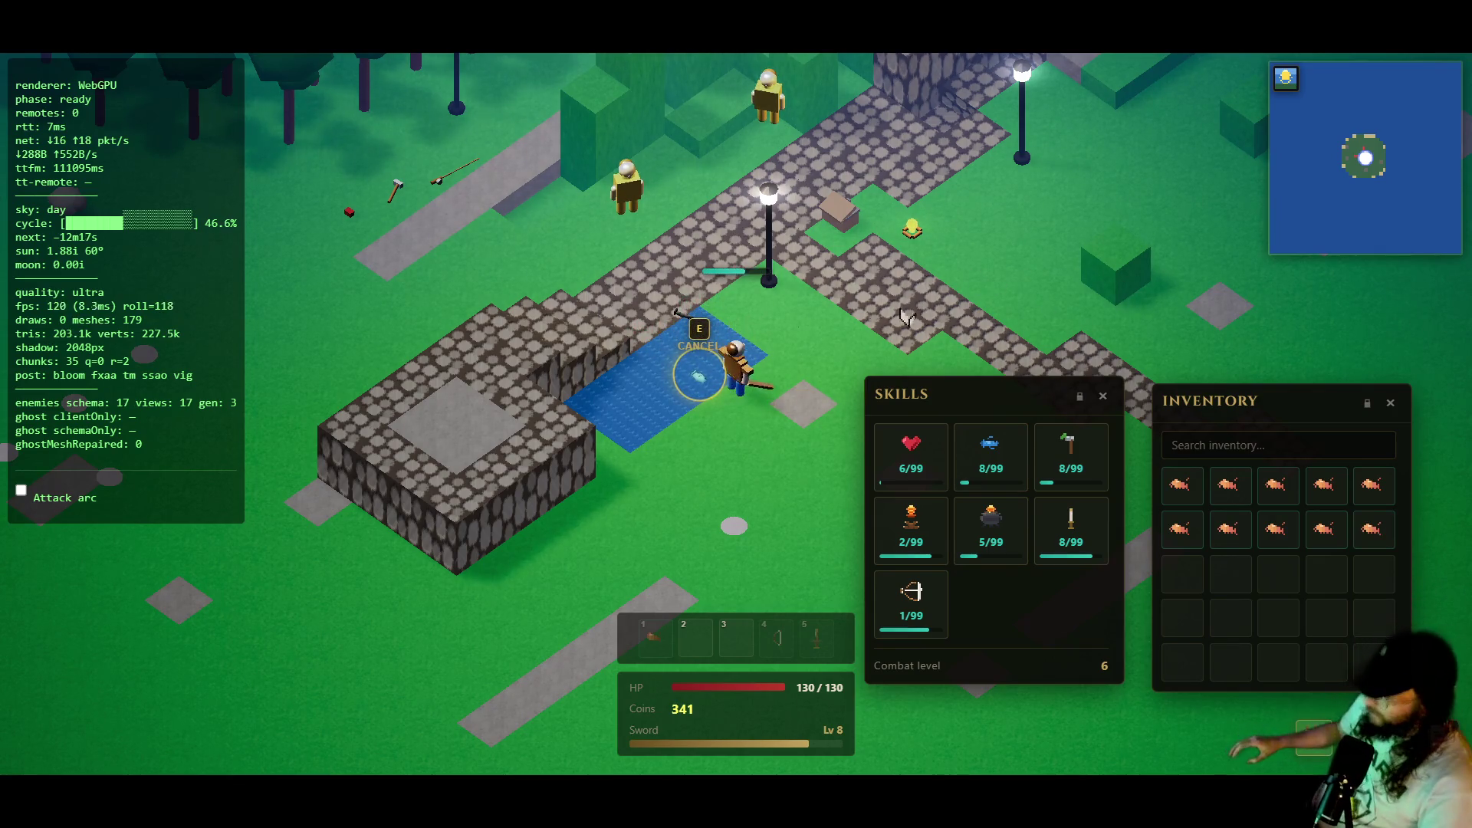
left_click(707, 315)
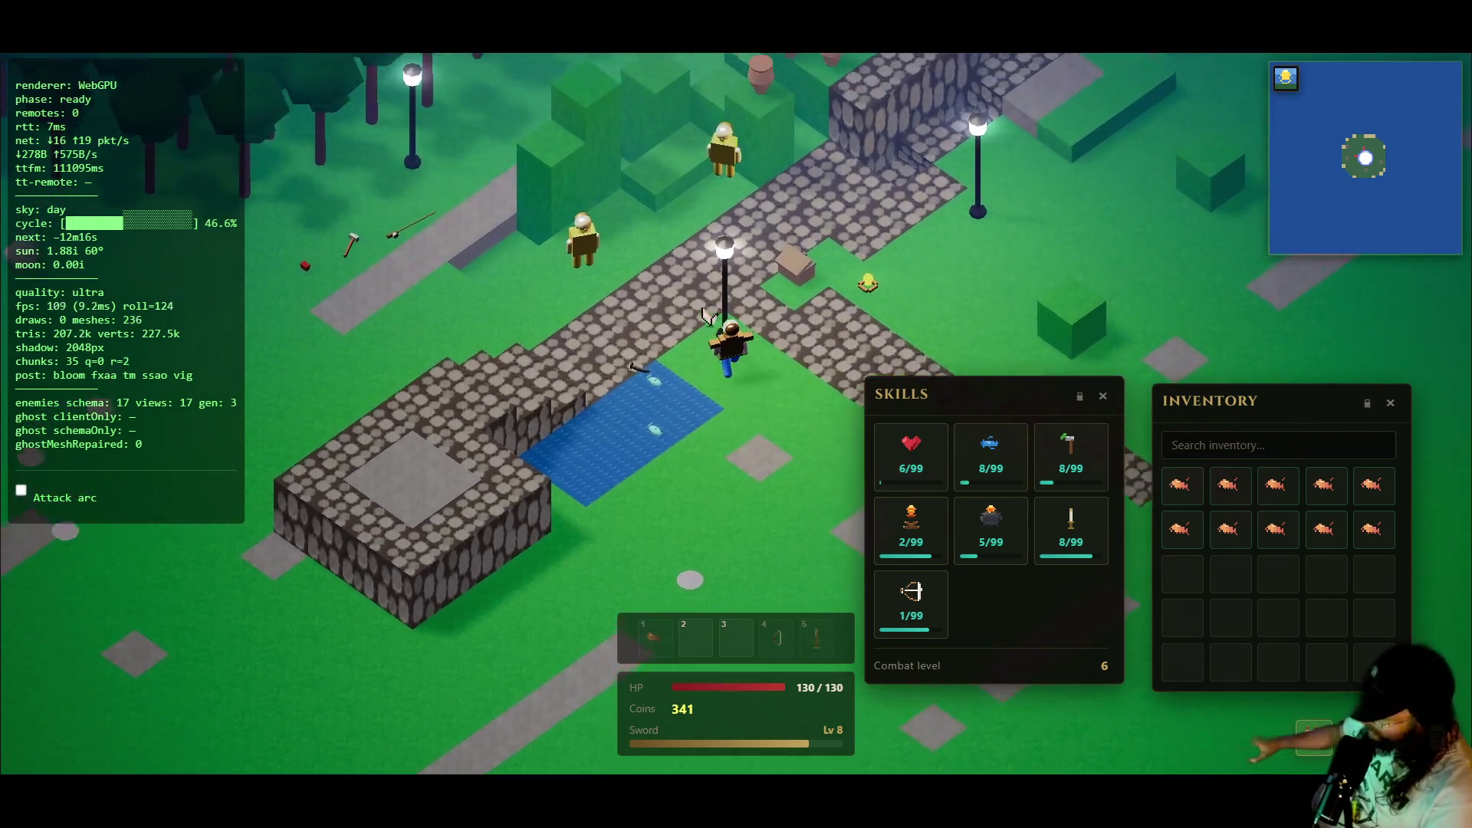
- Hide the debug overlay and close the Skills and Inventory panels
key("a")
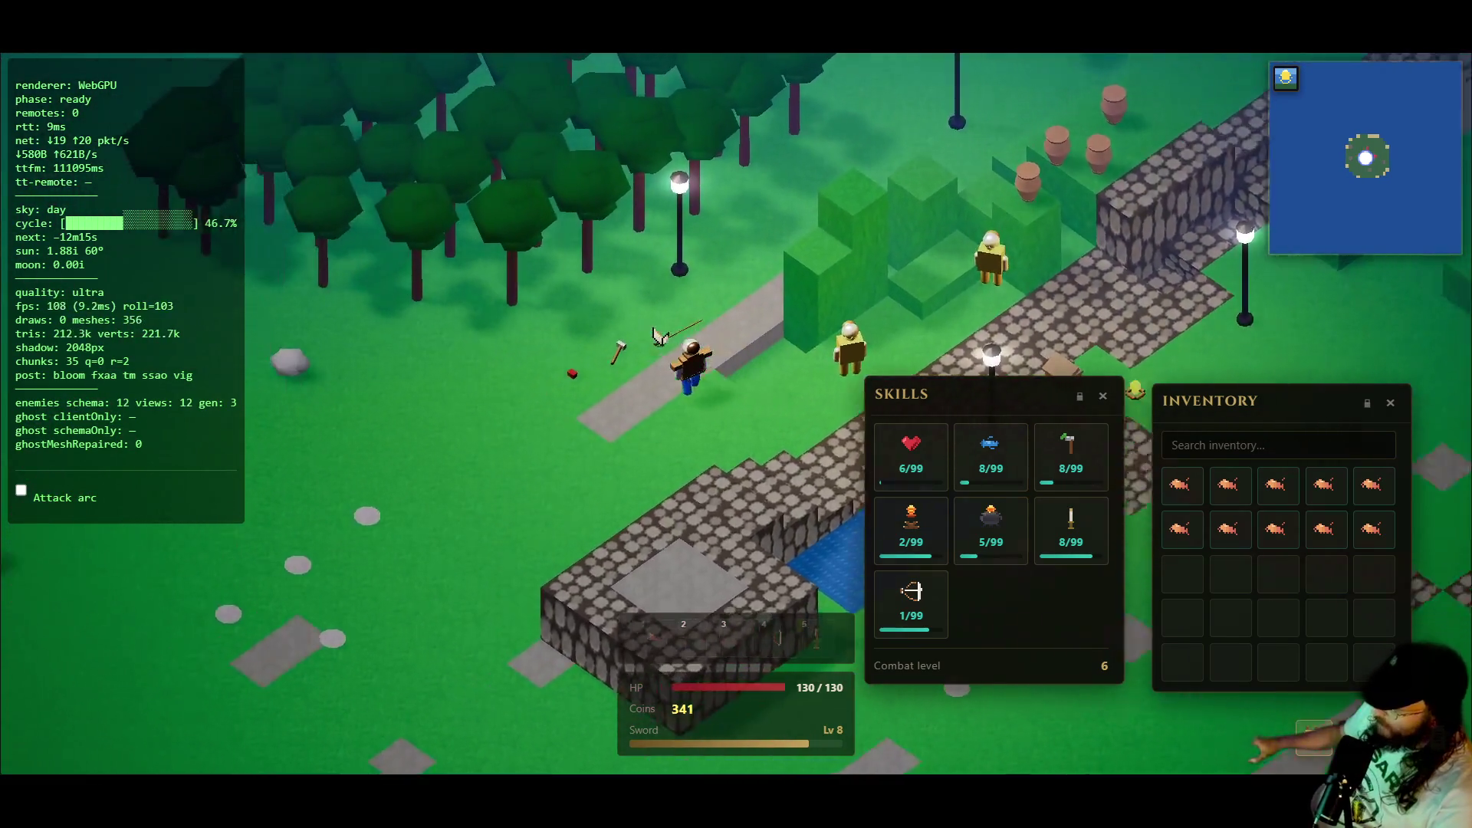
key("F3")
left_click(658, 335)
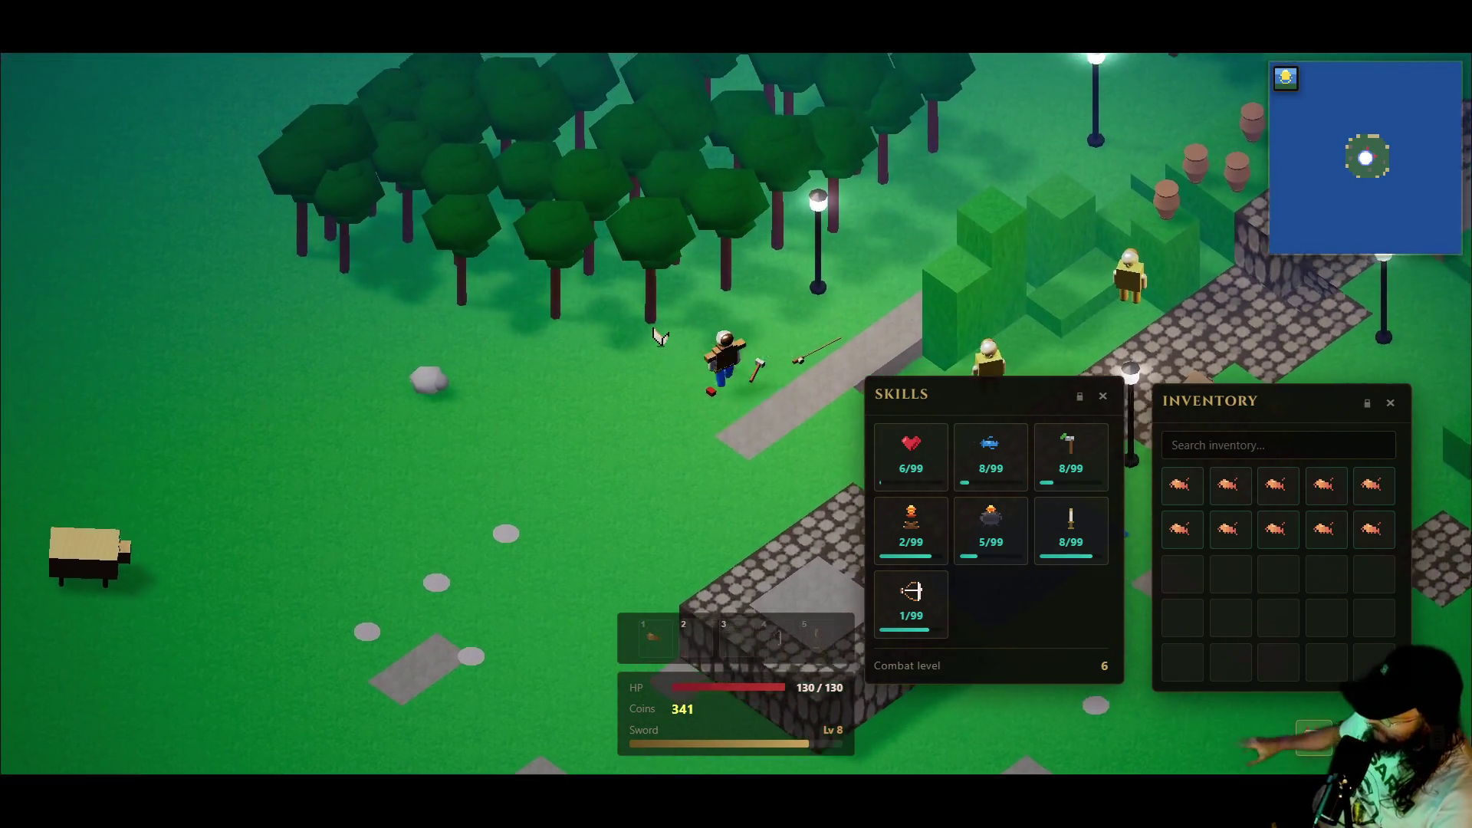
left_click(1102, 396)
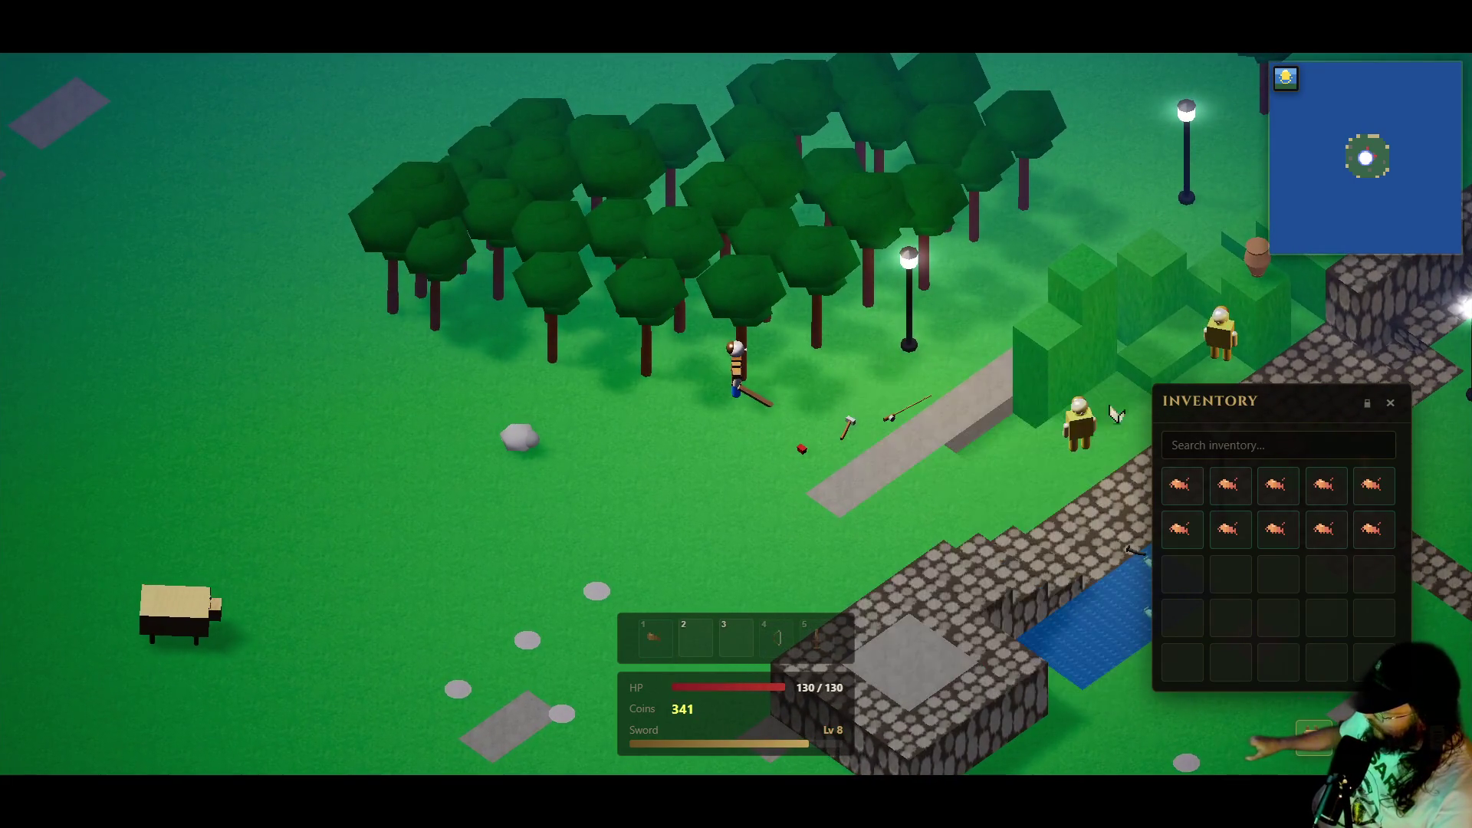
left_click(1388, 408)
- Walk to the forest edge and chop the two trees beside the character
key("a")
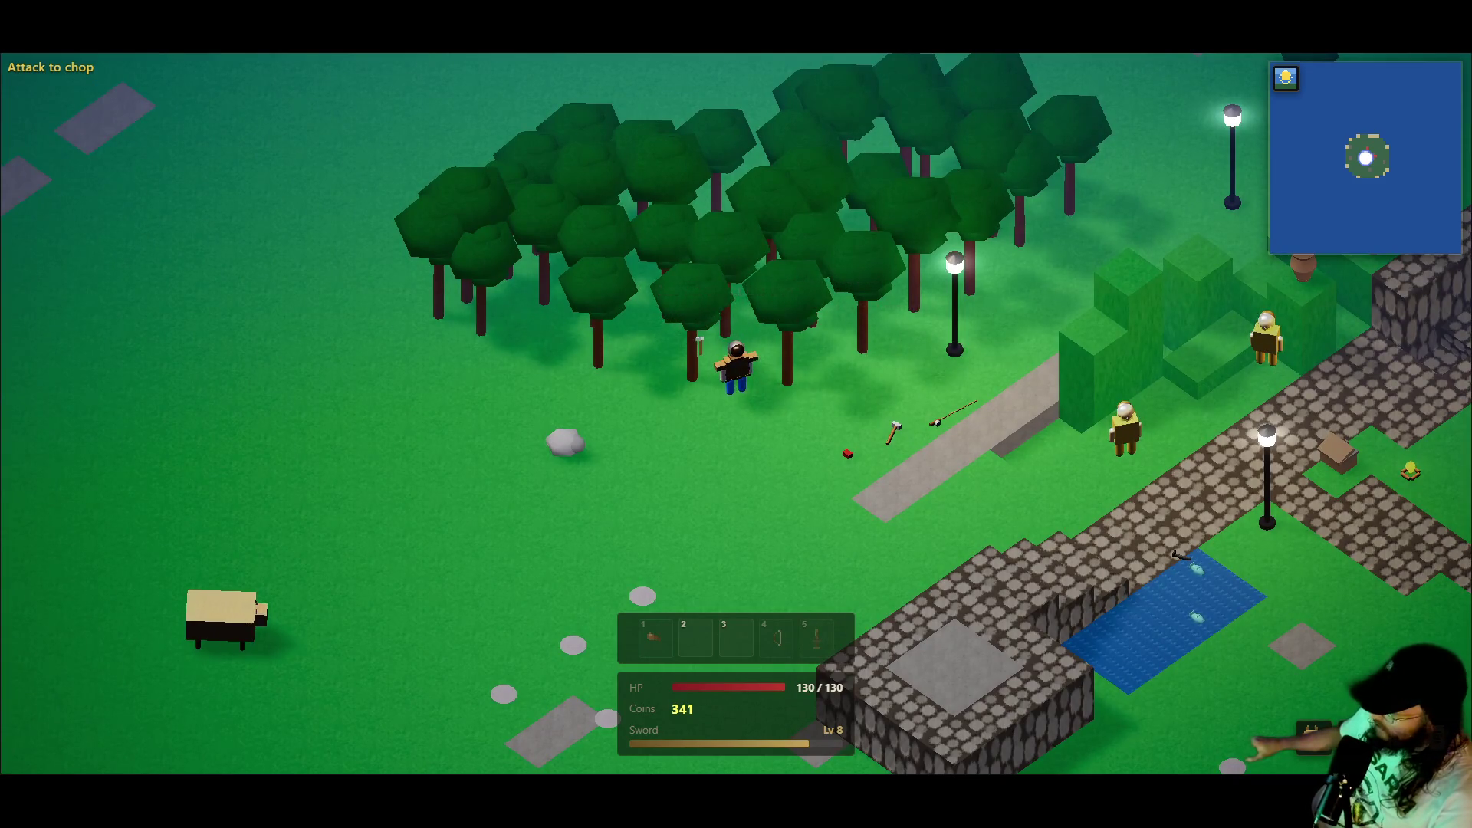
key("a")
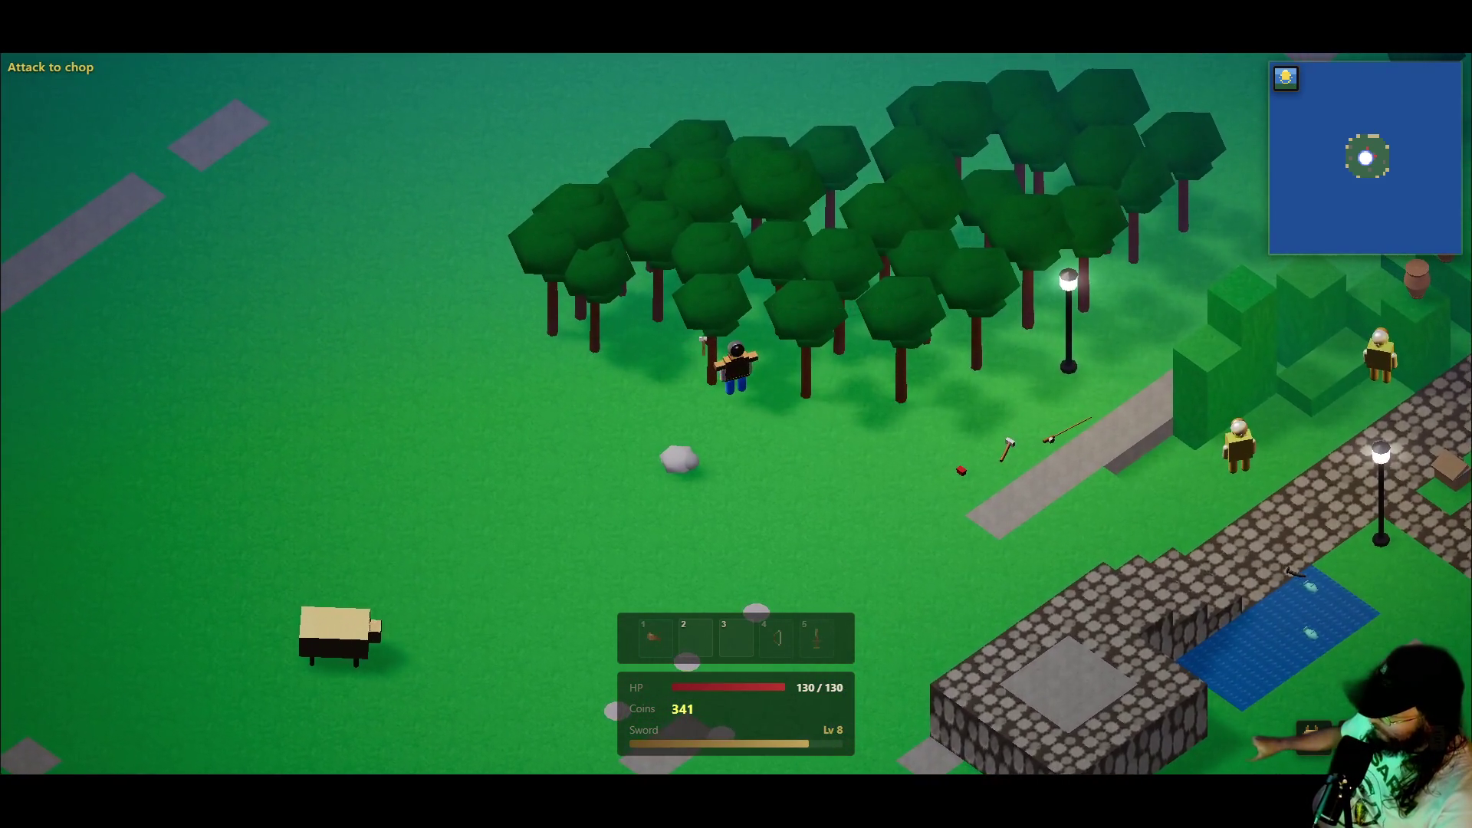
key("d")
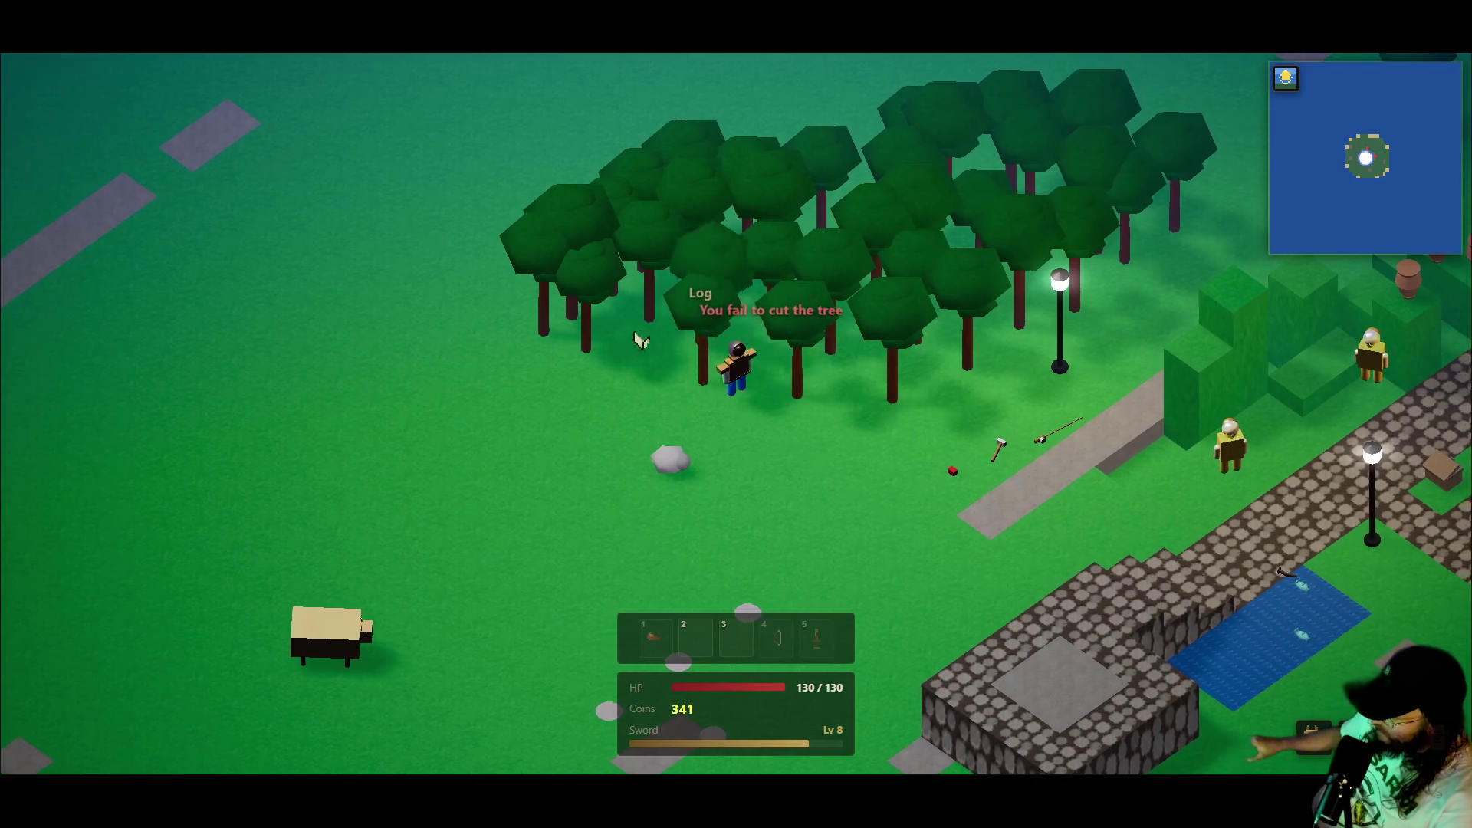
left_click(790, 414)
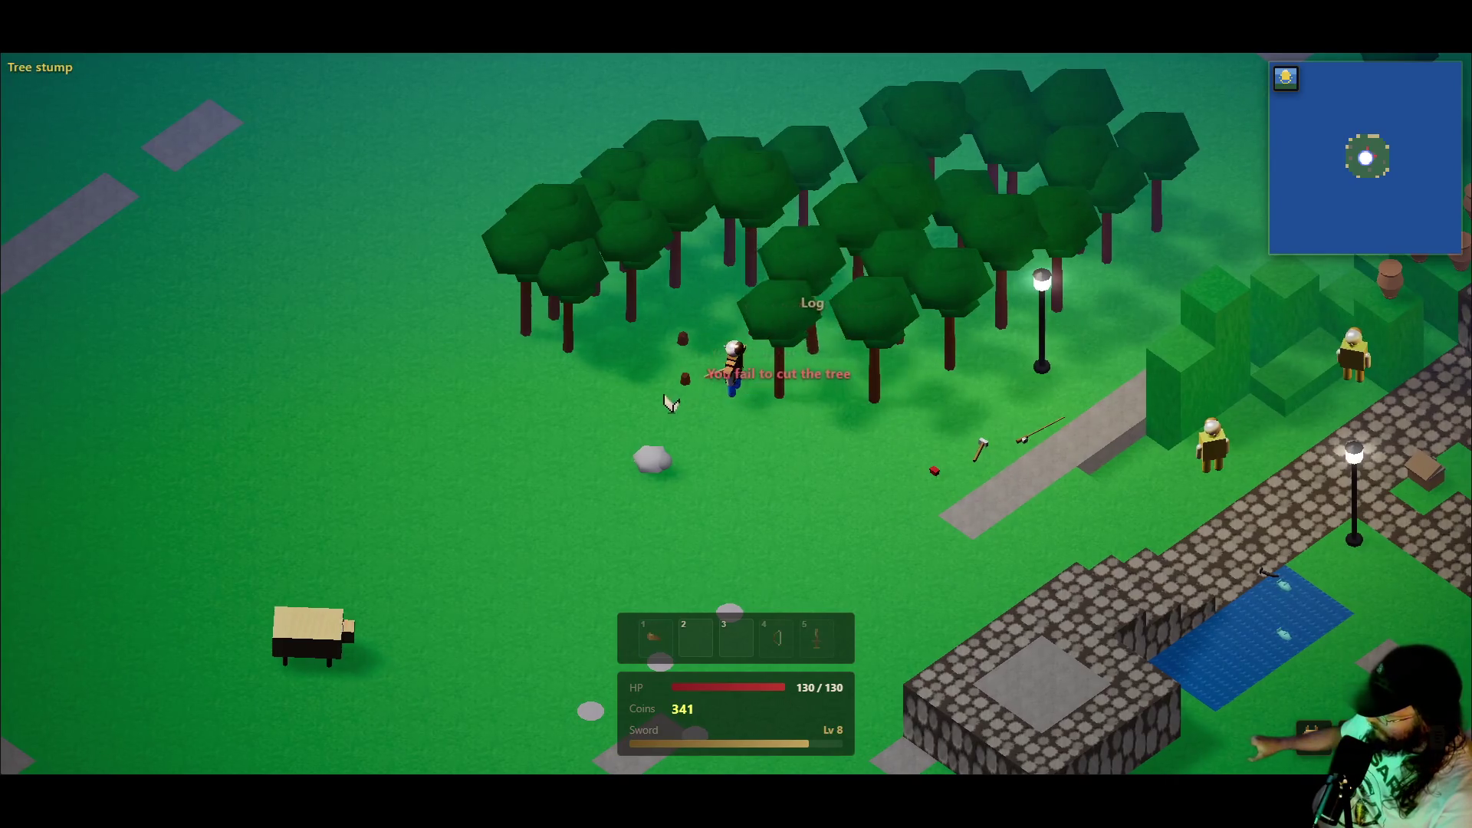
key("a")
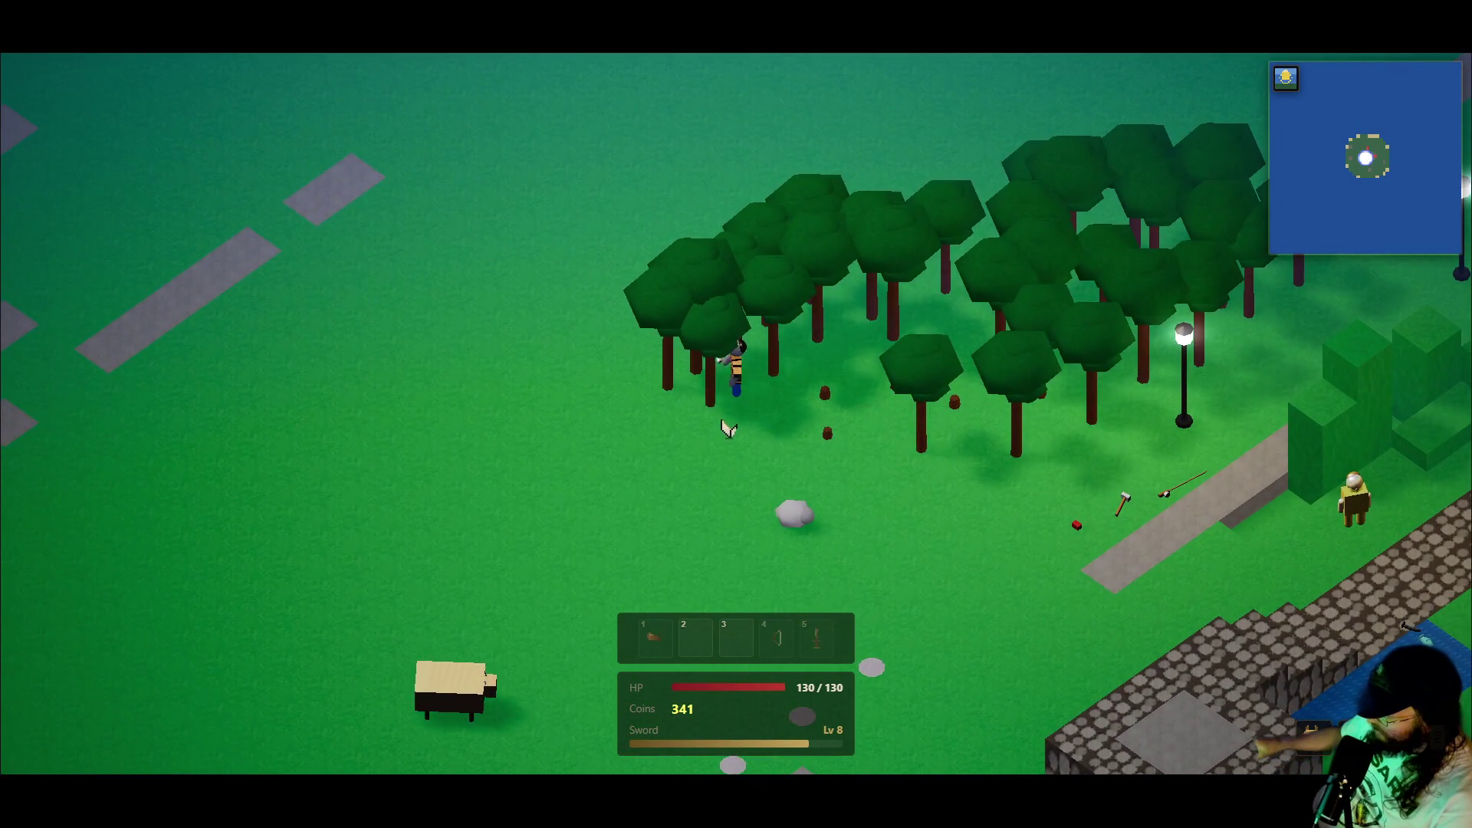
left_click(726, 428)
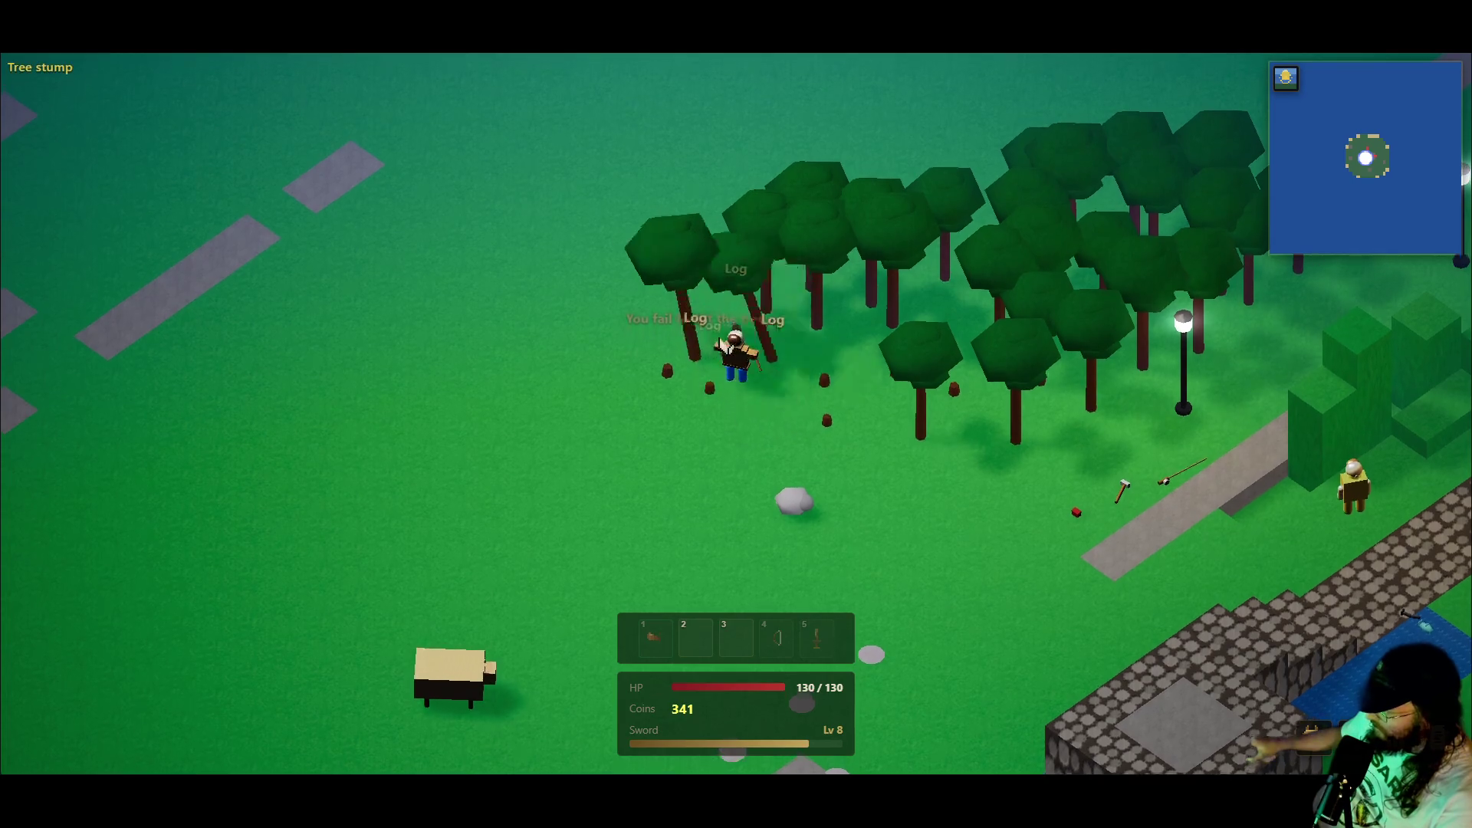
- Move along the tree line and chop another tree for a log
key("w")
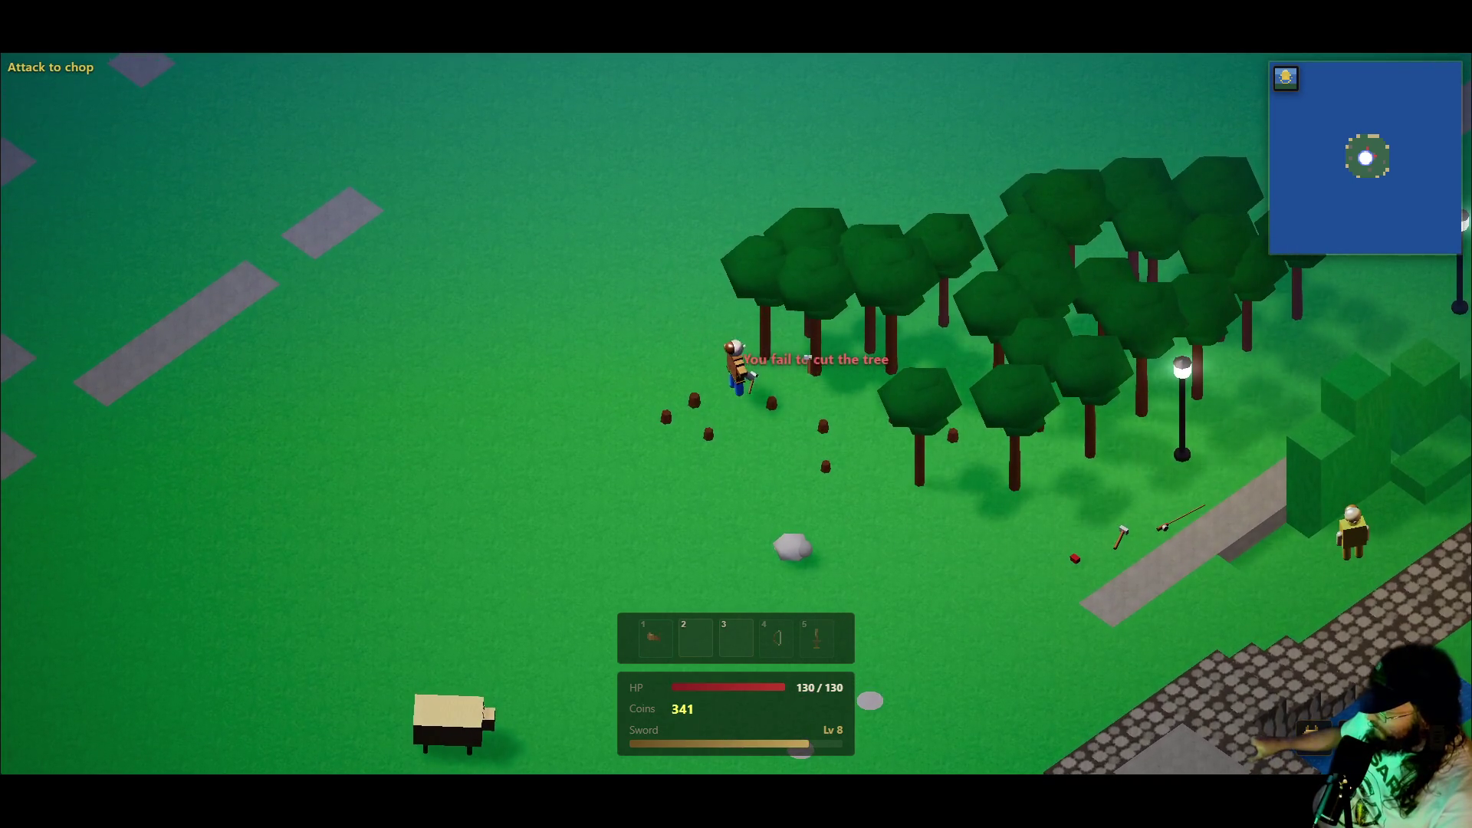
key("s+d")
key("s+d")
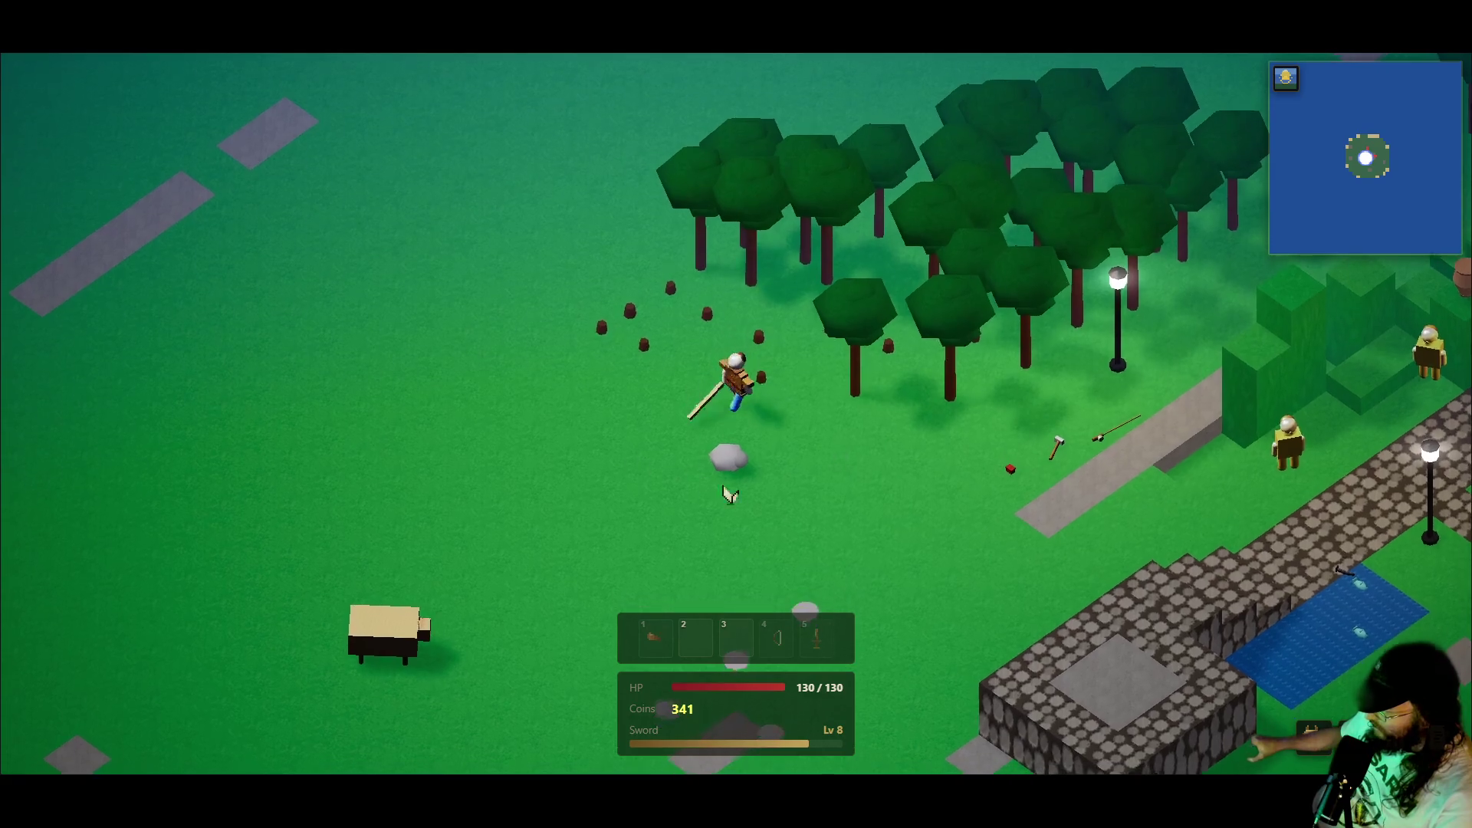
key("s+d")
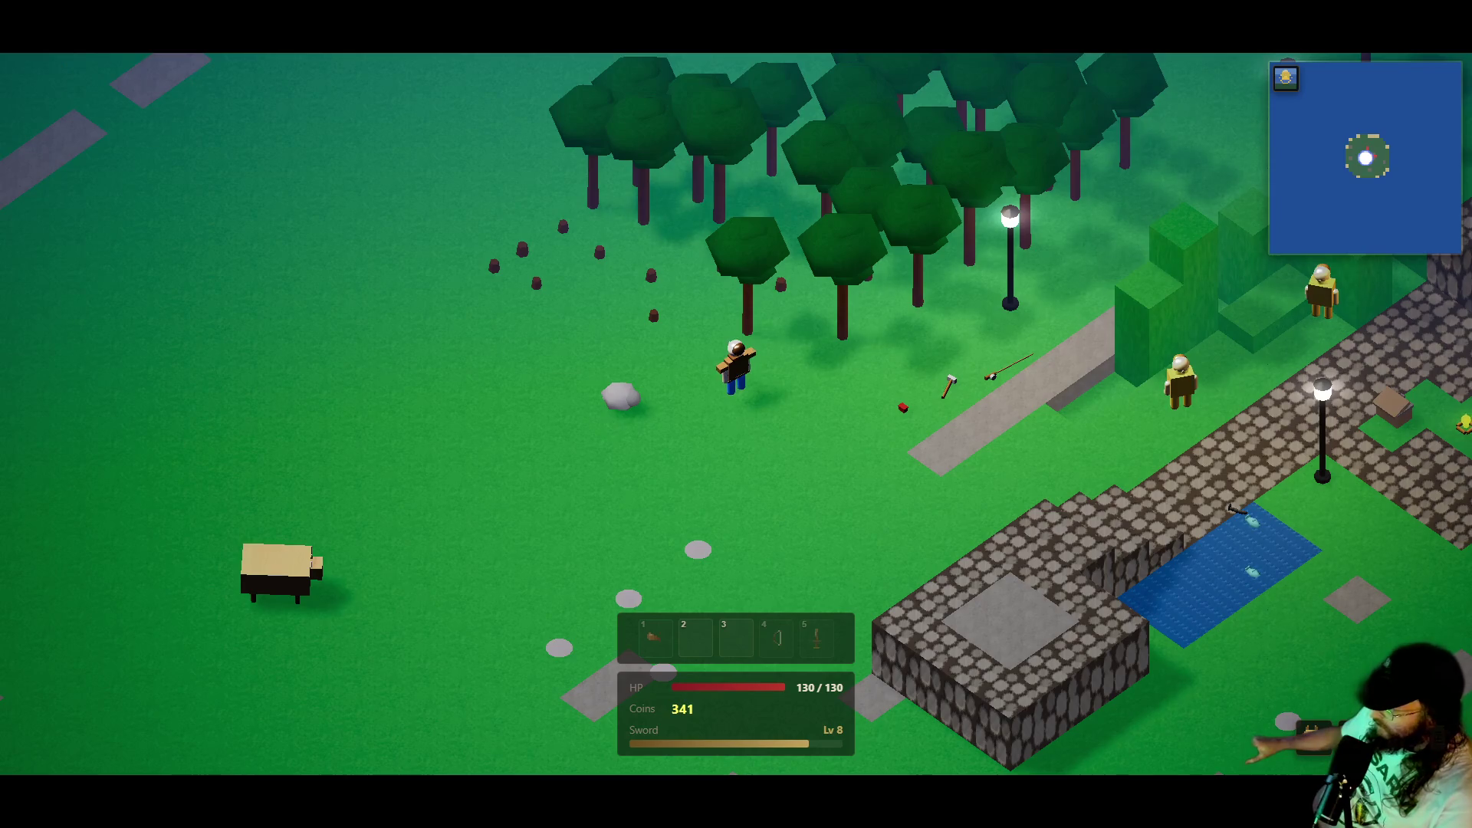
key("ctrl+l")
key("Escape")
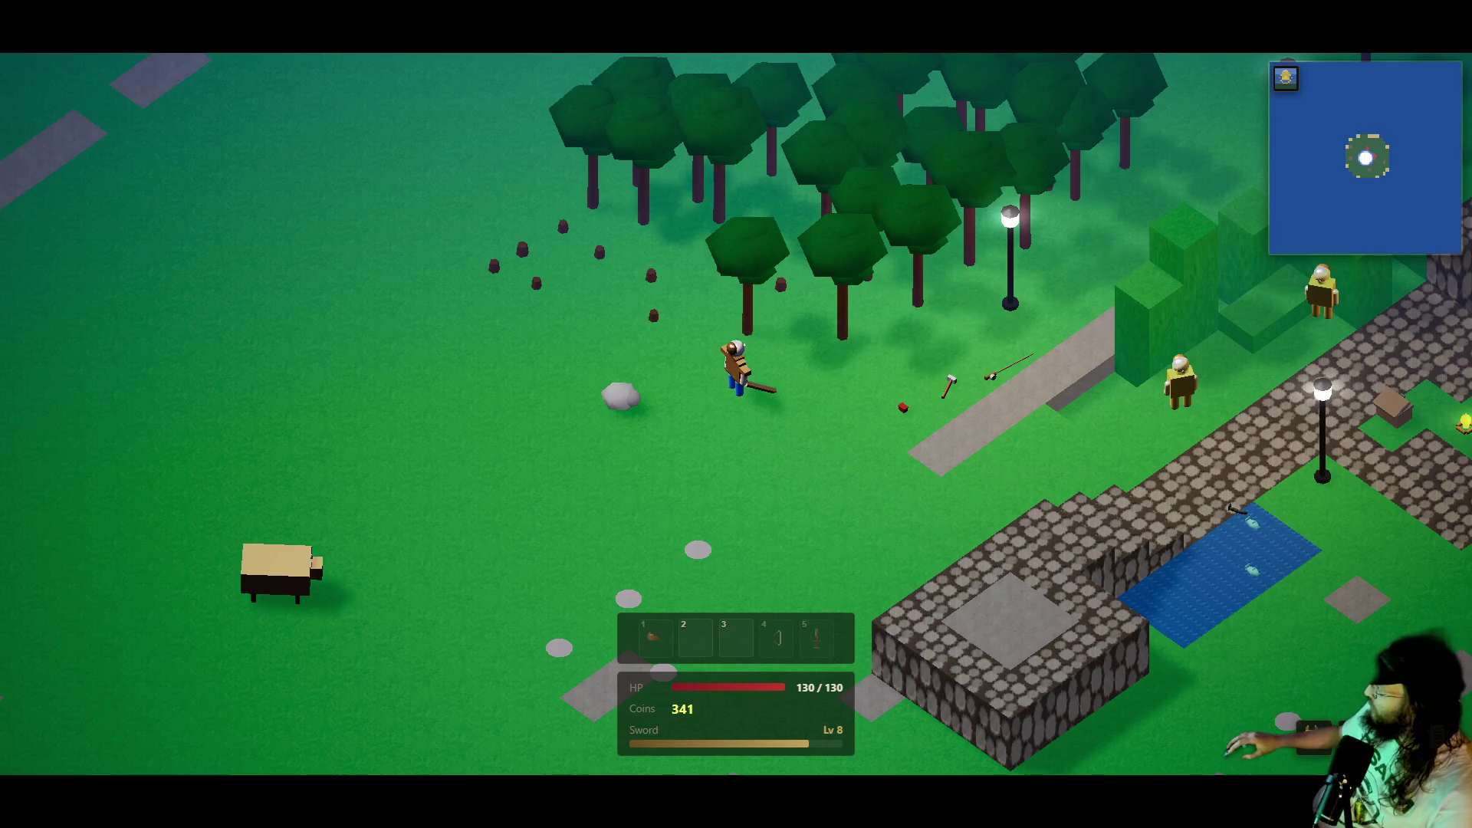
key("ctrl+l")
key("Escape")
left_click(850, 344)
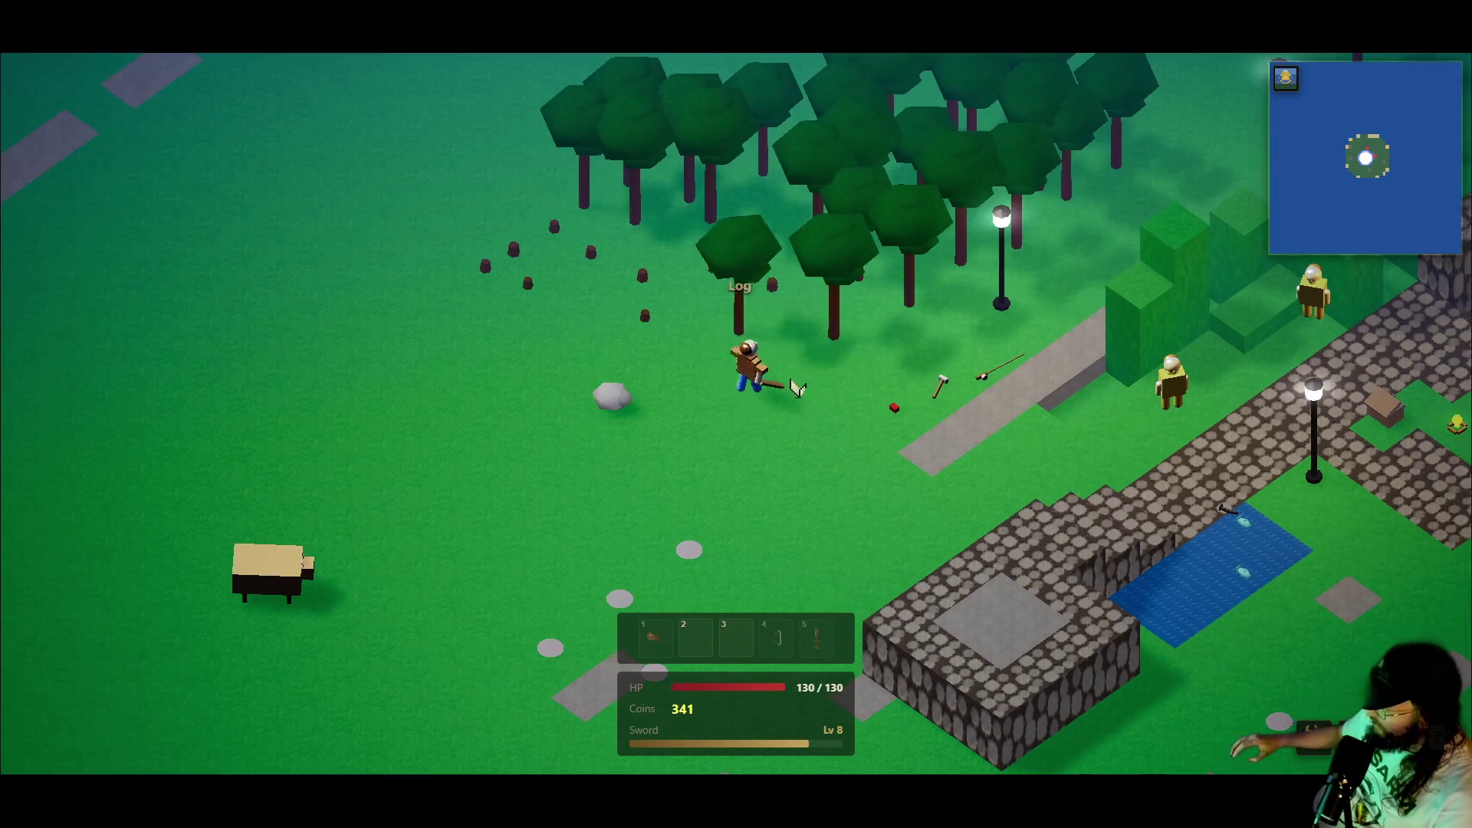
left_click(912, 366)
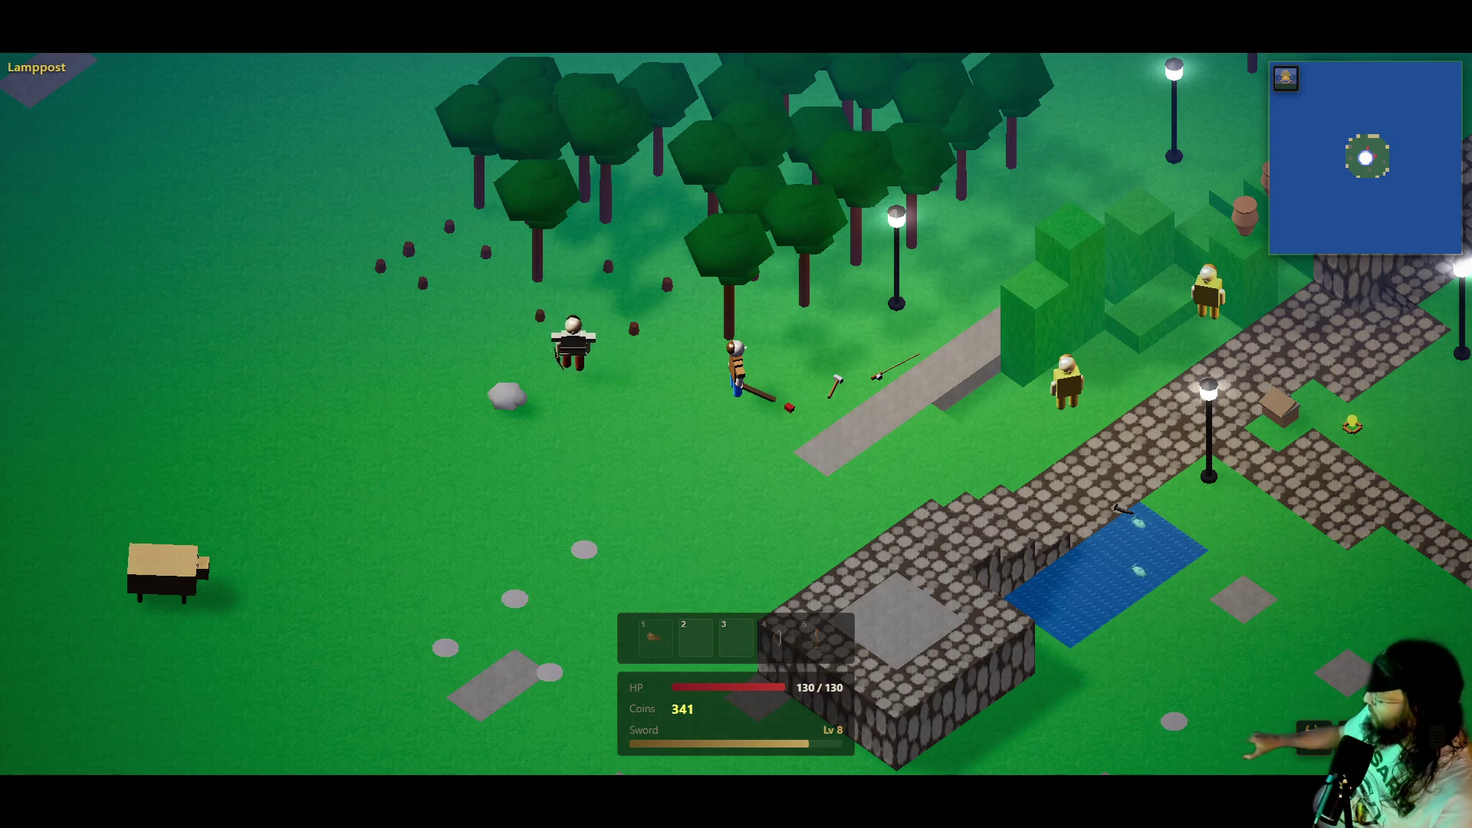
- Attack the skeleton briefly, chop the tree by the lamppost, then head to the pond to fish
left_click(574, 349)
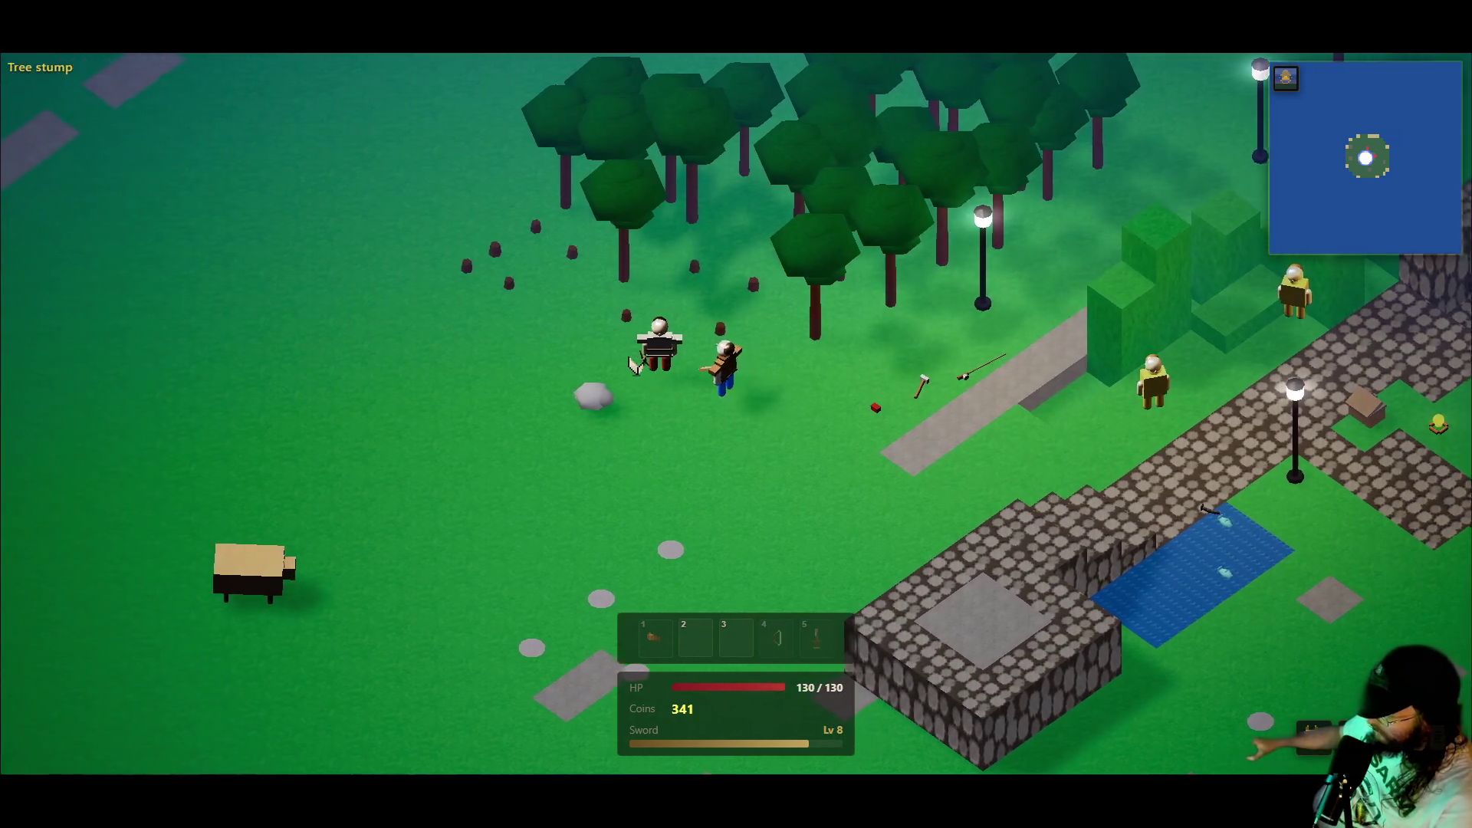
left_click(840, 387)
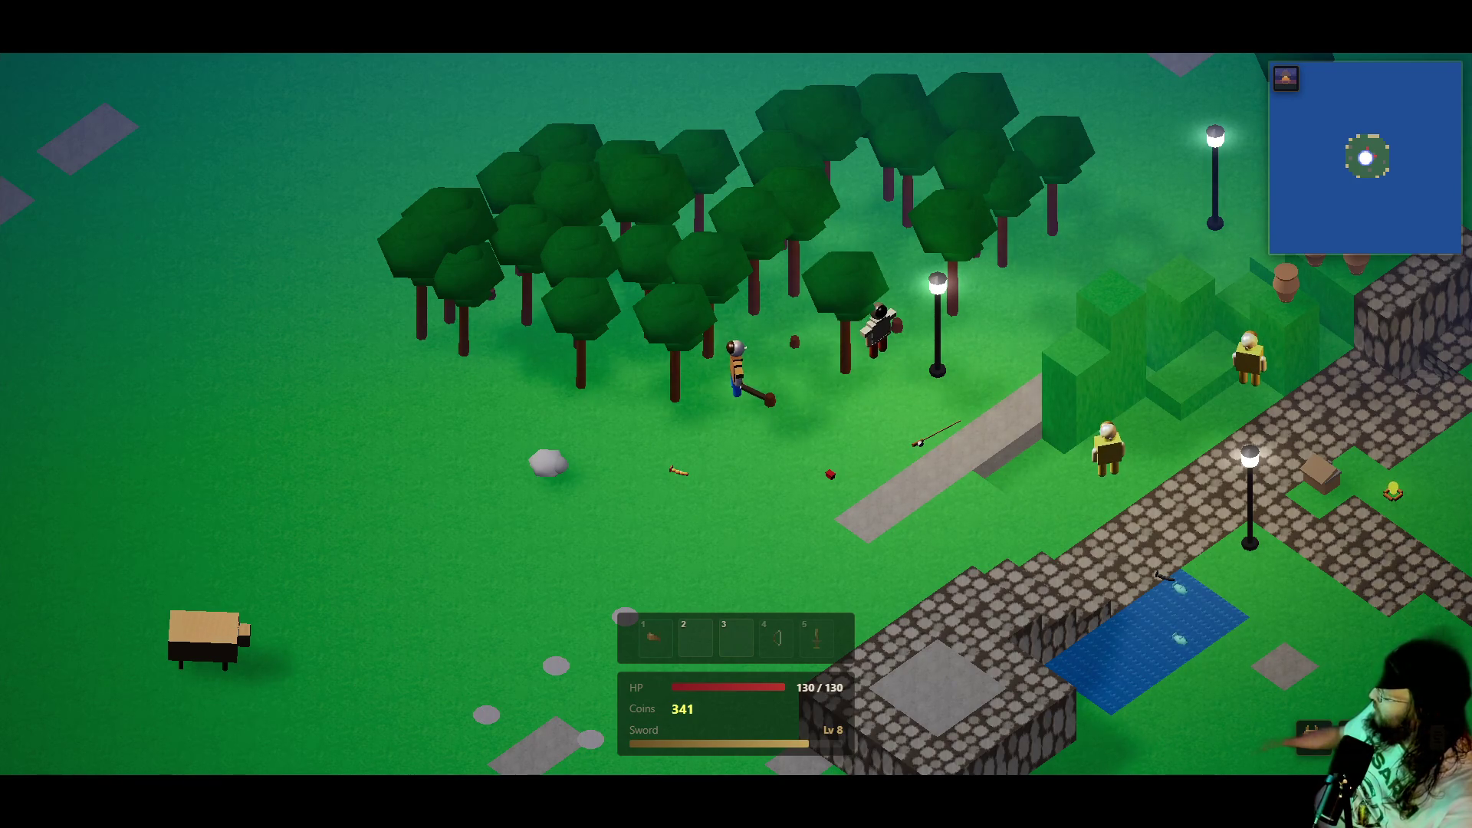
left_click(841, 412)
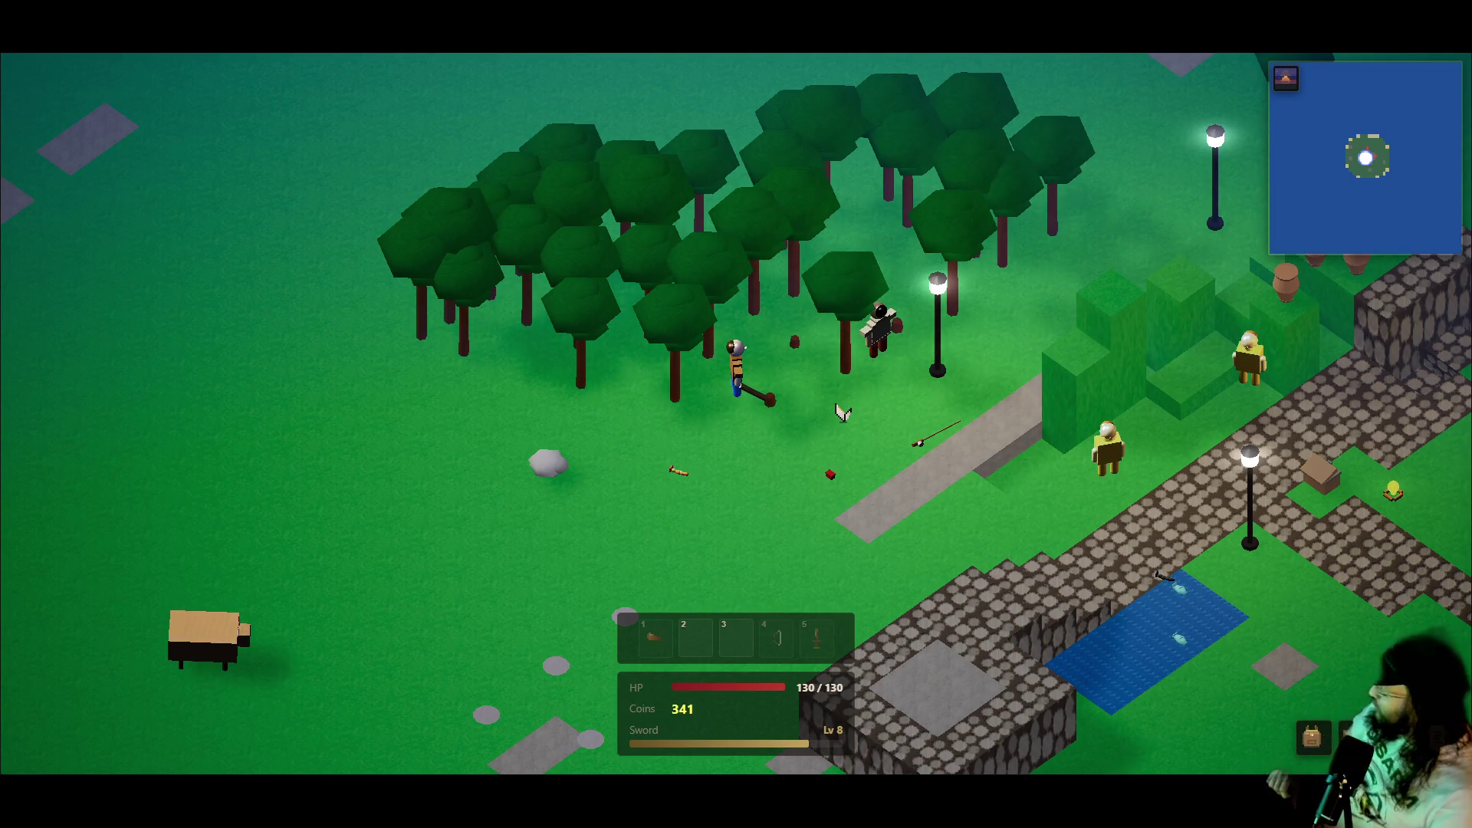
left_click(838, 434)
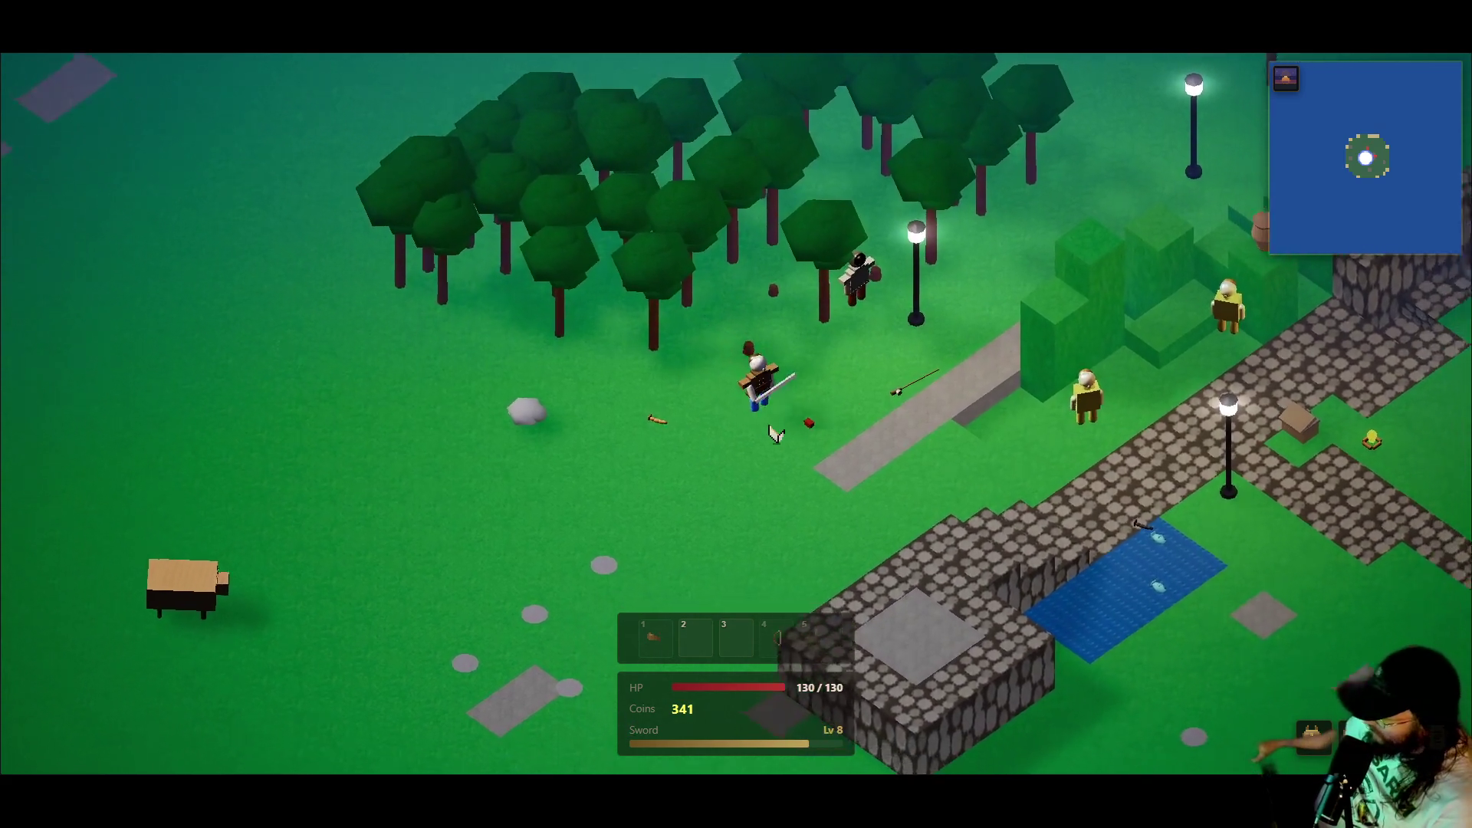
left_click(941, 435)
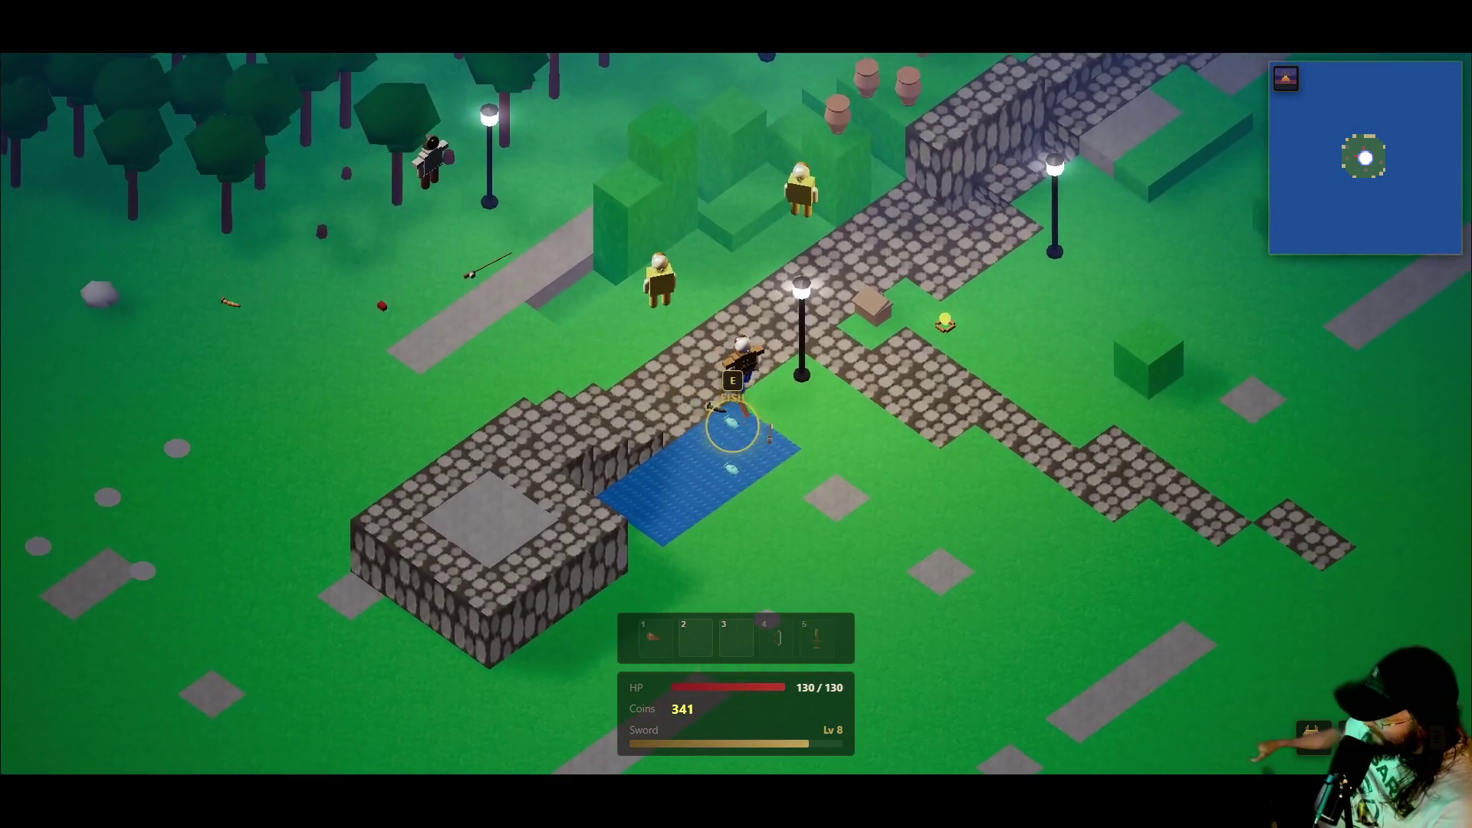
- Fish at the pond, then walk to the bank chest and open it
key("e")
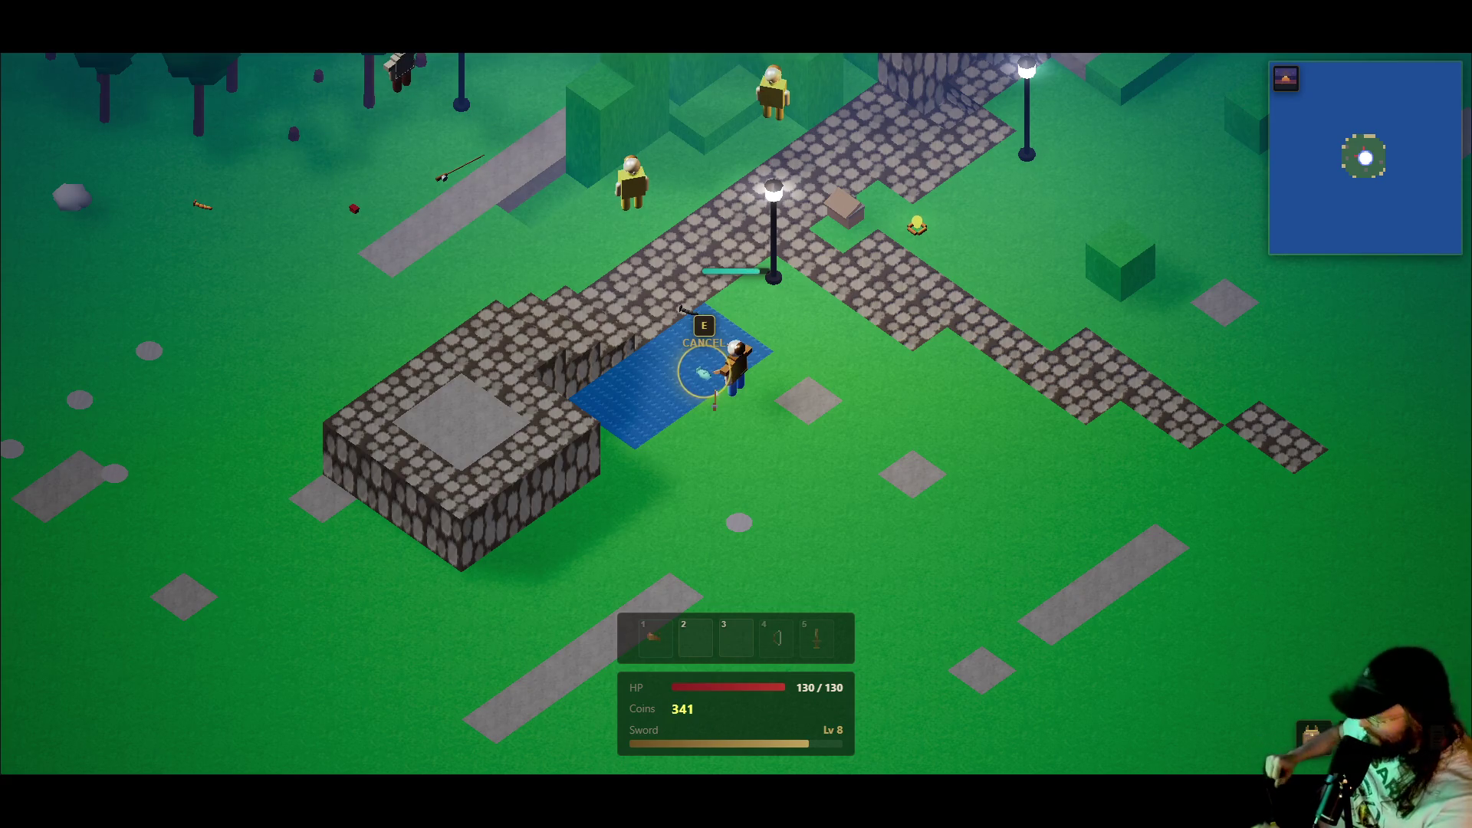
key("i")
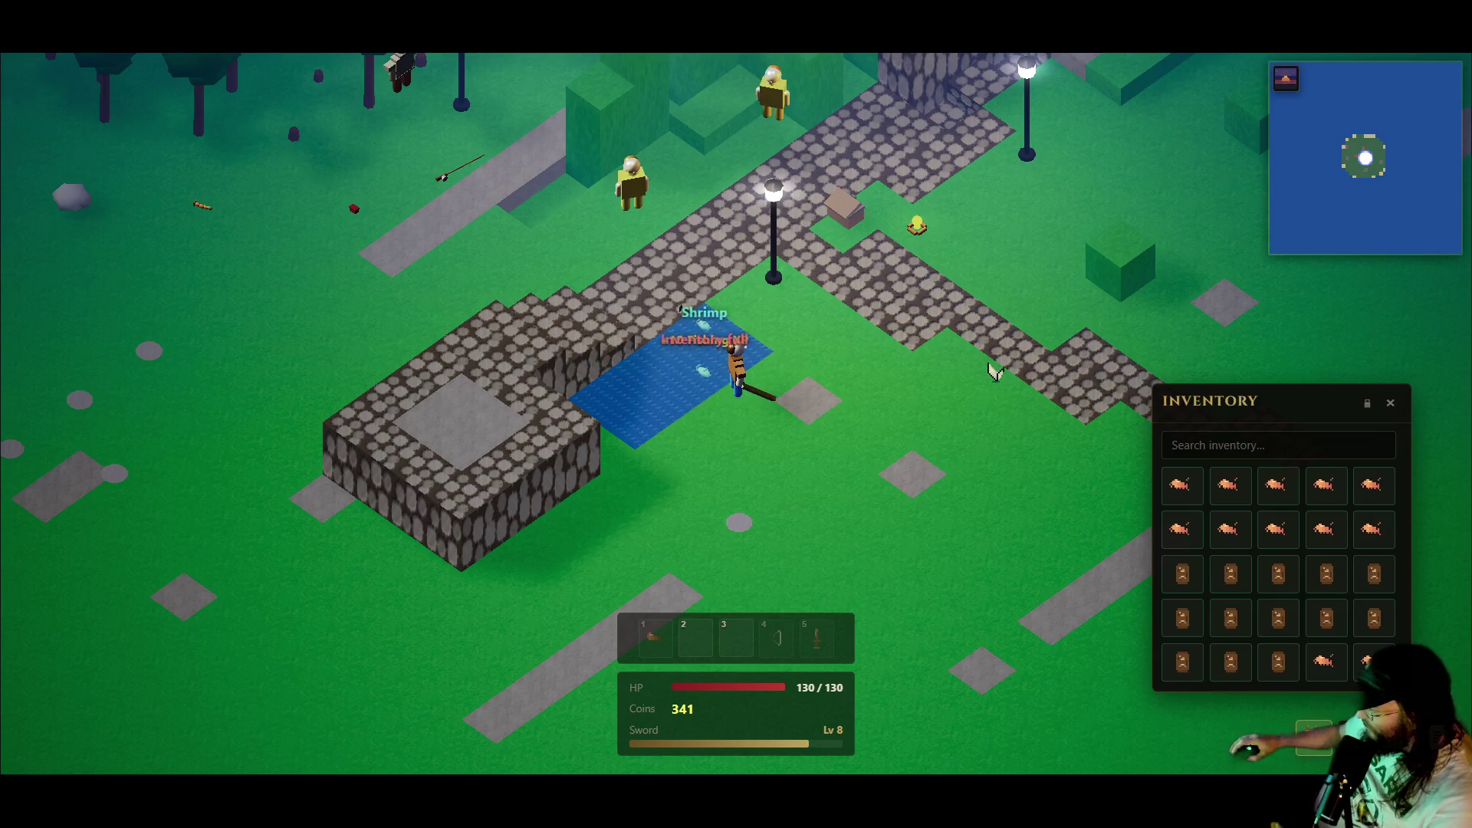
key("w")
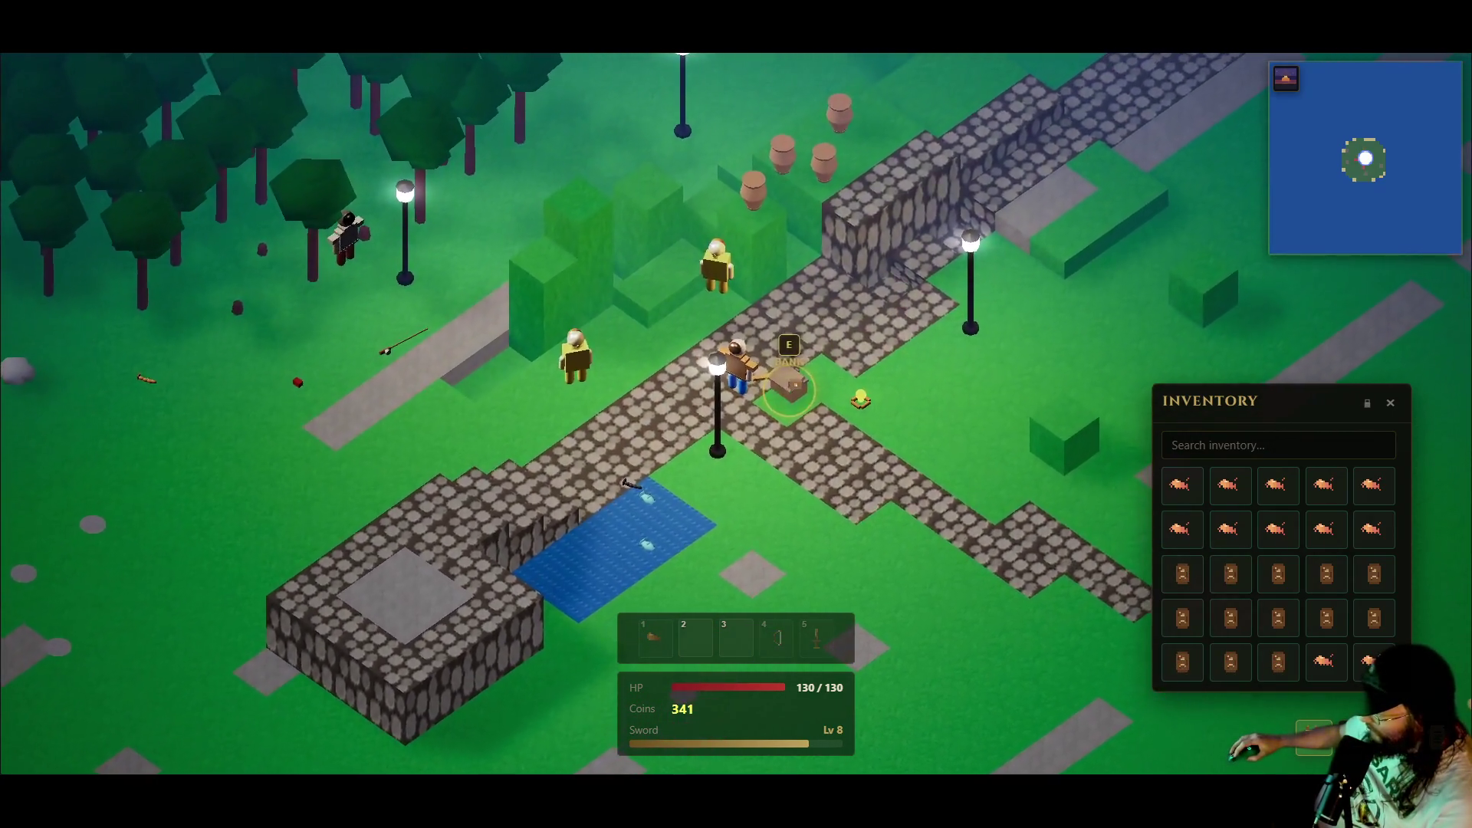
key("e")
- Deposit all 13 logs and all raw shrimp, then close the bank
right_click(874, 349)
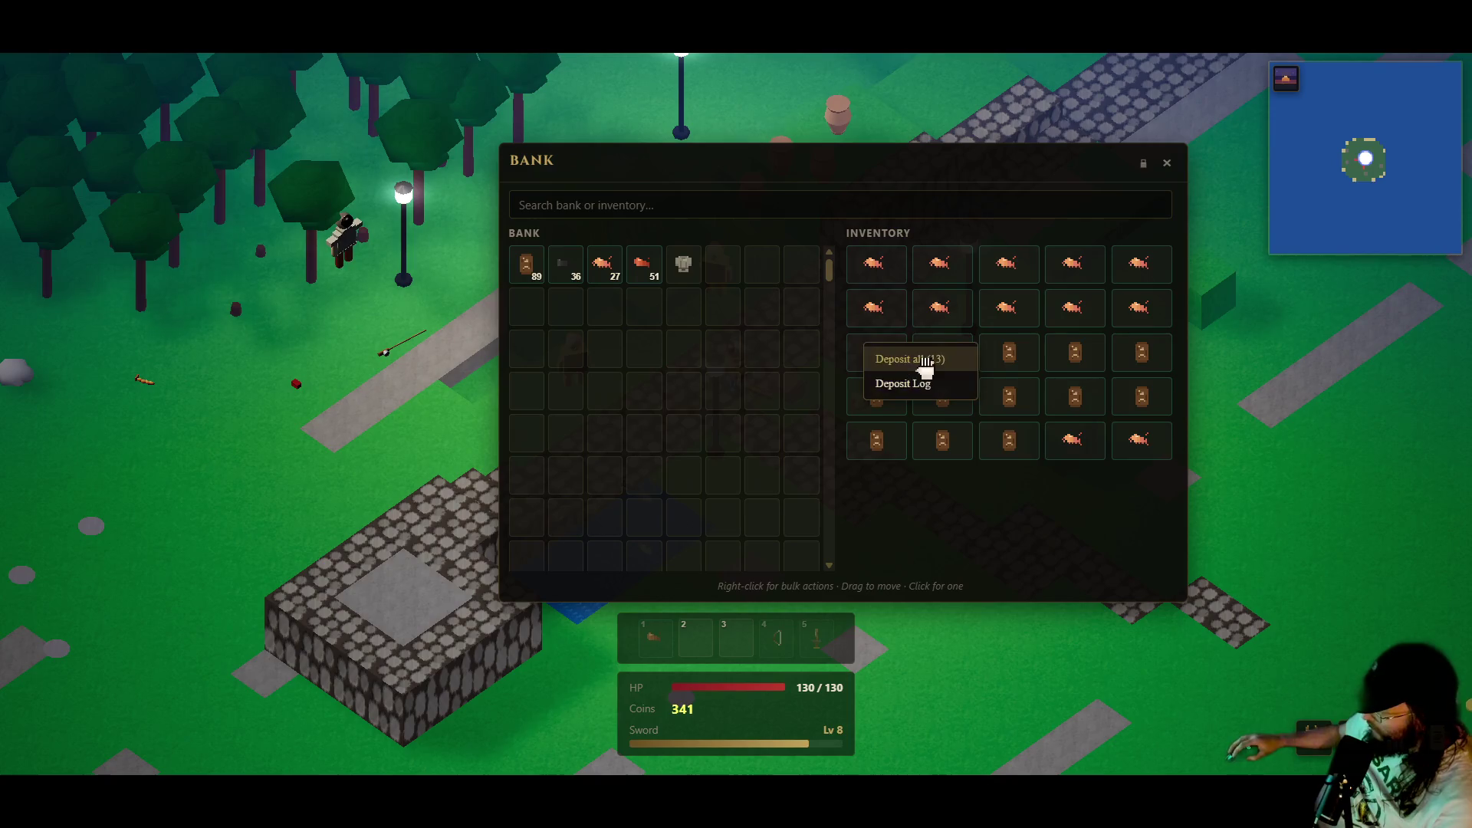
left_click(926, 361)
right_click(878, 305)
left_click(920, 316)
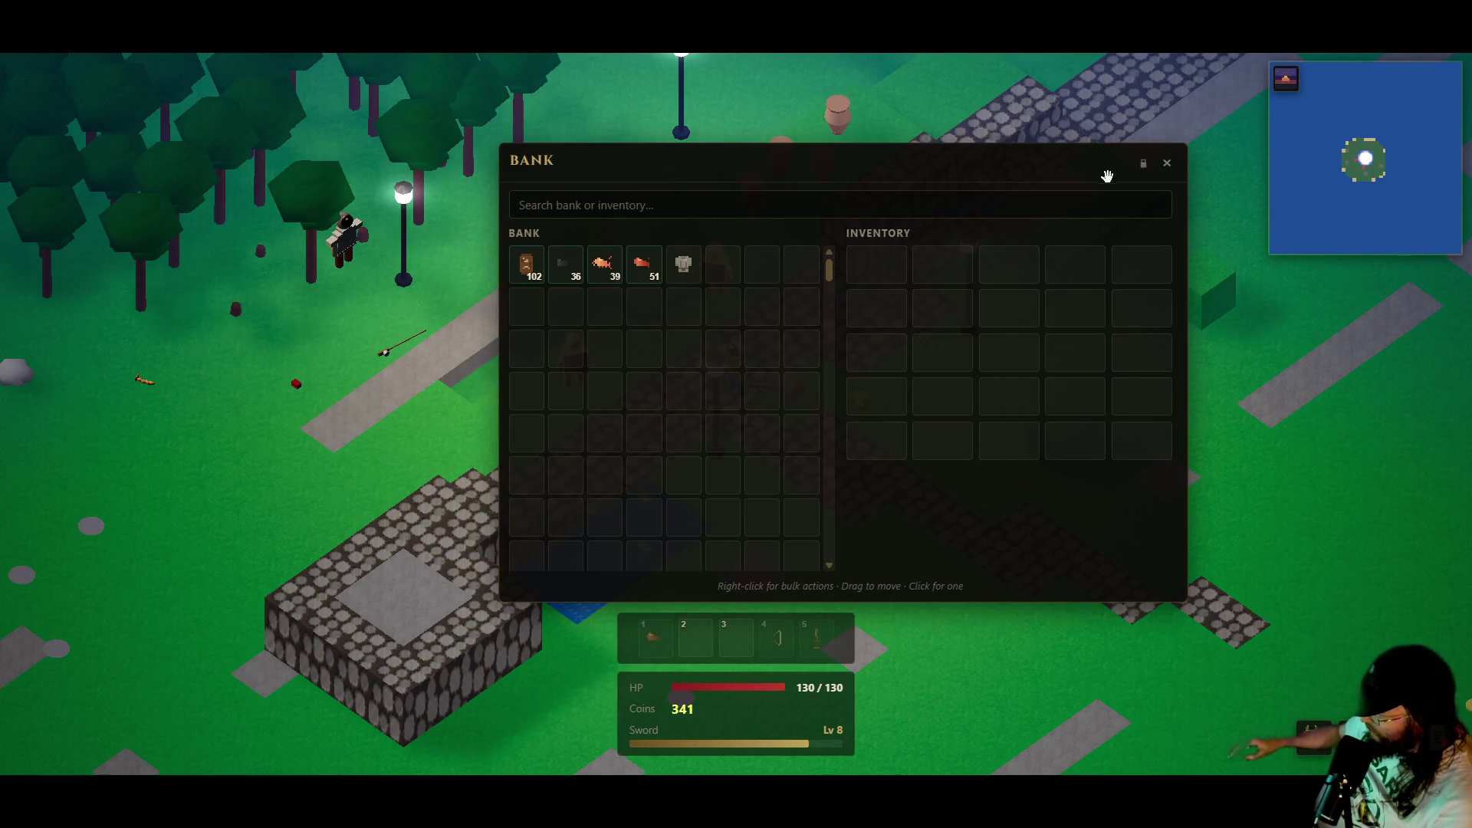
left_click(1165, 165)
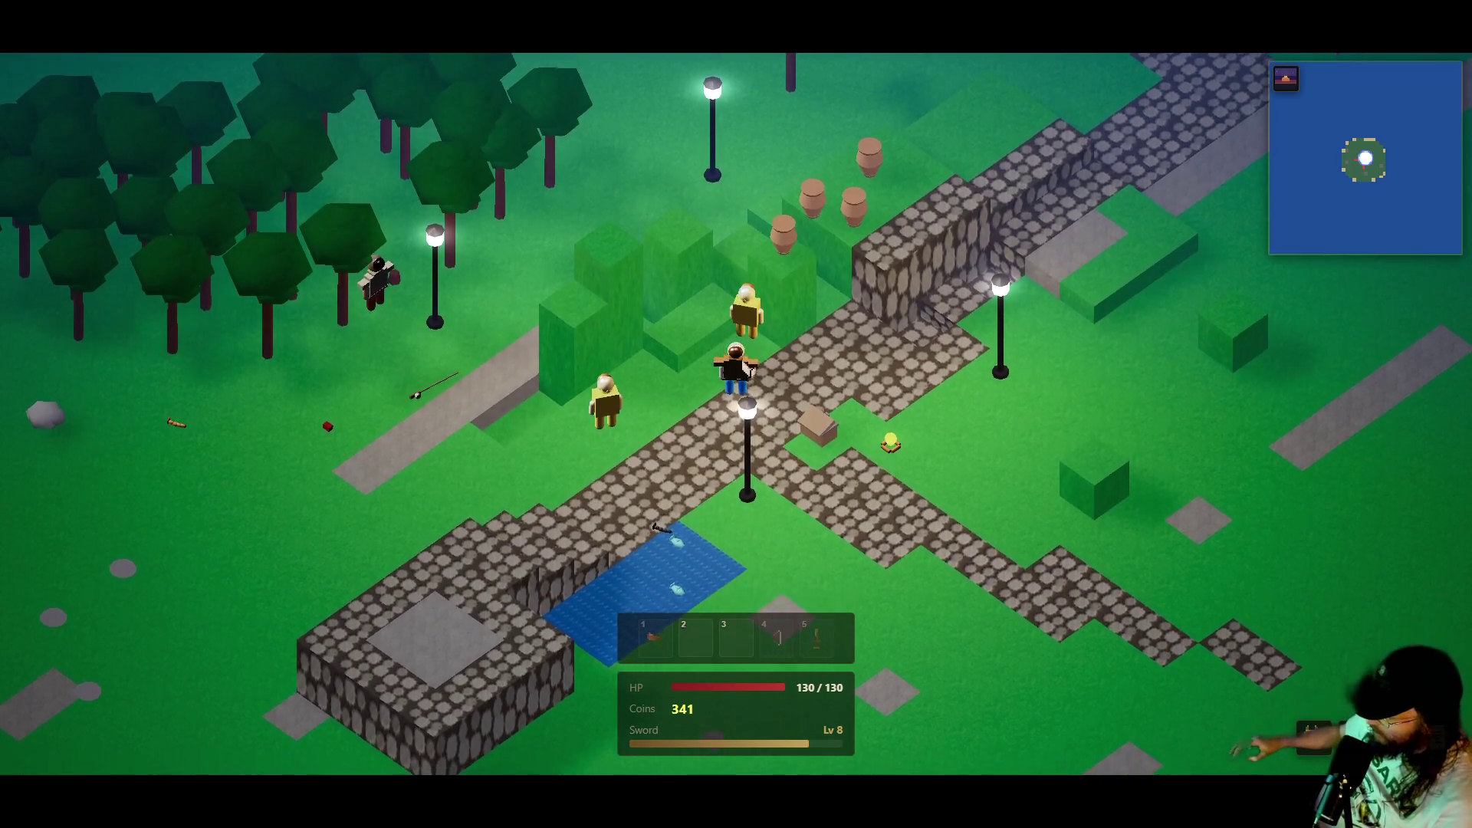
left_click(739, 349)
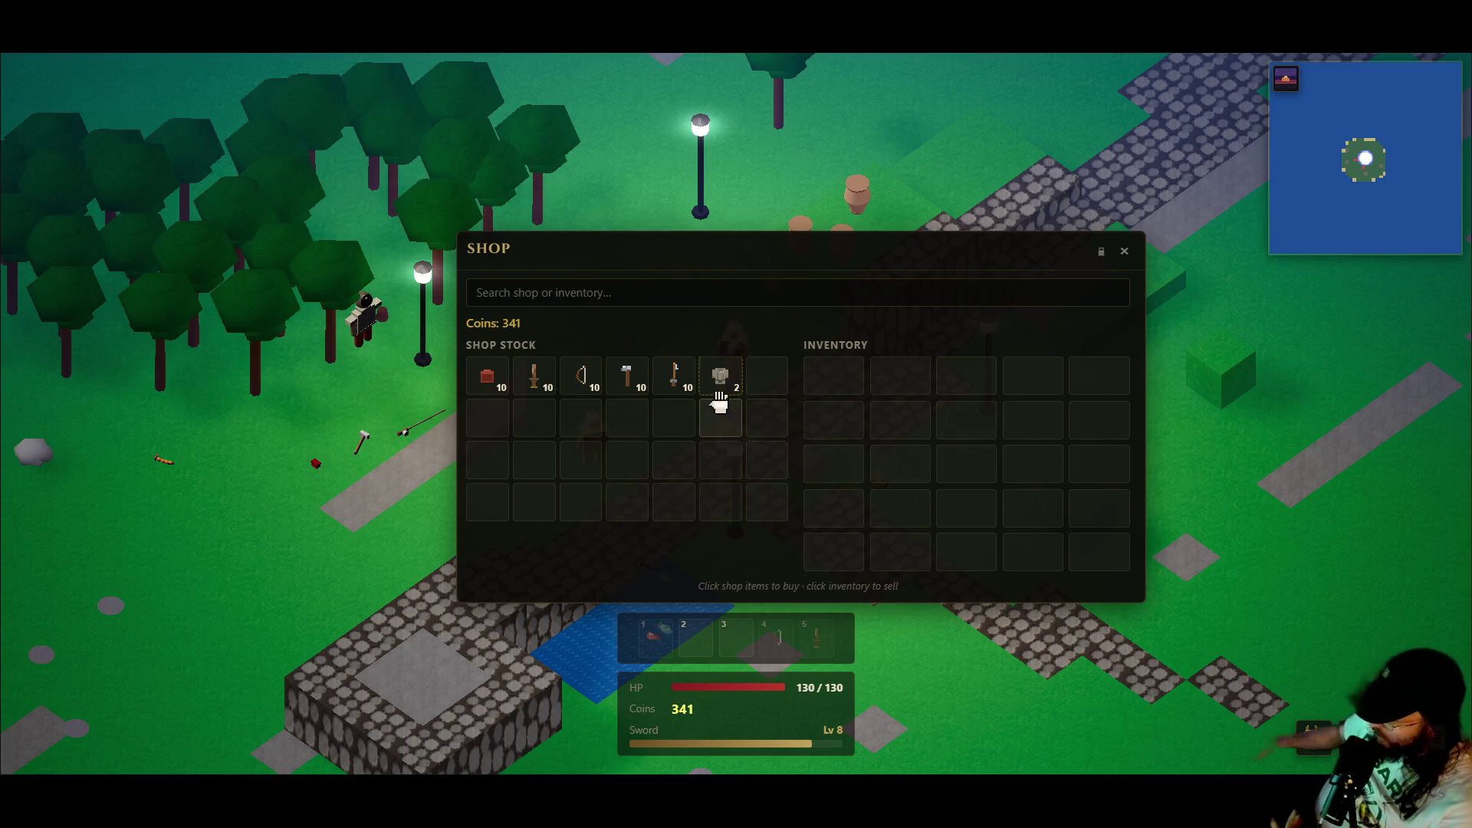
left_click(1124, 250)
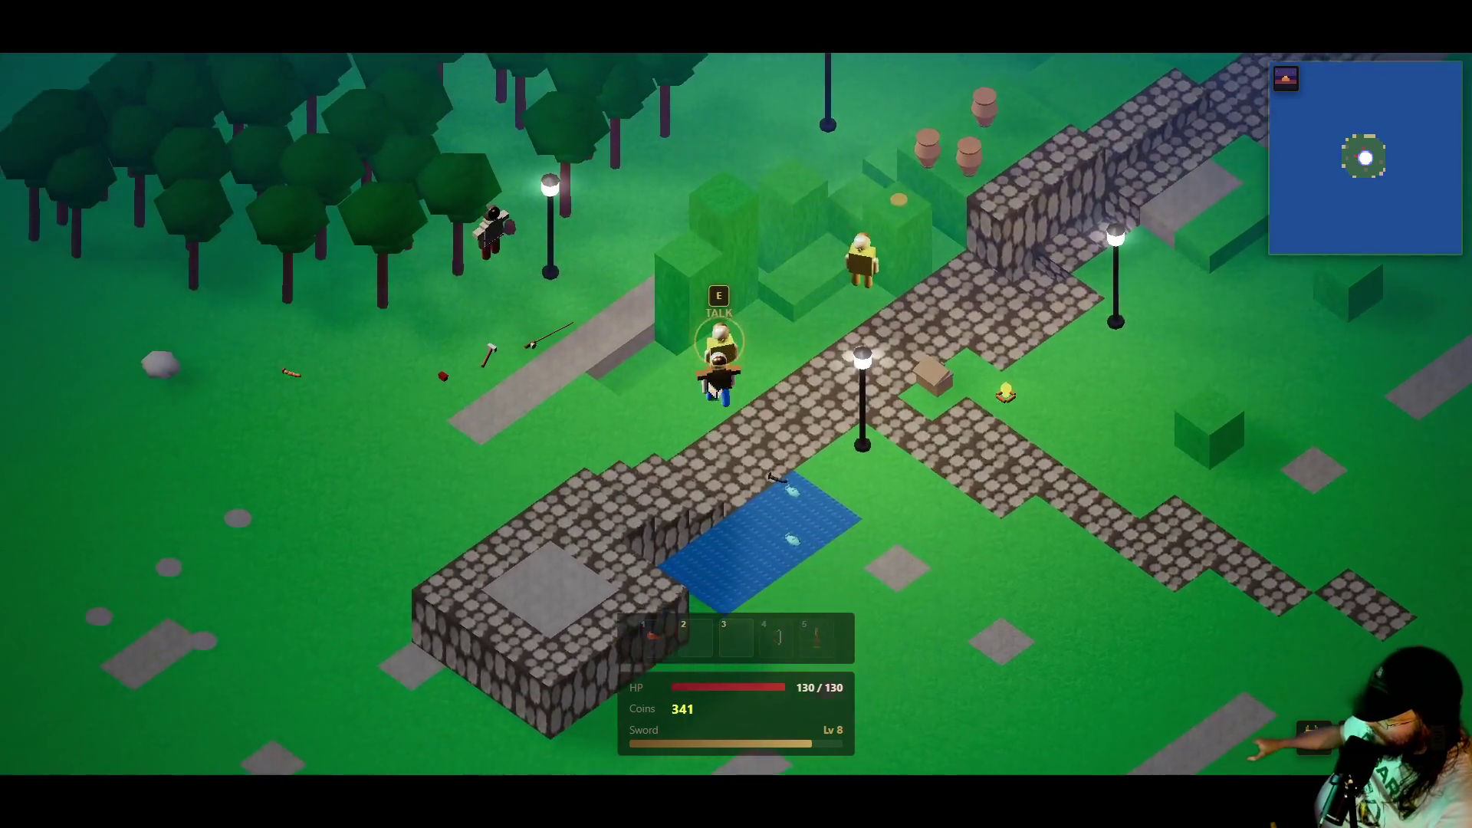
left_click(739, 237)
key("a")
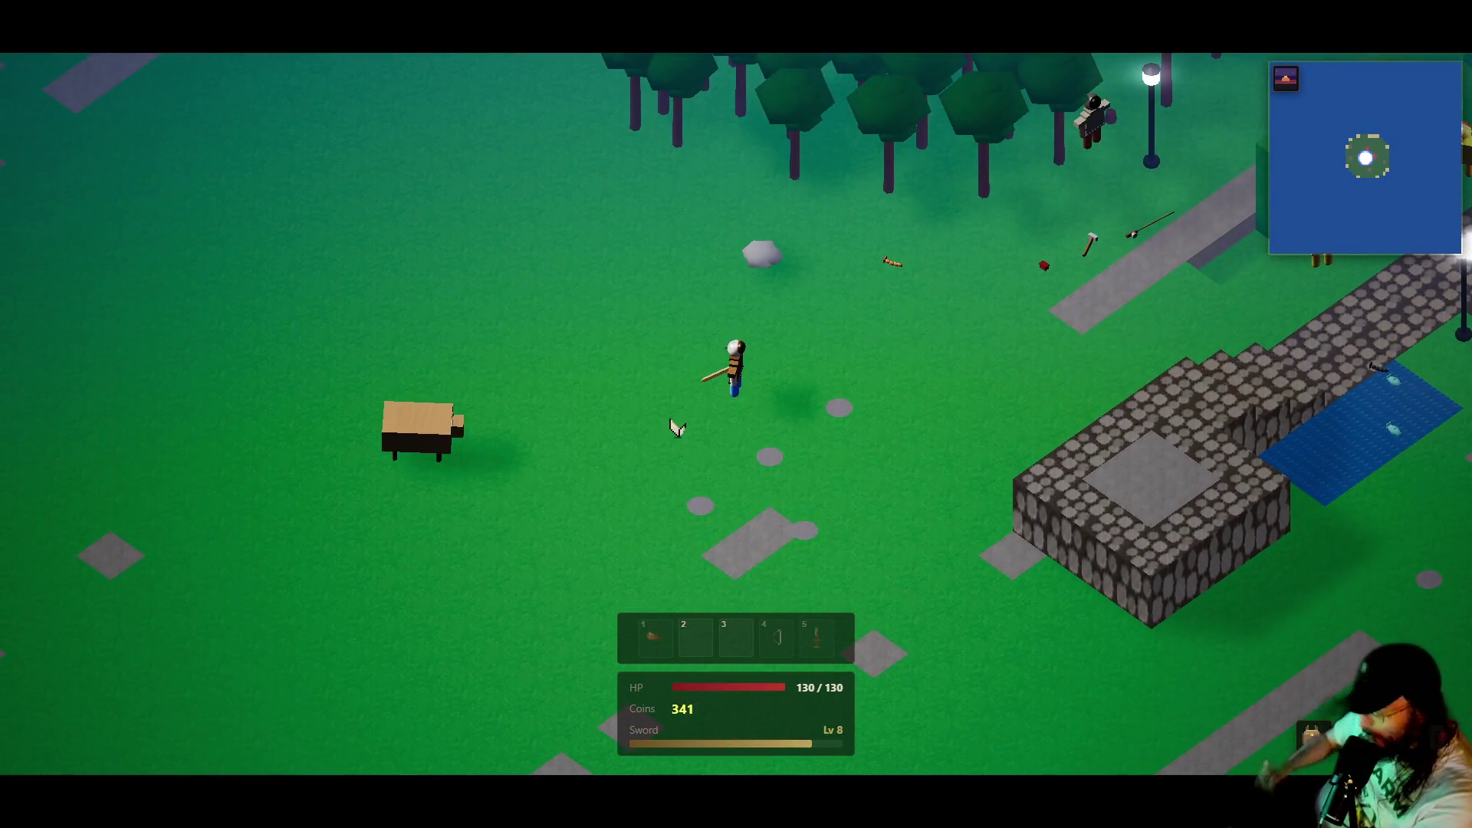
- Walk down-left toward the sandy beach and show the debug stats overlay
key("i")
key("i")
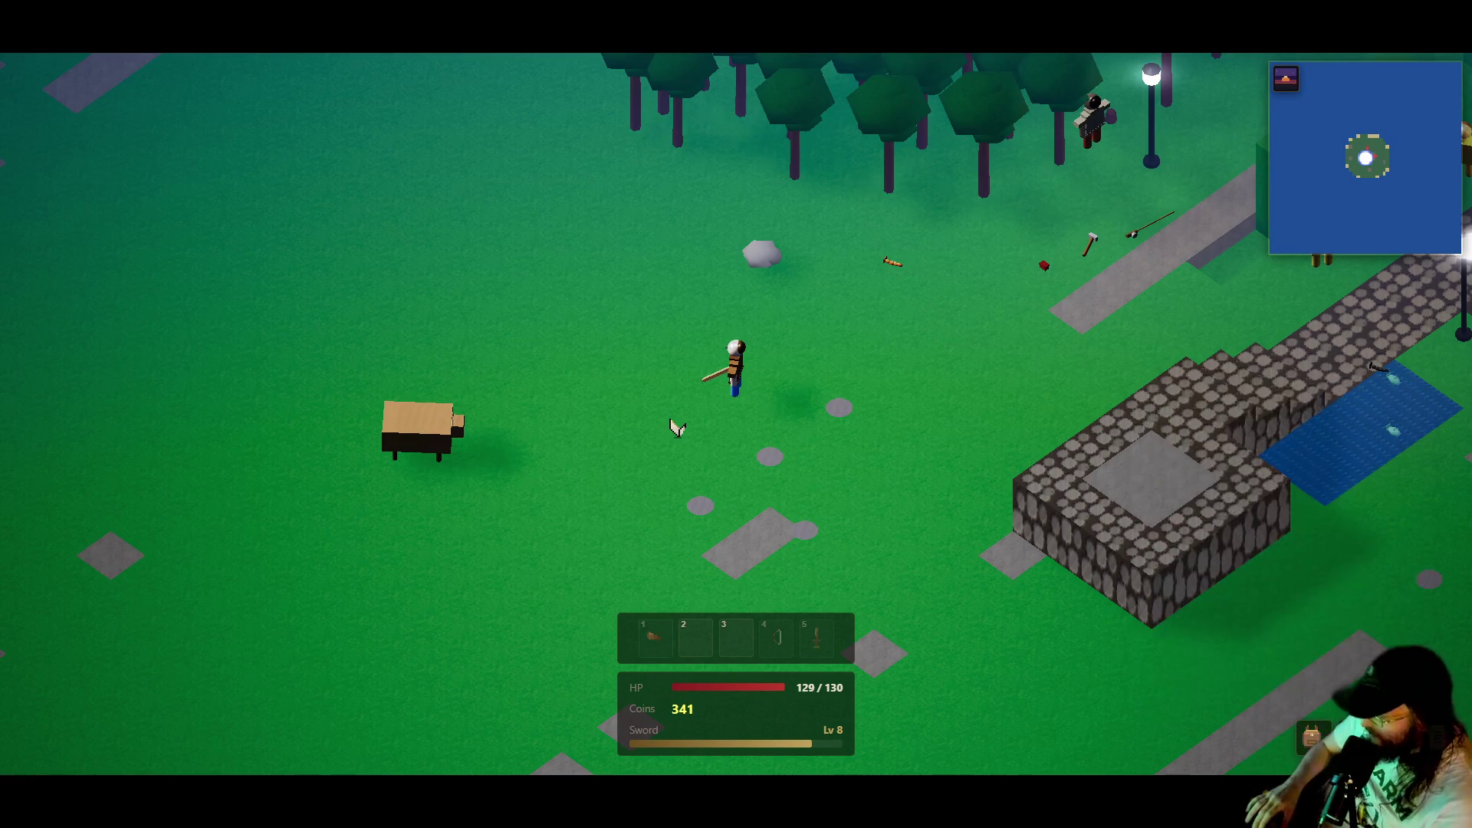
key("s")
key("s")
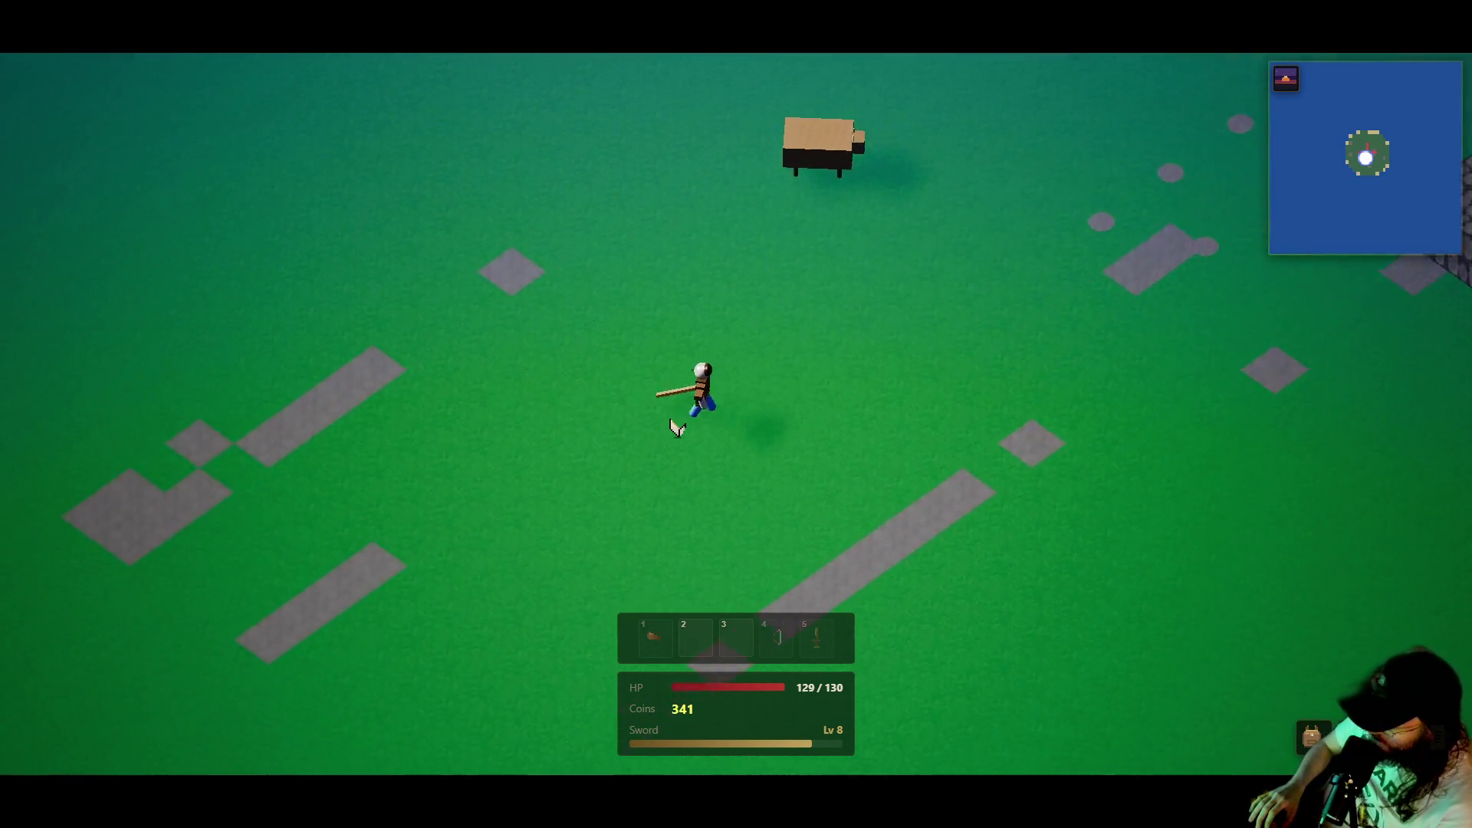
key("s")
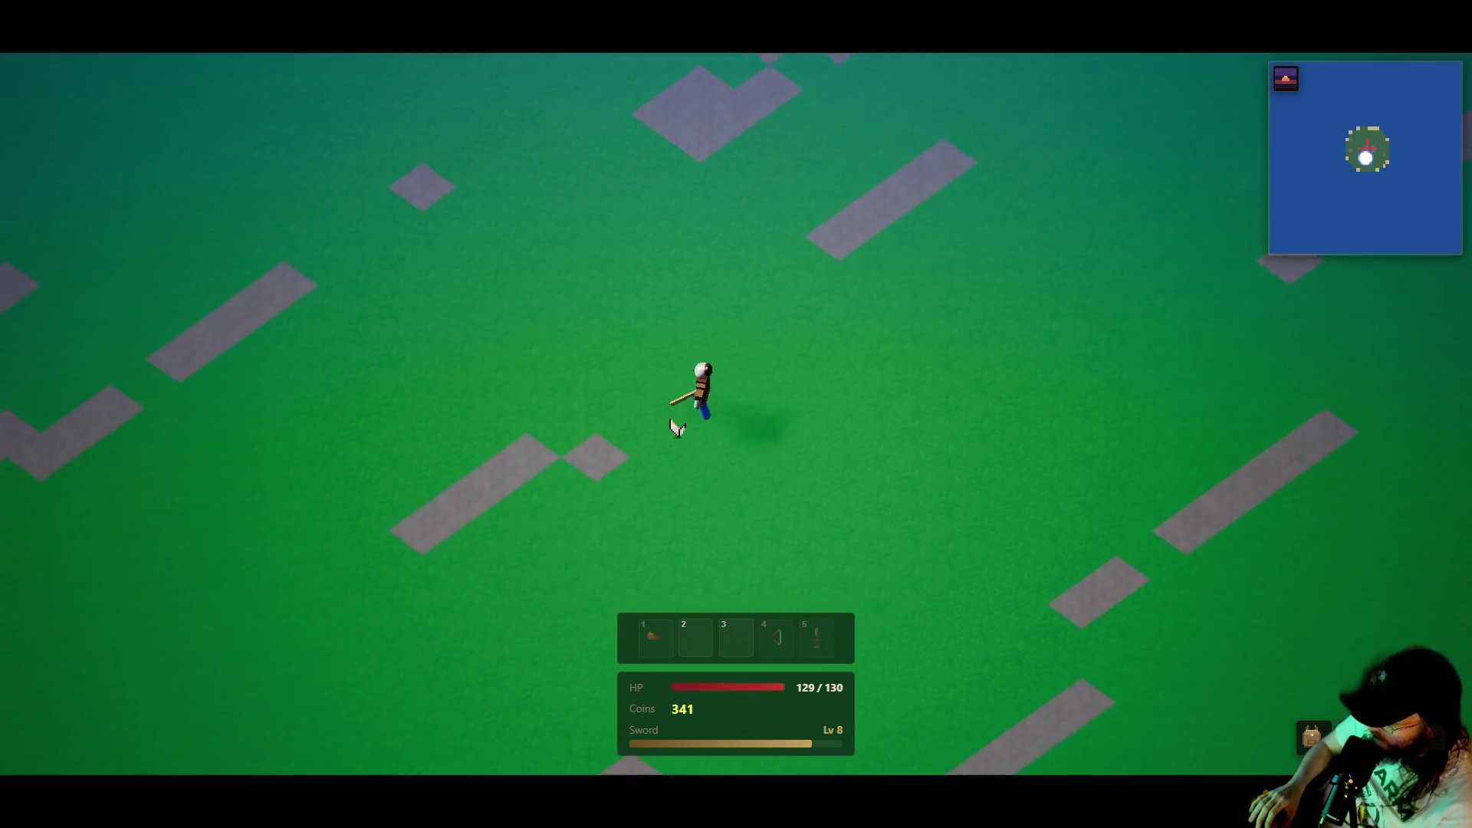
key("s")
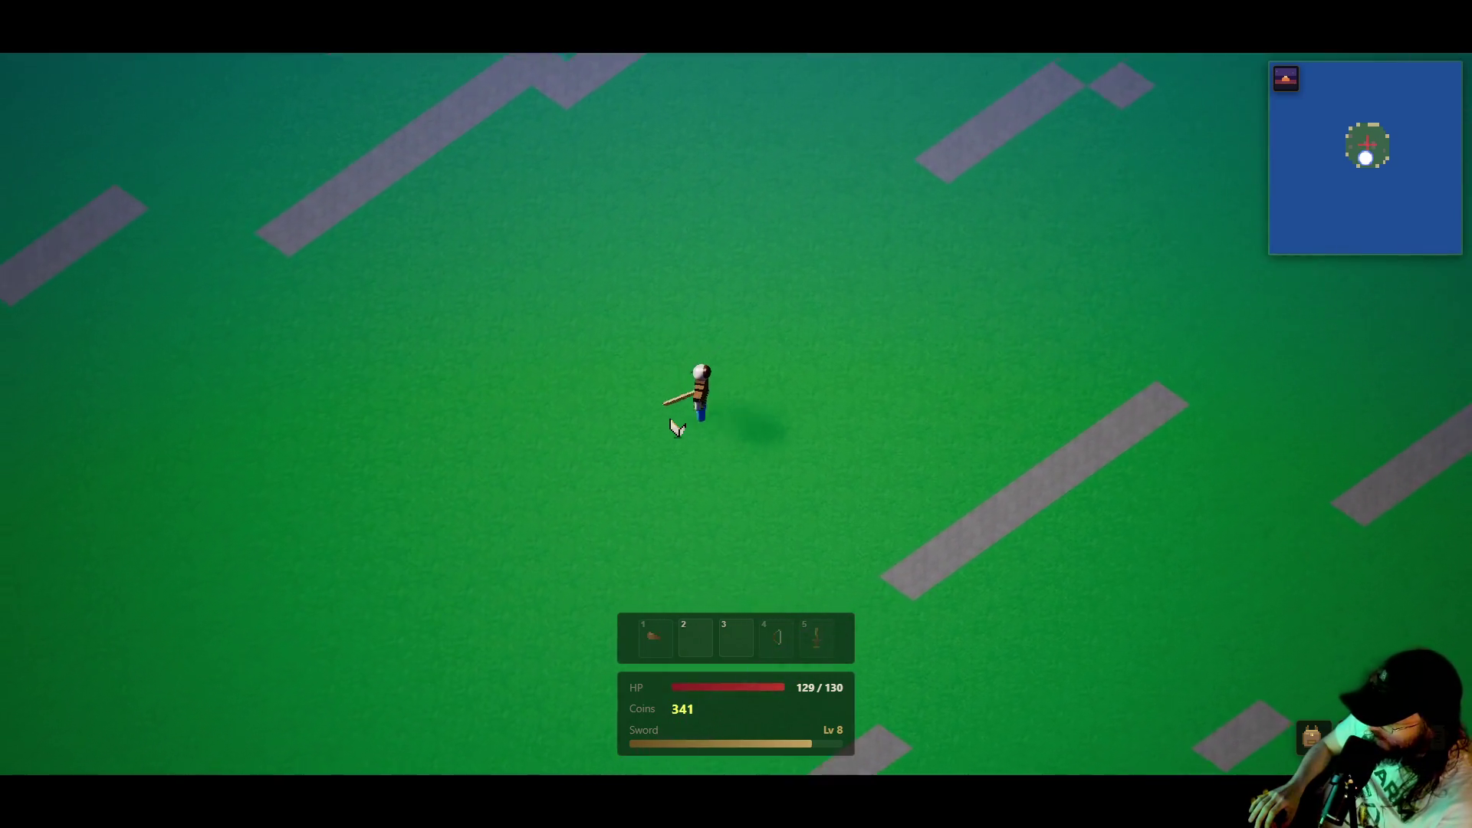
key("s")
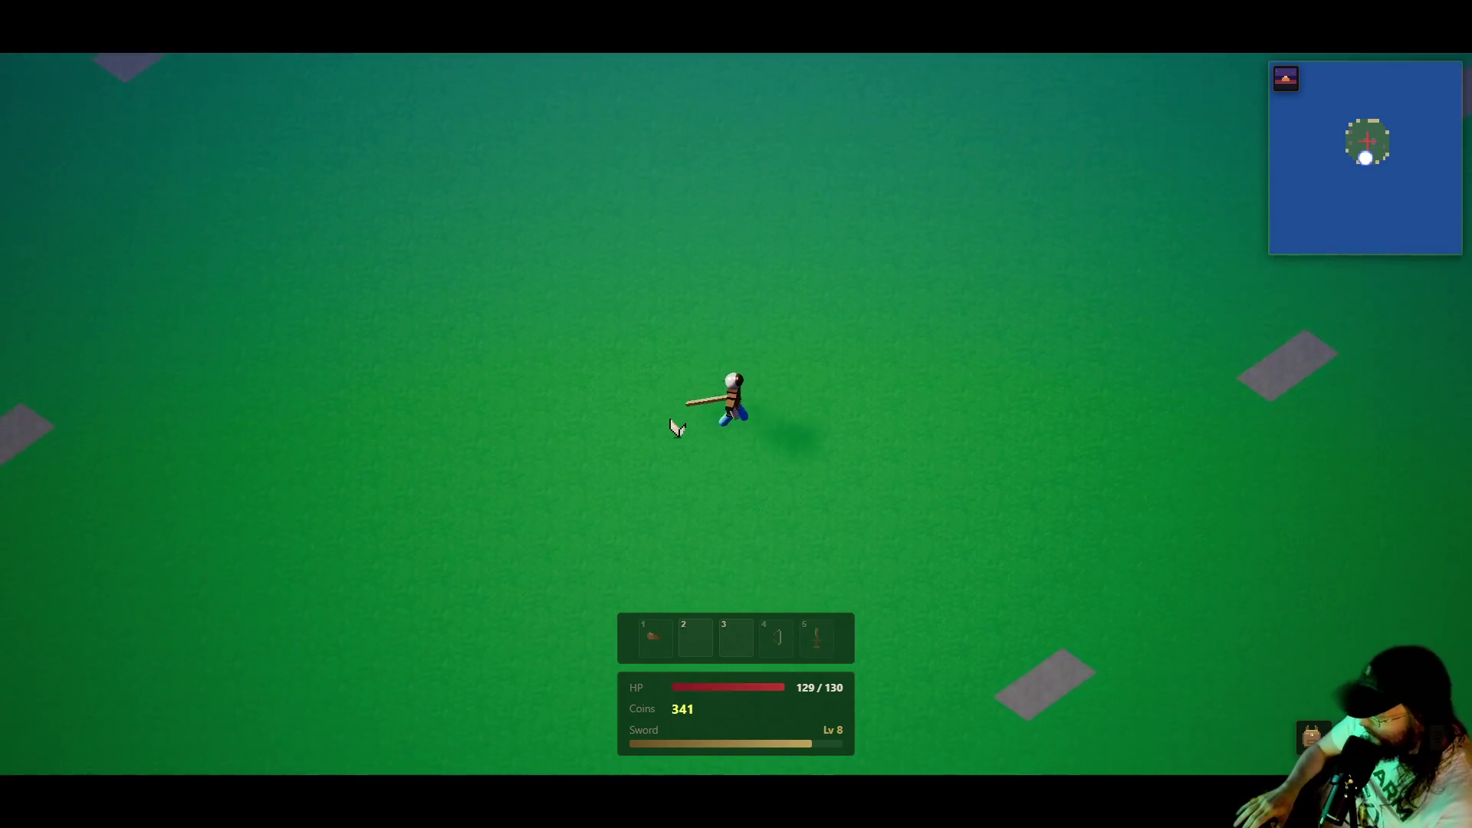
key("F3")
key("s")
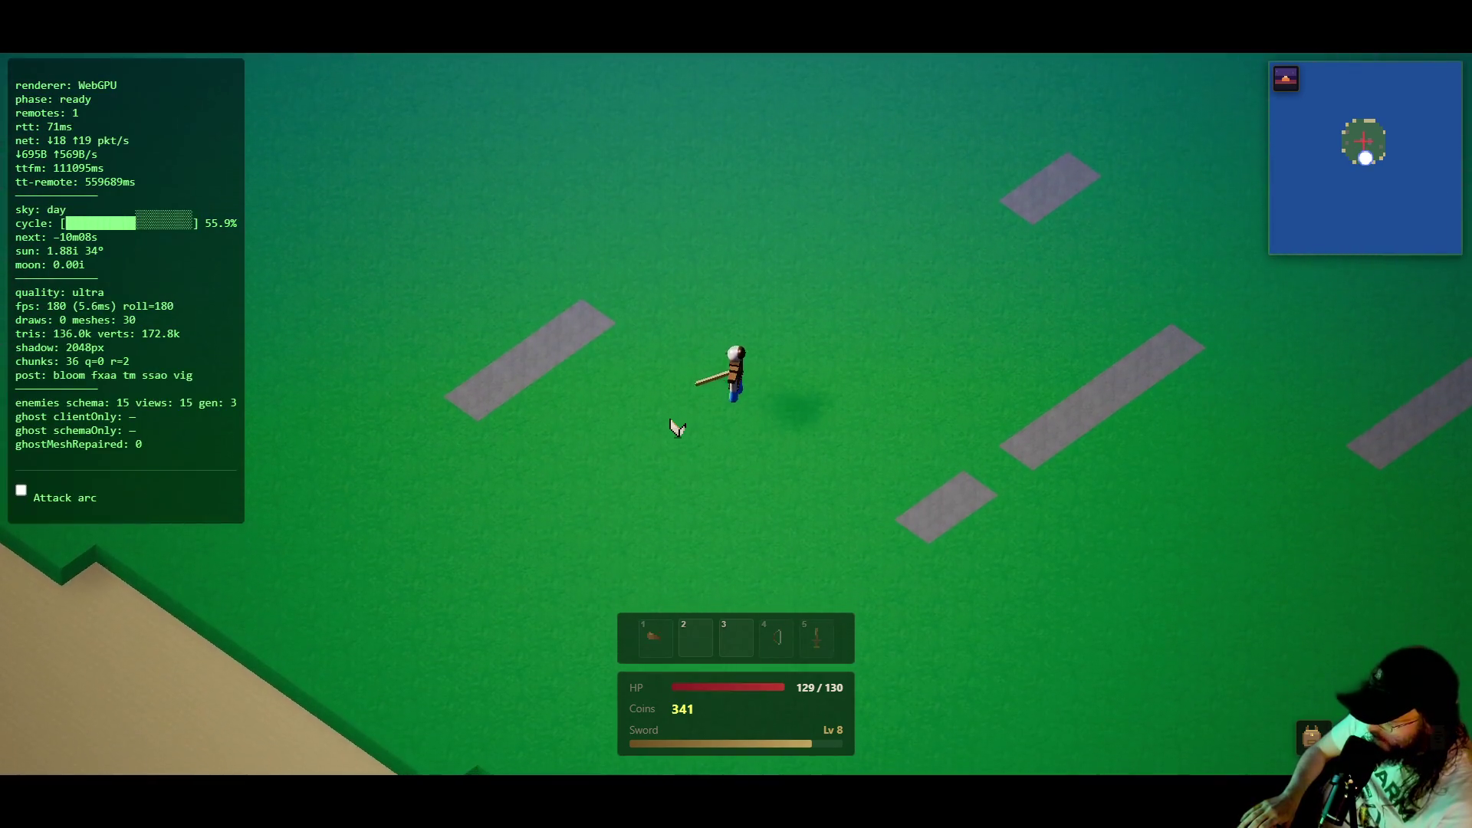
key("s")
key("s")
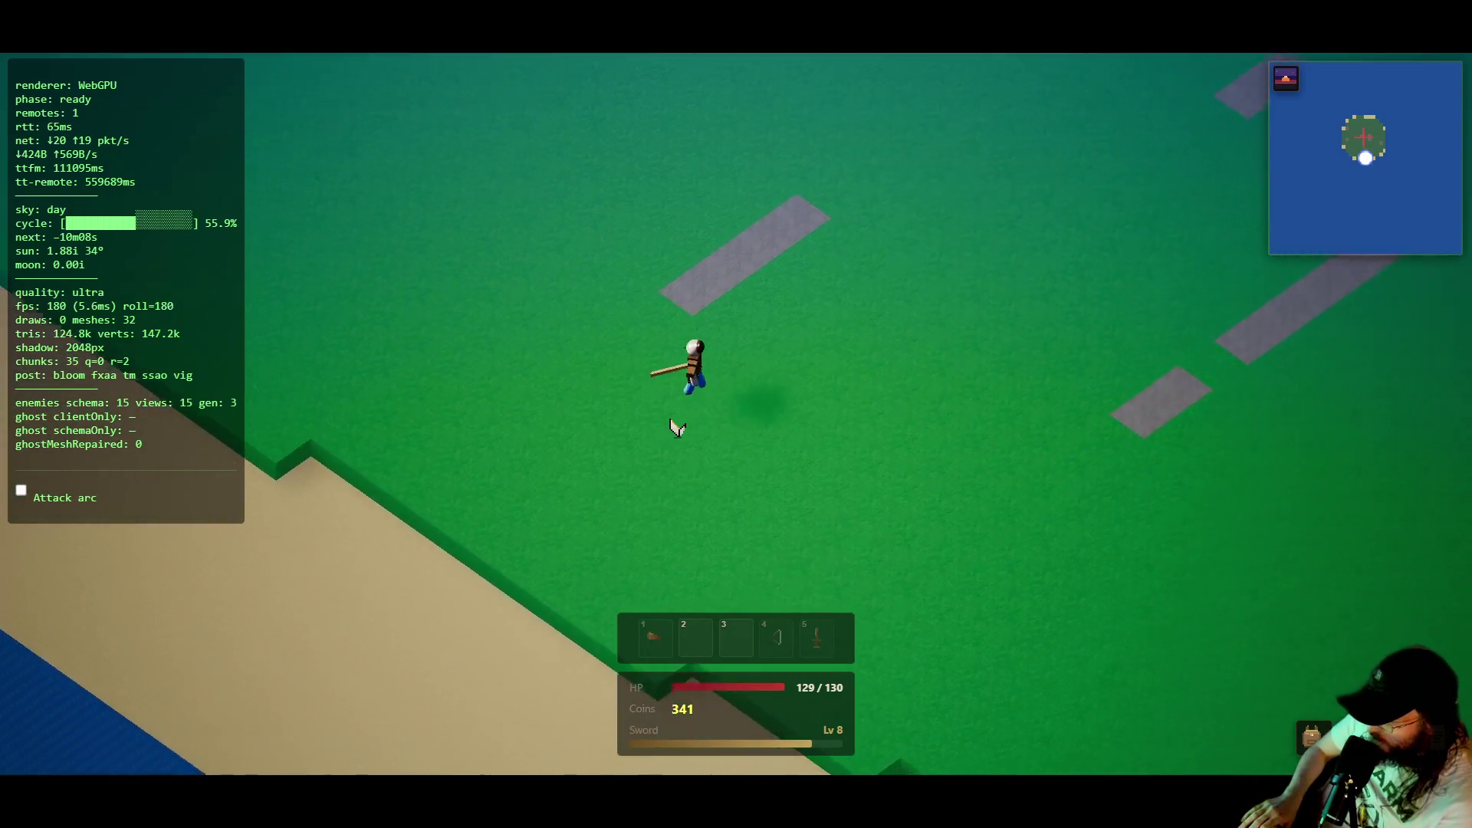
- Walk along the beach edge and back up beside the raised grass walls
key("a")
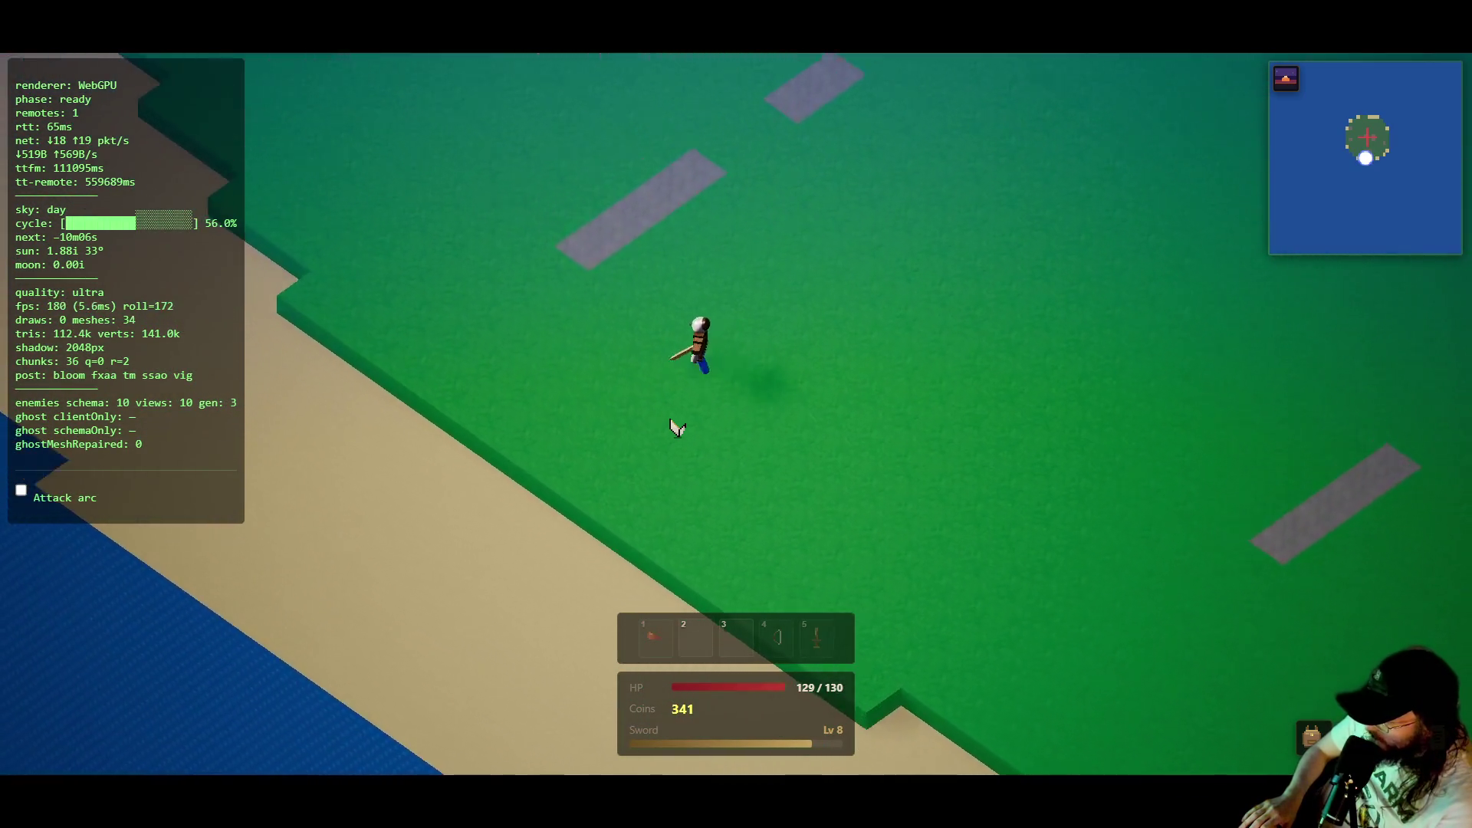
key("s")
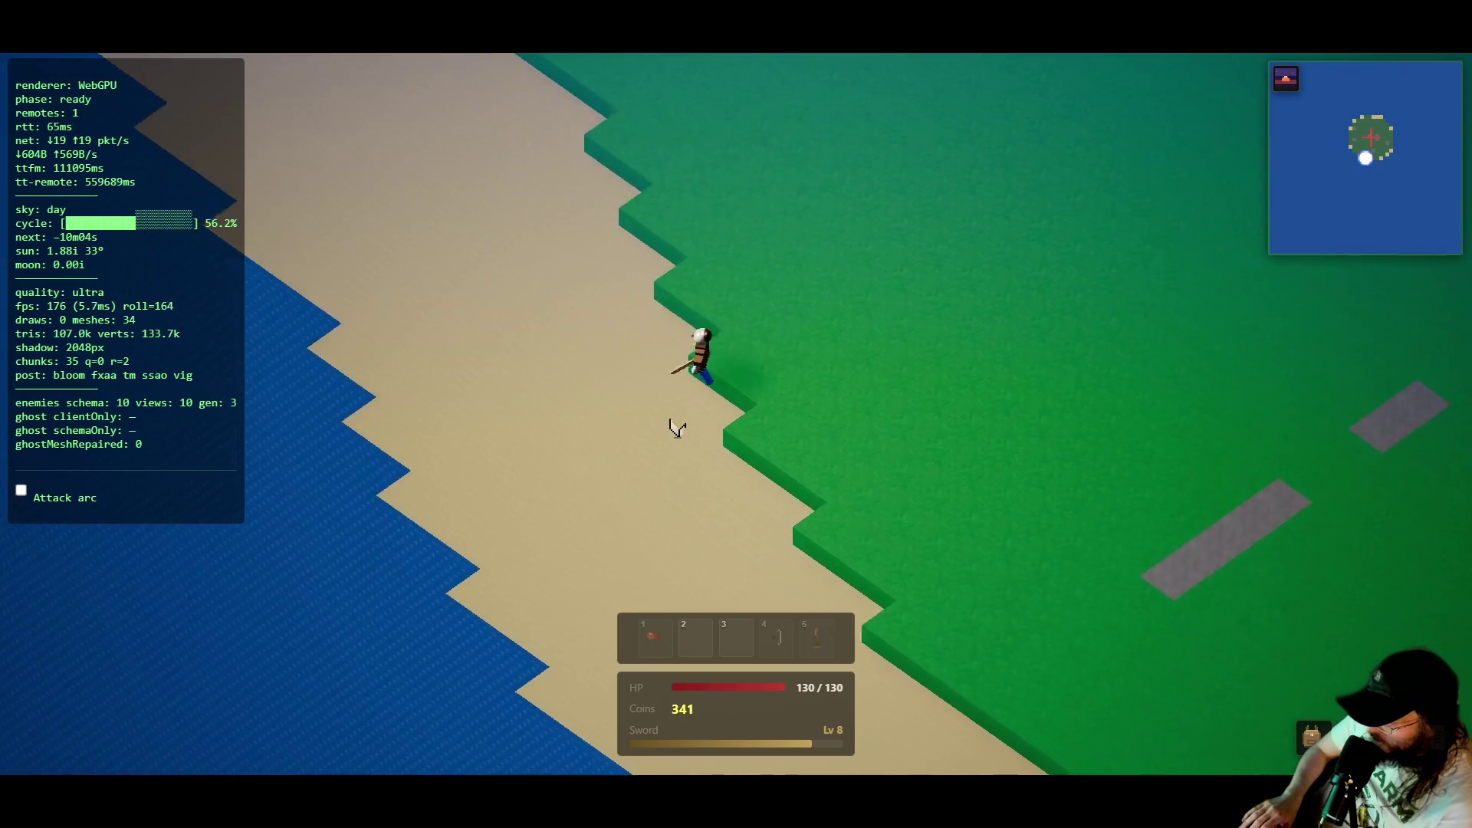
key("w")
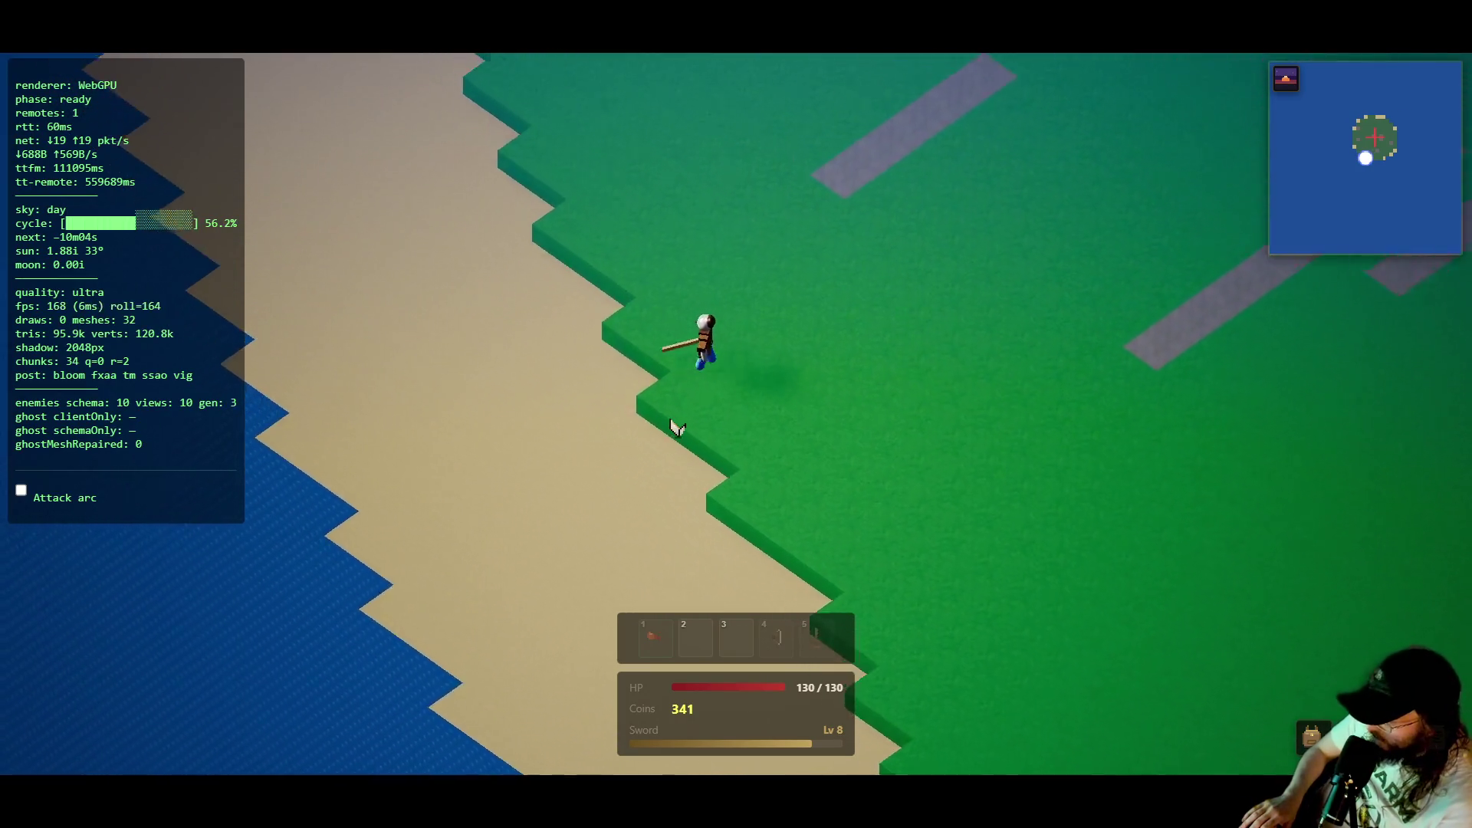
key("w")
key("a")
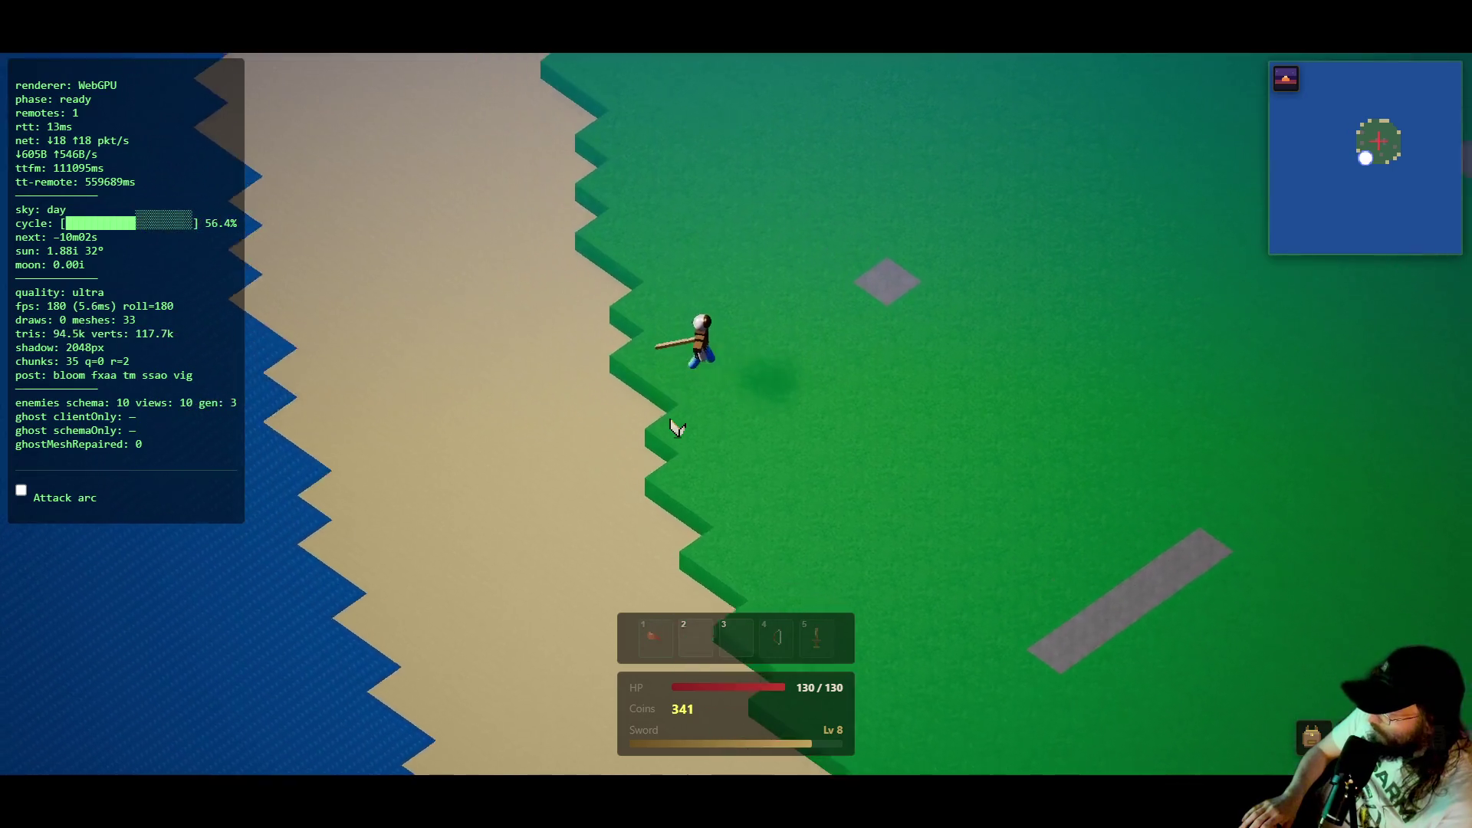
key("w")
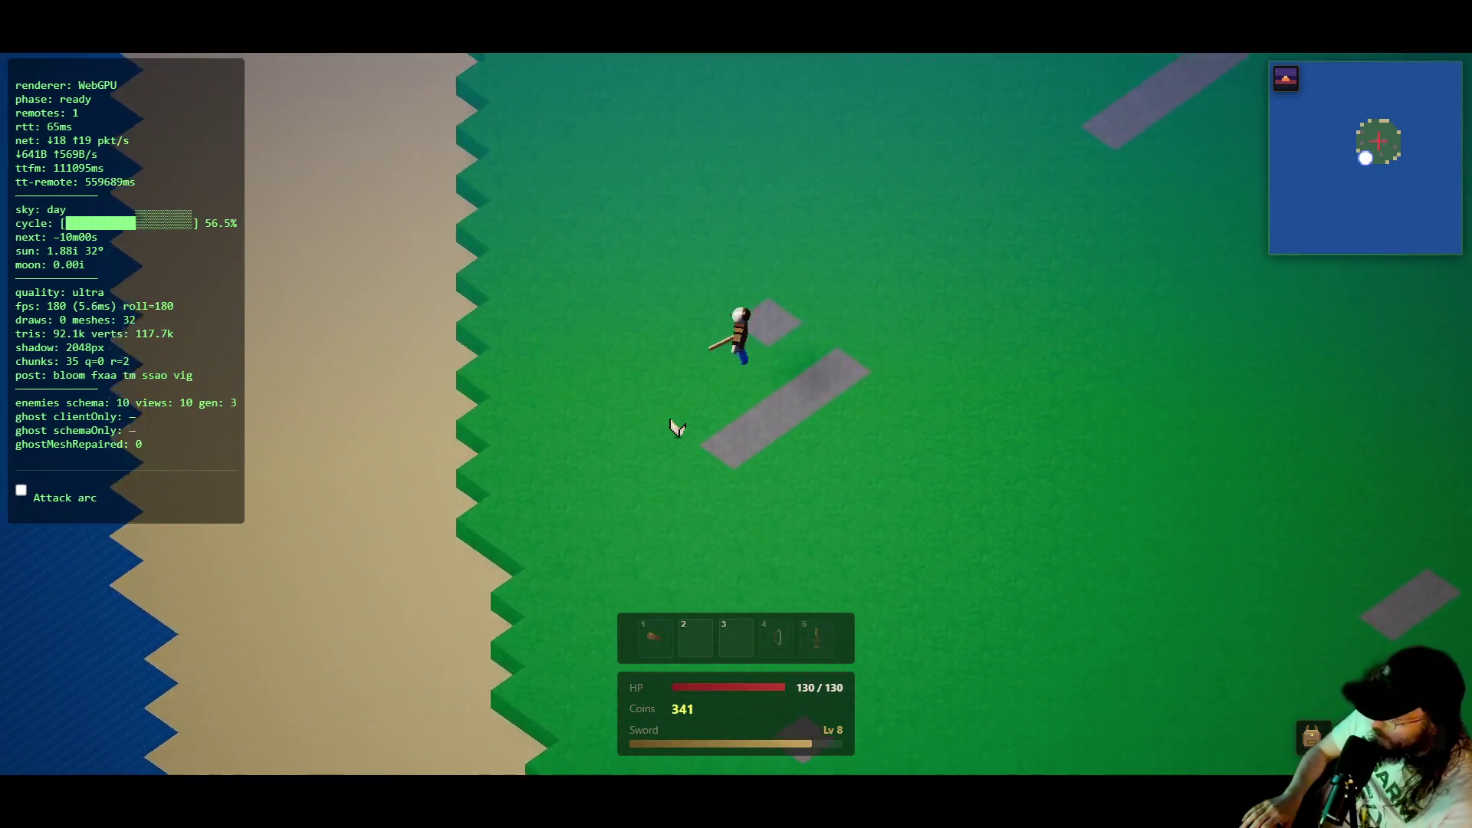
key("d")
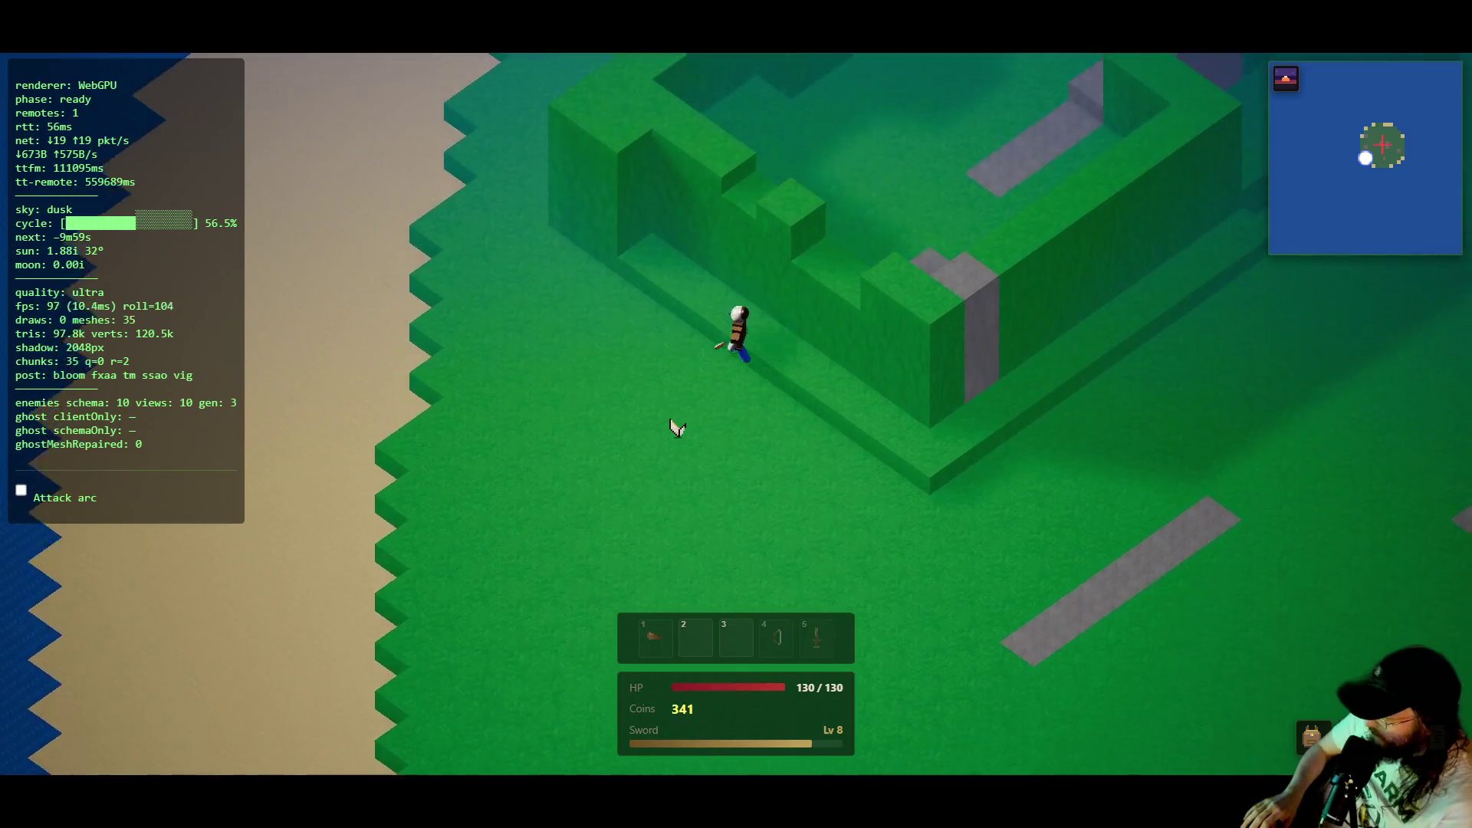
- Walk up into the fenced cobblestone area past the barricades and circle back toward it
key("w")
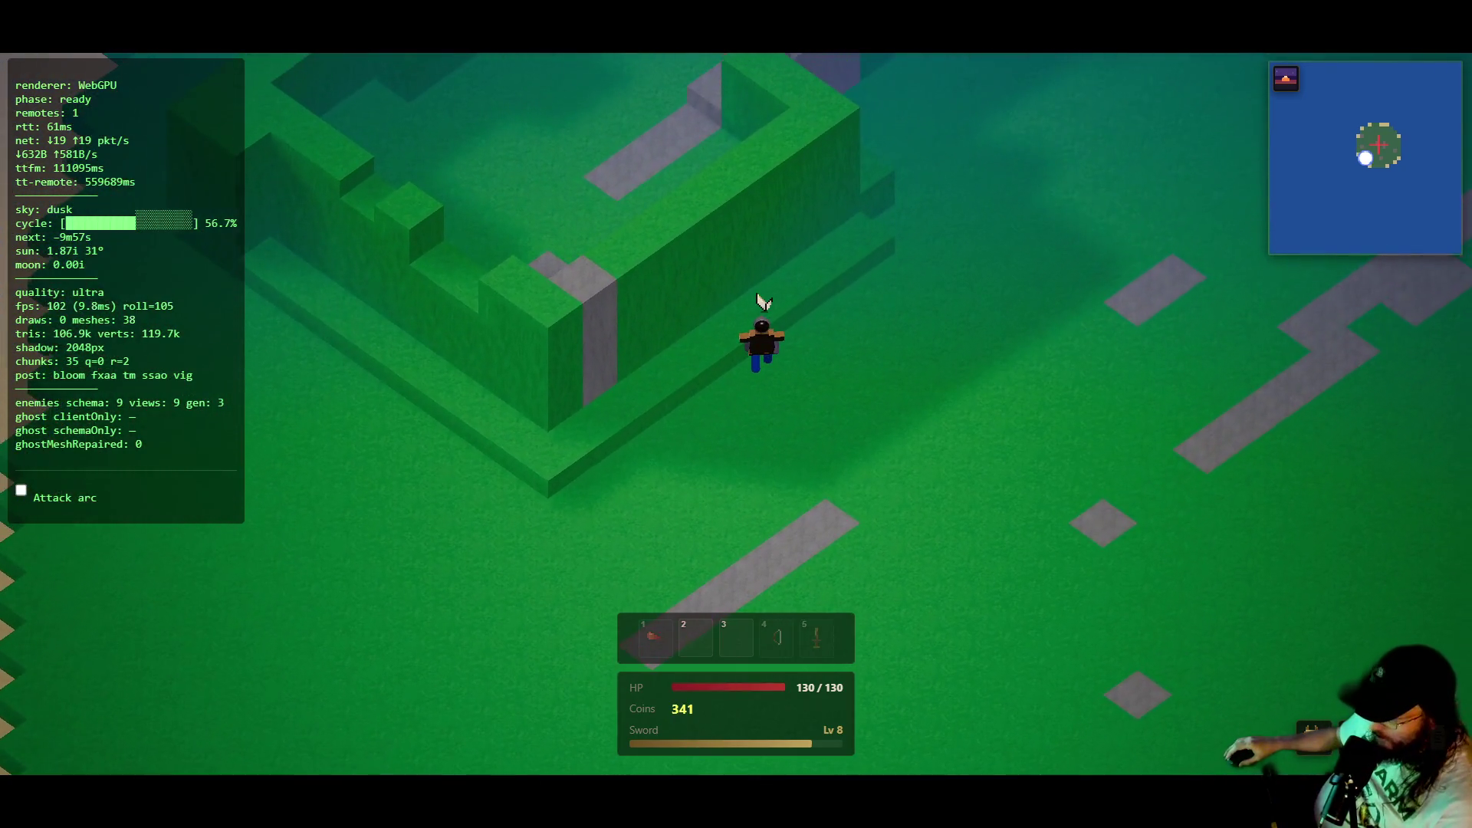
key("w")
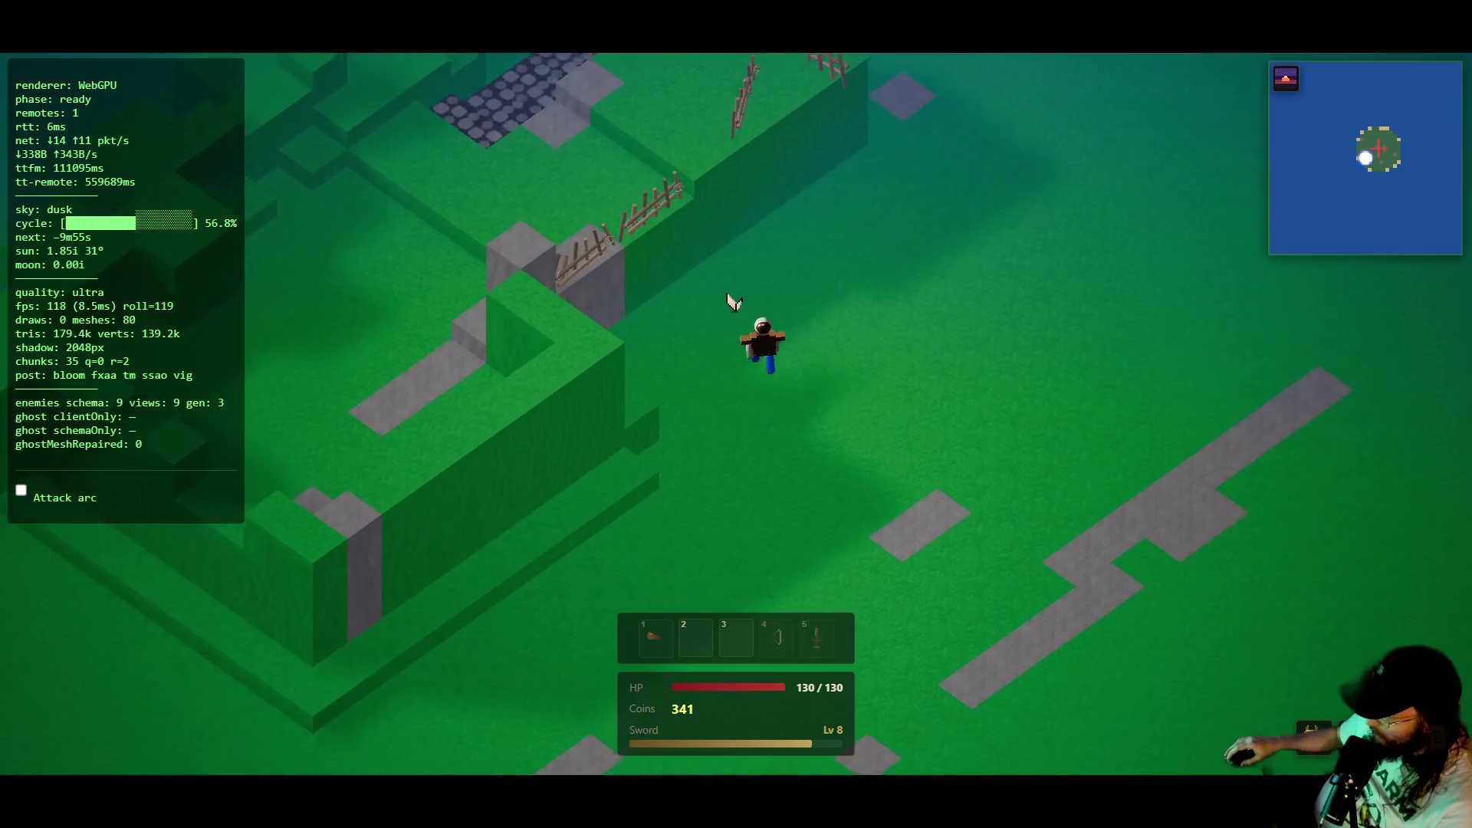
key("a")
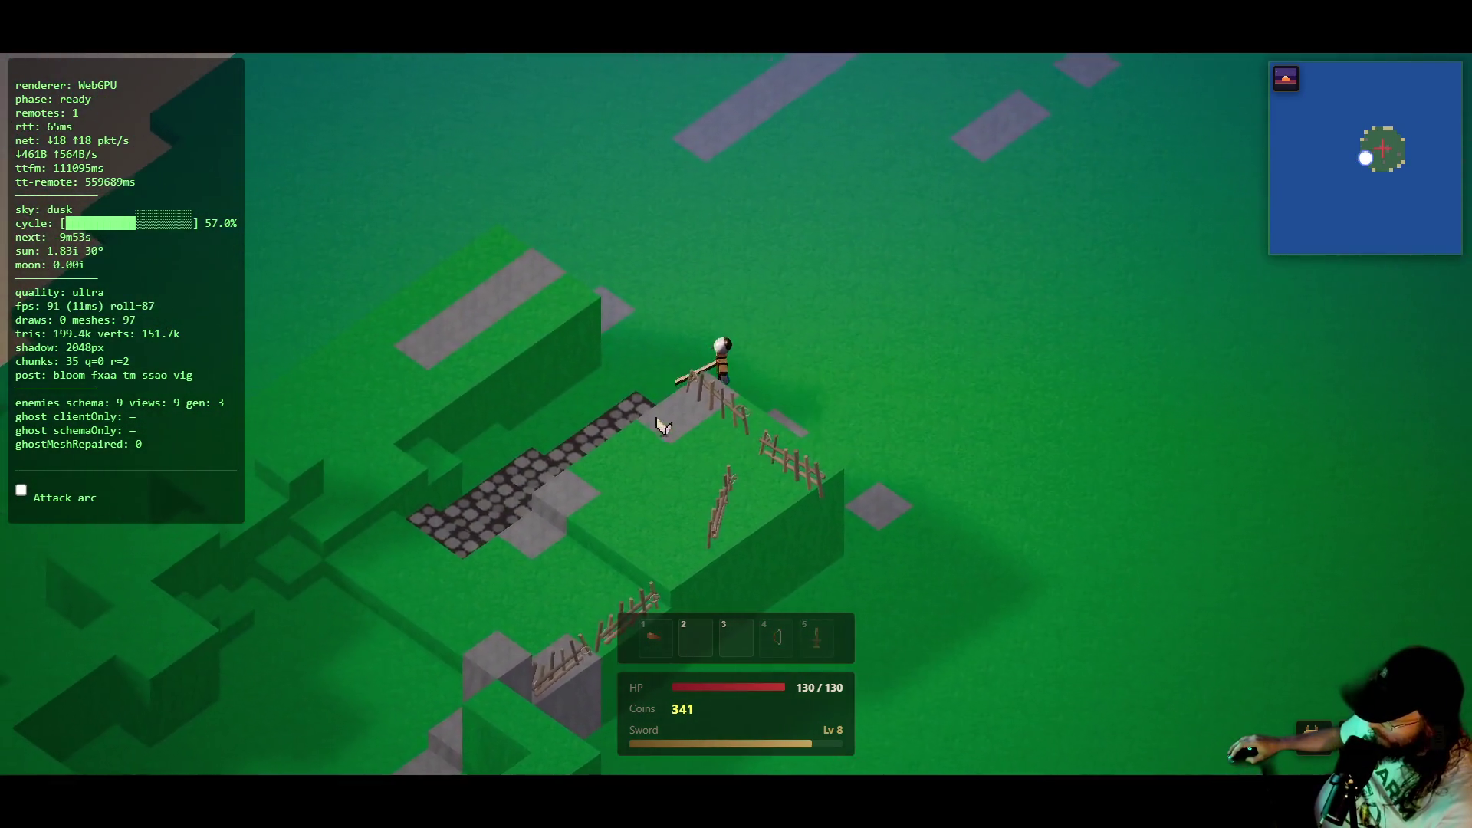
key("w")
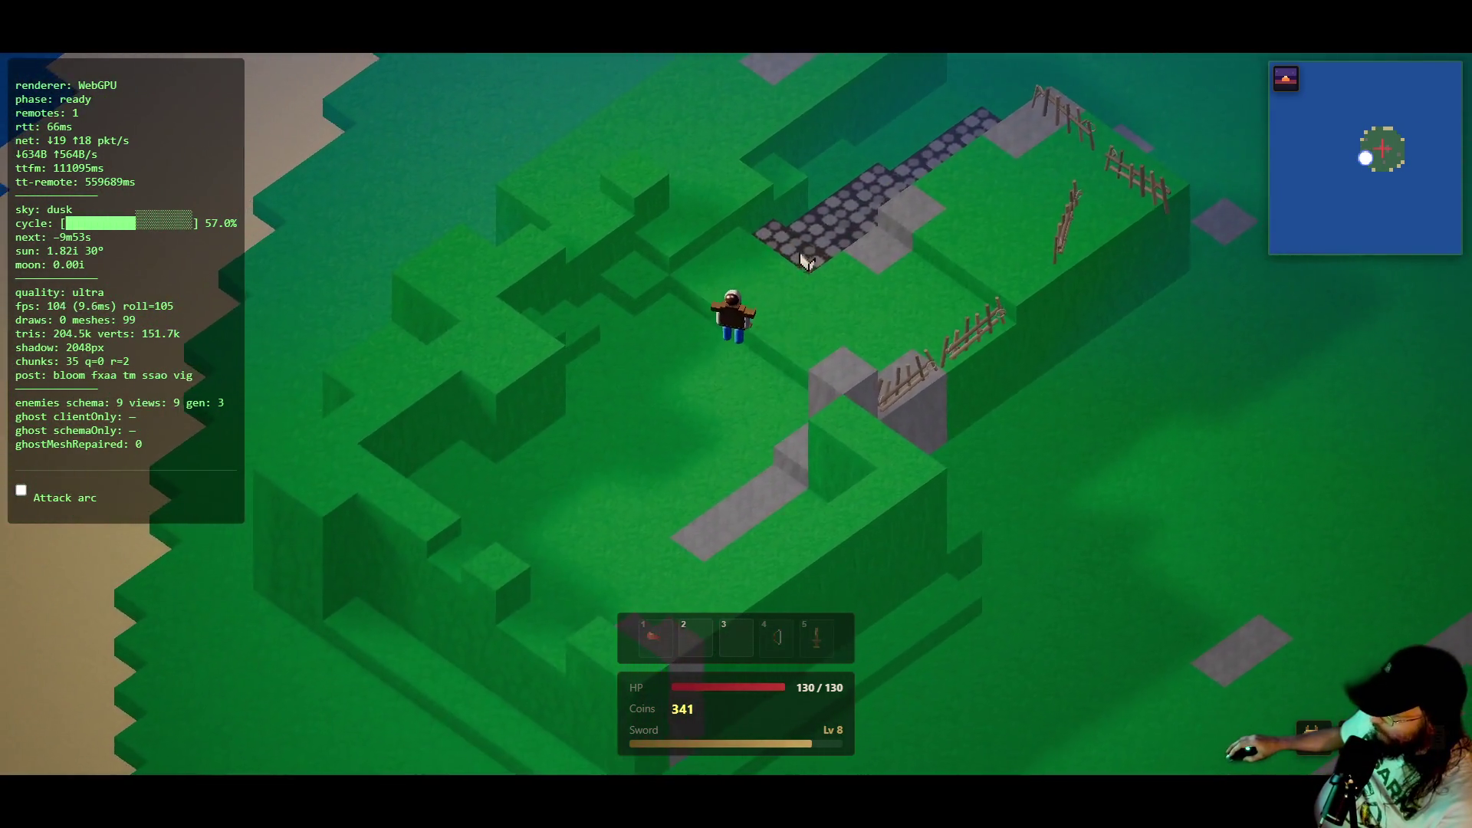
key("d")
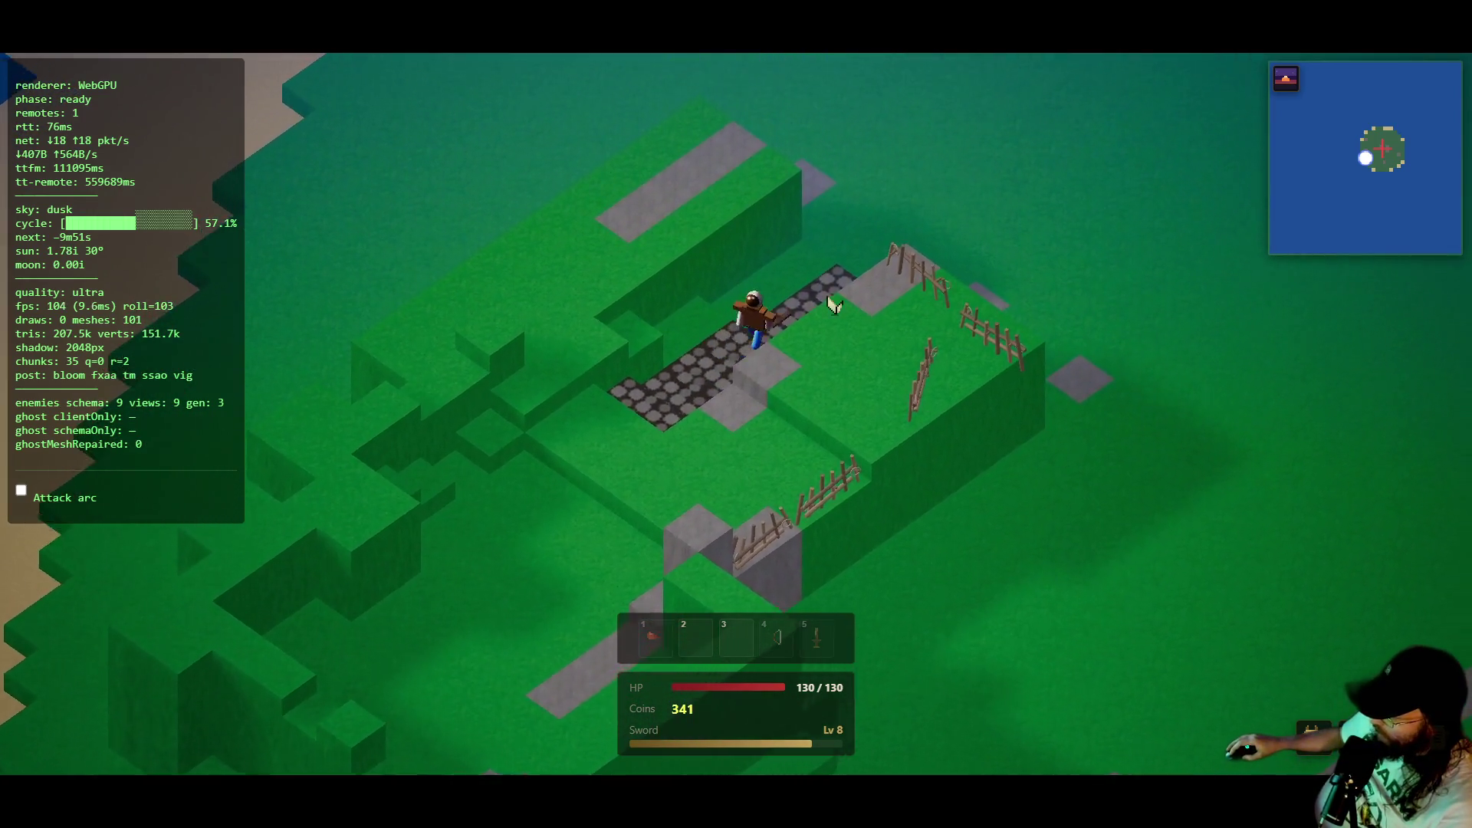
key("s")
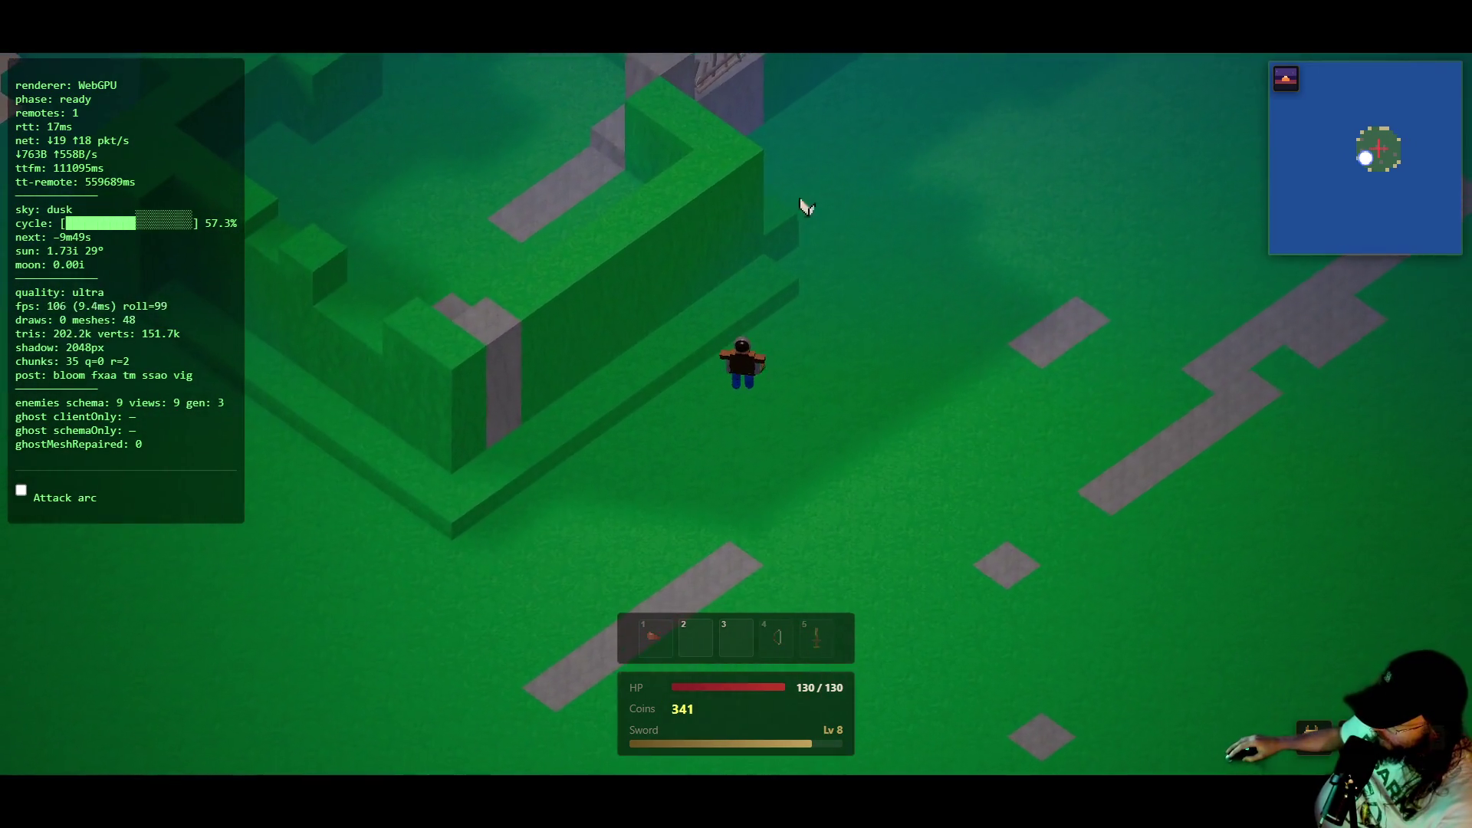
key("w")
key("w")
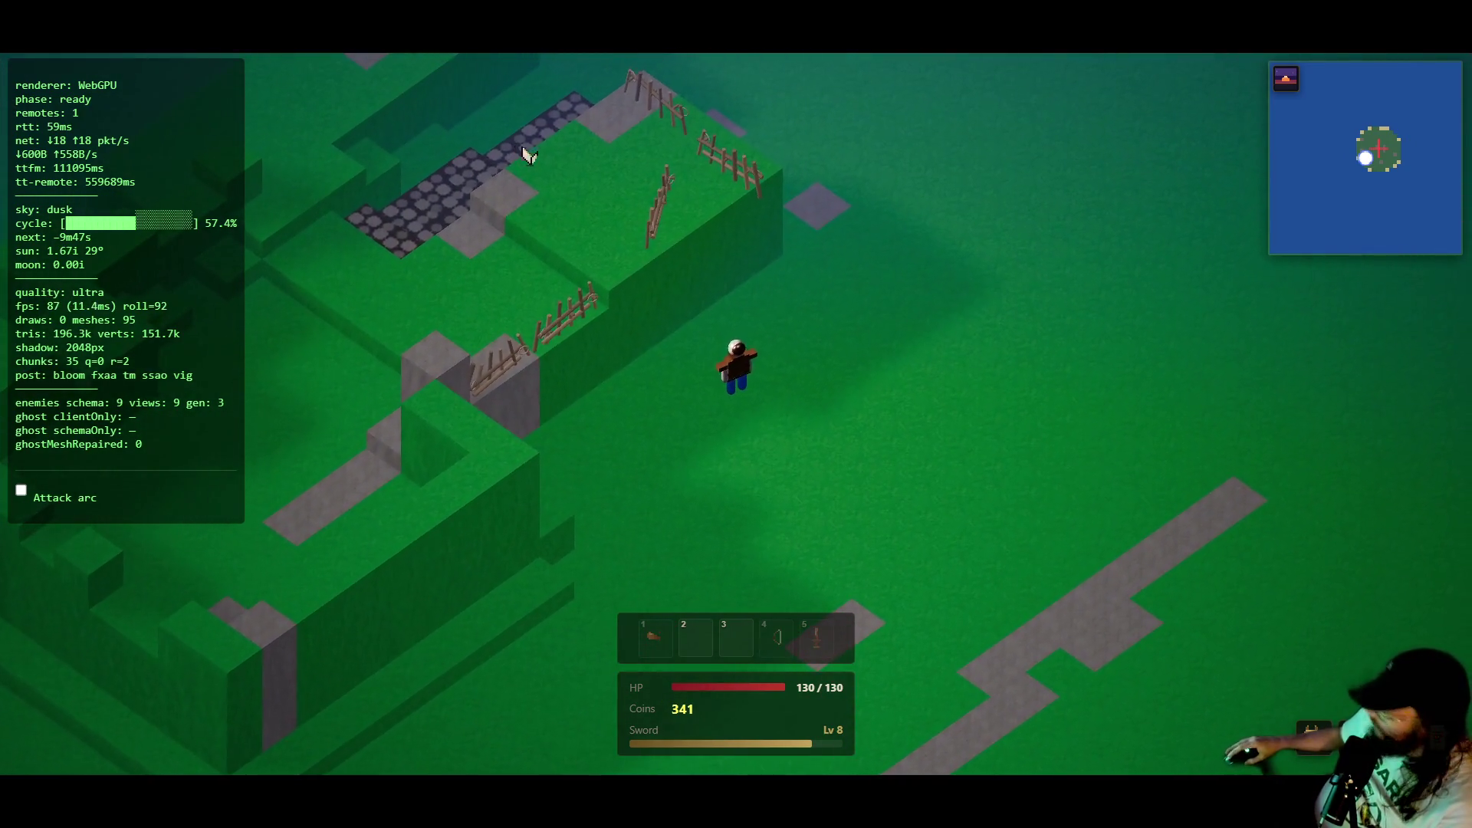
- Swing the sword beside the fenced camp, wait for nightfall, then switch back to the map editor
left_click(782, 463)
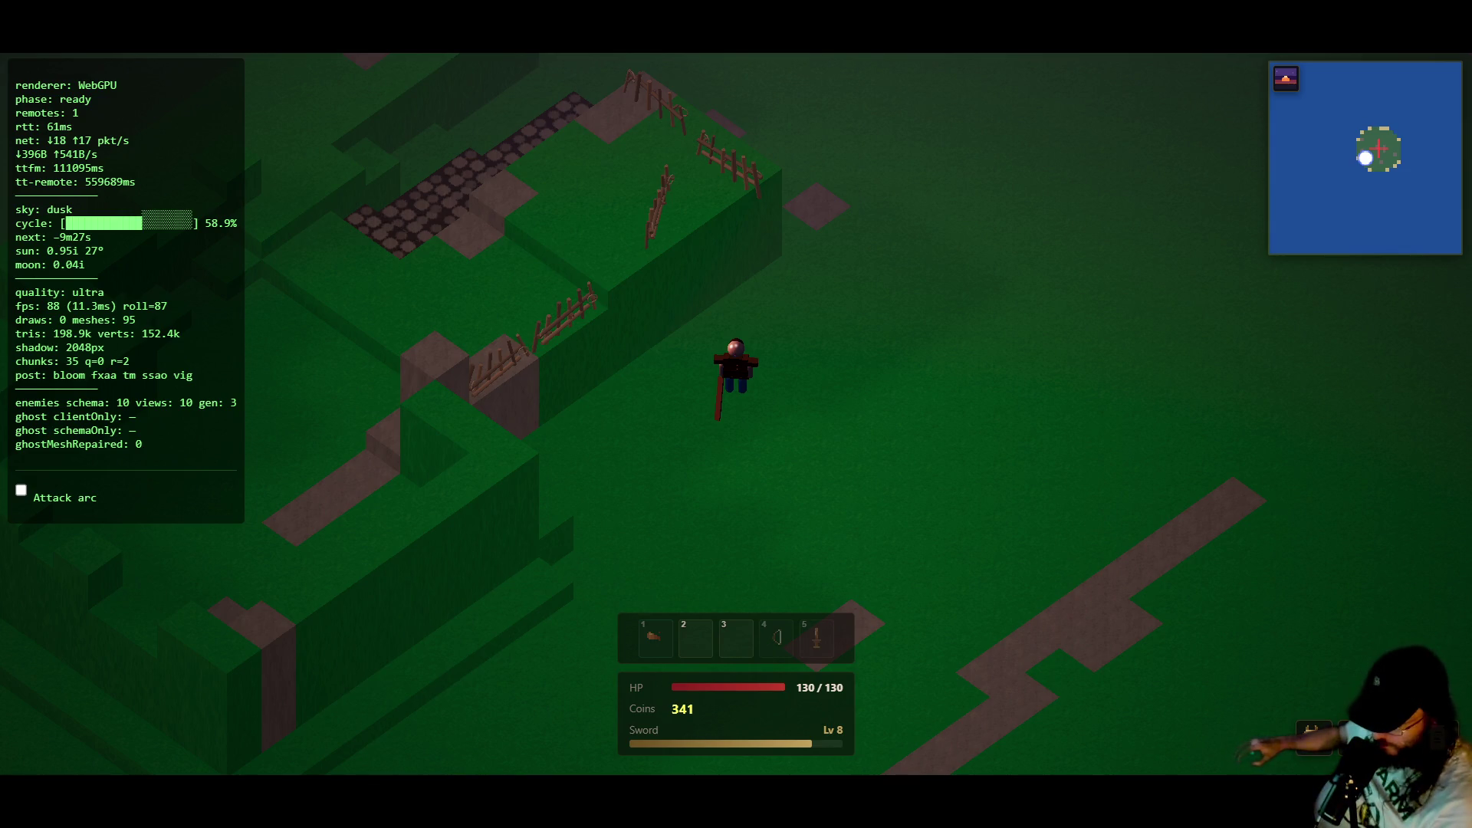
key("ctrl+Tab")
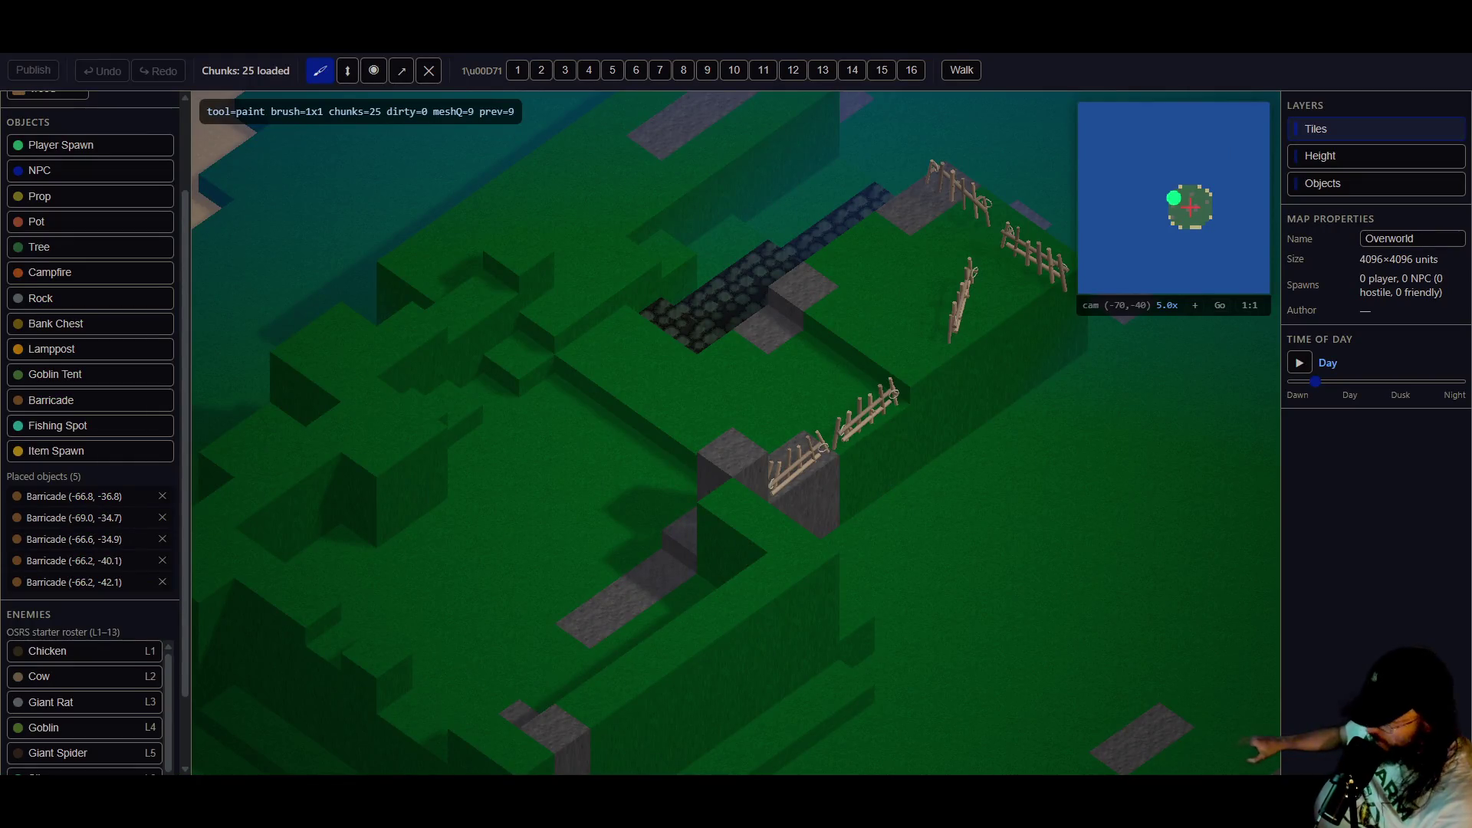
- From a top-down view, rotate the angled barricade to 75 degrees, upright in line with the fence
mouse_move(605, 437)
left_mouse_down()
mouse_move(661, 460)
mouse_move(811, 435)
left_mouse_up()
key("v")
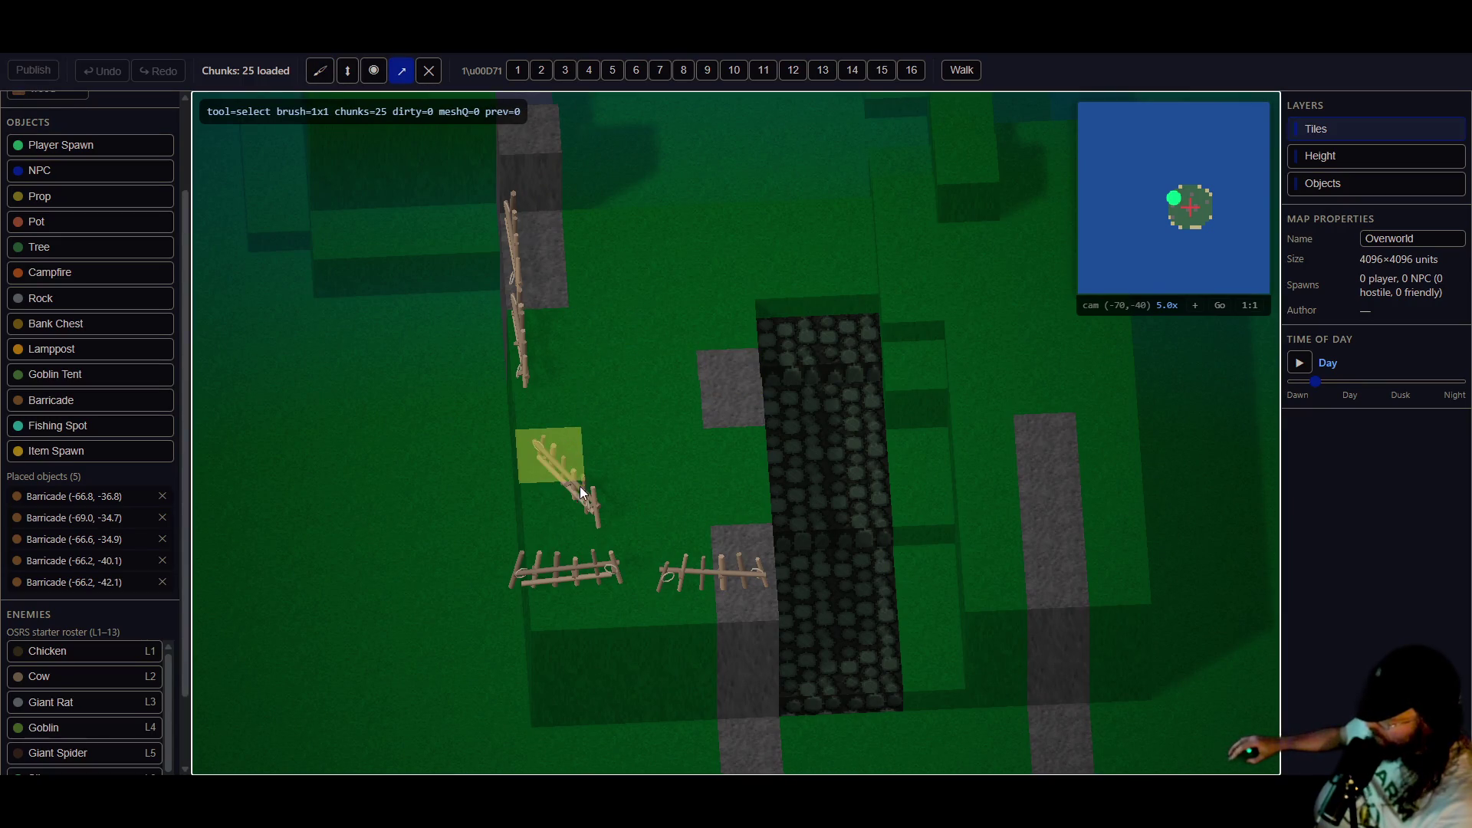
left_click(578, 498)
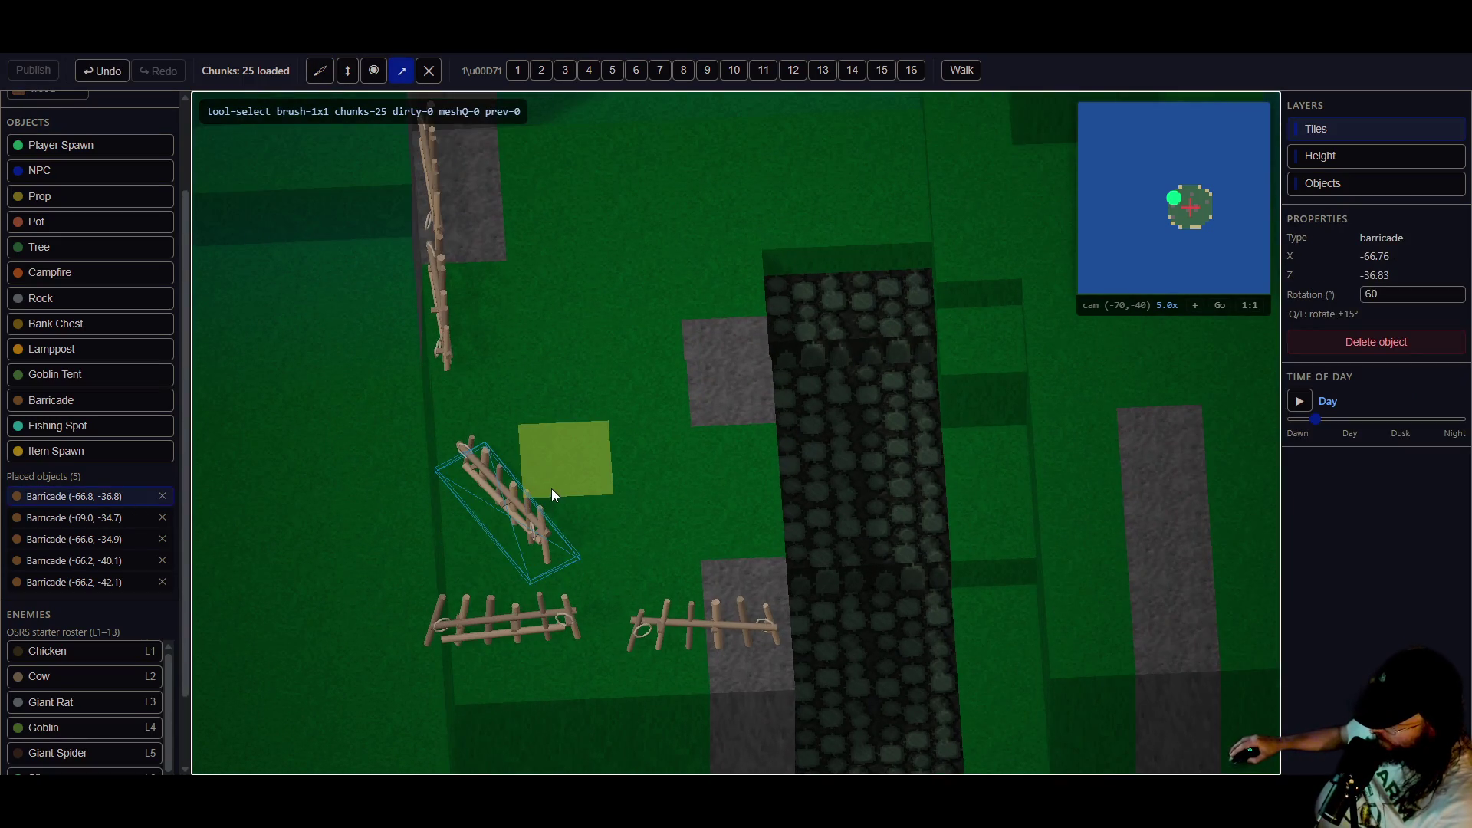
key("e")
key("e")
left_click_drag(510, 518, 456, 449)
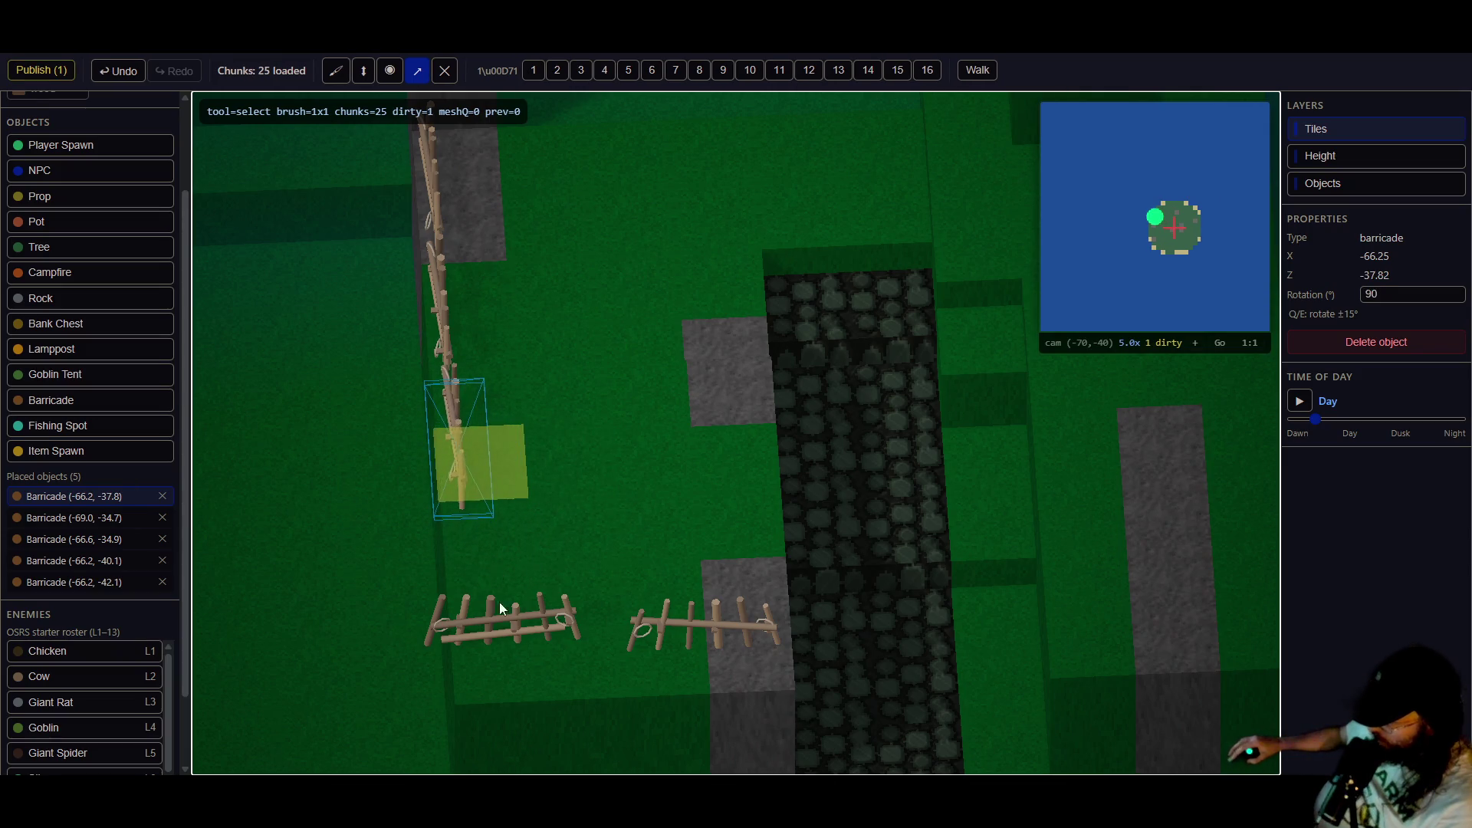
- Nudge the lower-left barricade down-right and check the neighbouring barricades
left_click_drag(503, 636, 538, 673)
left_click(675, 645)
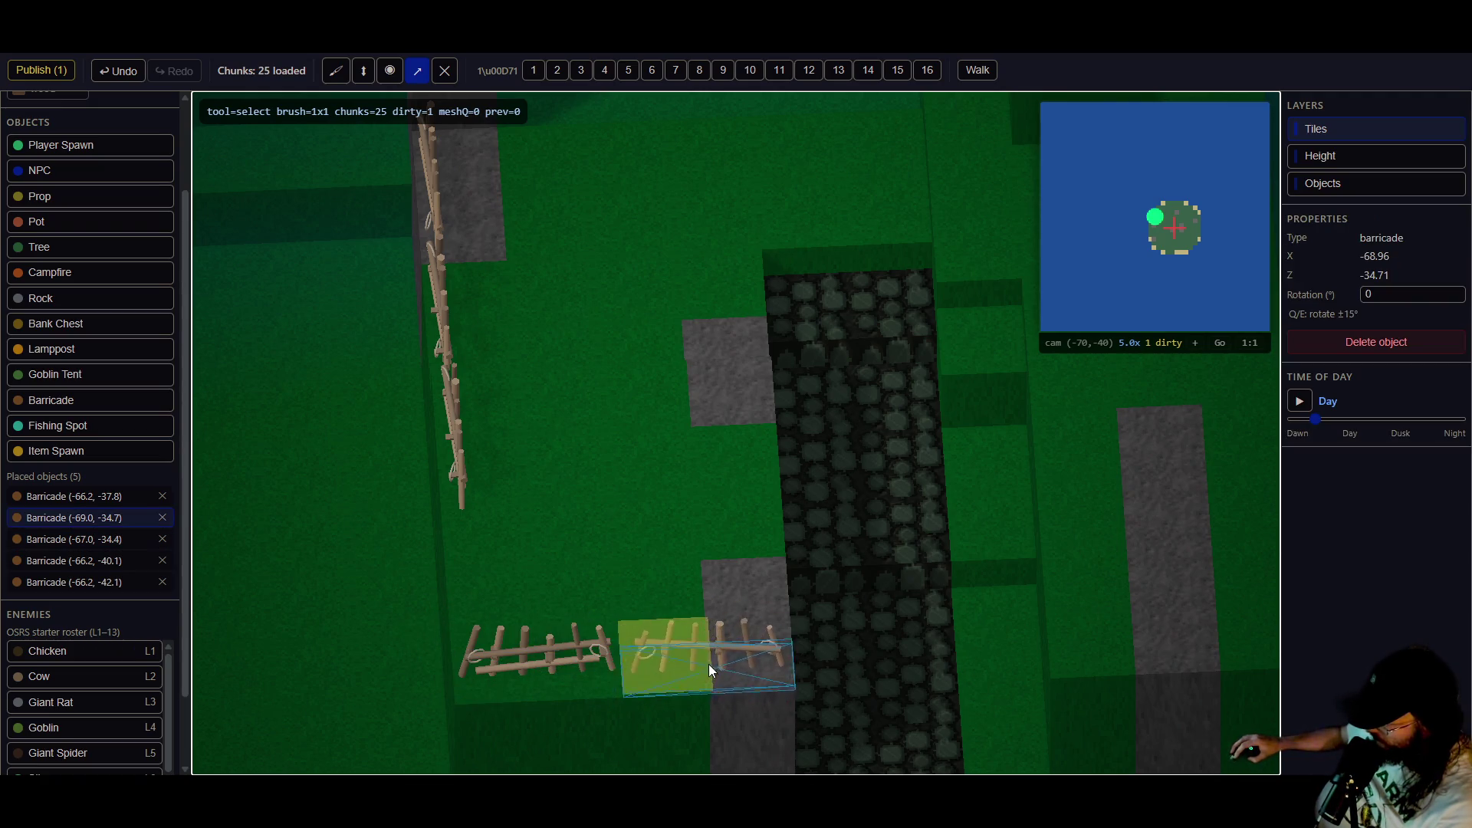
left_click(458, 466)
left_click(560, 626)
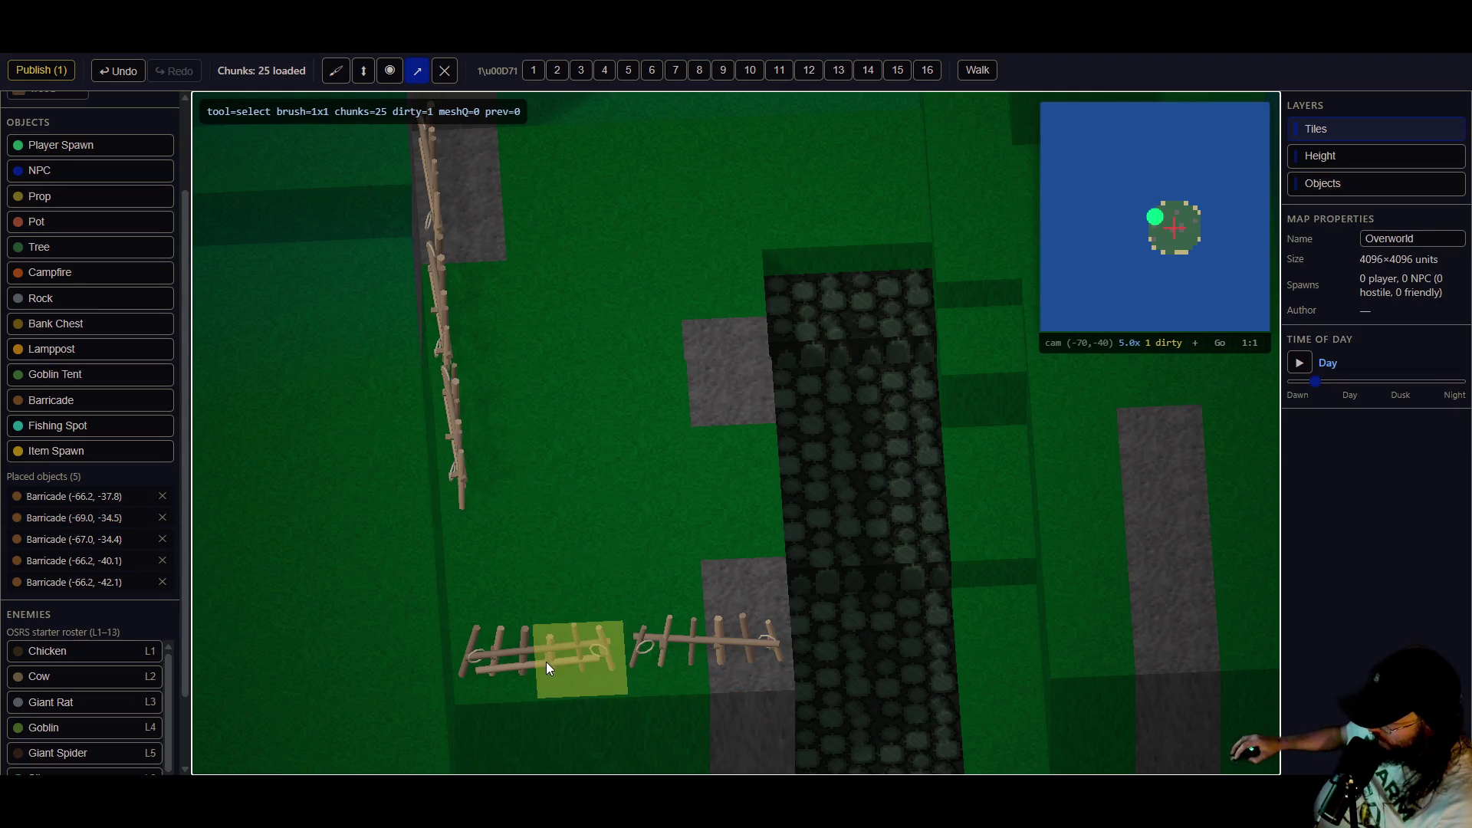
- Duplicate the upright barricade at (-66.2, -37.8), undo the misplaced copy, and slide a new copy down the fence
left_click(538, 673)
left_click(464, 483)
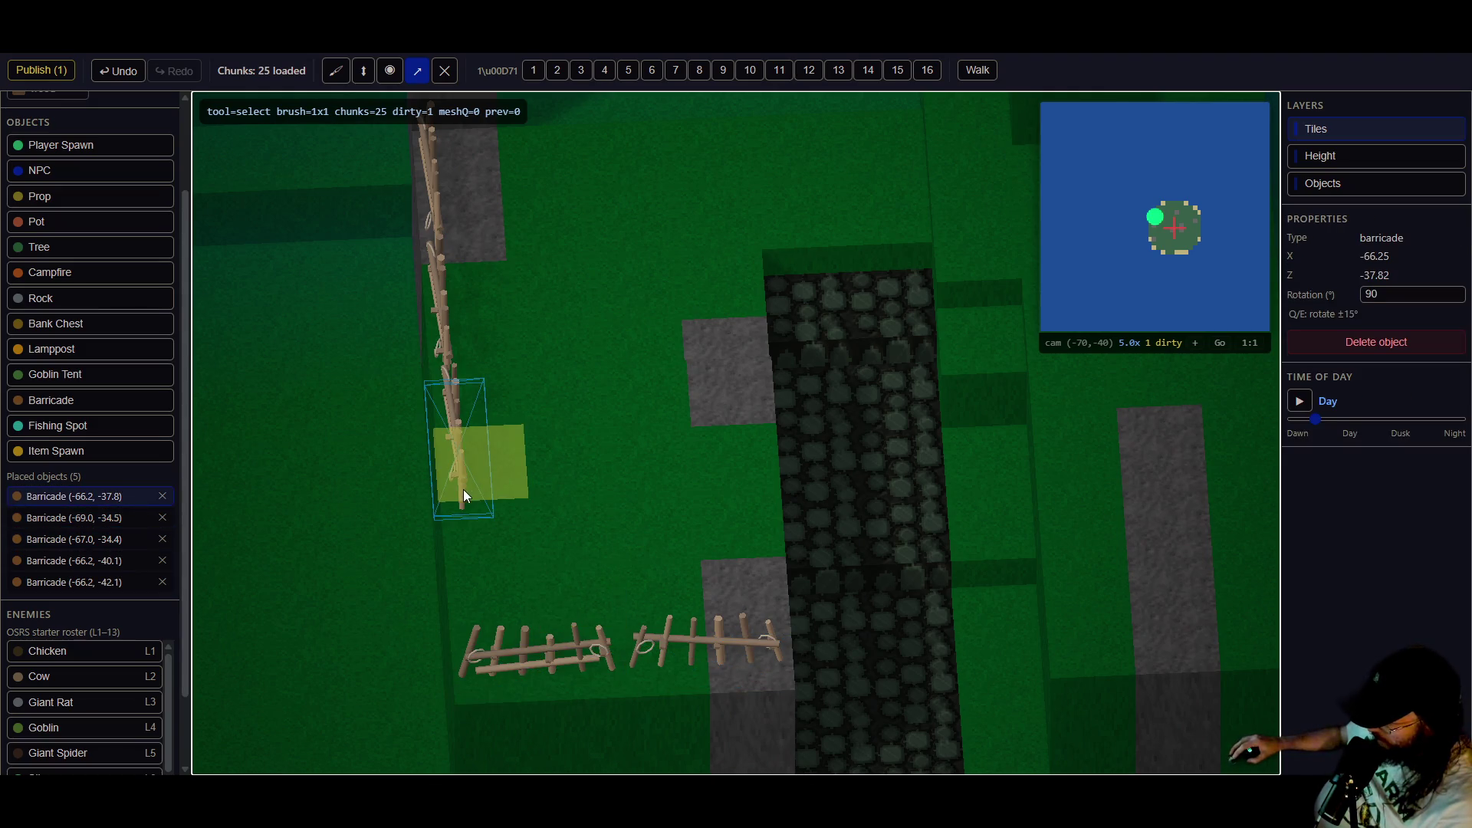
key("ctrl+d")
left_click(471, 597)
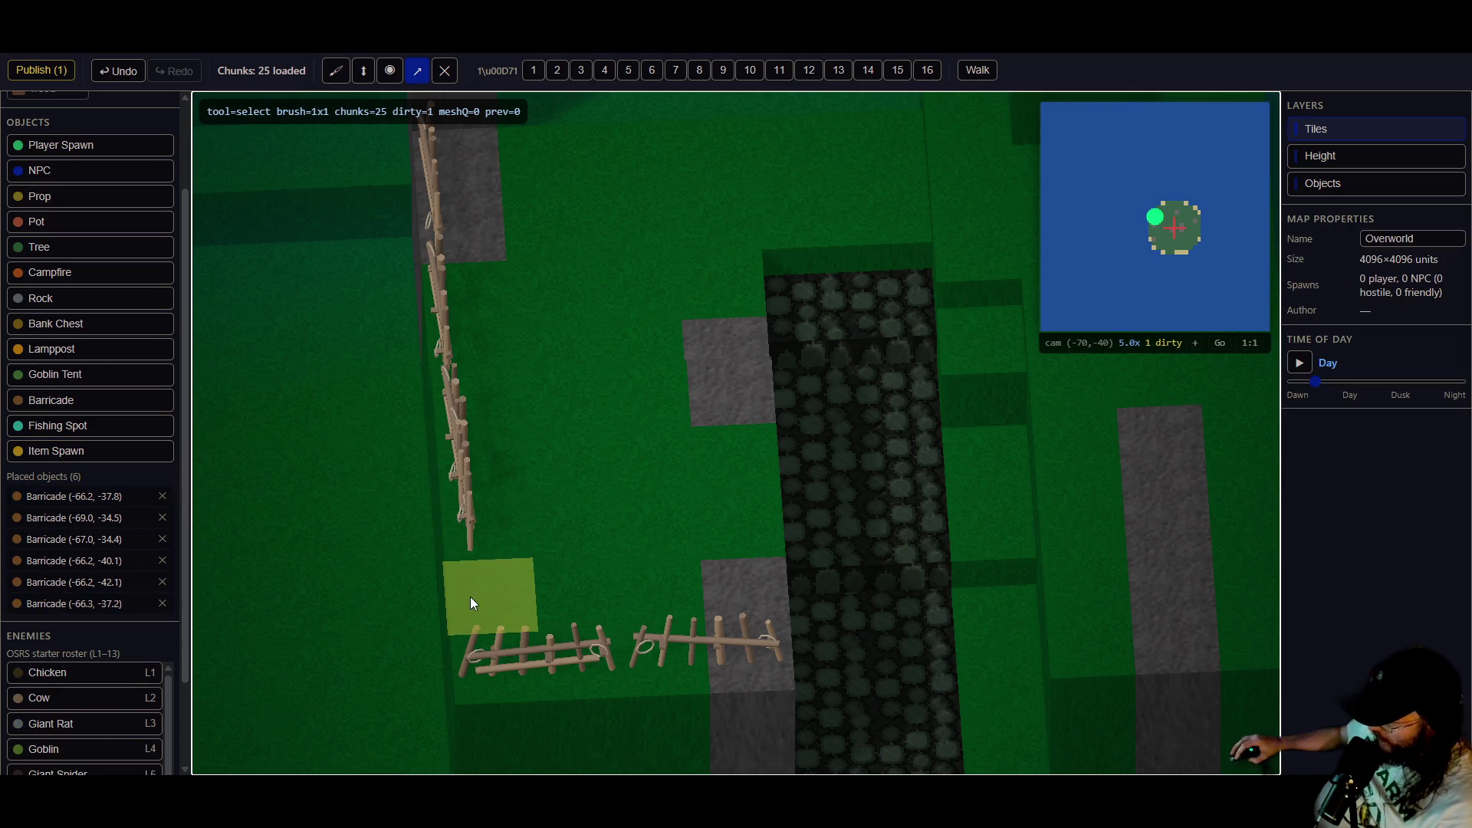
left_click(463, 480)
key("ctrl+z")
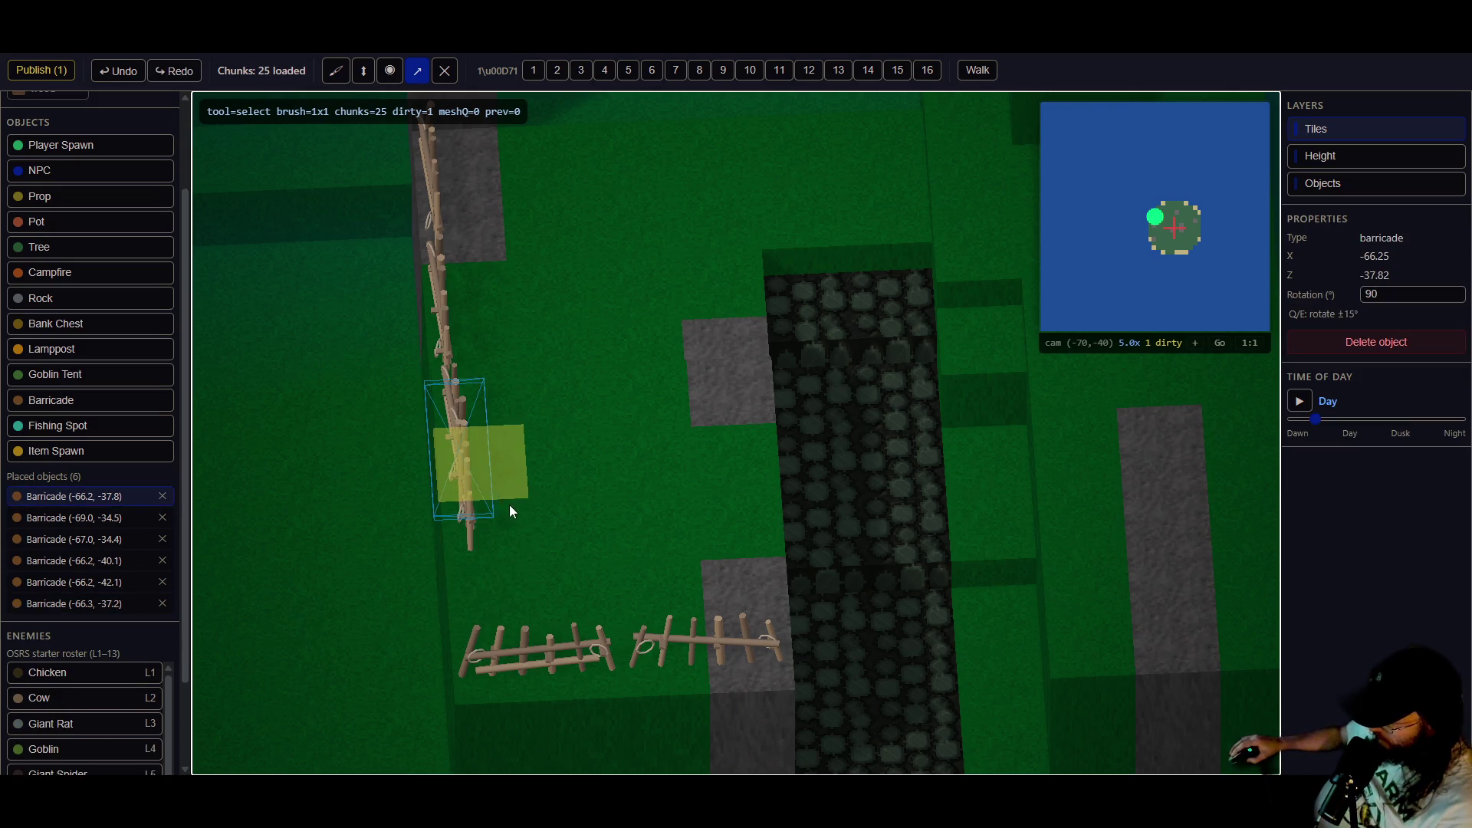
key("ctrl+d")
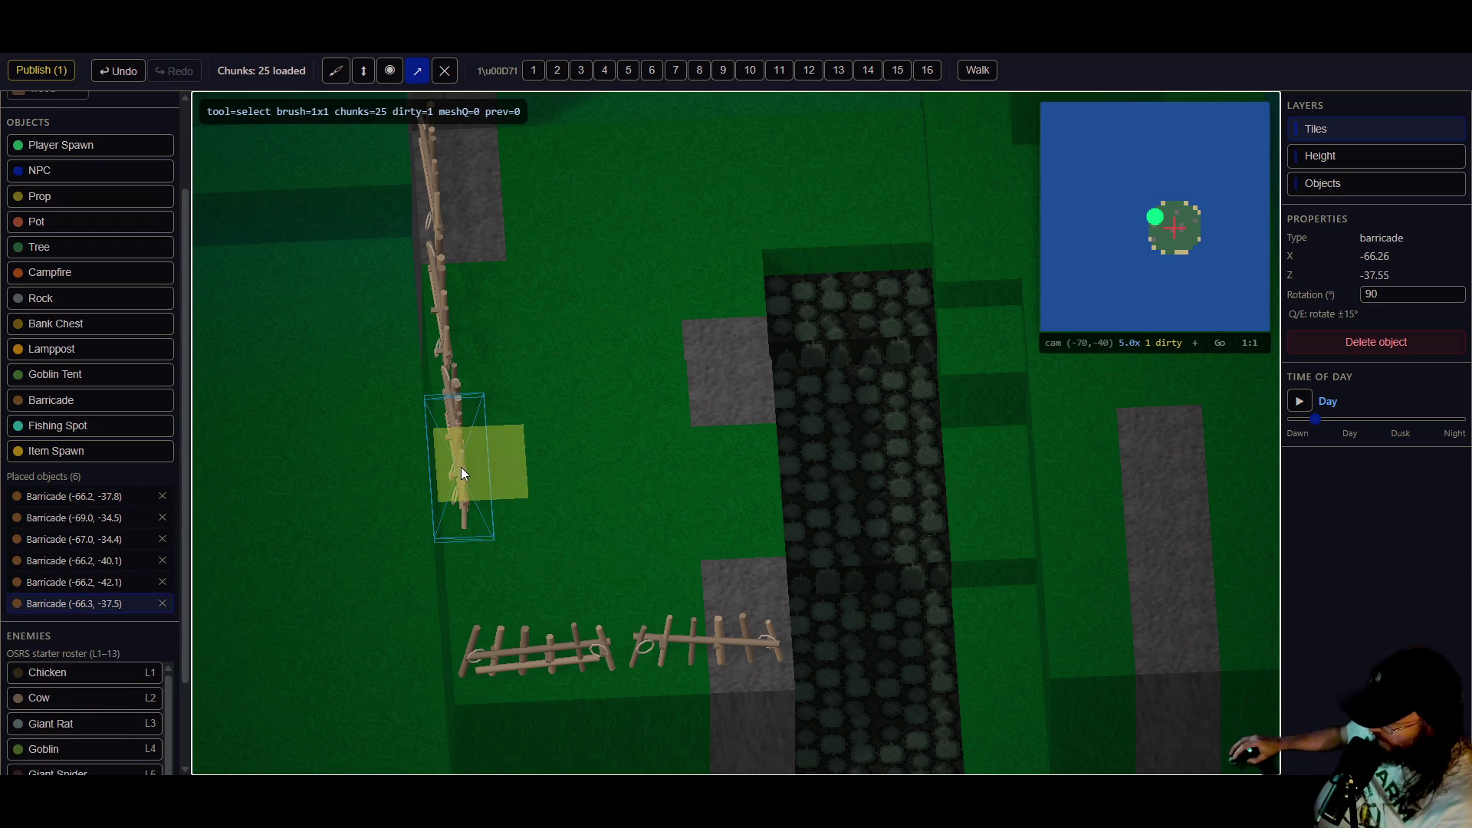
mouse_move(458, 467)
left_mouse_down()
mouse_move(469, 584)
mouse_move(523, 473)
left_mouse_up()
- Check the new barricade from a wider orbited view, then select the right-hand lower barricade
mouse_move(483, 366)
left_mouse_down()
mouse_move(545, 396)
mouse_move(624, 361)
mouse_move(558, 345)
mouse_move(548, 302)
left_mouse_up()
left_click(547, 299)
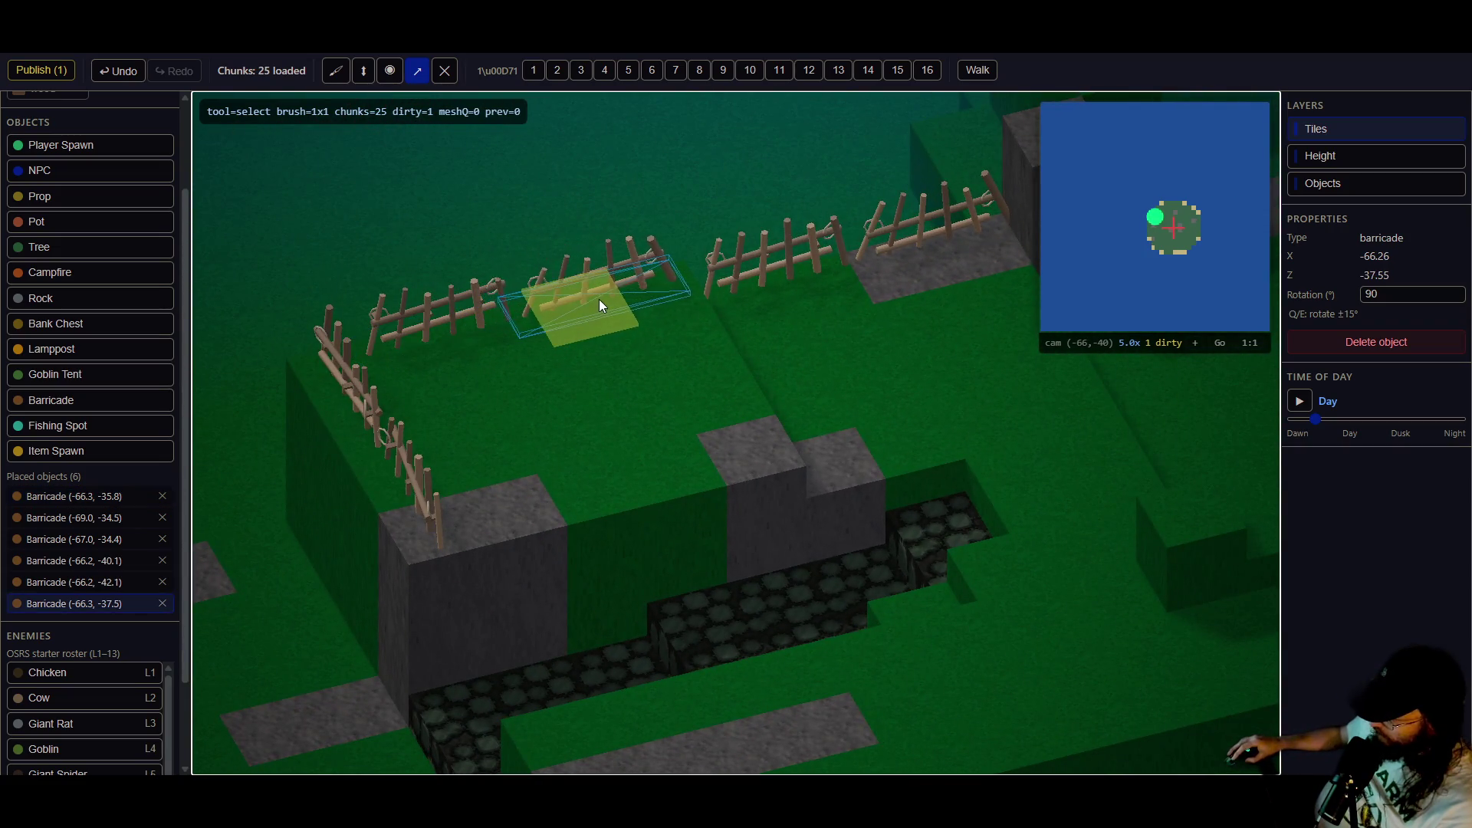
mouse_move(605, 377)
left_mouse_down()
mouse_move(790, 408)
mouse_move(769, 445)
mouse_move(698, 435)
left_mouse_up()
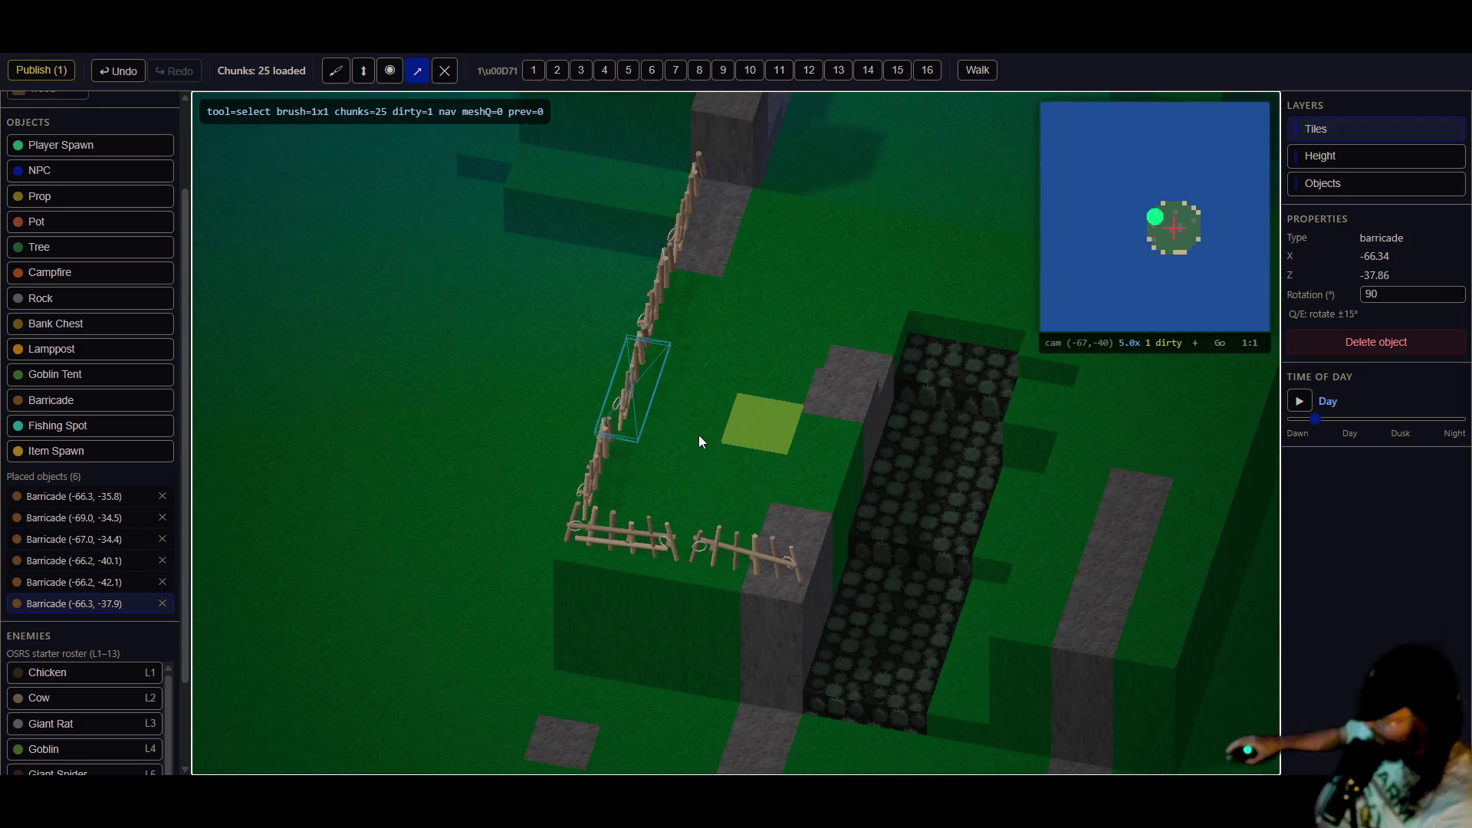
left_click(579, 484)
left_click(734, 574)
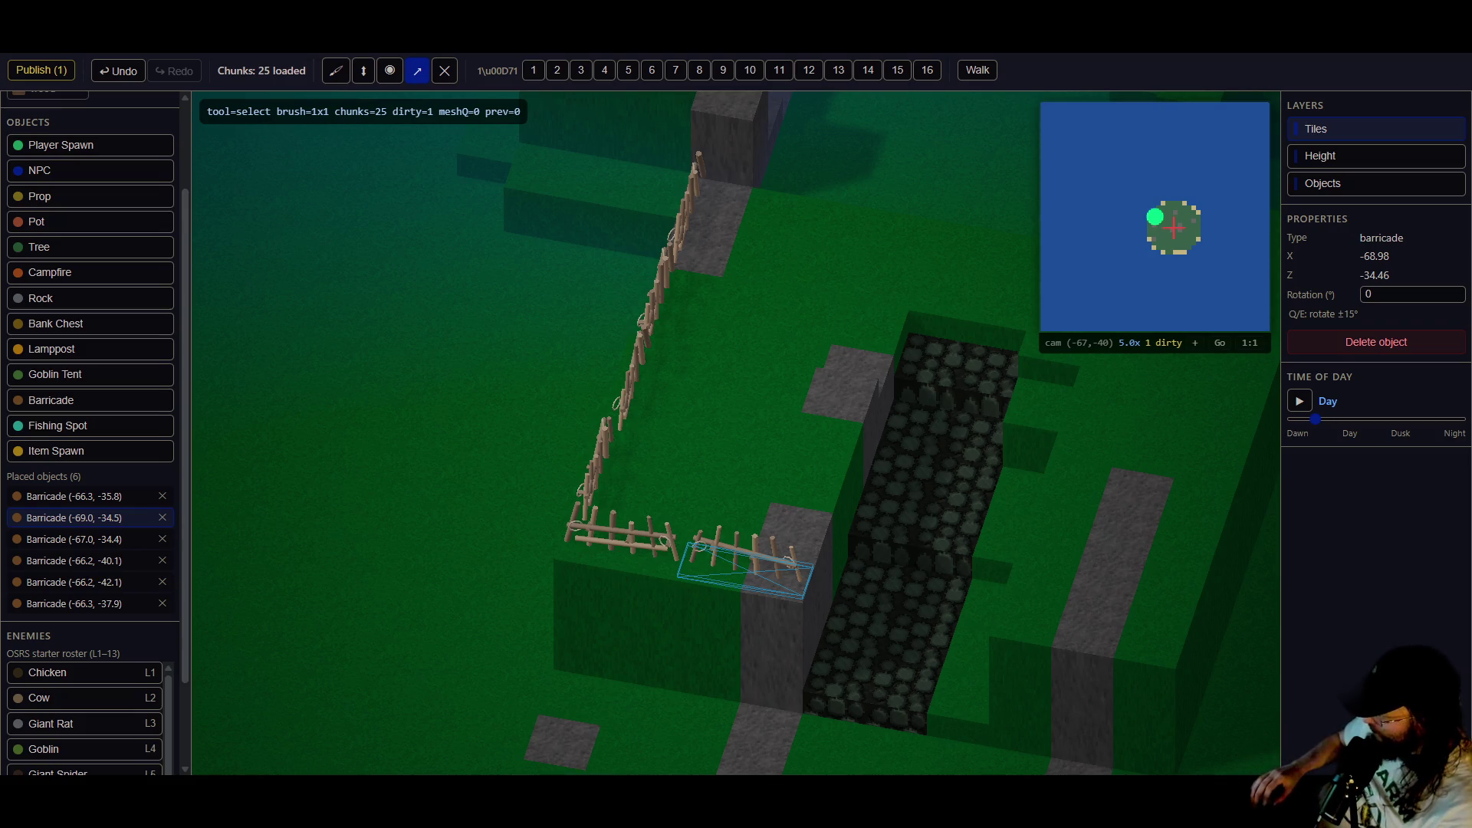
- Deselect the right-hand barricade, zoom out and orbit until the fence runs diagonally
left_click(634, 380)
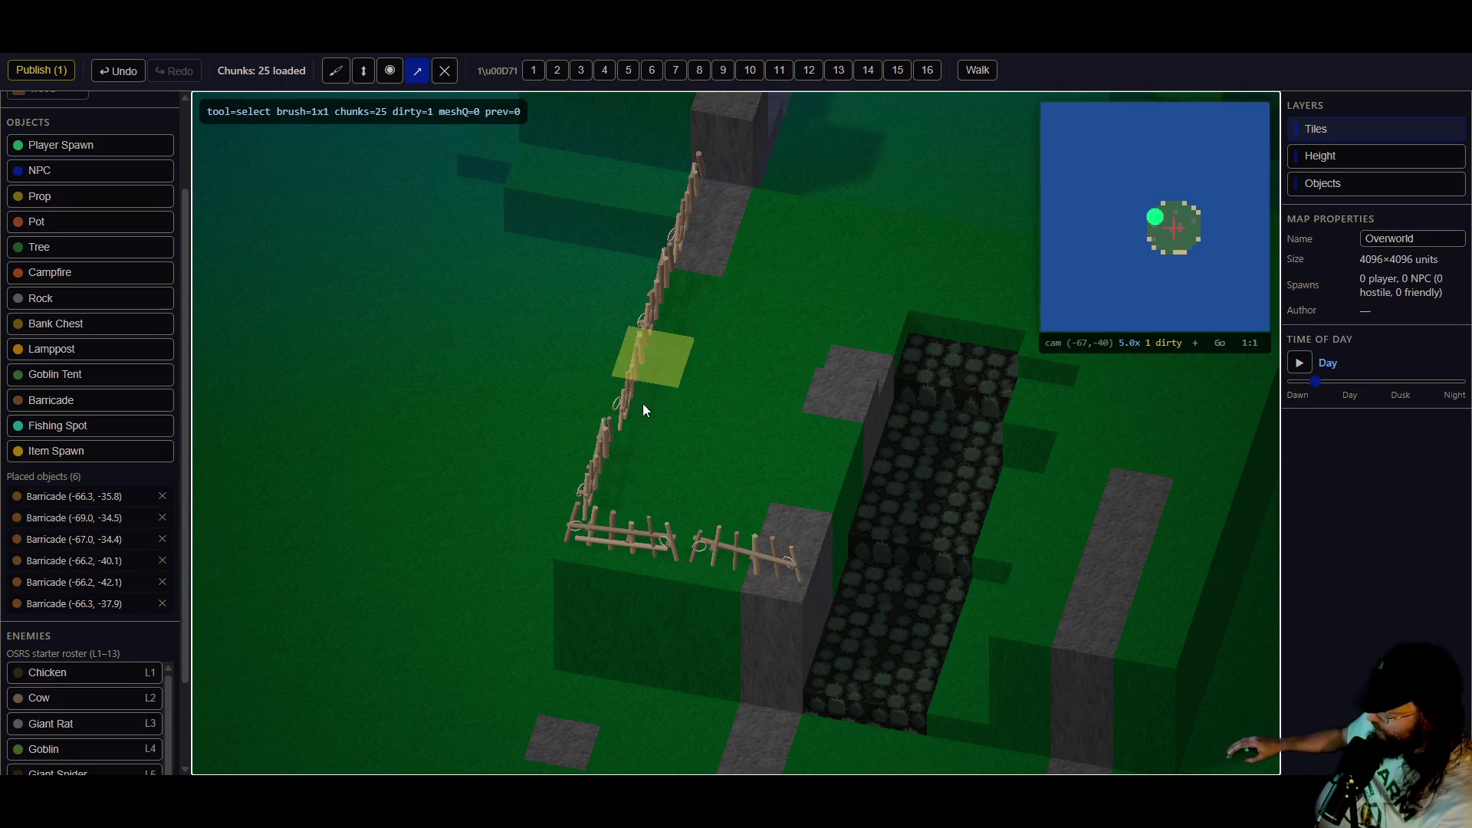
scroll(681, 411, "down", 3)
left_click_drag(680, 411, 887, 419)
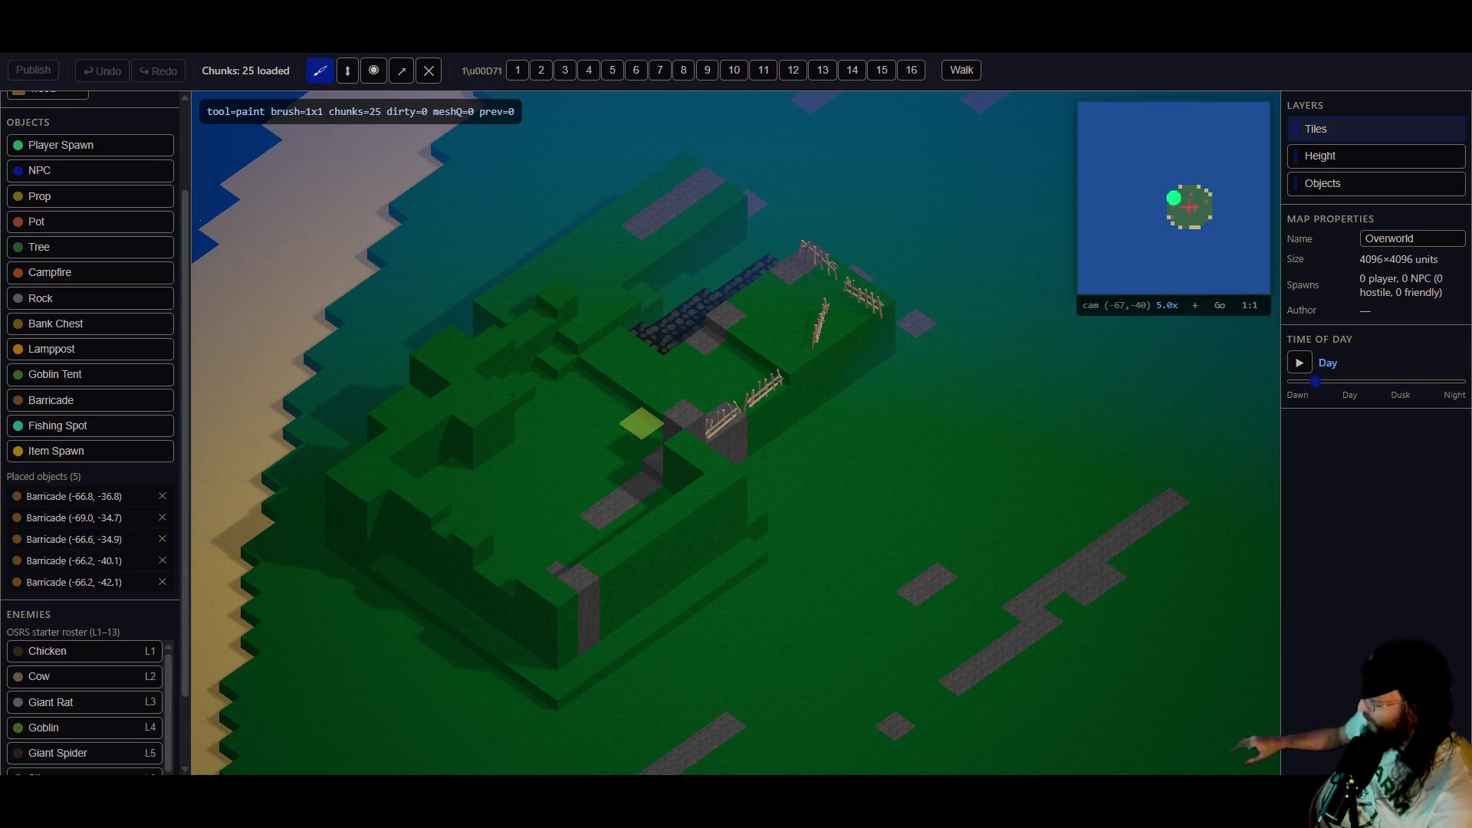
- Swing the sword near the camp, then run the character back and forth across the fenced plateau
scroll(641, 423, "up", 3)
mouse_move(641, 422)
left_mouse_down()
mouse_move(651, 384)
mouse_move(917, 370)
mouse_move(844, 393)
mouse_move(703, 392)
mouse_move(1084, 376)
mouse_move(862, 425)
mouse_move(826, 398)
mouse_move(833, 420)
mouse_move(818, 422)
left_mouse_up()
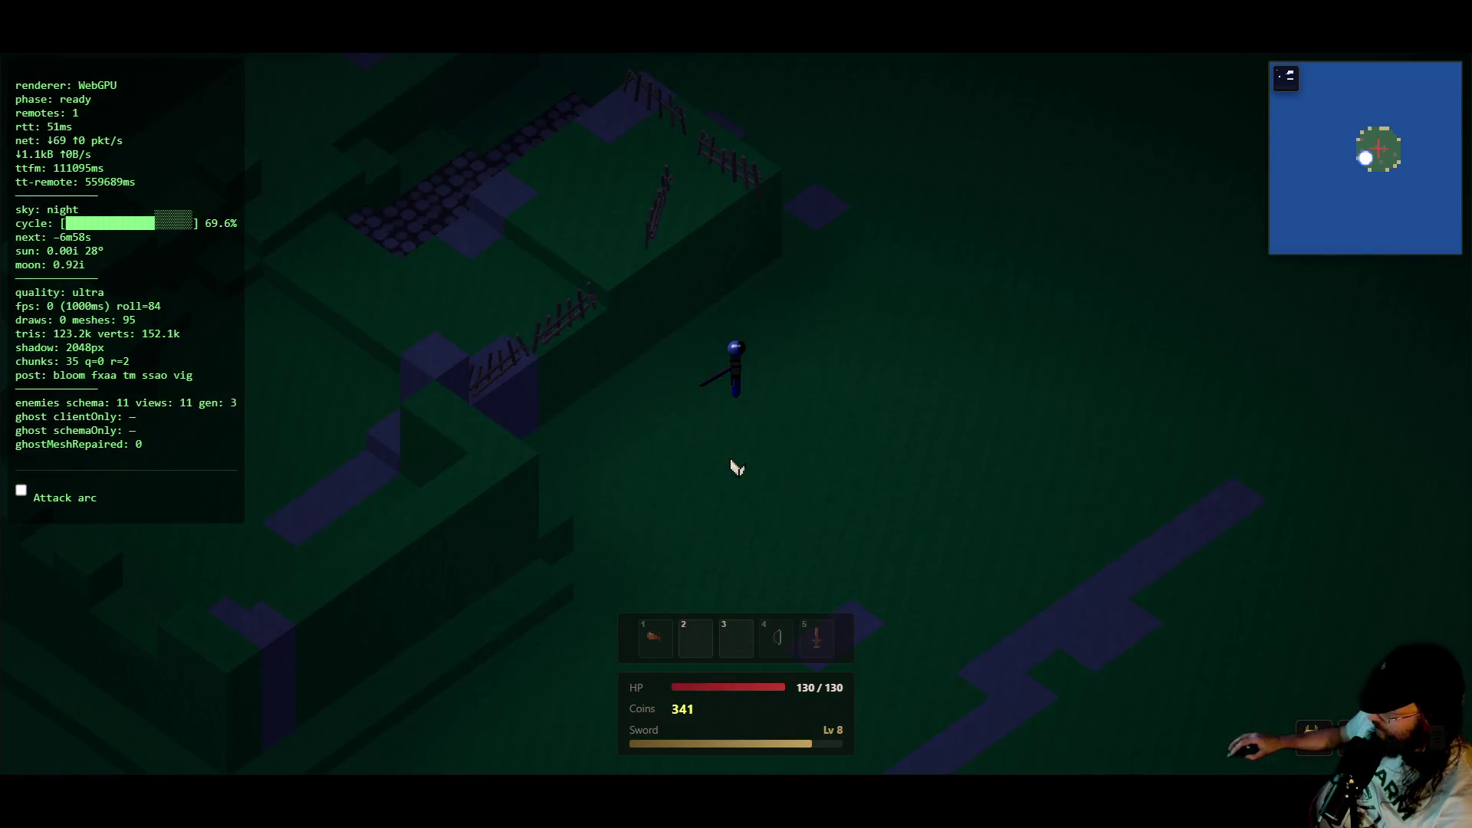
left_click(830, 415)
key("w")
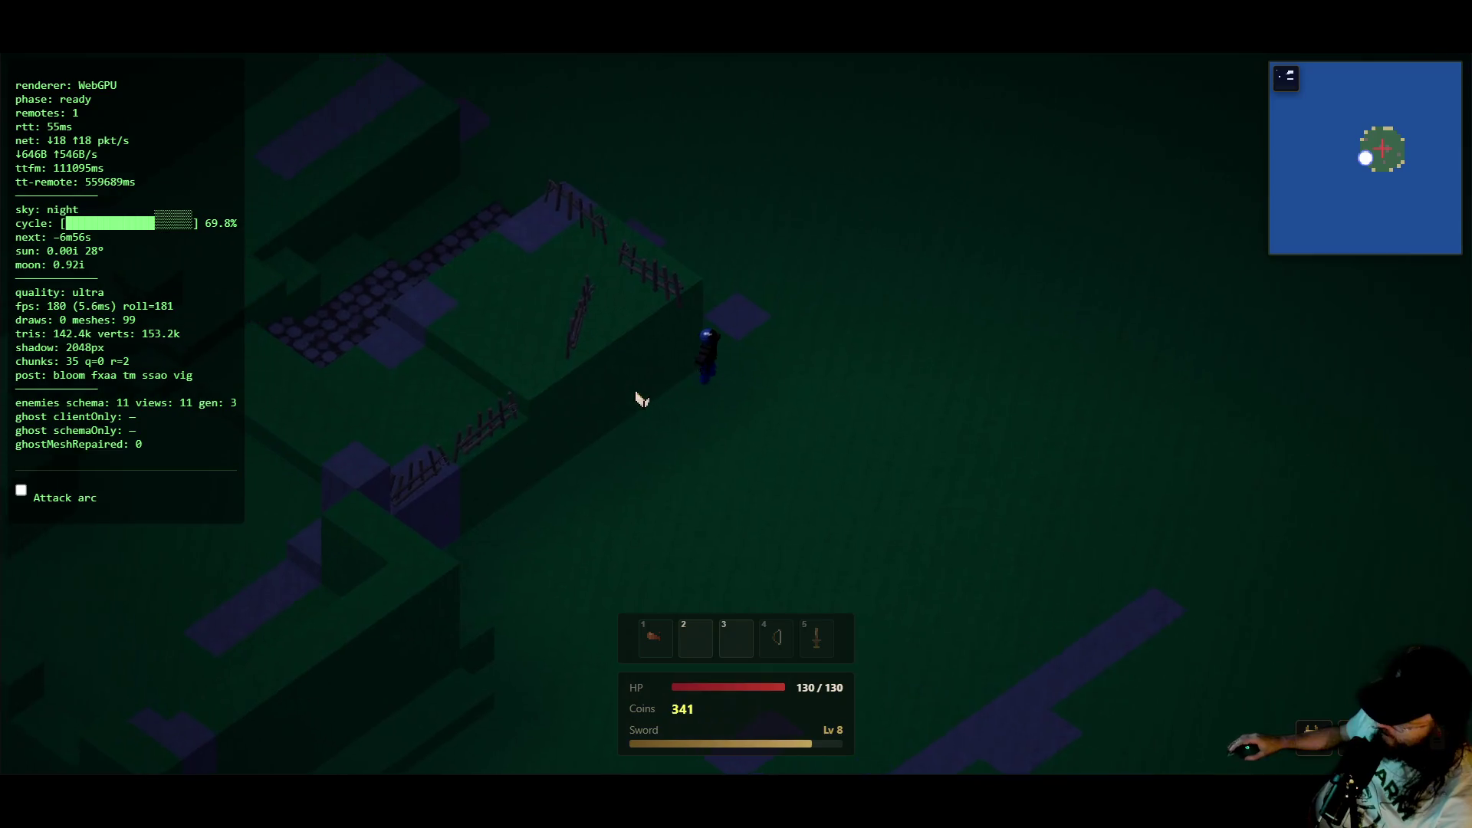
key("w")
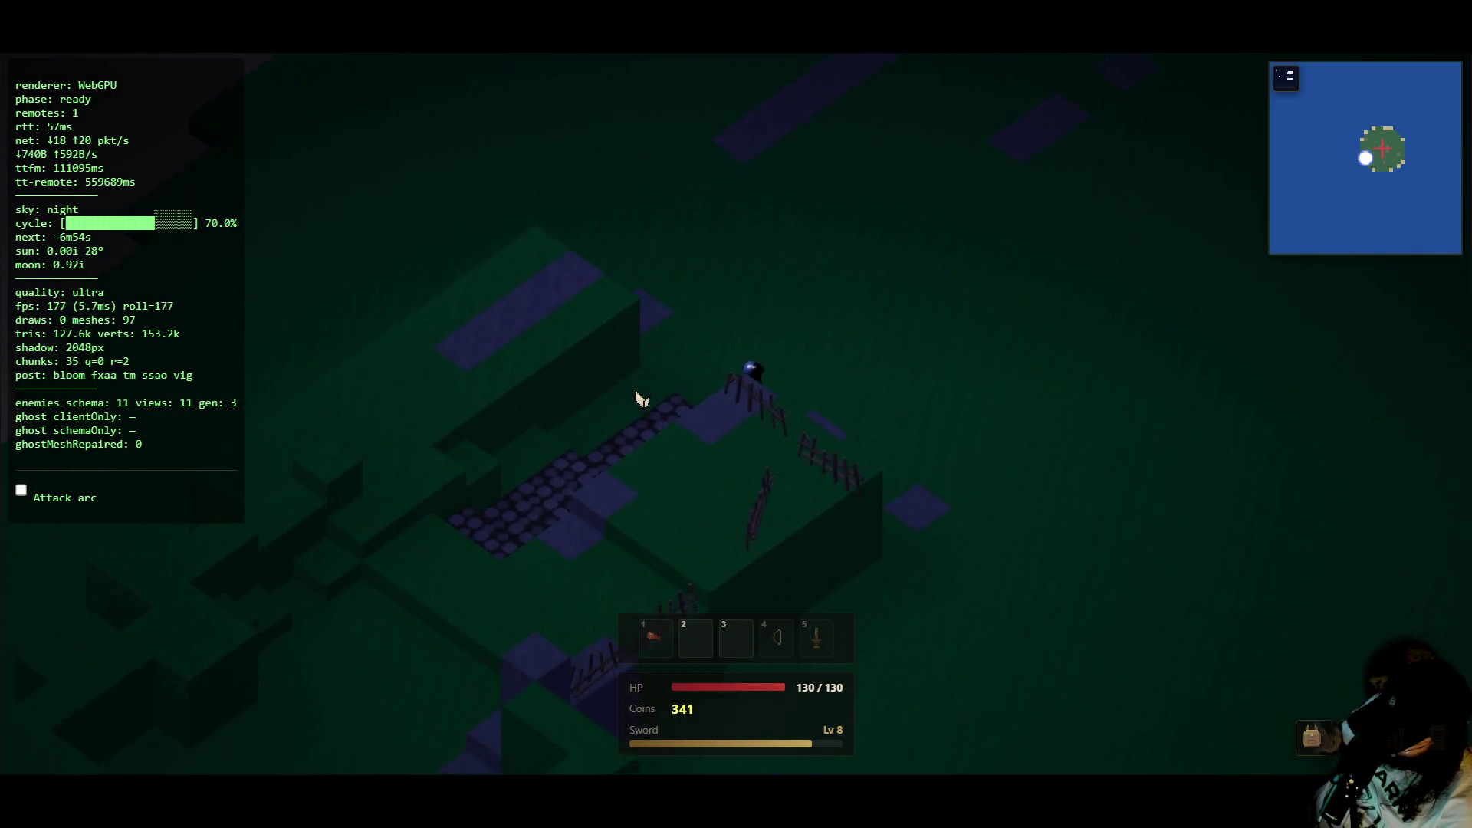
key("a")
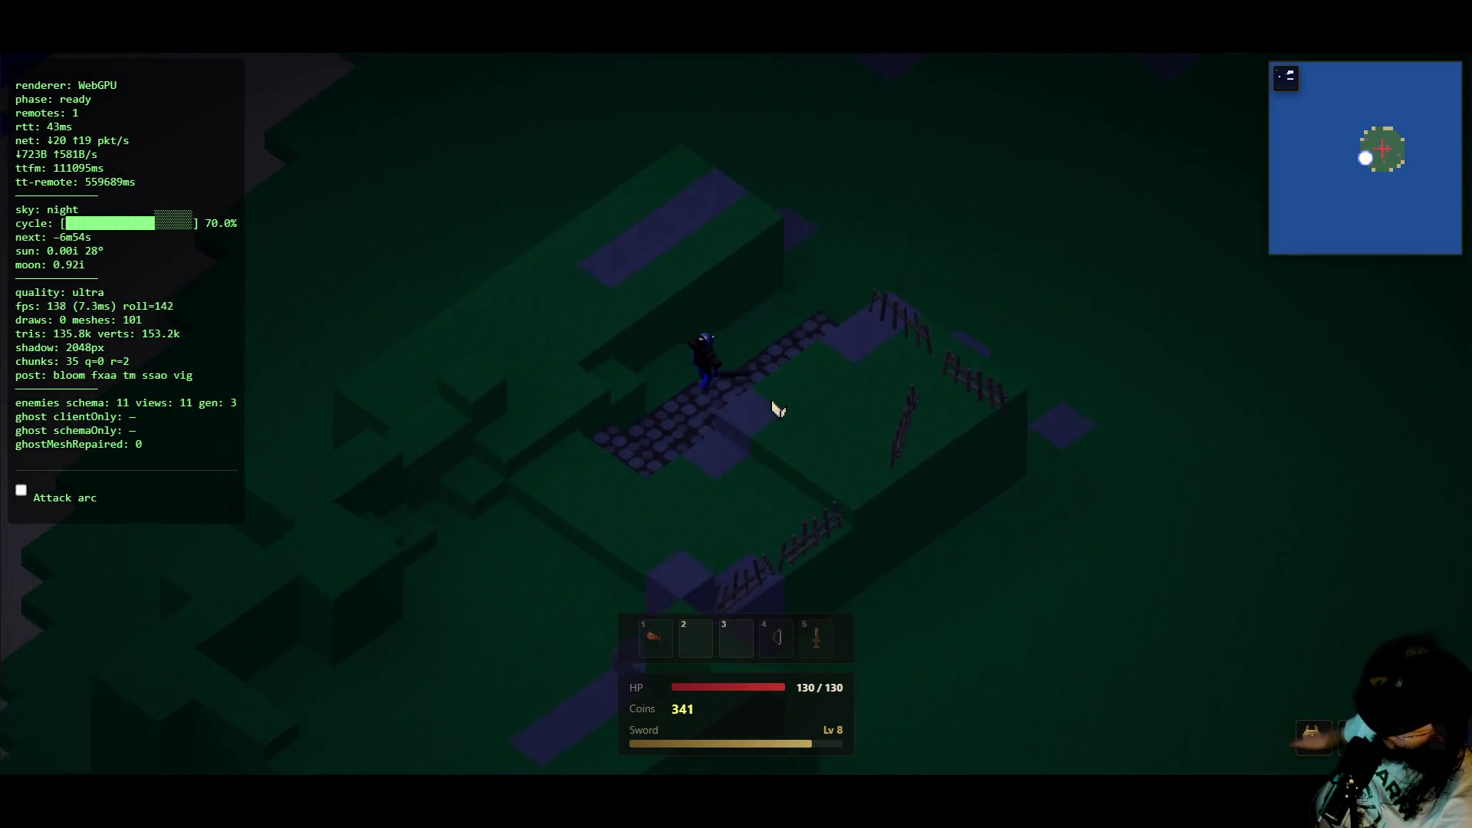
key("a")
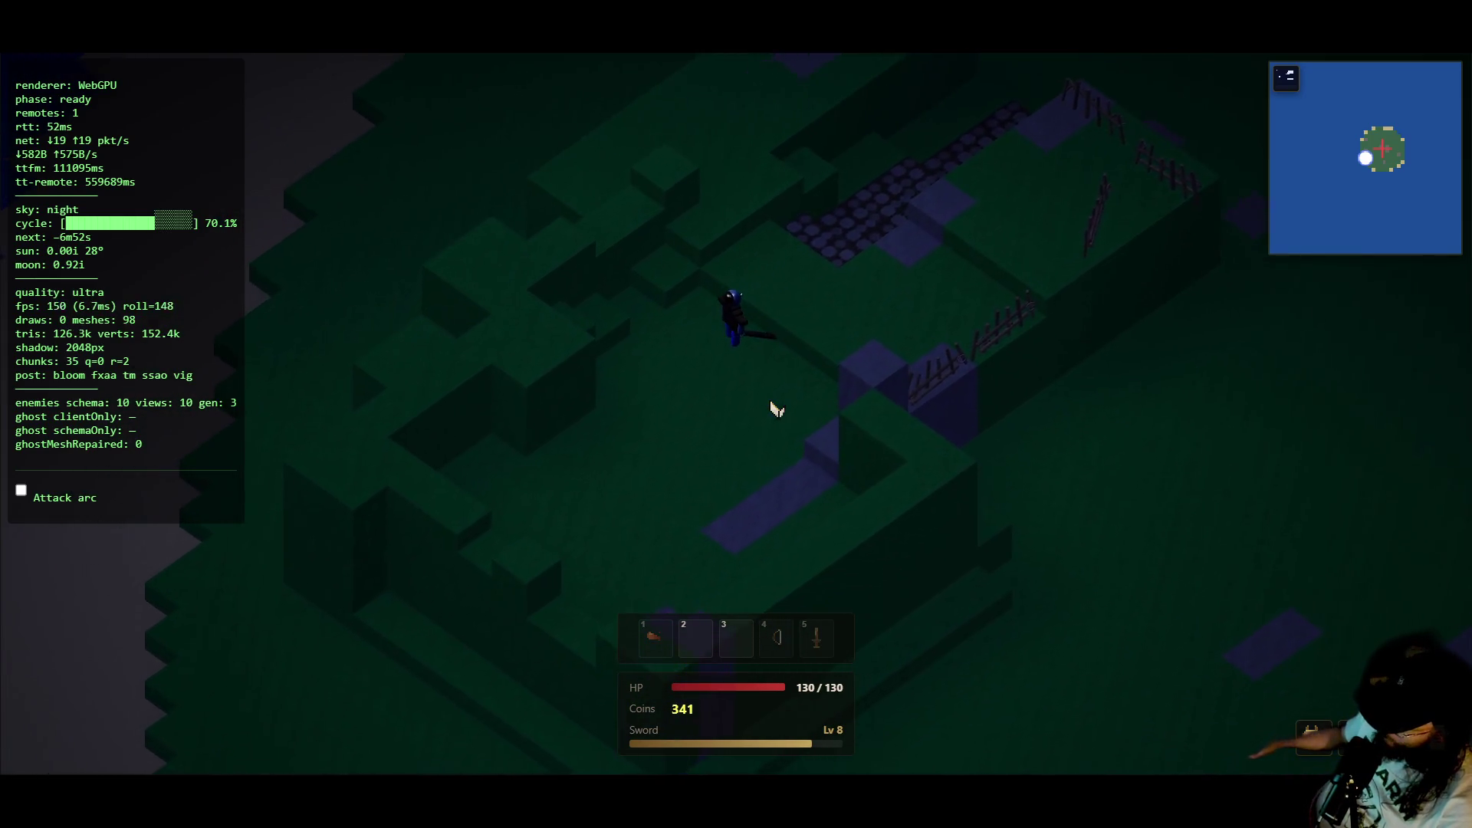
key("d")
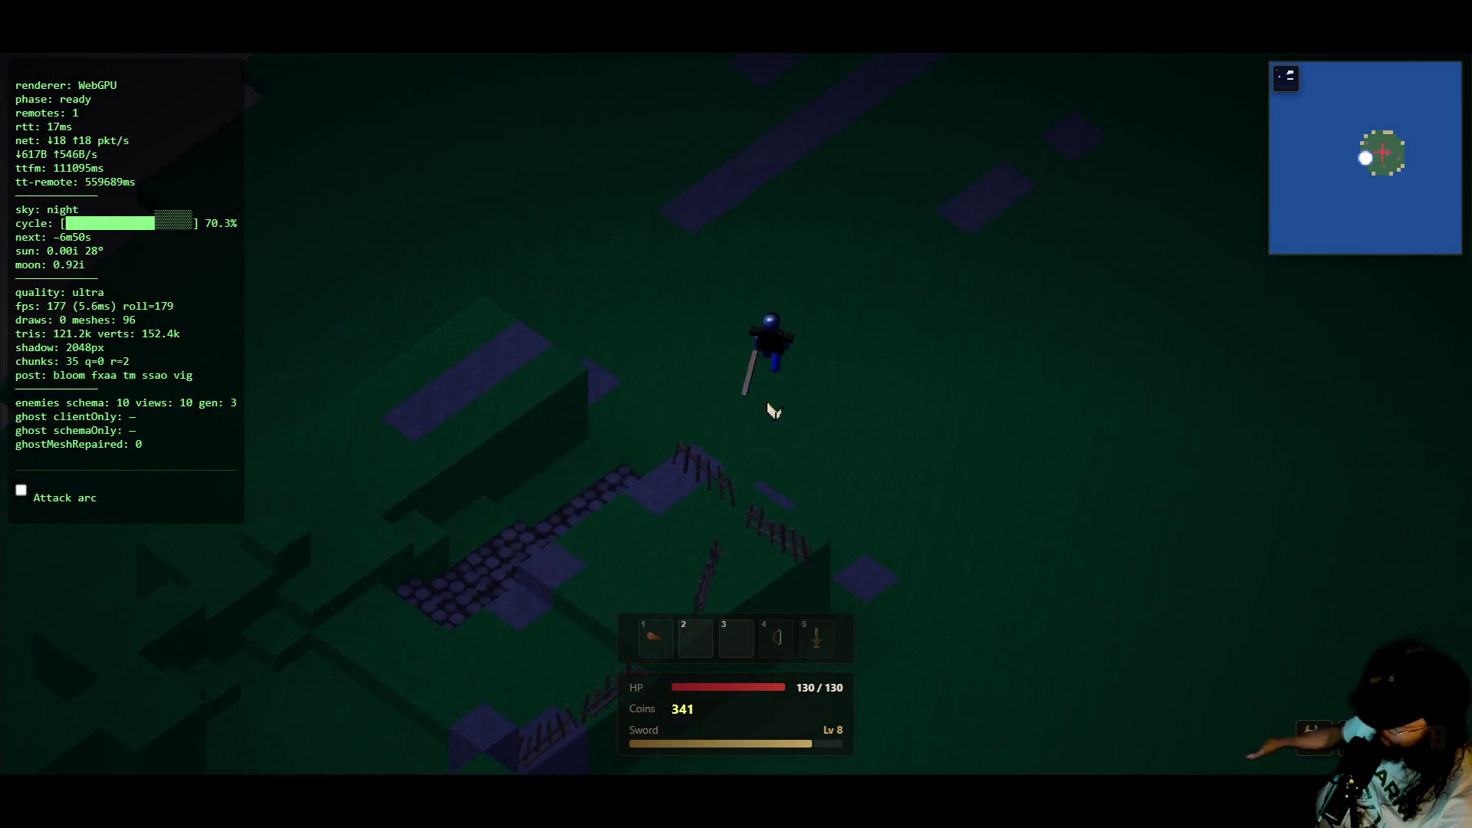
key("d")
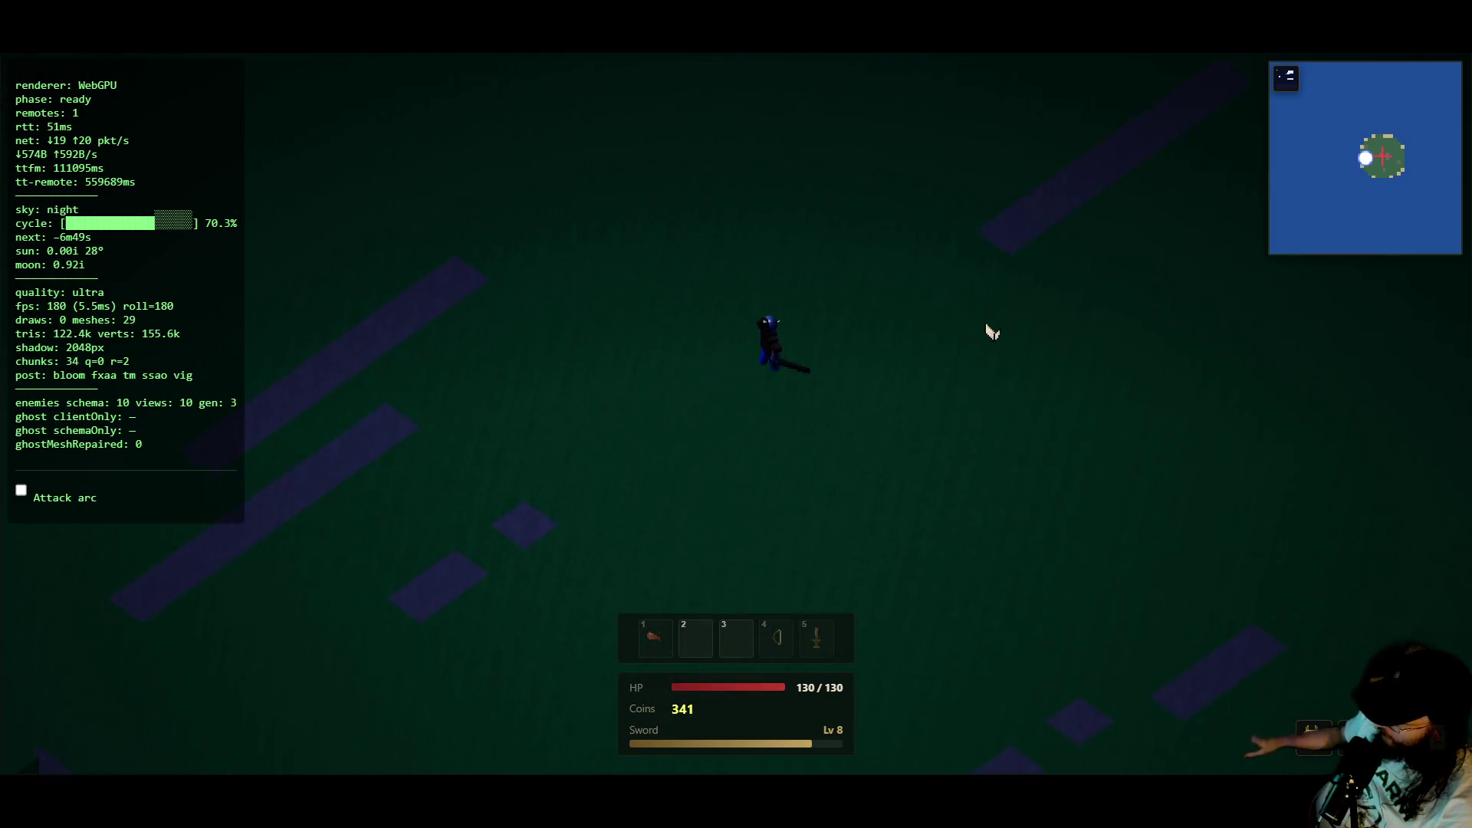
- Walk across the open field to the cow, then head on toward the trees swinging the sword
key("s")
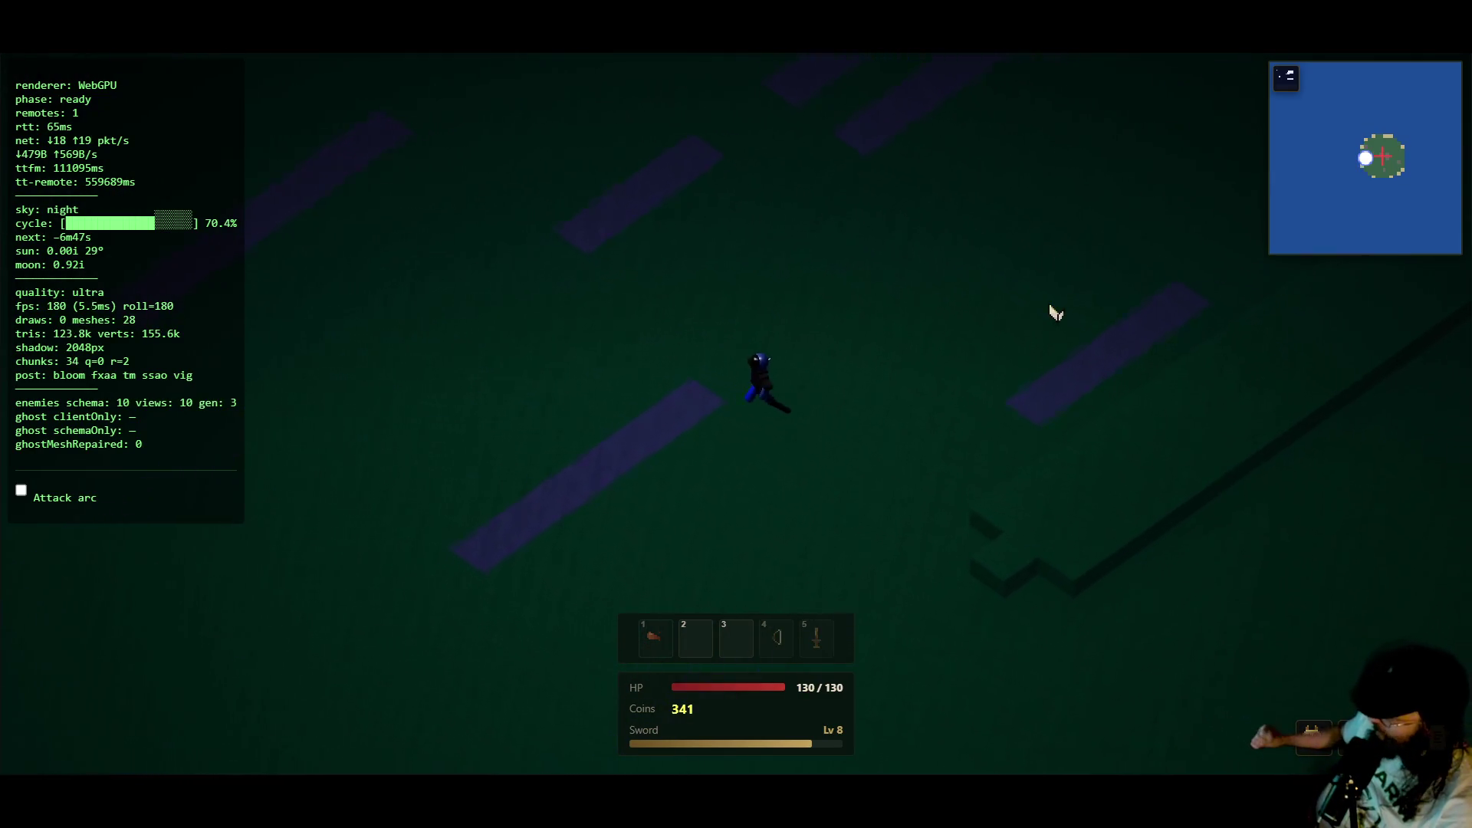
key("s")
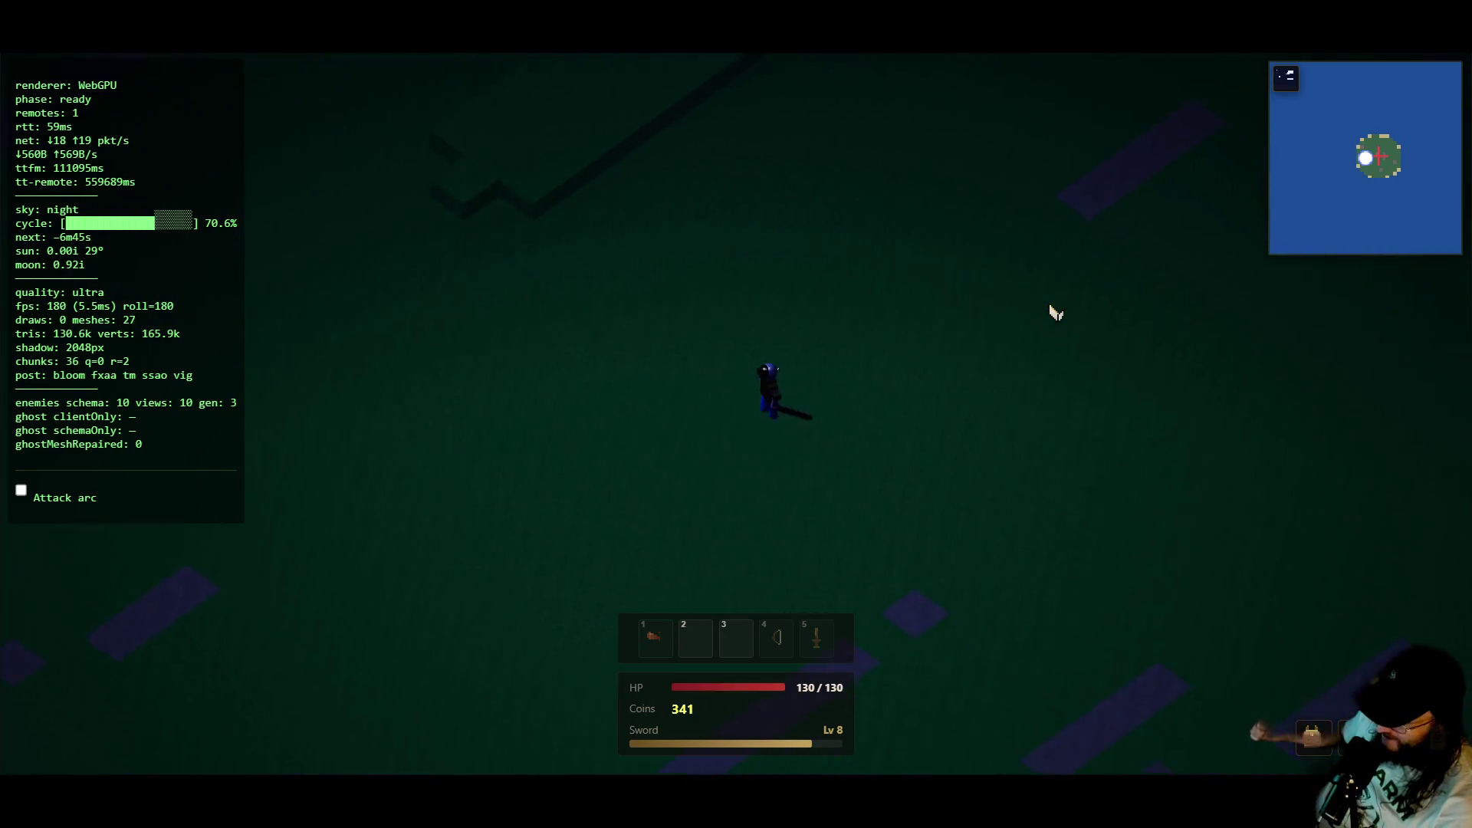
key("s")
key("s")
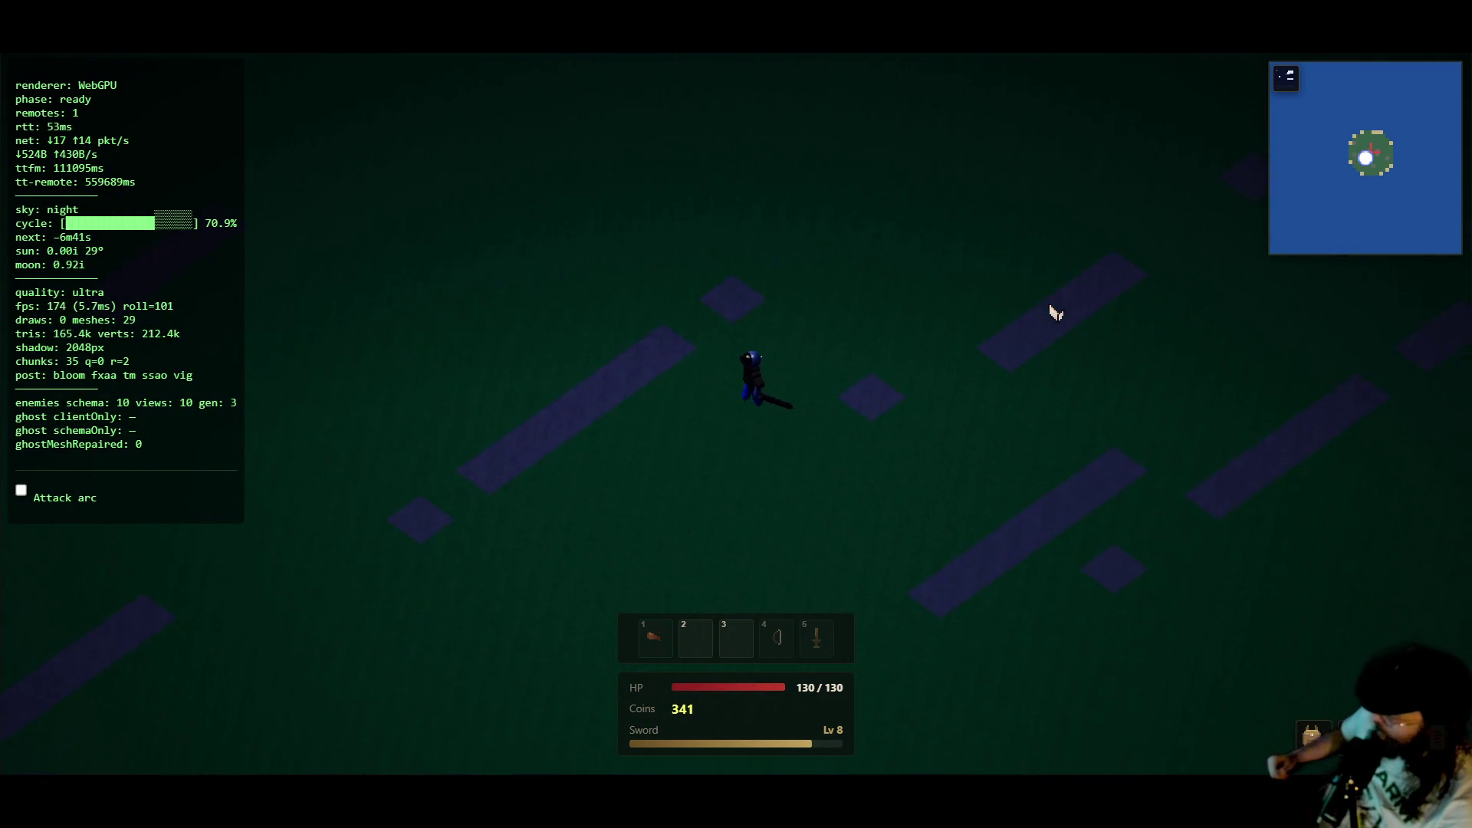
key("s")
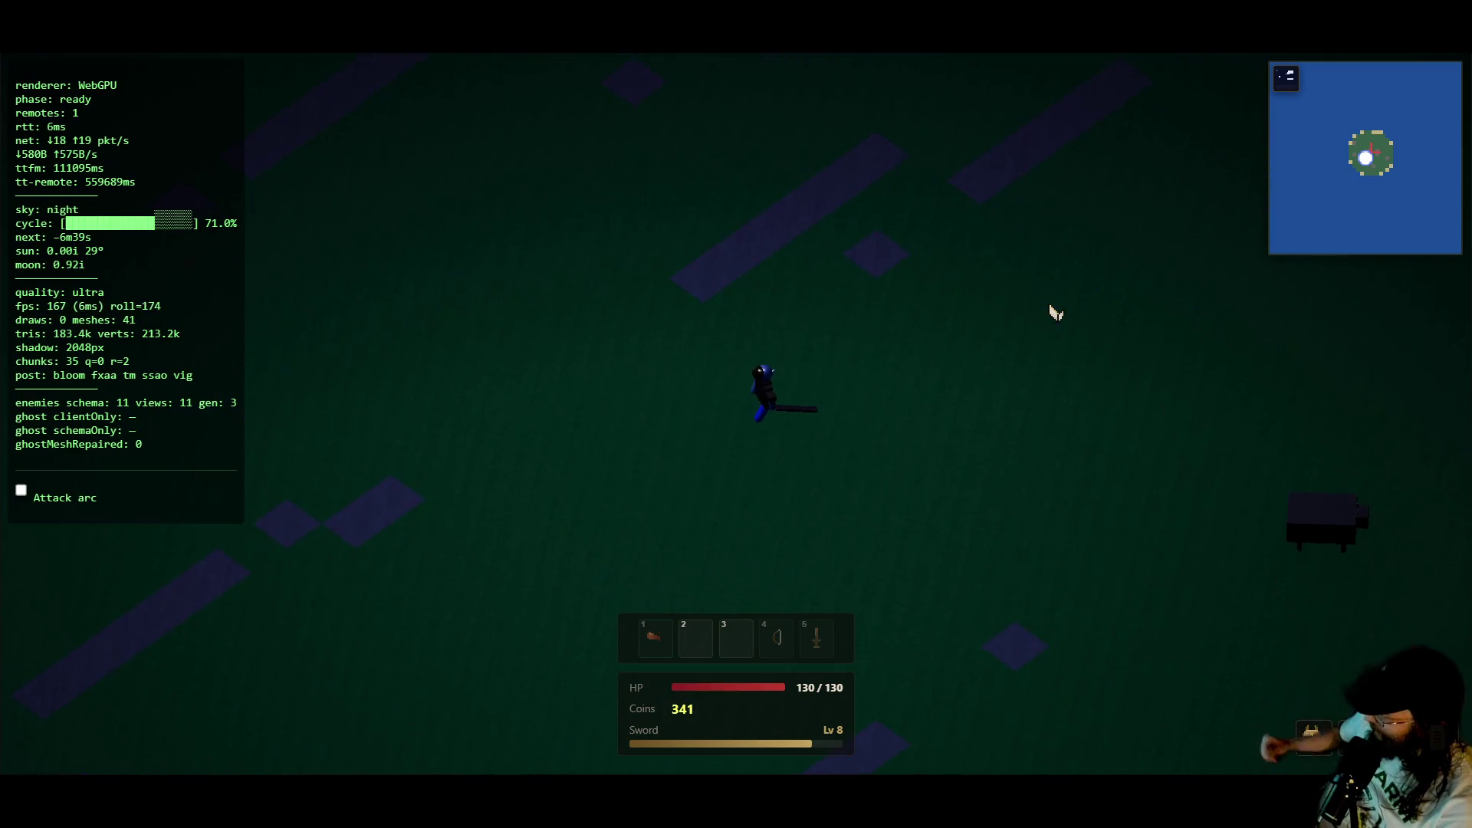
key("d")
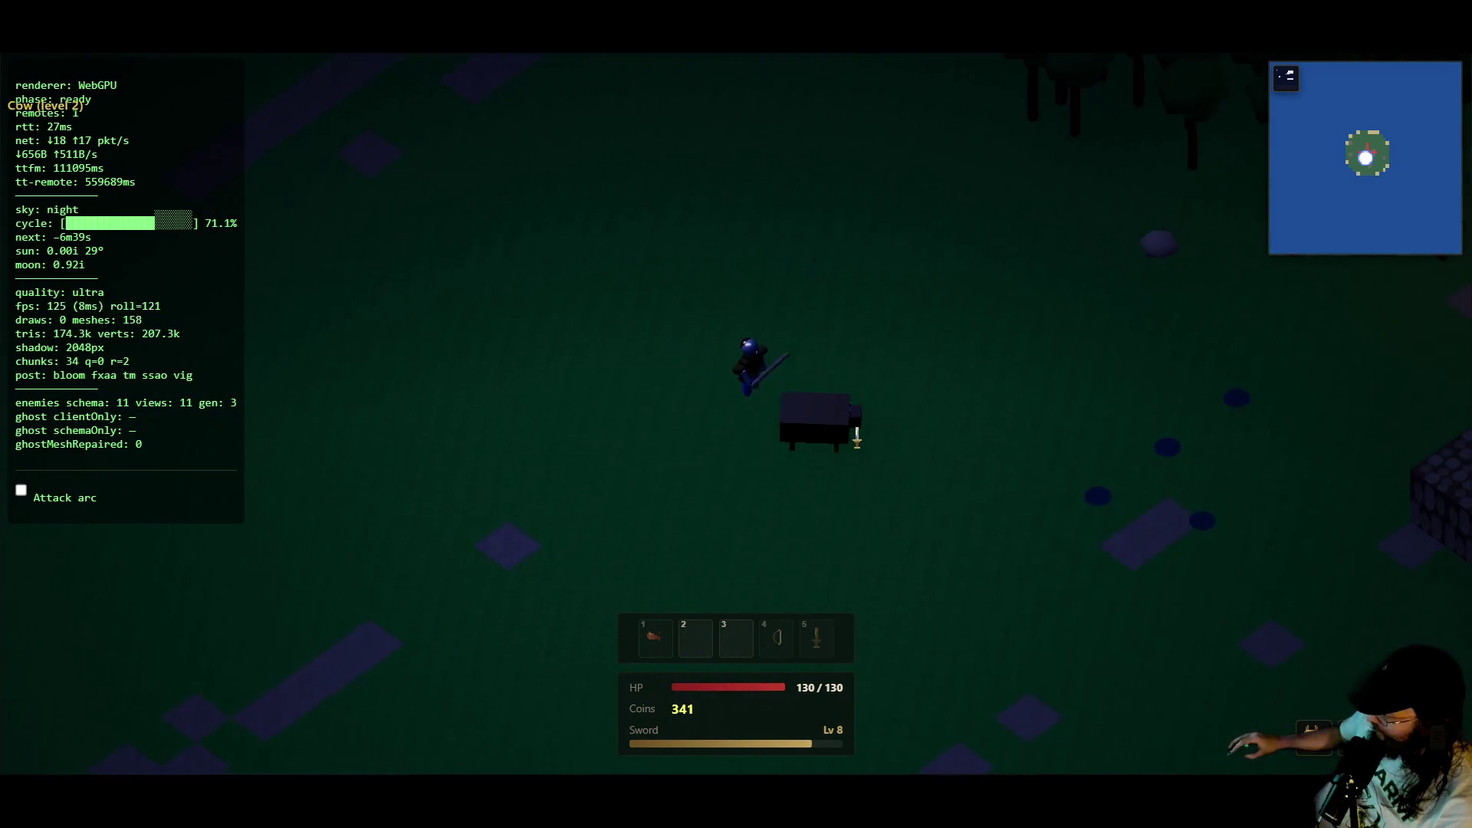
key("d")
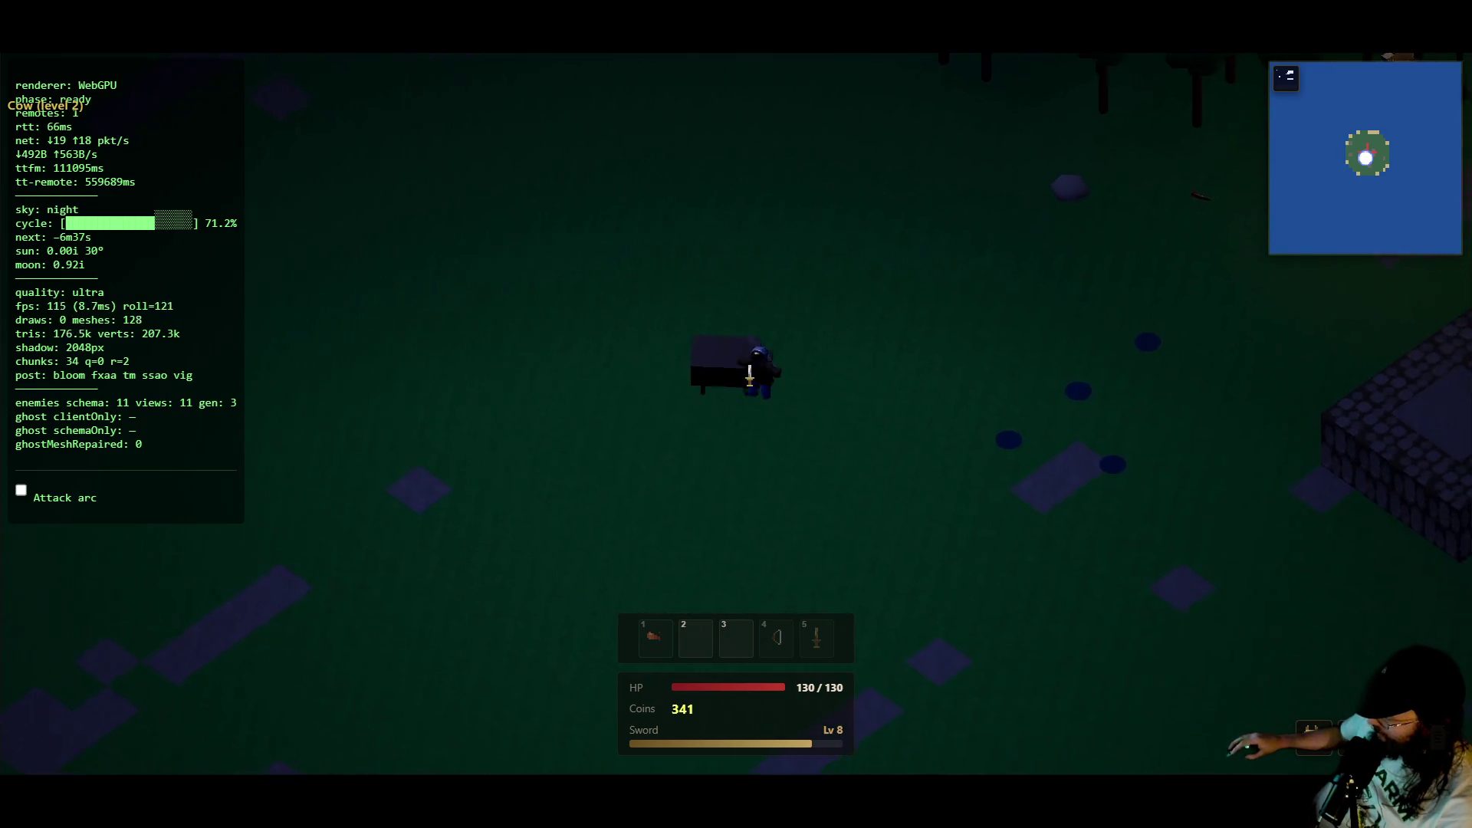
key("w")
left_click(751, 374)
key("d")
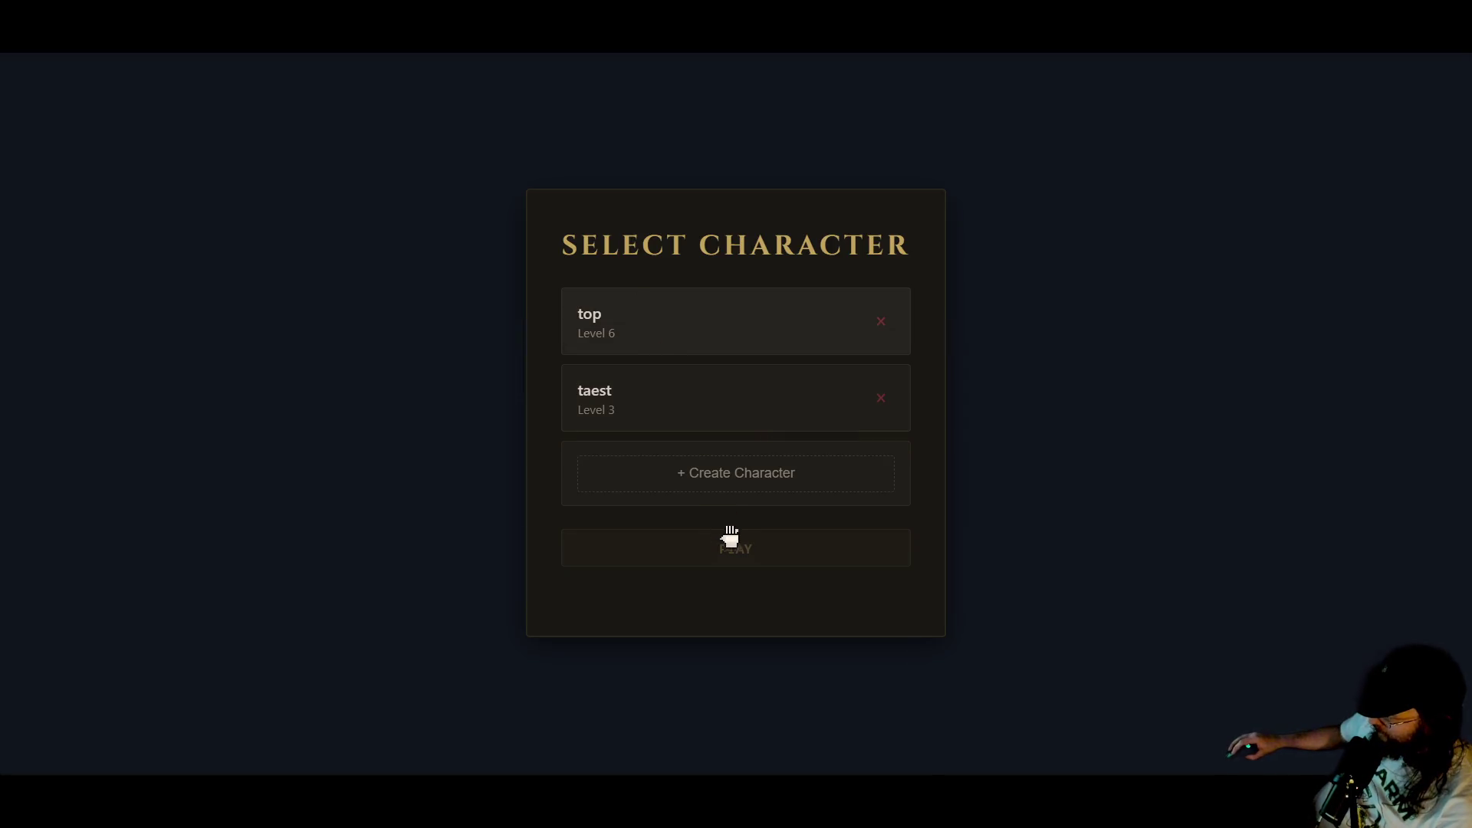
- Enter the world with the level 6 character and kill the nearby creature
left_click(740, 546)
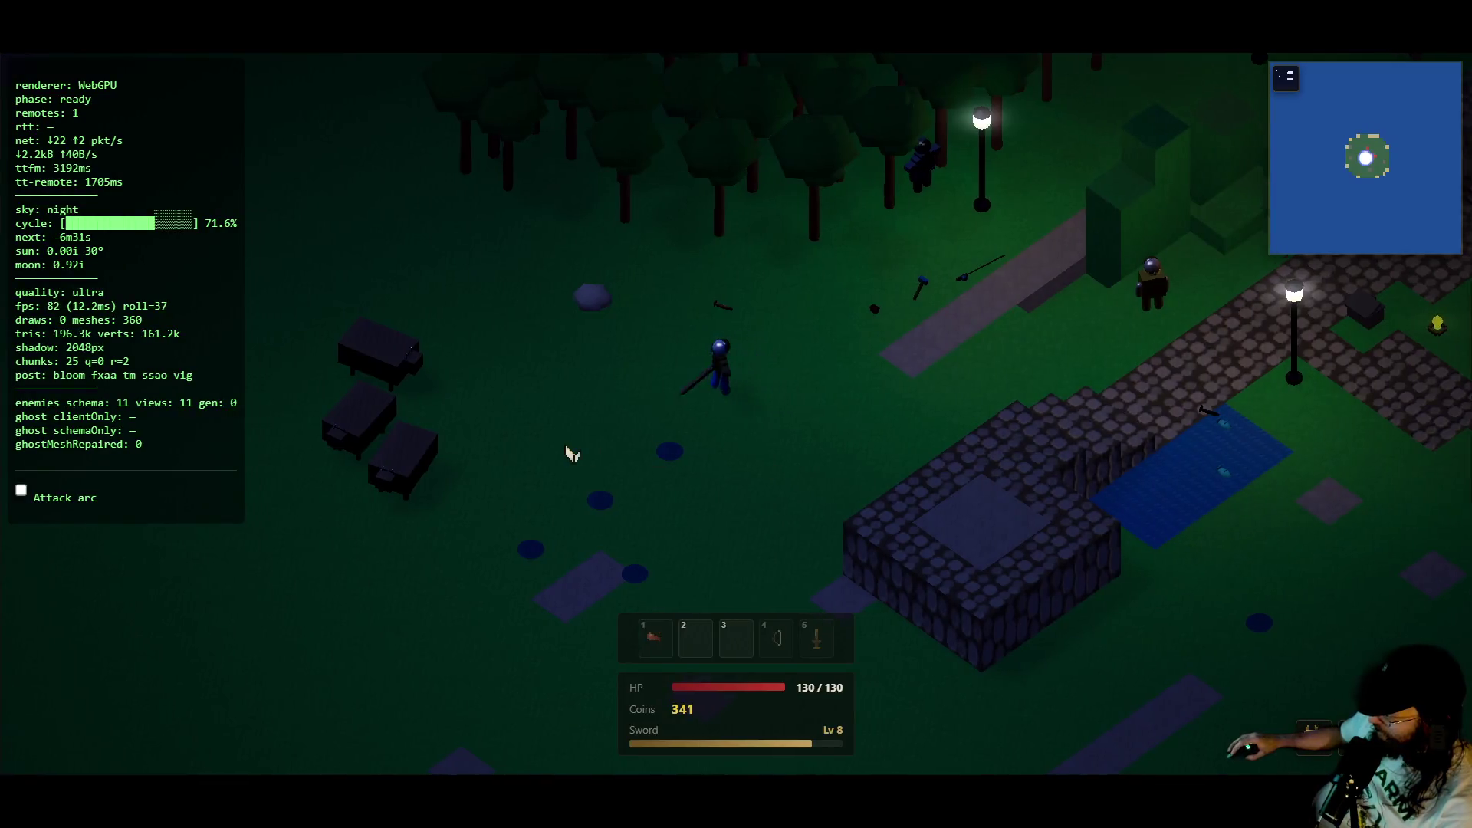
key("a")
left_click(637, 365)
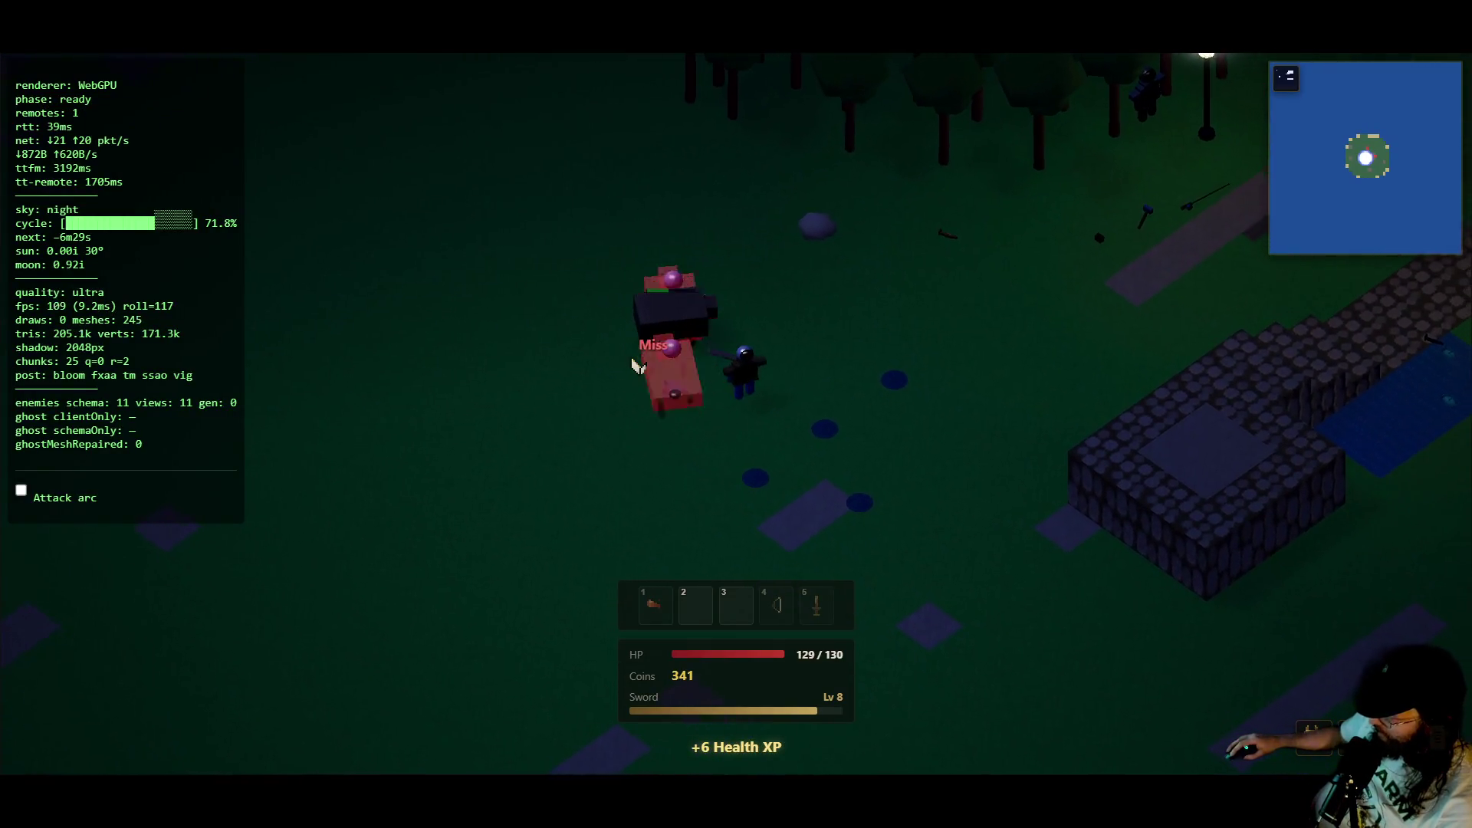
left_click(660, 360)
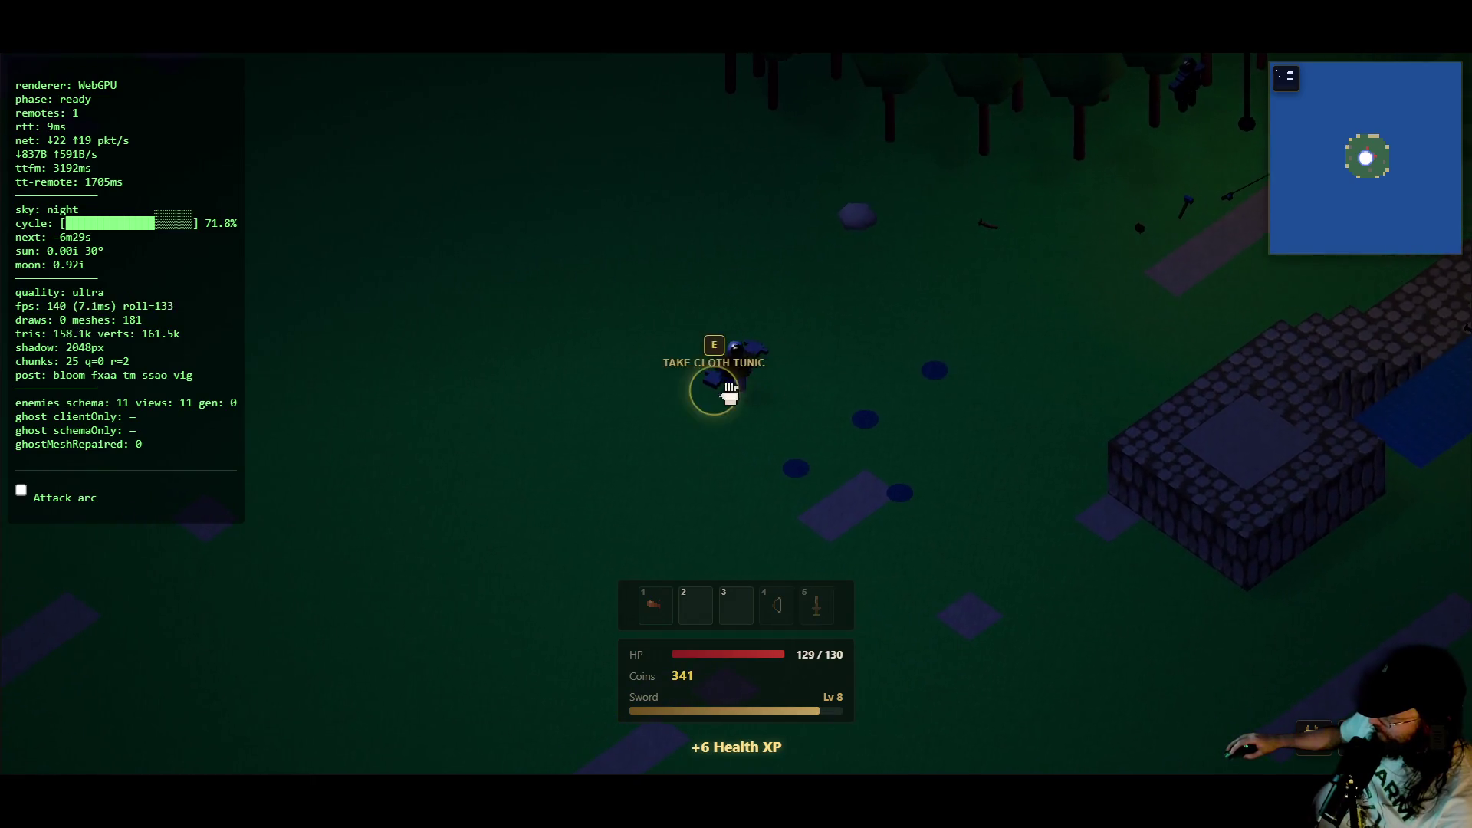
- Walk right along the cobbled street into the lamp-lit town
key("d")
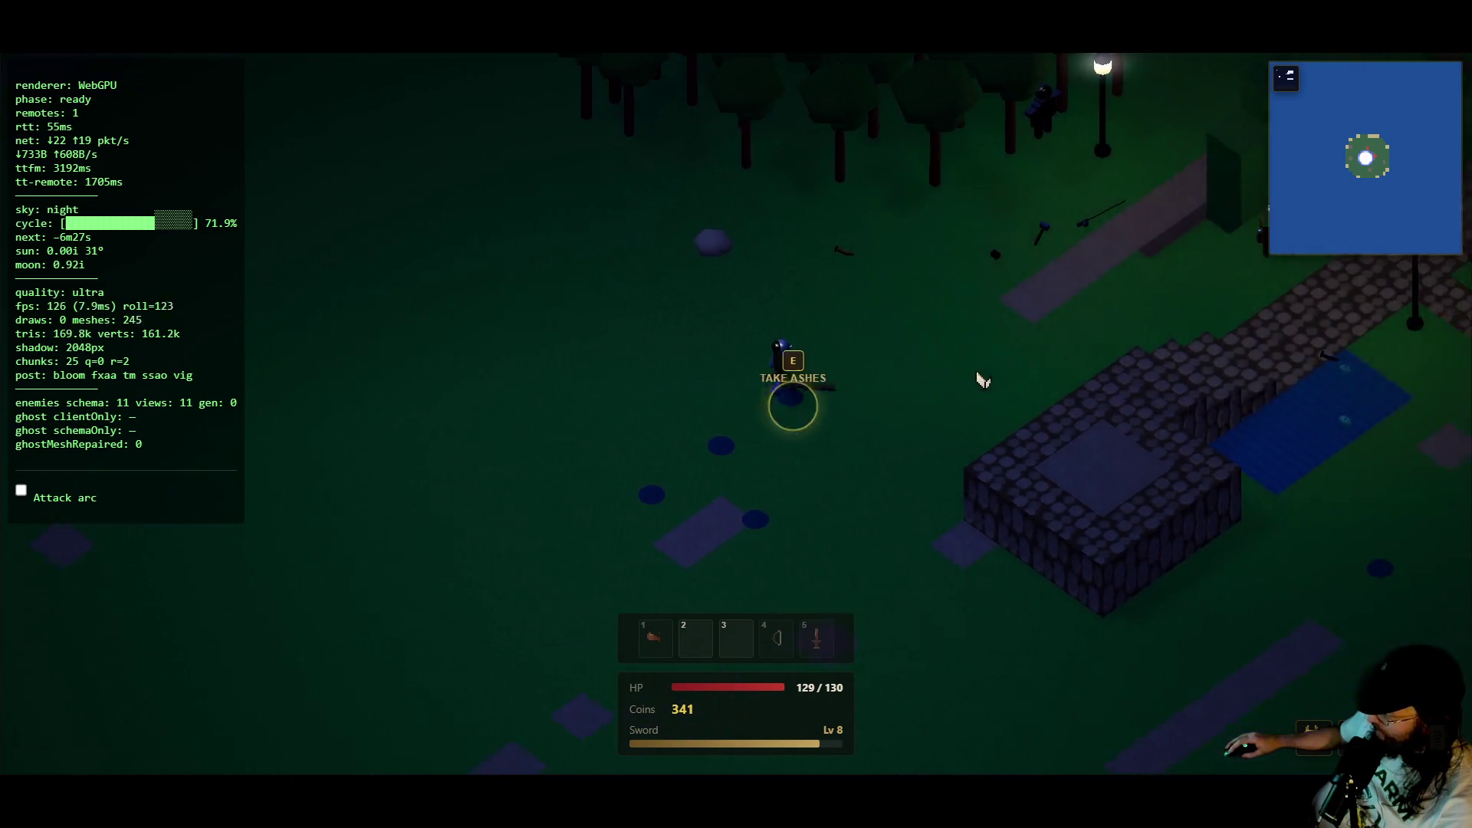
key("d")
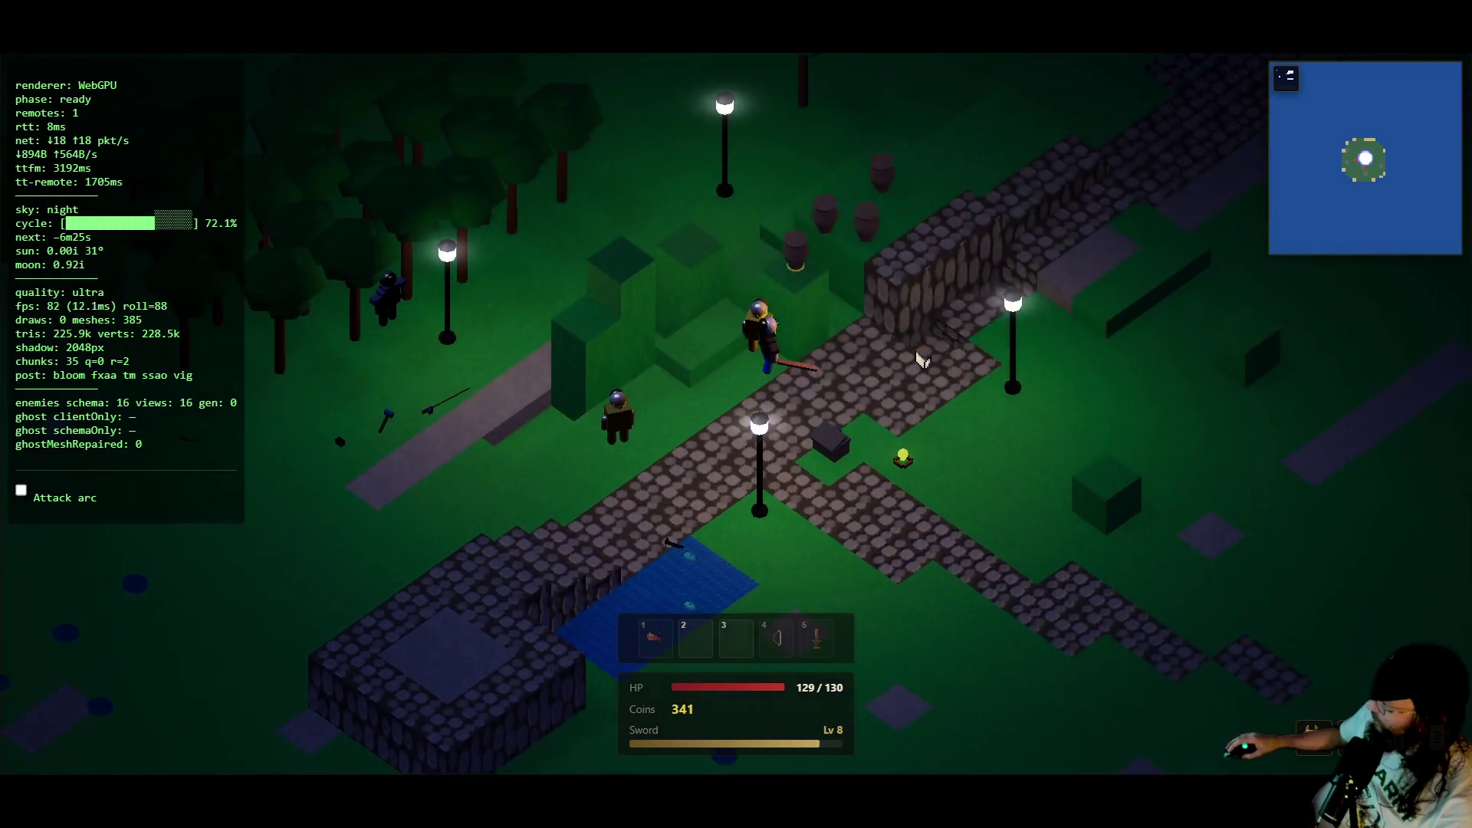
key("d")
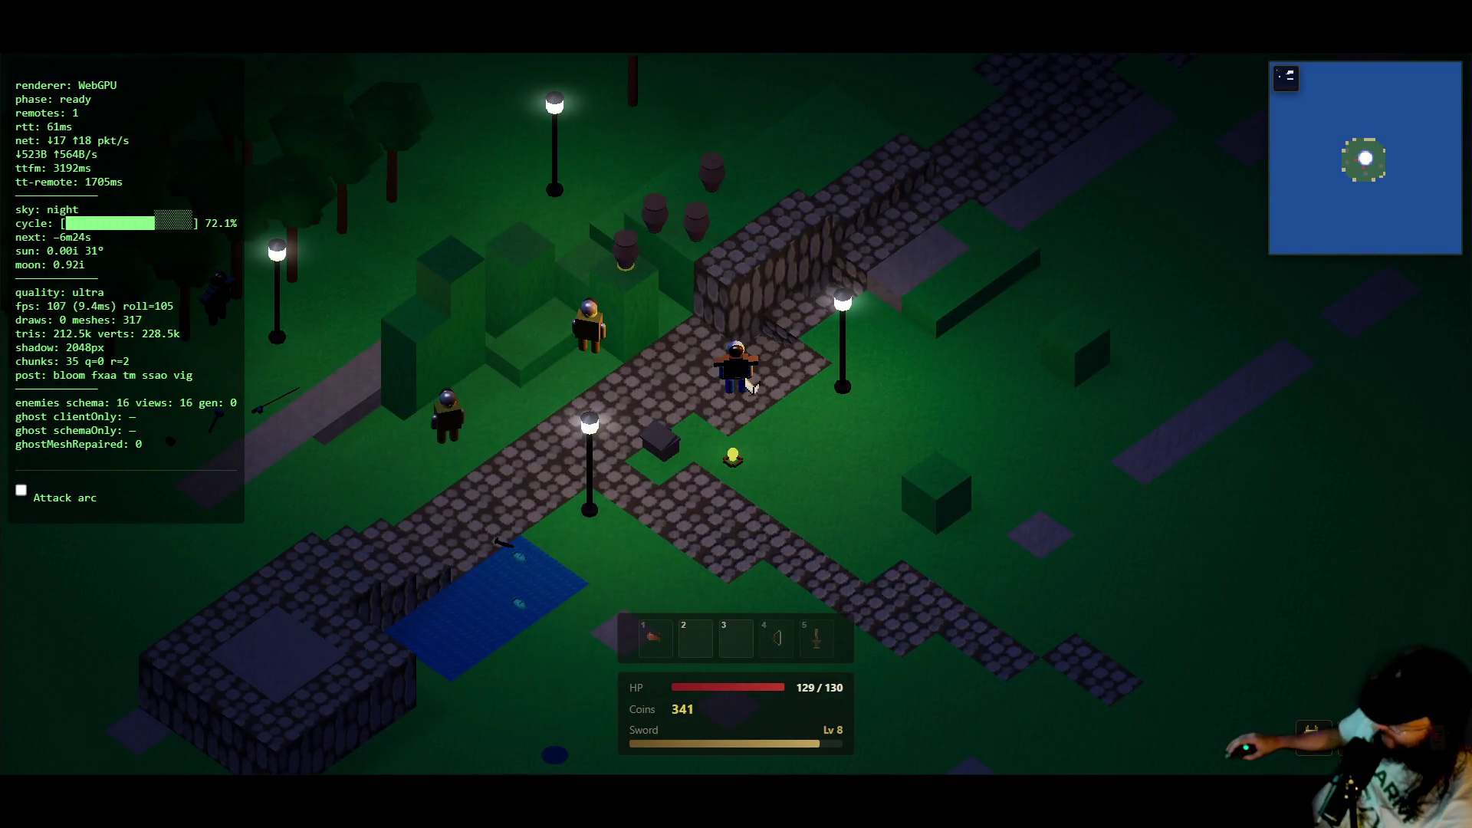
- Open the bank chest, deposit the armour piece to make a stack of 3, and close the bank
key("e")
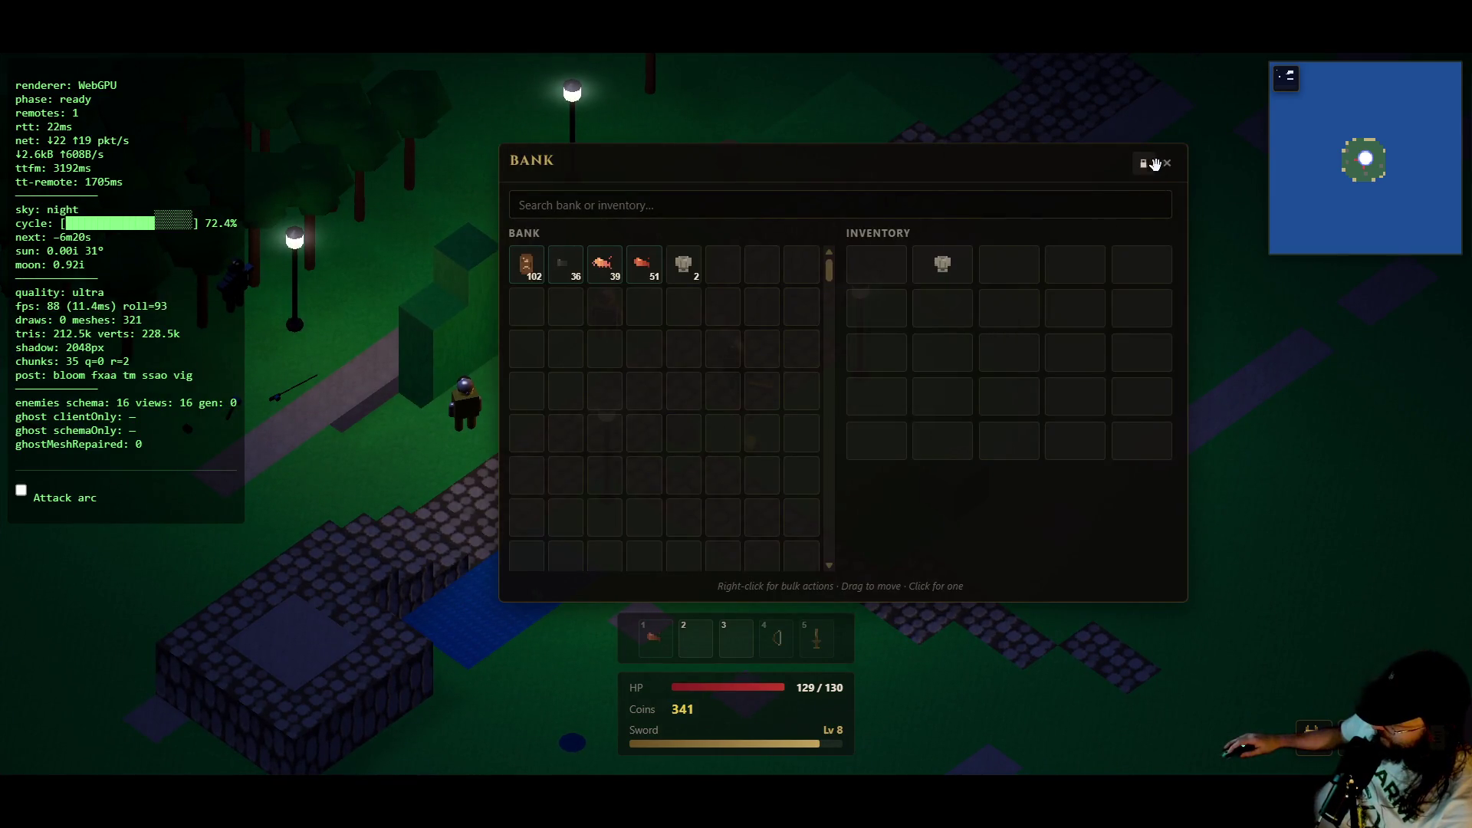
left_click(942, 263)
left_click(1170, 165)
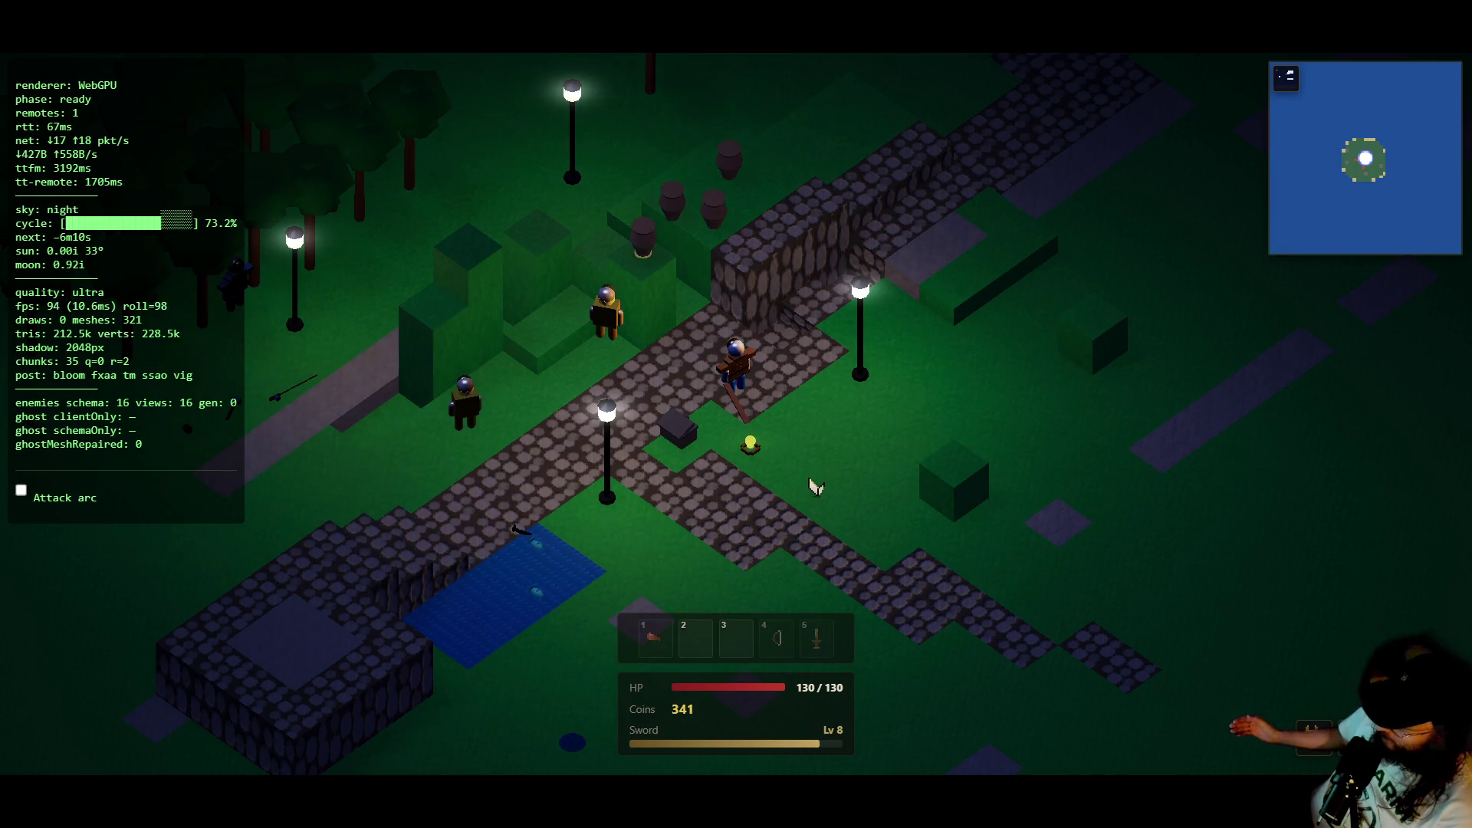
- Walk down the cobbled path to the giant rats, dodging them and collecting coins
key("d")
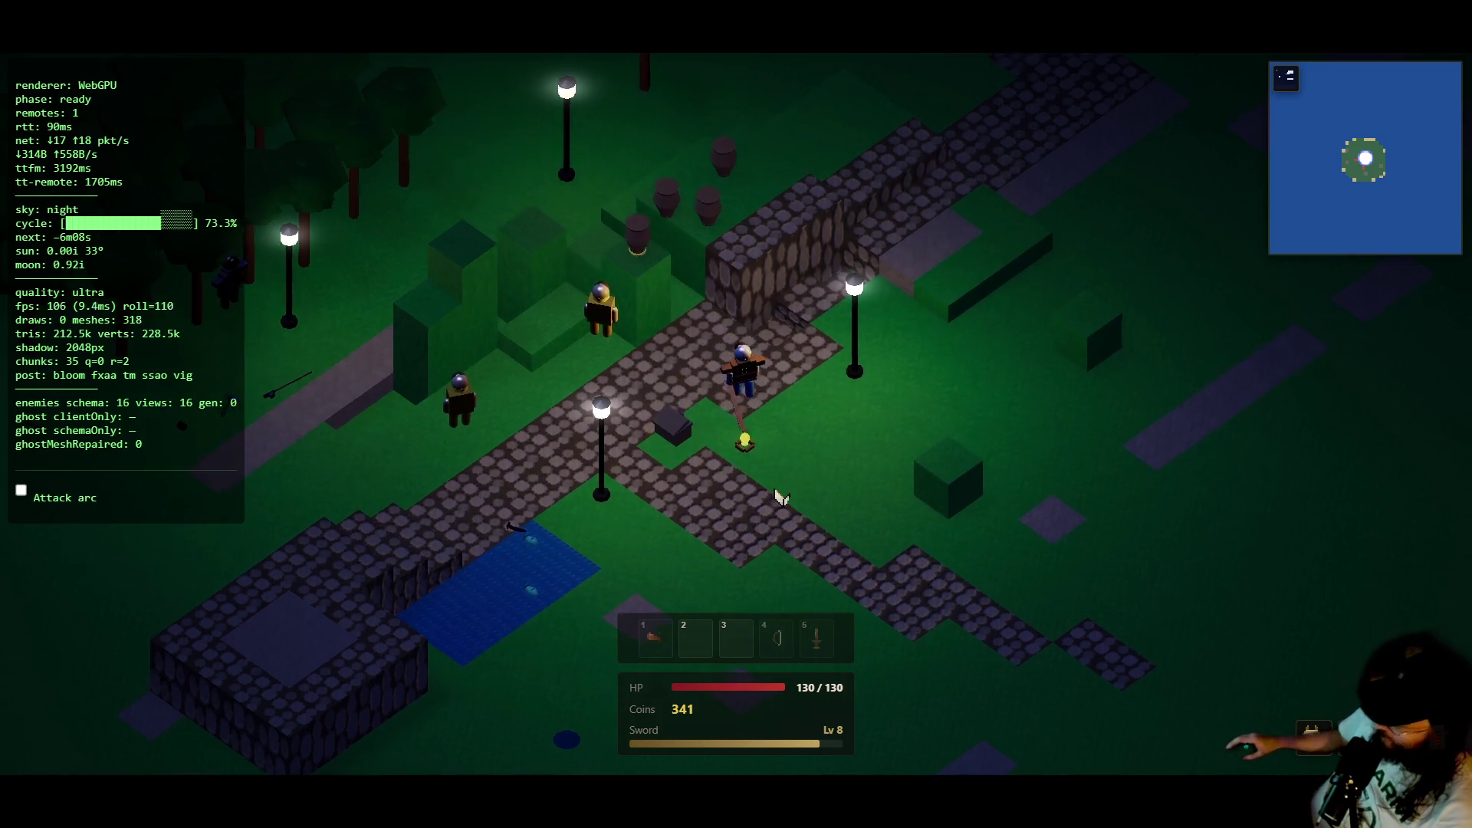
key("d")
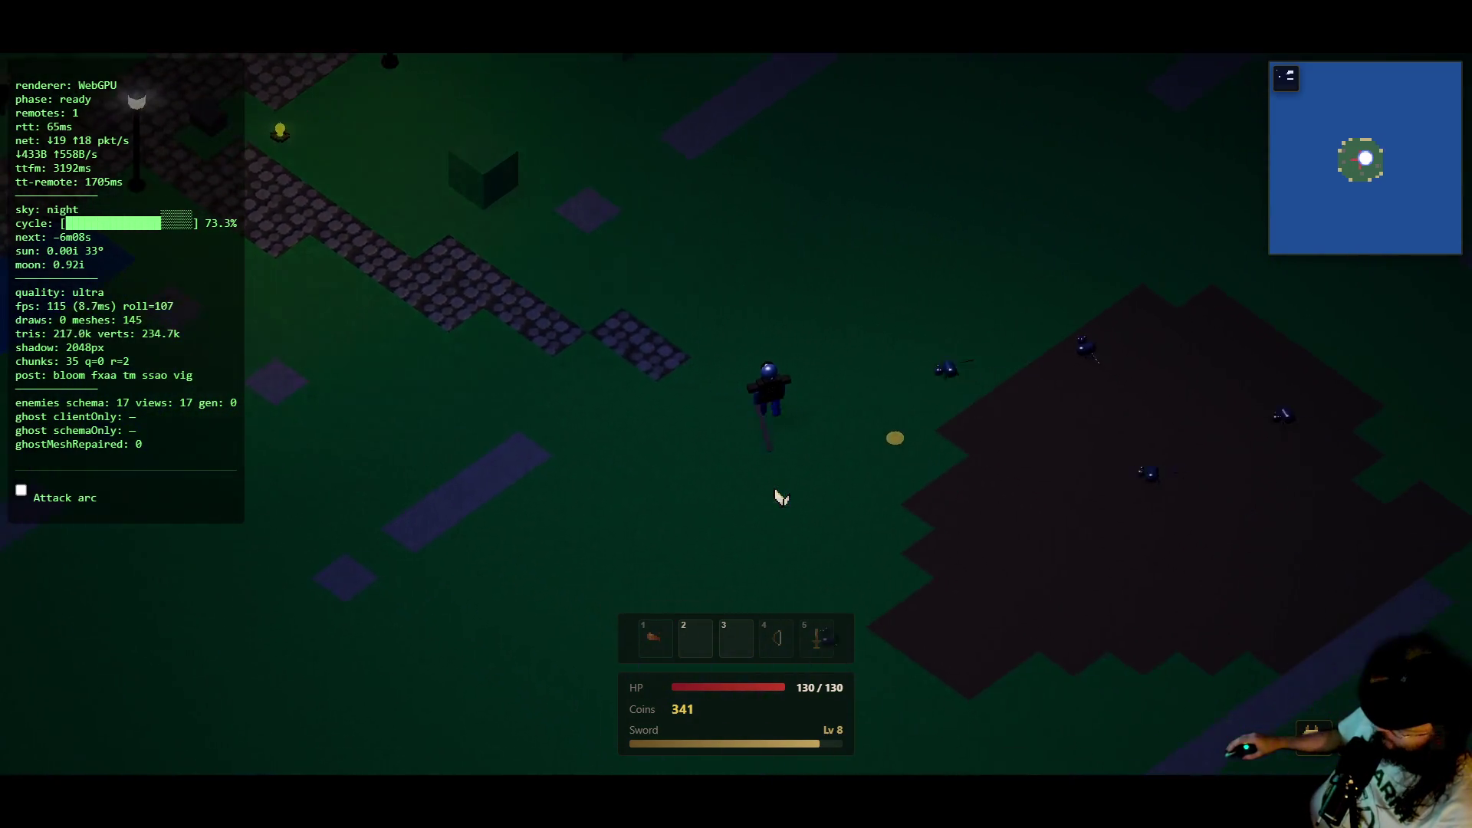
key("a")
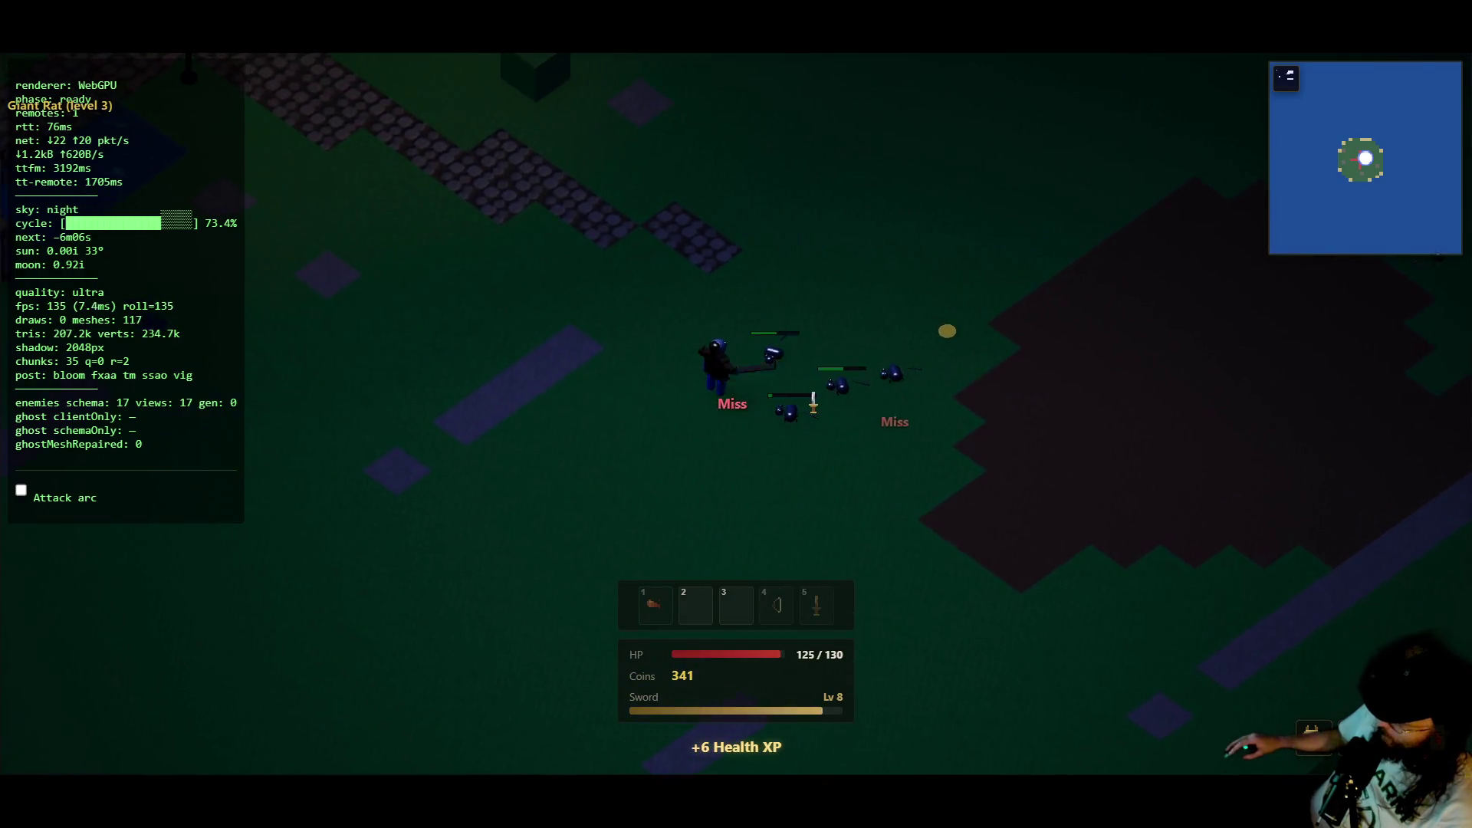
key("w")
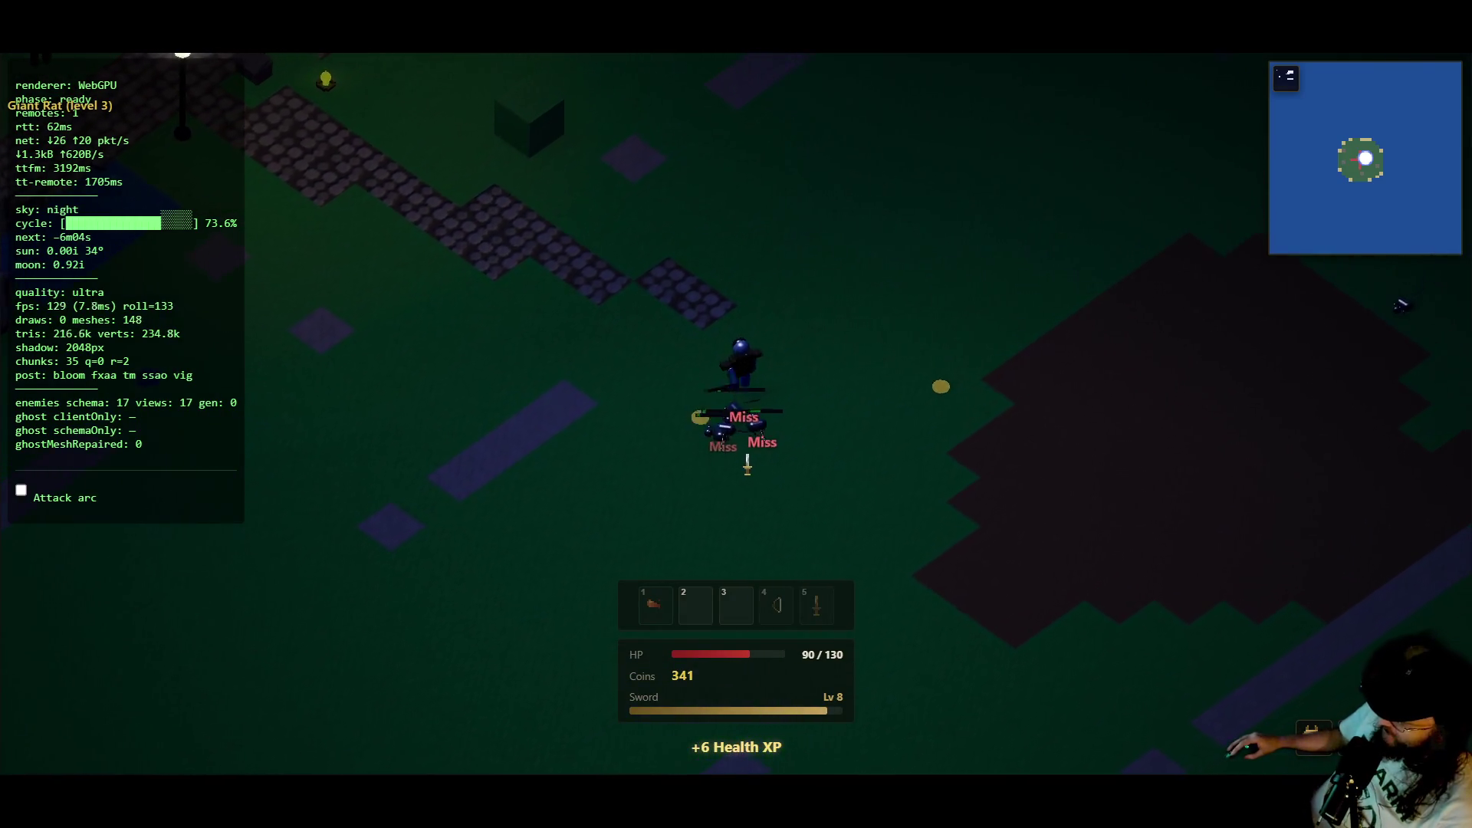
key("a")
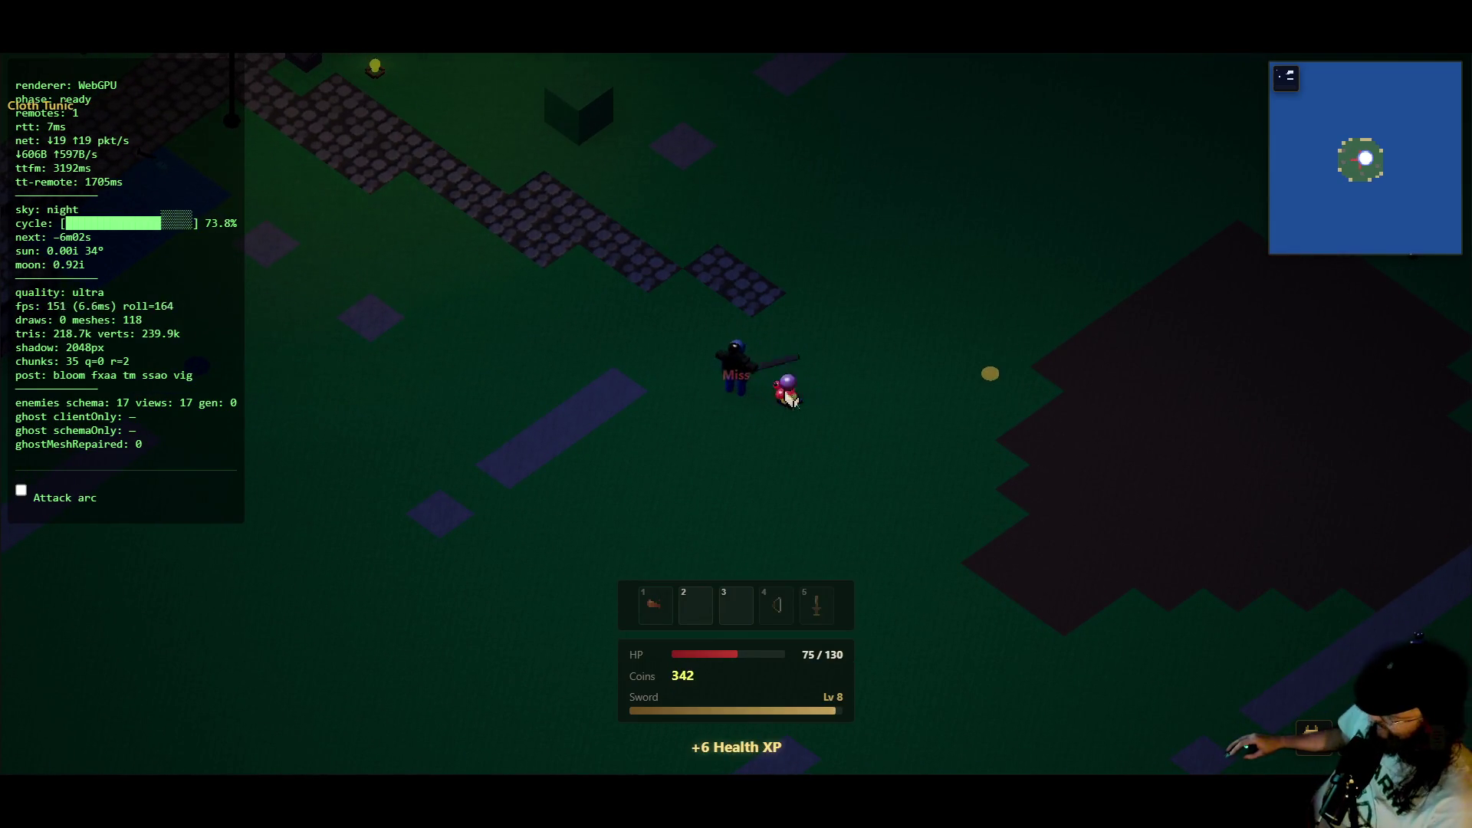
key("a")
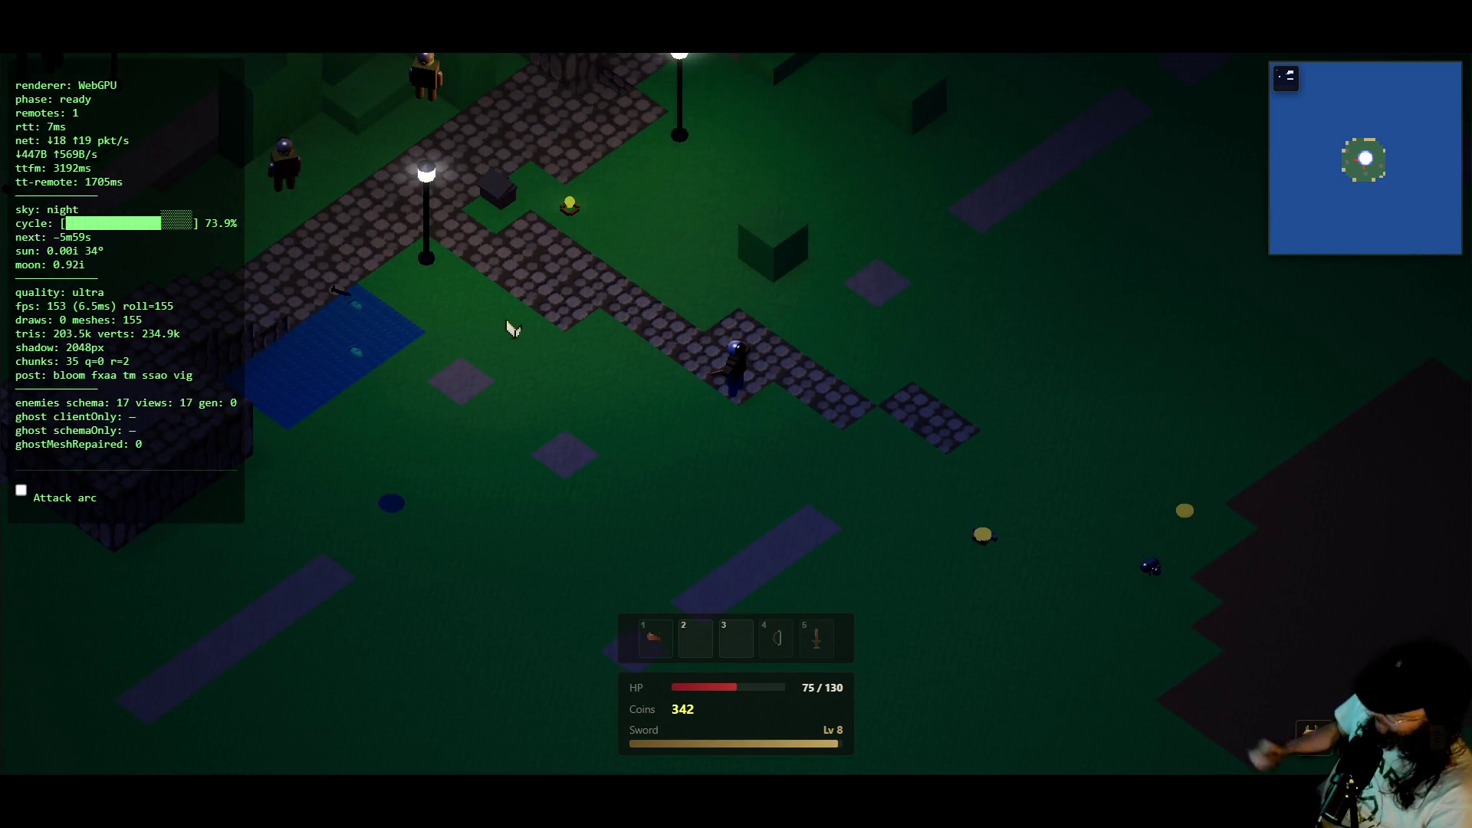
key("d")
- Attack the nearby giant rats repeatedly, then retreat toward the bank chest
left_click(758, 428)
key("a")
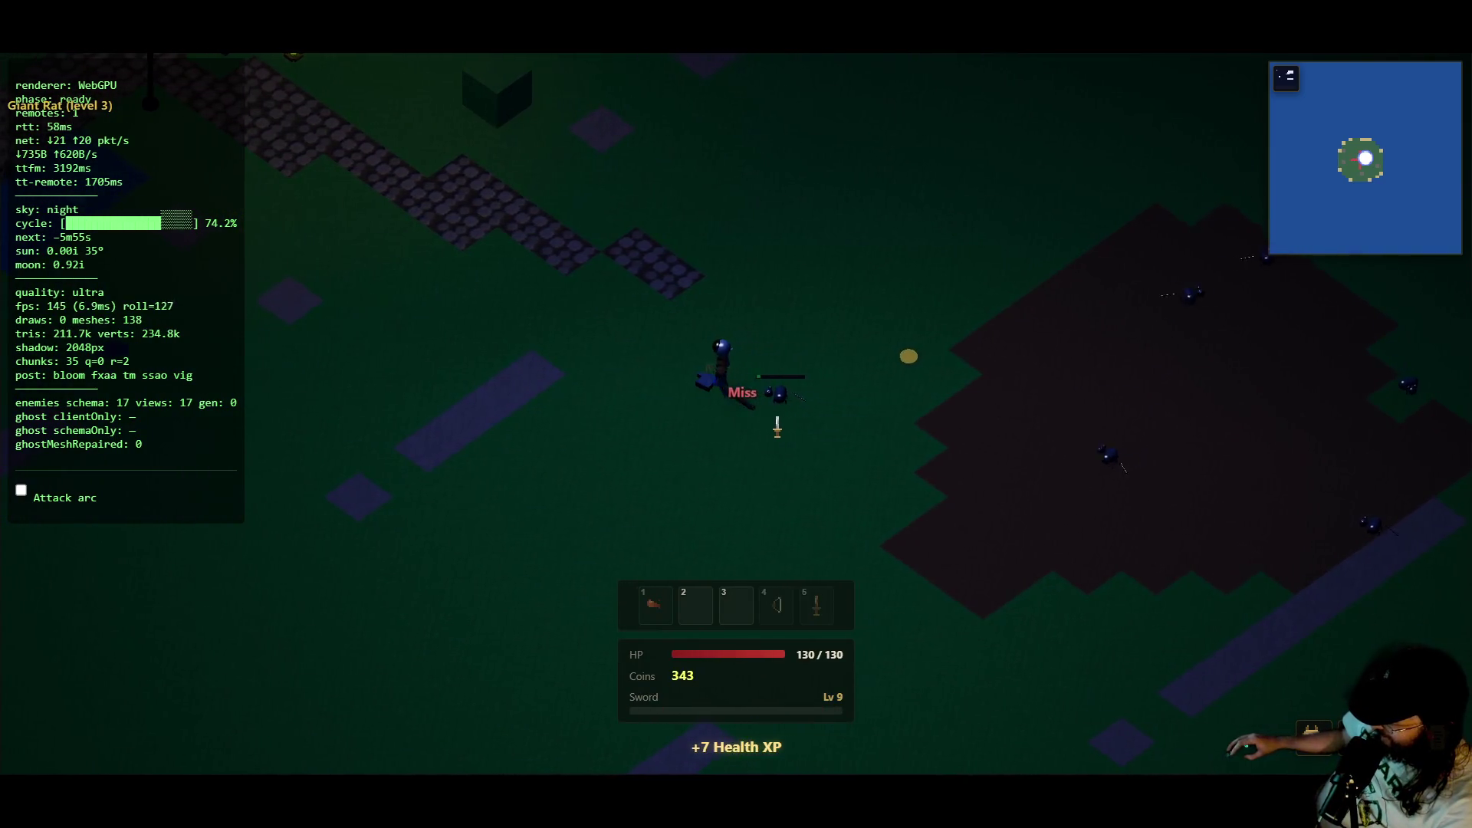
left_click(778, 427)
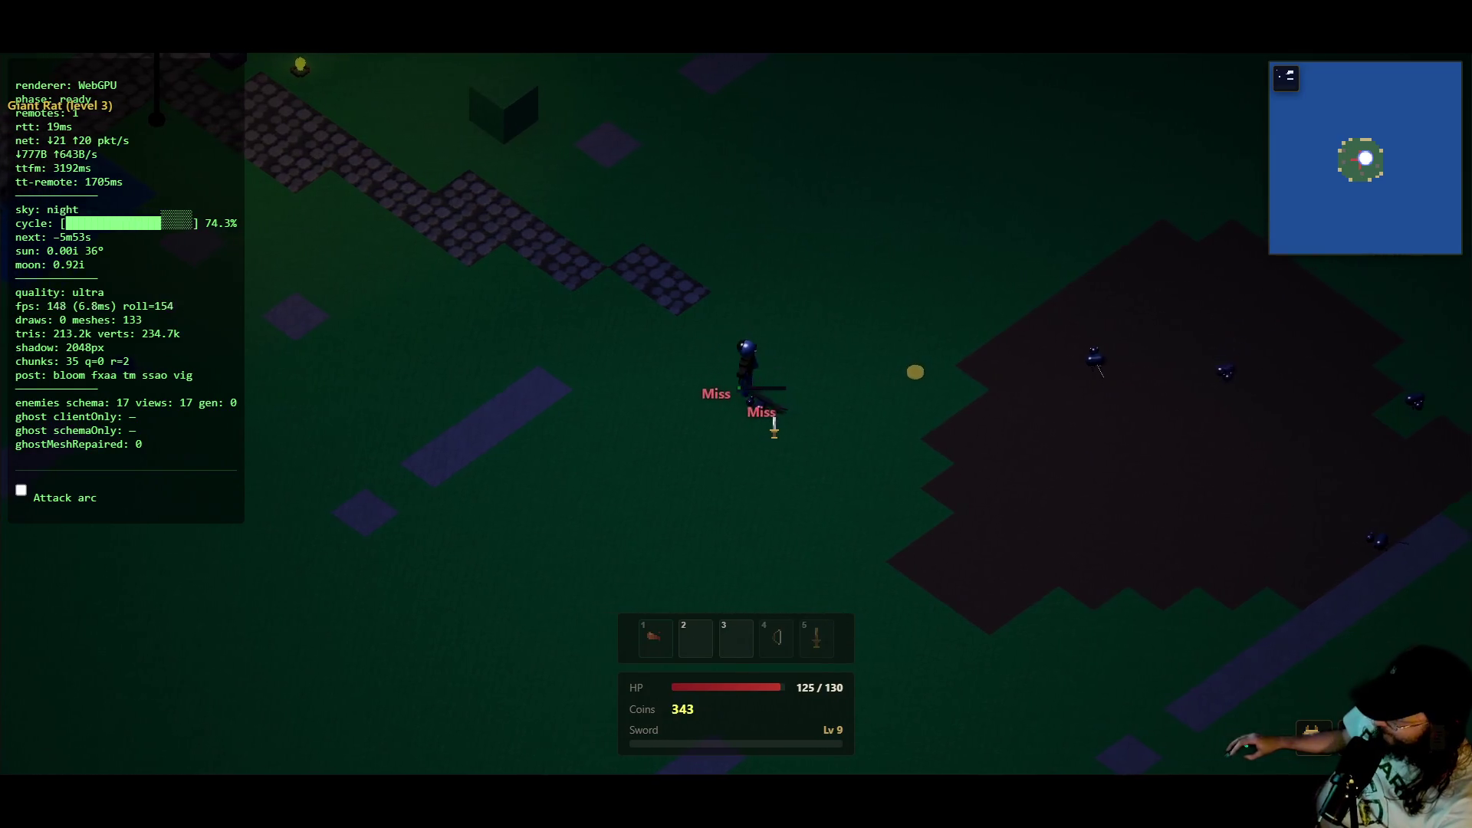
left_click(809, 401)
key("a")
key("a")
left_click(799, 410)
key("a")
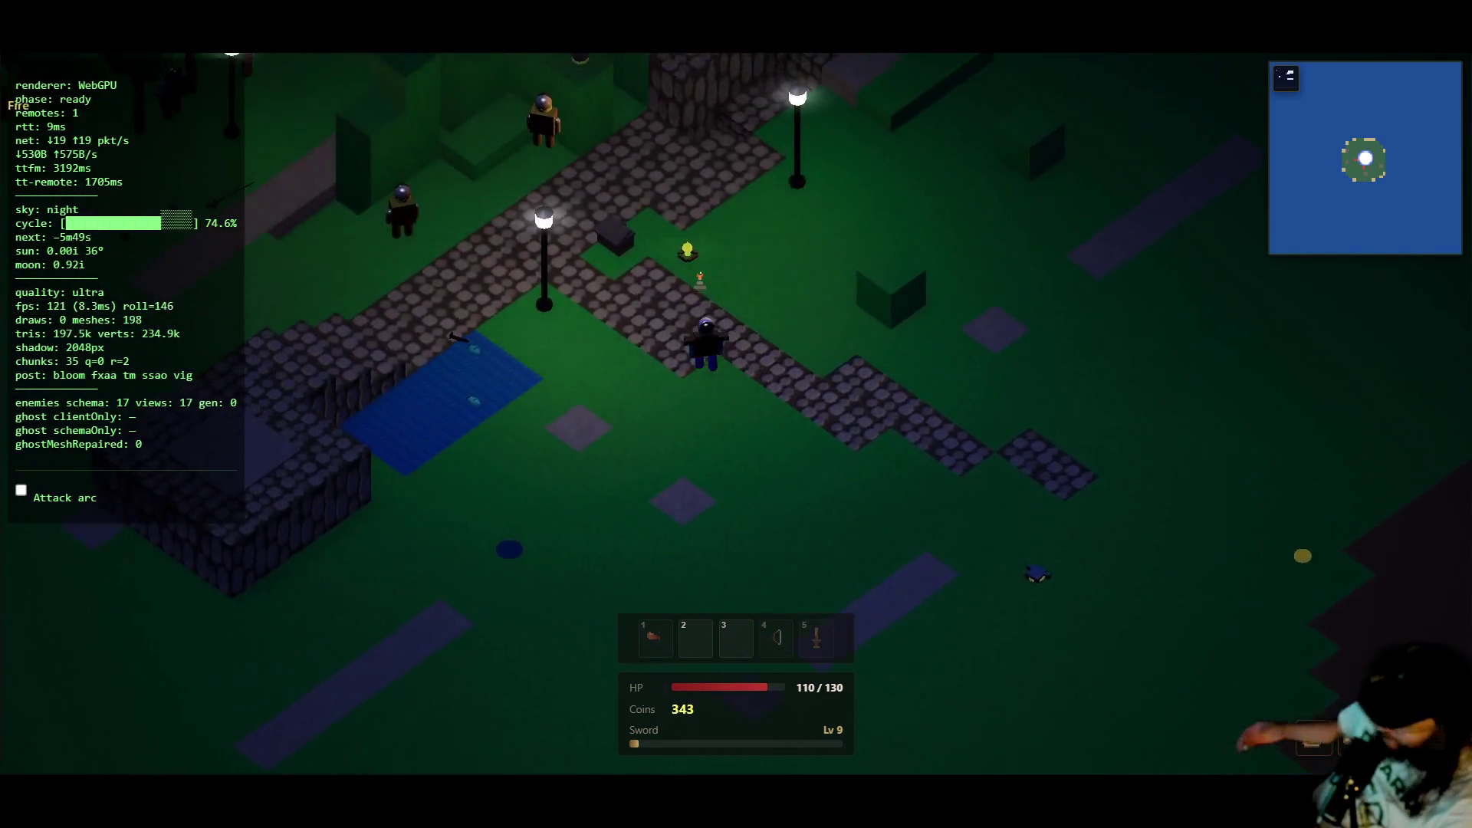
key("w+a")
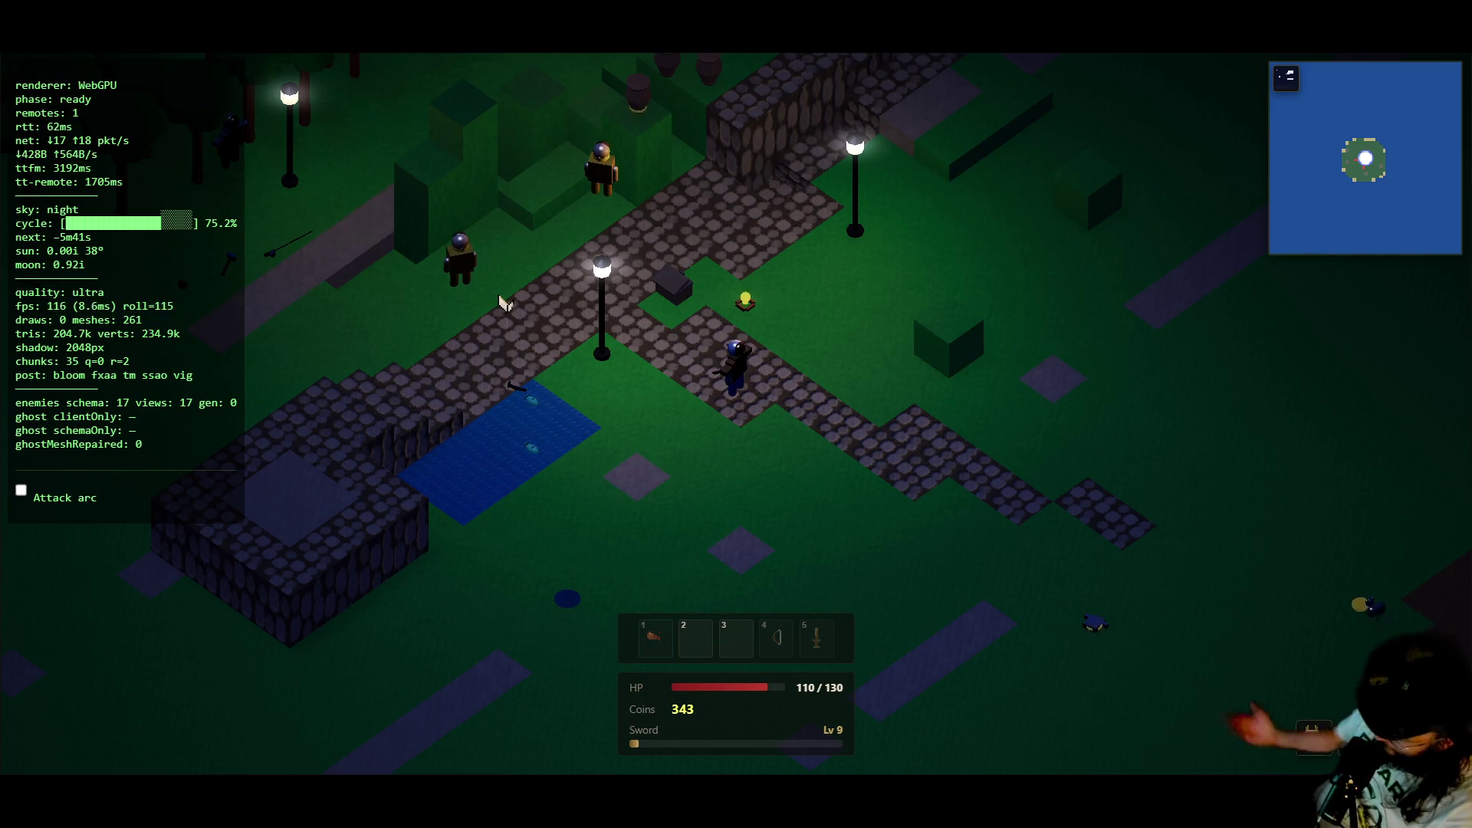
- Return to fight another giant rat, collecting a coin and picking up its dropped Cloth Tunic
key("d")
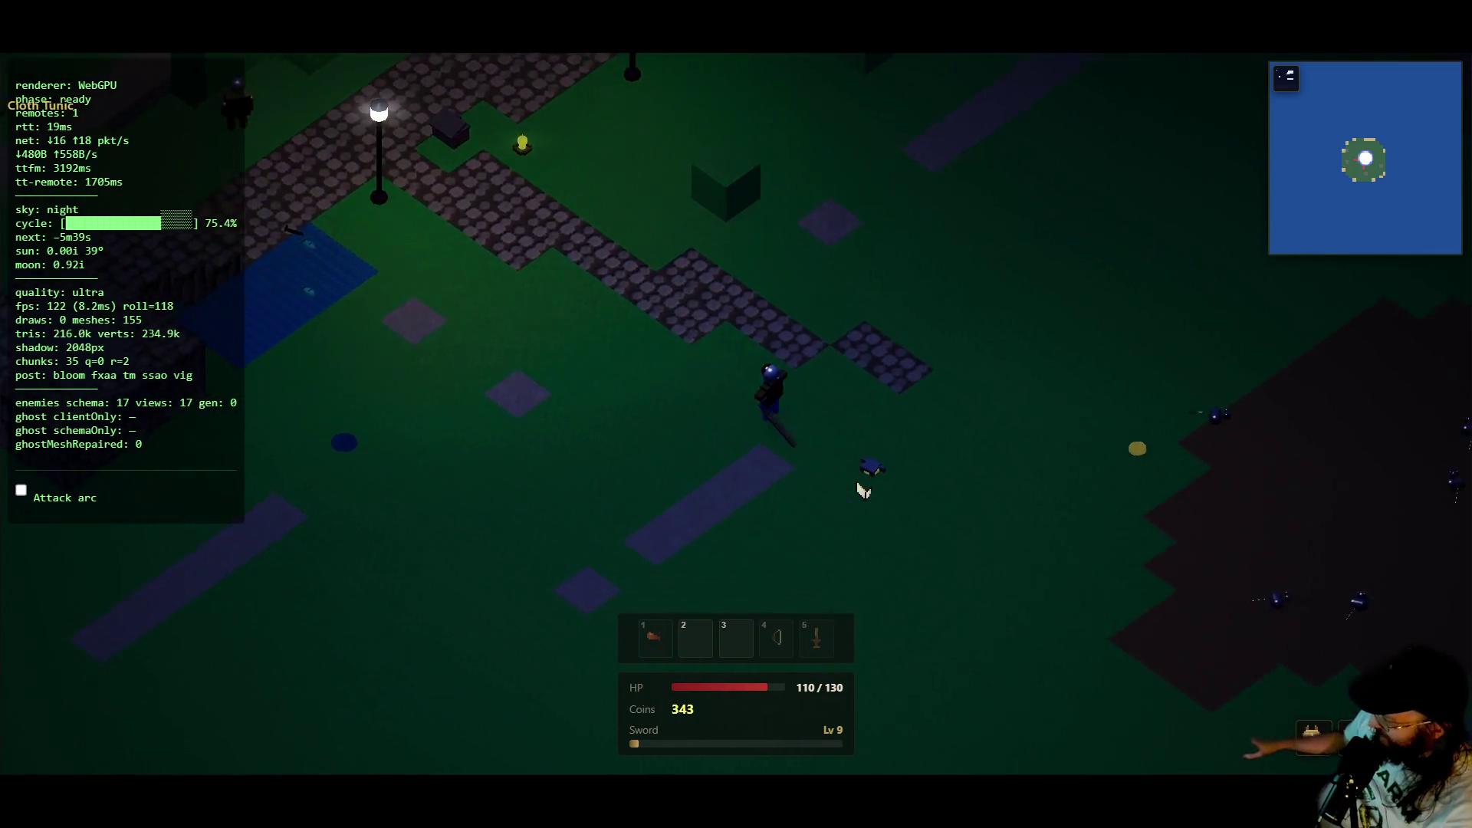
key("d")
left_click(787, 410)
key("a")
left_click(787, 416)
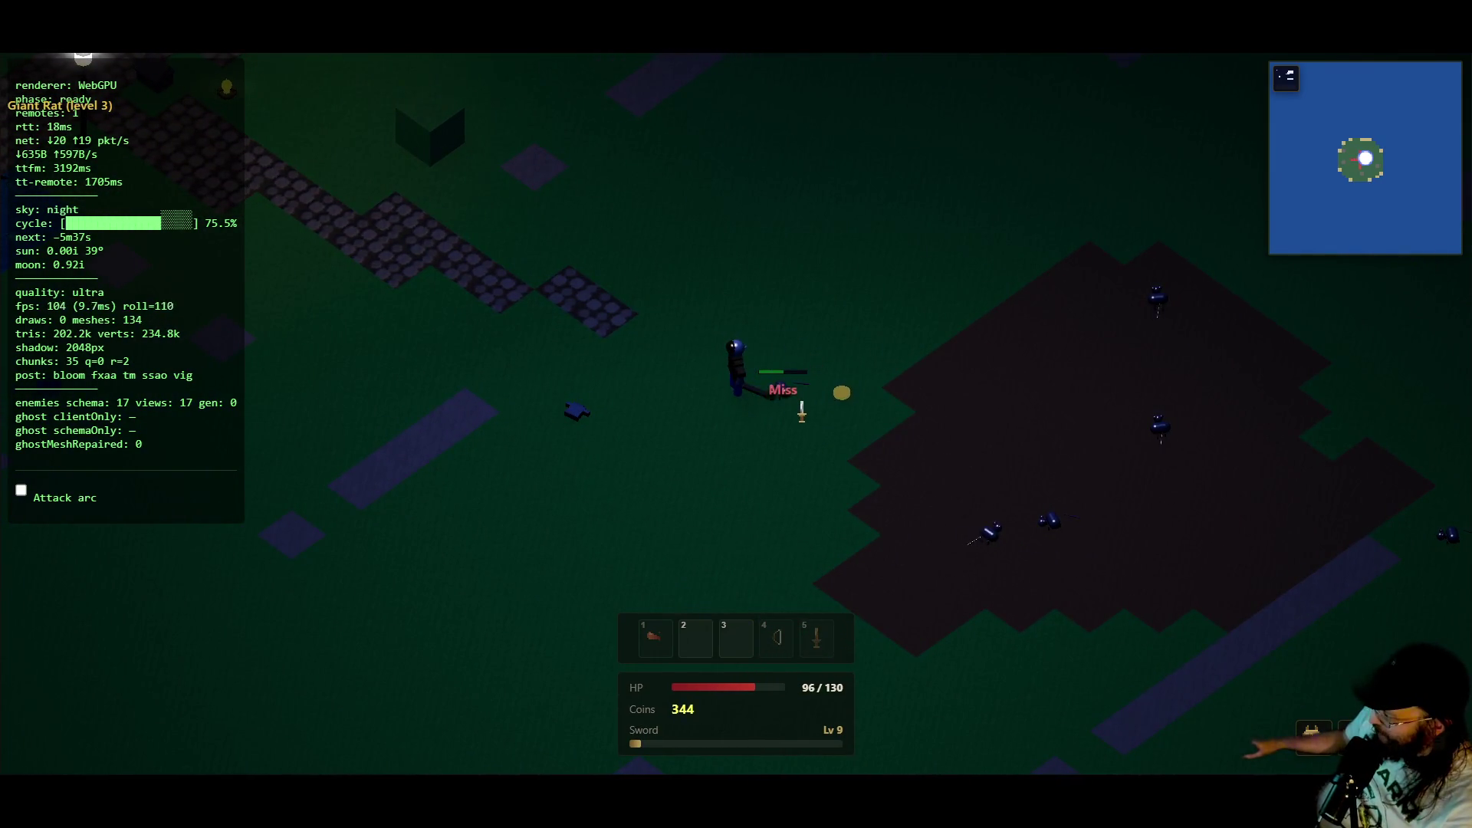
key("d")
key("a")
left_click(772, 452)
left_click(816, 408)
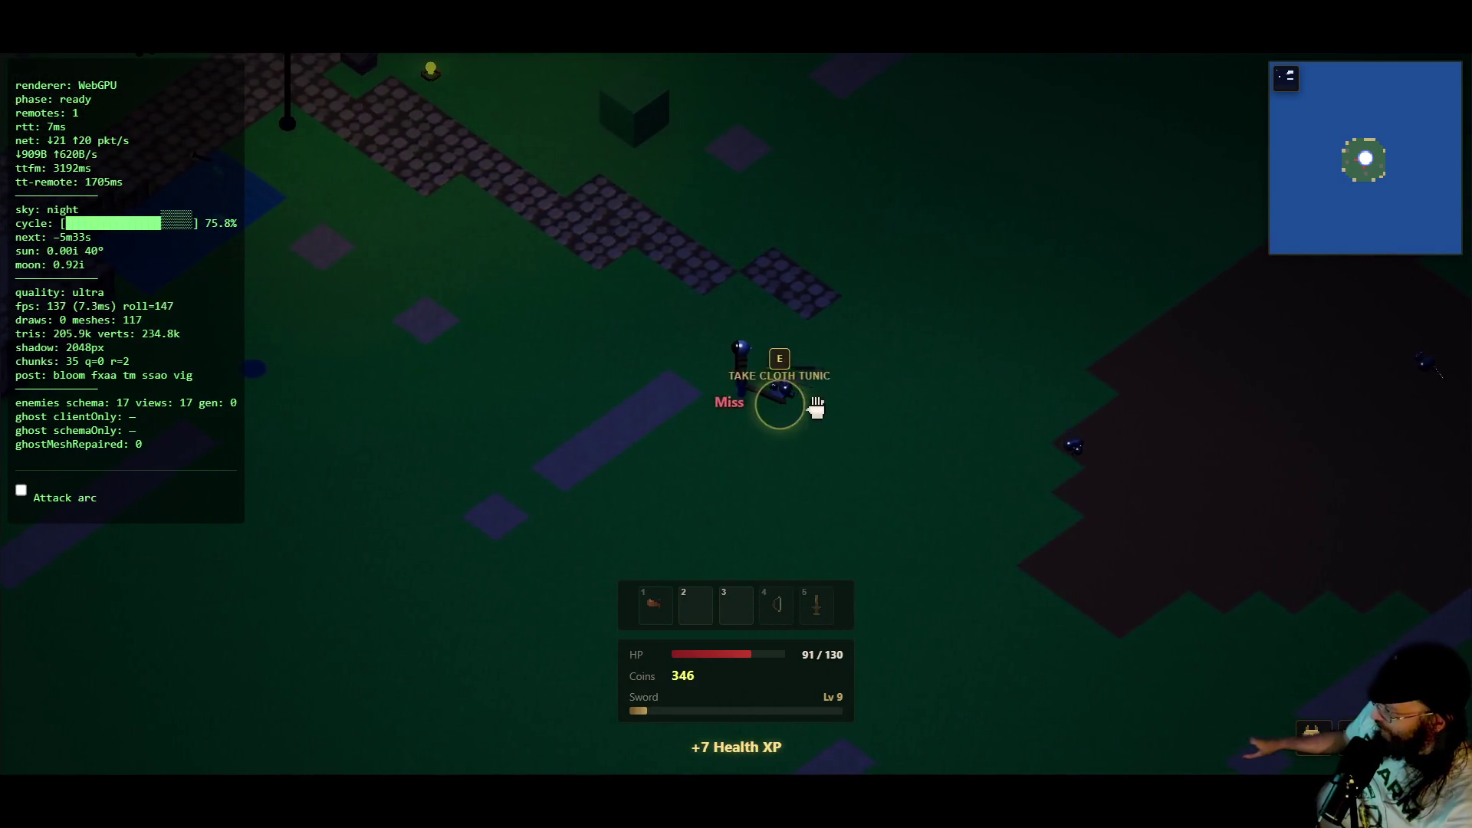
- Walk back toward town and check the carried items in the inventory
key("a")
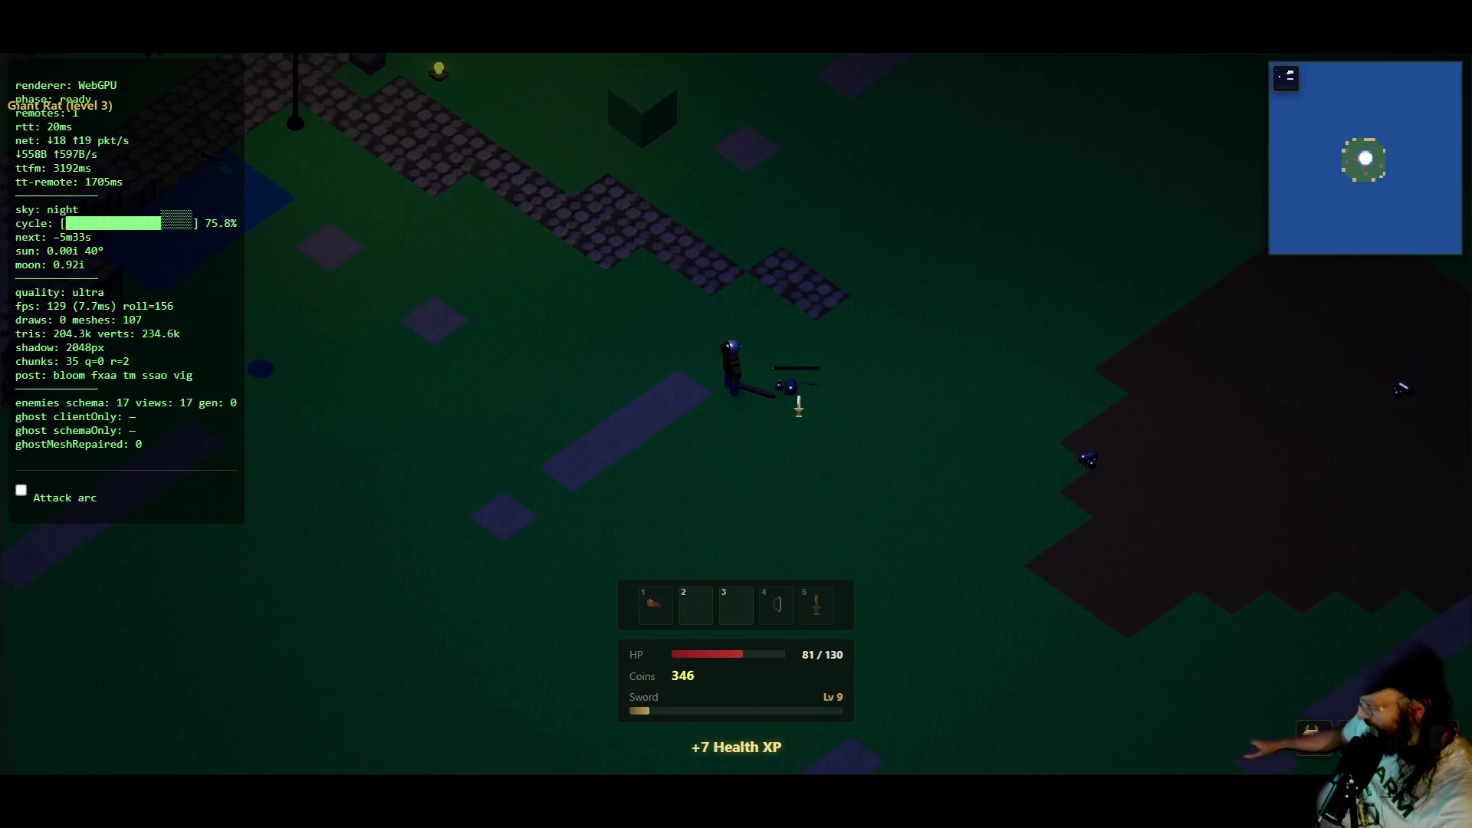
key("w")
key("i")
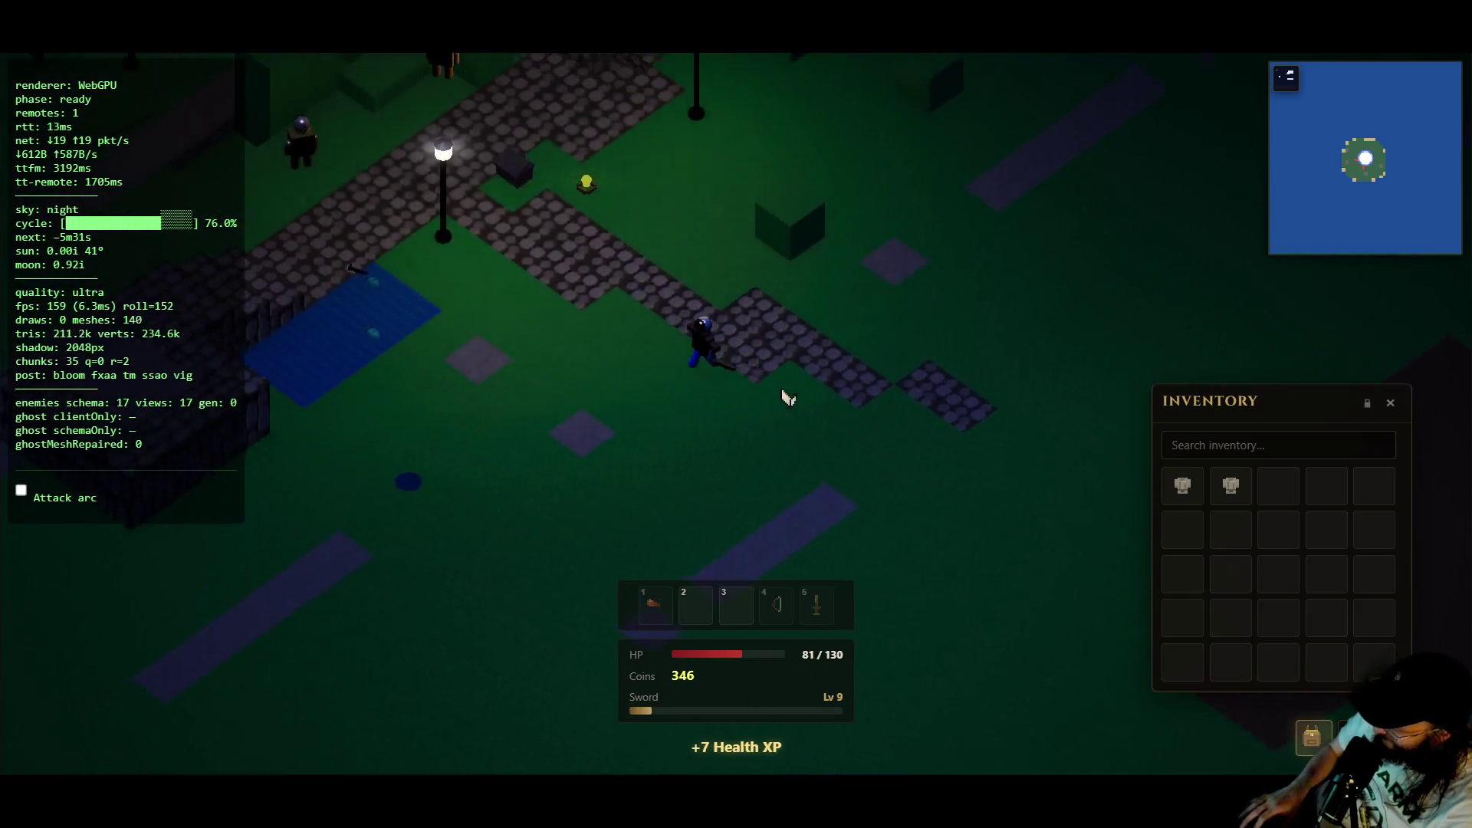
key("w")
- Sell both Cloth Tunics at the shopkeeper for 370 coins, close the shop and head down
key("e")
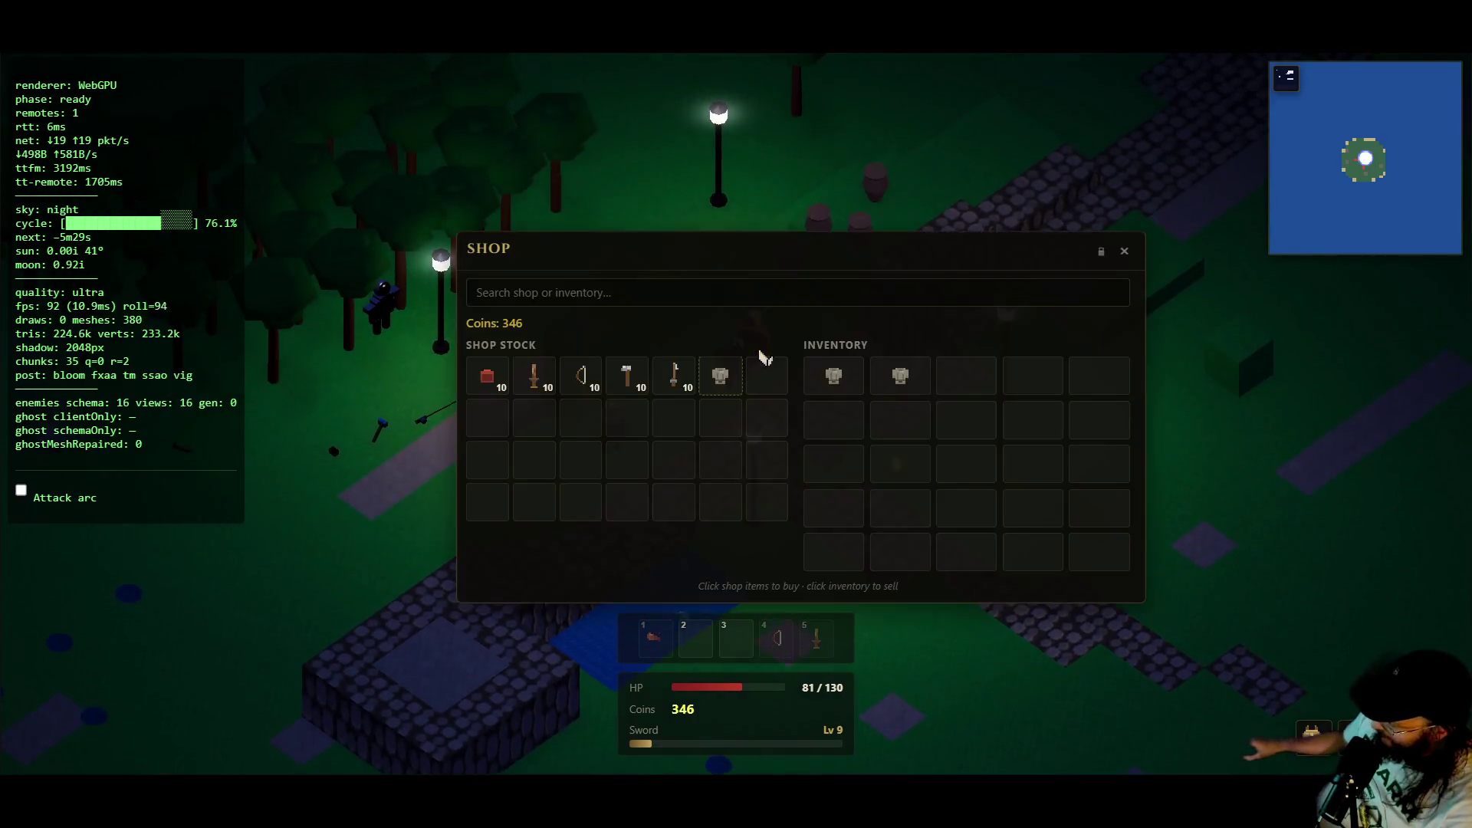
left_click(855, 378)
left_click(905, 371)
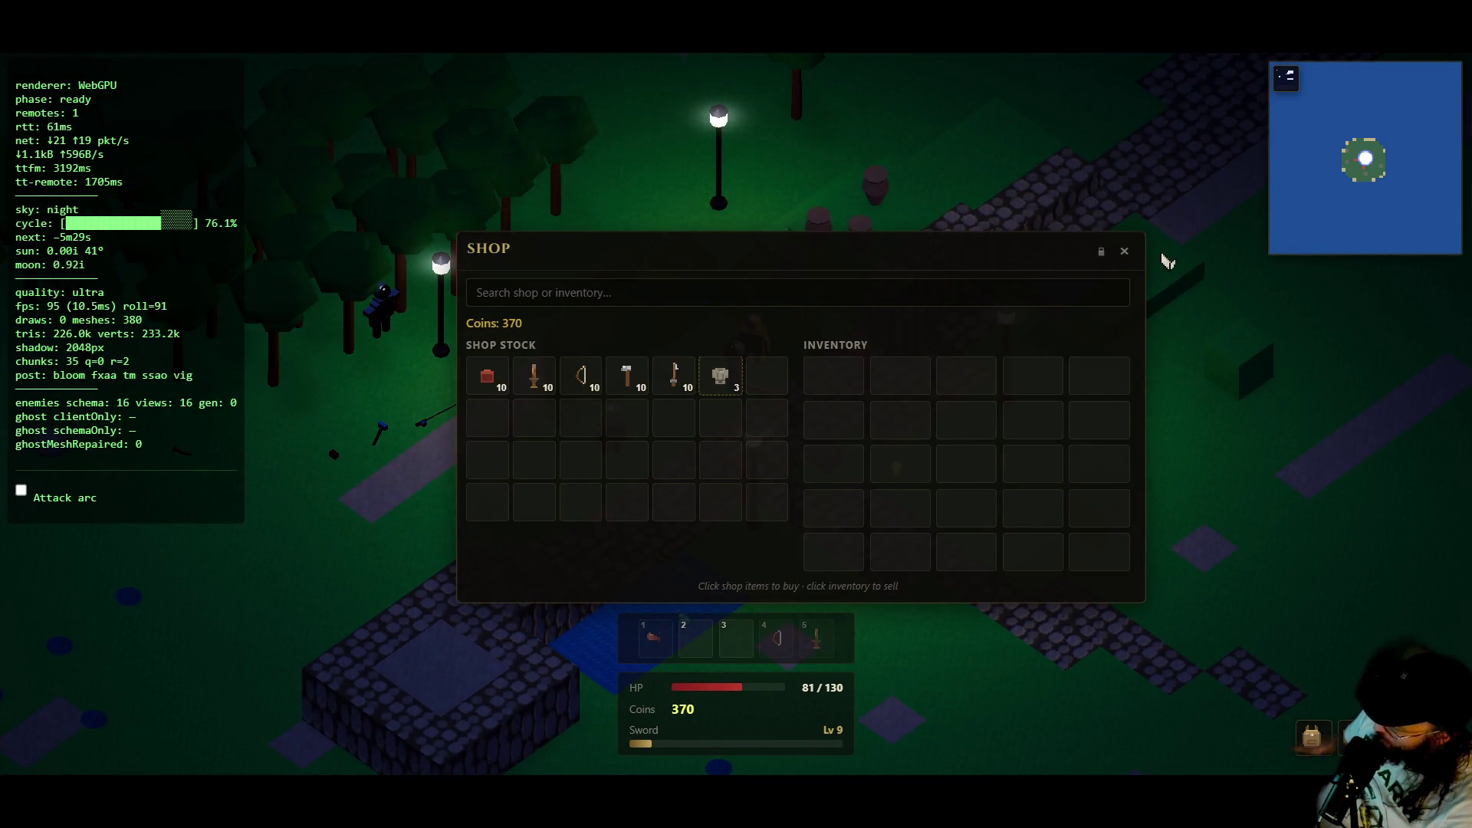
key("Escape")
key("s")
key("s")
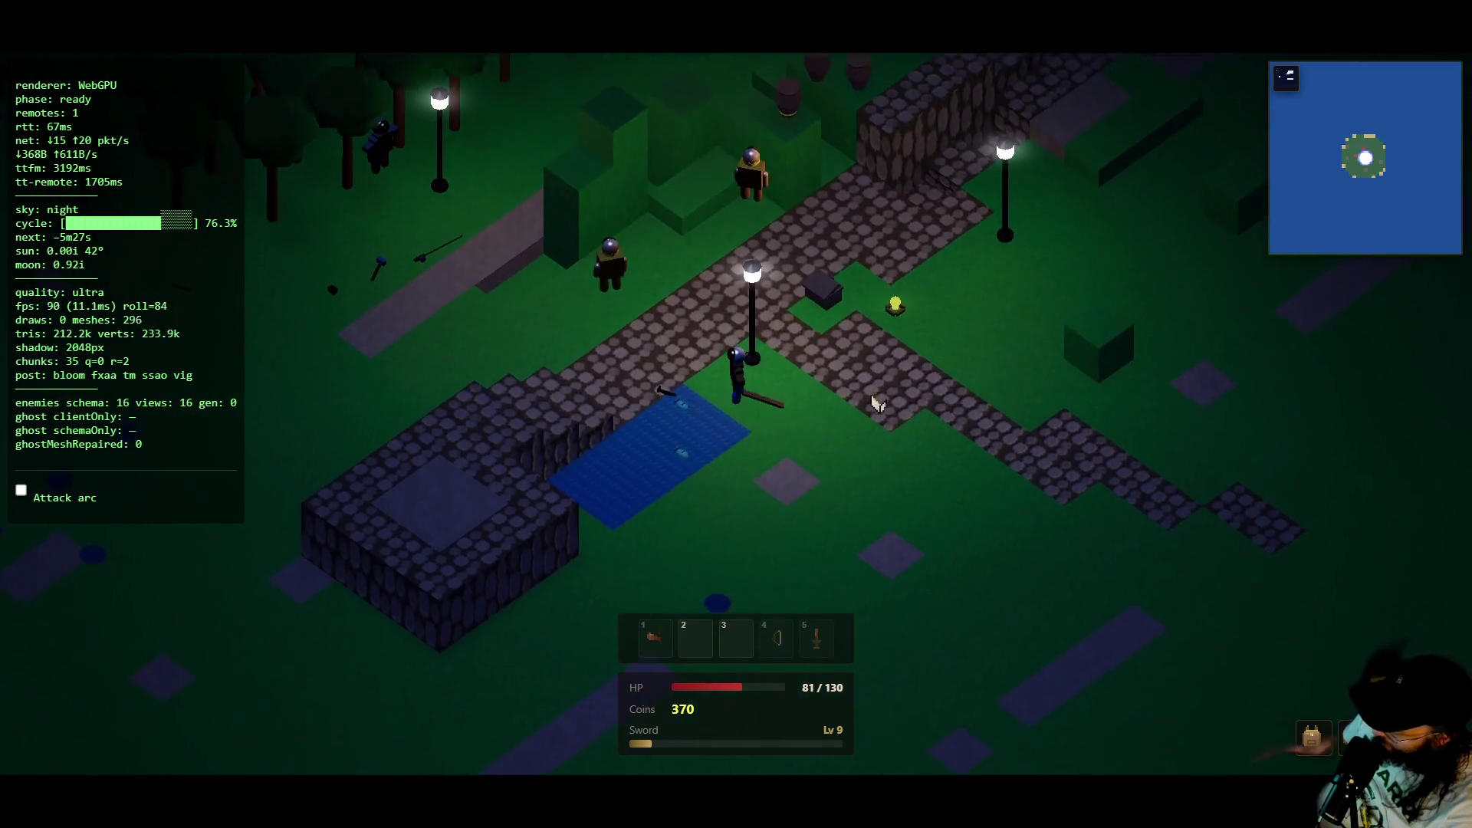
key("s")
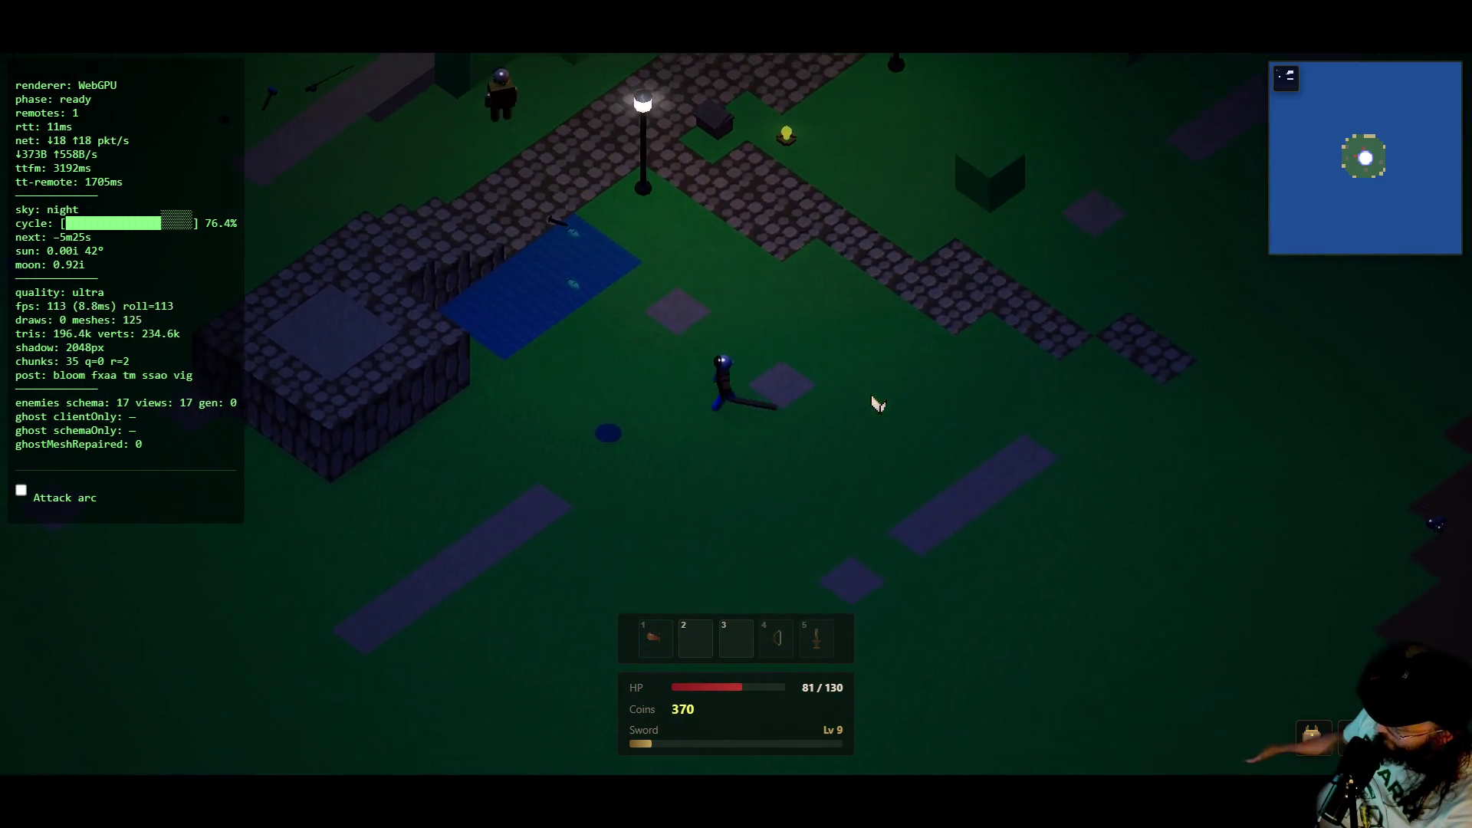
- Walk up toward the trees and lamps, checking the inventory on the way
key("w")
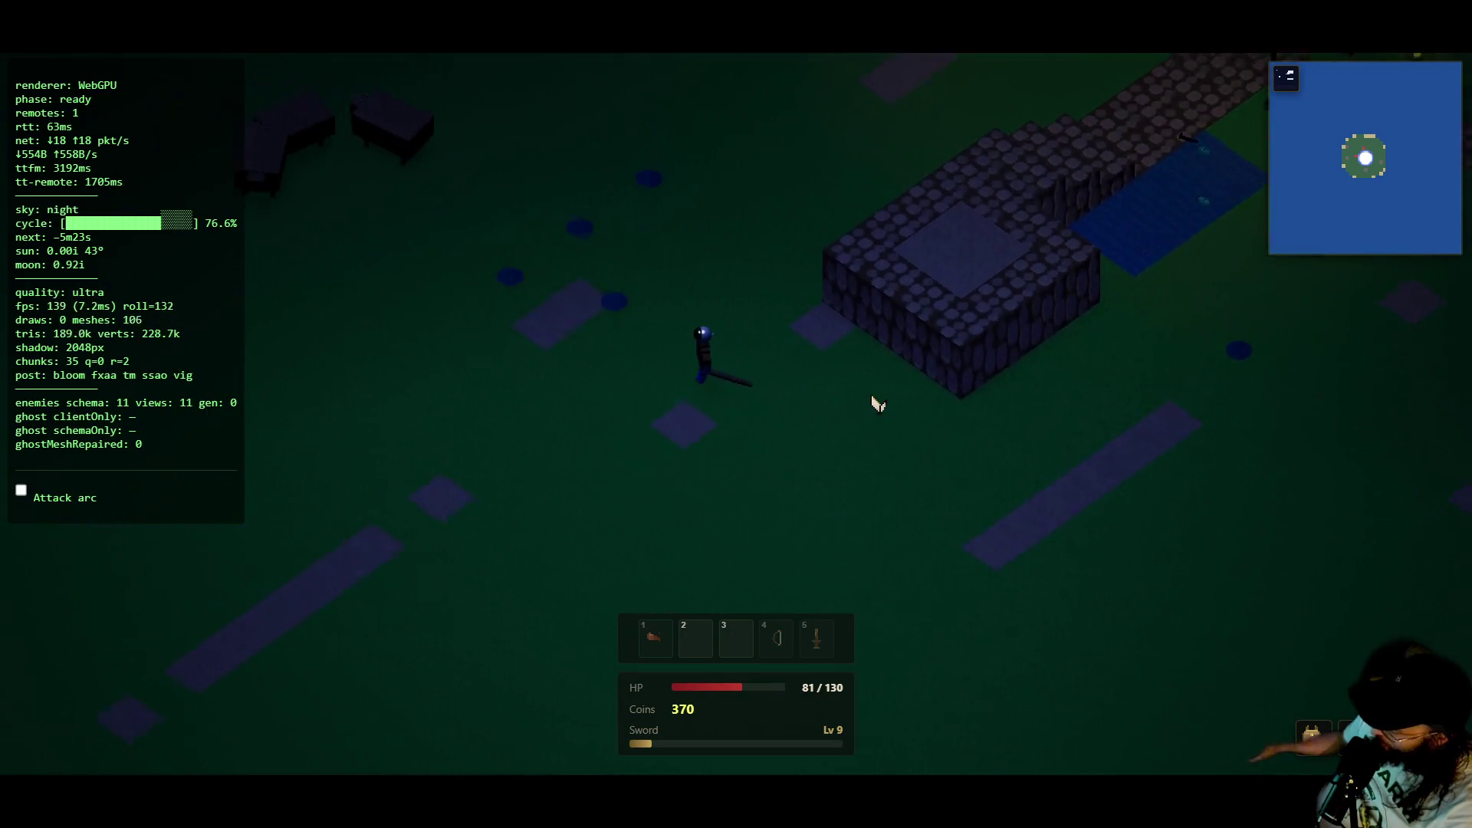
key("i")
key("d")
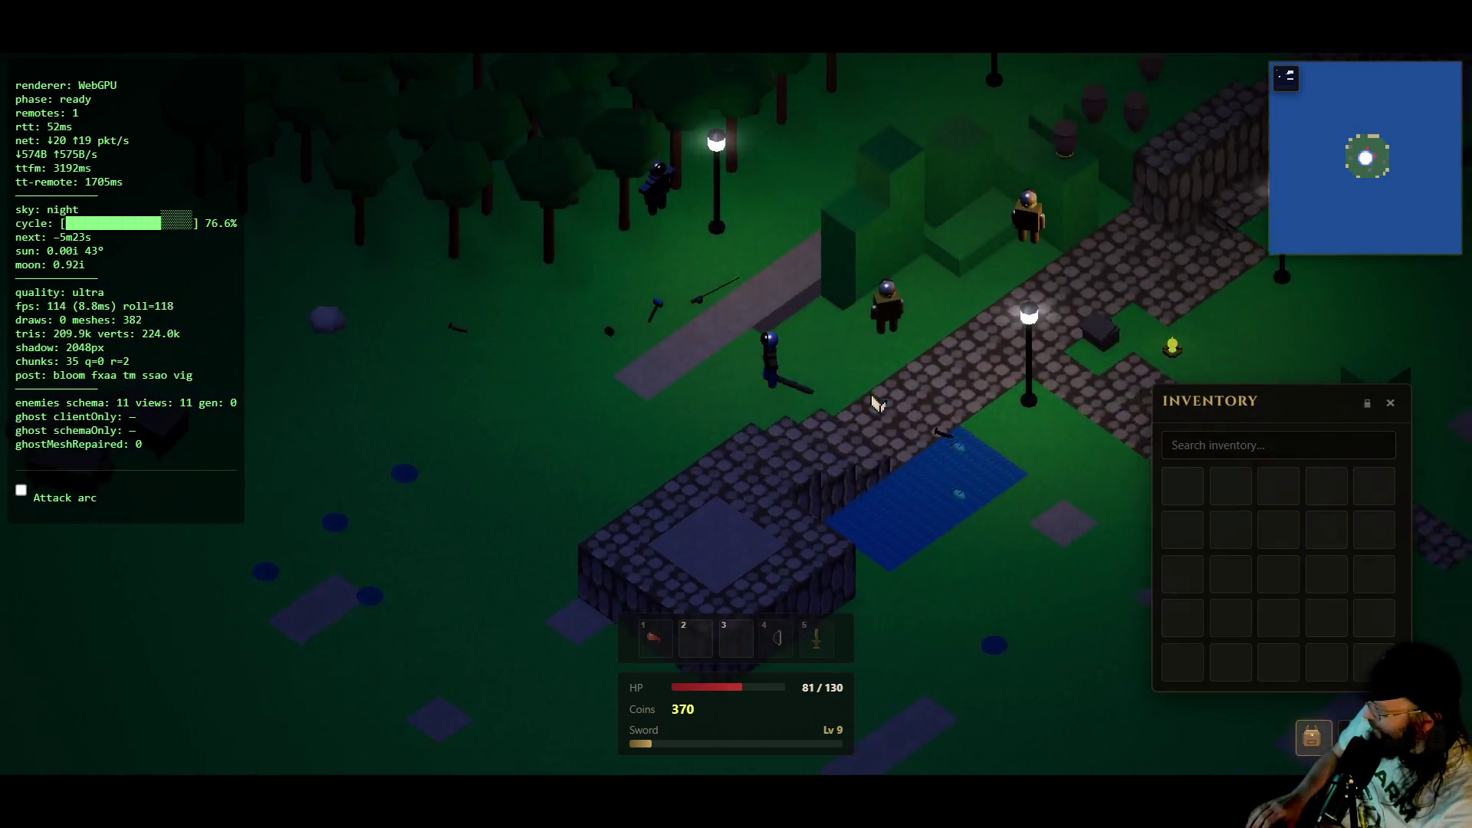
key("i")
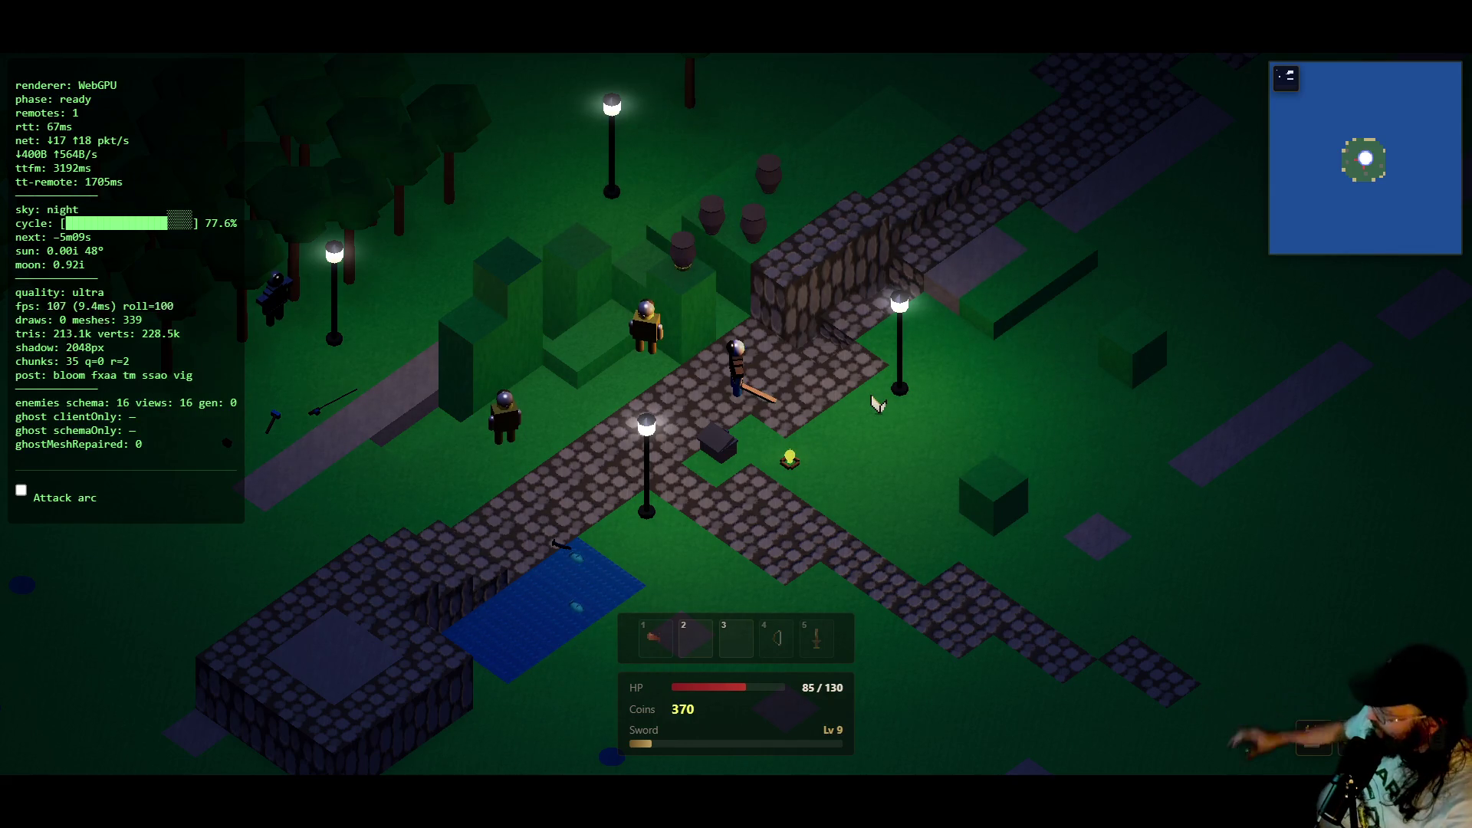
- Swing the sword by the shopkeeper for +8 Sword XP and 374 coins, then walk left
key("a")
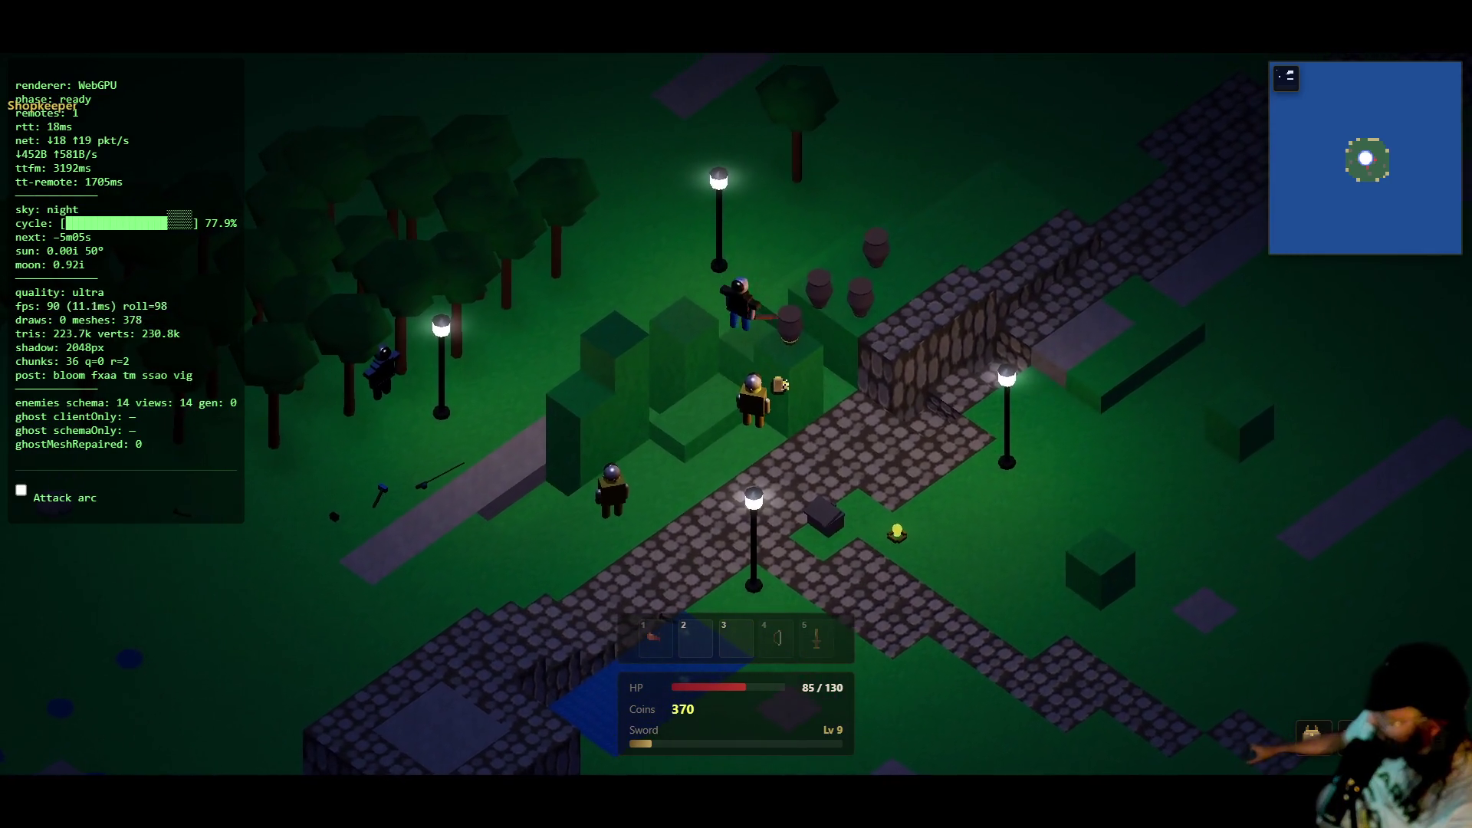
left_click(795, 422)
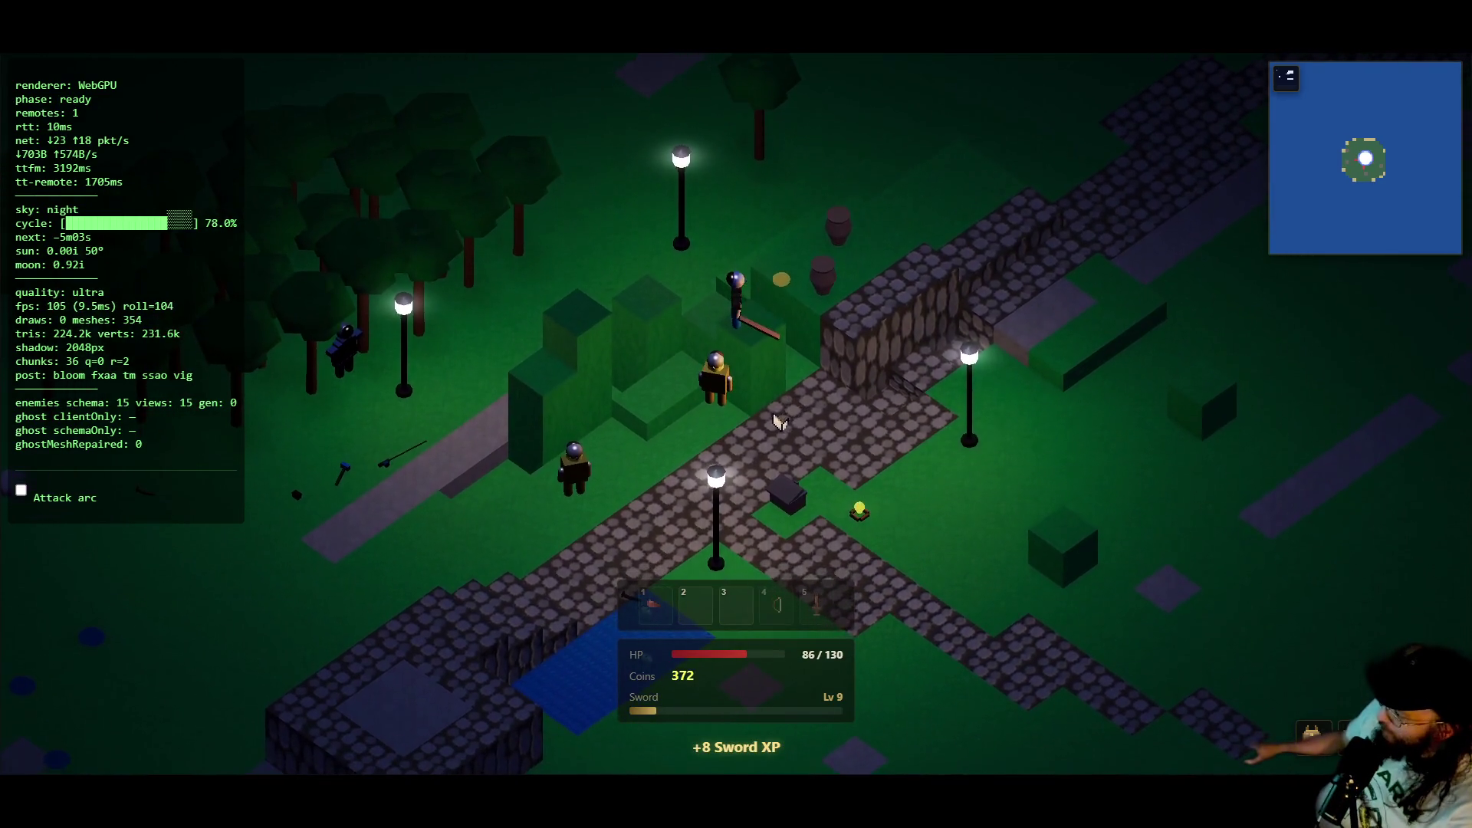
key("d")
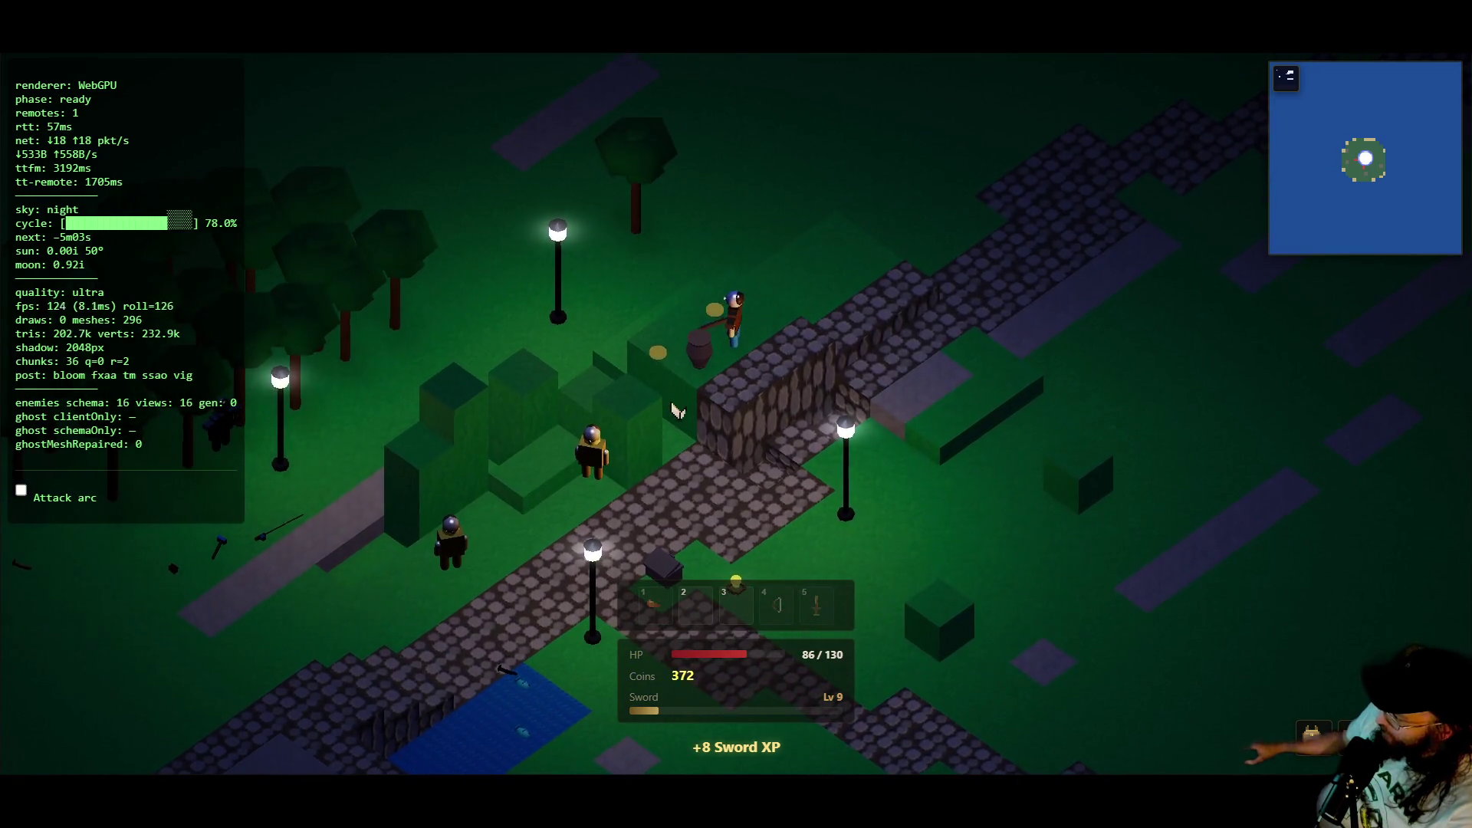
key("a")
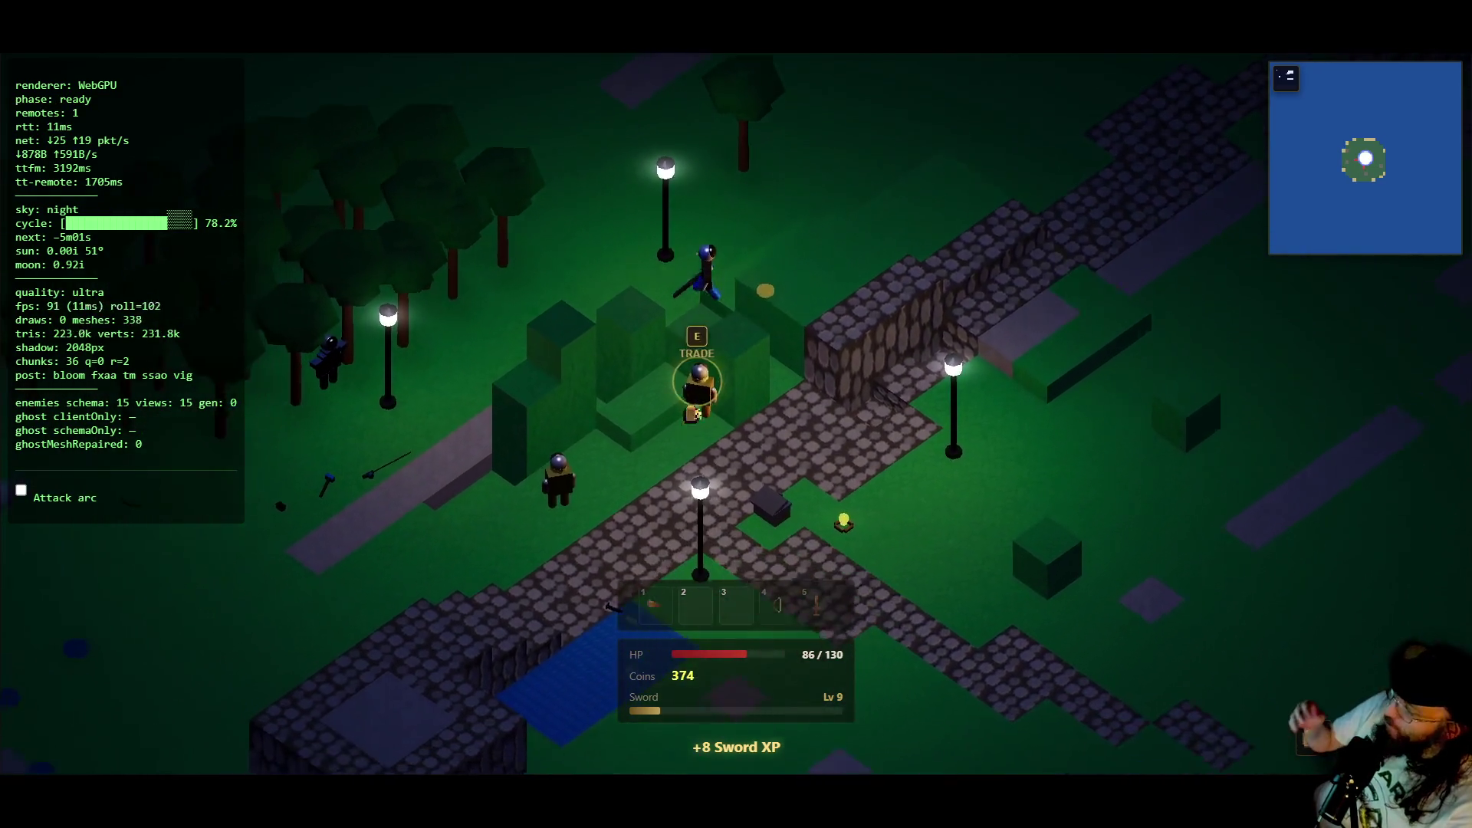
key("a")
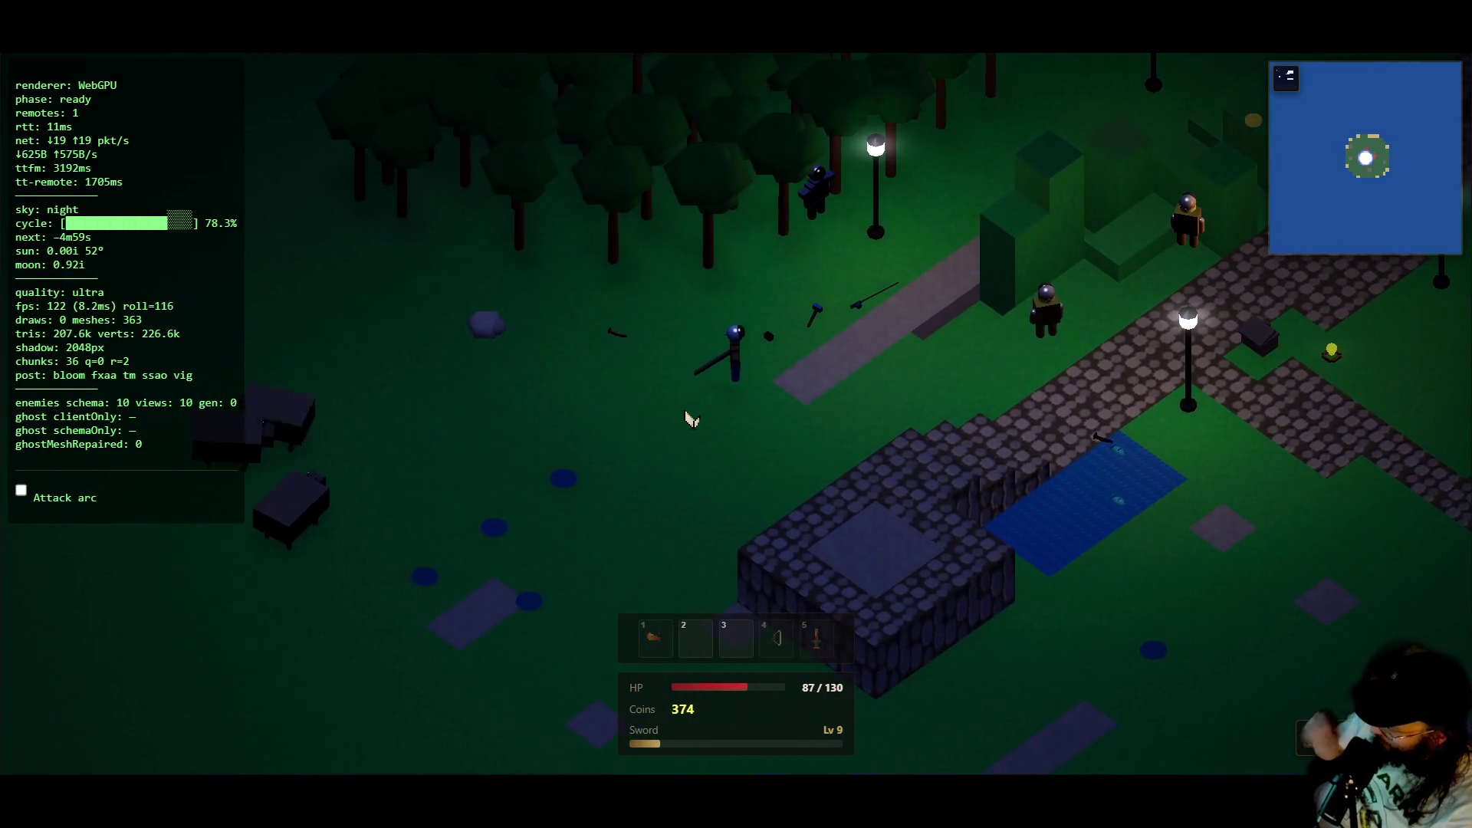
key("a")
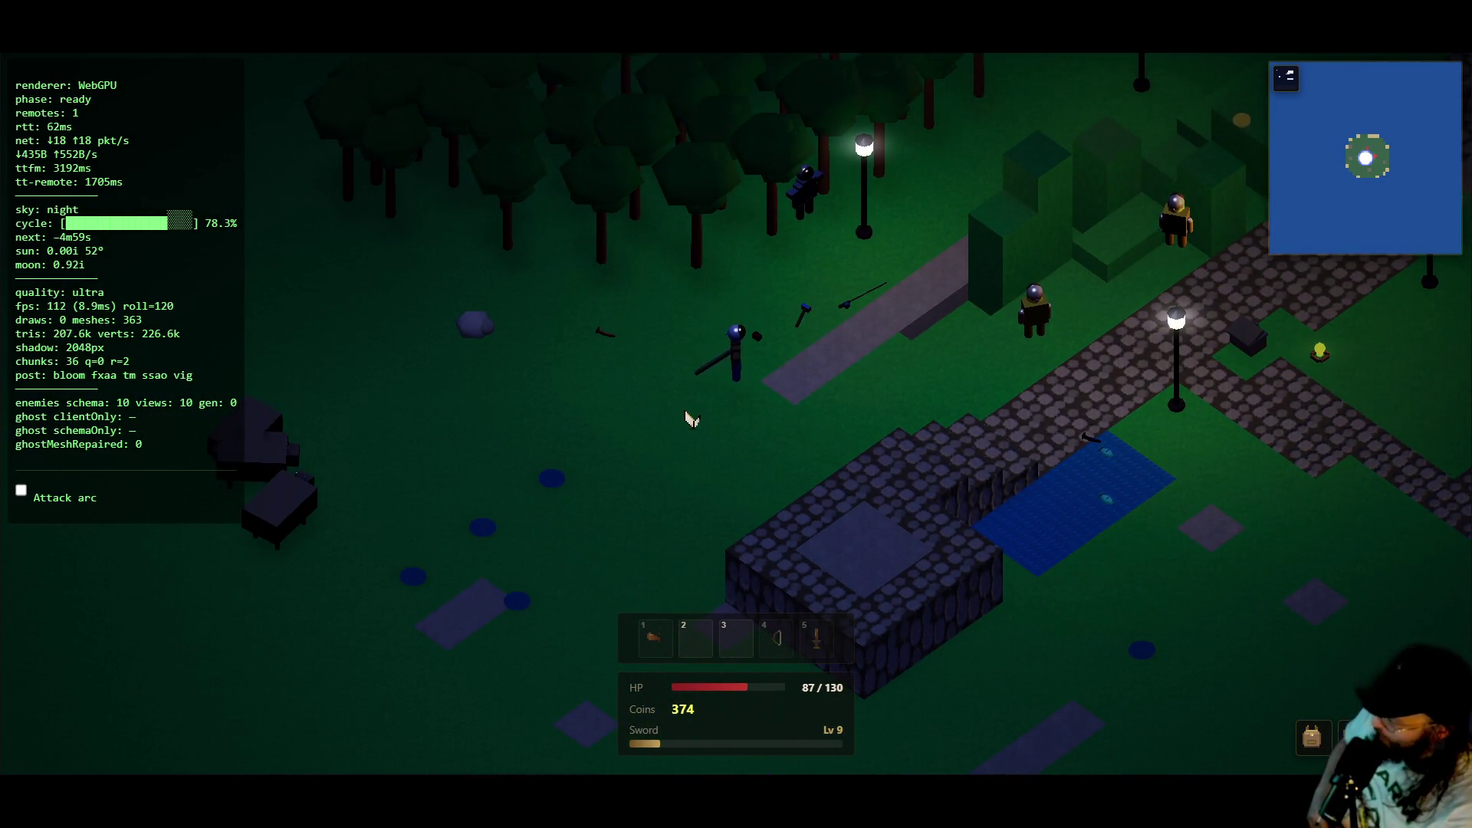
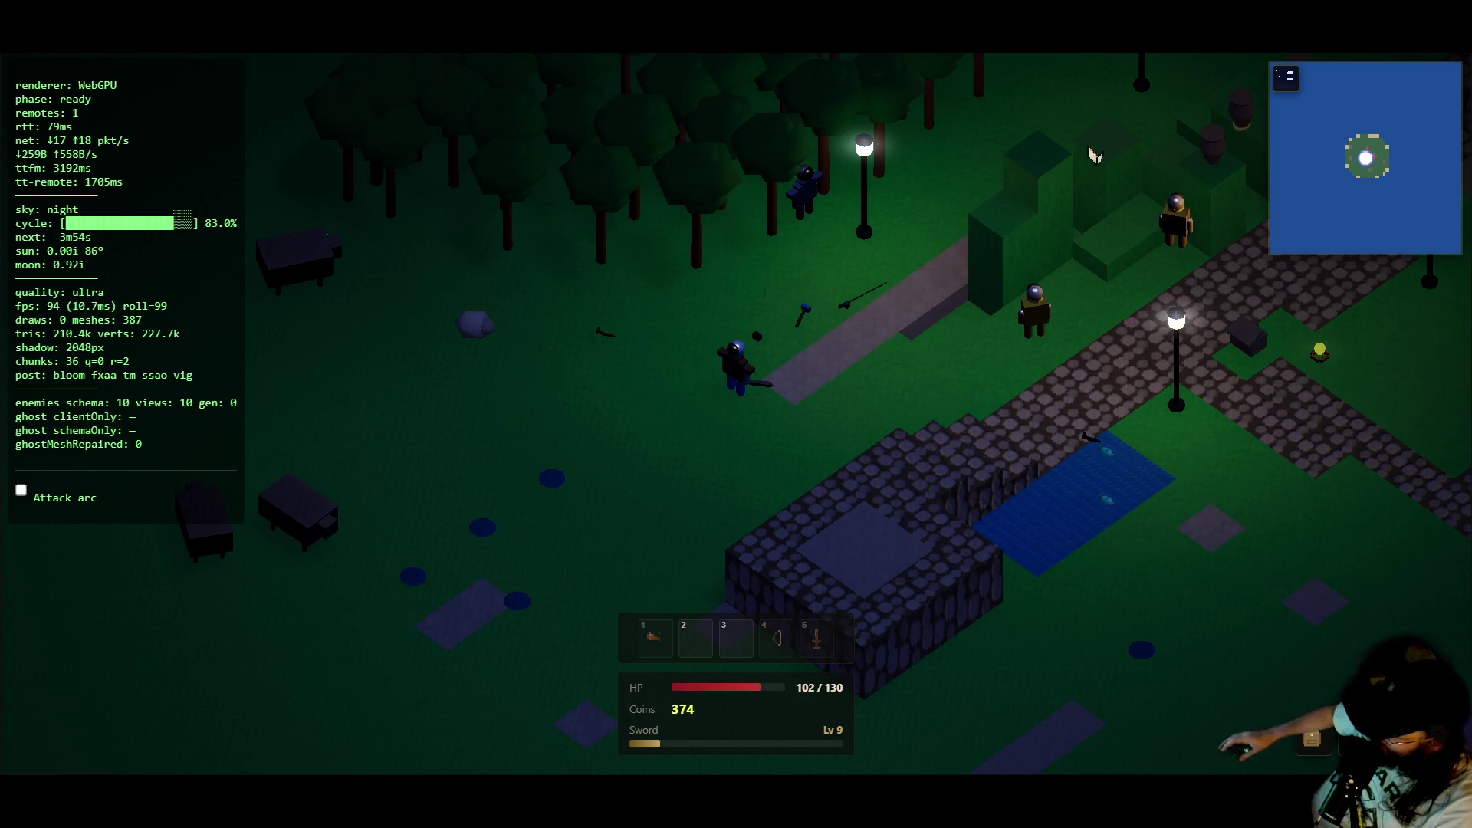
- Walk east across the grass beyond the pond toward the dark area, swinging the sword once
key("d")
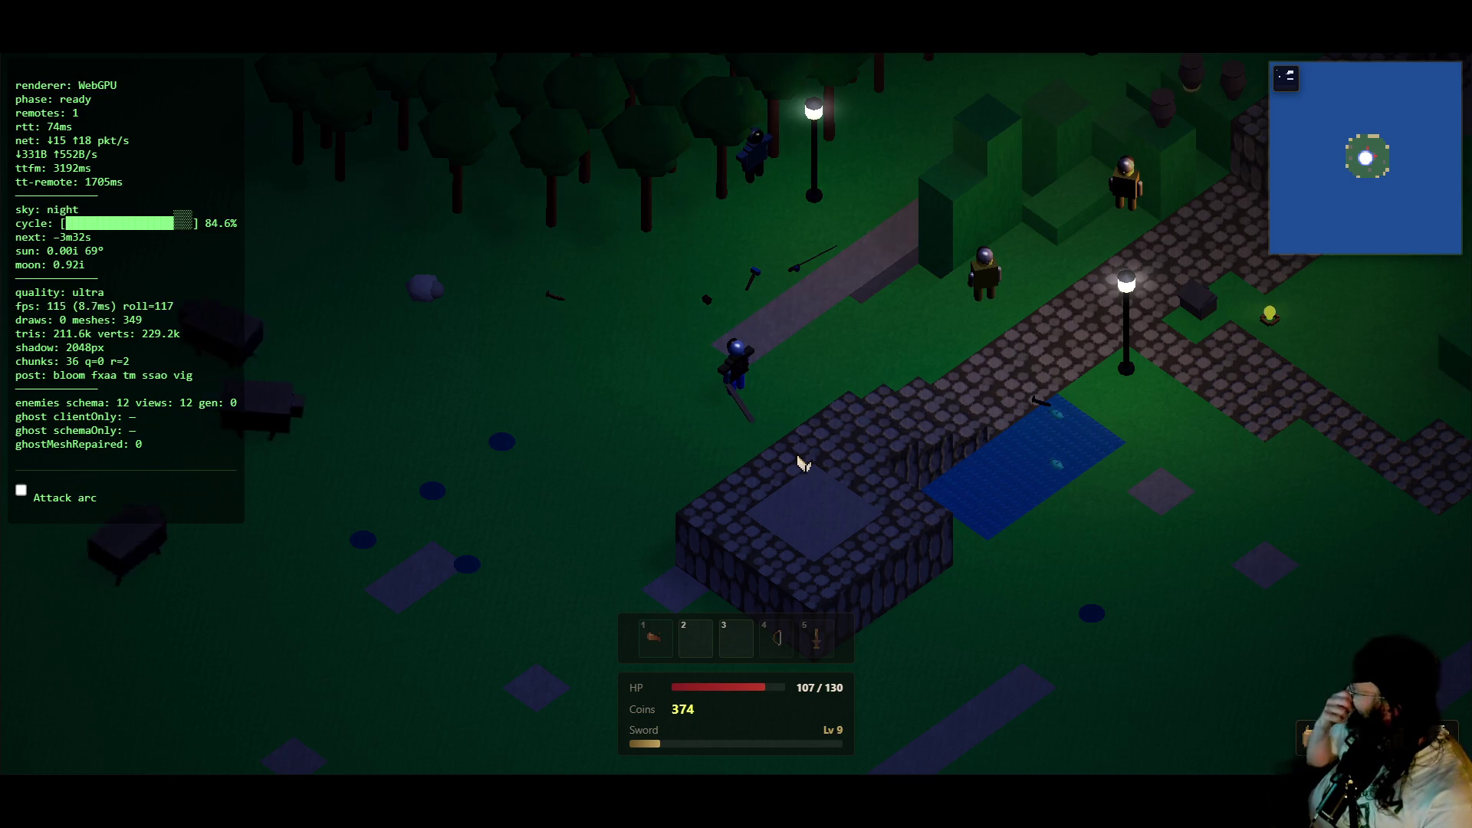
left_click(802, 462)
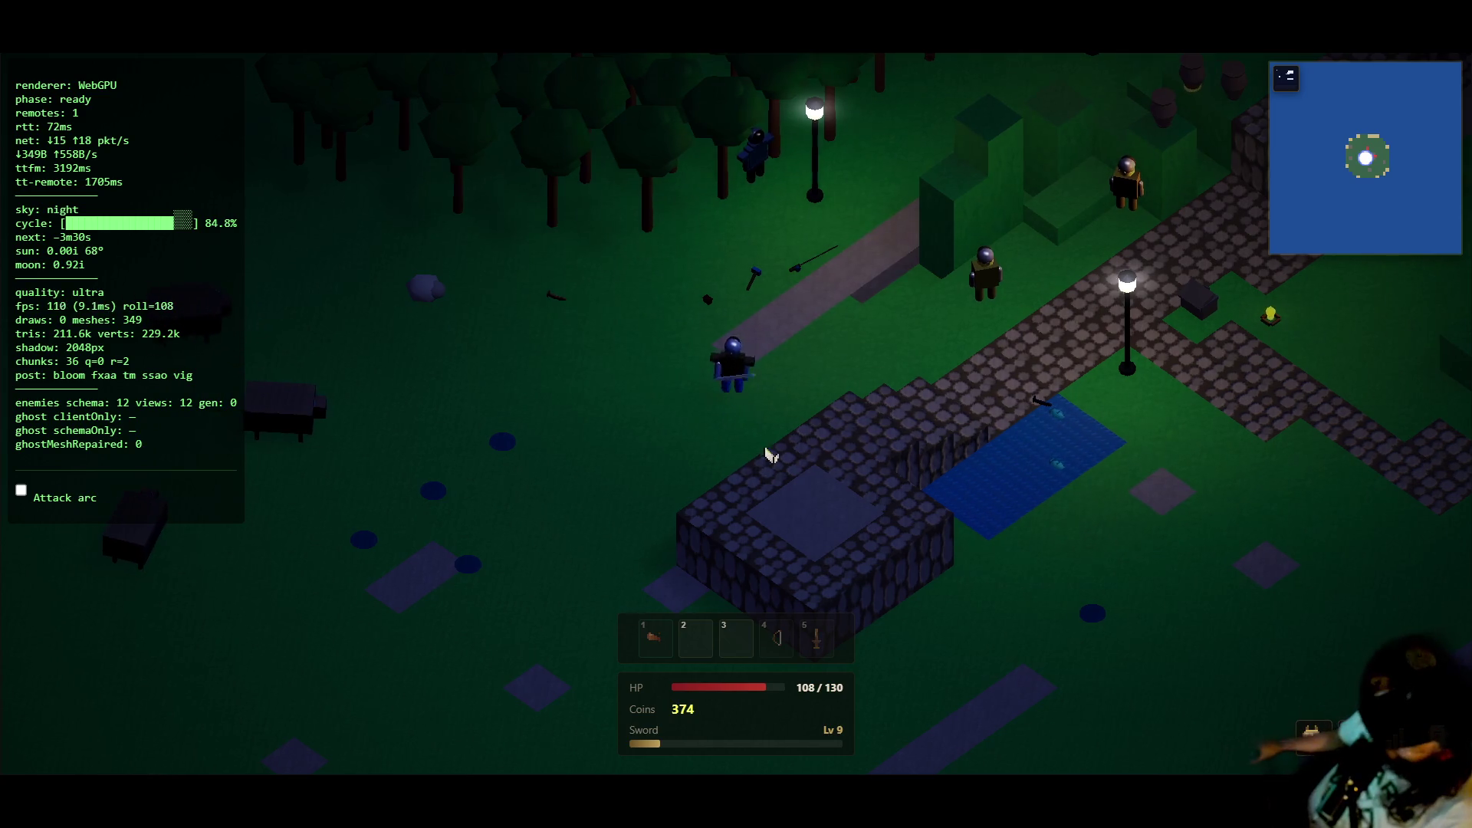
key("a")
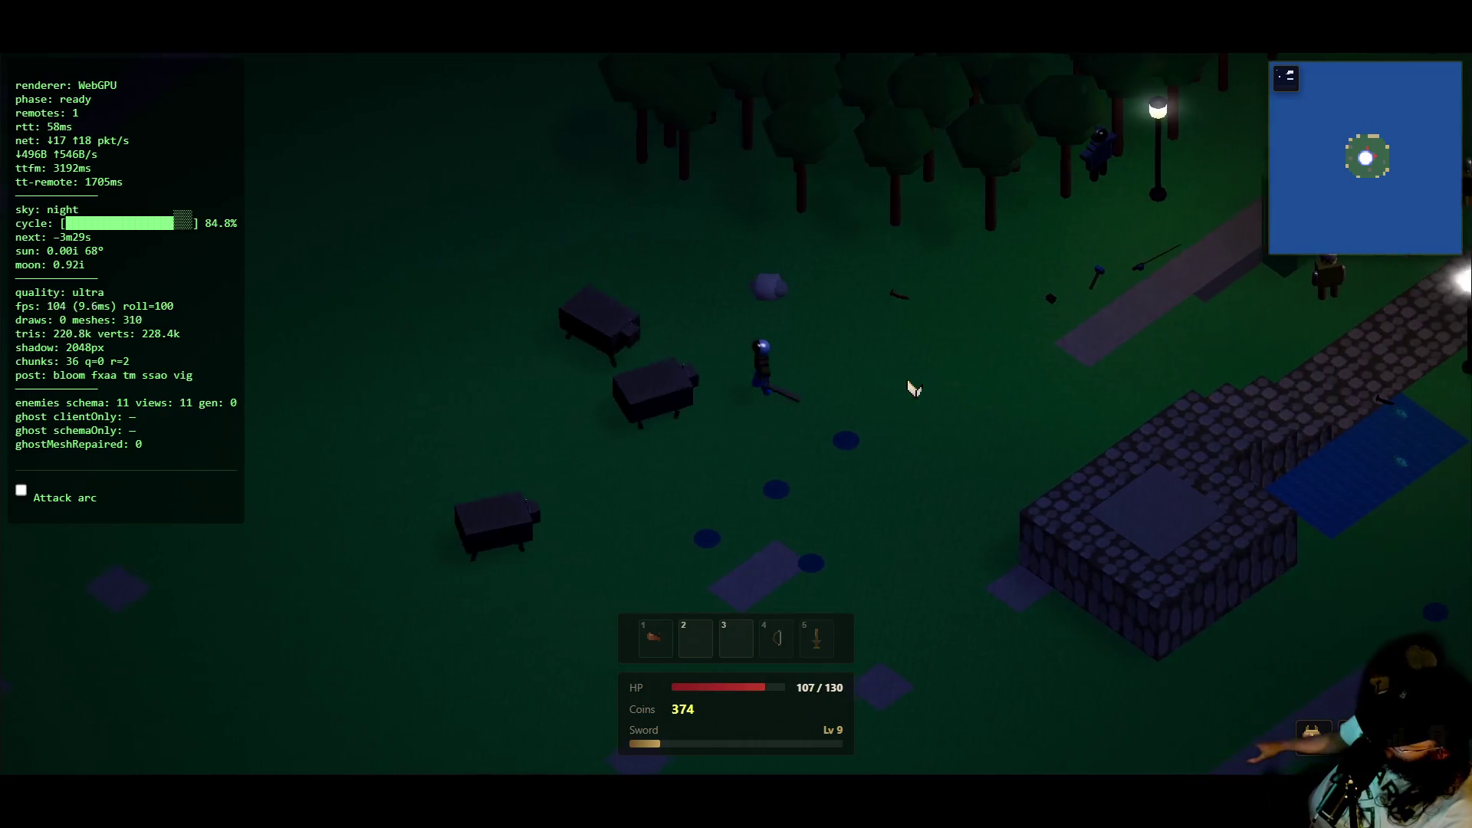
key("d")
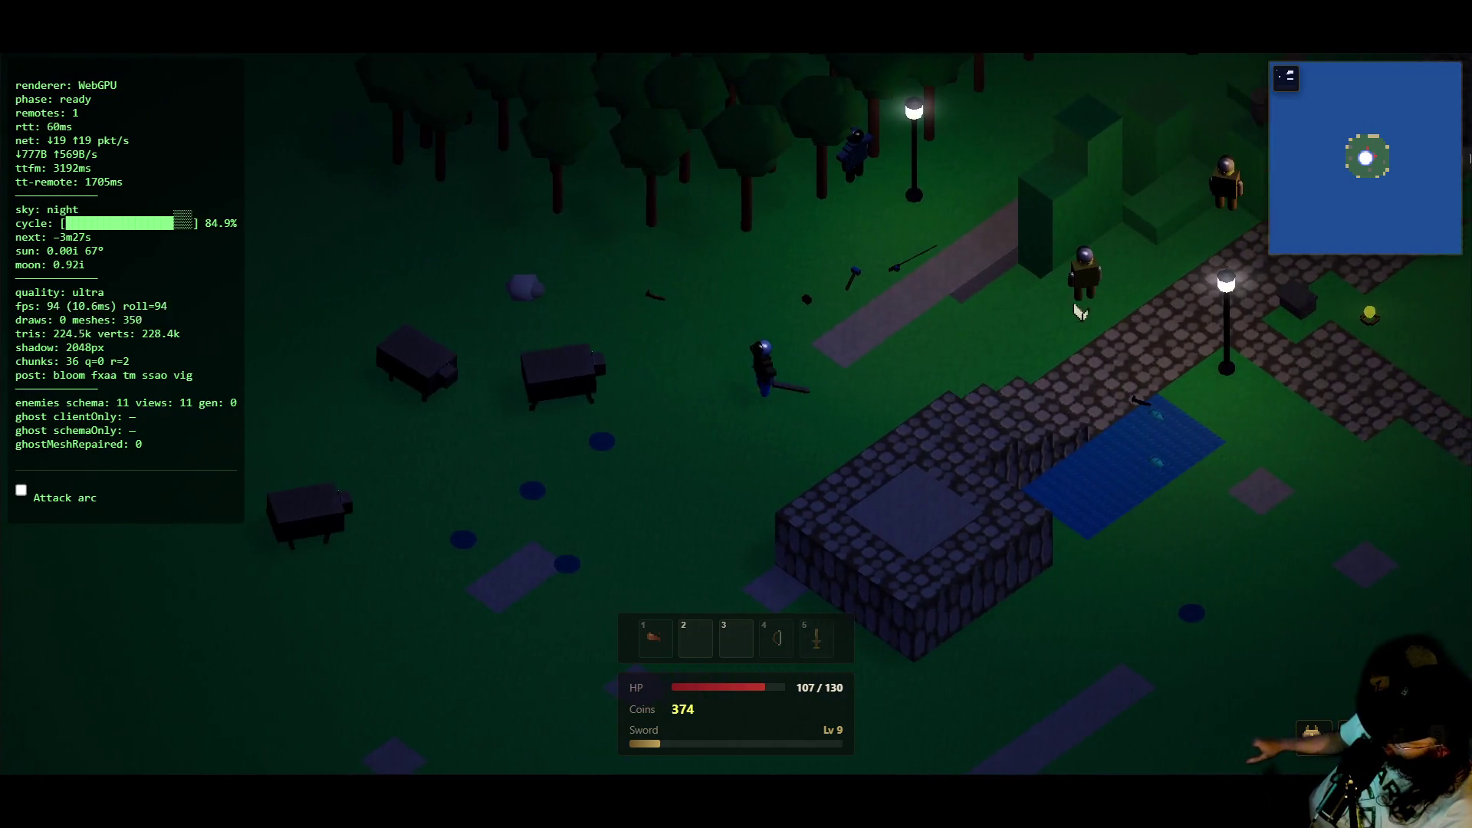
key("d")
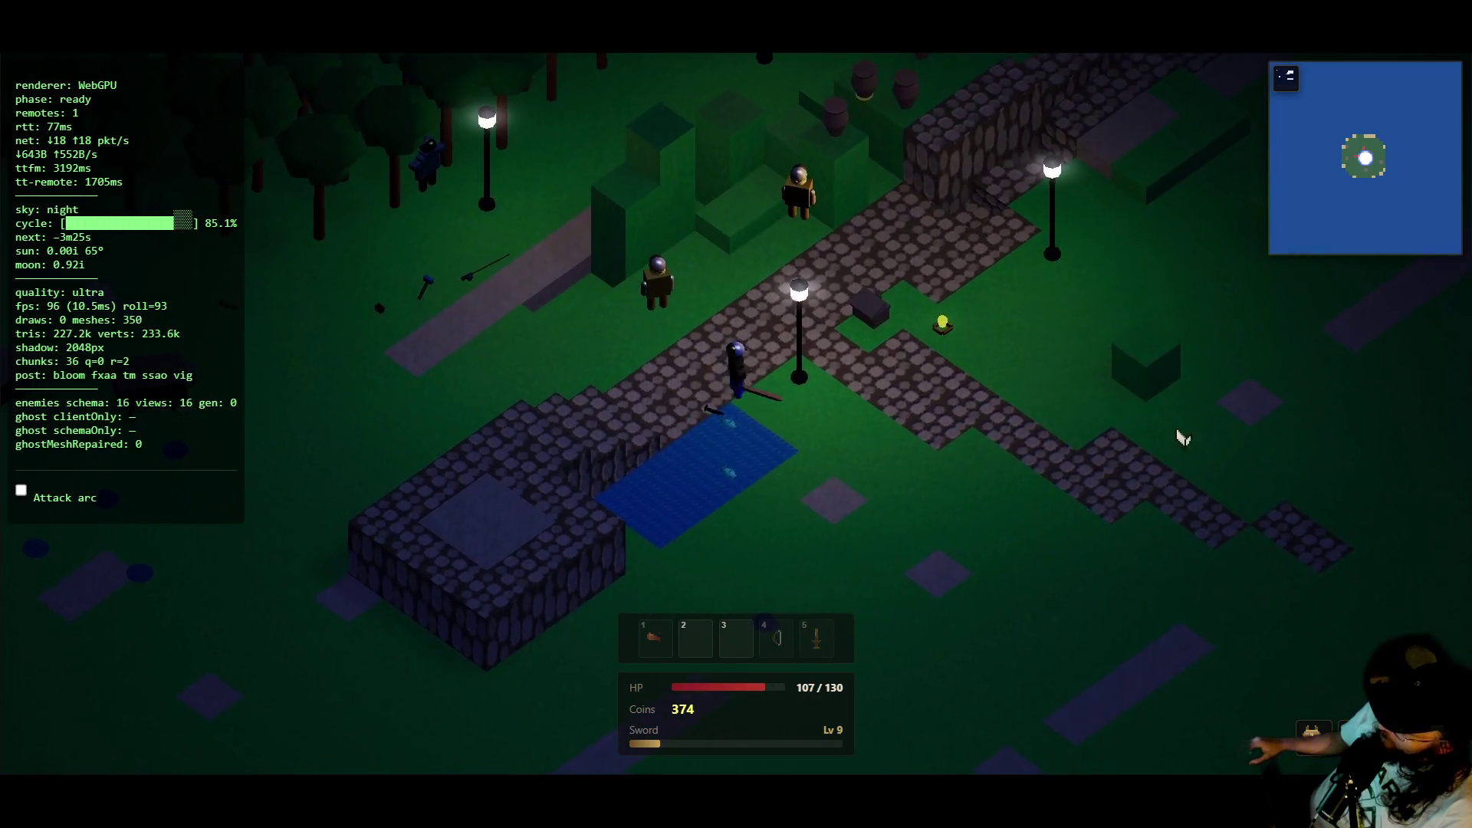
key("d")
key("s")
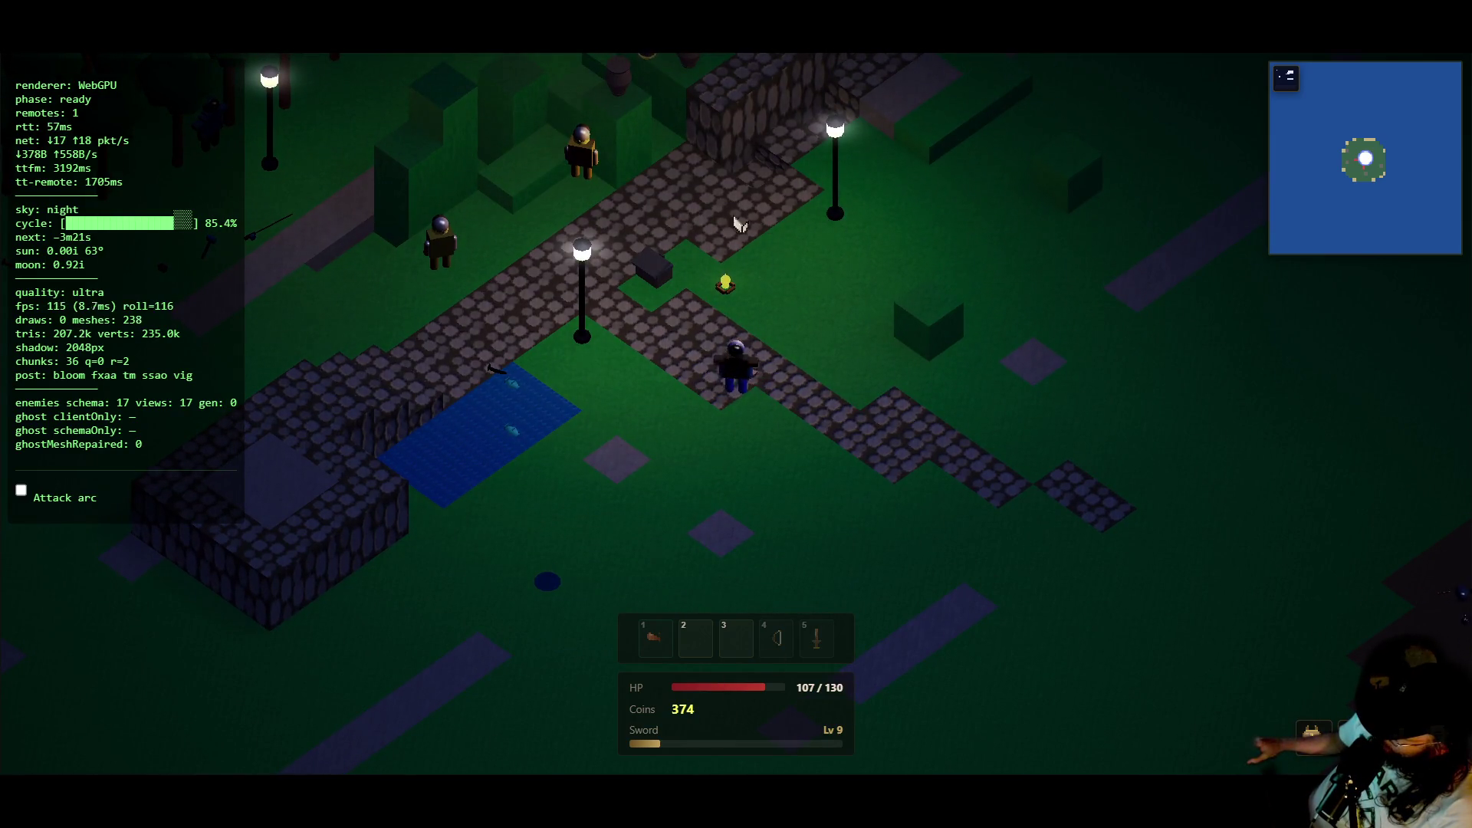
key("s")
key("d")
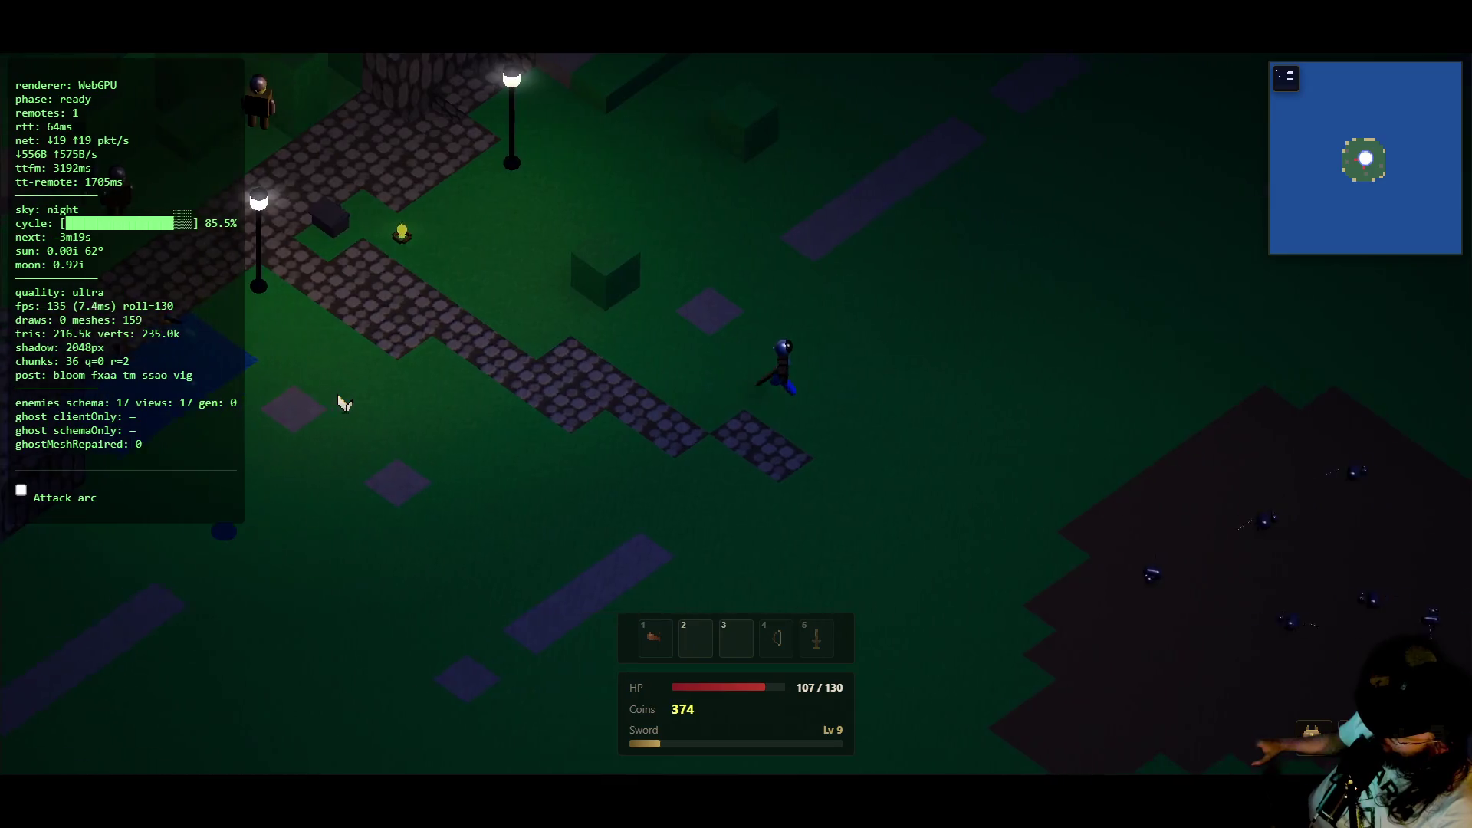
- Walk back past the stone building and up the lamplit path beside the talkable NPC
key("a")
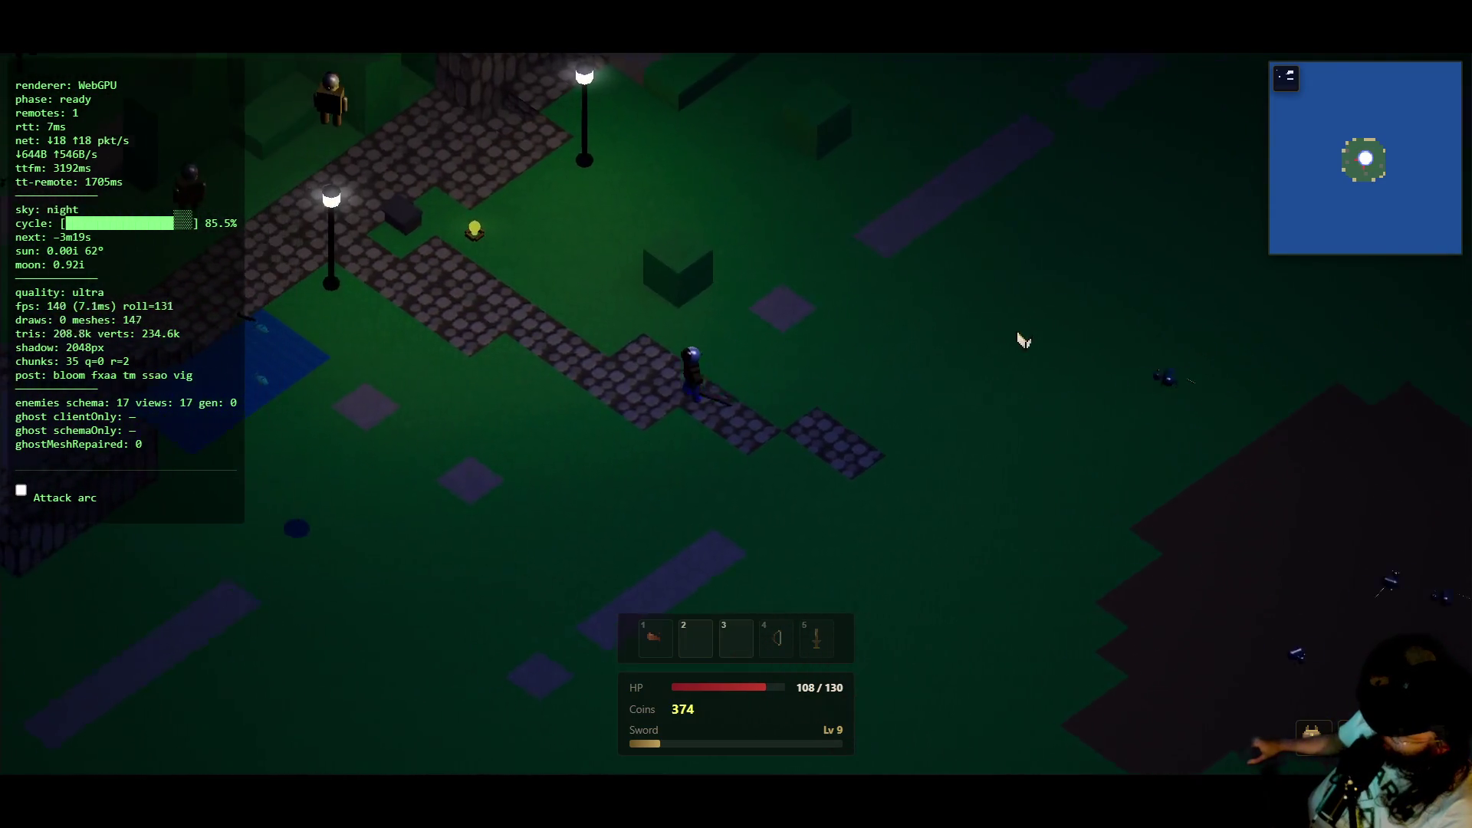
key("s")
key("s")
key("w")
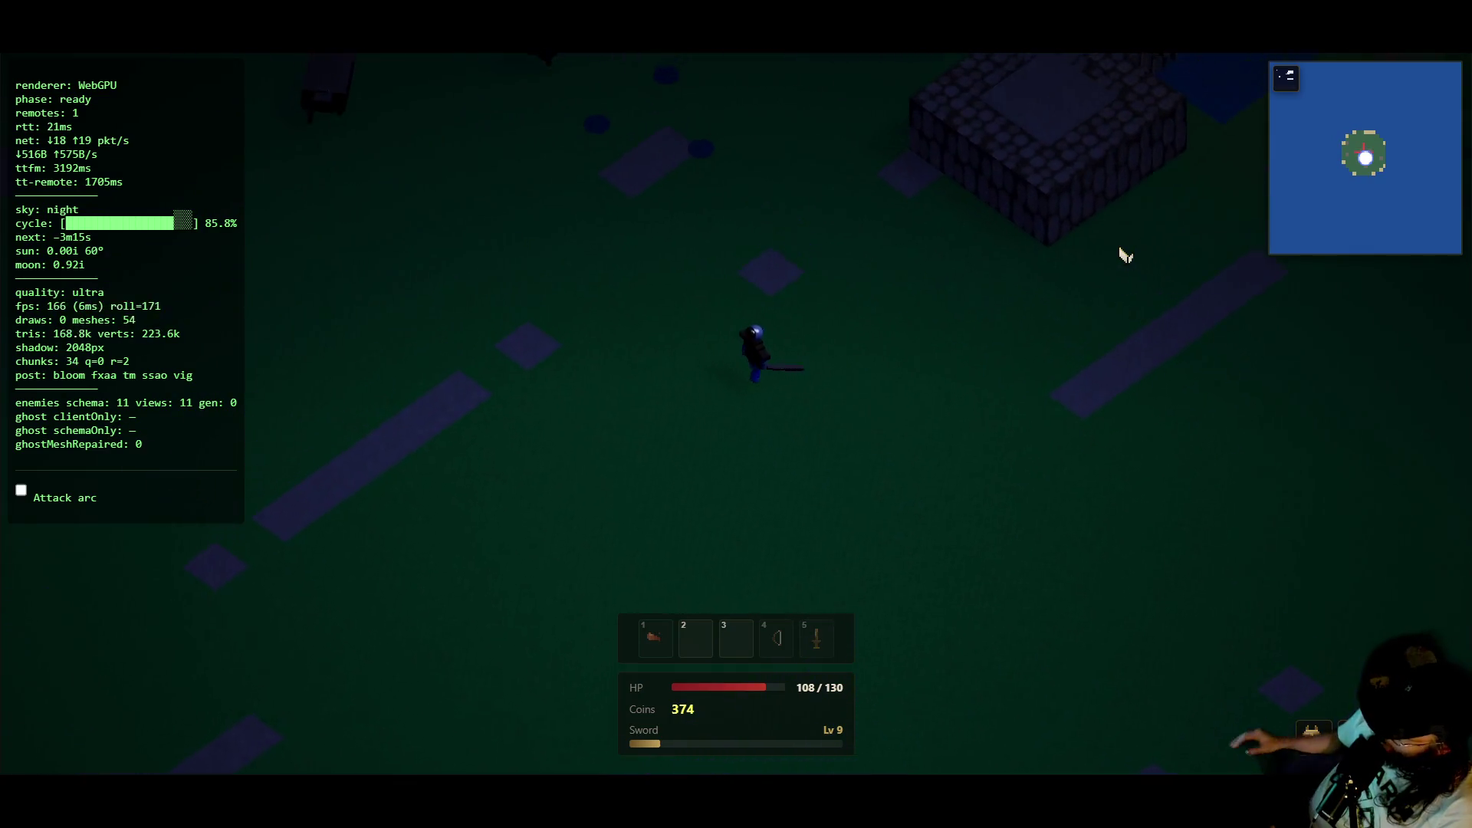
key("w")
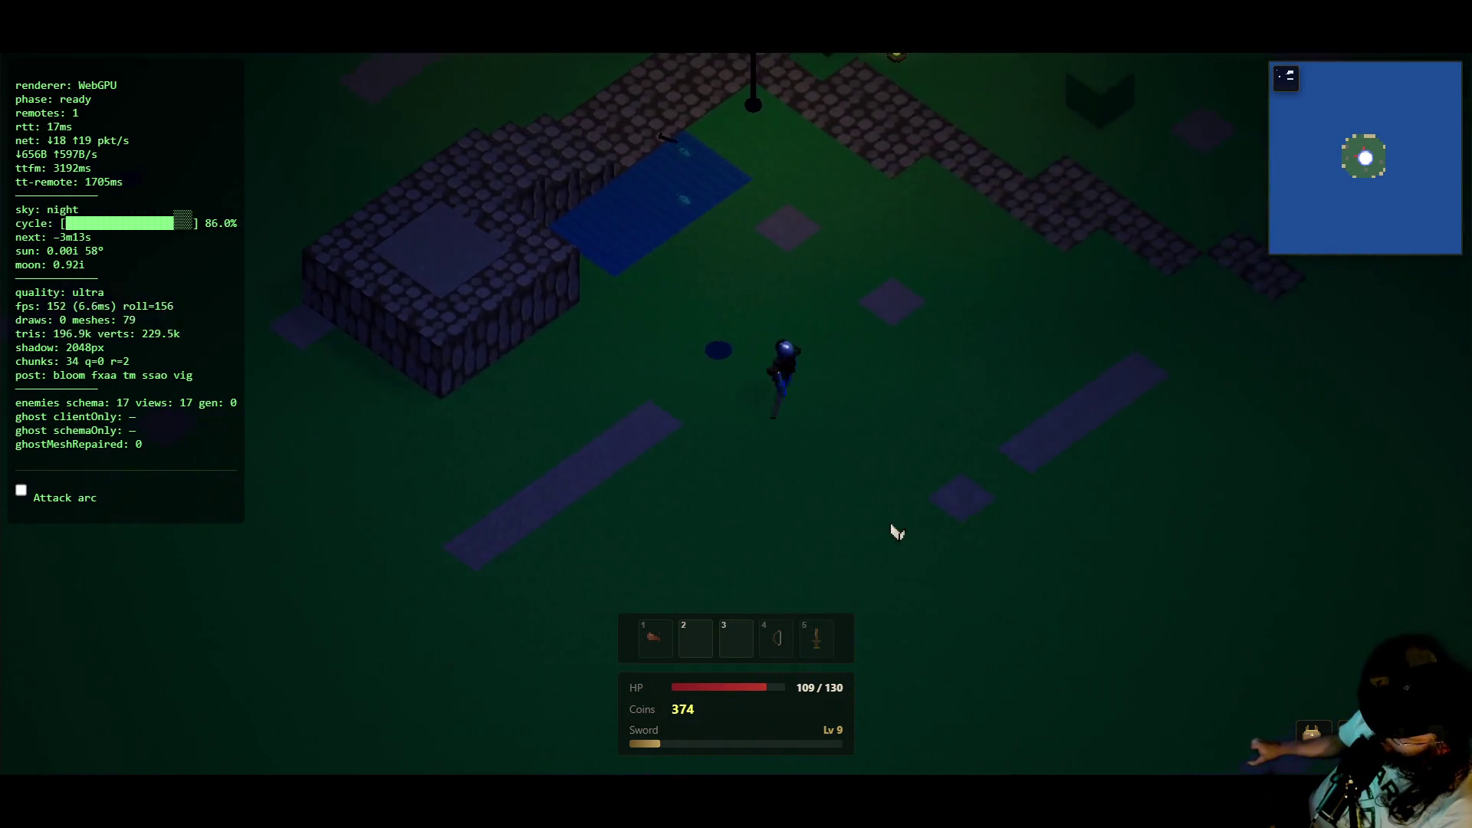
key("w")
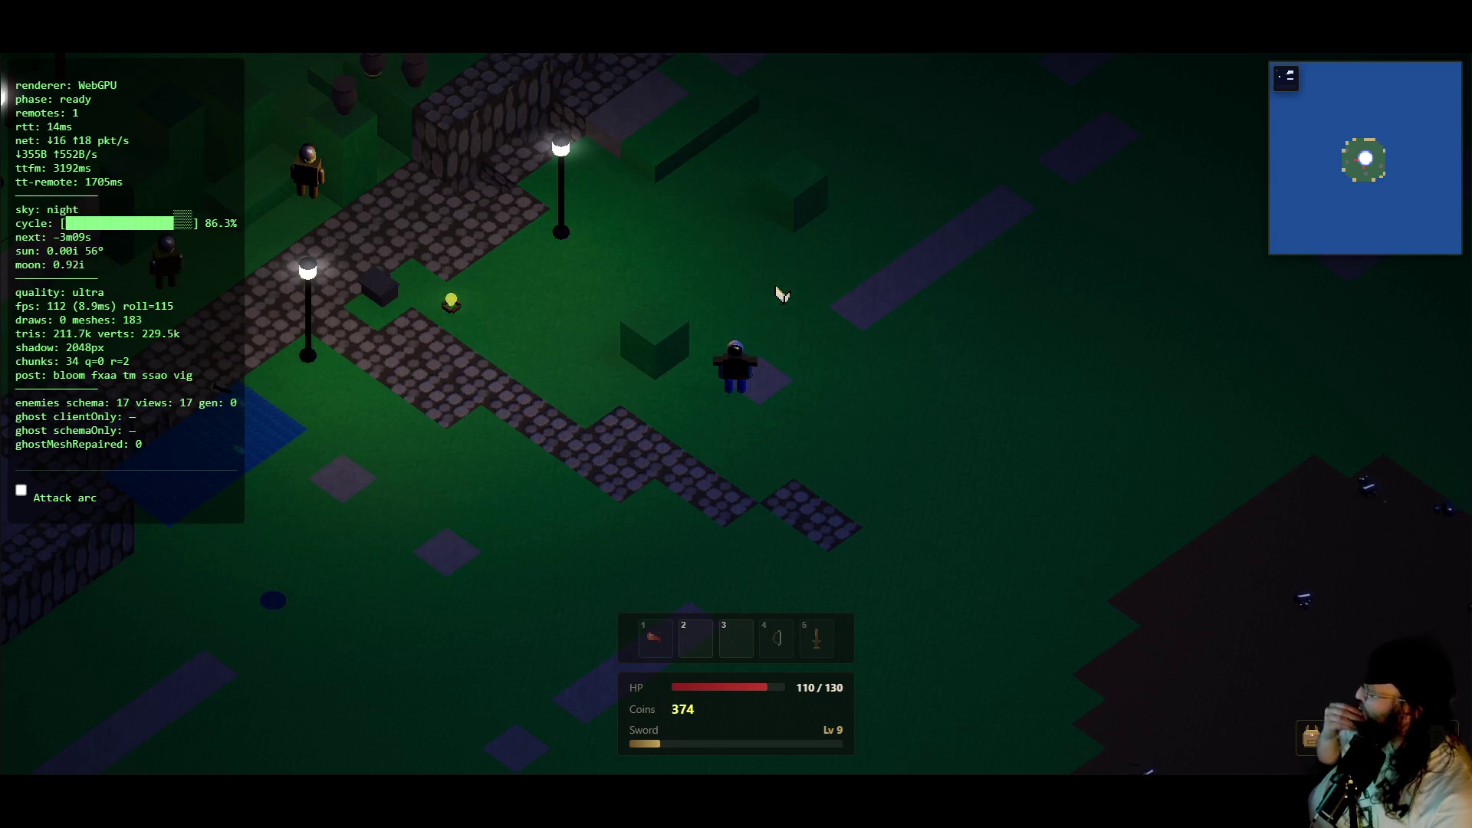
- Cross the stone platform and walk up the cobblestone path to the barrels by the wall
key("a")
key("s")
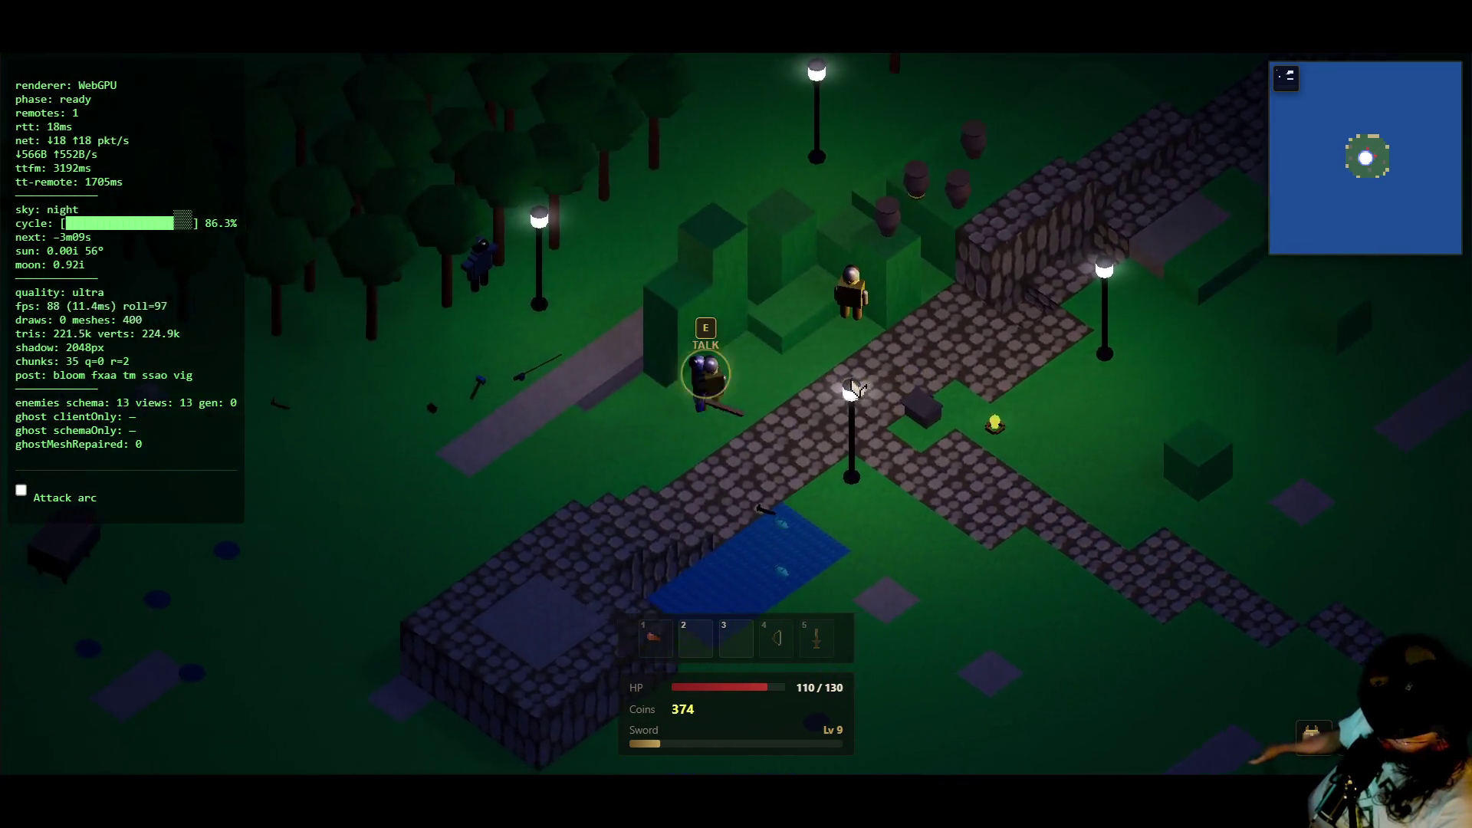
key("d")
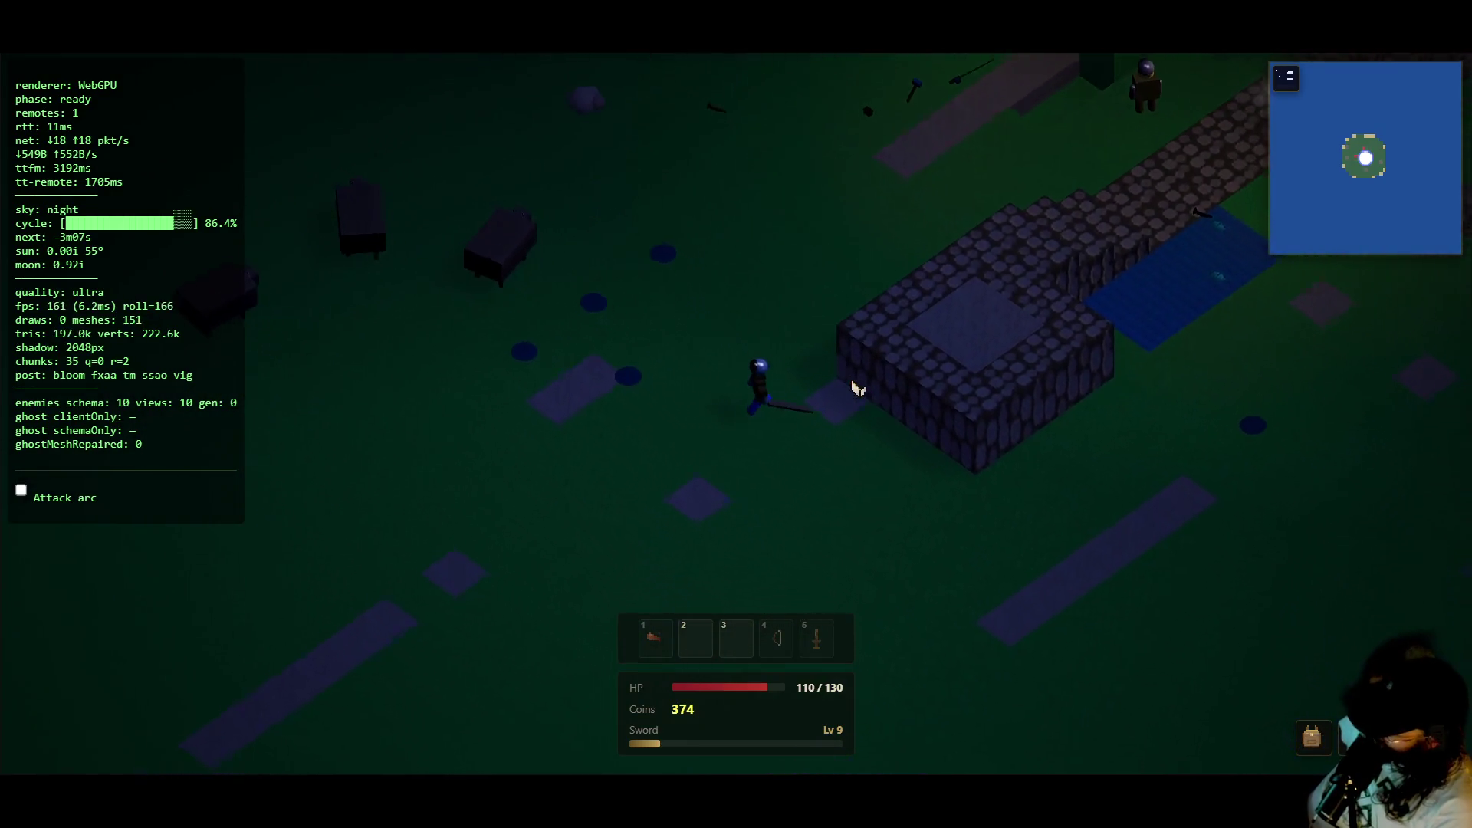
key("s")
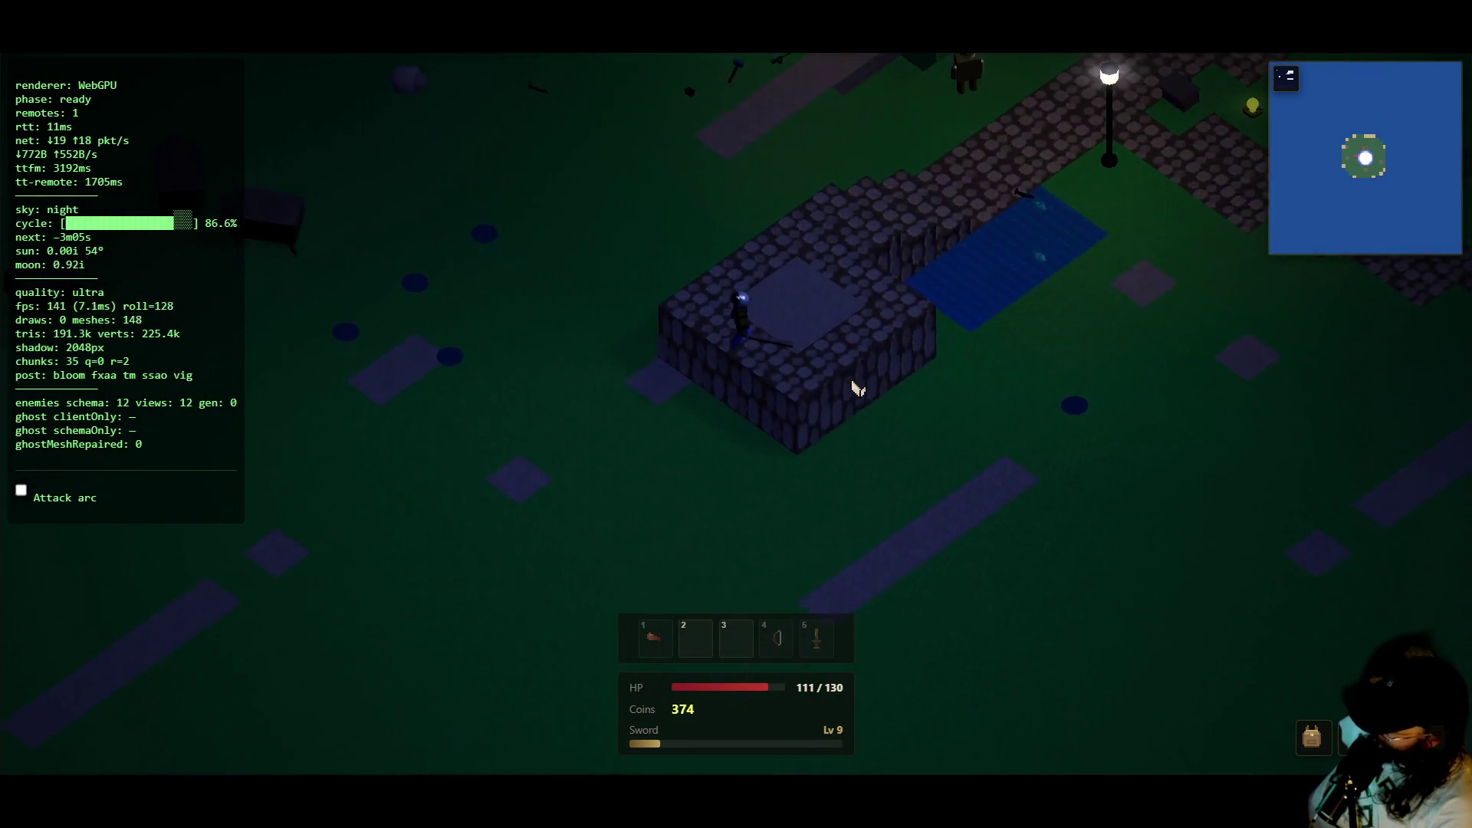
key("w")
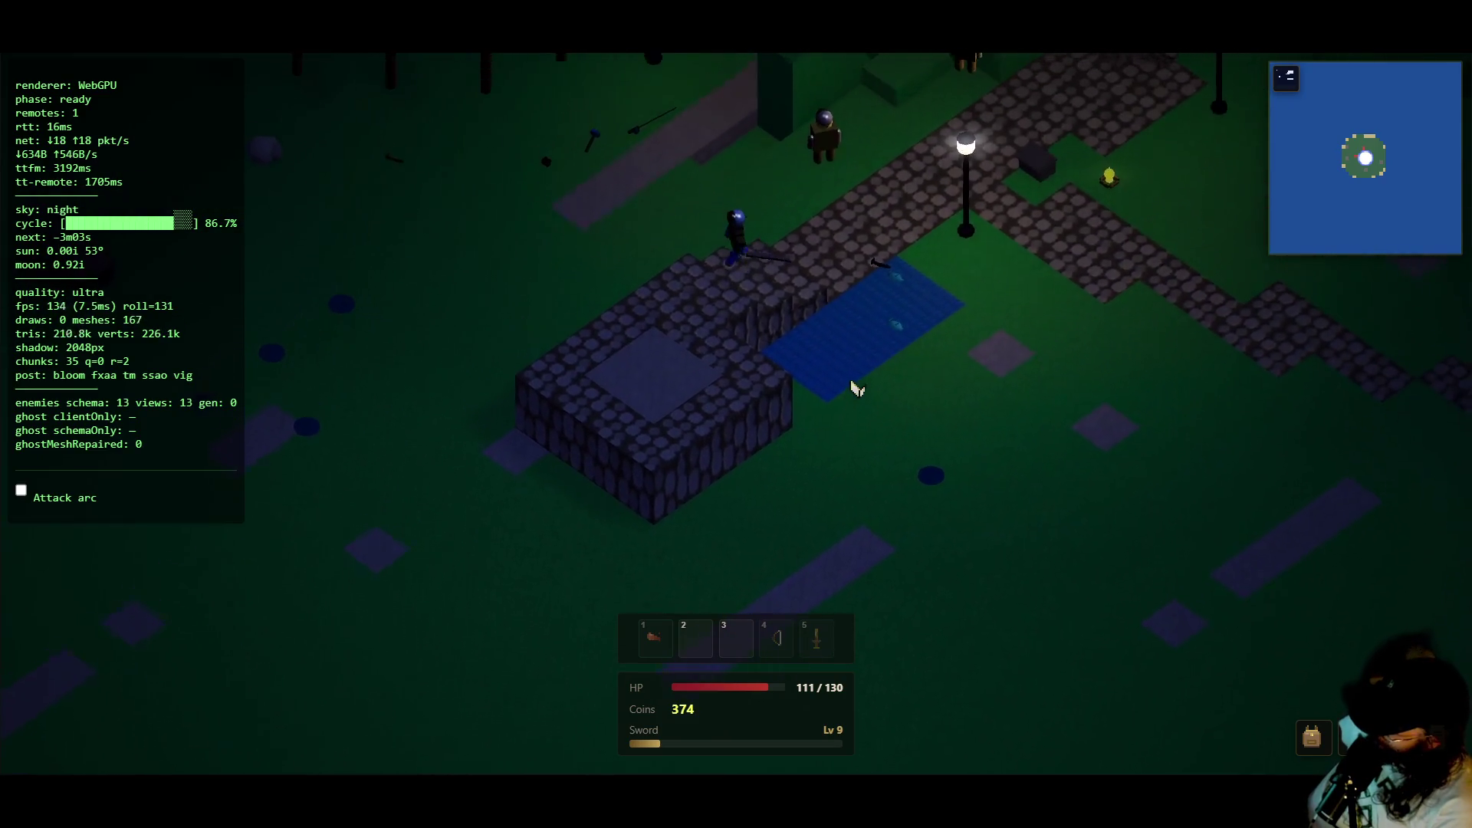
key("a")
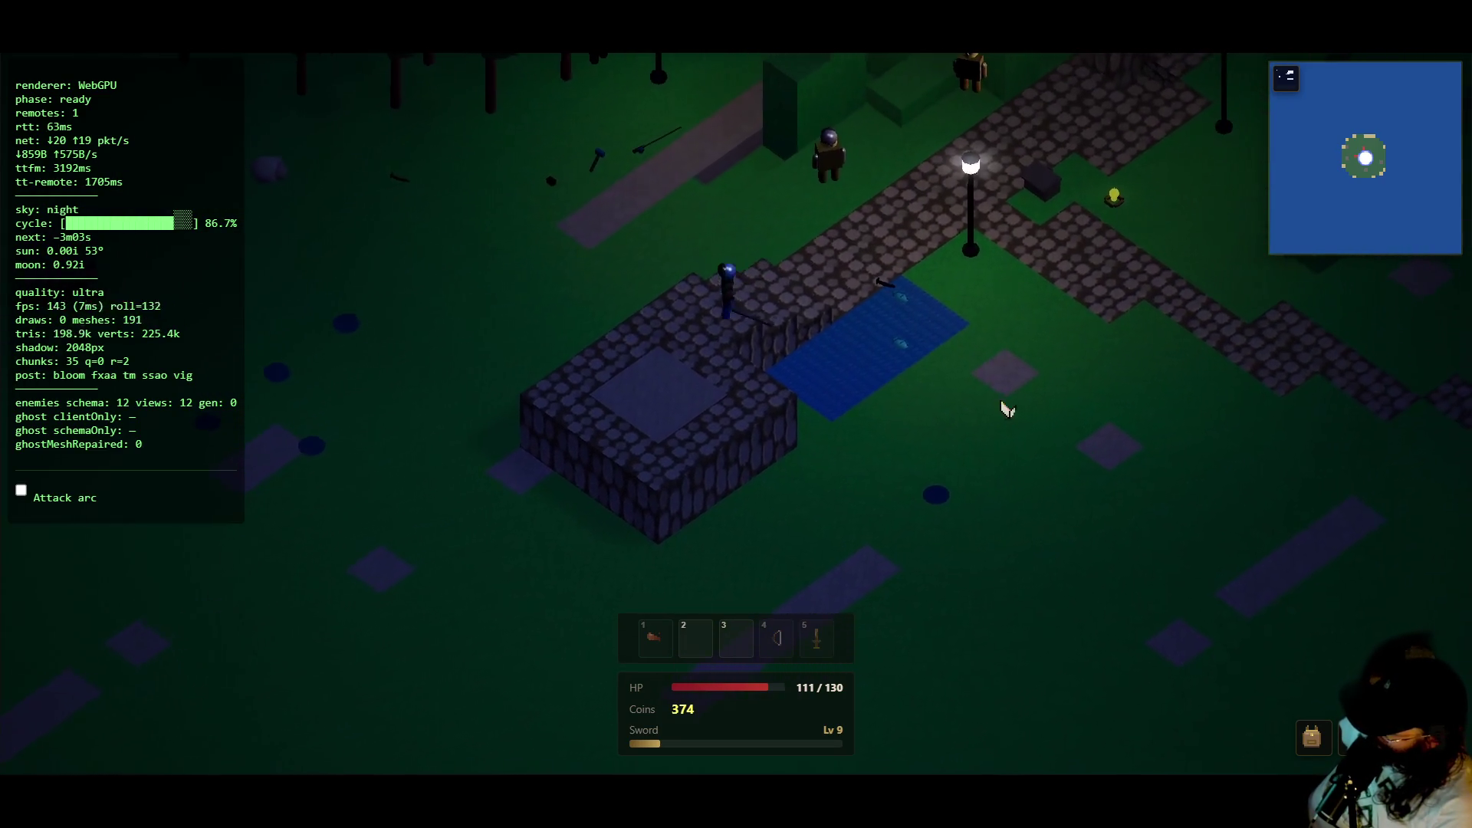
key("w")
key("w")
key("d")
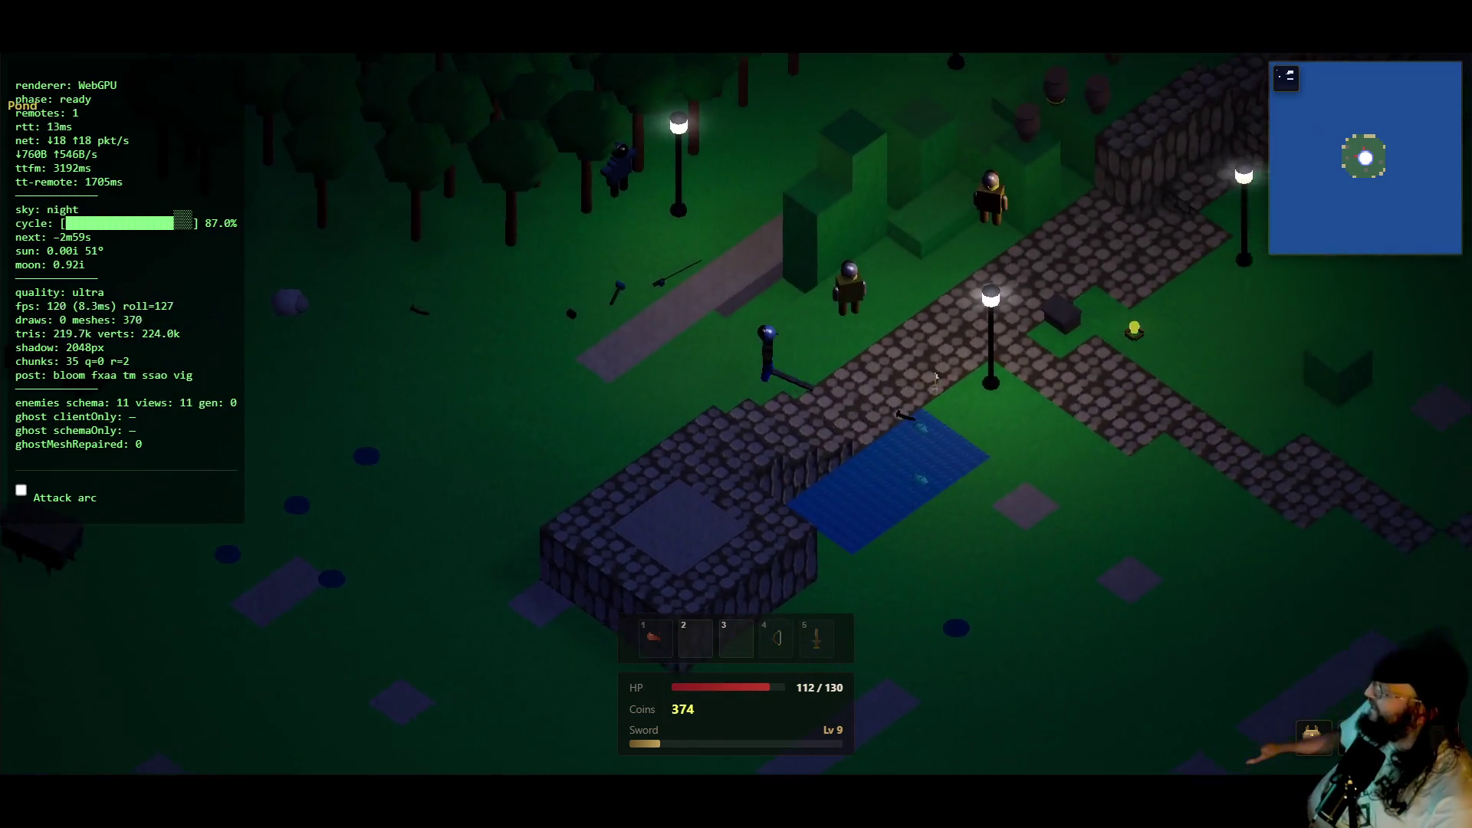
key("w")
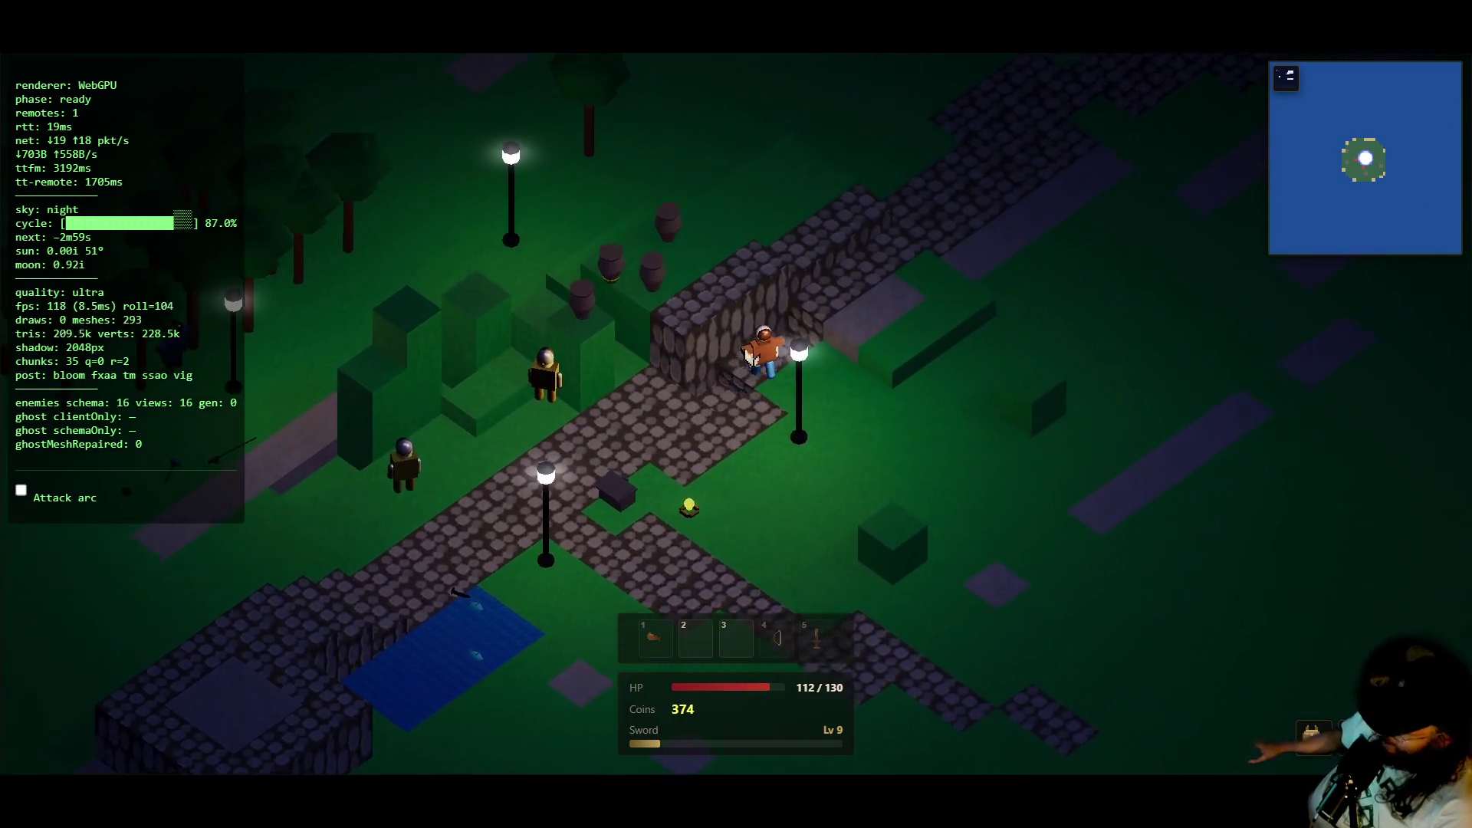
- Smash the three barrels for coins, reaching 379, then walk back down by the pond
key("s")
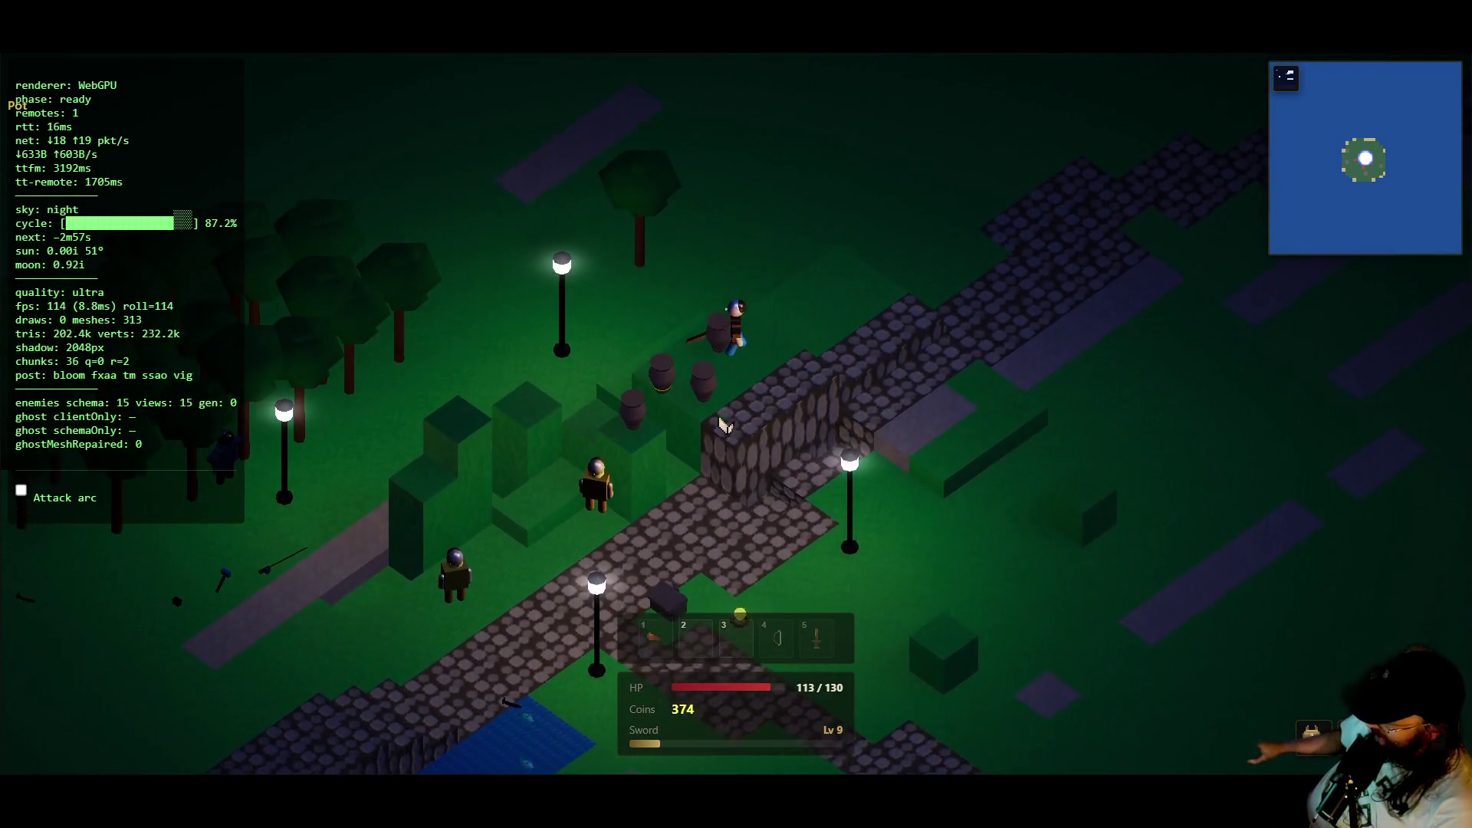
left_click(696, 429)
key("s")
left_click(696, 428)
key("s")
left_click(694, 433)
key("s")
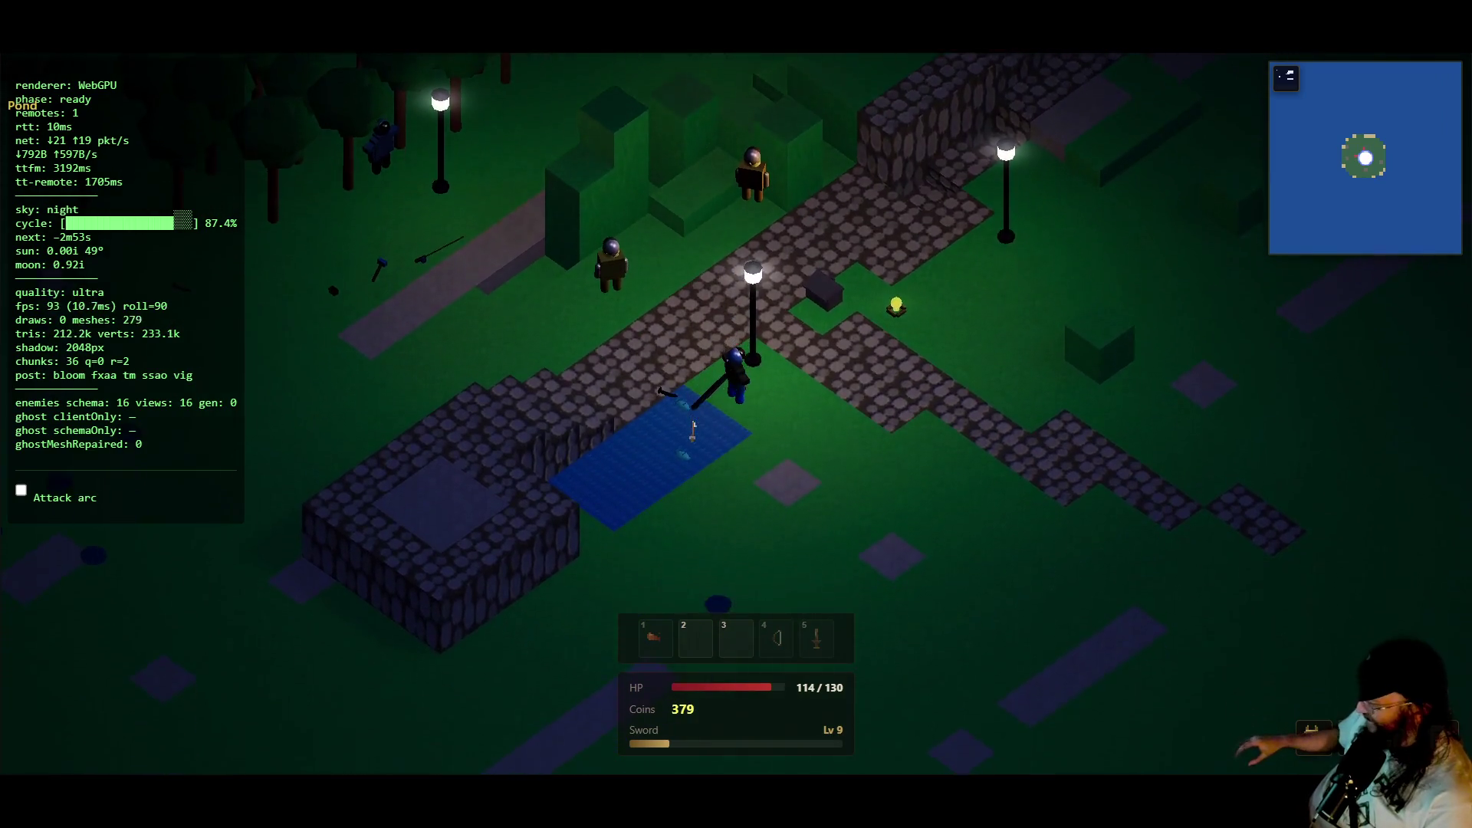
key("d")
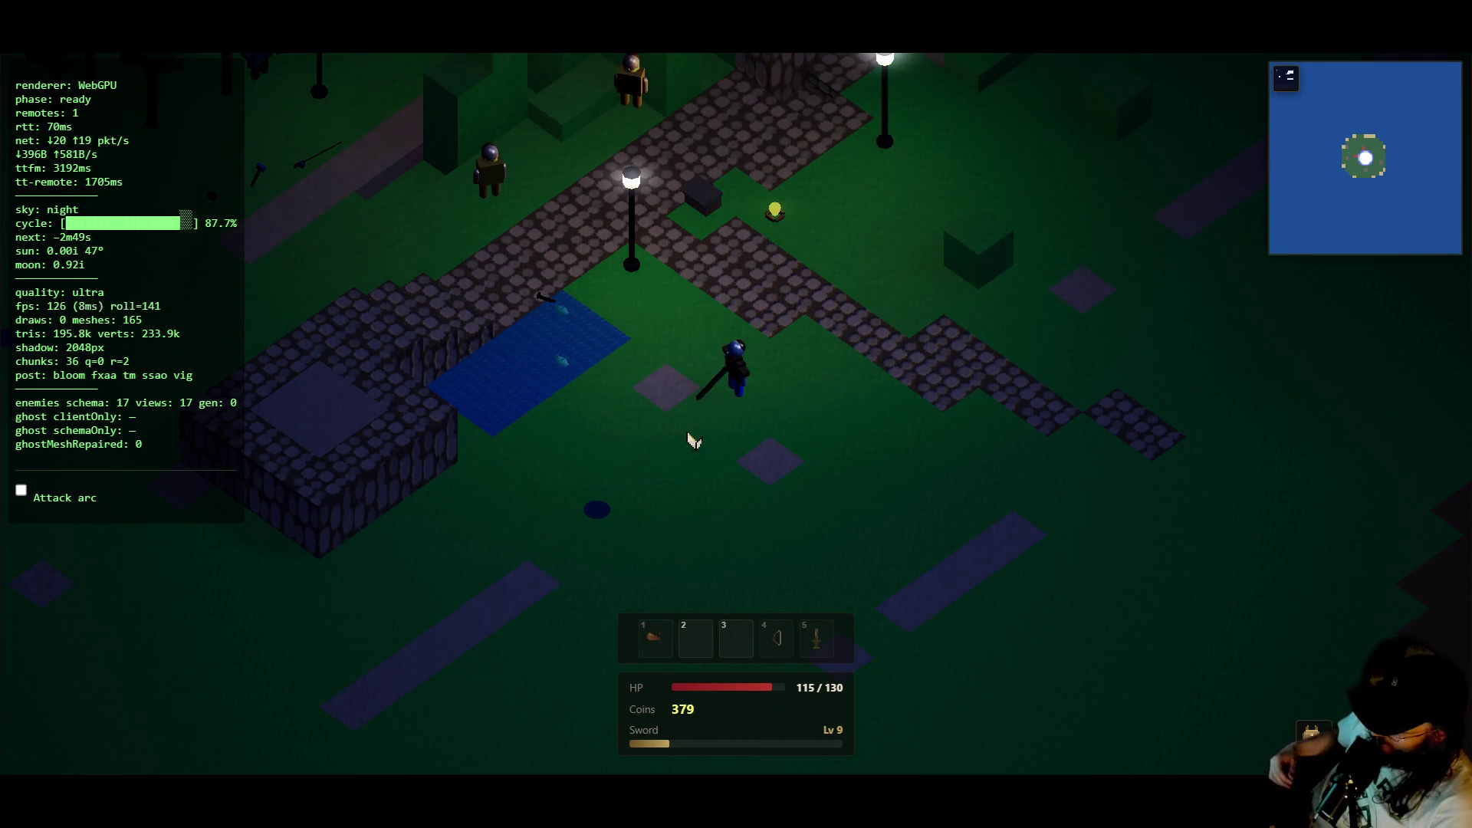
key("a")
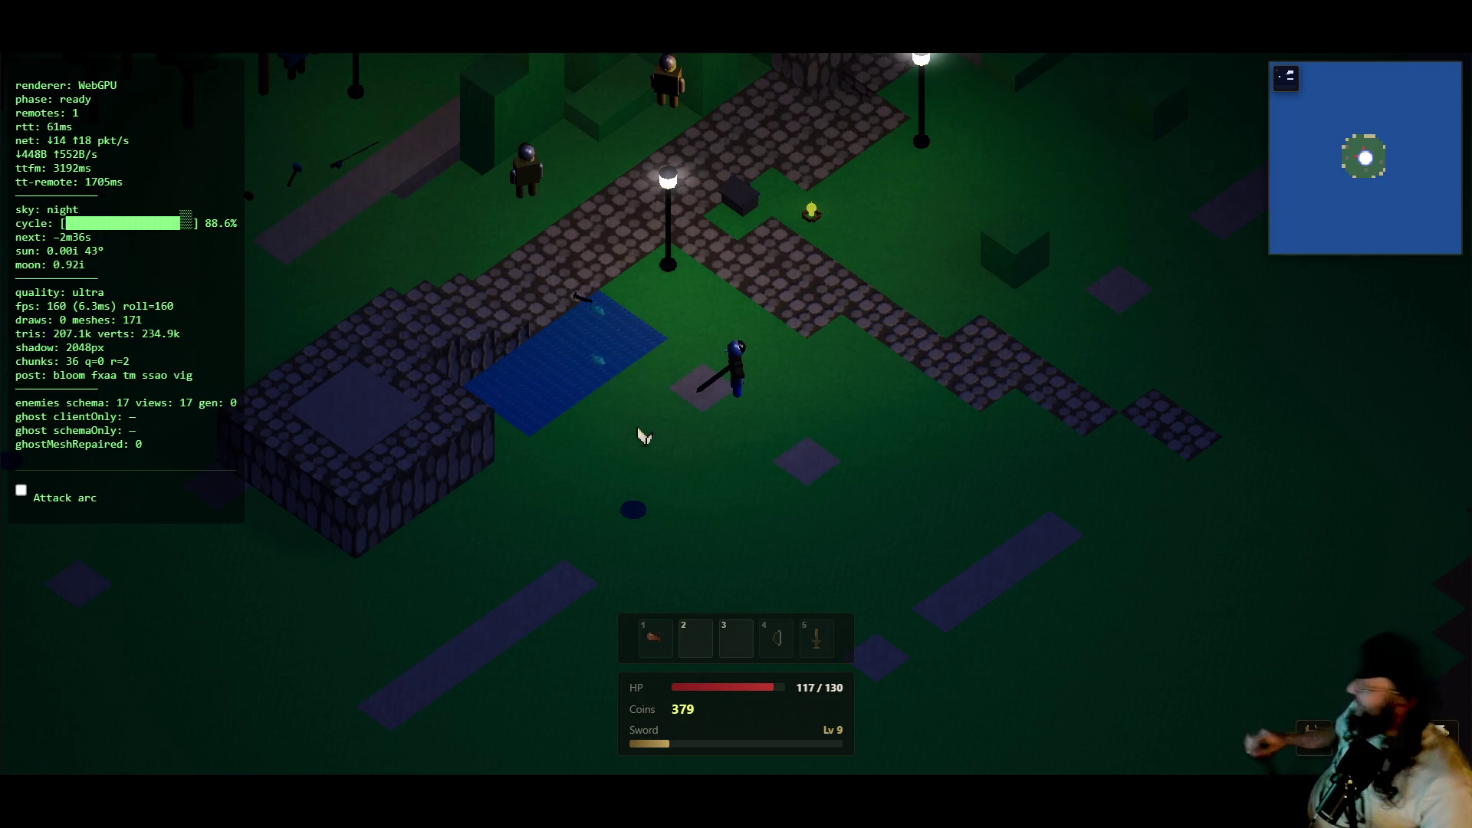
- Check the inventory, hide the F3 debug overlay, and walk back beside the Shopkeeper until E TALK shows
left_click(755, 394)
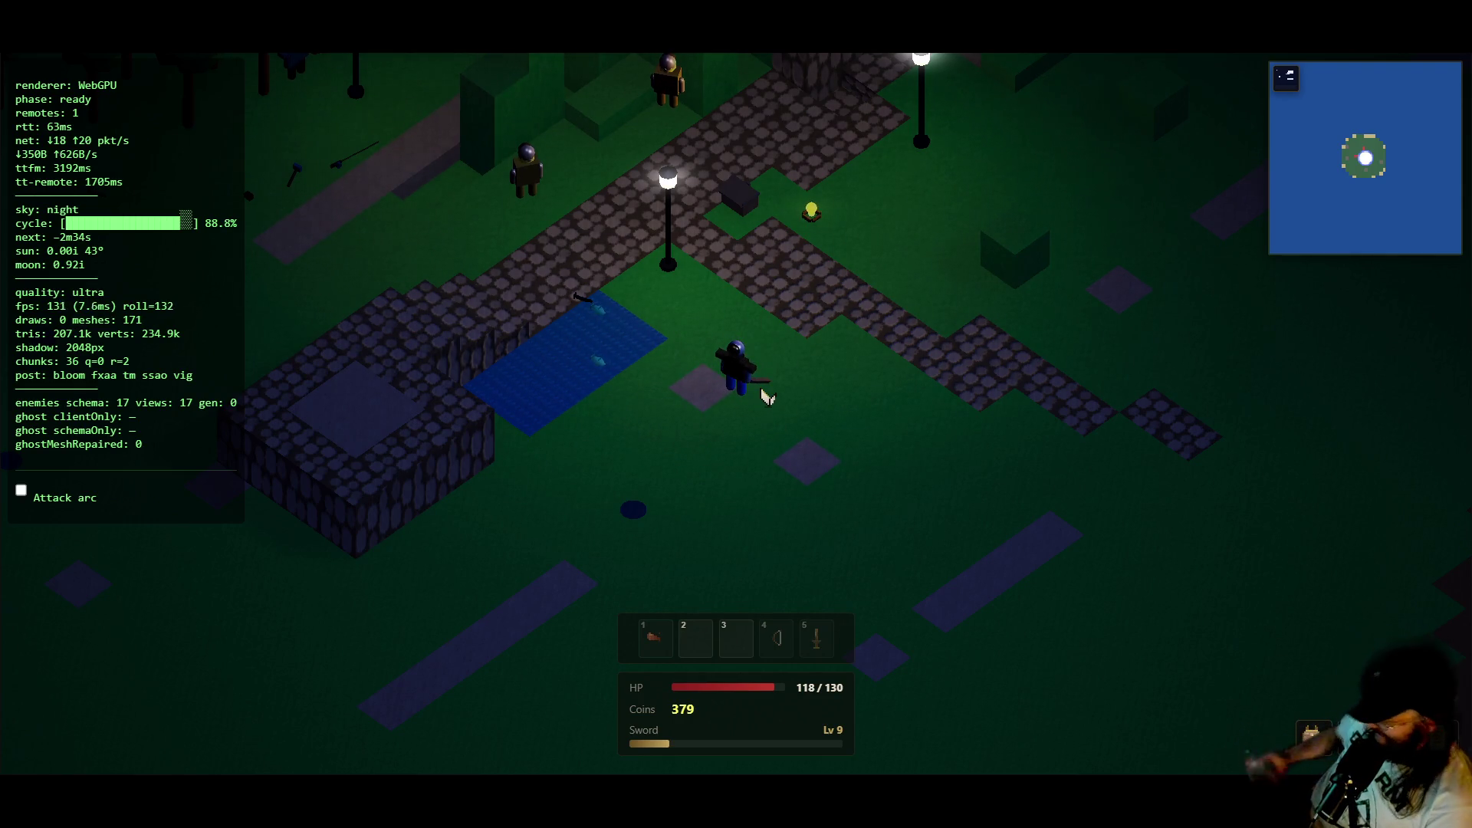
key("i")
key("i")
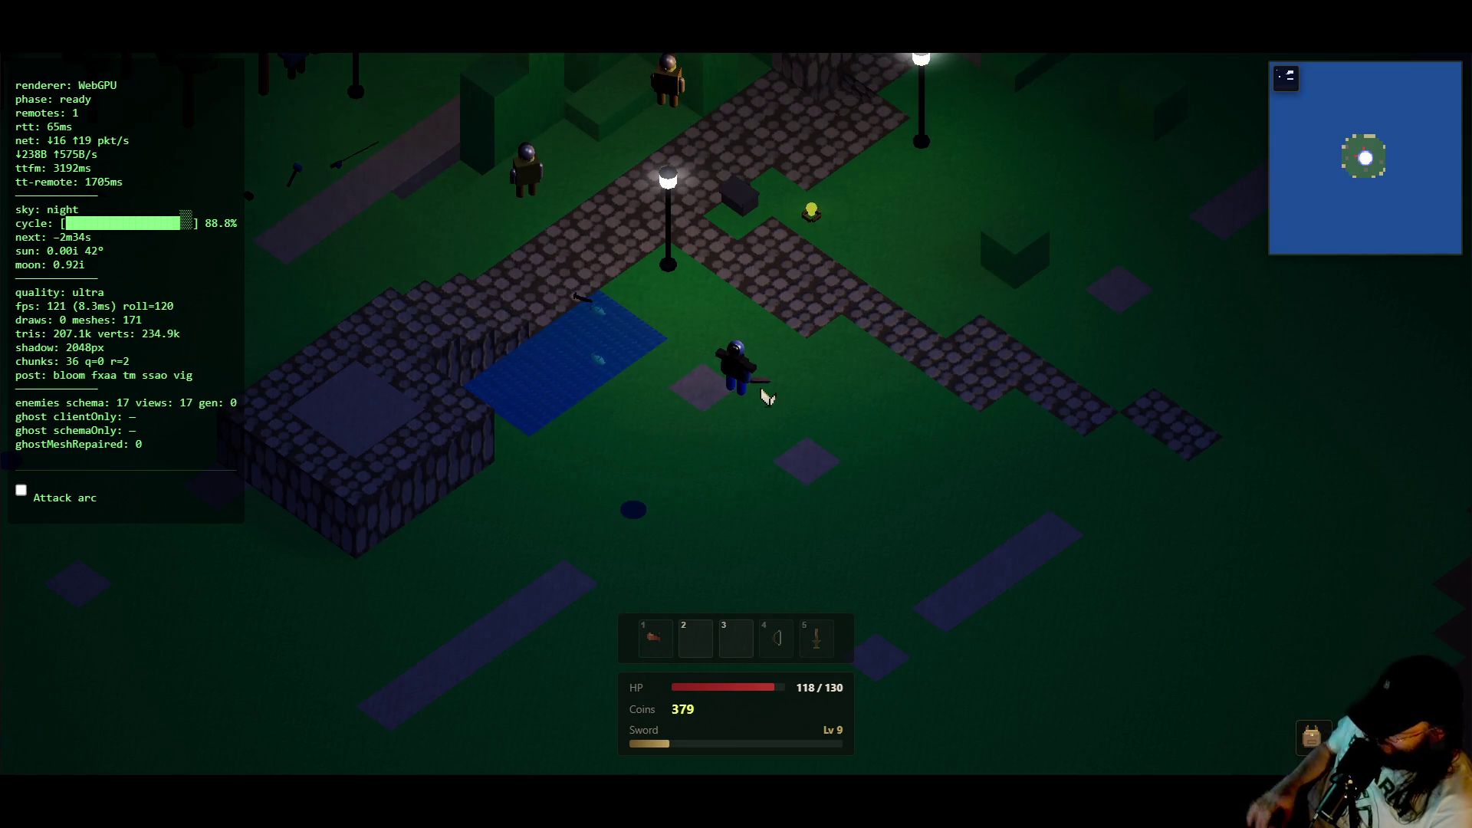
key("w+a")
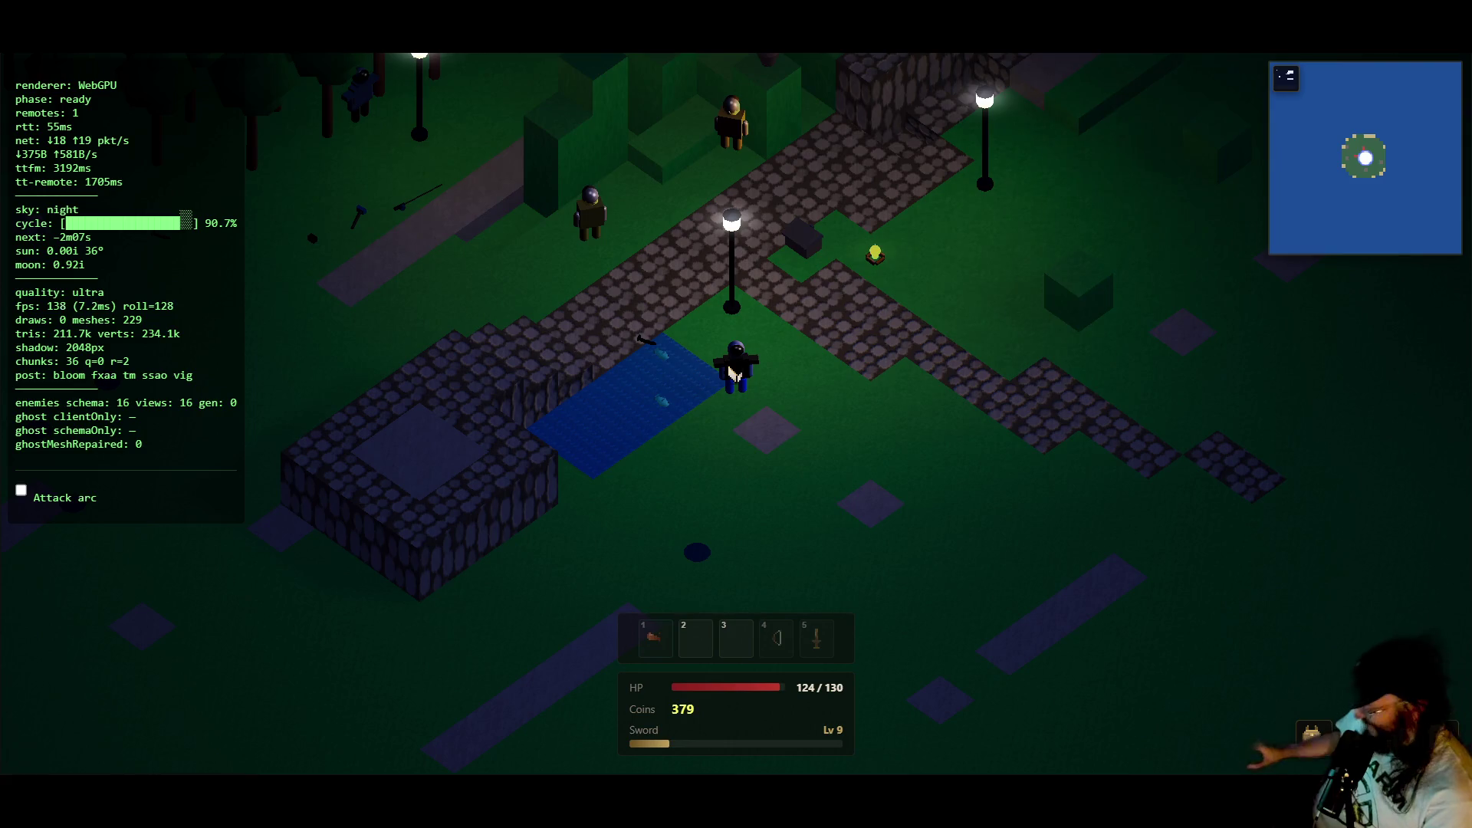
key("i")
key("i")
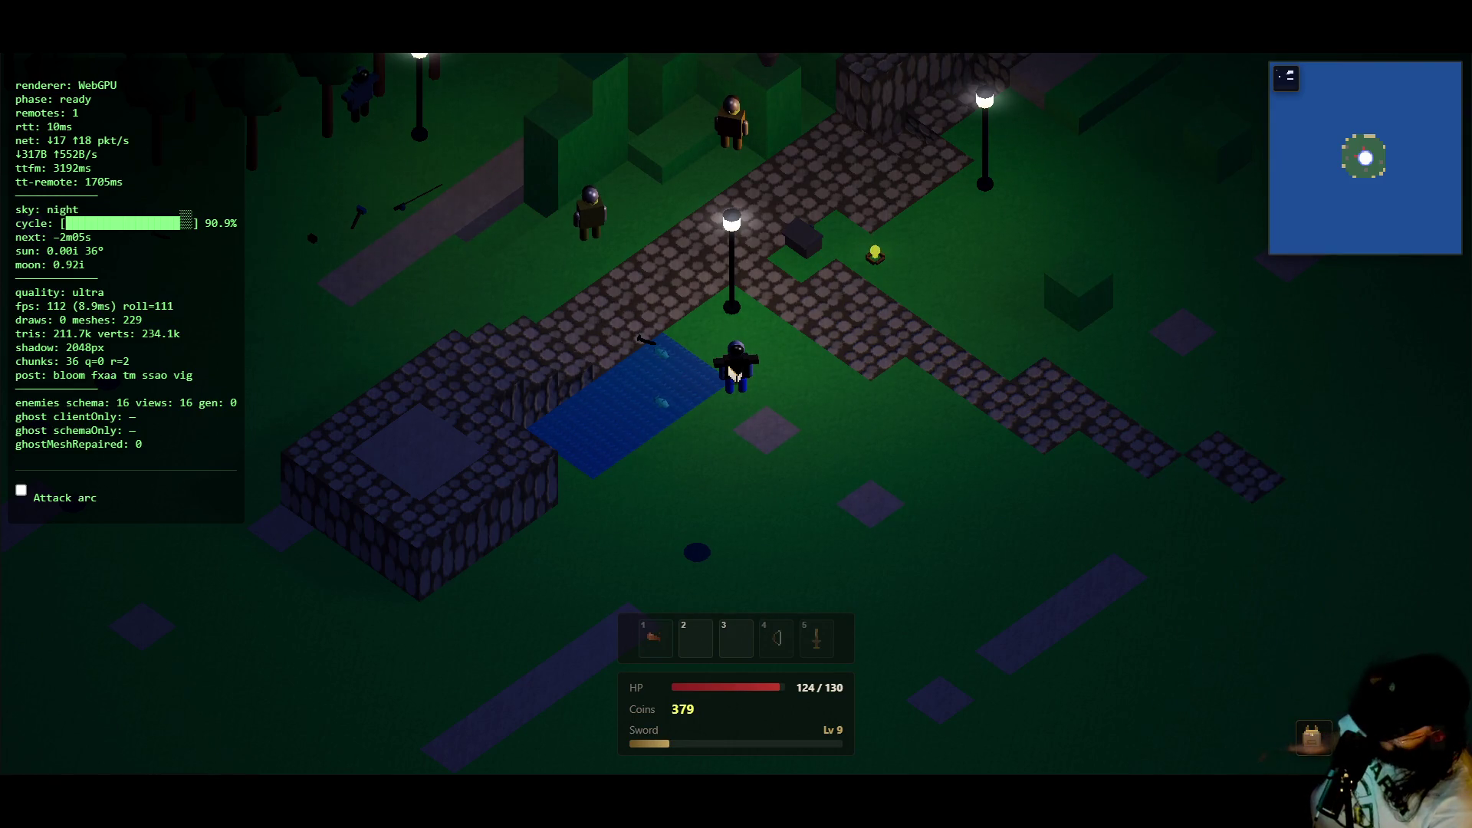
key("a")
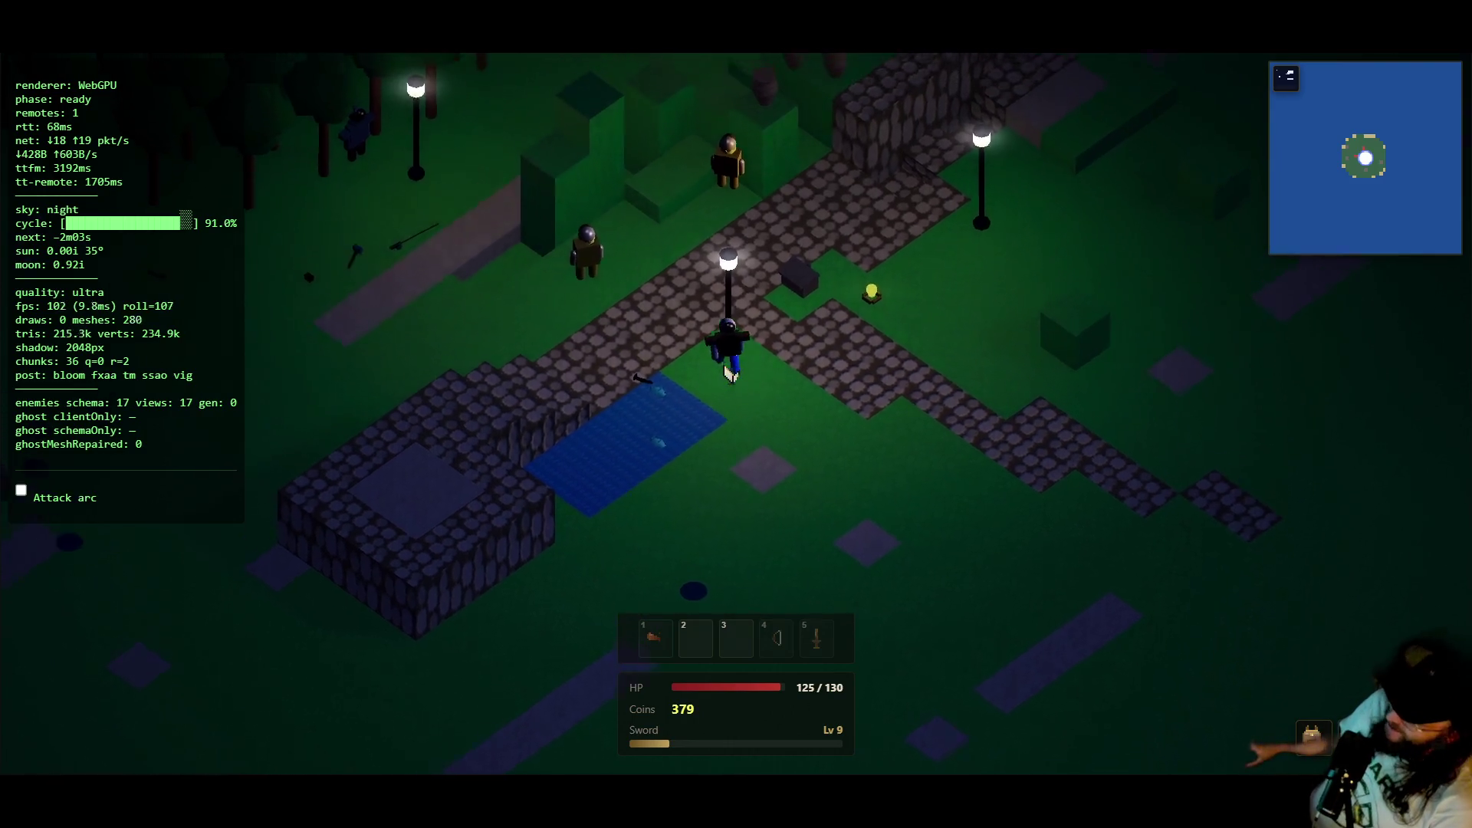
key("a")
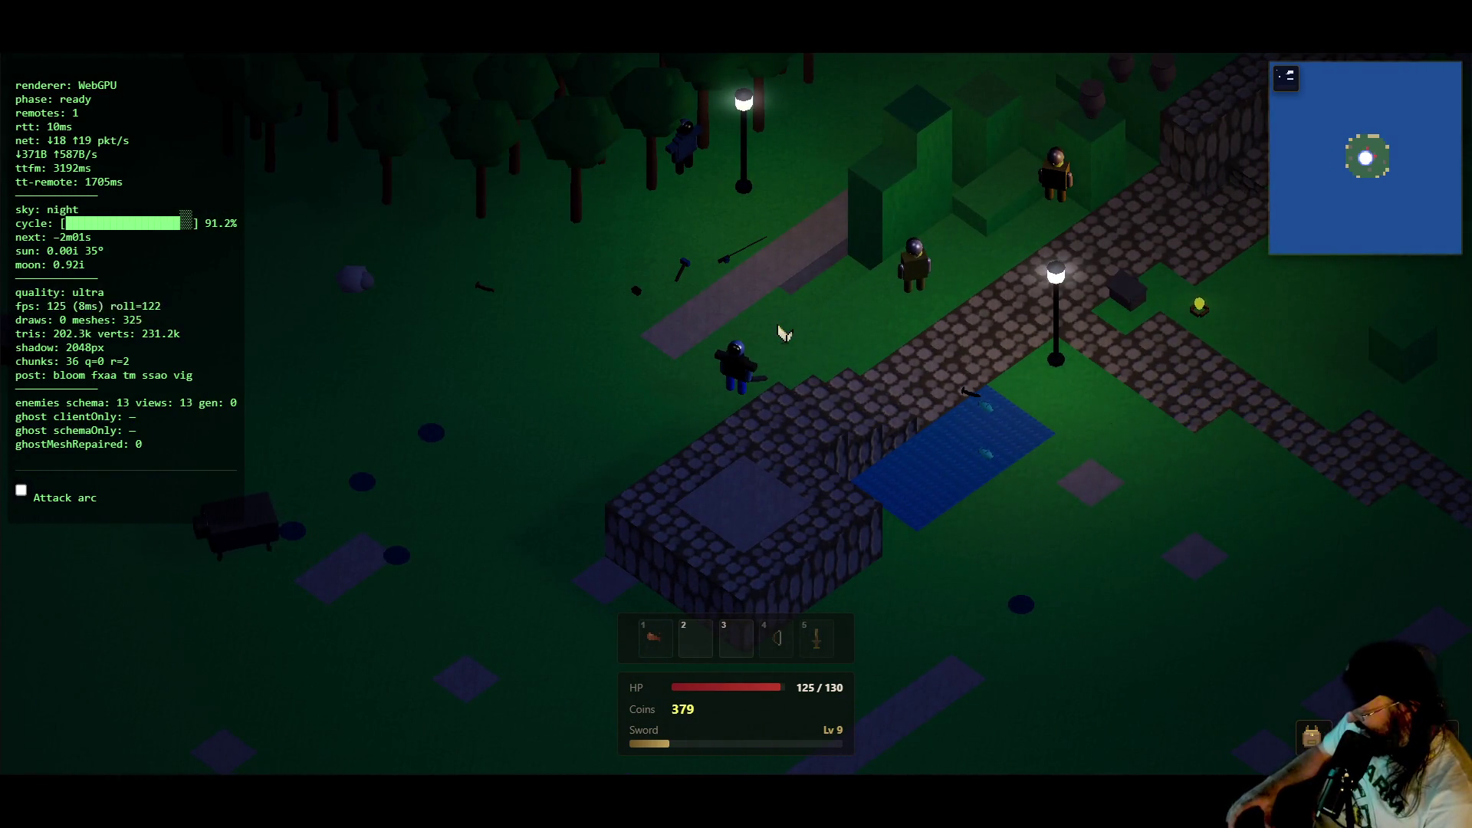
key("F3")
key("w")
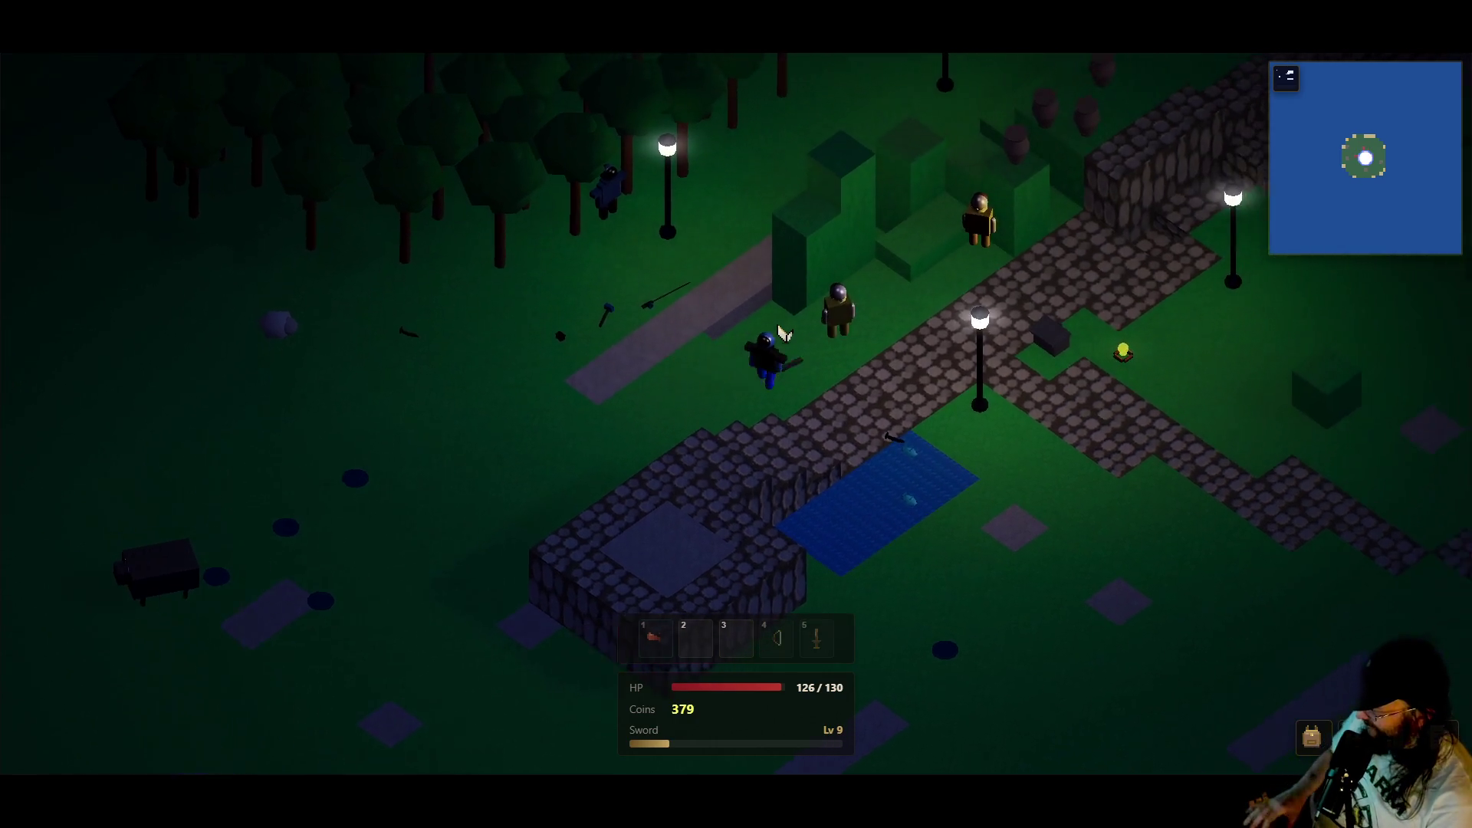
key("d")
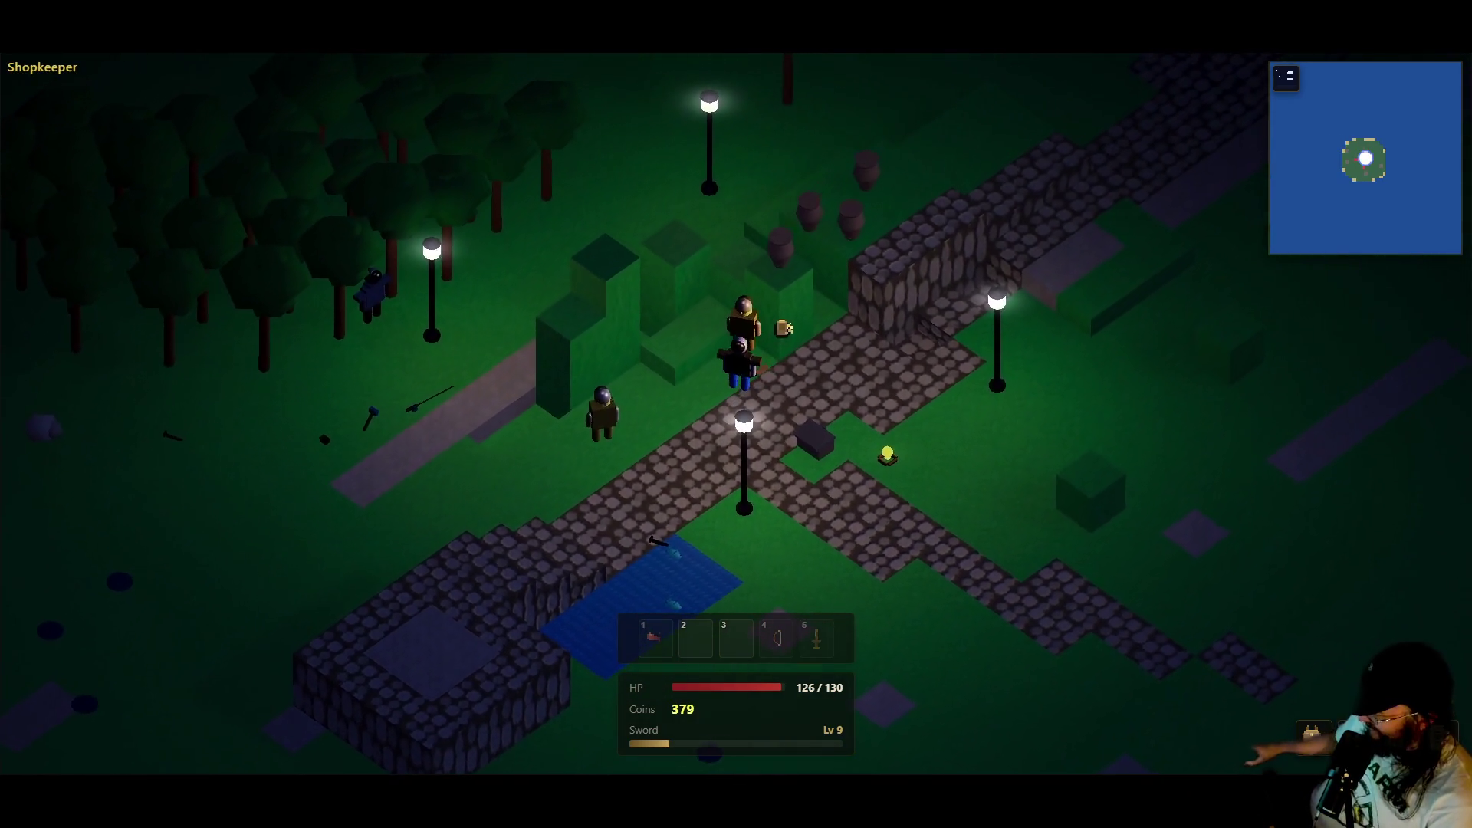
key("a")
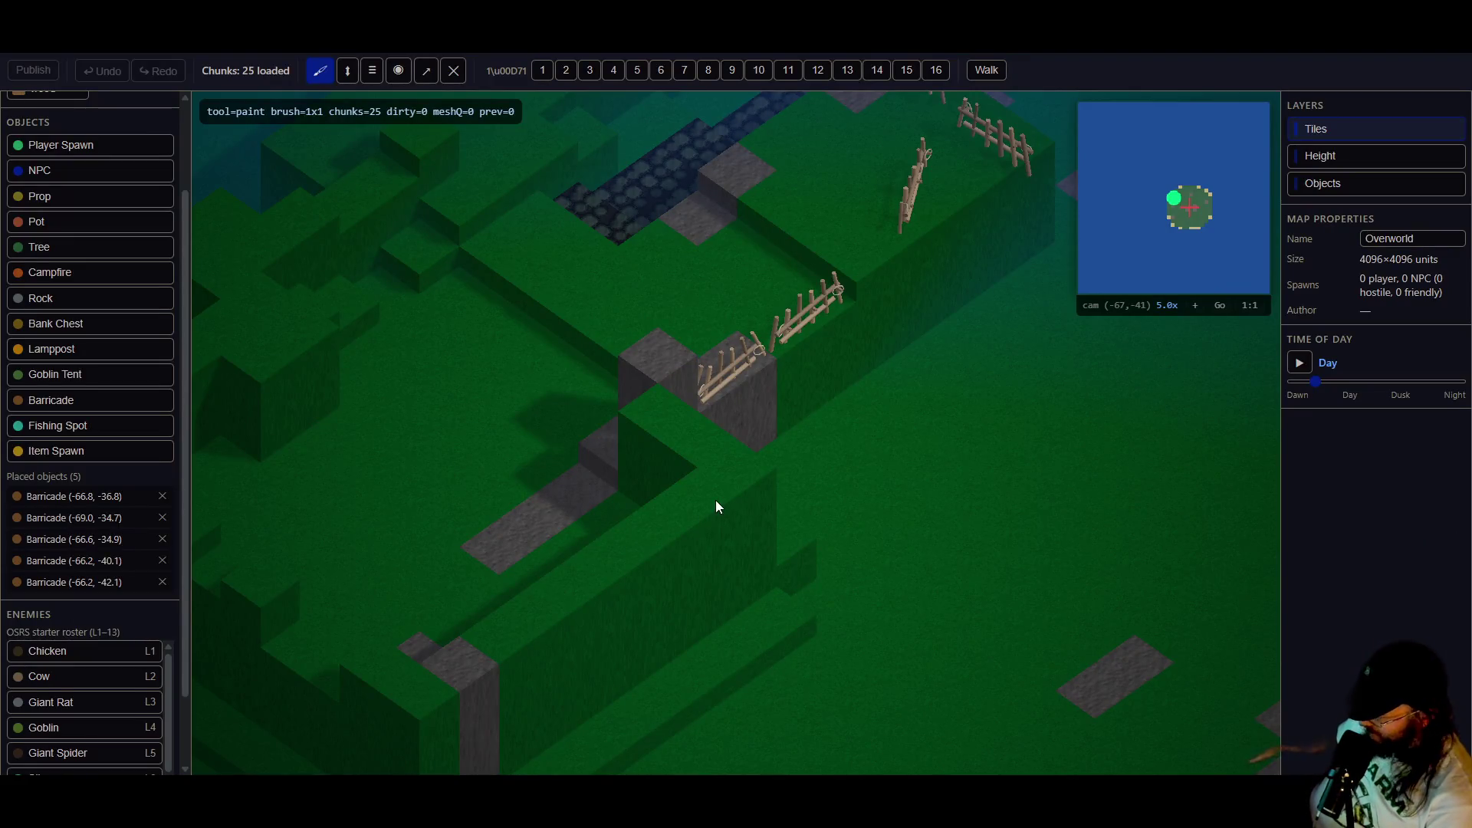
- Switch to the top-down view, take the Select tool, and select the diagonal barricade
key("t")
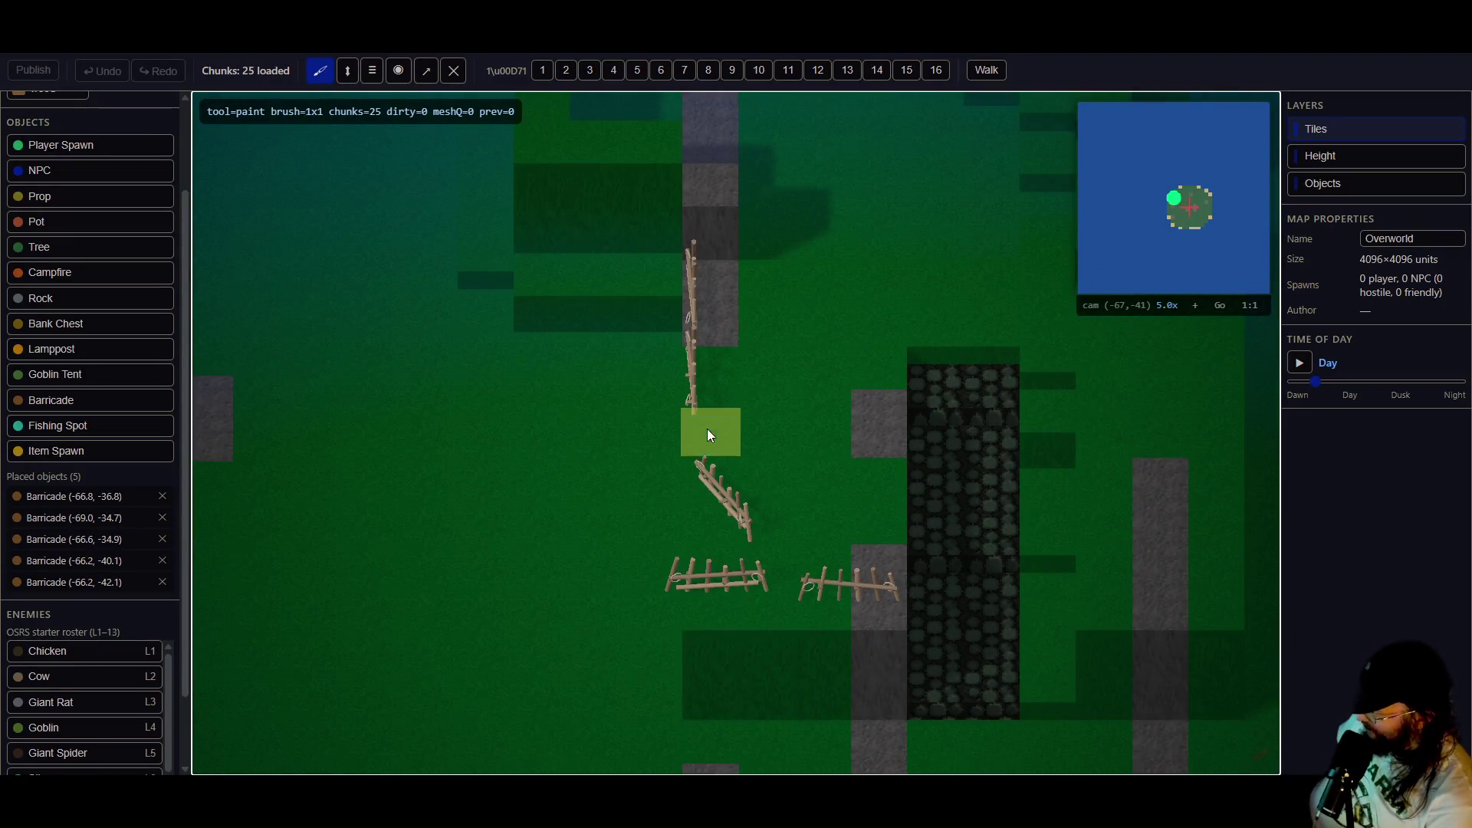
left_click(426, 69)
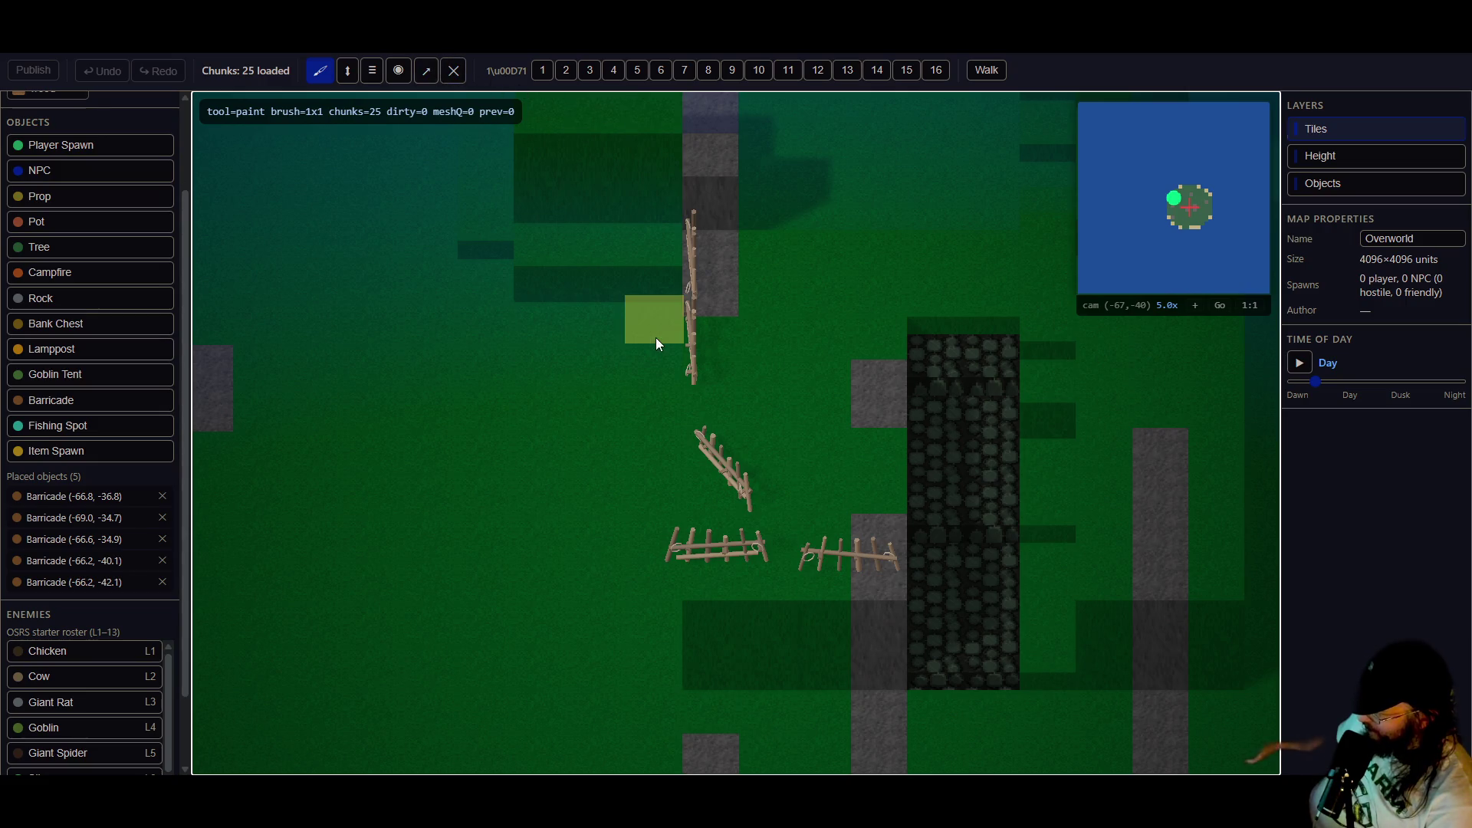
left_click(743, 495)
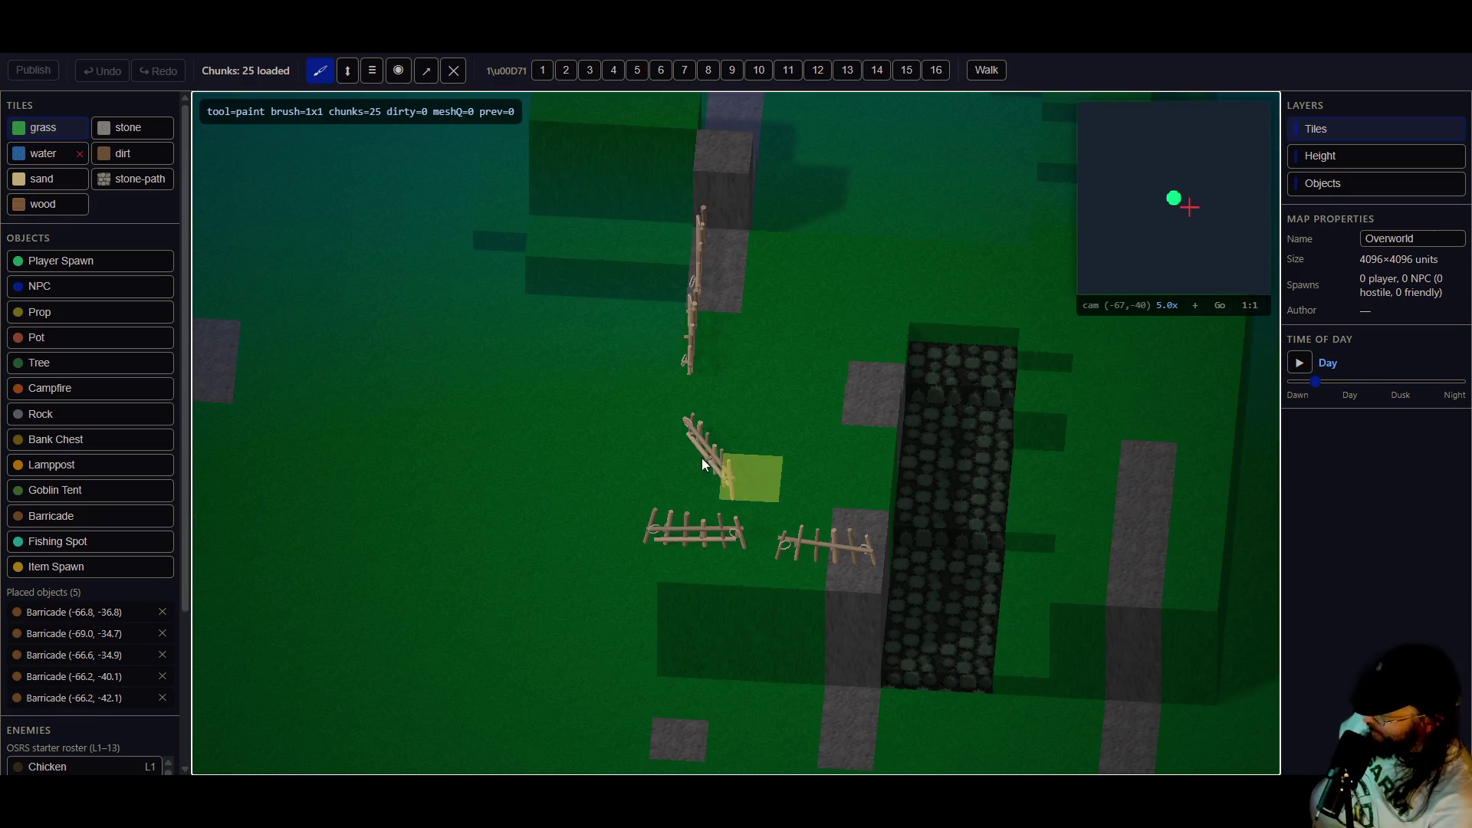
- Rotate the diagonal barricade to vertical and drag it up into the fence line
left_click(691, 420)
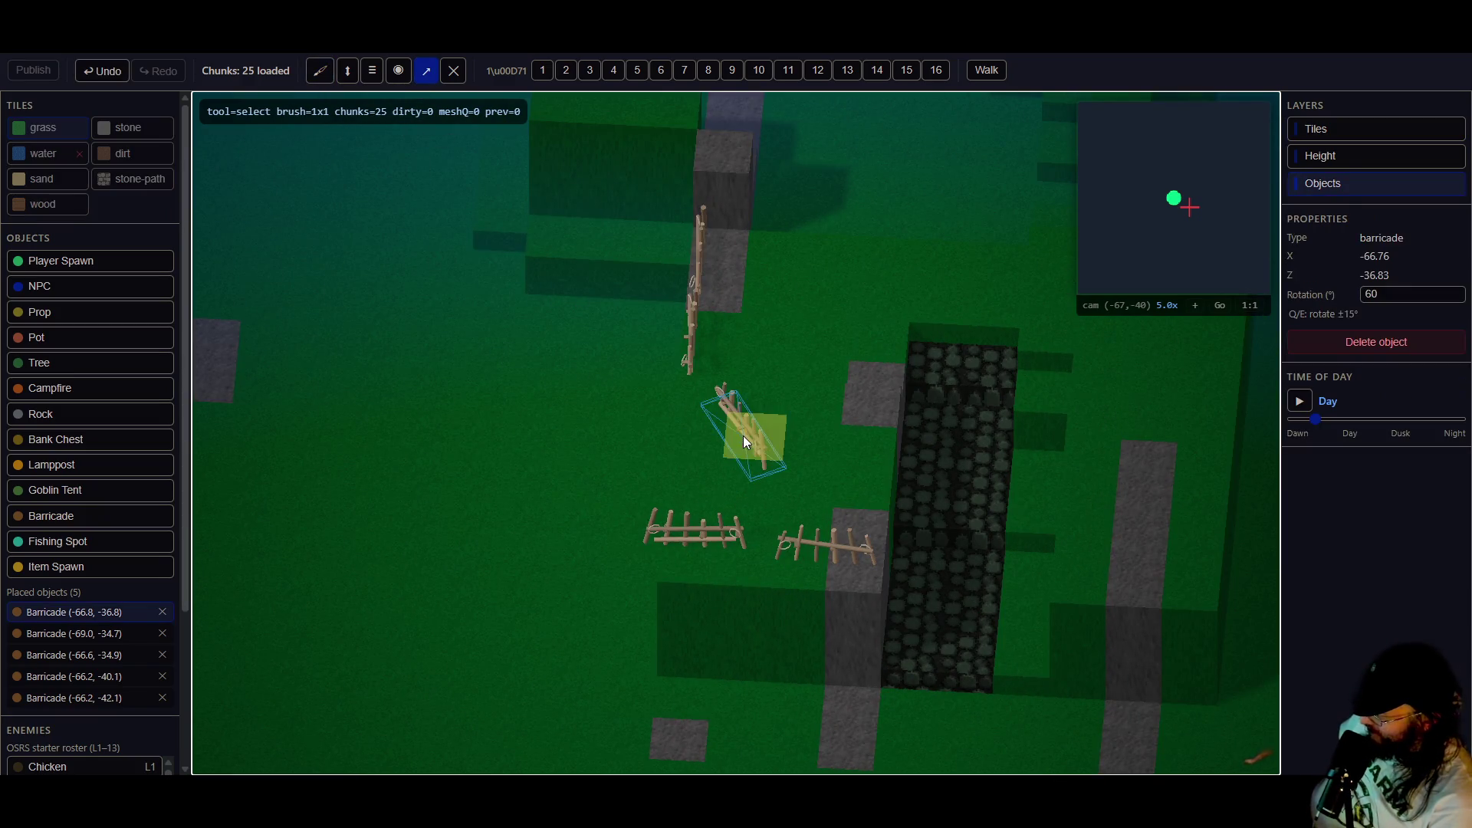
key("q")
key("q")
left_click_drag(693, 441, 688, 414)
left_click(759, 529)
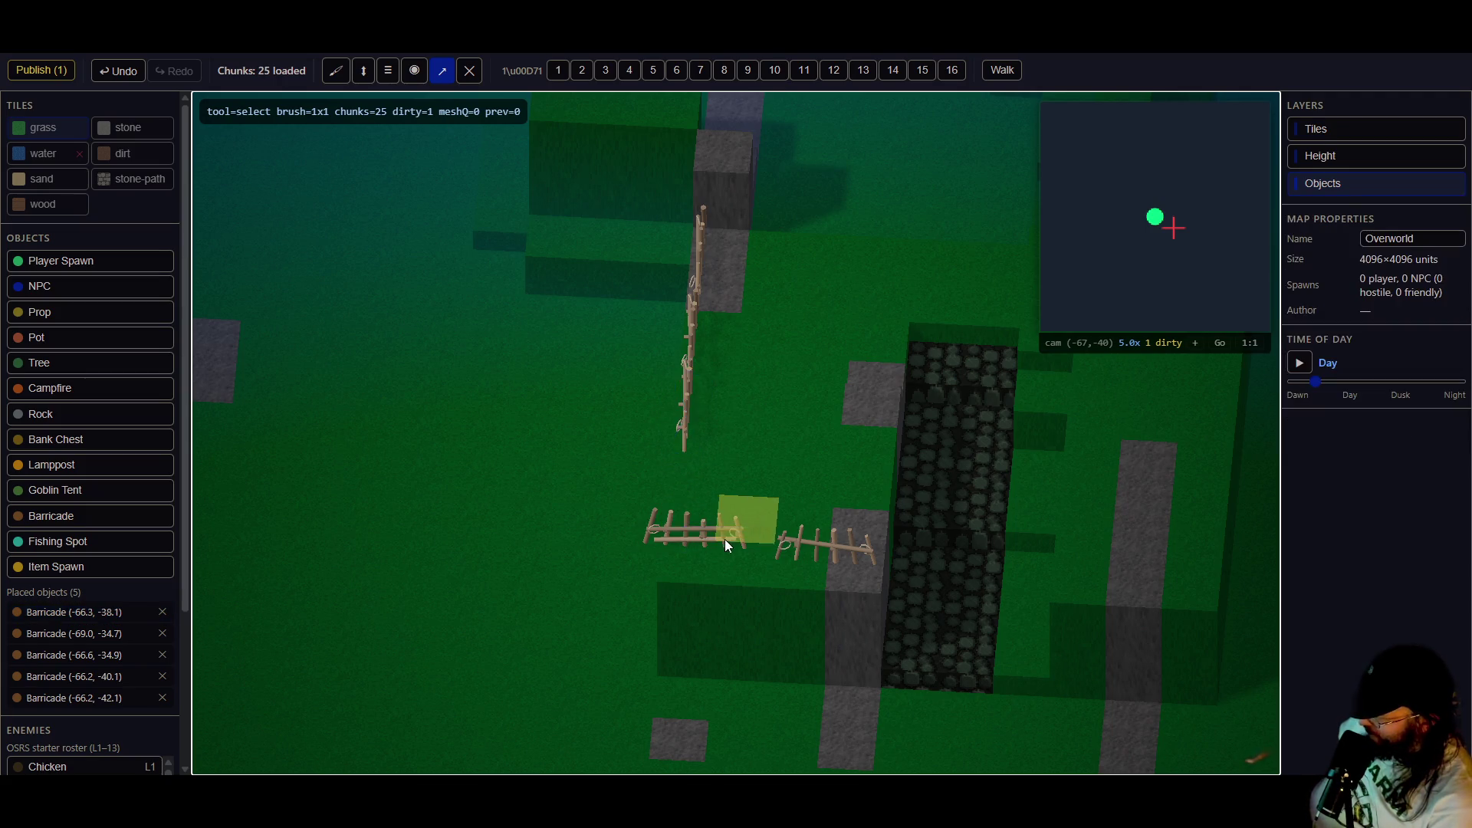
- Rotate the left lower barricade to vertical with E so it joins the fence
left_click_drag(621, 434, 900, 620)
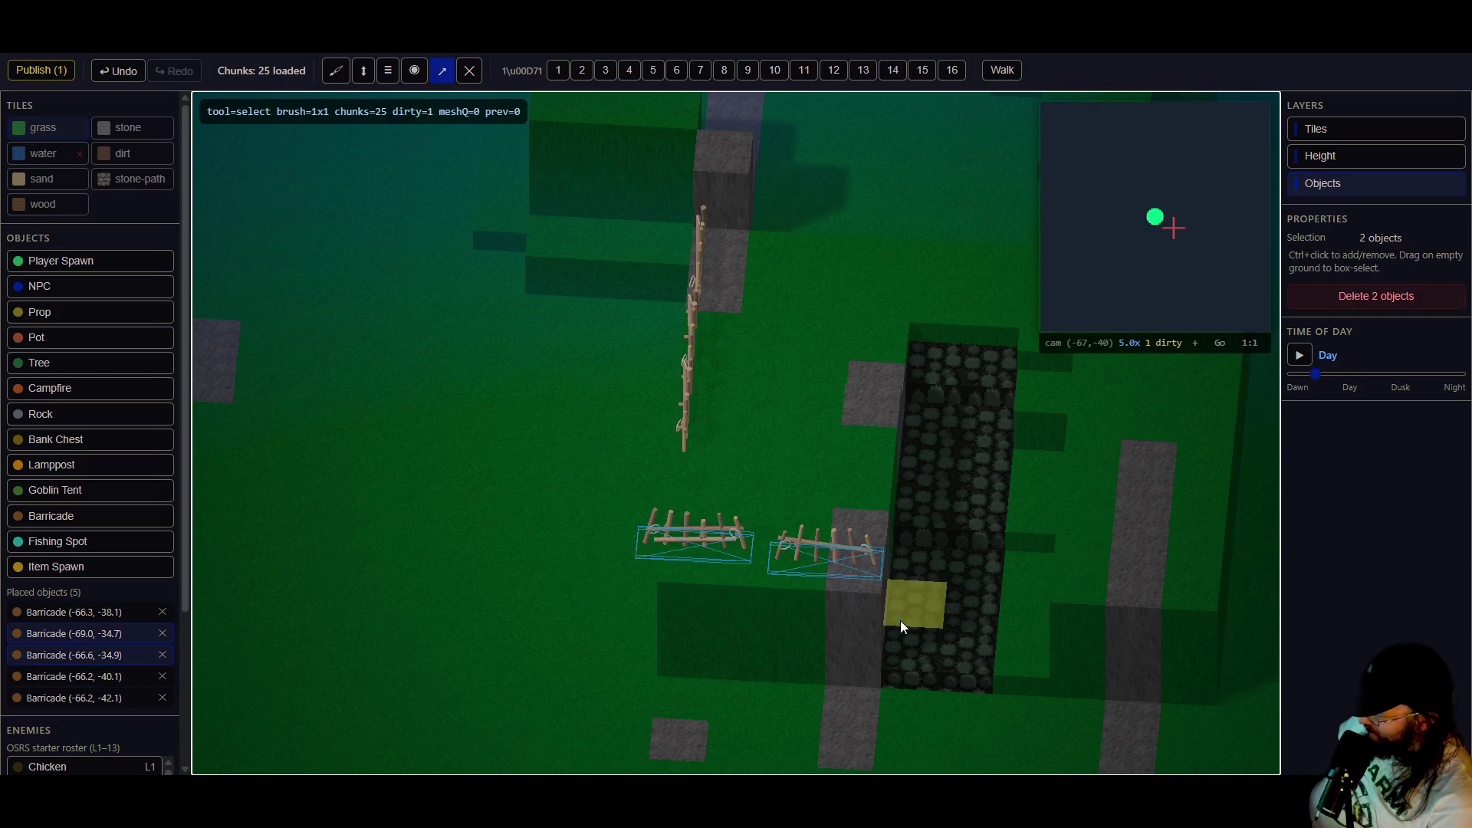
left_click_drag(571, 506, 918, 637)
left_click(819, 555)
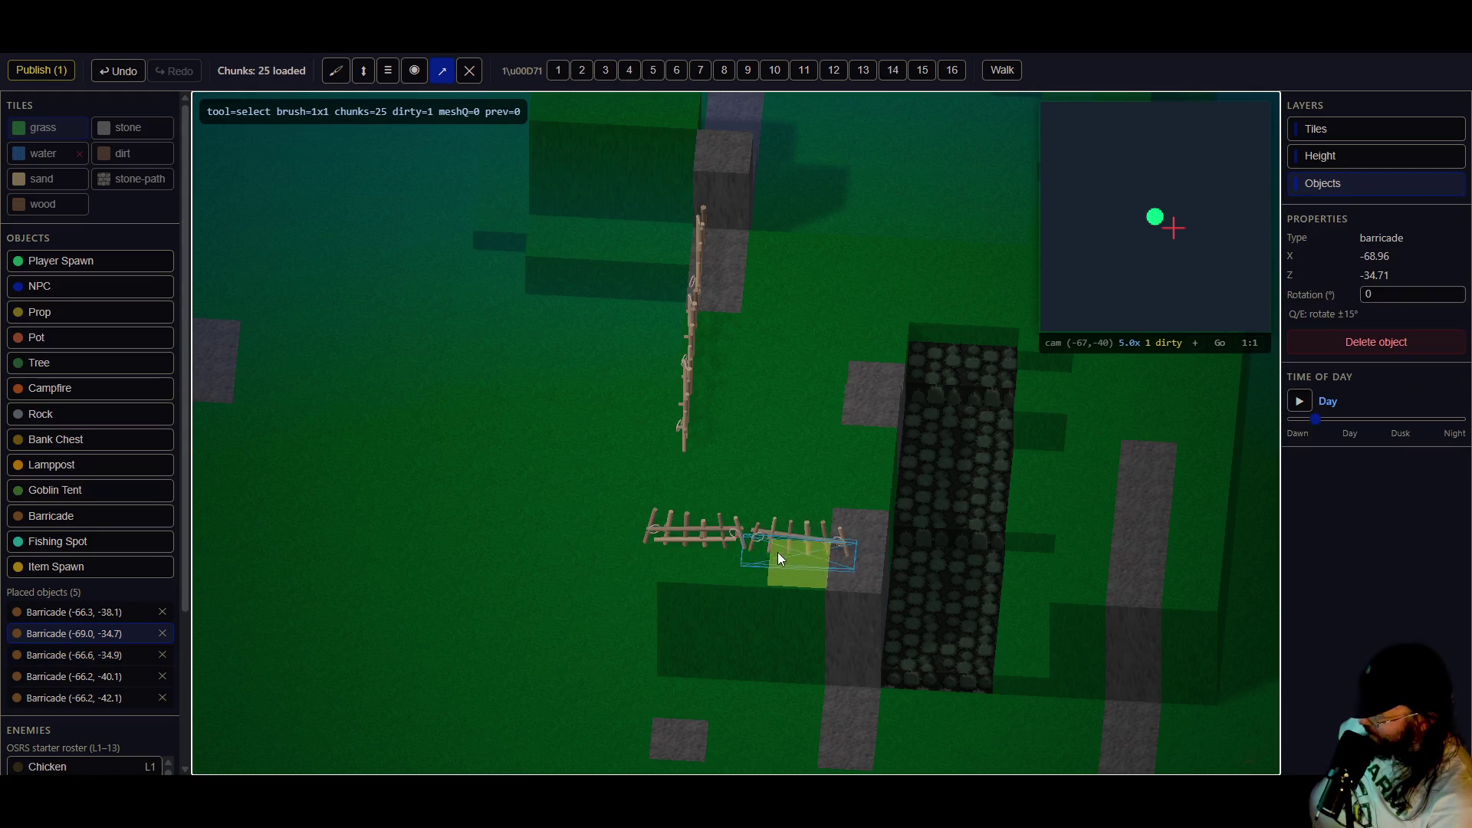
left_click(700, 541)
left_click(702, 545)
key("e")
key("e")
key("e")
key("e")
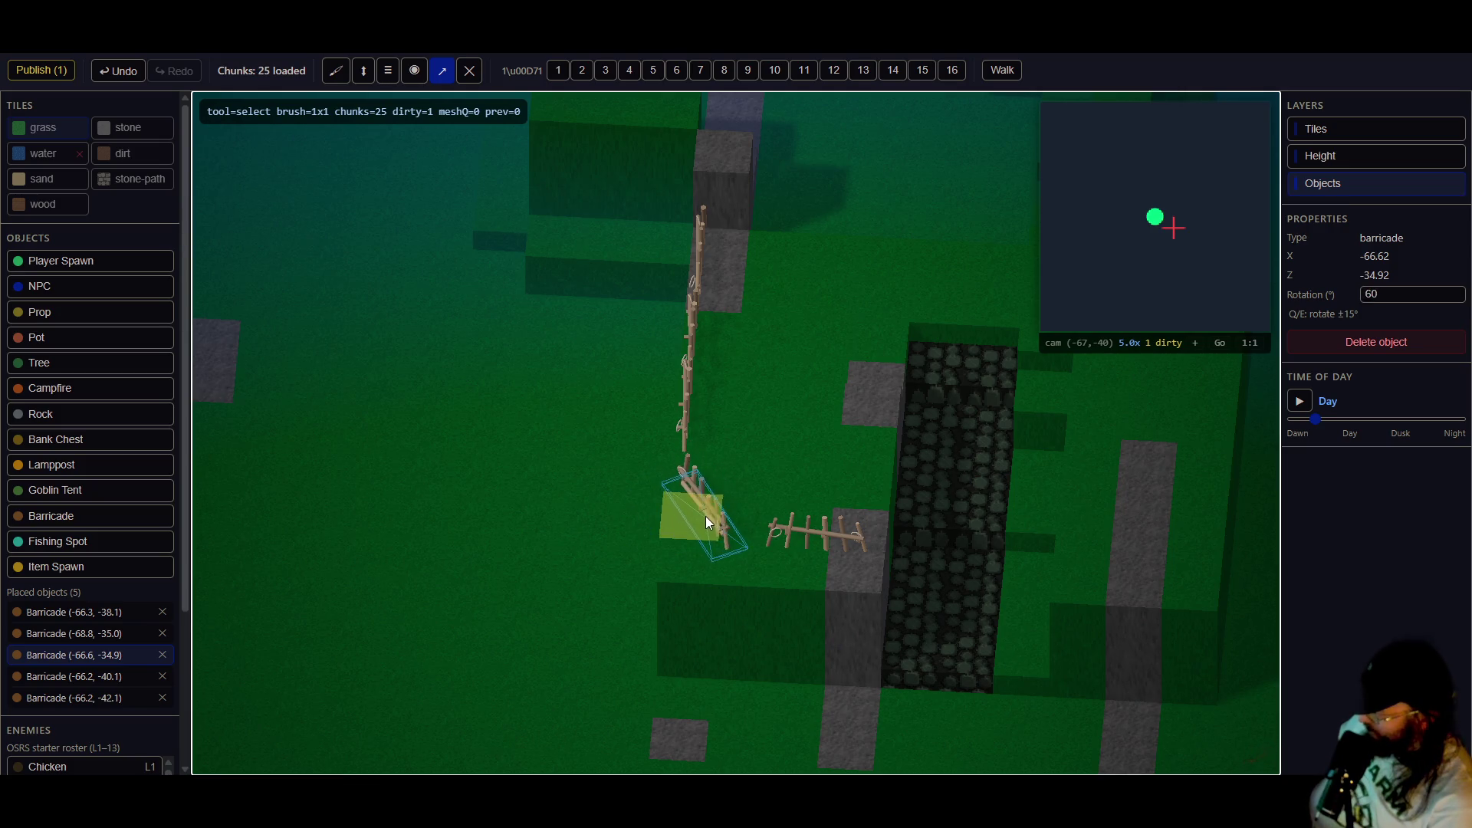
key("e")
key("e")
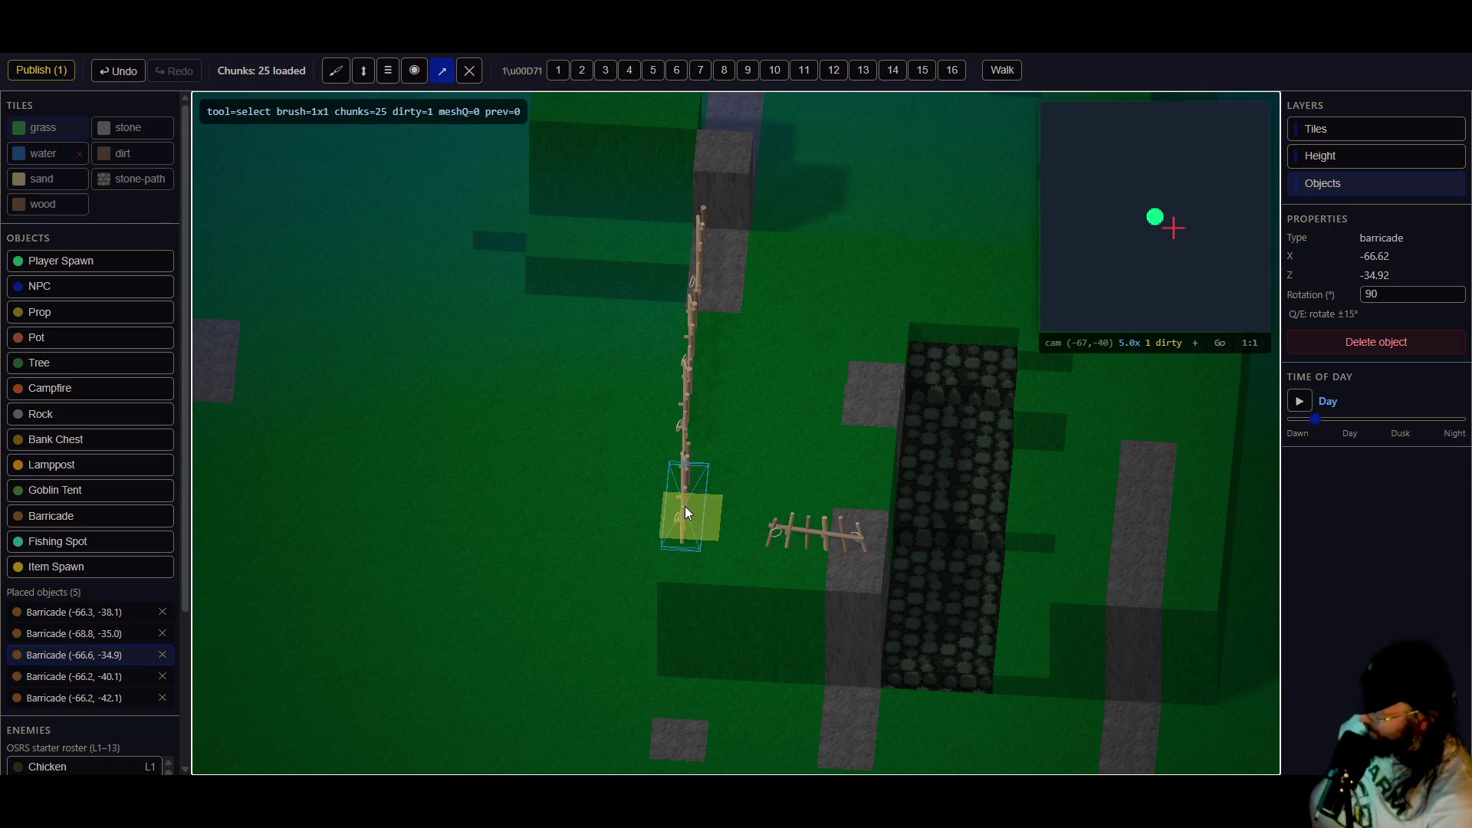
left_click(779, 550)
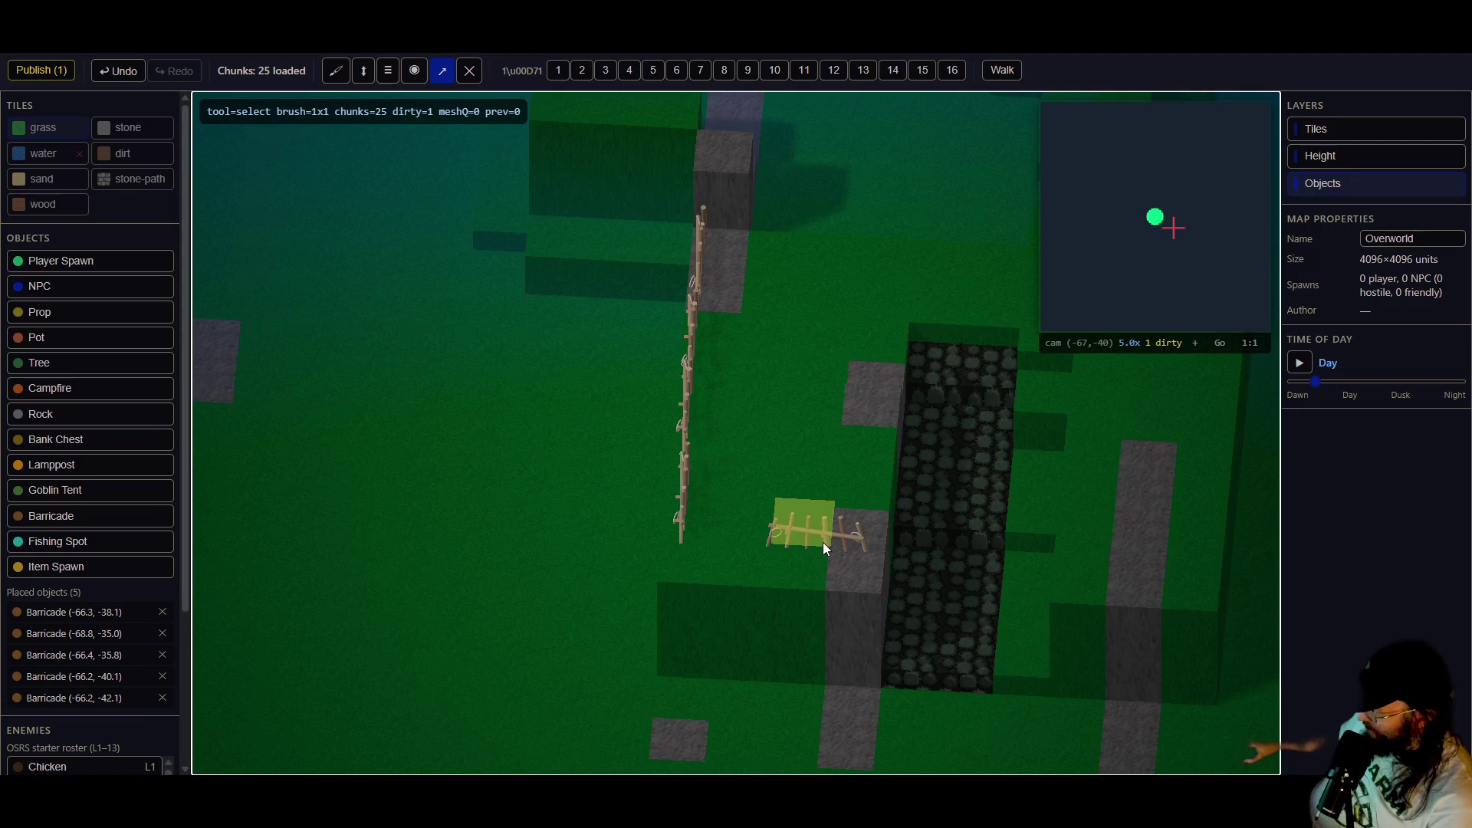
- Undo the stray erase-tool switch, move the horizontal barricade beside the fence's lower end, and duplicate it
key("x")
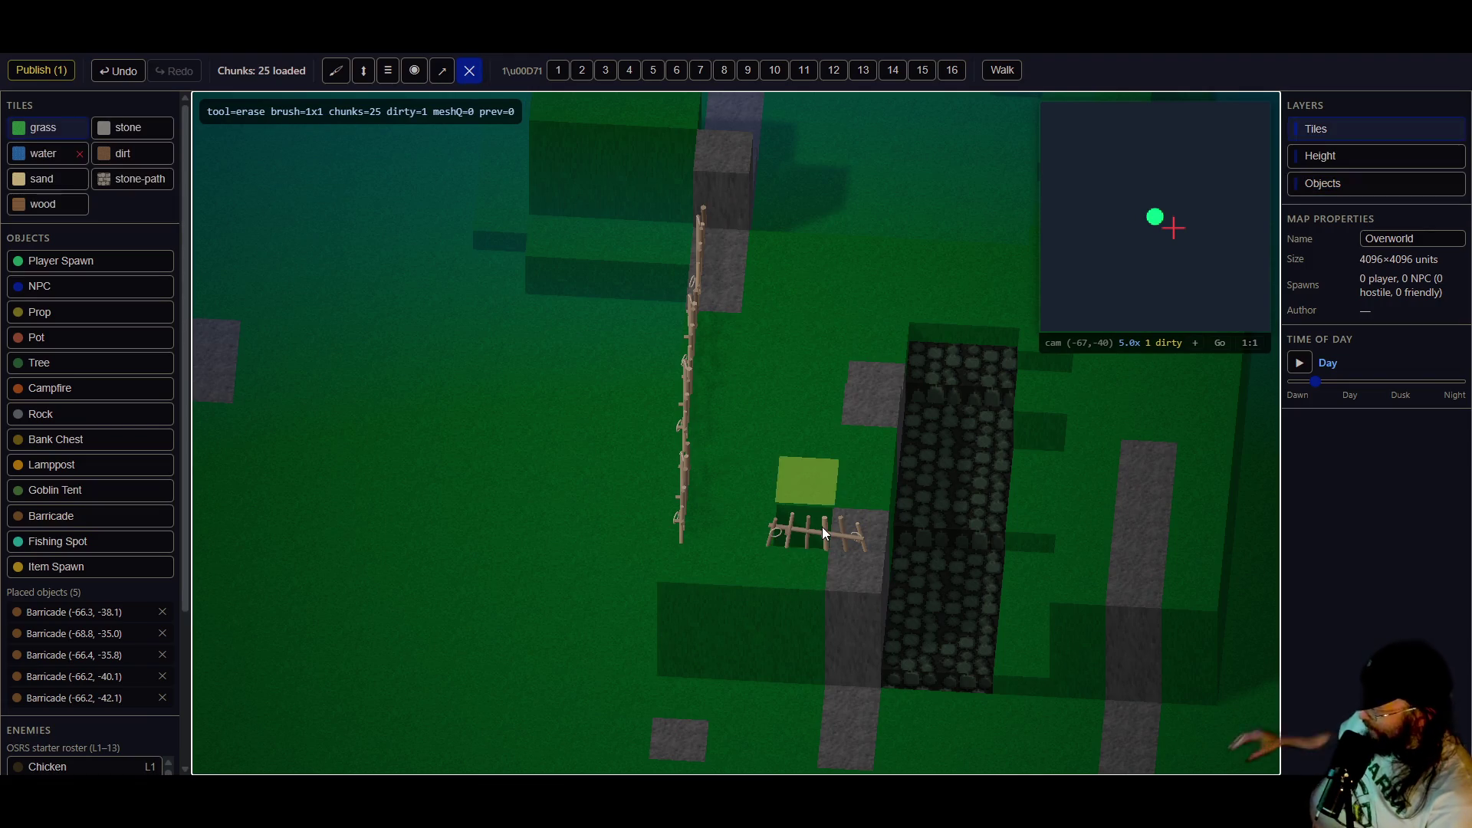
key("ctrl+z")
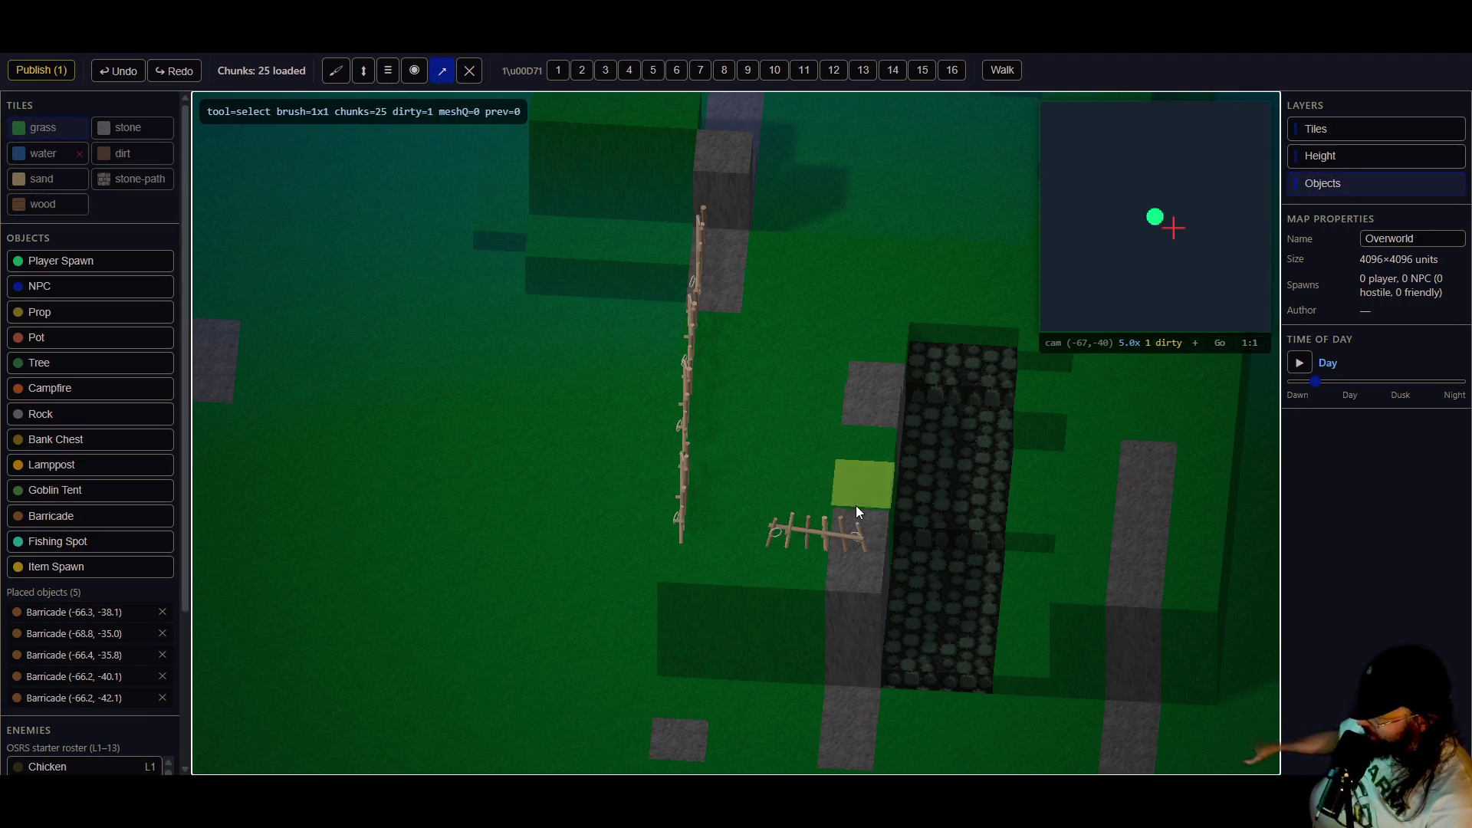
left_click(812, 556)
mouse_move(797, 553)
left_mouse_down()
mouse_move(735, 553)
mouse_move(825, 563)
left_mouse_up()
key("ctrl+d")
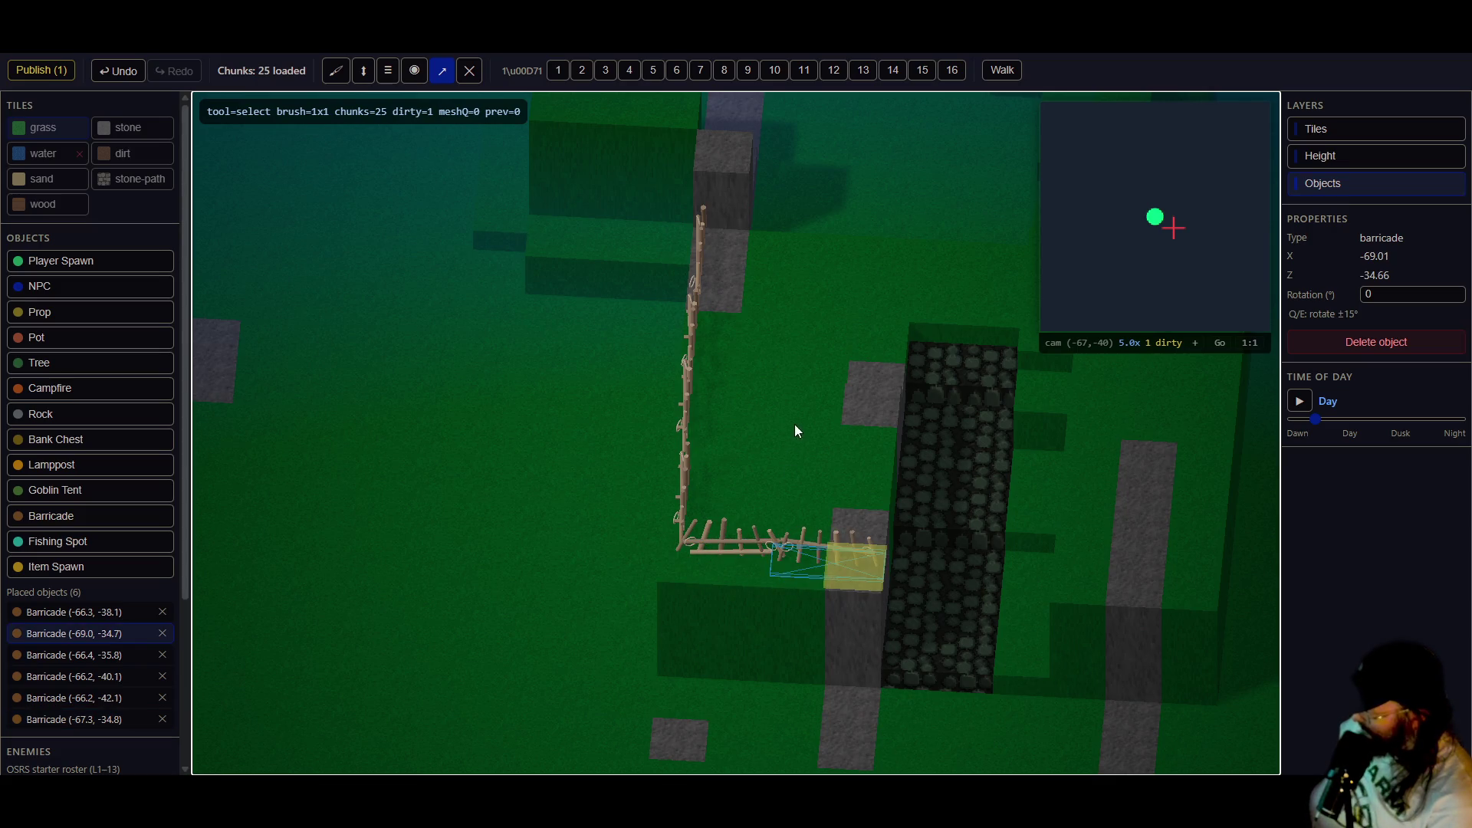
- Publish the L-shaped fence, then select all six barricades and delete them
left_click(42, 71)
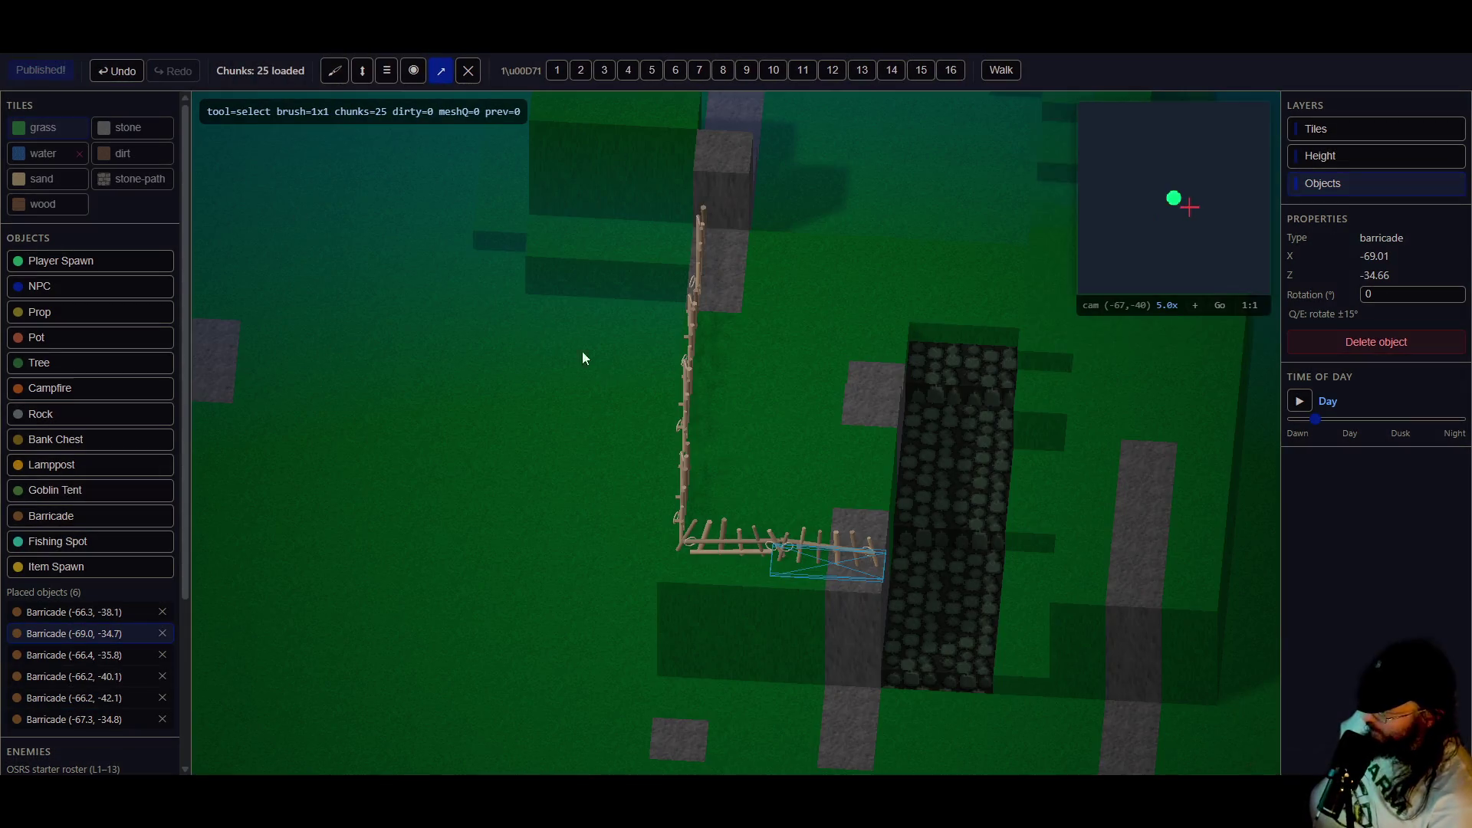
mouse_move(848, 463)
left_mouse_down()
mouse_move(743, 449)
mouse_move(923, 463)
left_mouse_up()
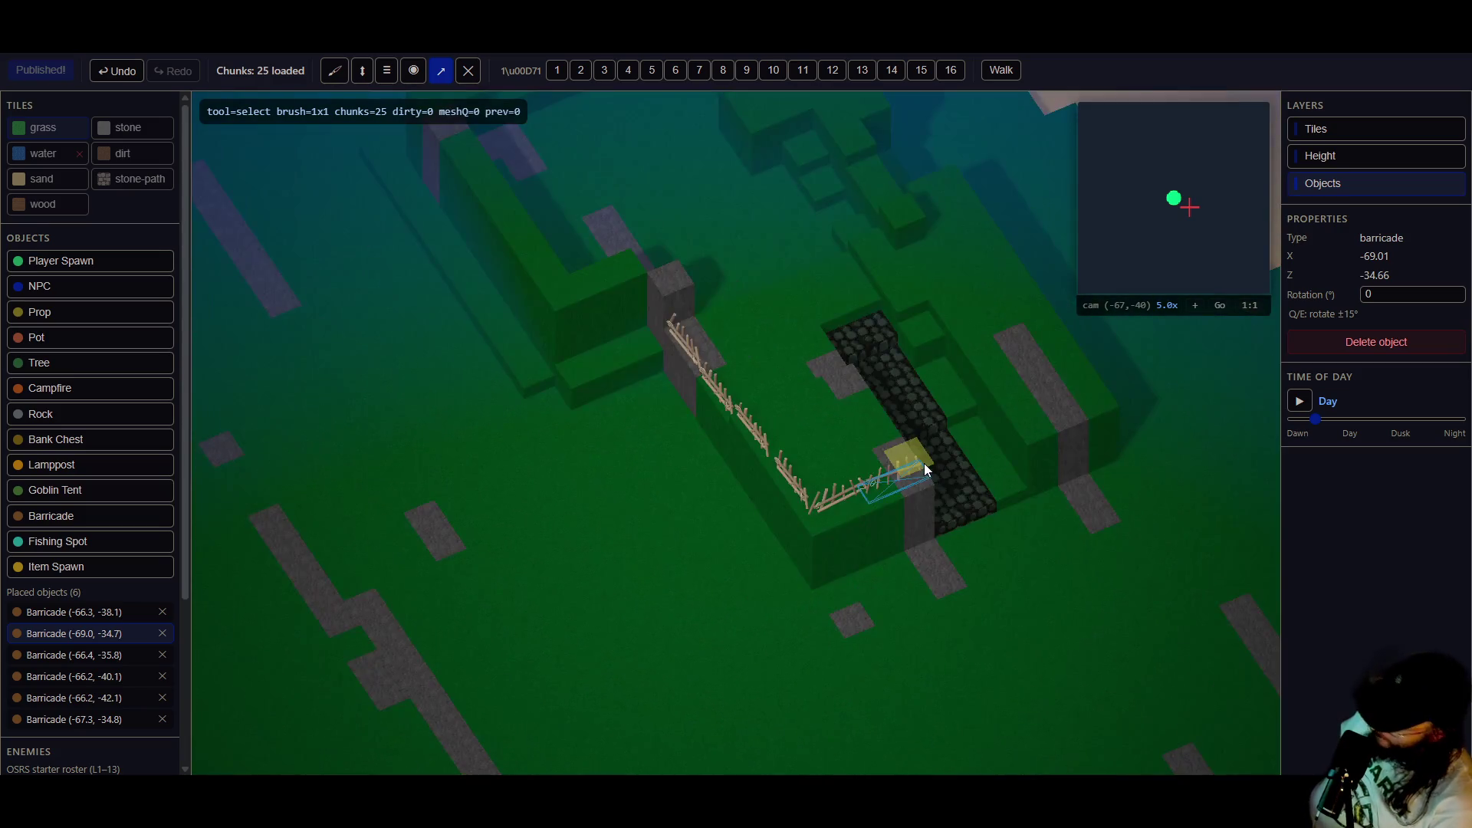
key("ctrl+a")
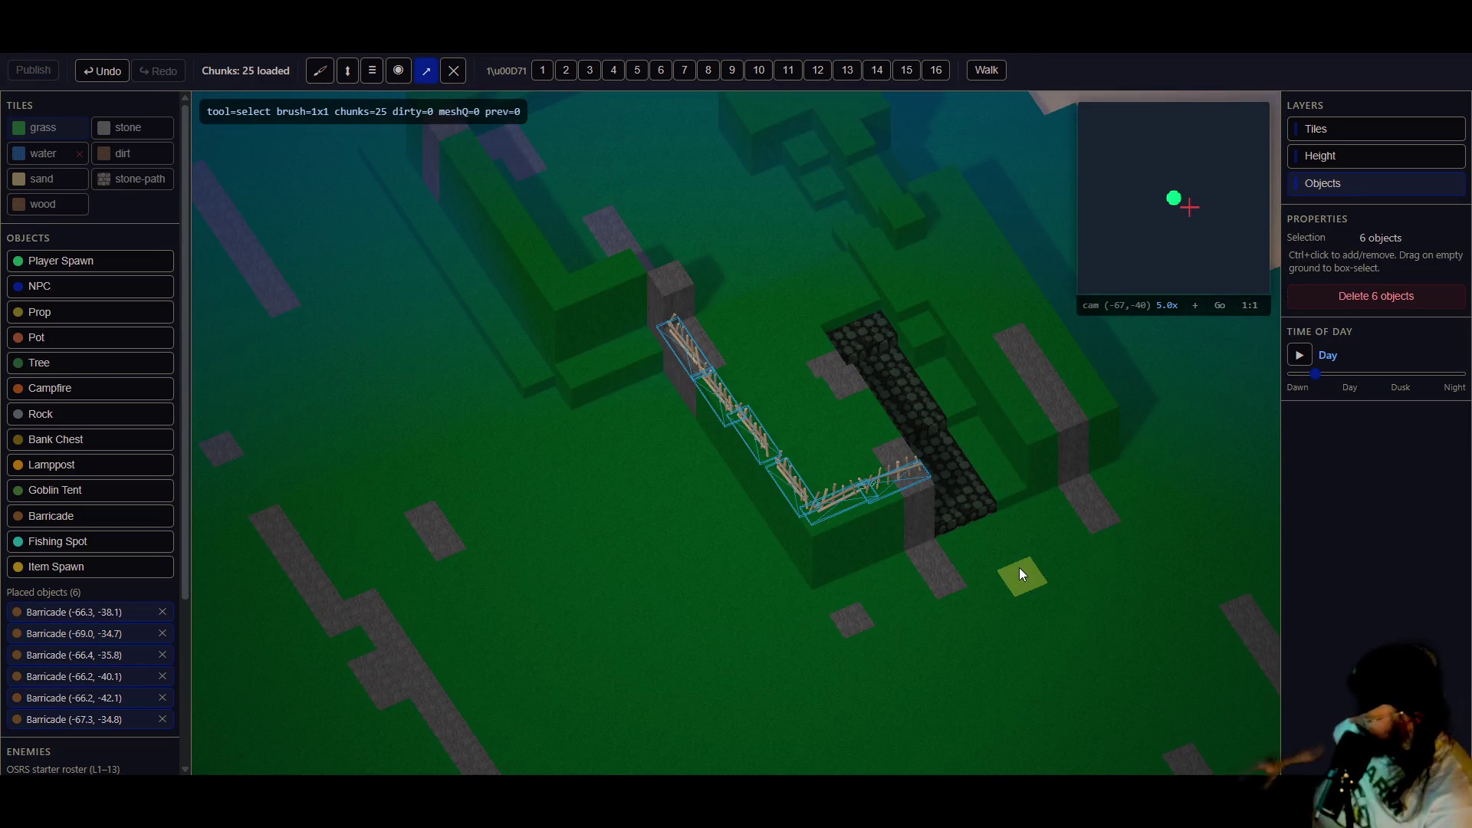
key("Delete")
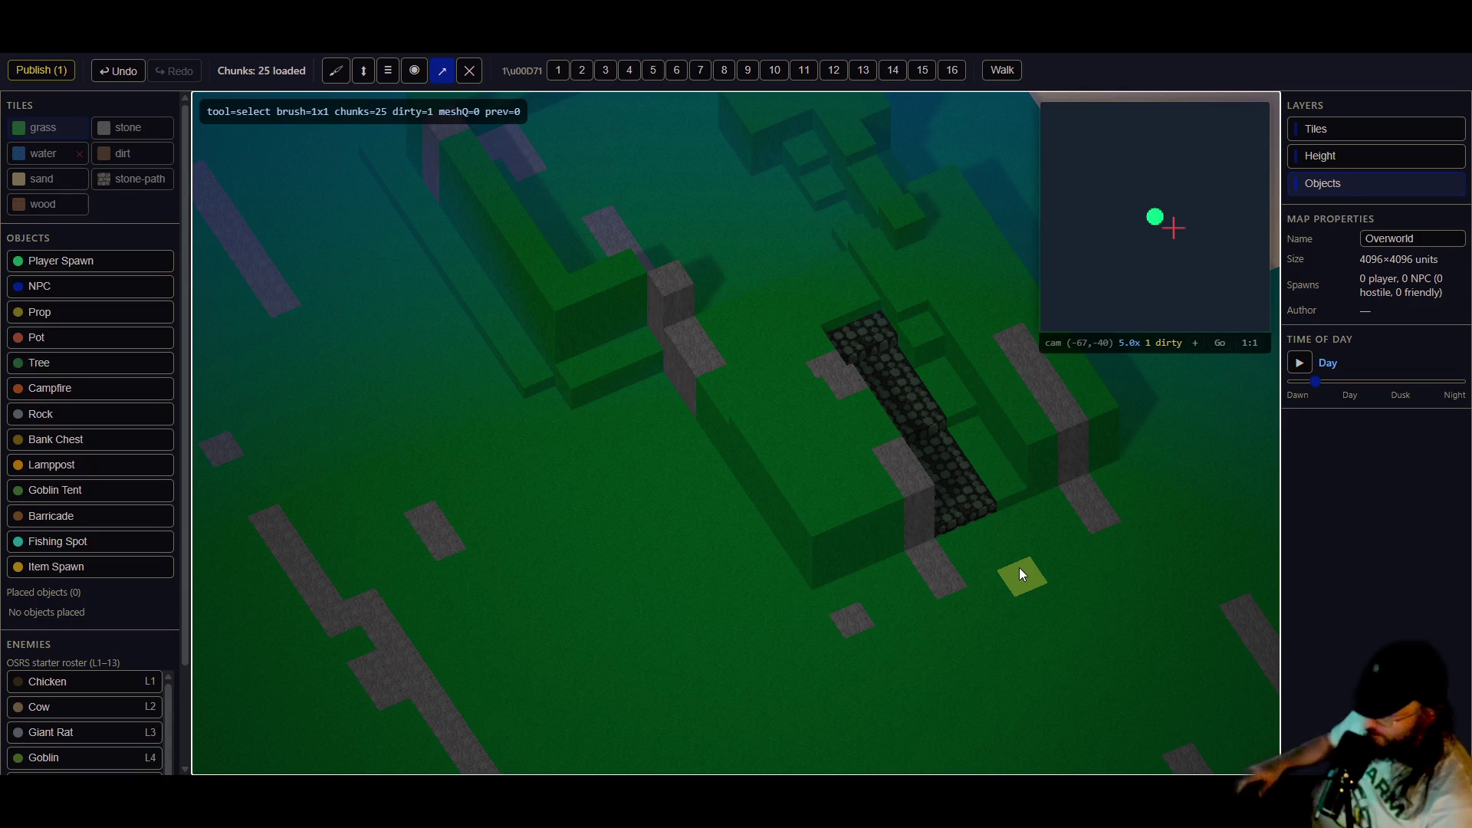
mouse_move(591, 477)
left_mouse_down()
mouse_move(782, 427)
mouse_move(707, 421)
left_mouse_up()
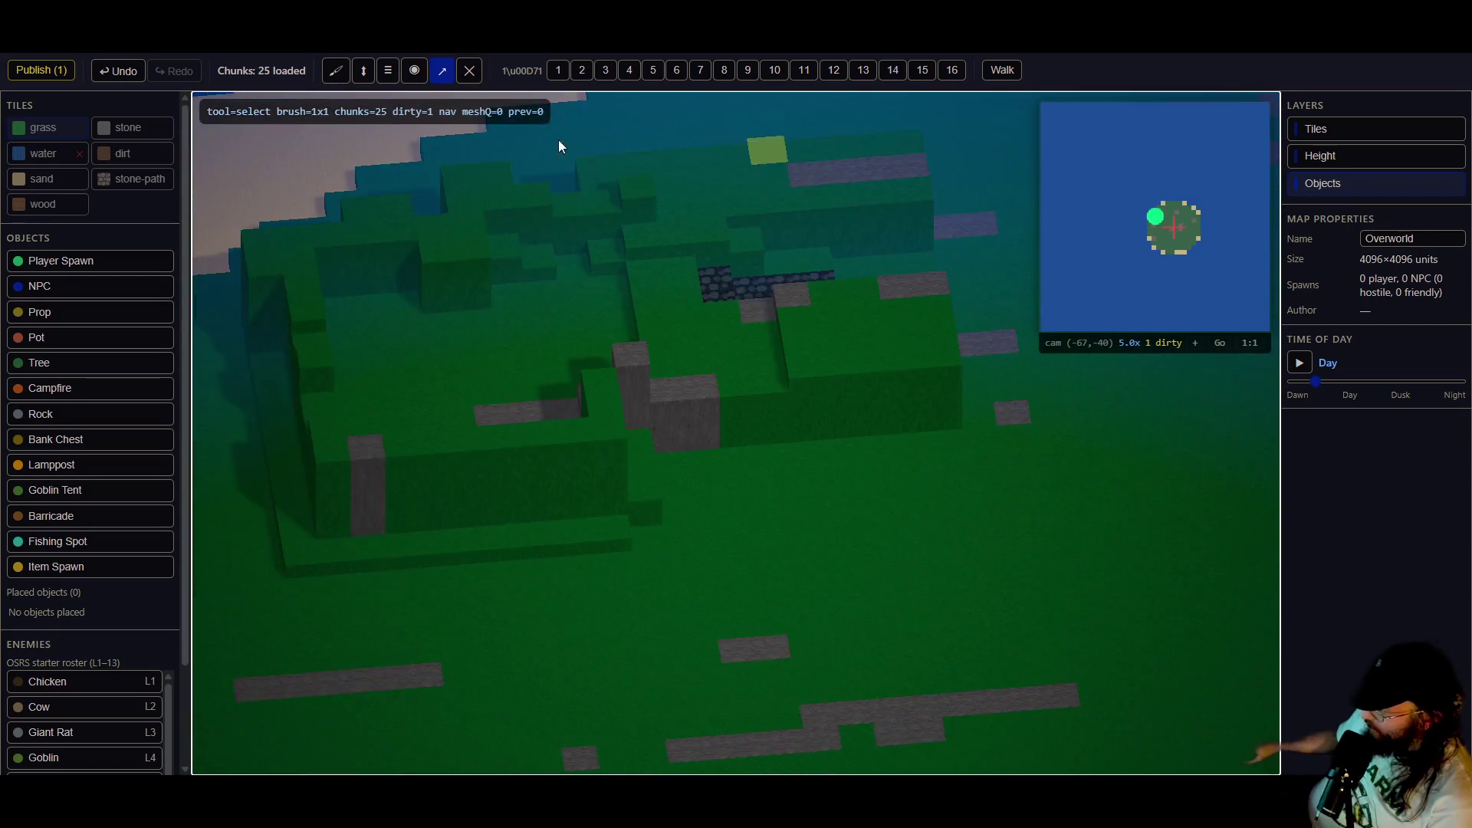
- Pick the Flatten tool at 7x7, test-flatten the raised blocks near the cobblestone, then undo it
left_click(391, 72)
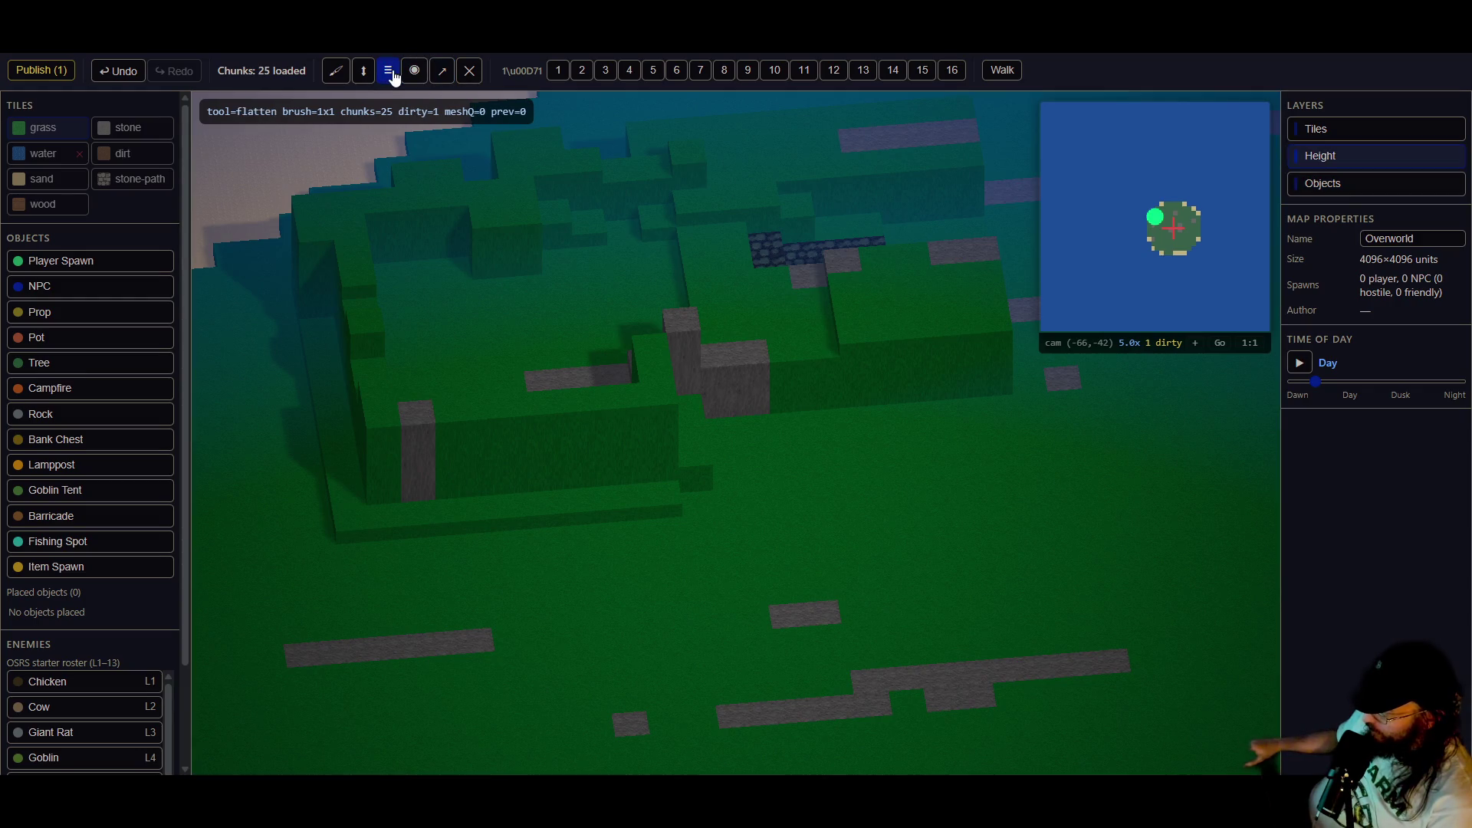
left_click(745, 70)
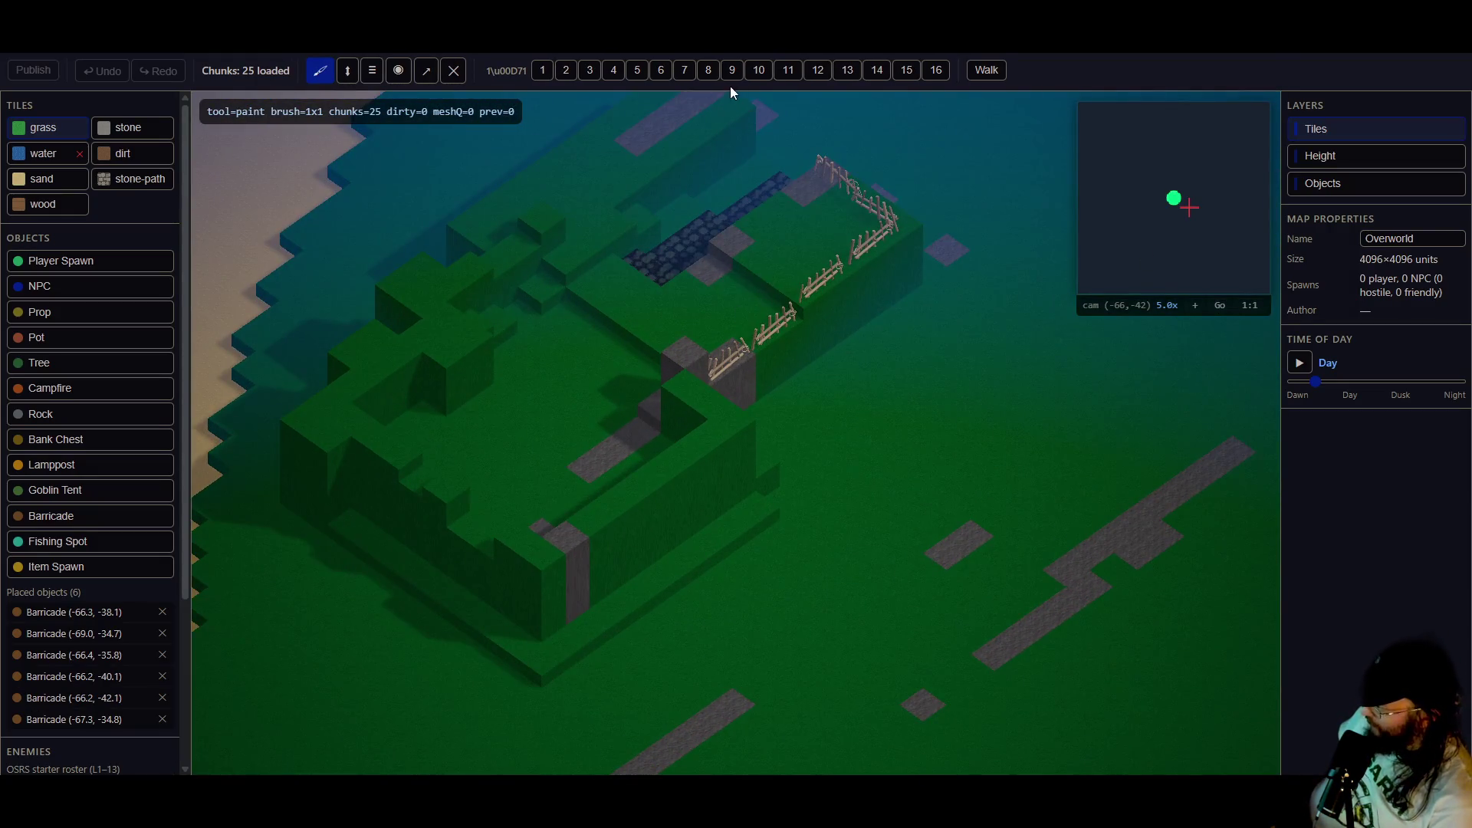
left_click(685, 70)
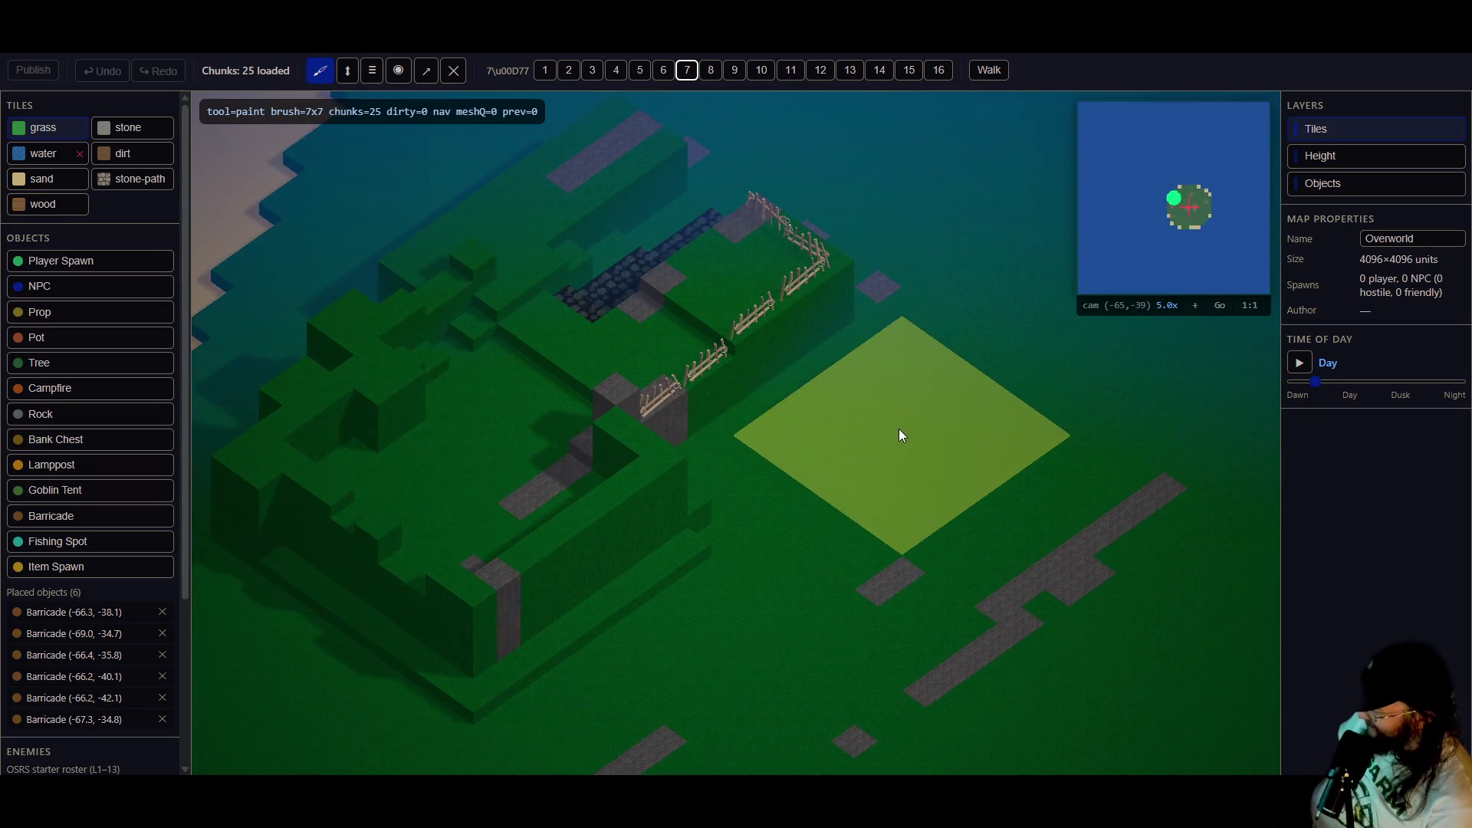
left_click(374, 73)
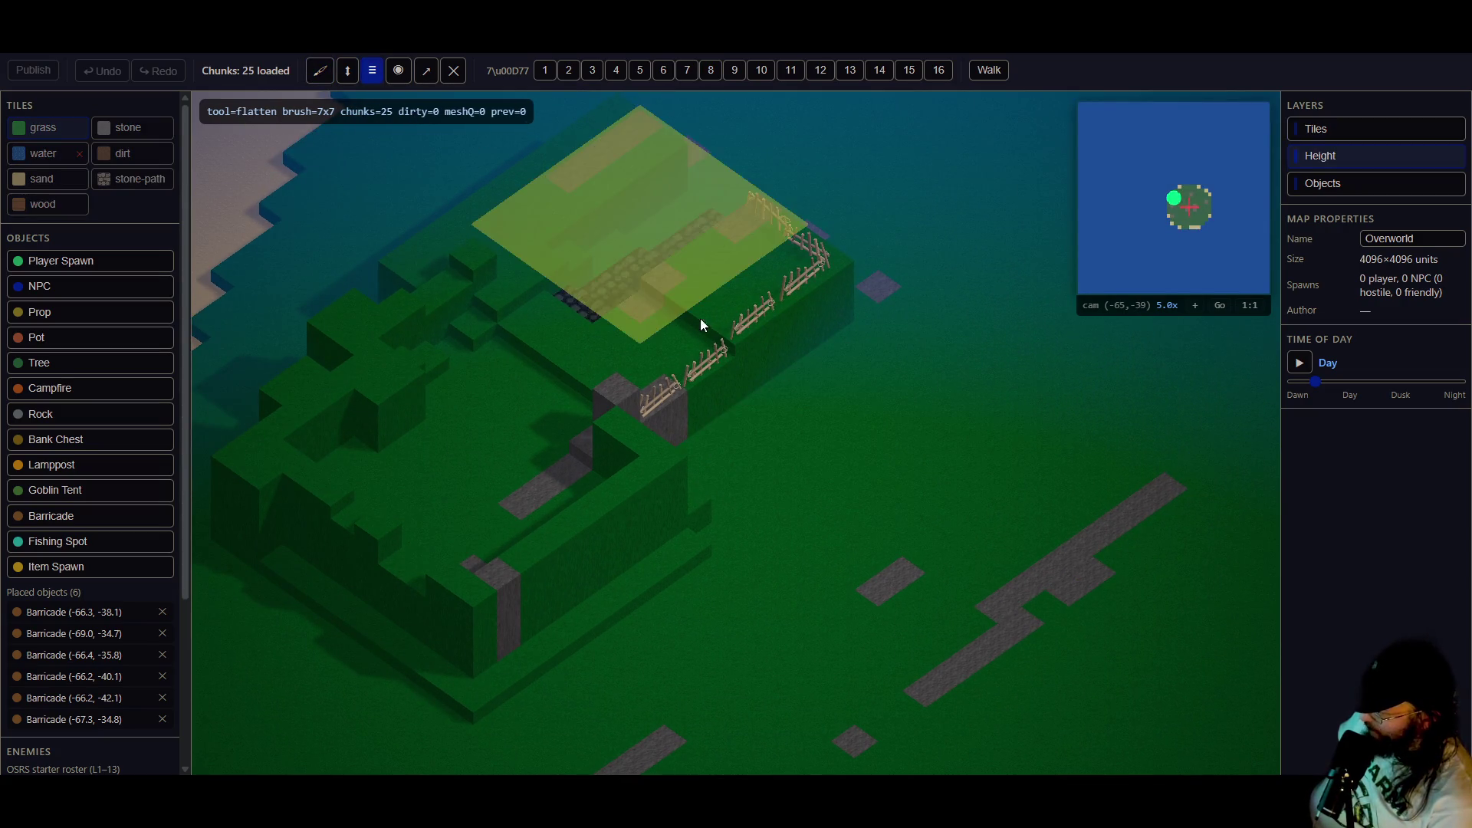
left_click(896, 427)
mouse_move(818, 391)
left_mouse_down()
mouse_move(669, 279)
mouse_move(595, 243)
mouse_move(561, 394)
left_mouse_up()
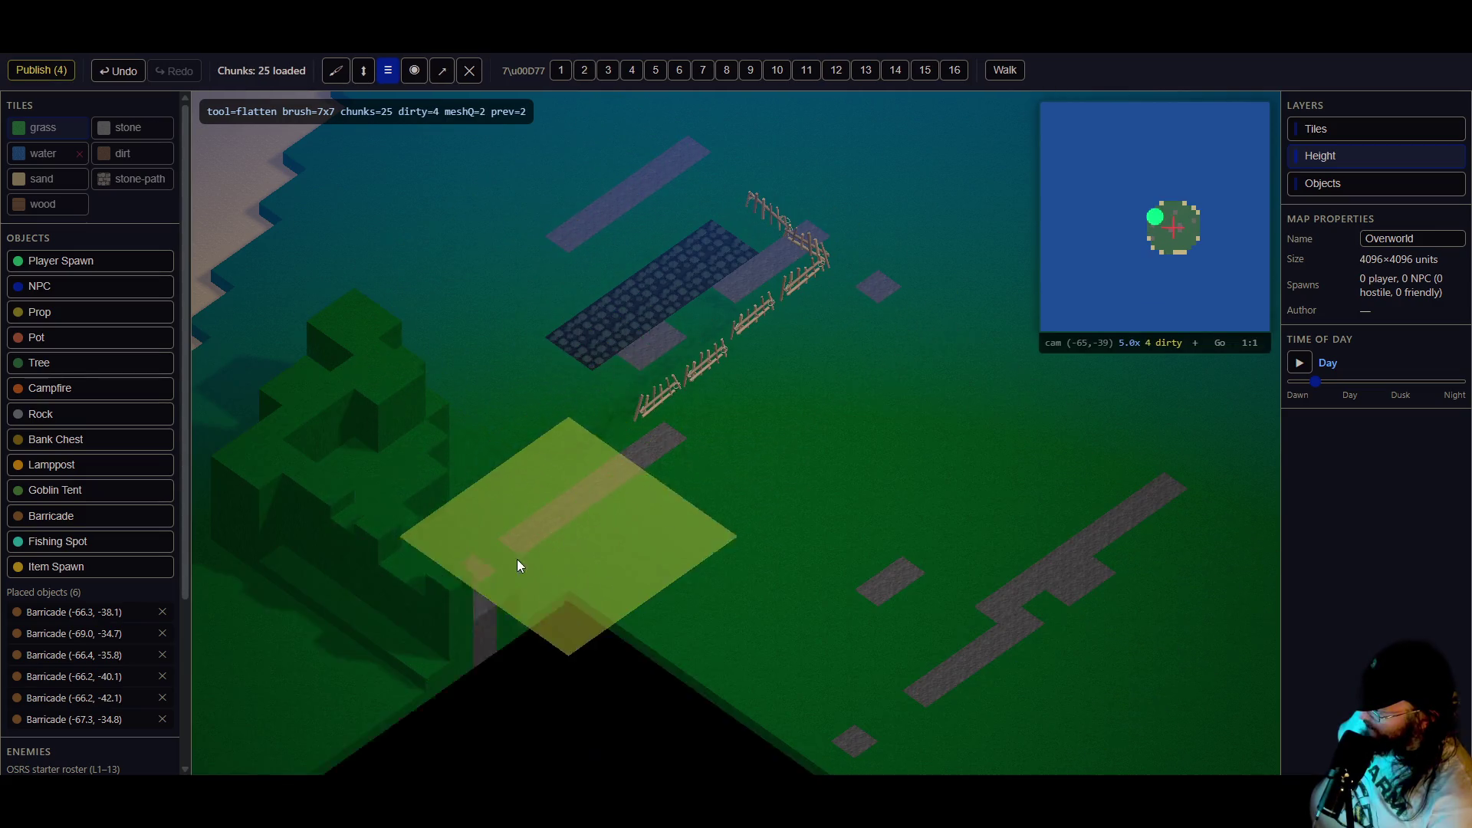
key("ctrl+z")
- Select the leftmost barricade, drag it to the lower right, and delete it
key("e")
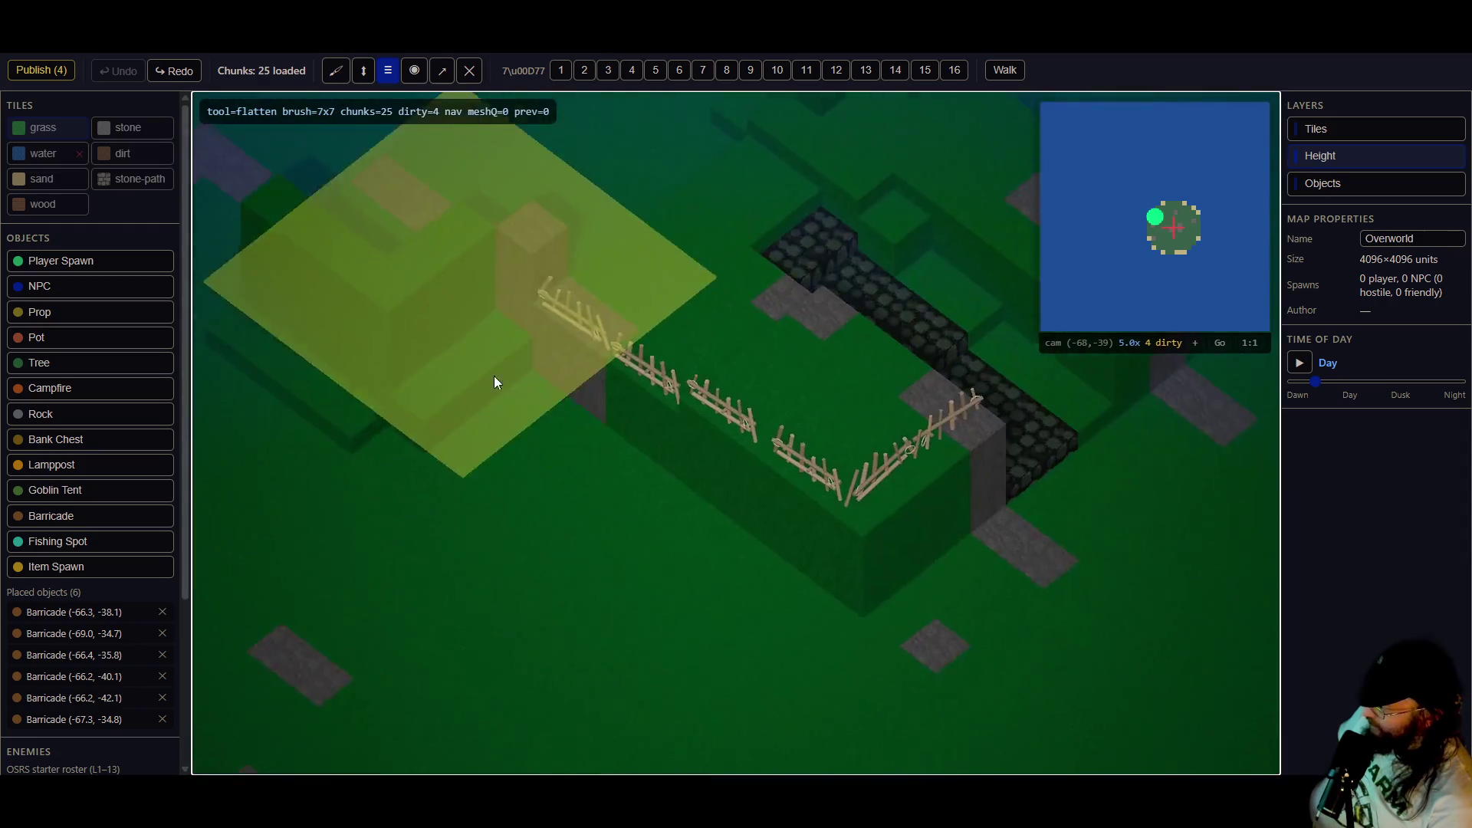
left_click(442, 70)
left_click(532, 383)
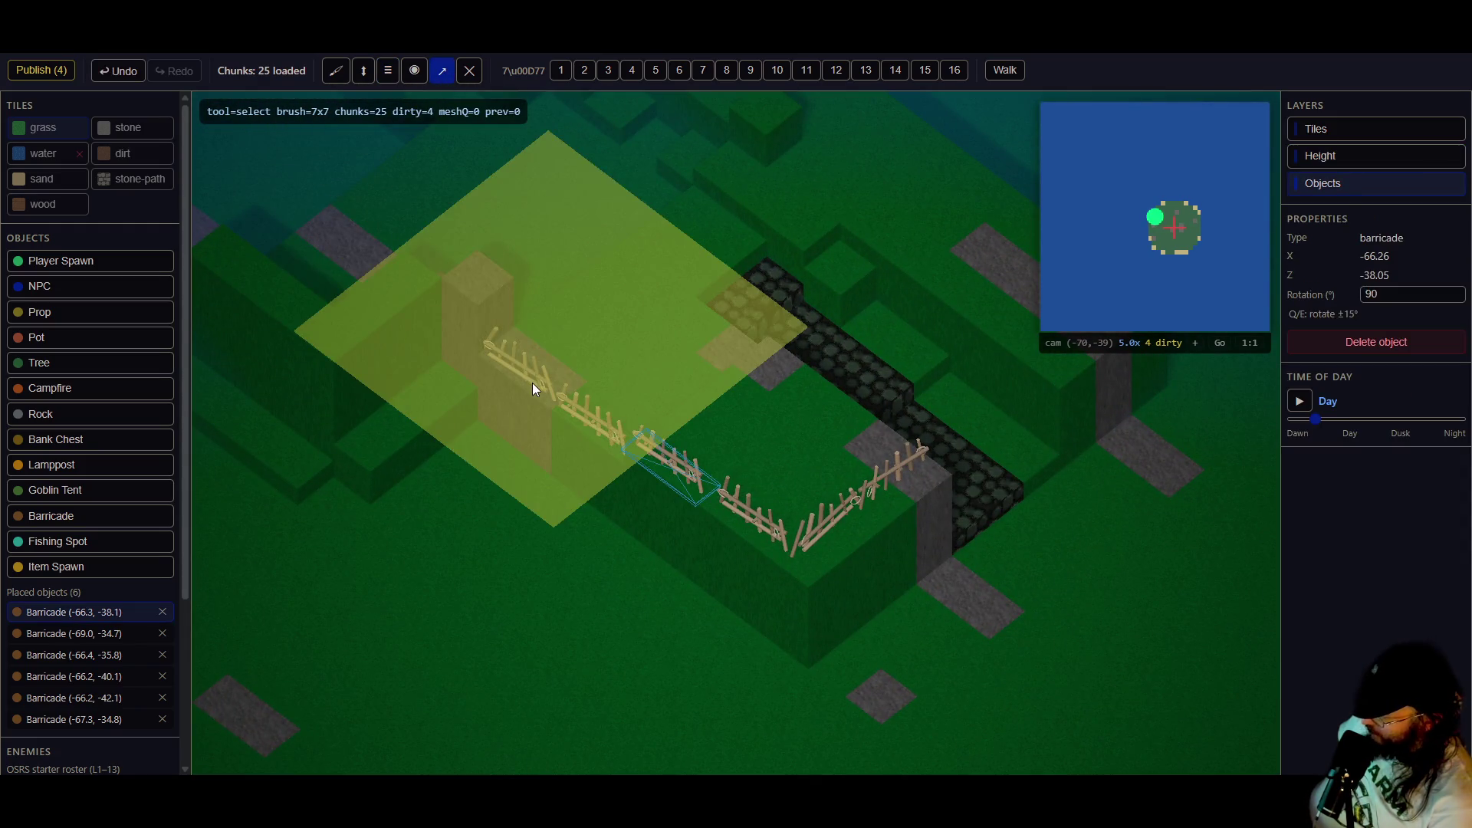
left_click_drag(516, 363, 953, 577)
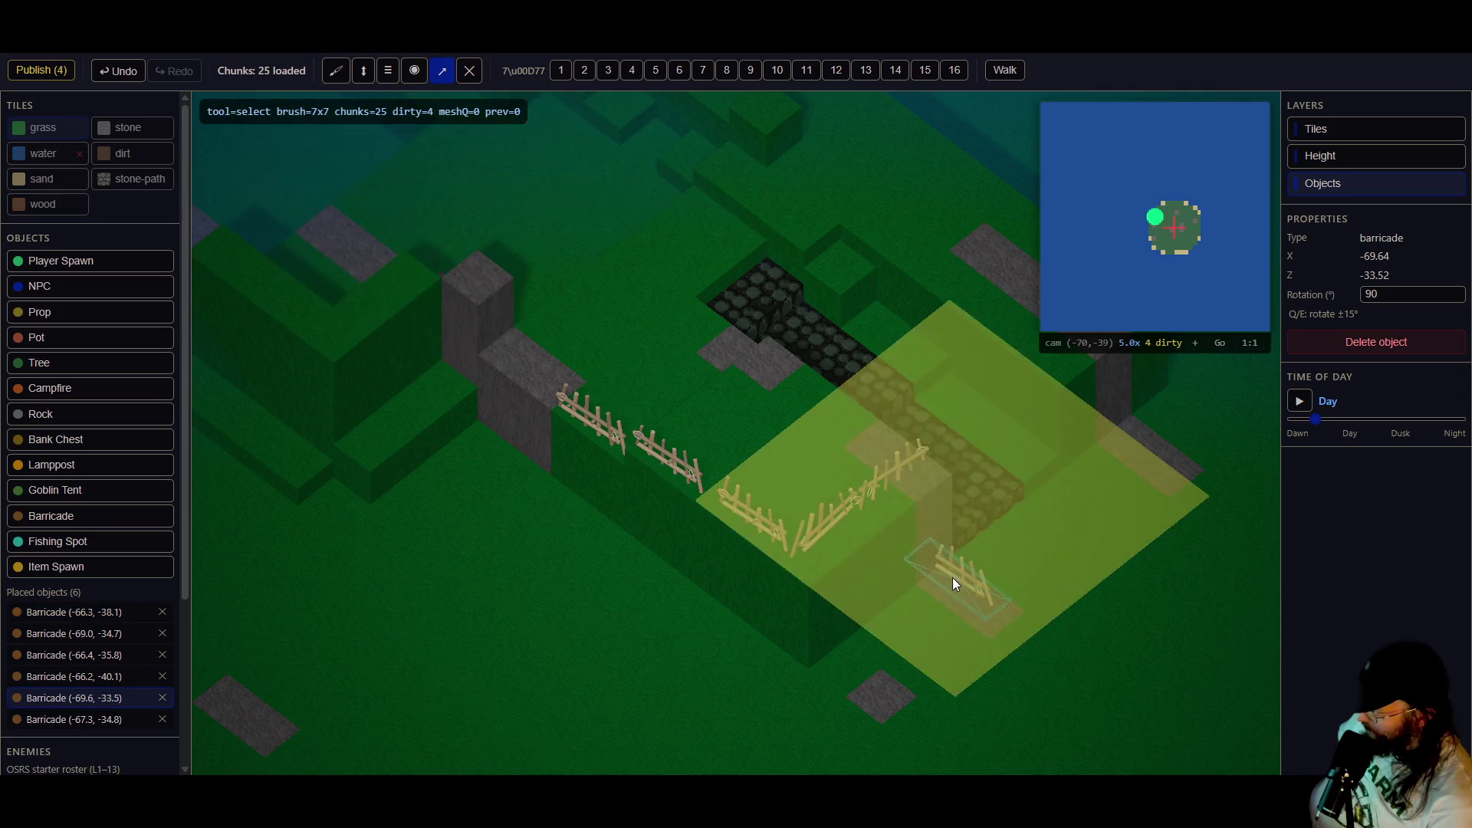
key("Delete")
- Delete the remaining five barricades, publish the map, and select the Flatten tool
key("1")
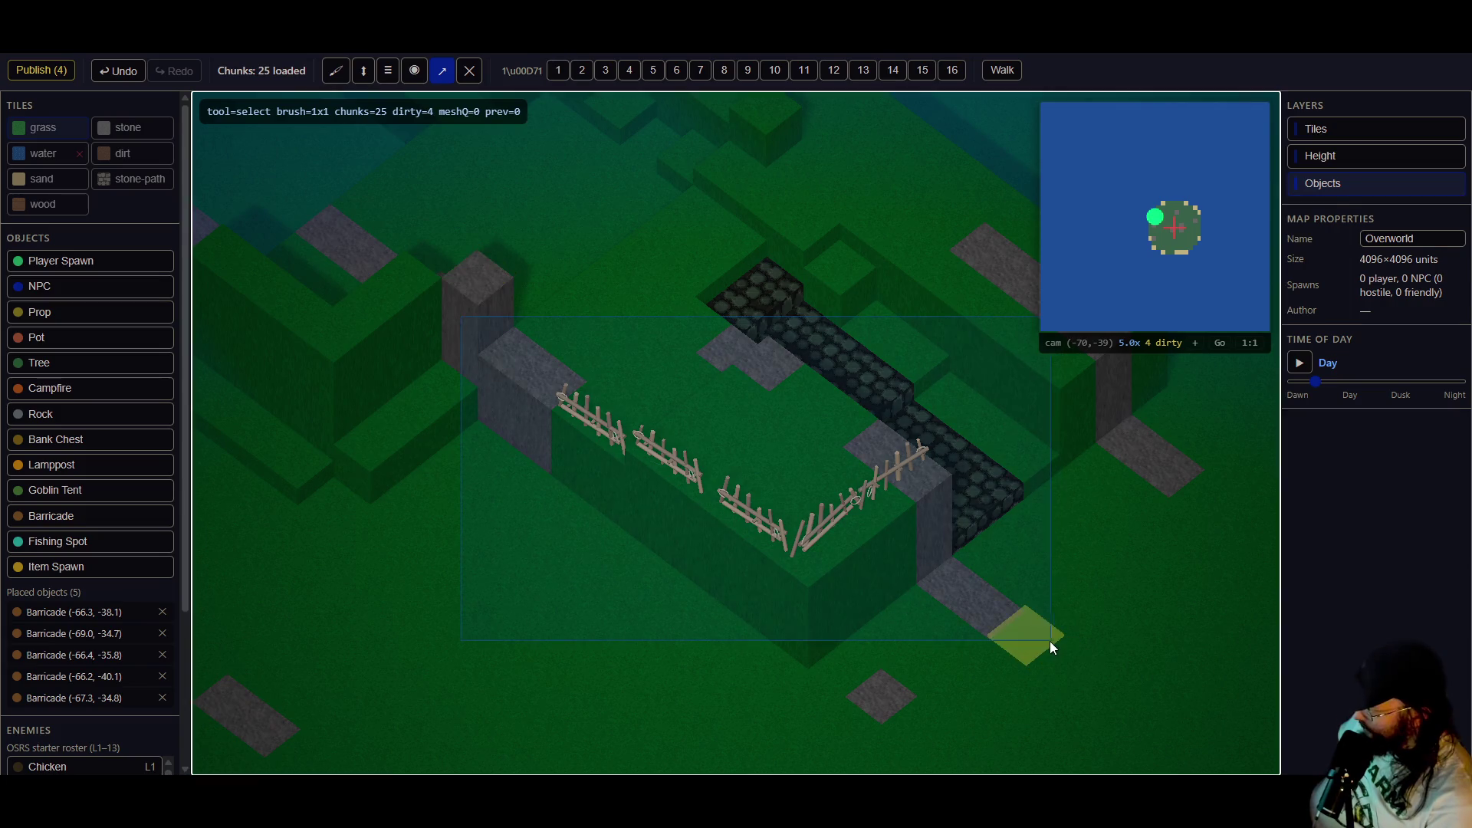
key("ctrl+a")
key("Delete")
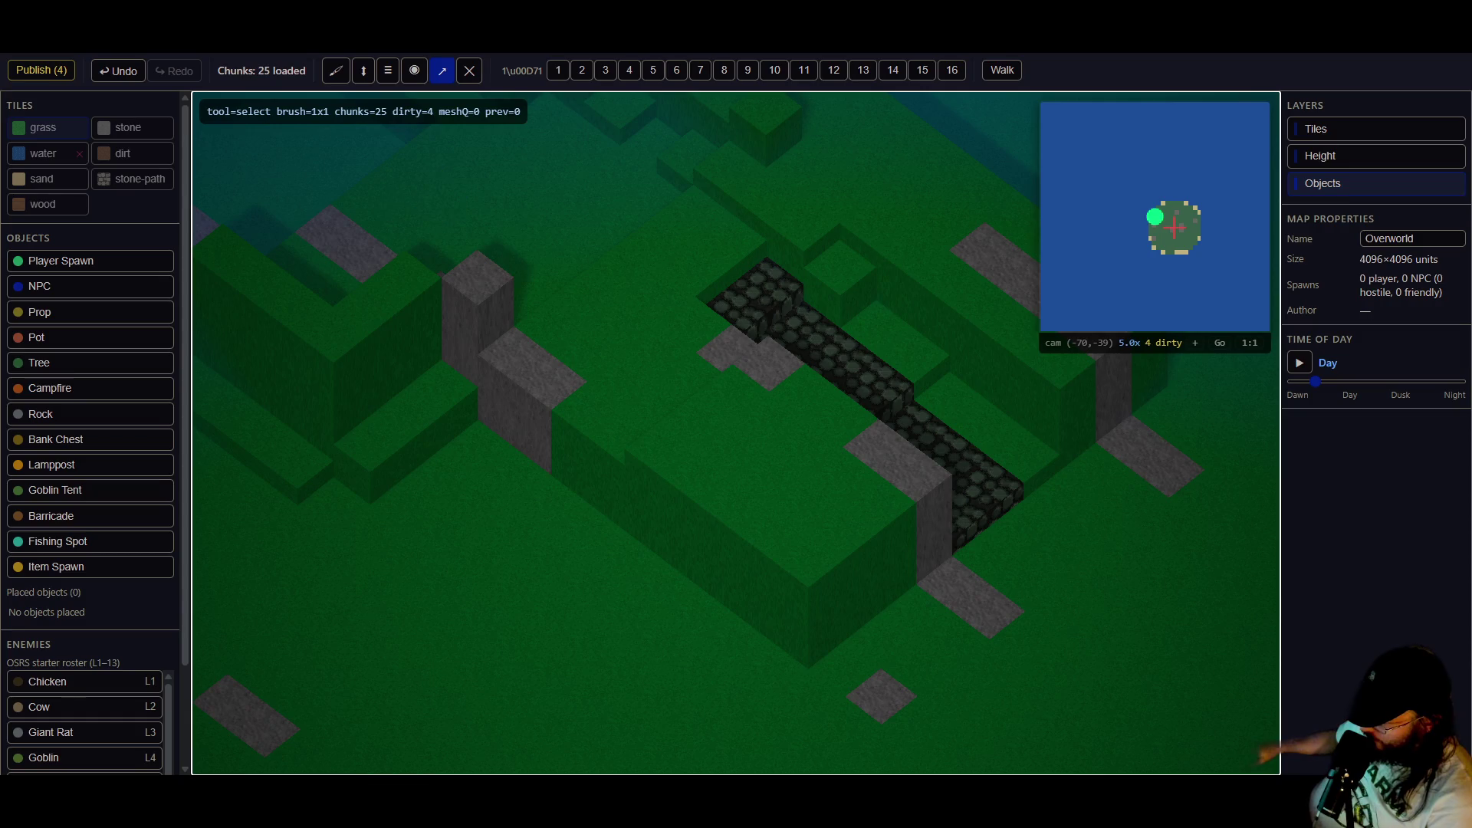
left_click(47, 70)
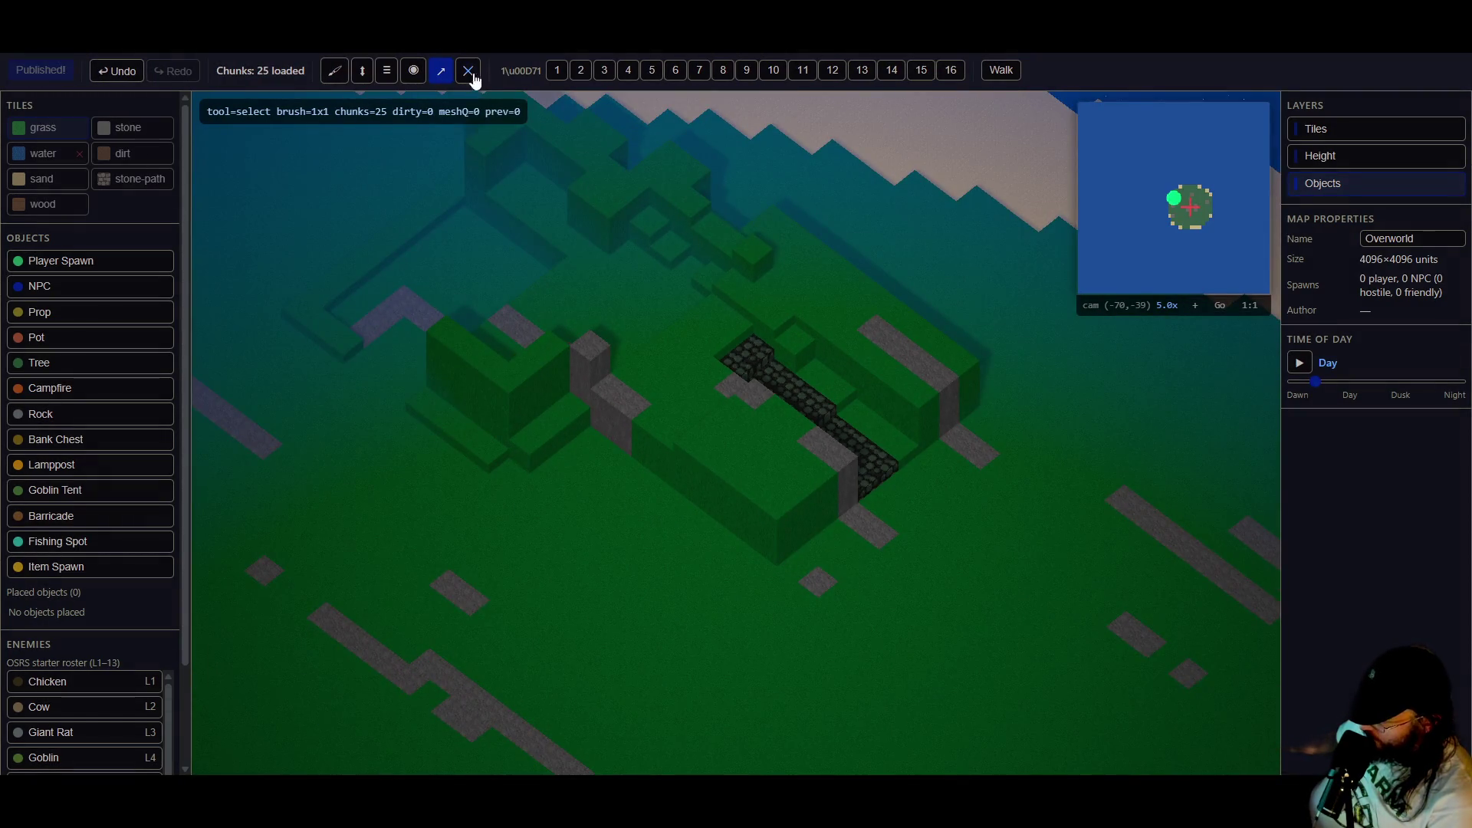
left_click(386, 71)
- Flatten the green hills by the cobblestone strip with an 11x11 brush, publish, and return to Select
left_click(768, 70)
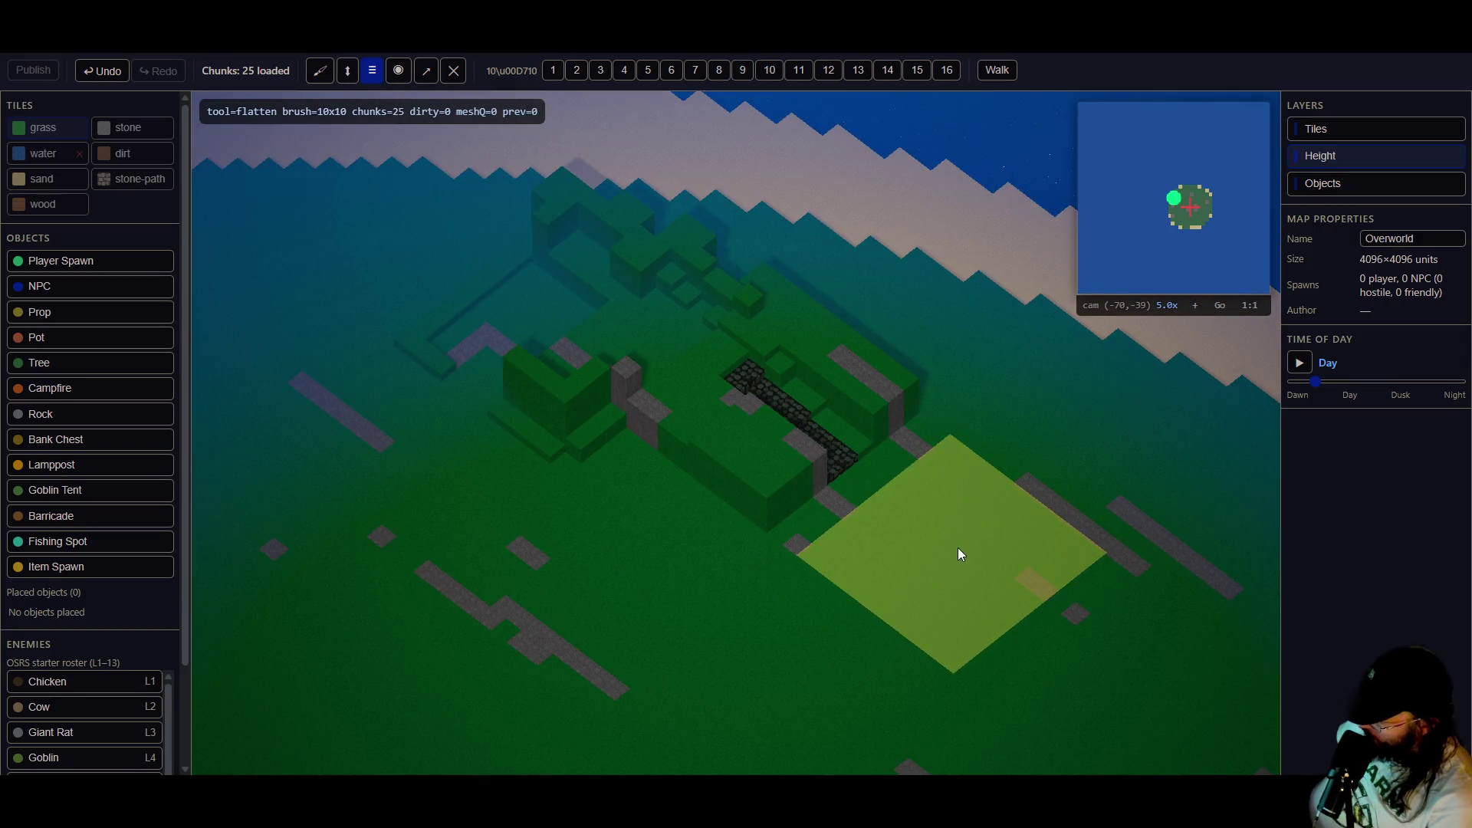
left_click(798, 69)
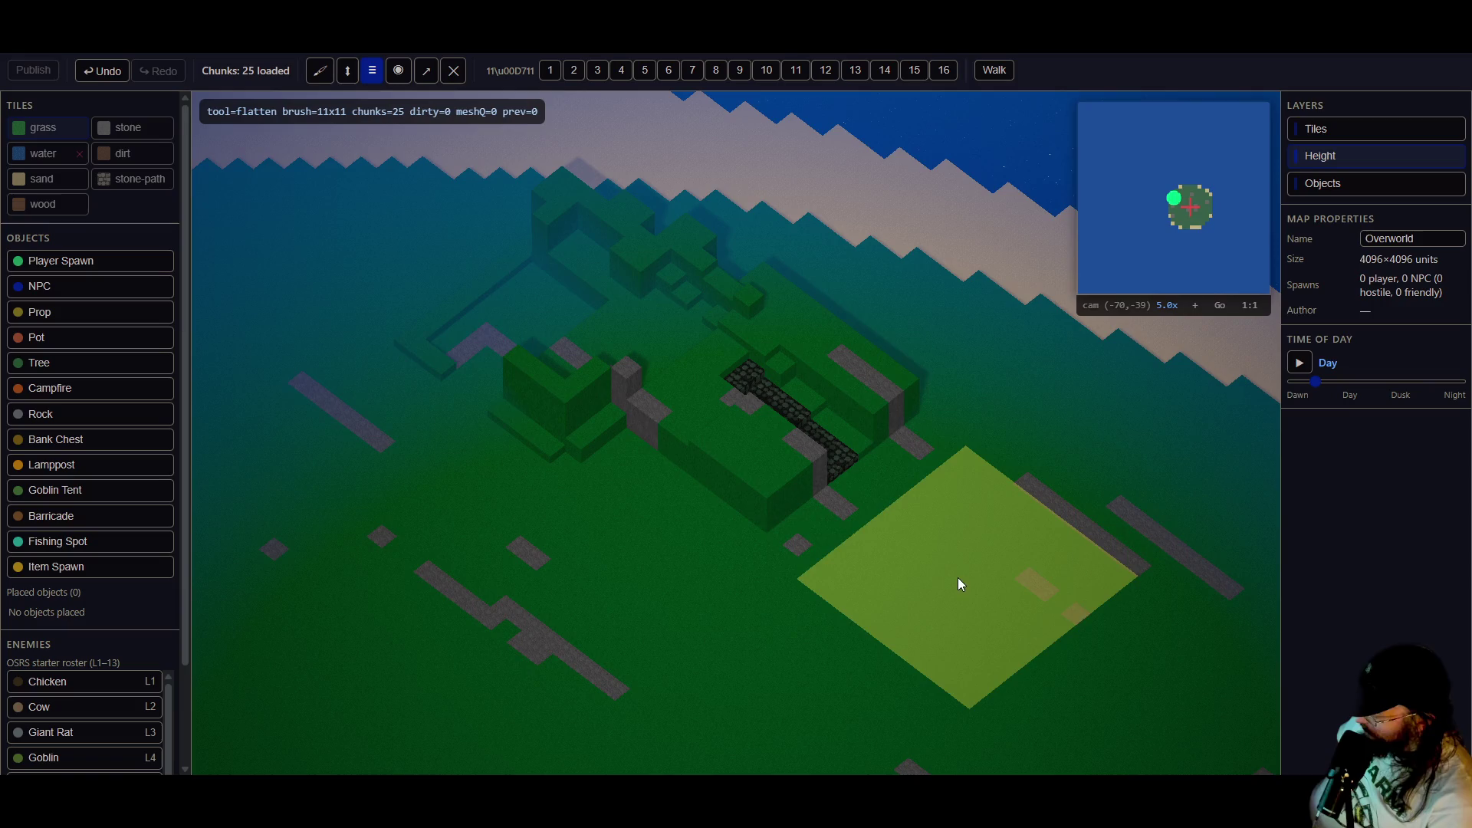
left_click(903, 518)
mouse_move(849, 470)
left_mouse_down()
mouse_move(632, 330)
mouse_move(483, 347)
left_mouse_up()
mouse_move(826, 536)
left_mouse_down()
mouse_move(614, 429)
mouse_move(888, 431)
mouse_move(838, 483)
mouse_move(739, 486)
mouse_move(820, 491)
mouse_move(784, 490)
mouse_move(466, 186)
mouse_move(601, 94)
left_mouse_up()
left_click(41, 70)
left_click(622, 70)
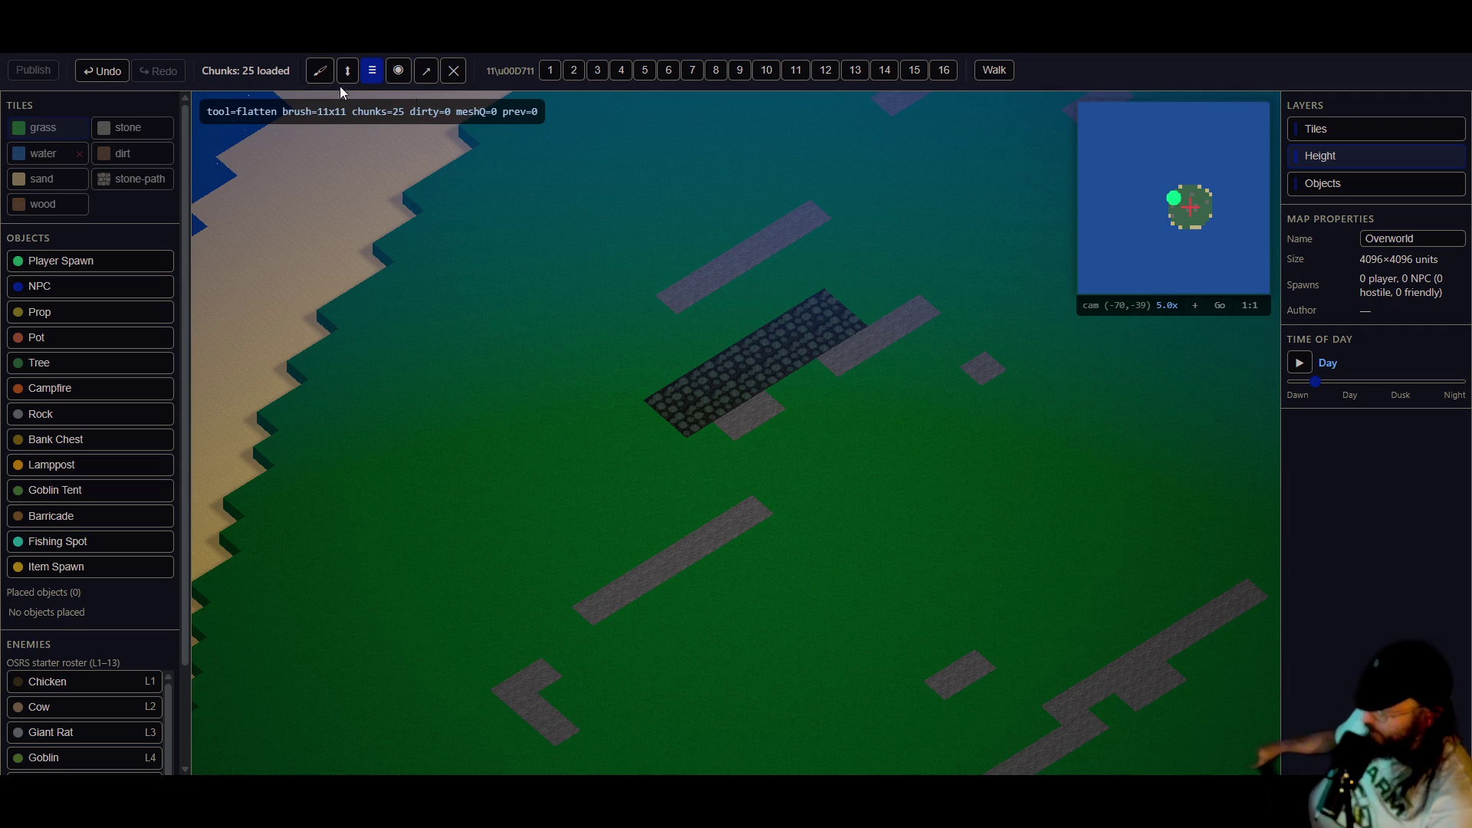
left_click(428, 70)
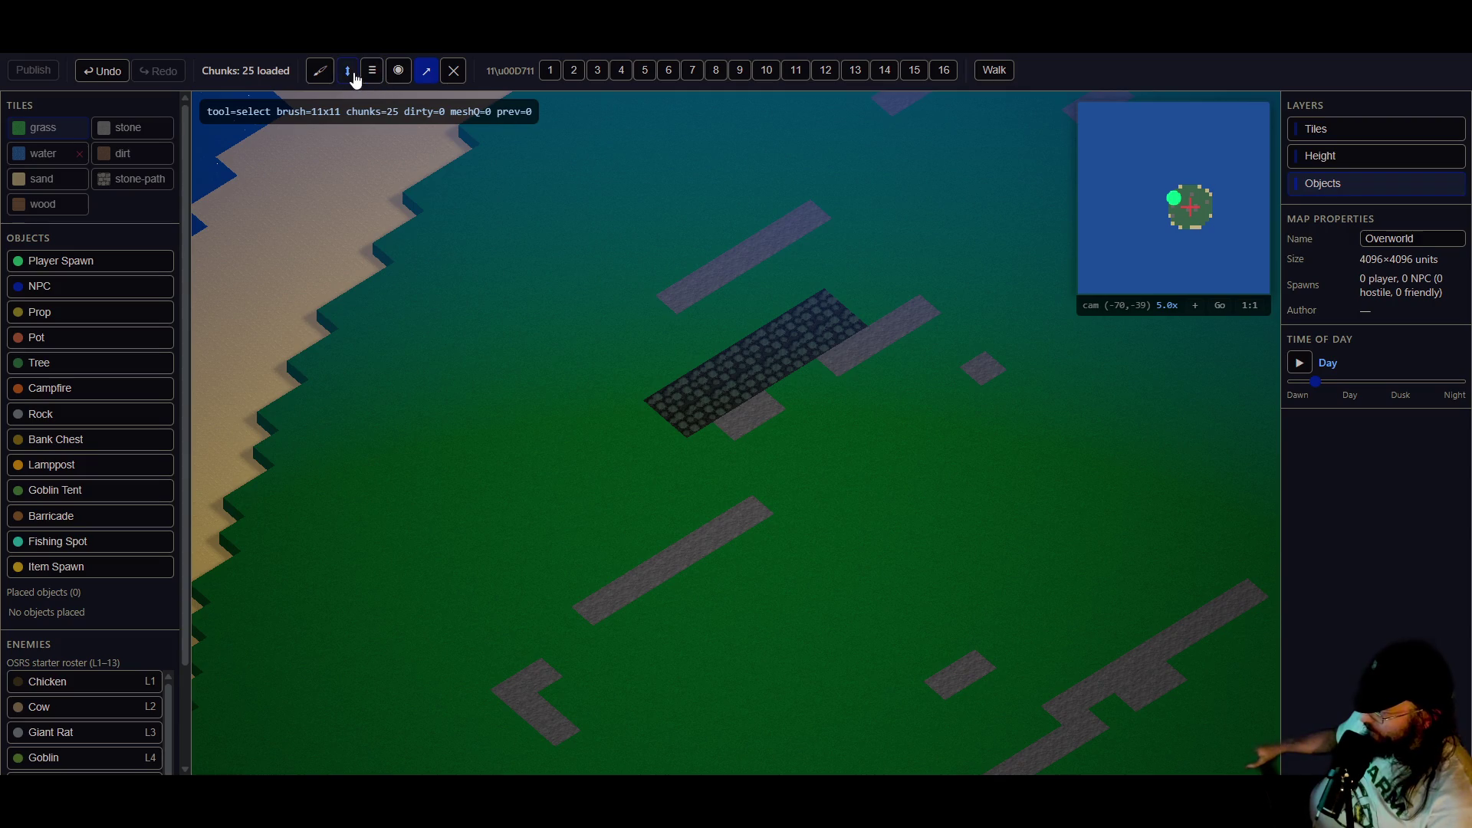
- Raise 11x11 grass blocks beside the cobblestones with the Height tool, stacking them into higher terrace tiers
key("h")
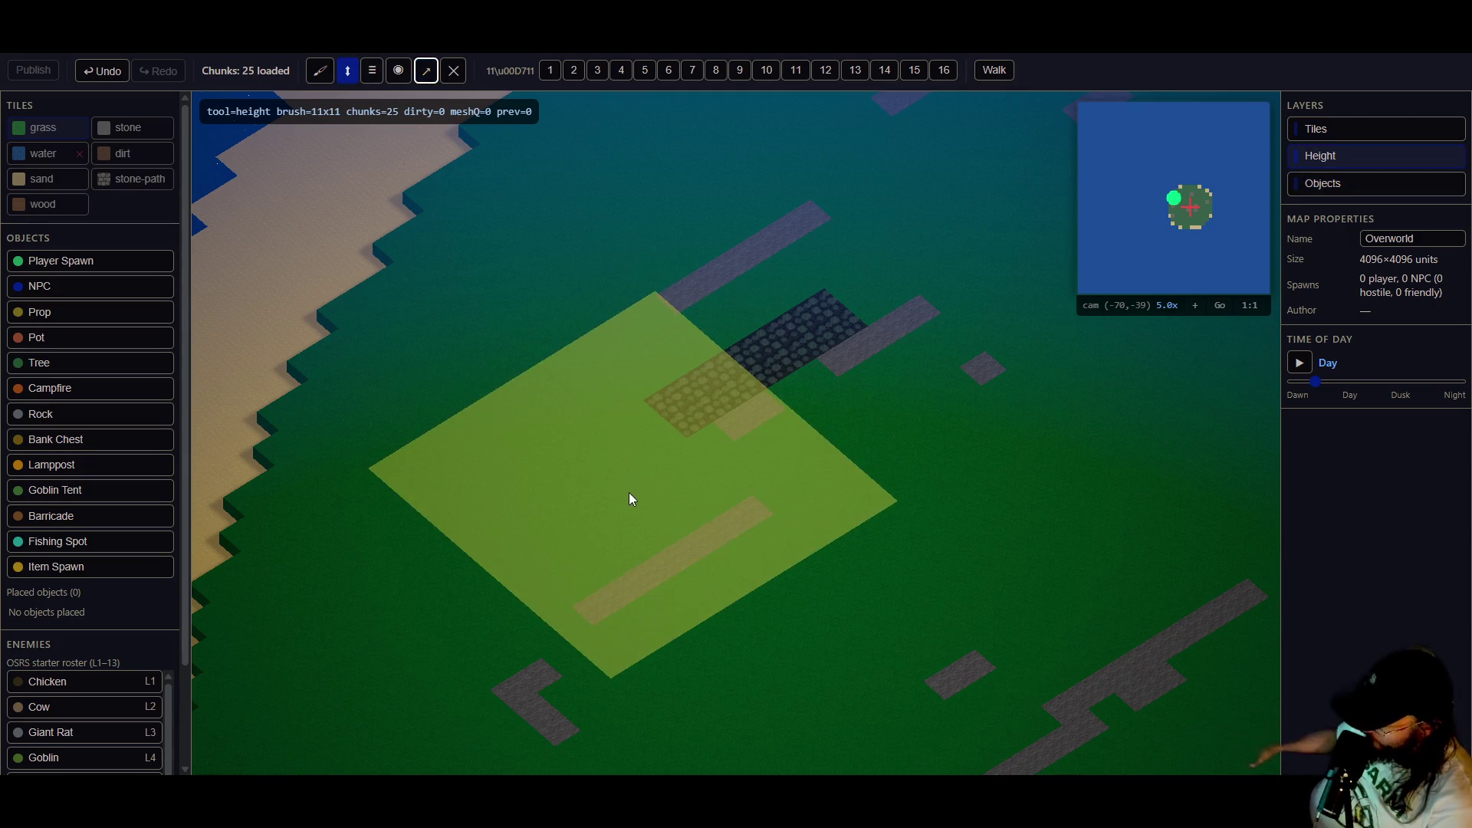
left_click_drag(629, 480, 628, 439)
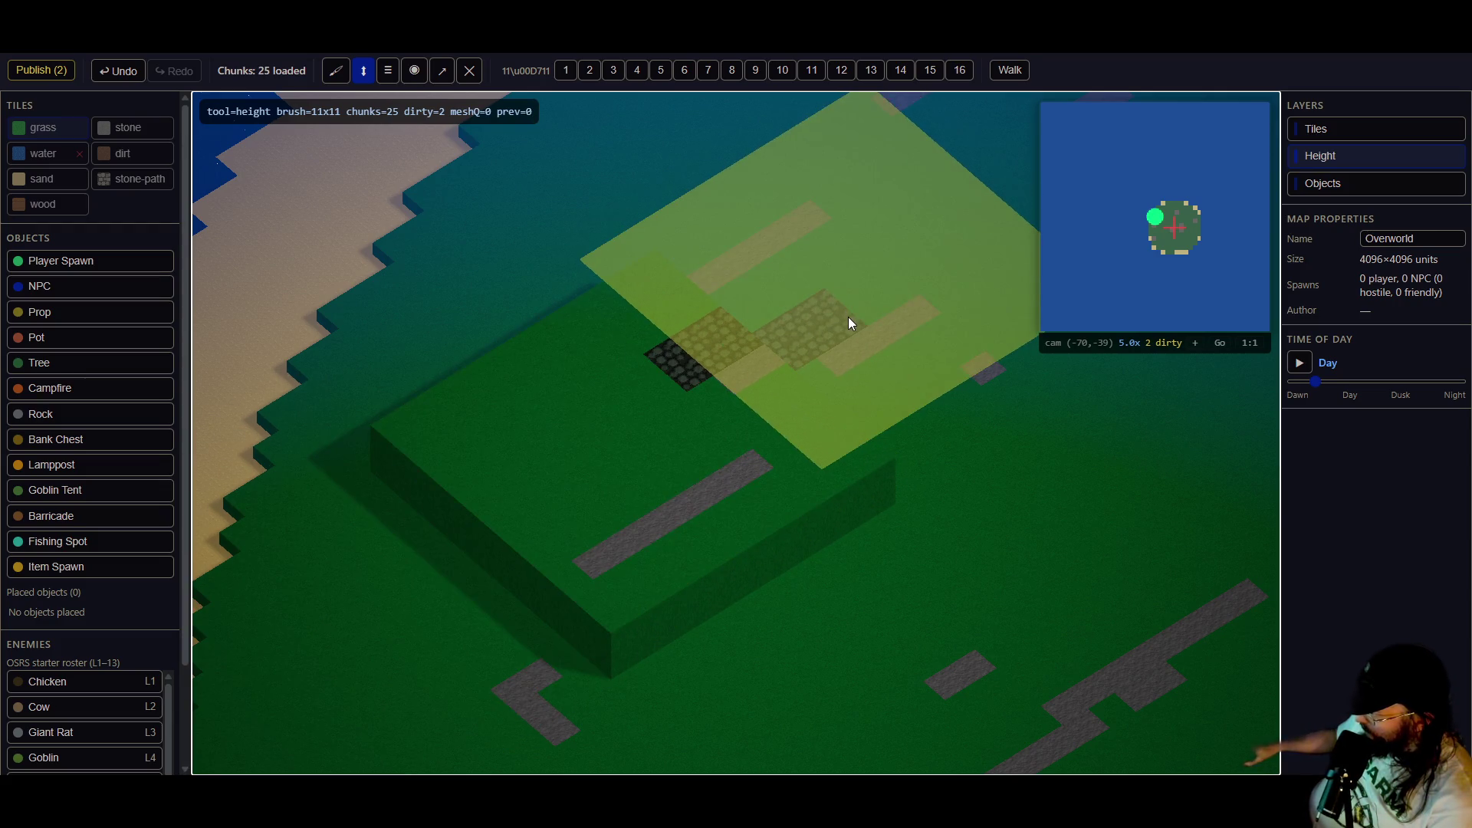
left_click_drag(848, 313, 853, 279)
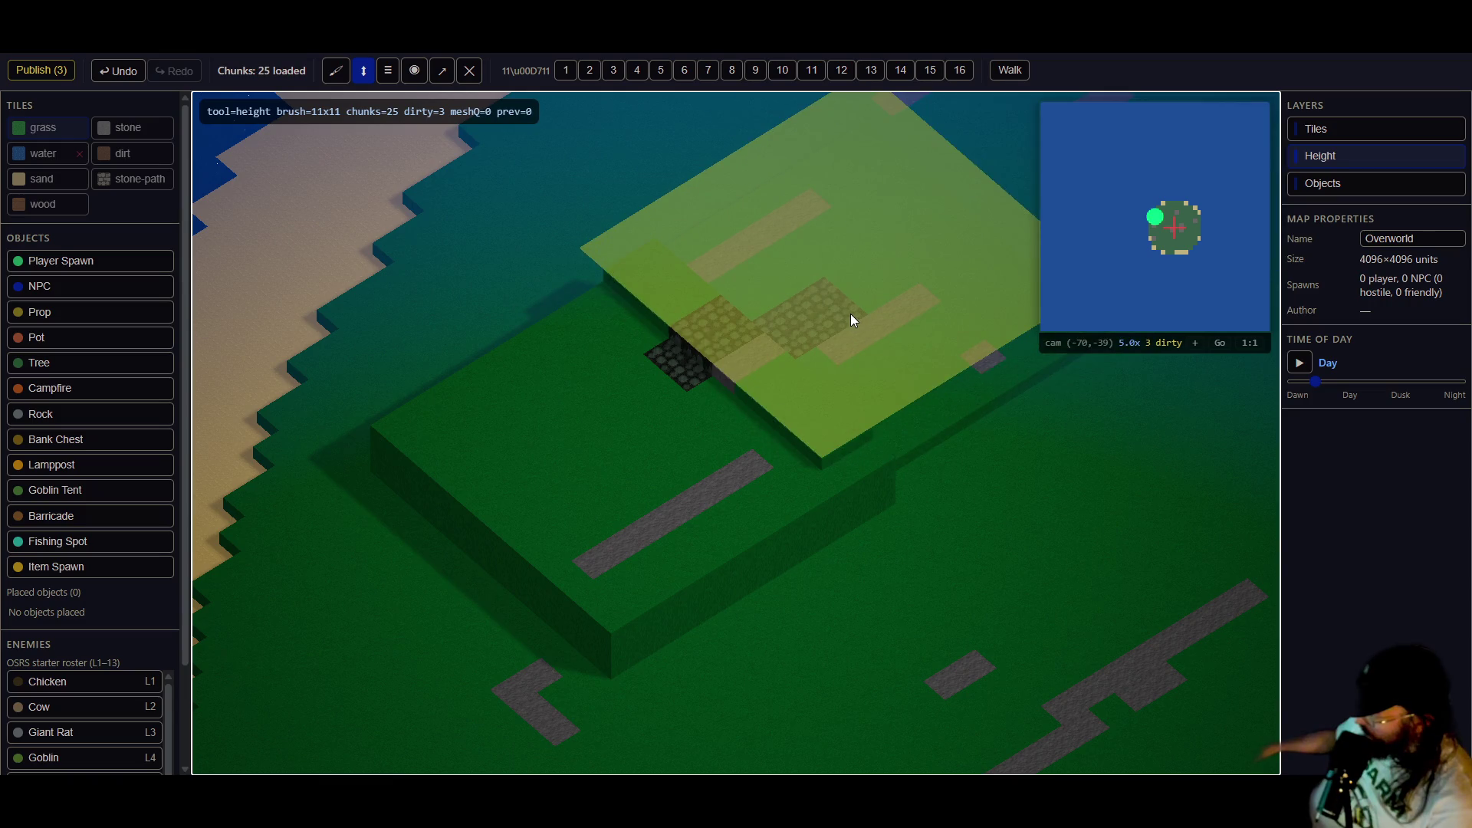
key("Right")
key("Down")
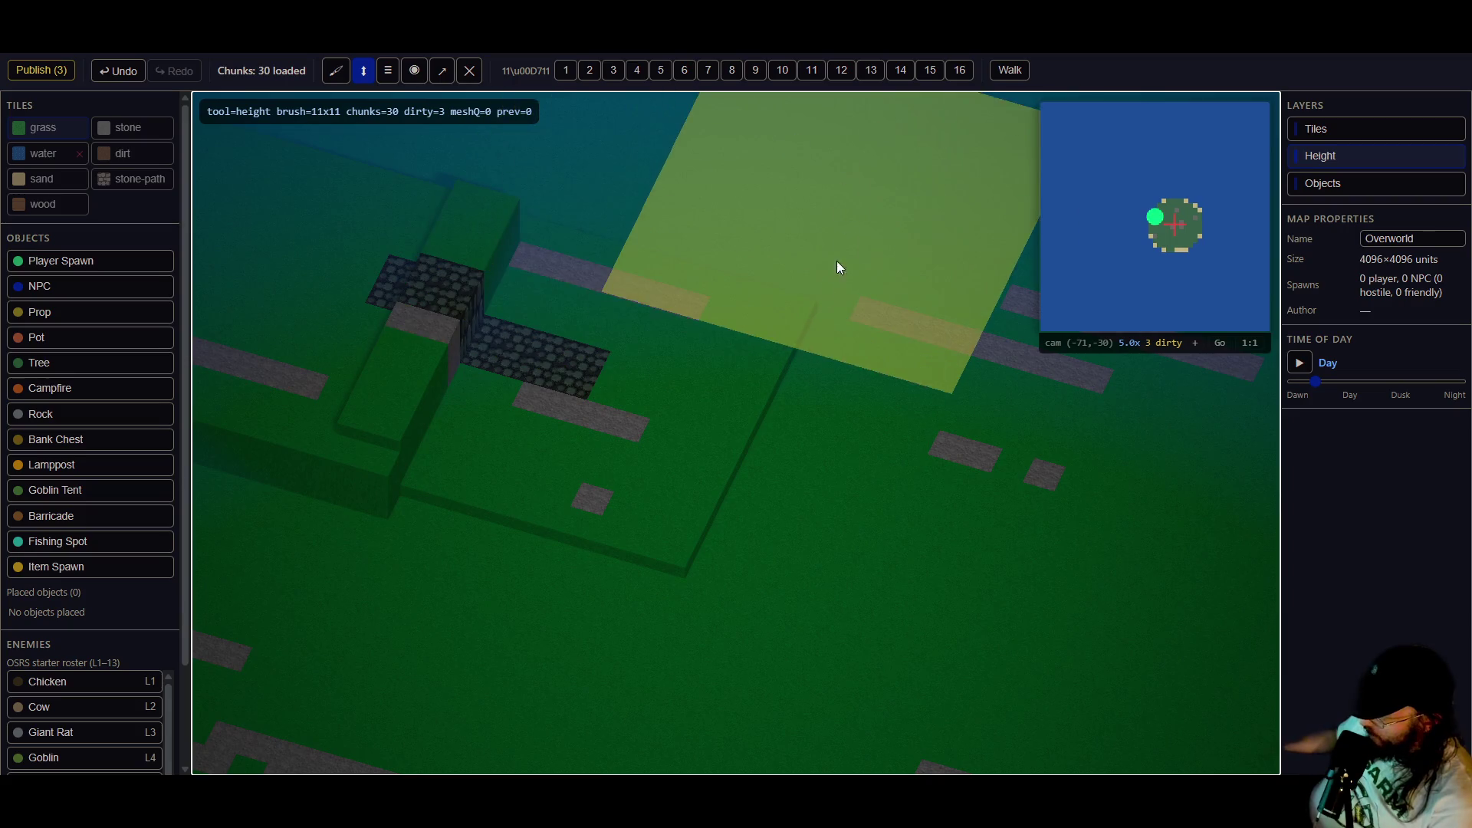
left_click_drag(632, 427, 634, 391)
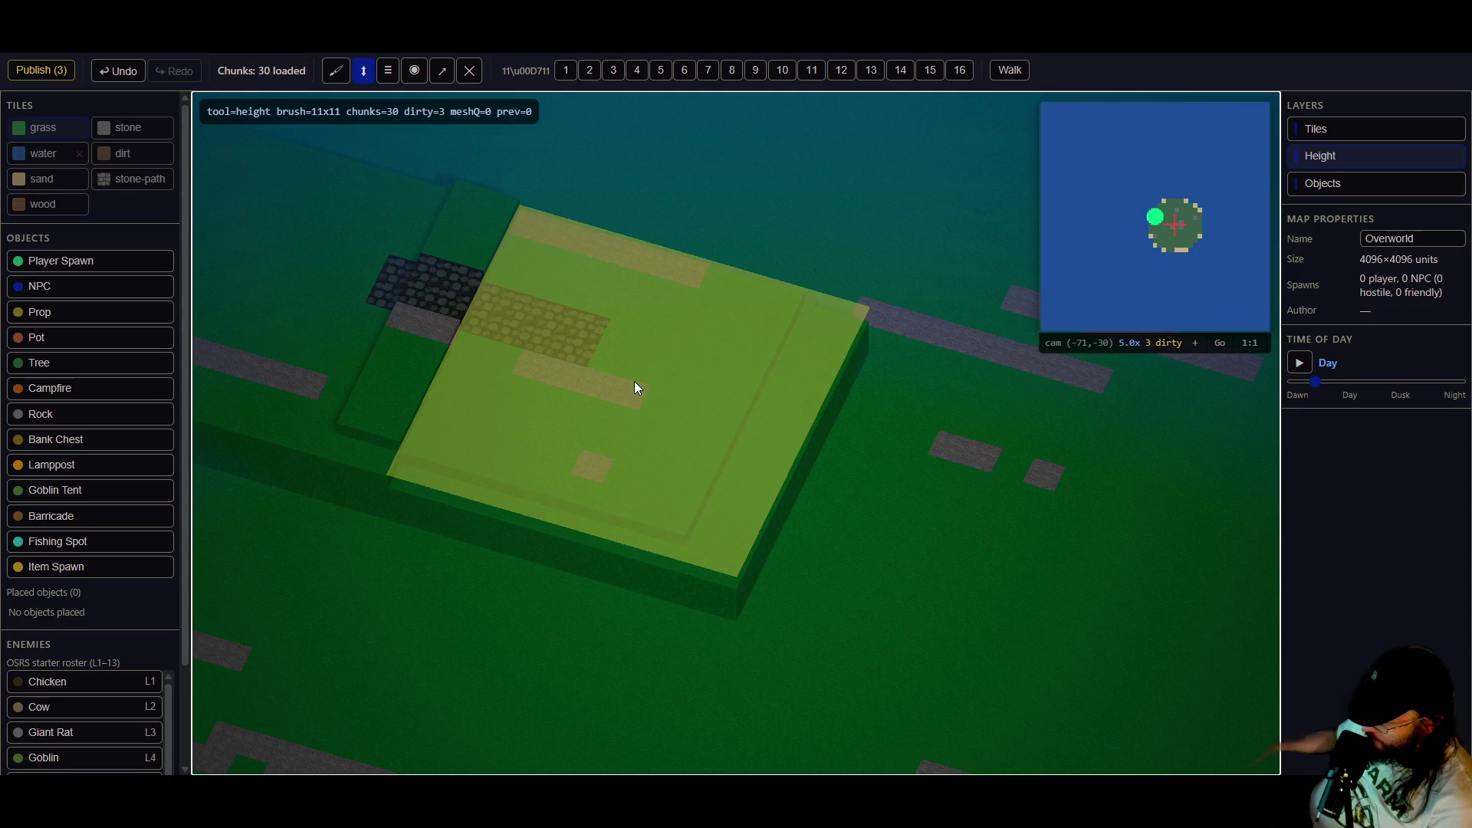
mouse_move(582, 493)
left_mouse_down()
mouse_move(614, 316)
mouse_move(591, 148)
left_mouse_up()
- Reduce the brush to 3×3 and flatten the raised cobblestone step at the strip's end
left_click(656, 72)
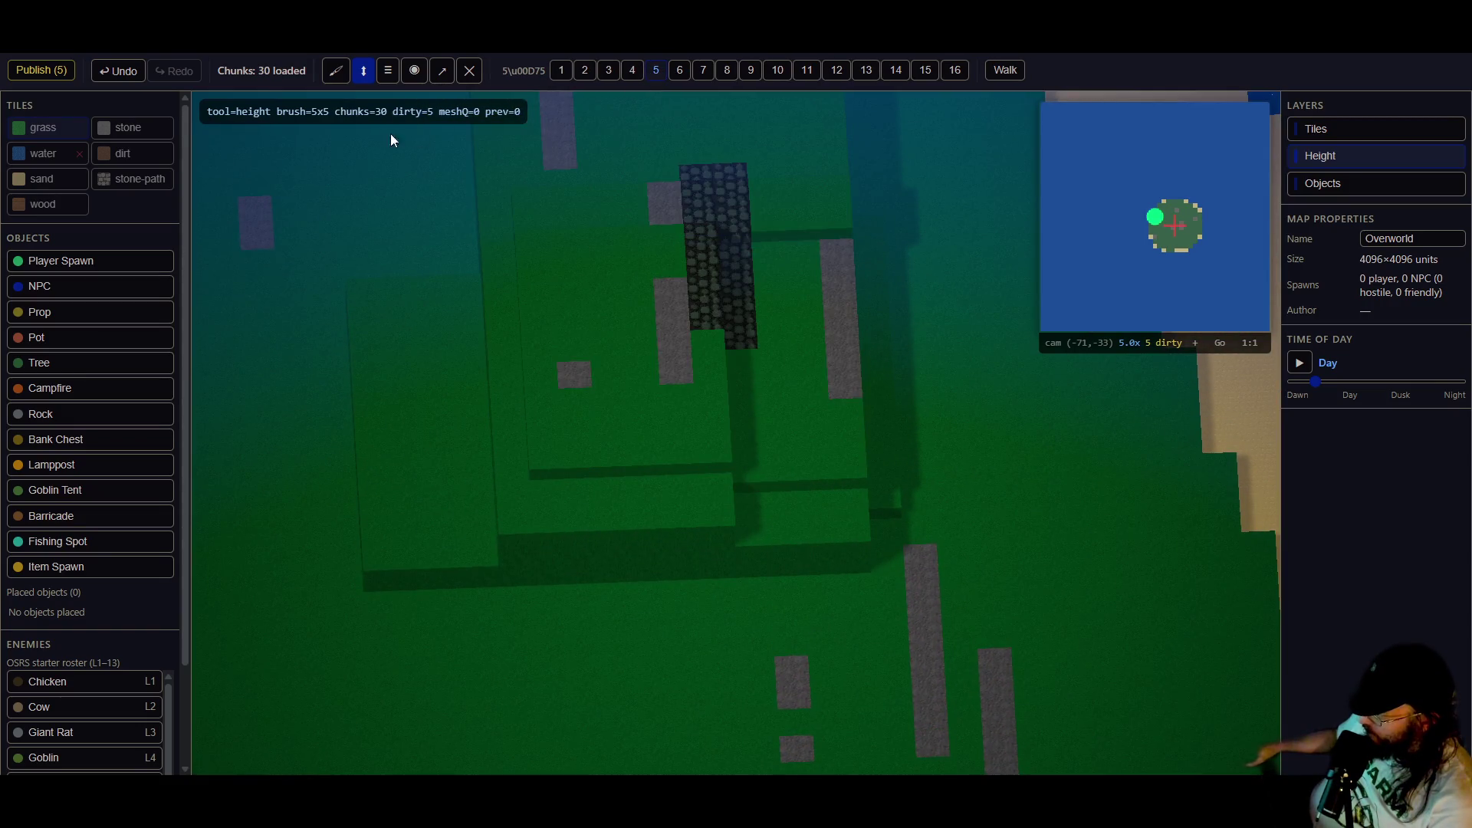
mouse_move(700, 315)
left_mouse_down()
mouse_move(463, 263)
mouse_move(749, 322)
mouse_move(708, 359)
mouse_move(712, 412)
left_mouse_up()
left_click(609, 71)
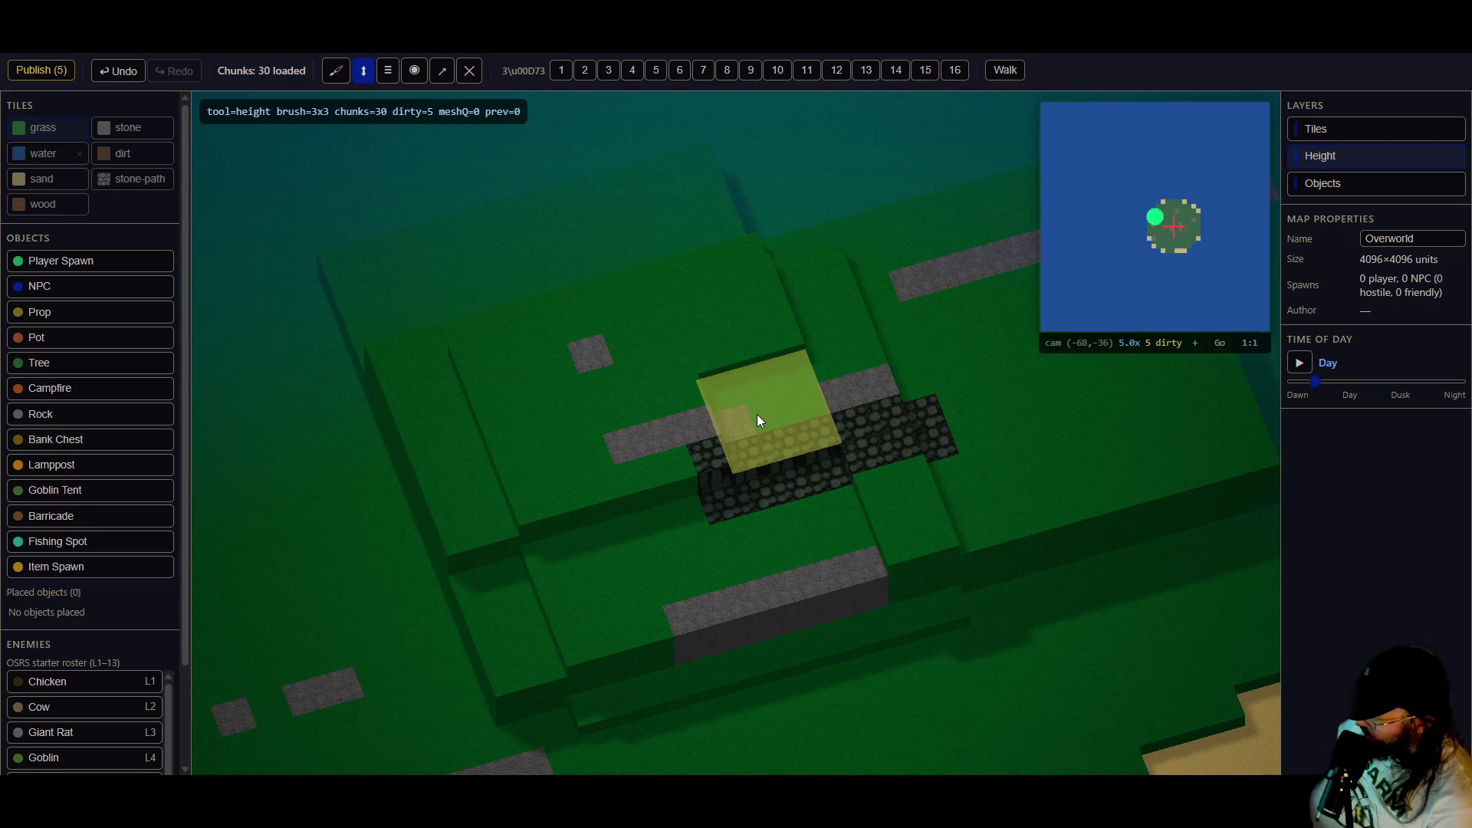
mouse_move(636, 371)
left_mouse_down()
mouse_move(526, 453)
mouse_move(683, 555)
mouse_move(753, 503)
left_mouse_up()
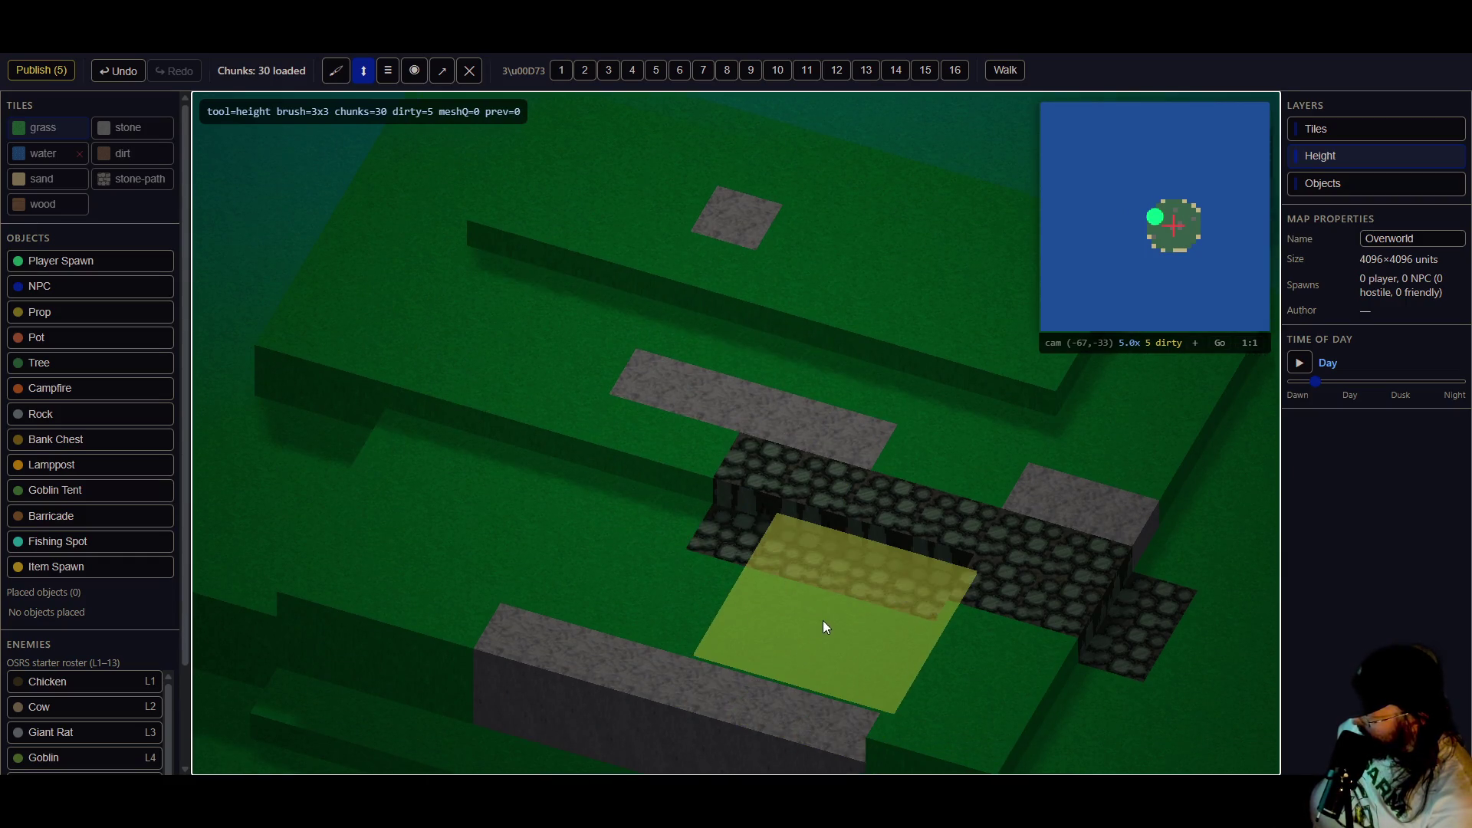
left_click(388, 69)
mouse_move(835, 488)
left_mouse_down()
mouse_move(907, 450)
mouse_move(854, 552)
mouse_move(800, 558)
mouse_move(472, 457)
mouse_move(647, 555)
mouse_move(835, 620)
mouse_move(830, 632)
mouse_move(747, 621)
mouse_move(546, 571)
mouse_move(581, 533)
mouse_move(758, 465)
mouse_move(404, 421)
mouse_move(634, 480)
mouse_move(646, 504)
left_mouse_up()
- Publish pending edits, then raise two 5×5 grass blocks on the lower terrace, one taller than the other
left_click(42, 71)
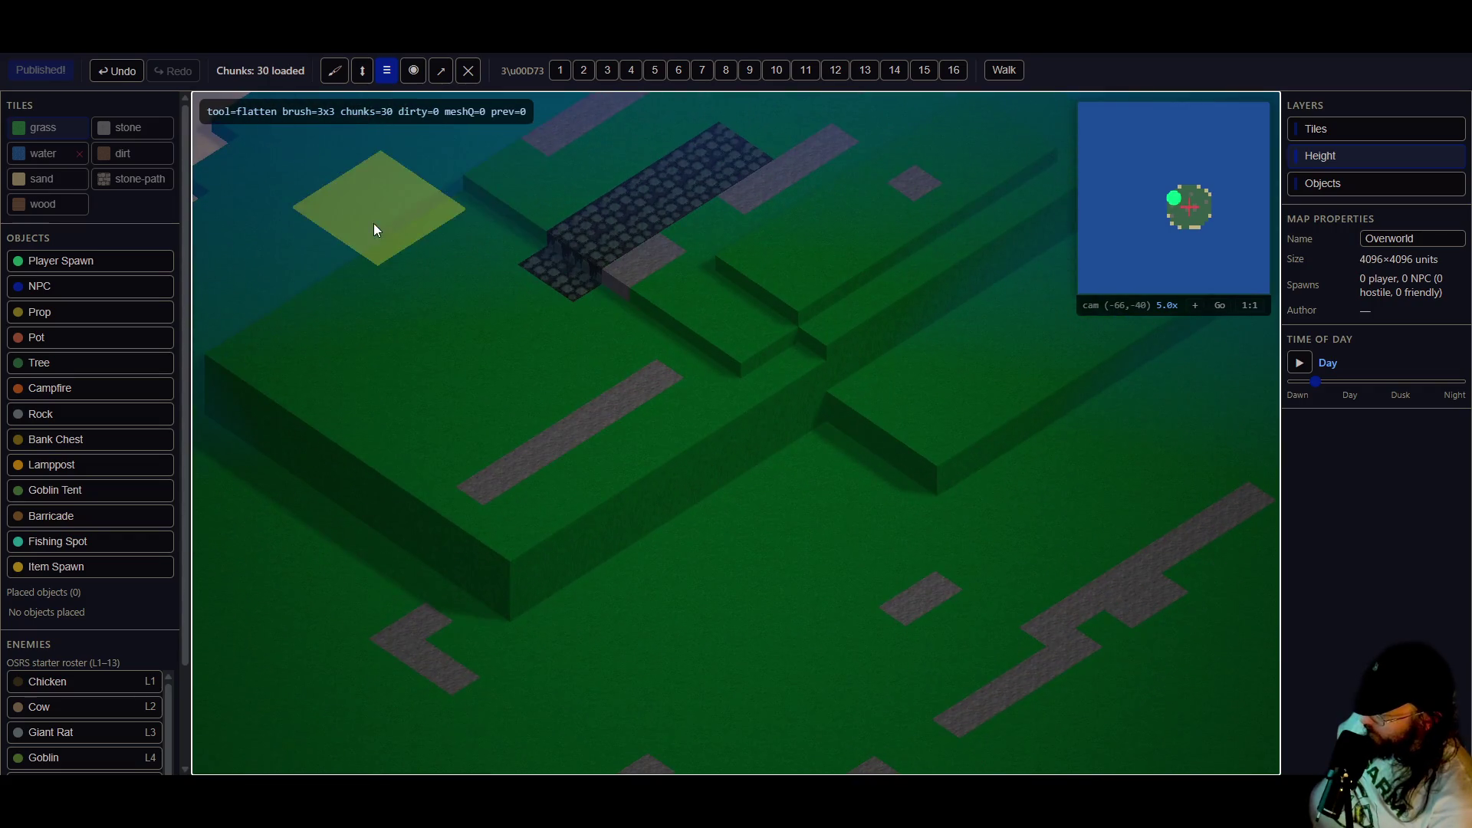
left_click(347, 72)
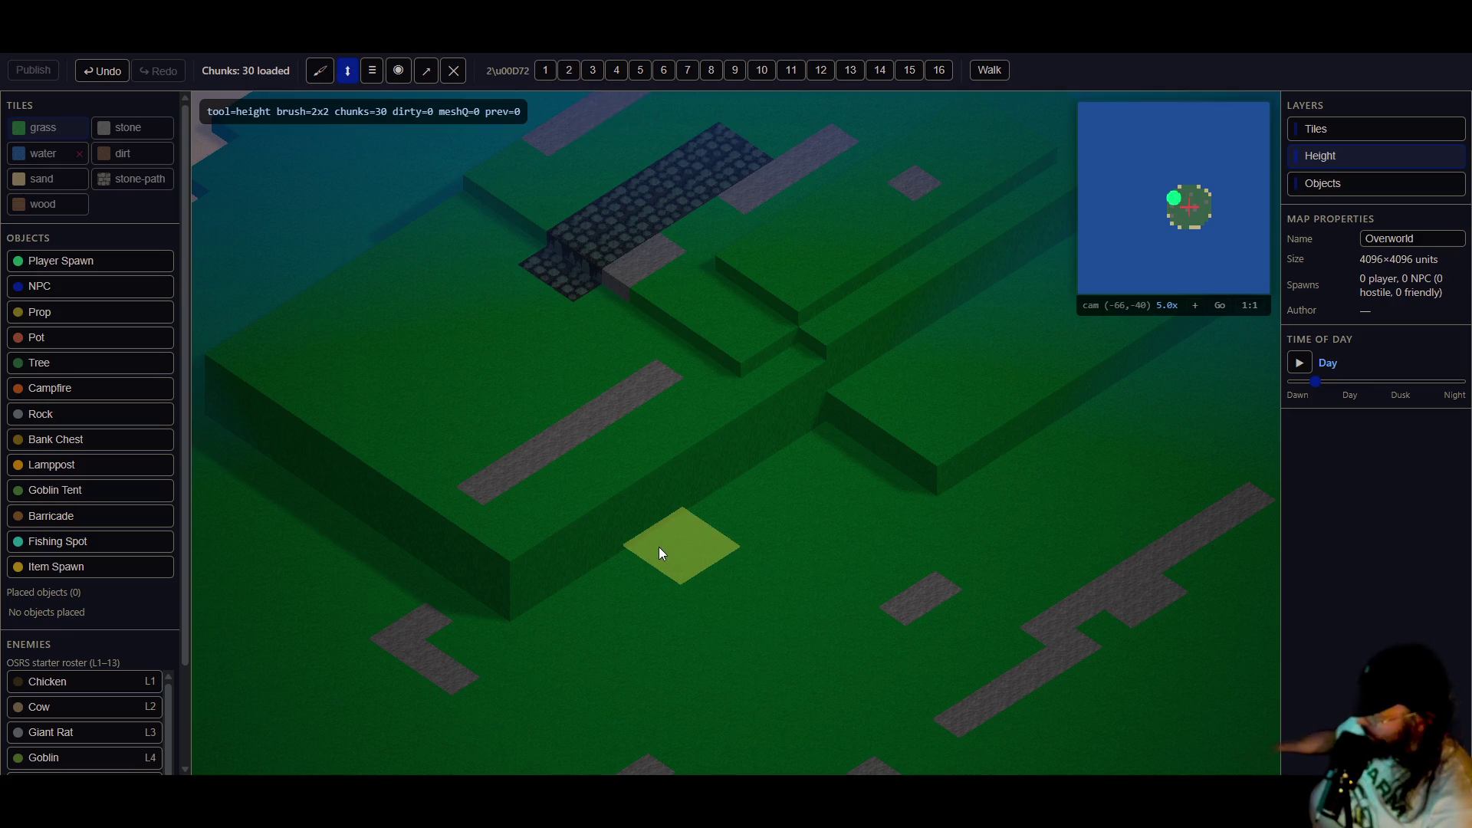
left_click(702, 603)
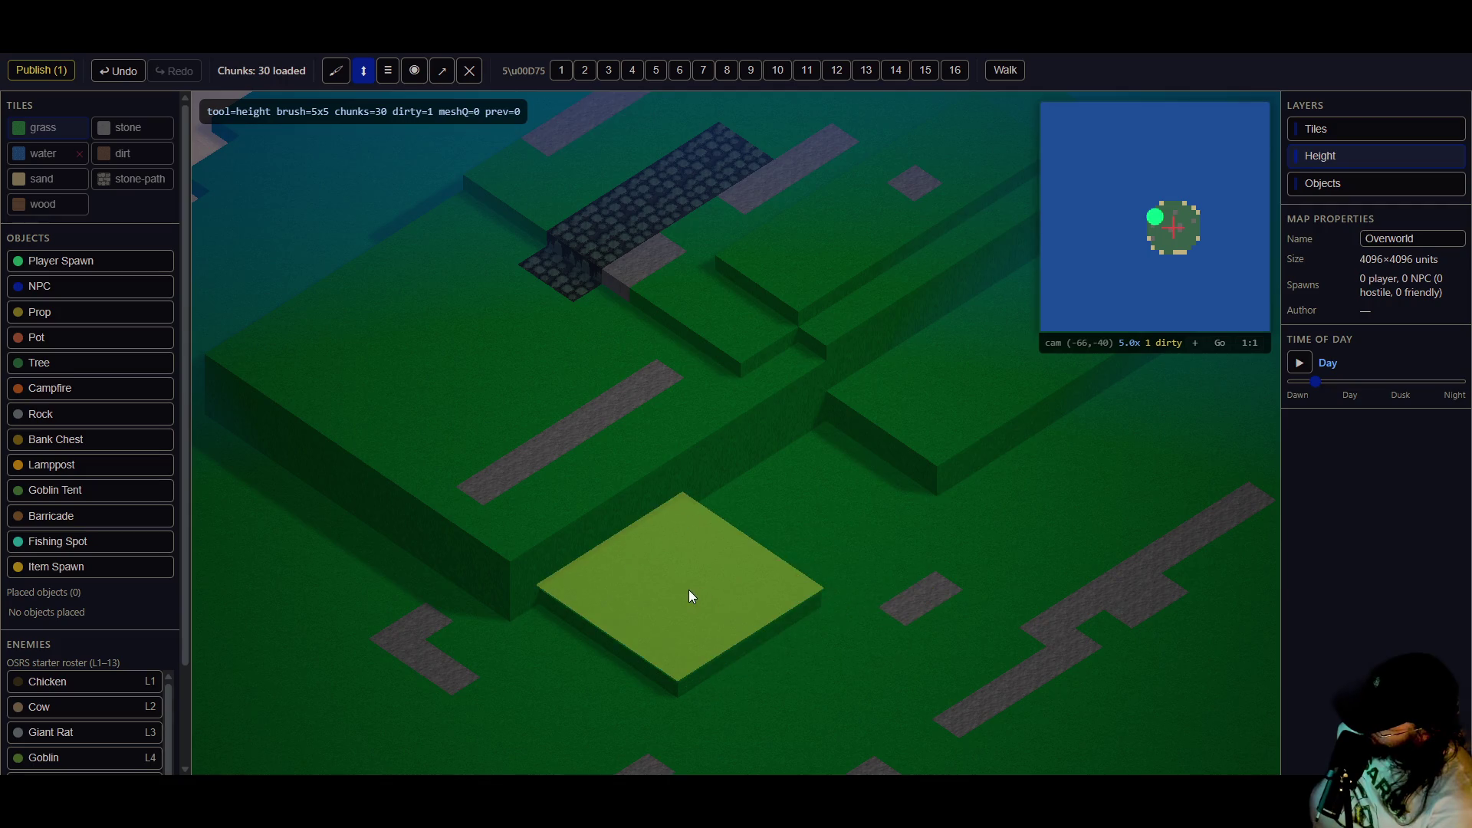
left_click(689, 586)
left_click(685, 570)
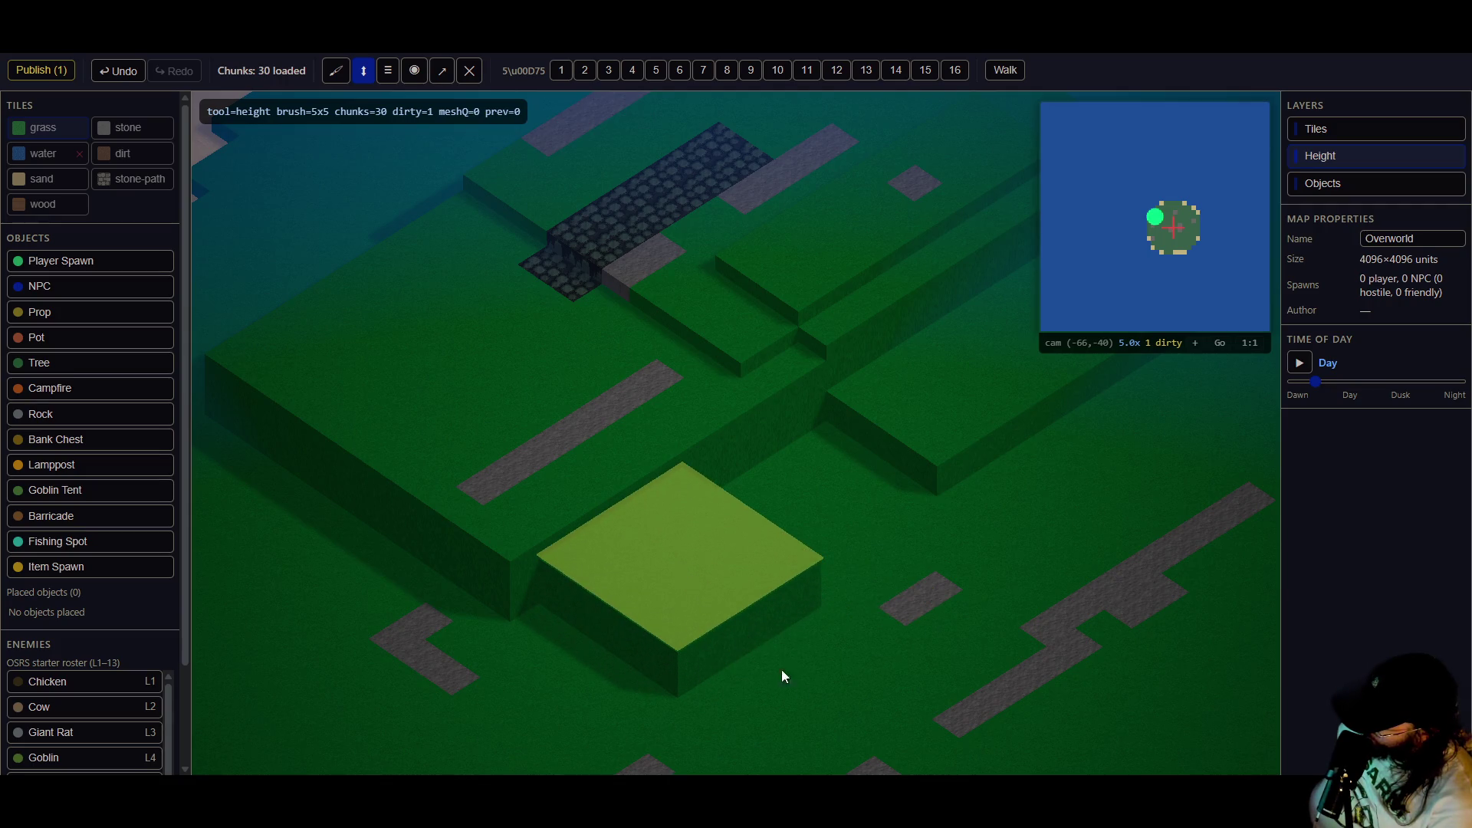
left_click(813, 707)
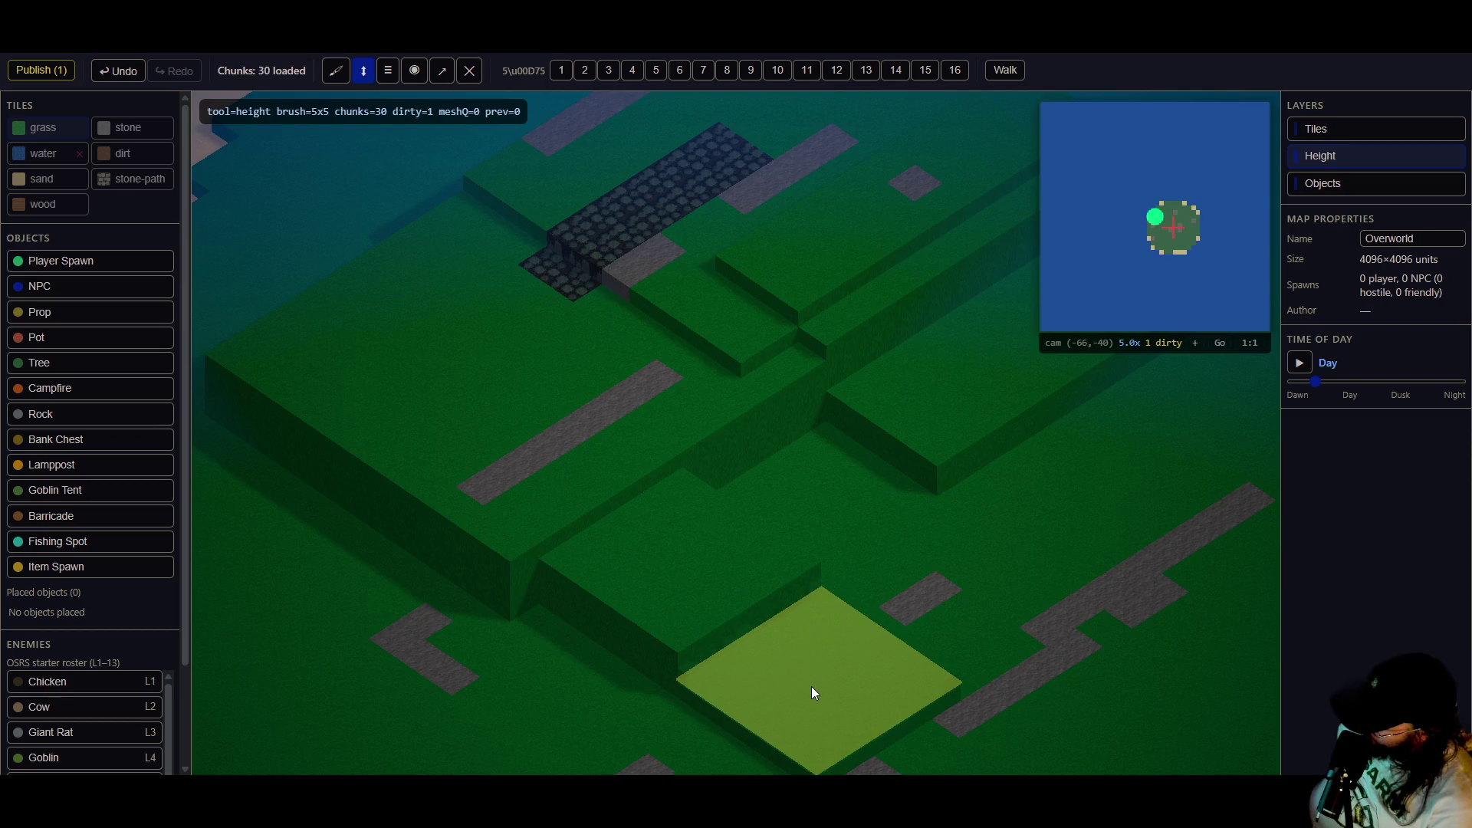
left_click(811, 687)
- Flatten the ground beside the stone path and publish the map changes
key("s")
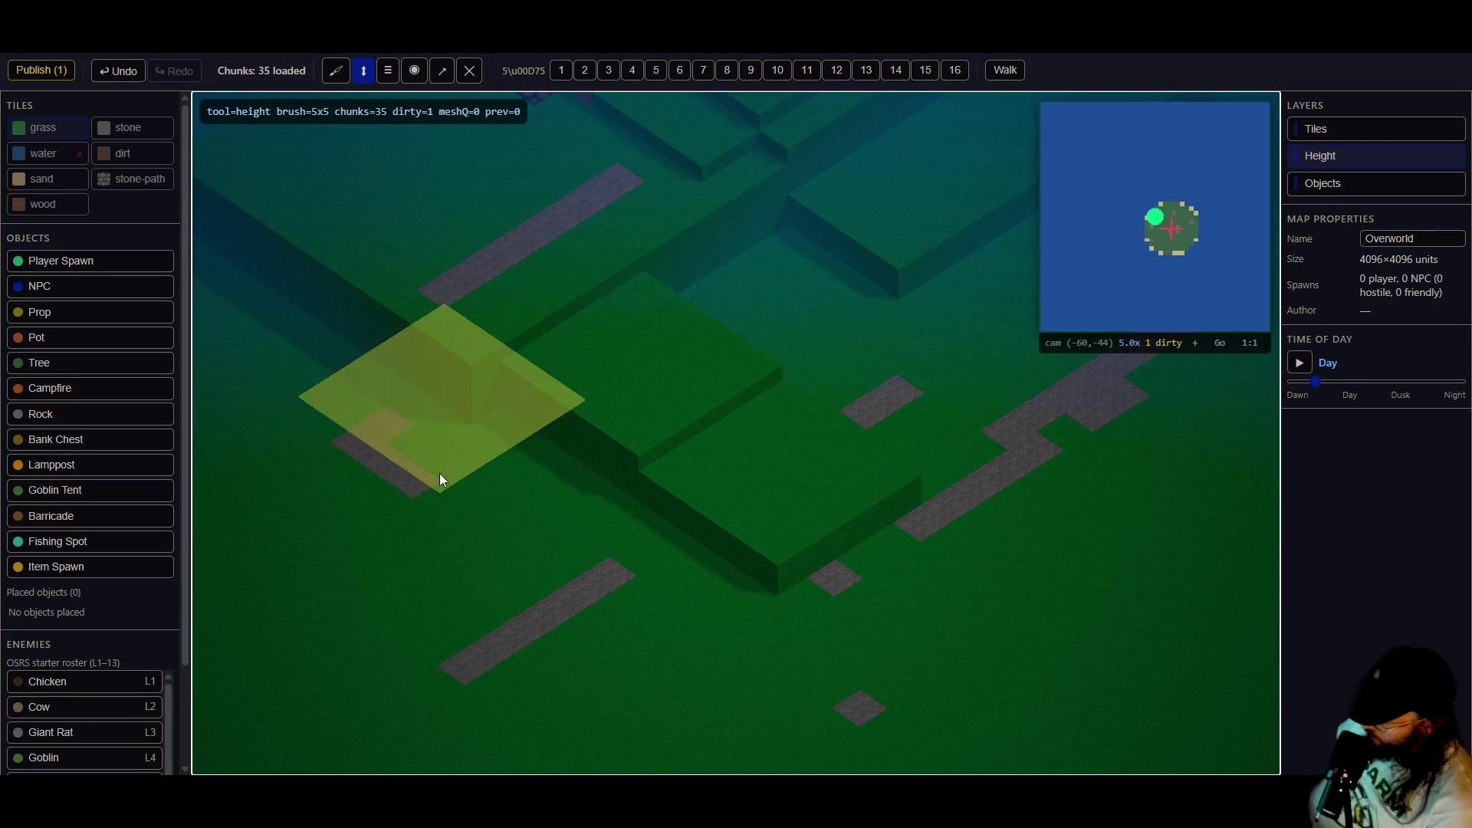
key("a")
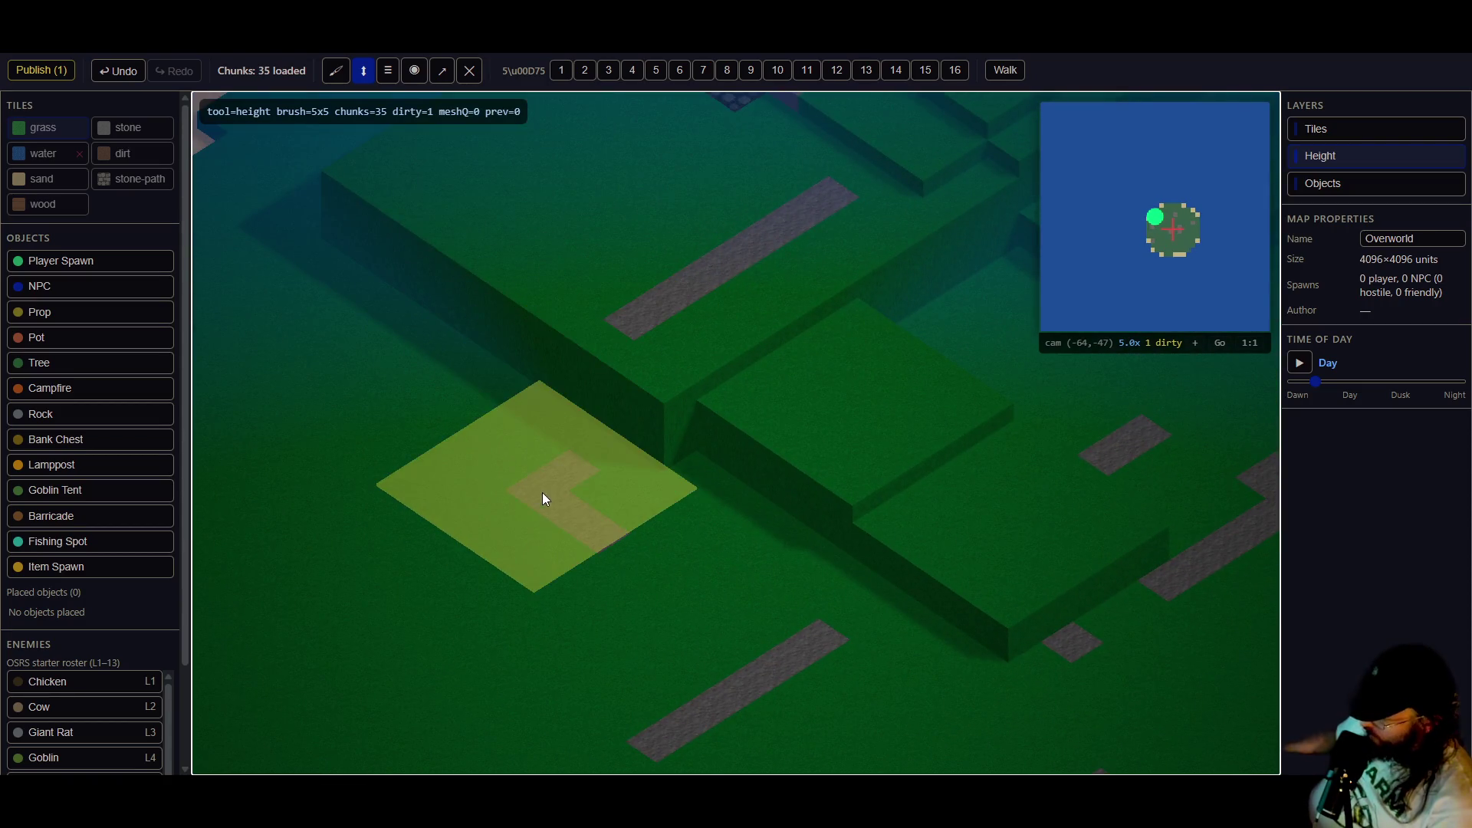
key("d")
key("w")
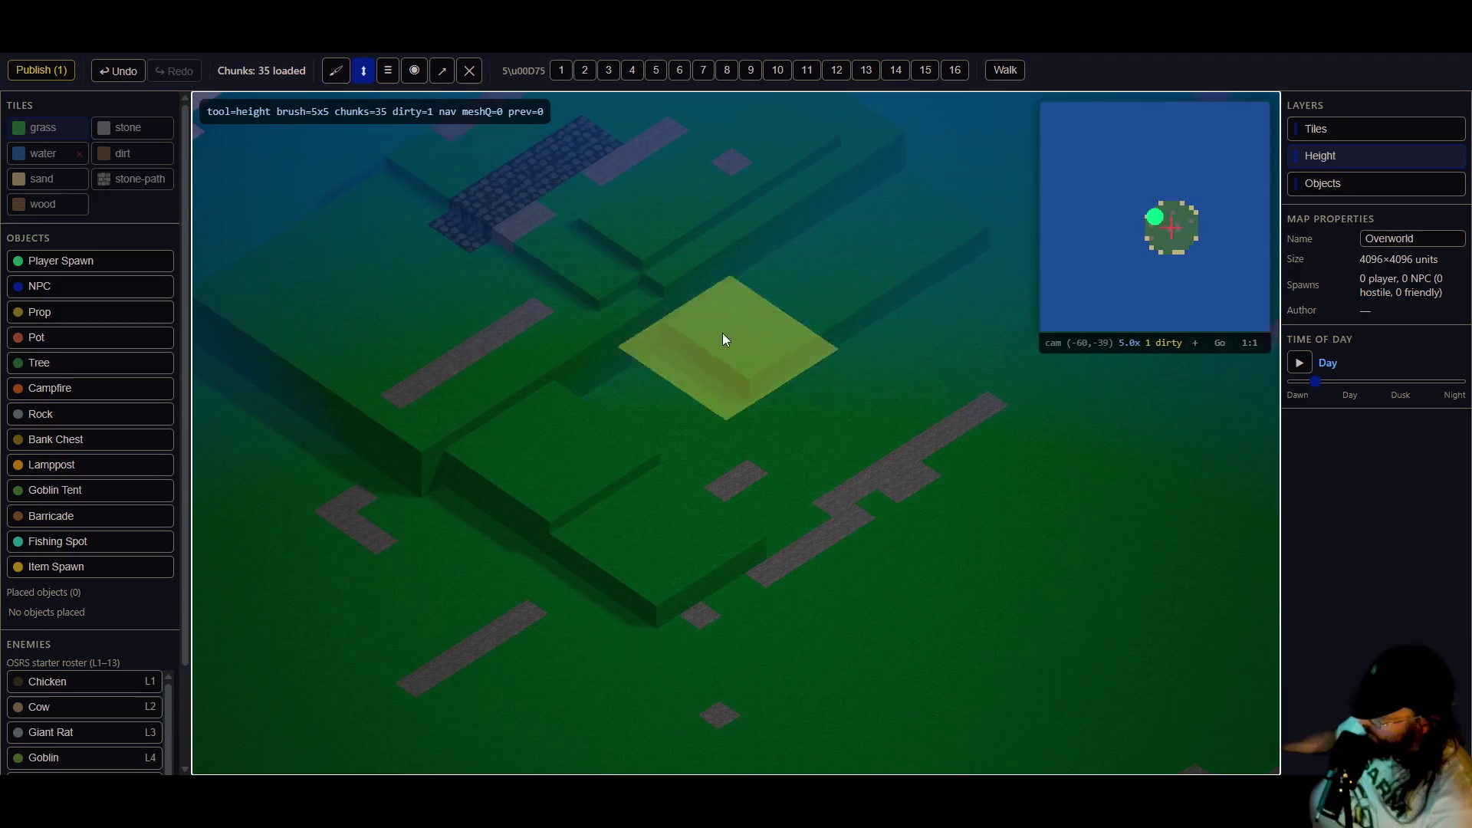
key("w")
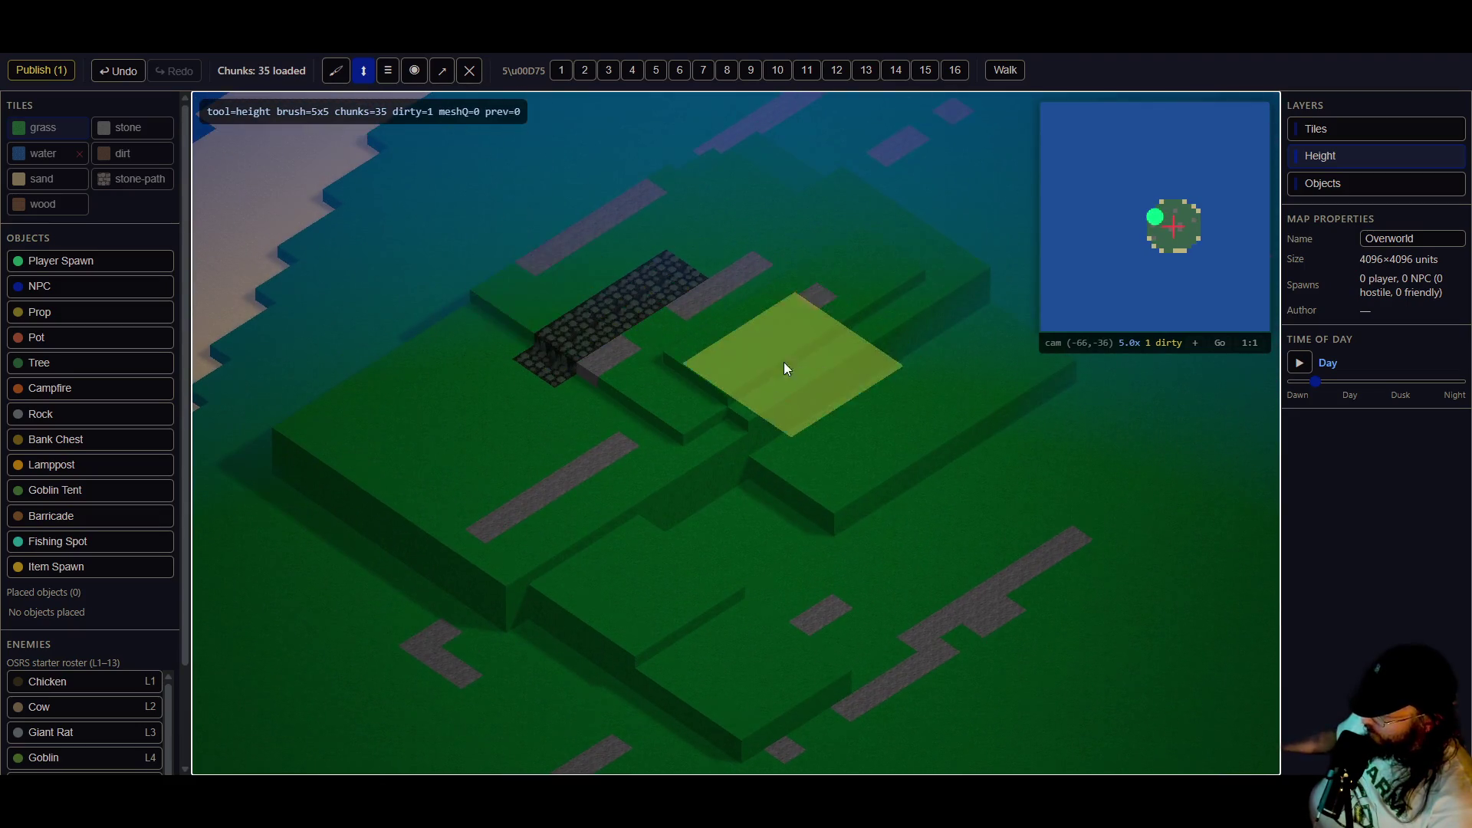
key("w")
left_click(388, 70)
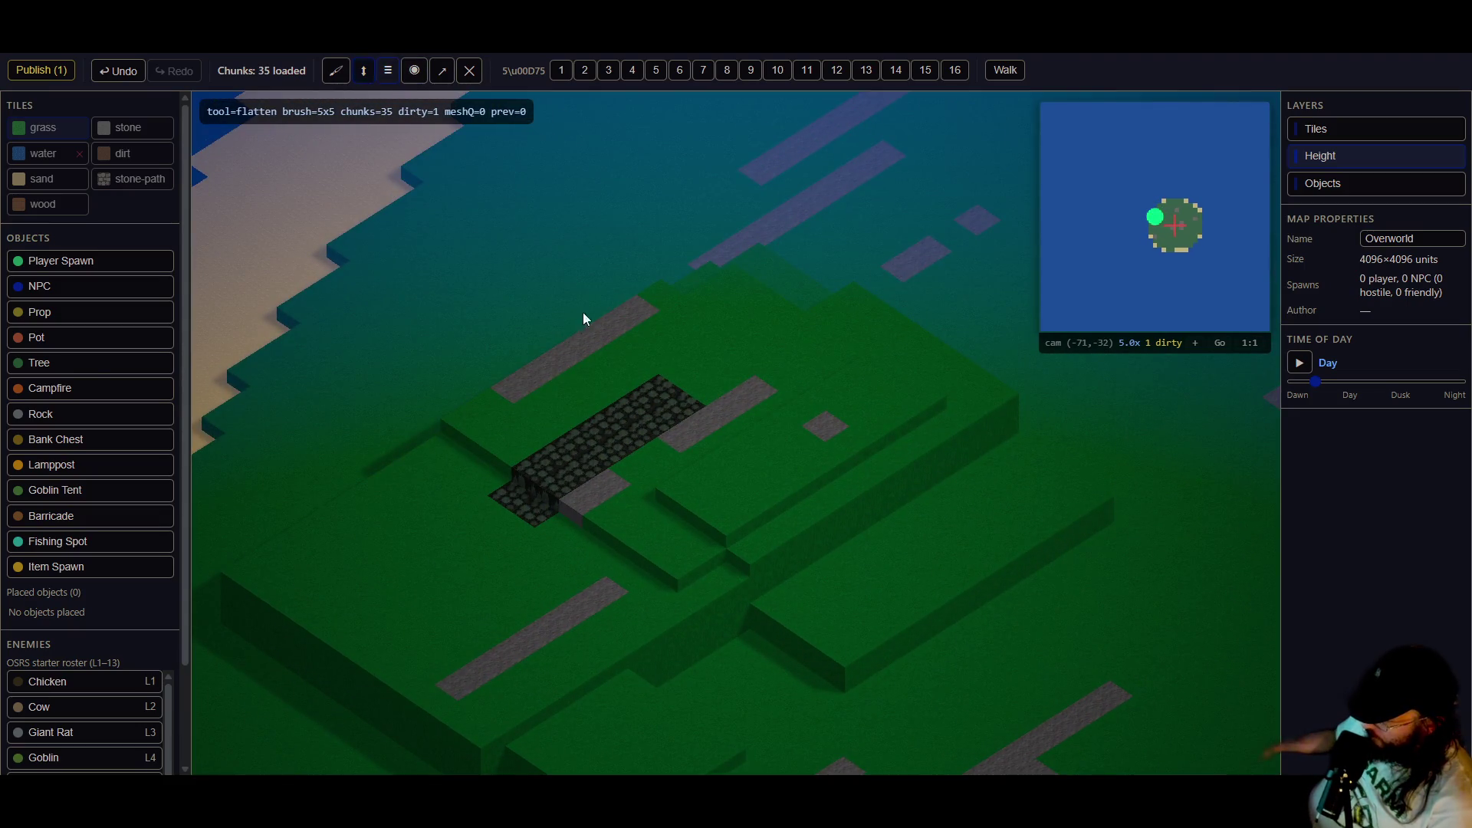
left_click(670, 451)
left_click(827, 411)
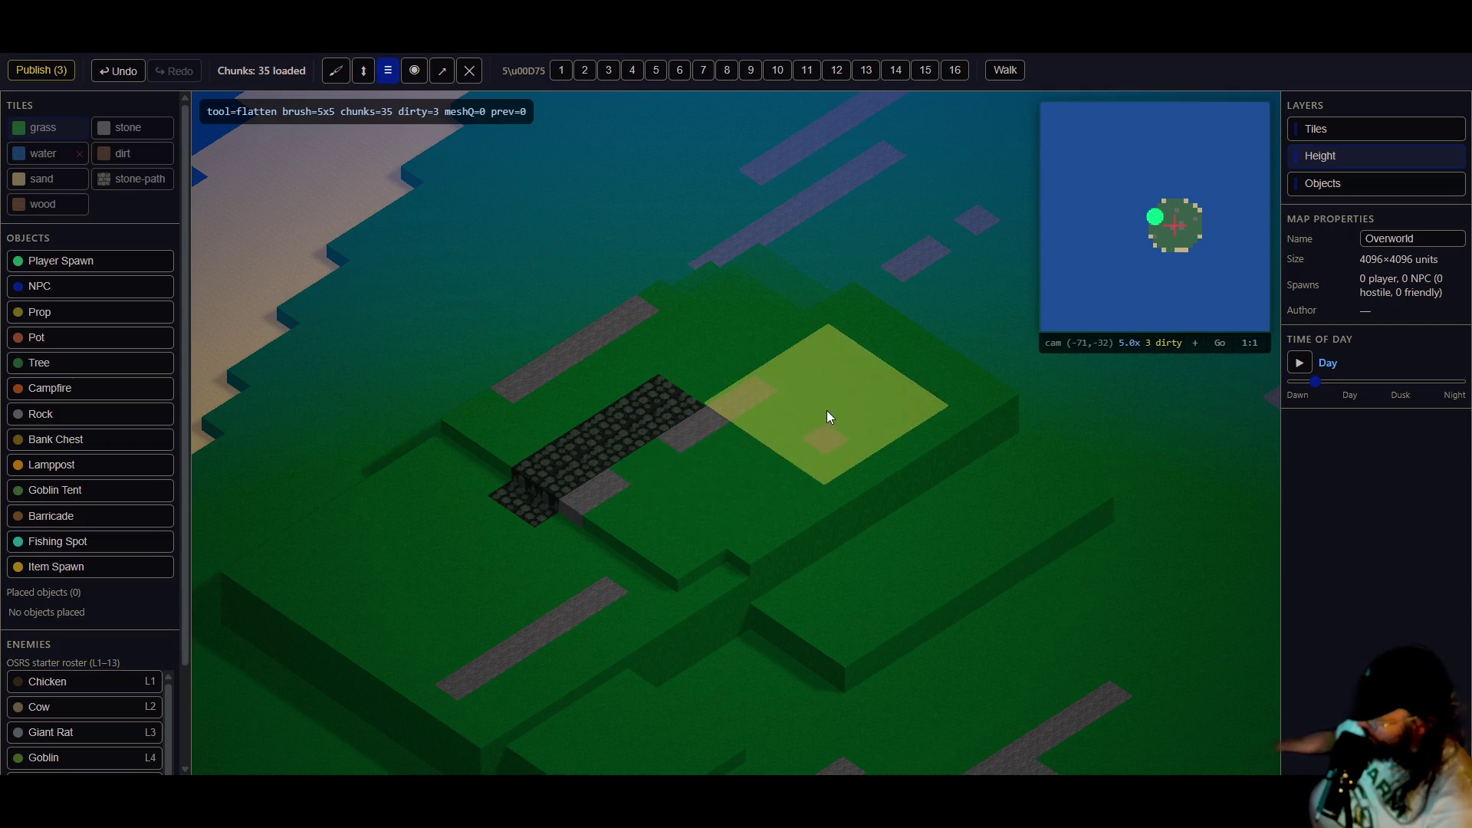
left_click(52, 69)
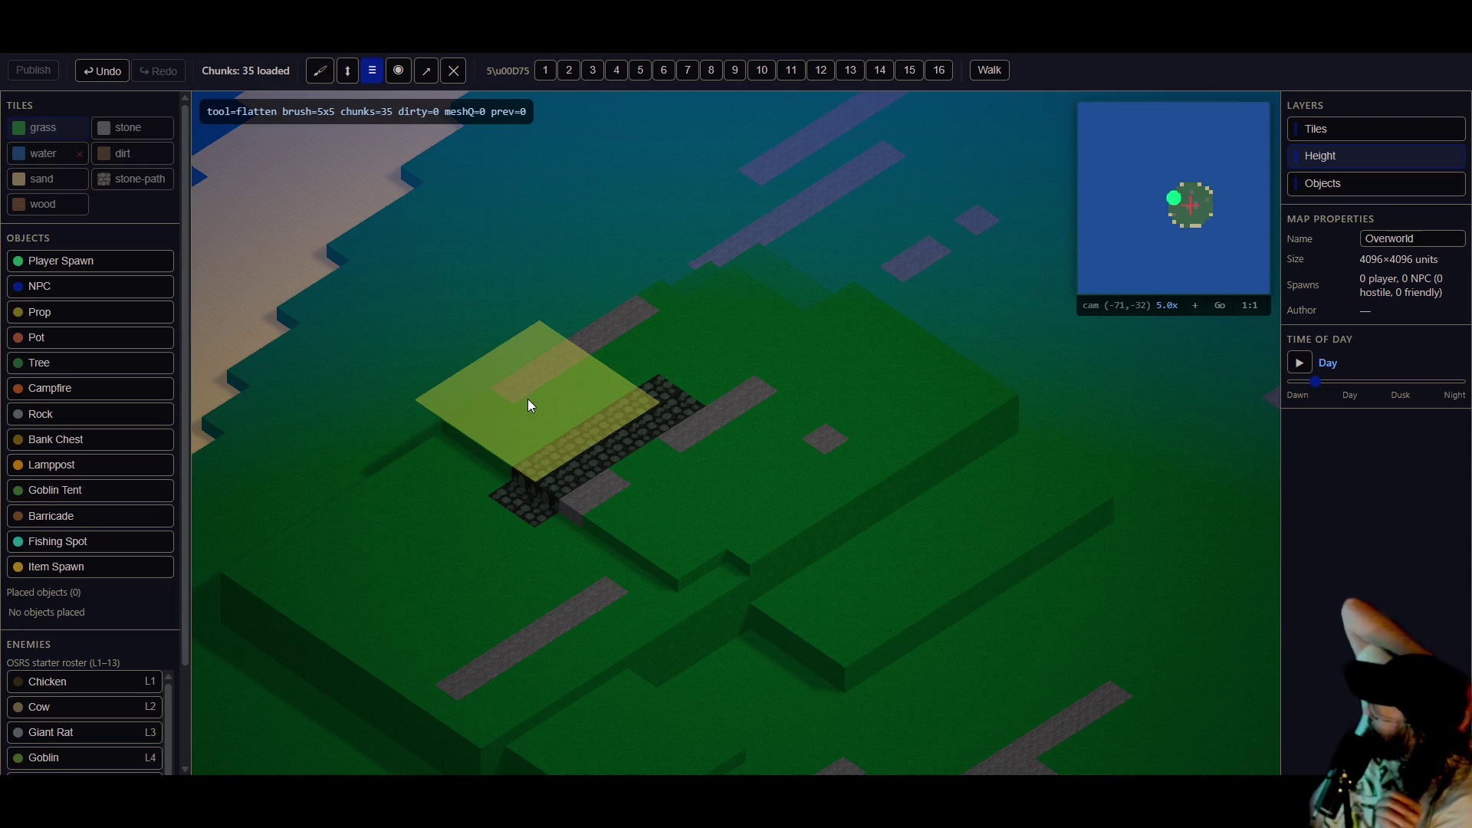
- Pan and zoom across the terraces toward the cobblestone strip and lower terrain
scroll(660, 527, "up", 2)
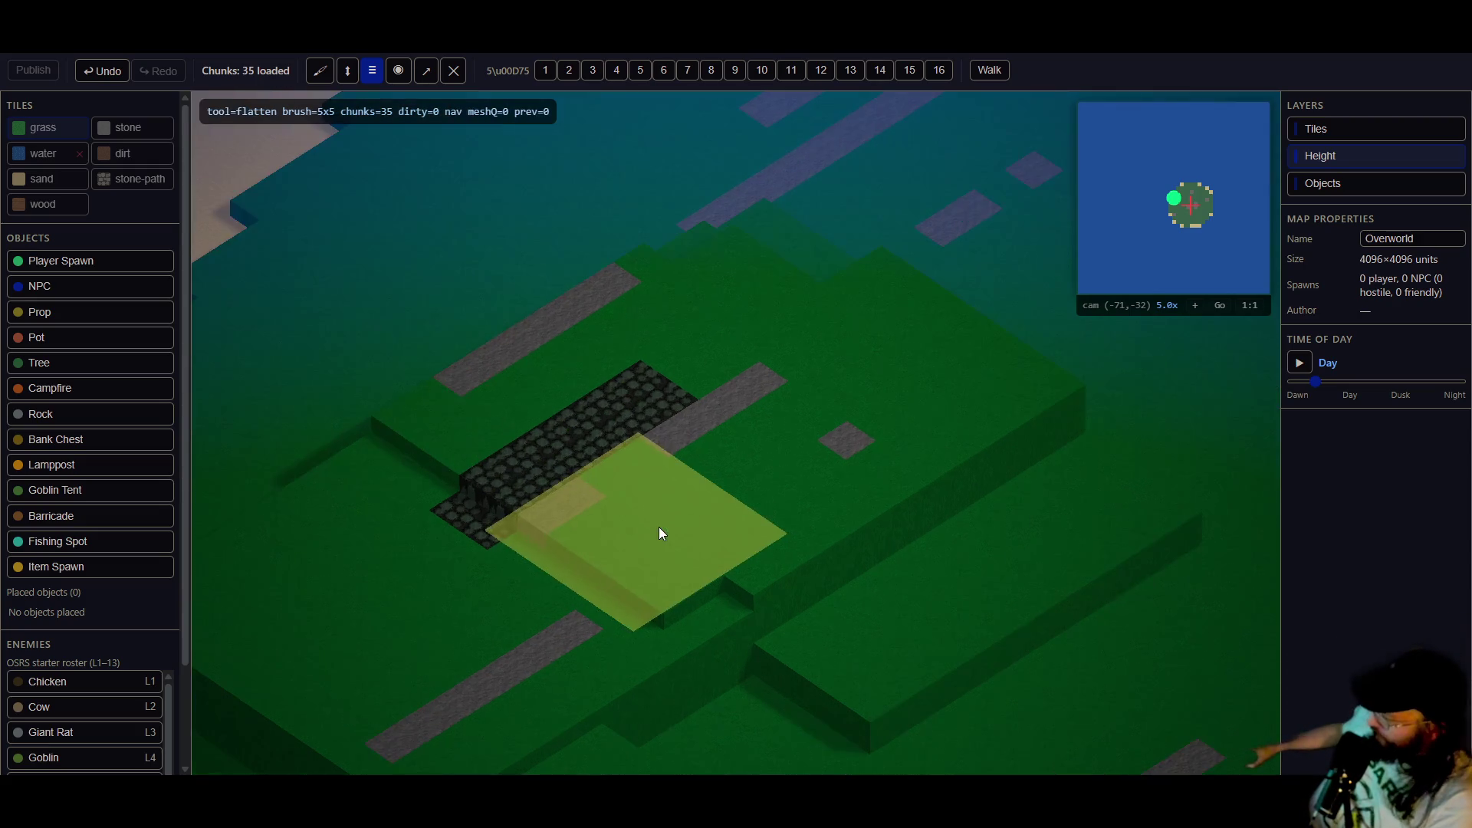
key("s")
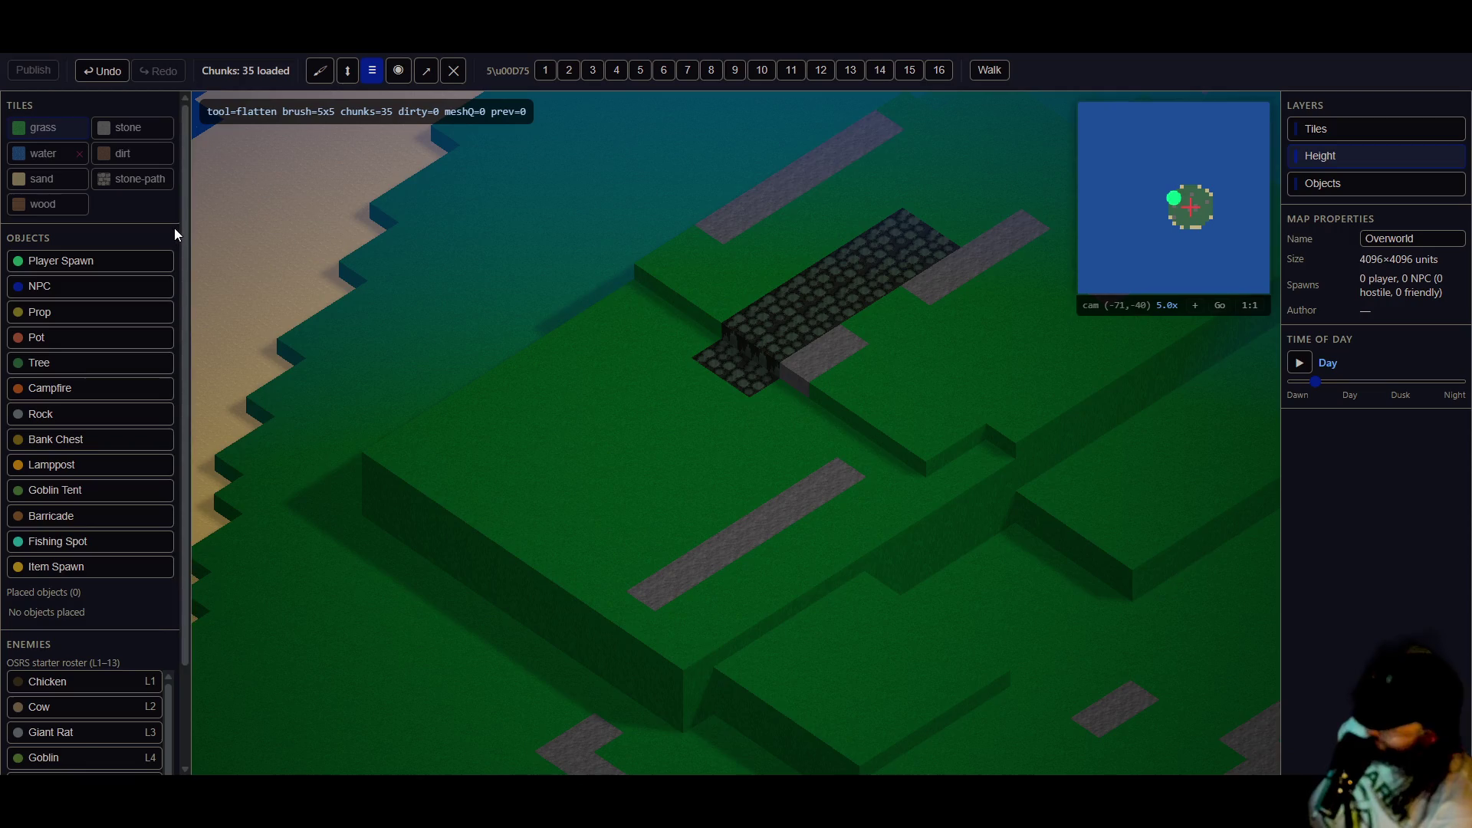
scroll(86, 528, "down", 3)
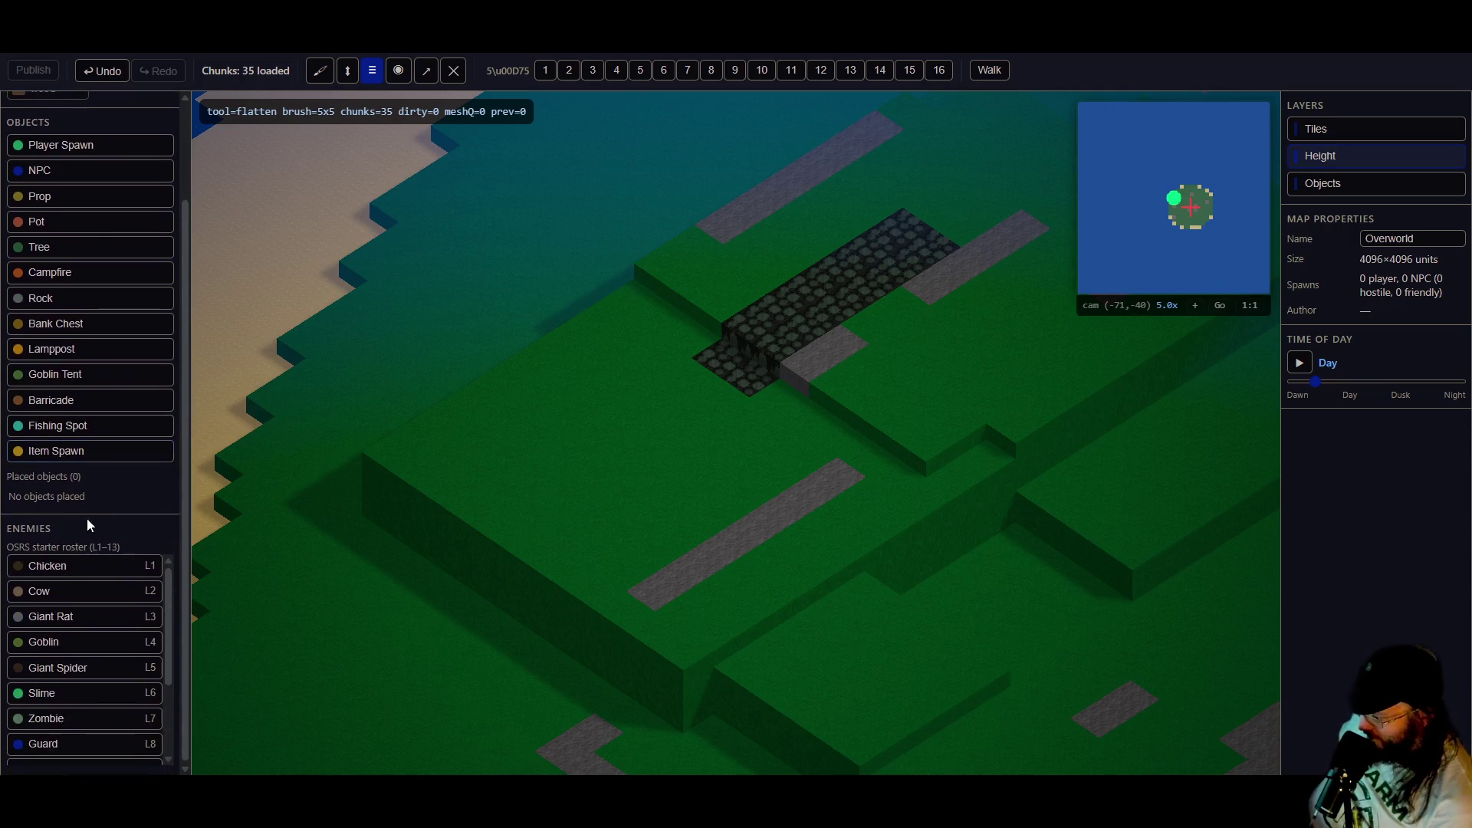
key("d")
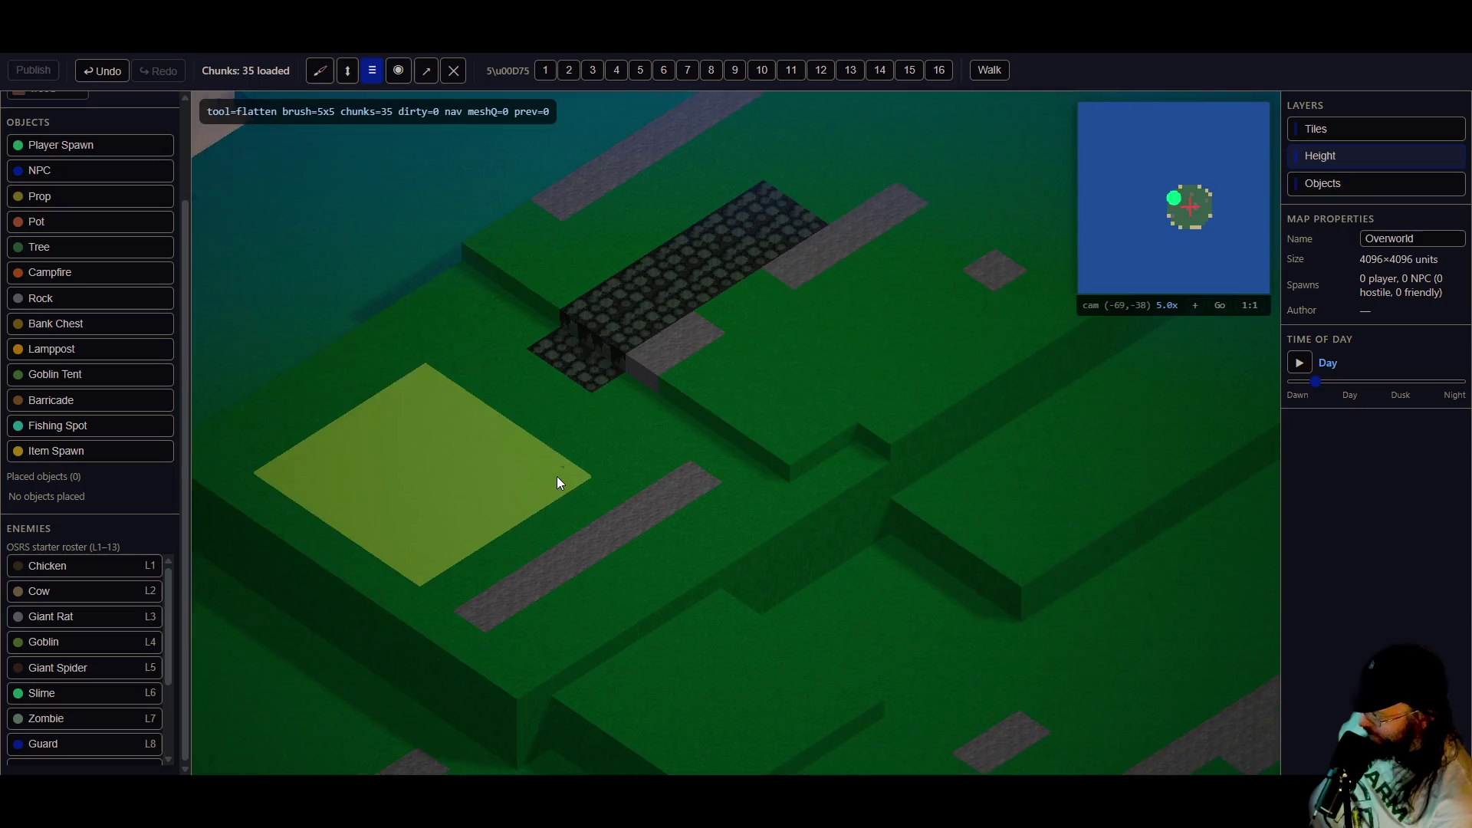
key("s")
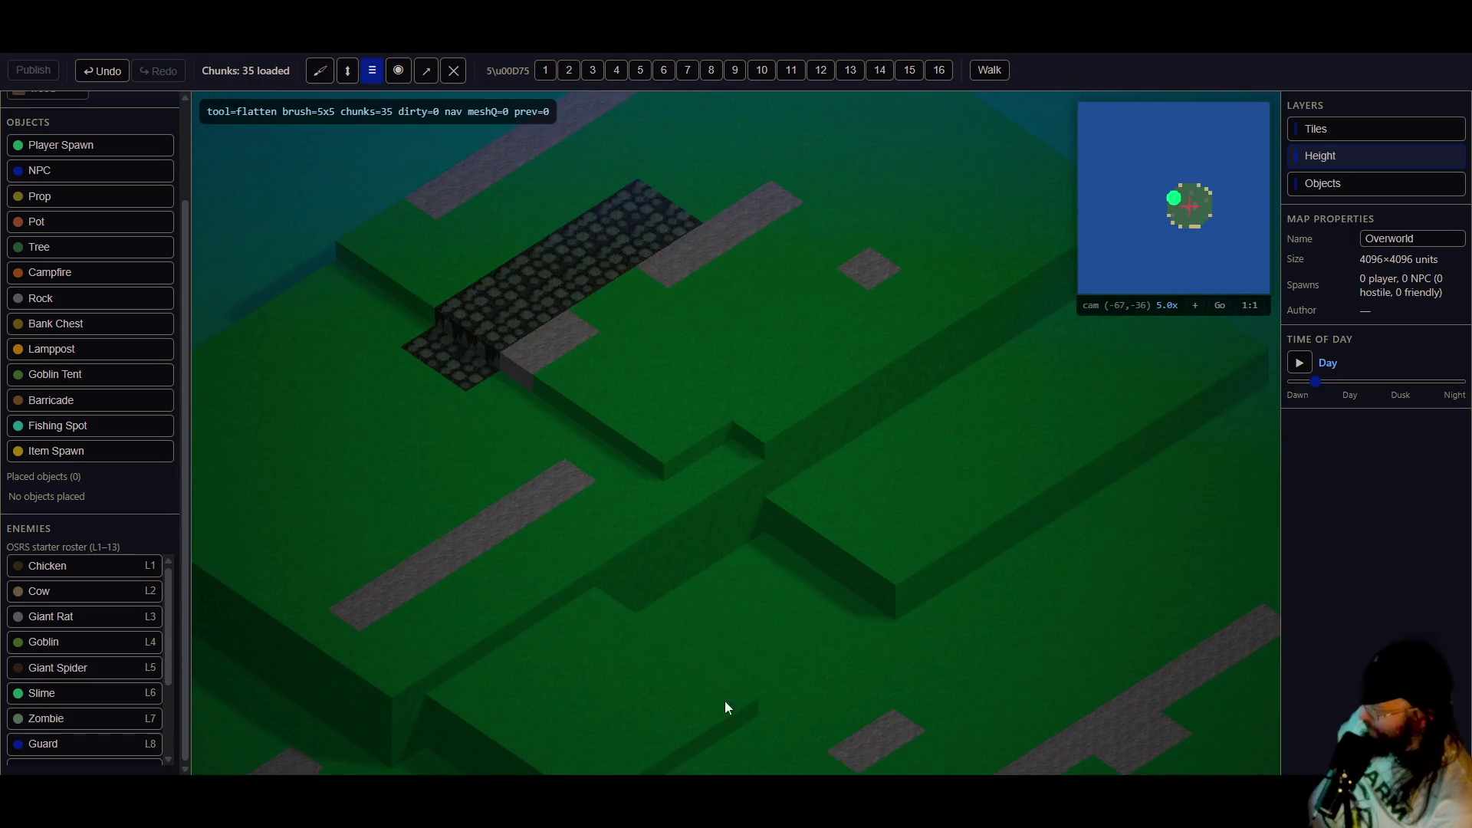
key("d")
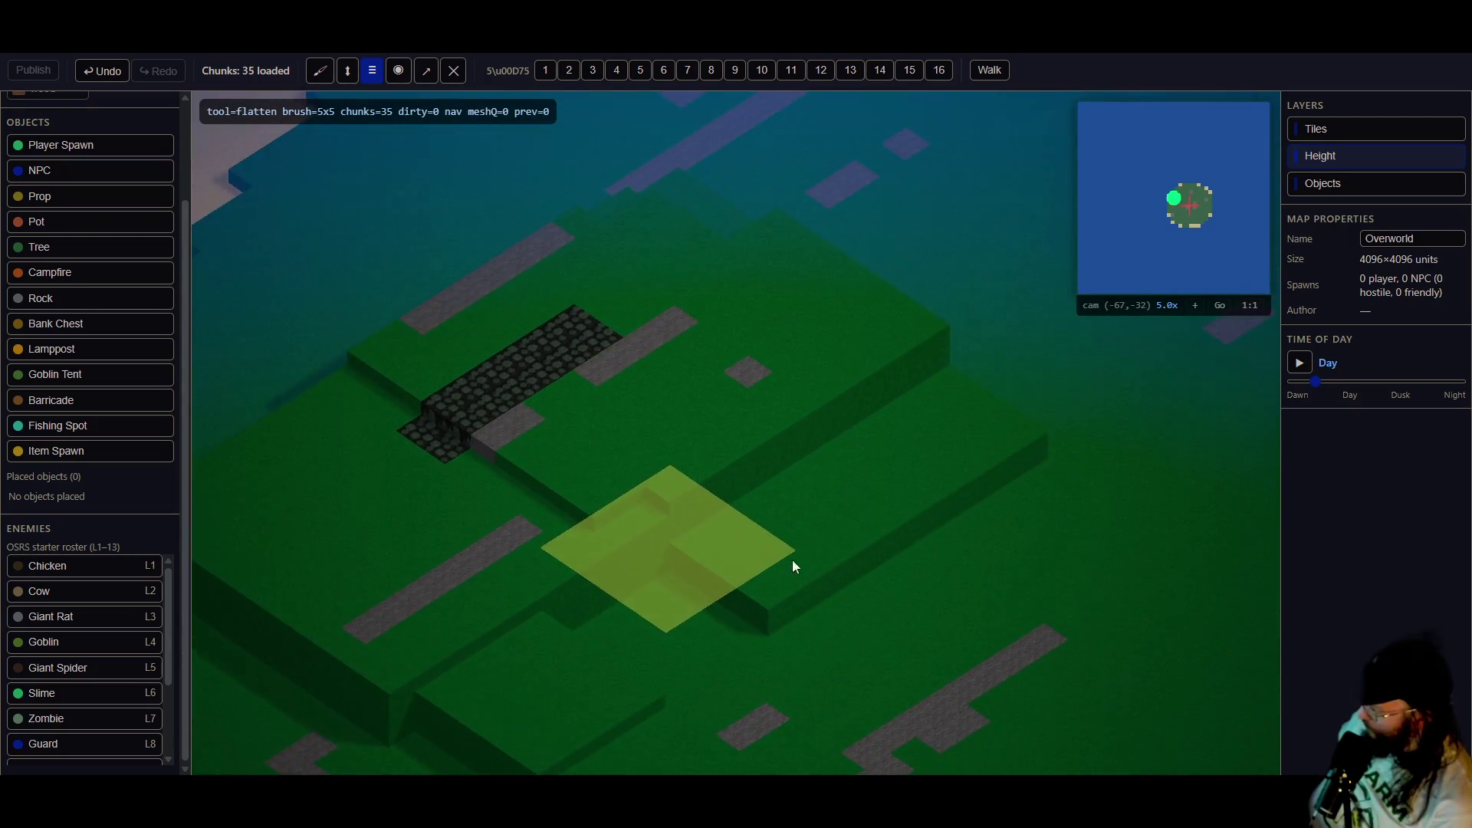
key("d")
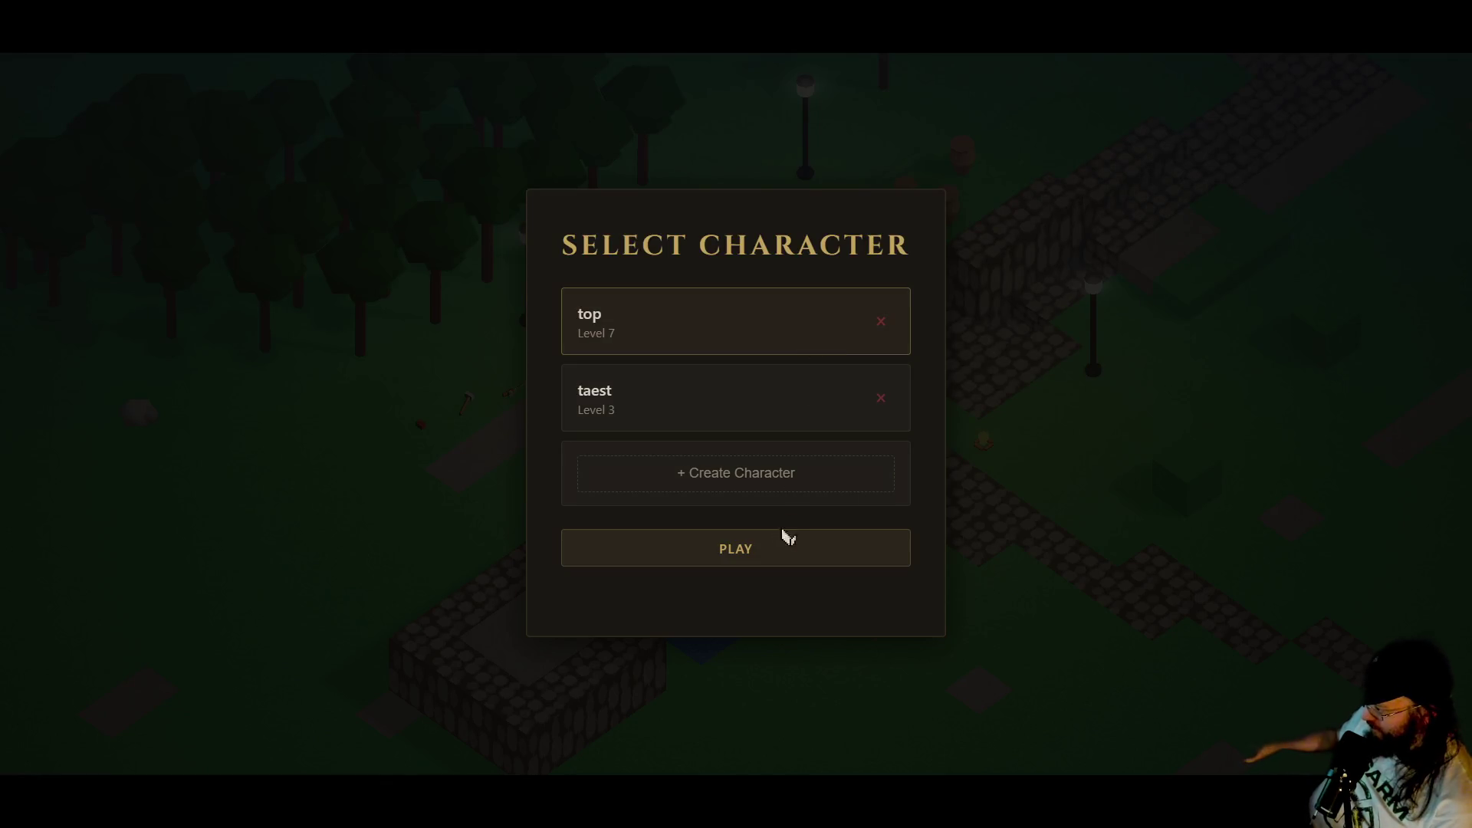
- Enter the world and bring up the Skills overview
left_click(774, 543)
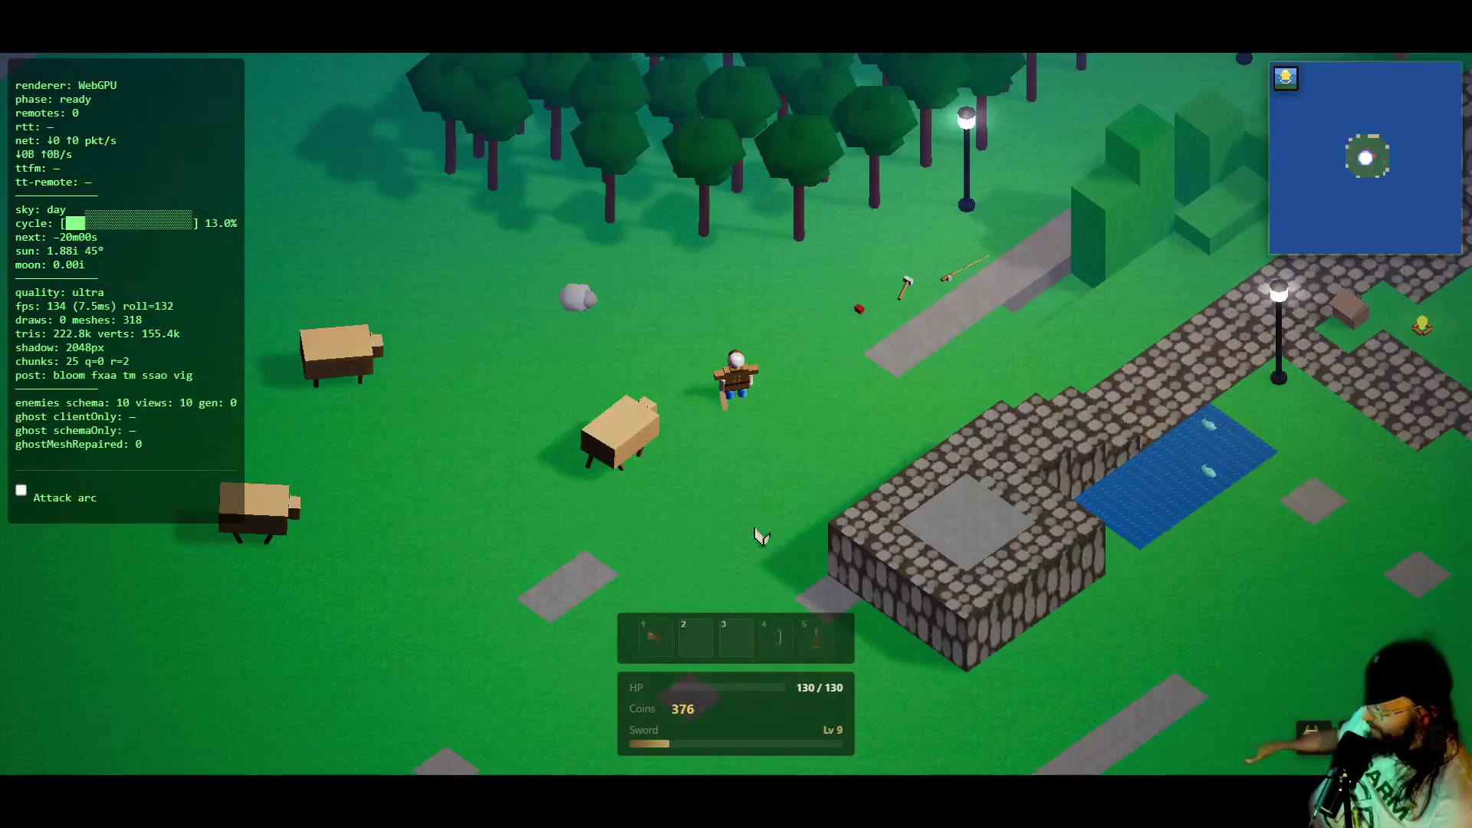
left_click(1312, 737)
left_click(1351, 737)
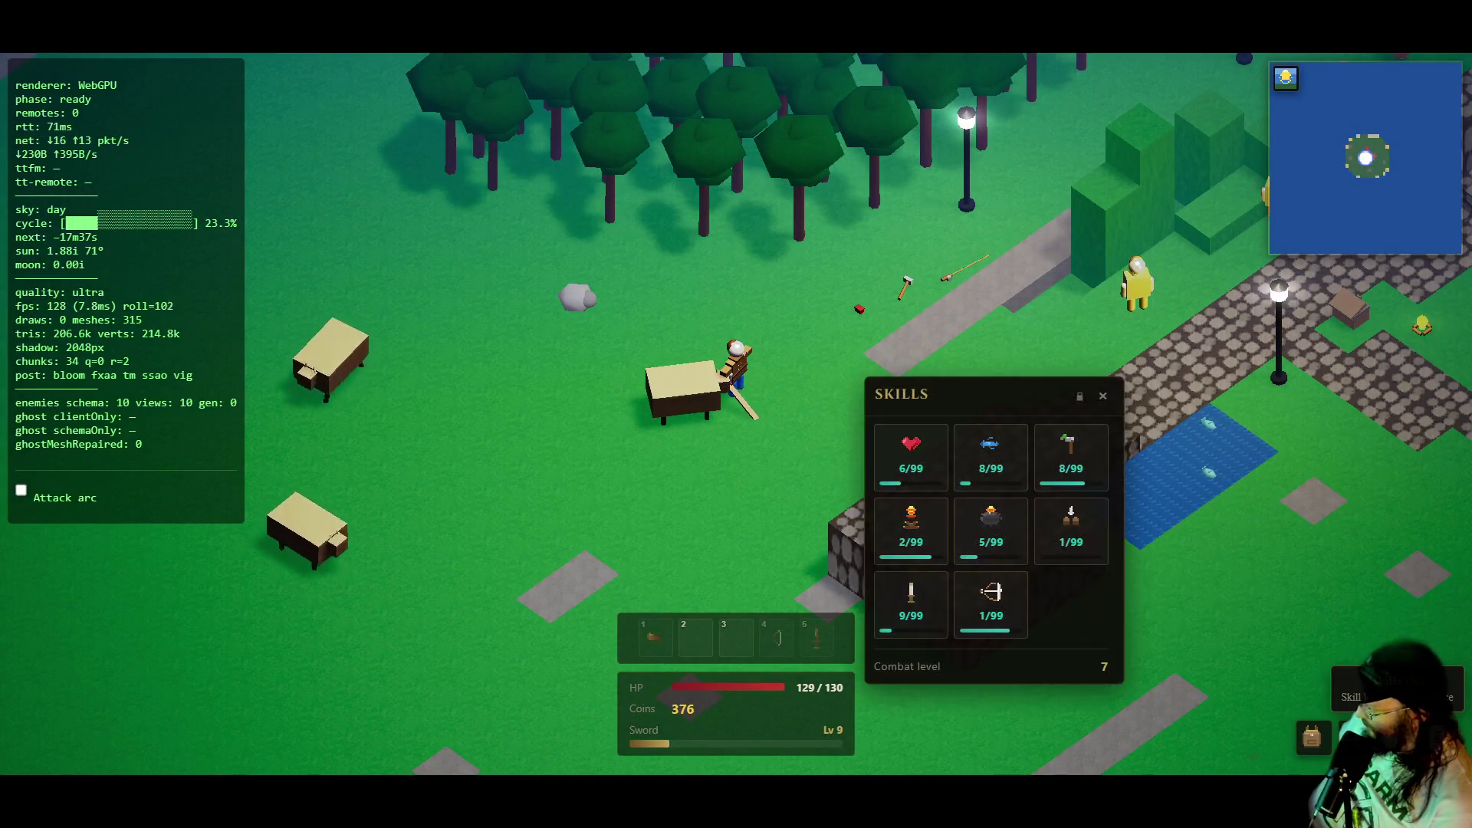
- Run right jumping along the path to earn Jumping XP, then swing the sword at the grass
mouse_move(1071, 521)
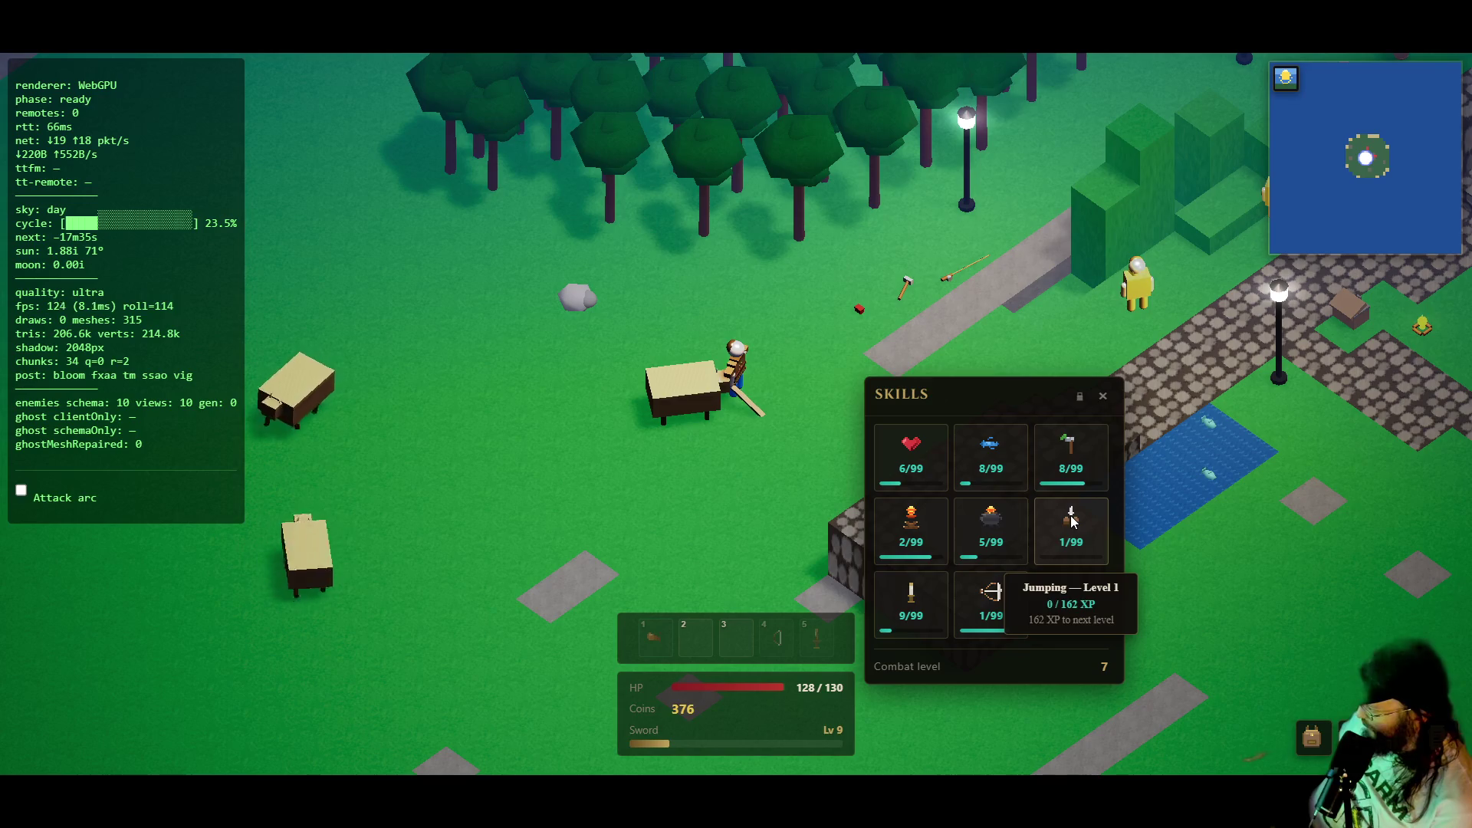
key("d")
key("space")
key("space")
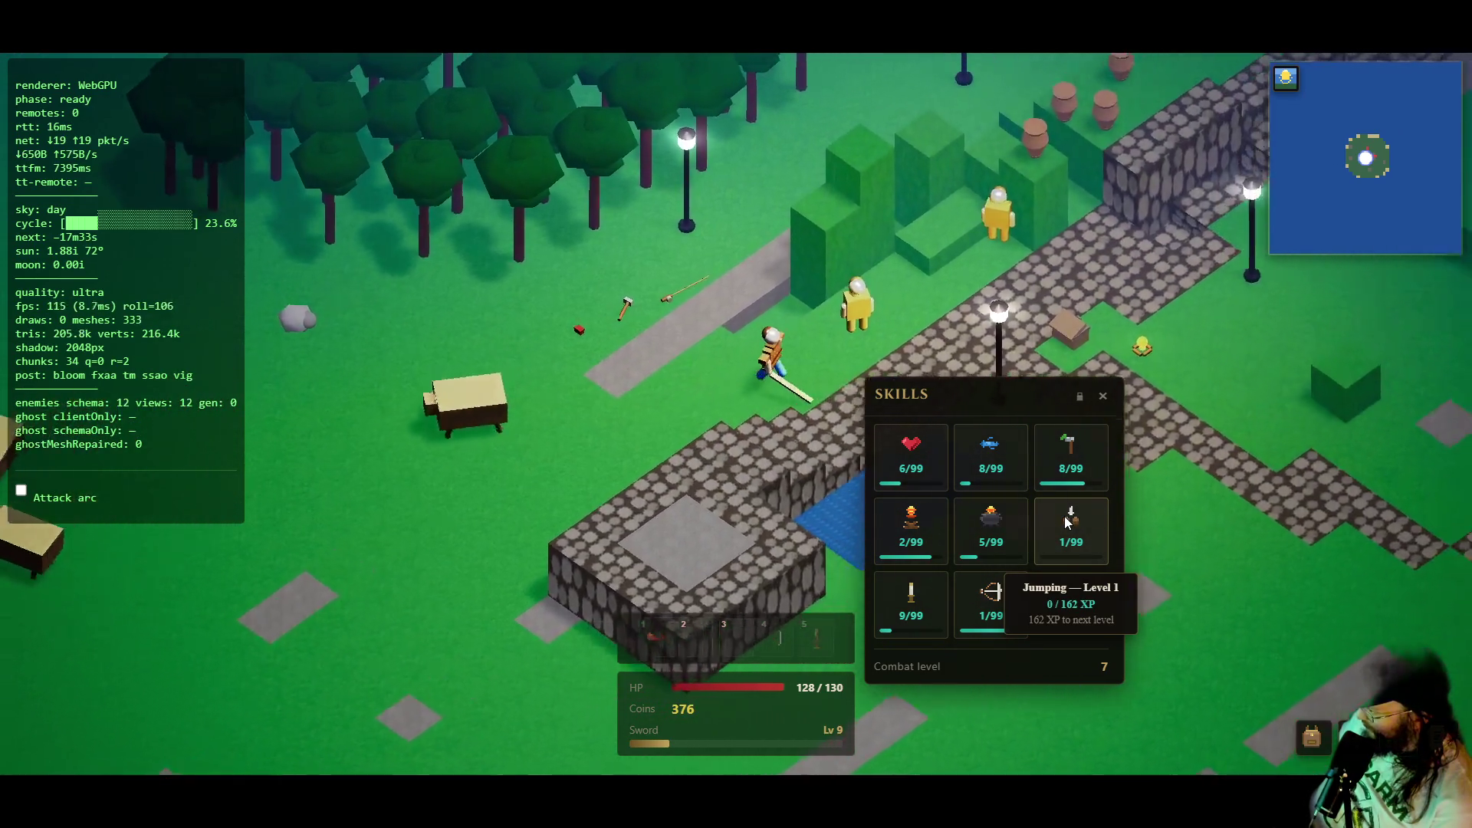
key("space")
key("space")
key("space")
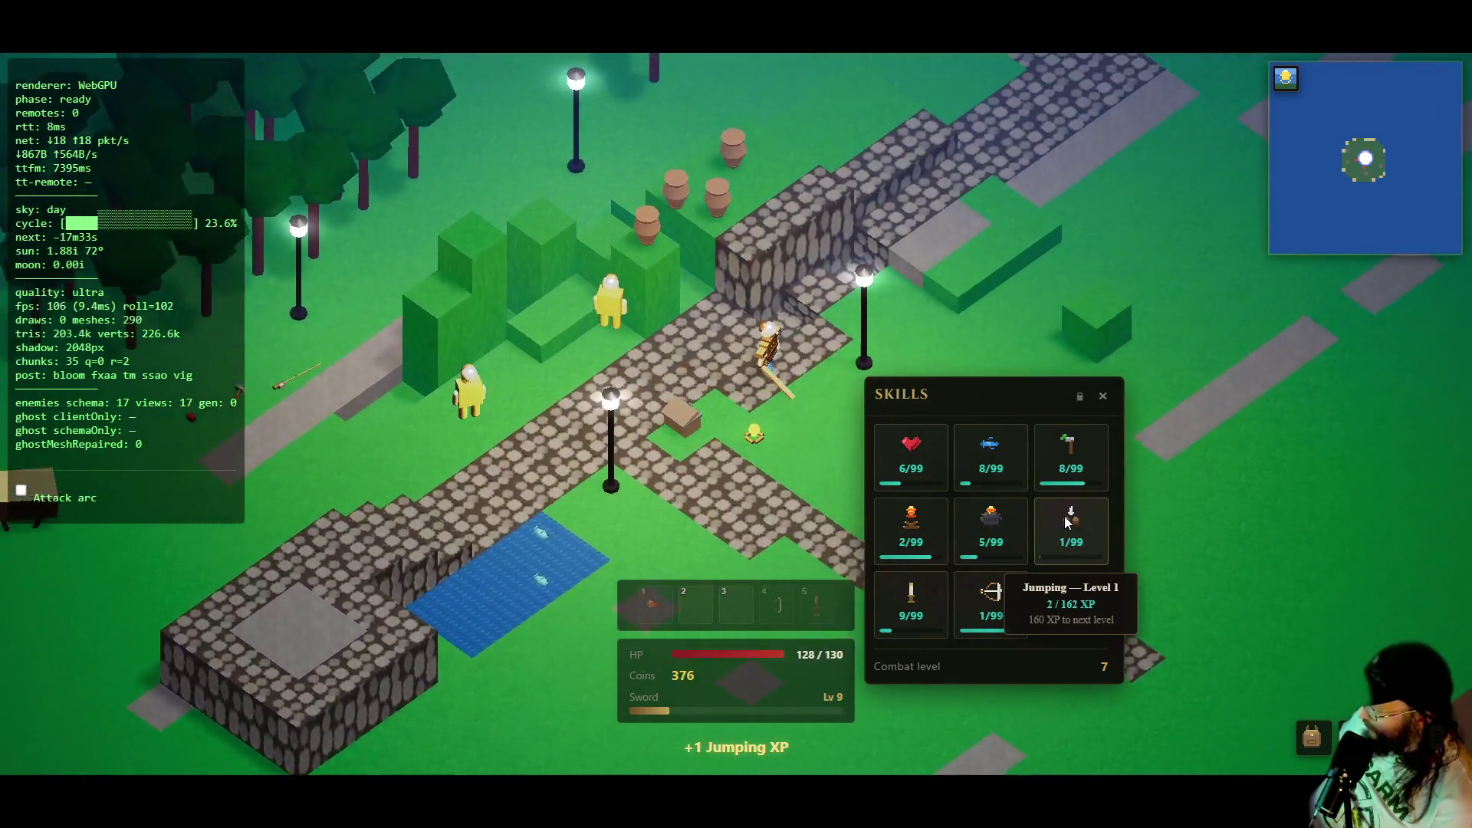
key("d")
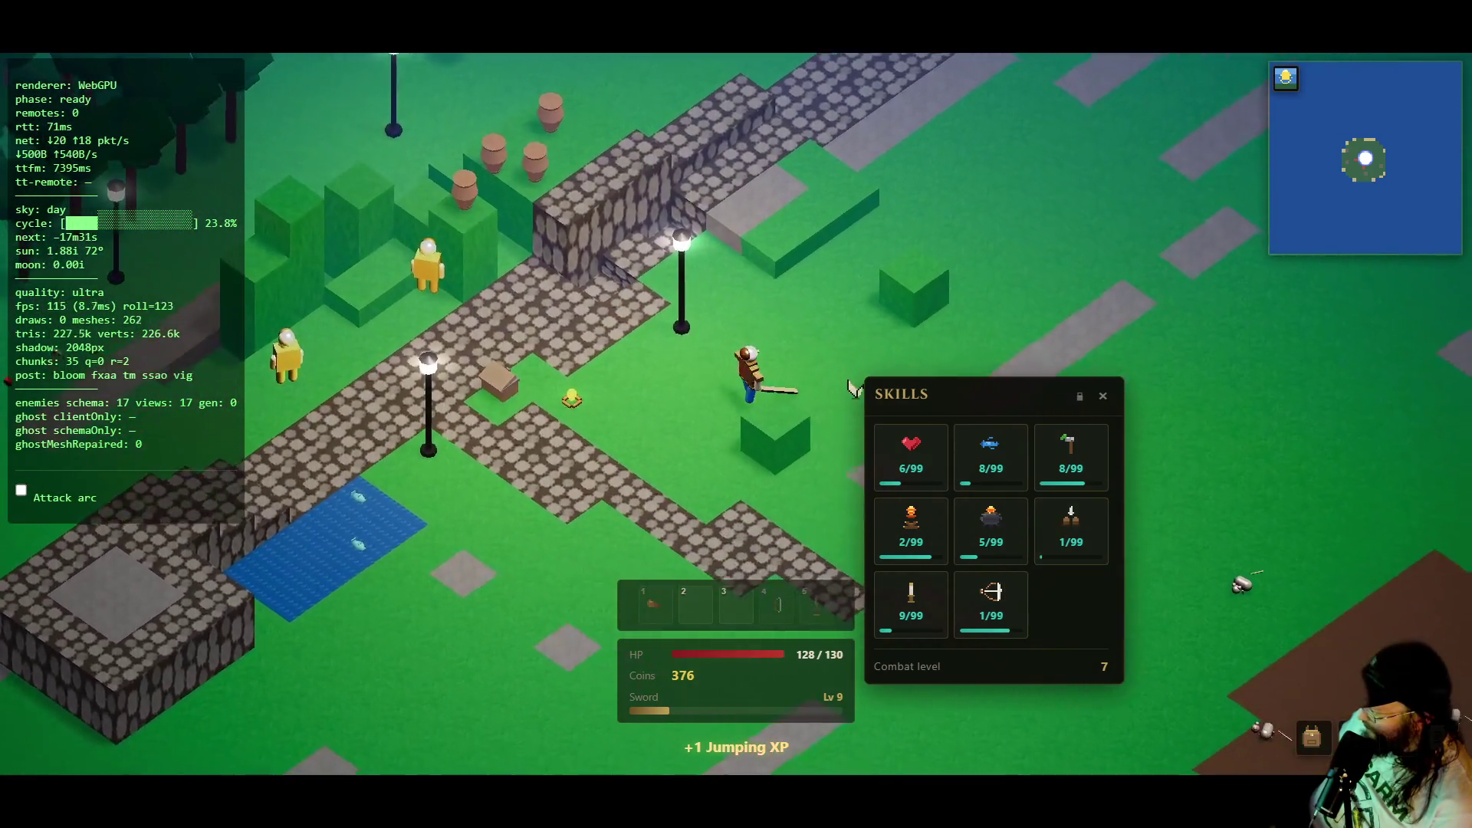
key("d")
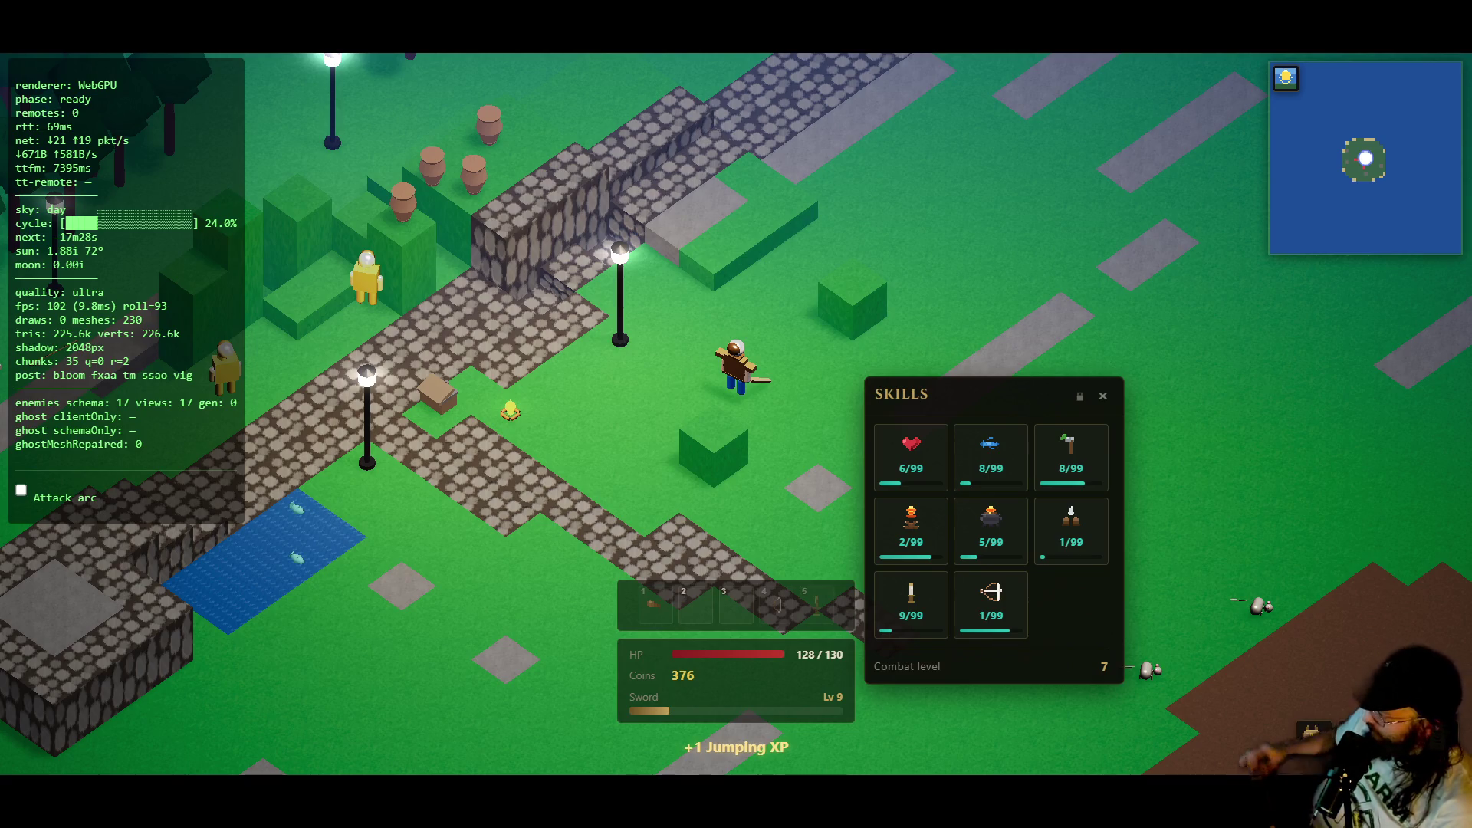
left_click(790, 413)
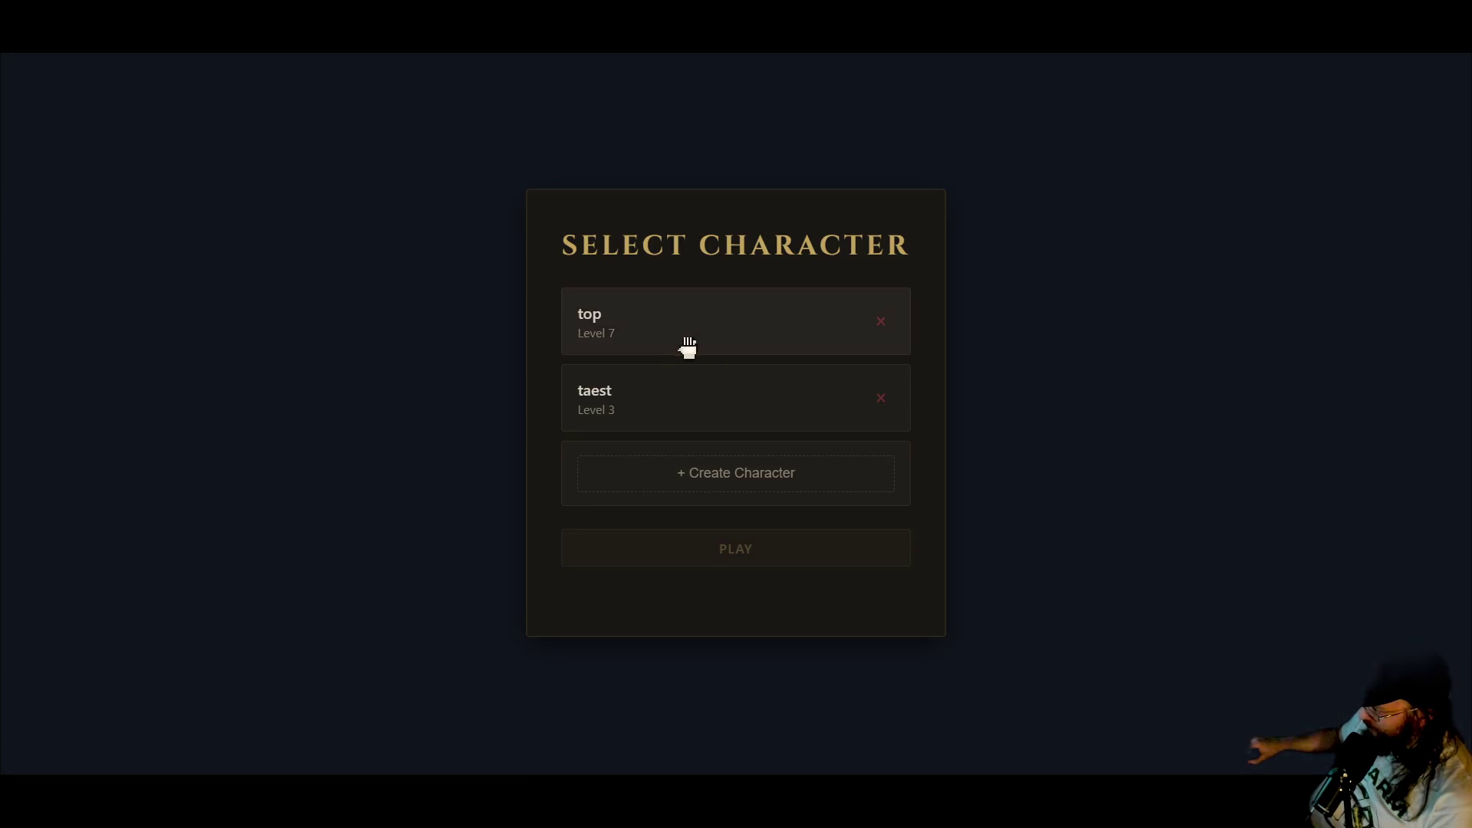
- Enter the world as the level 7 character and jump once
double_click(688, 346)
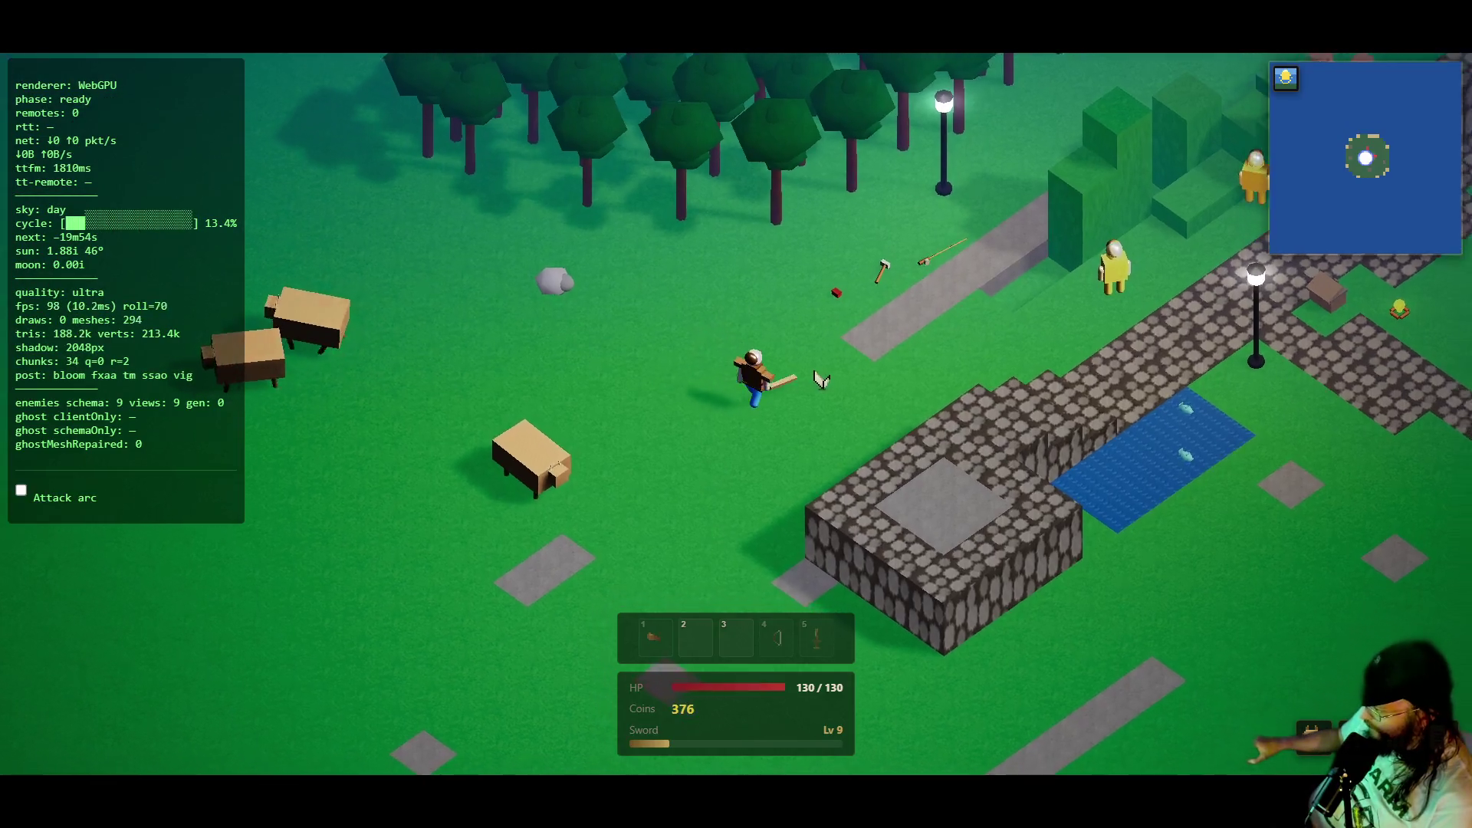
key("space")
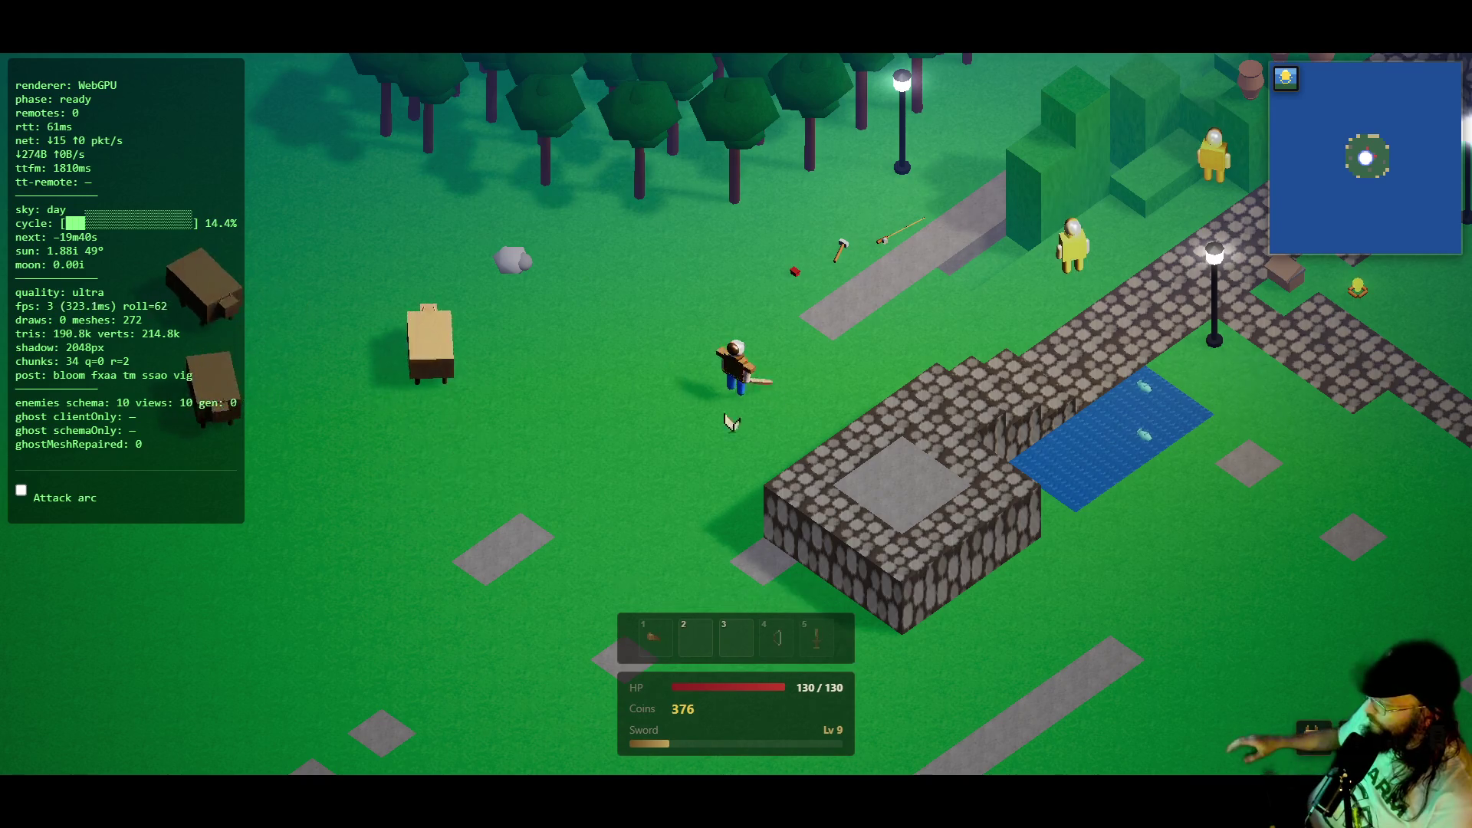
- Open the Skills overview, fish briefly at the pond, then close Skills
key("d")
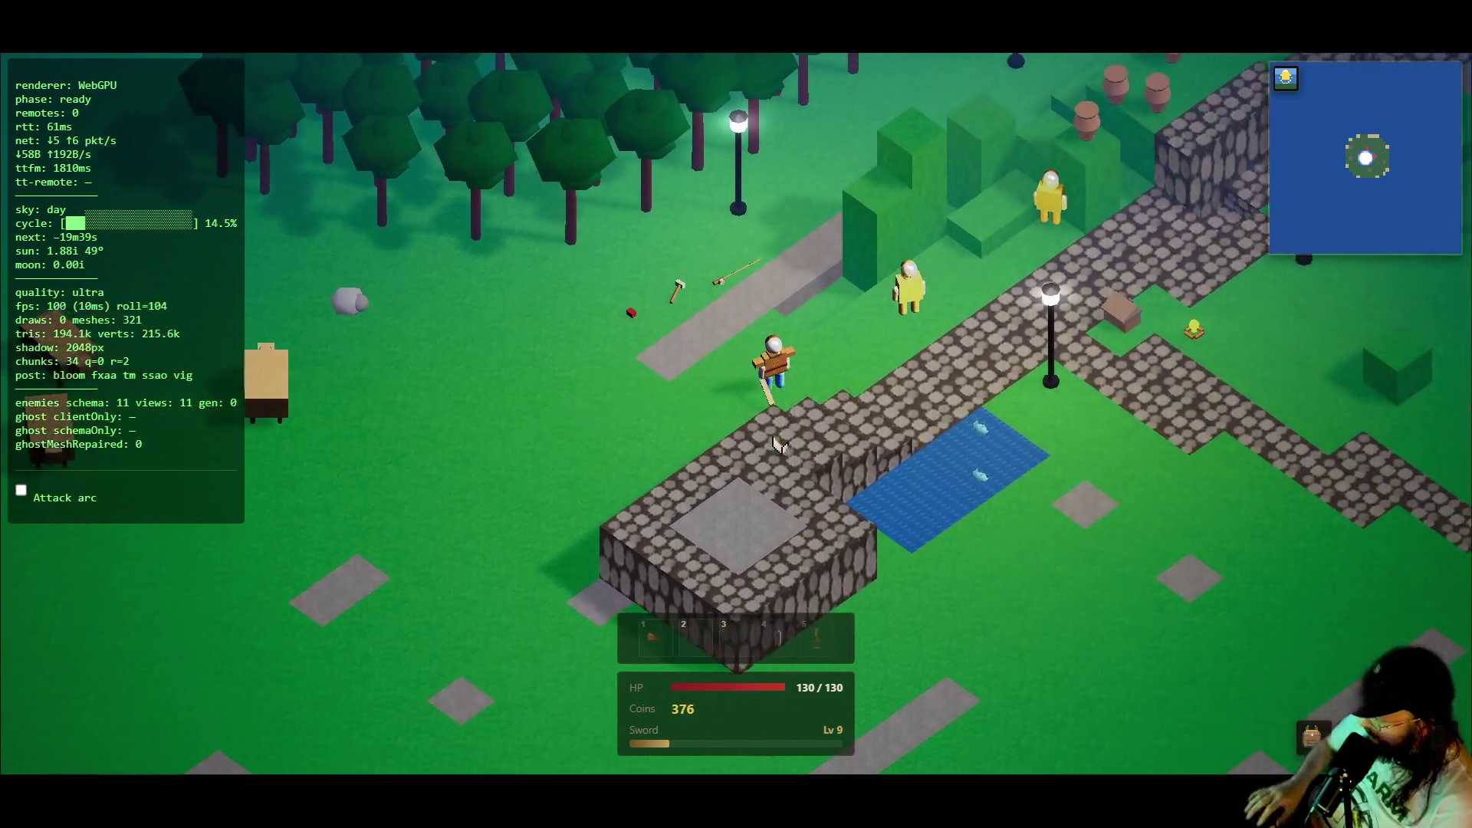
key("k")
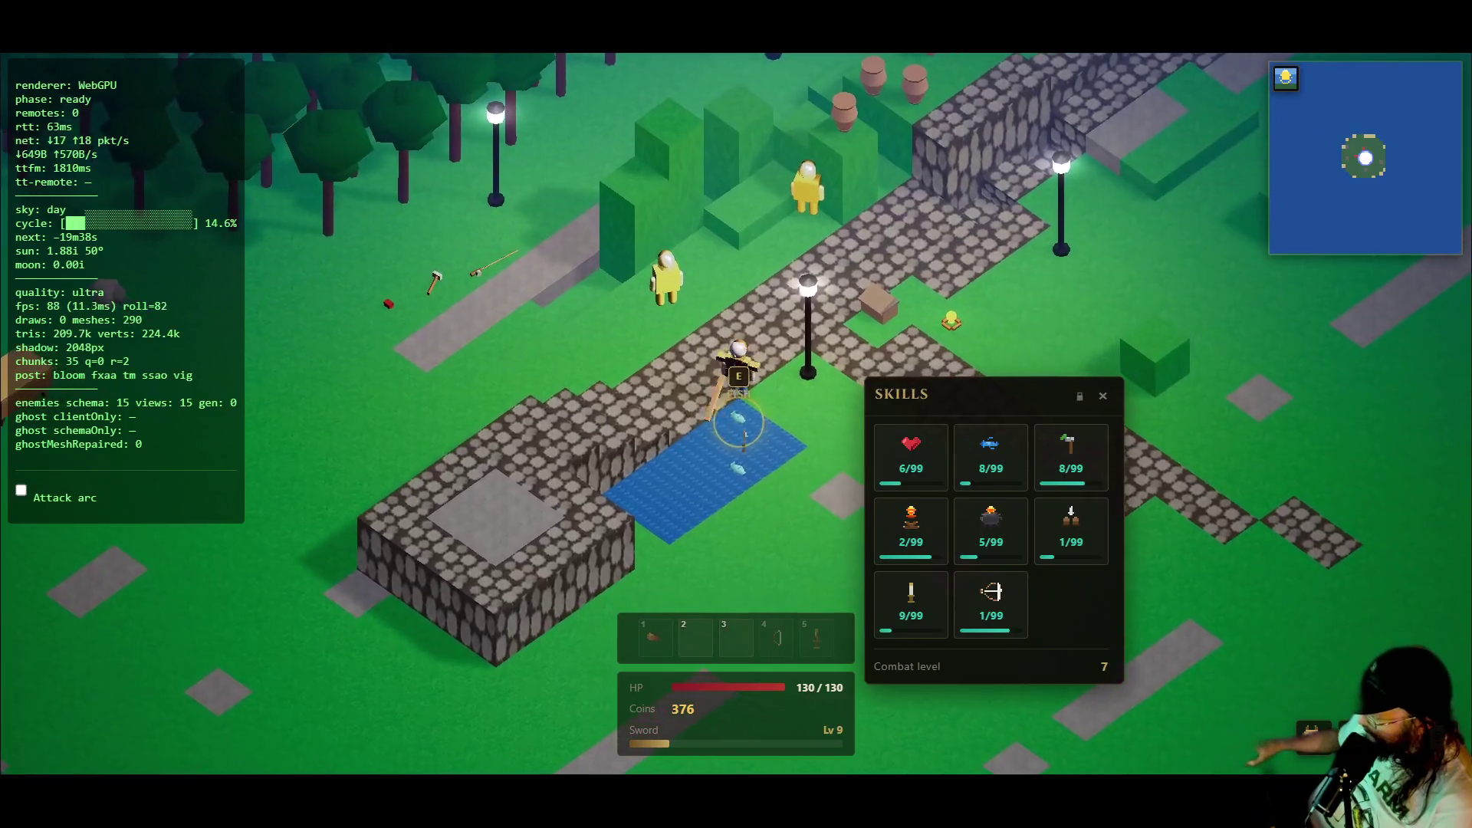
key("e")
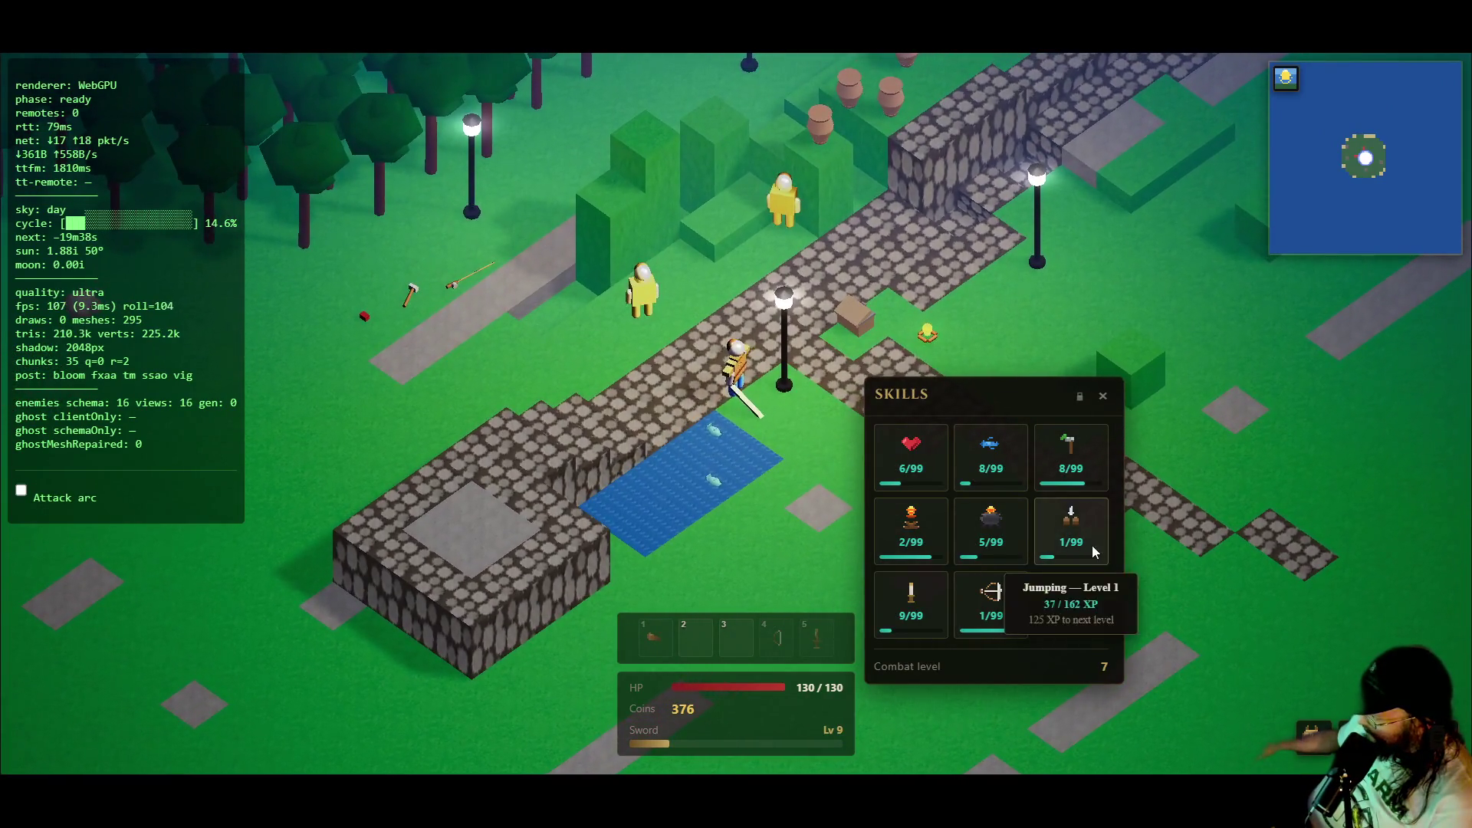
key("s")
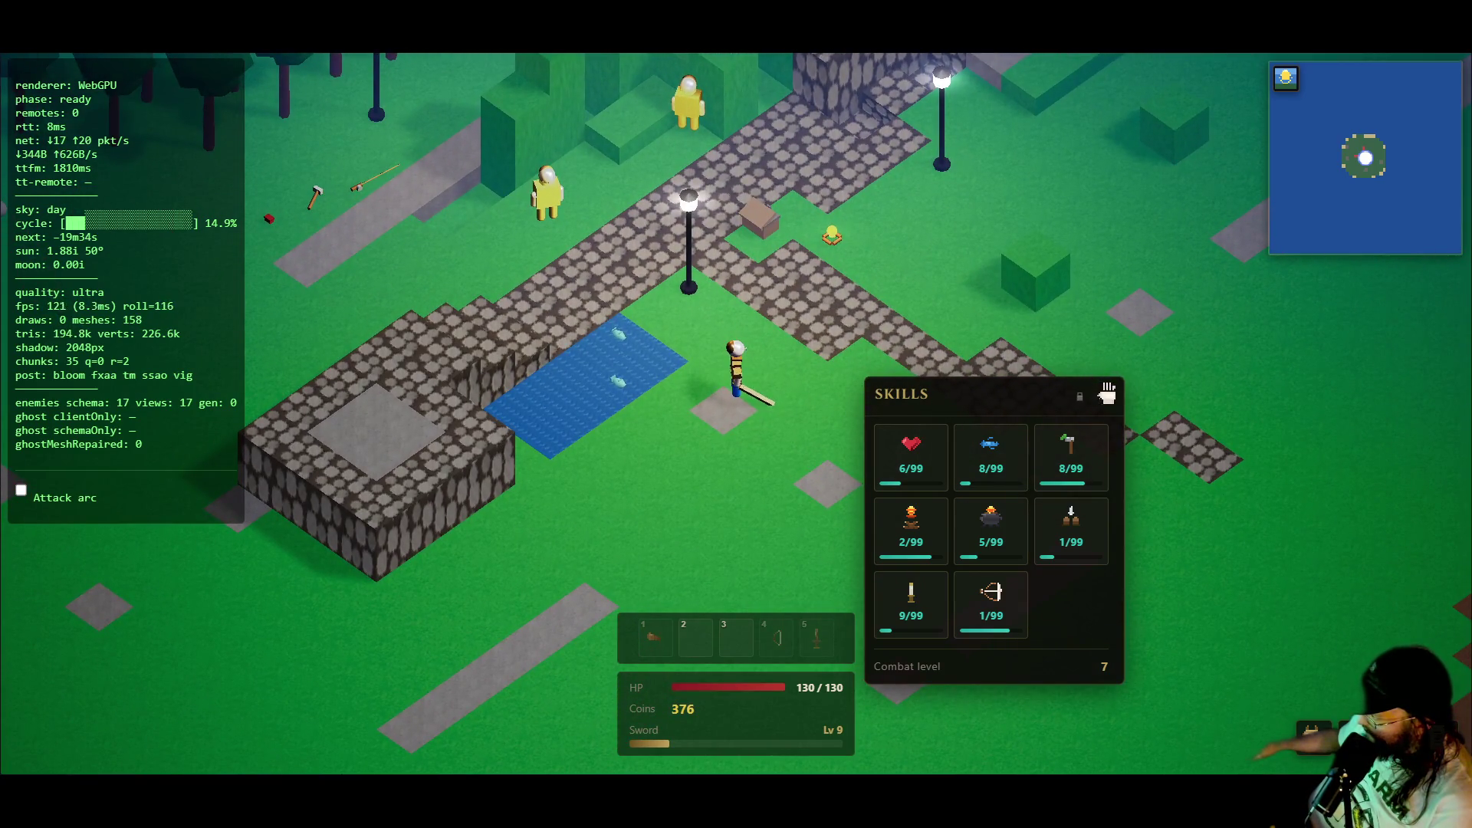
left_click(1103, 396)
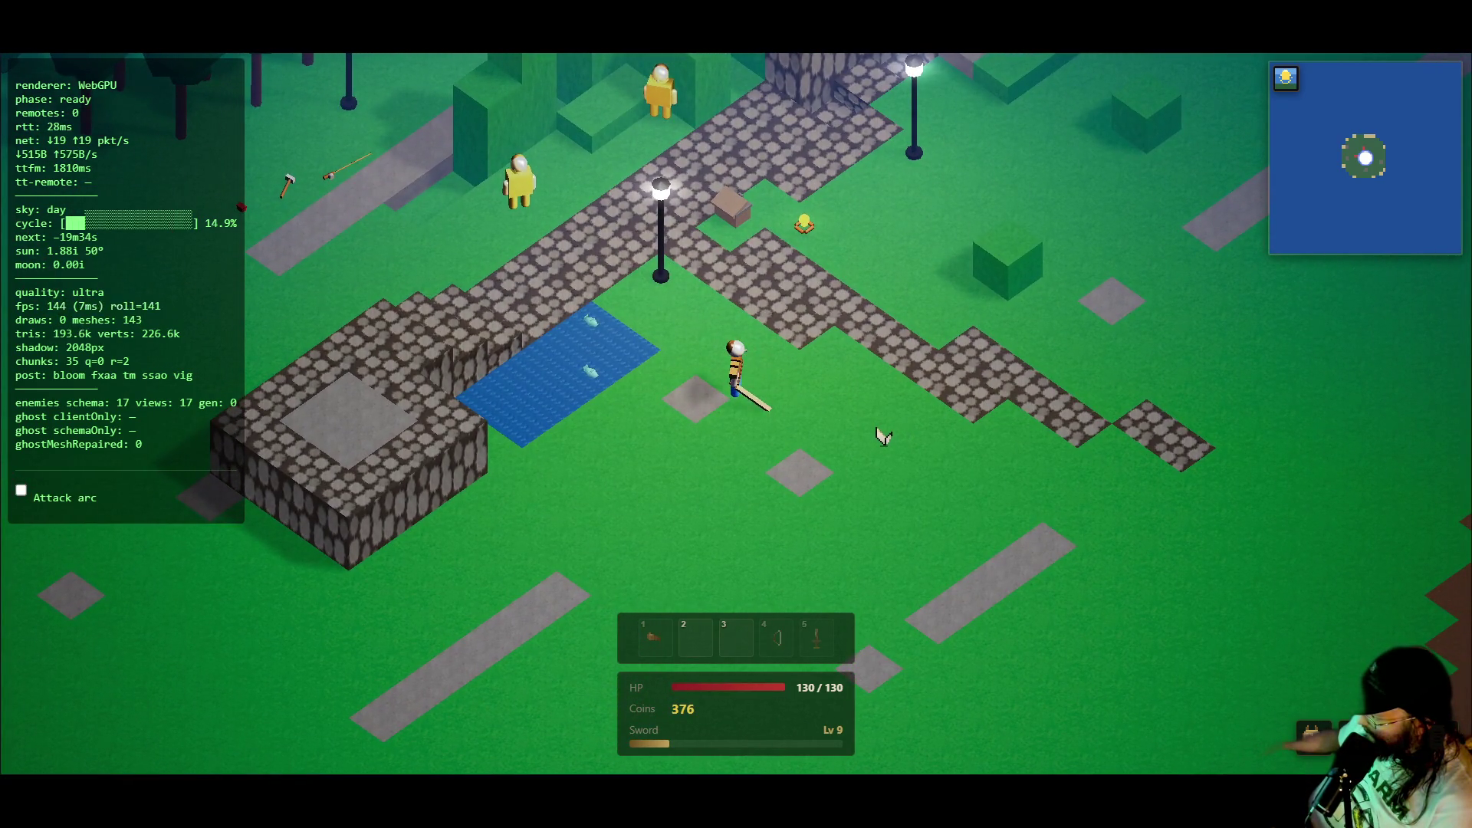
- Walk along the cobblestone path with Skills open, swinging the sword once, reaching 37 Jumping XP
key("w")
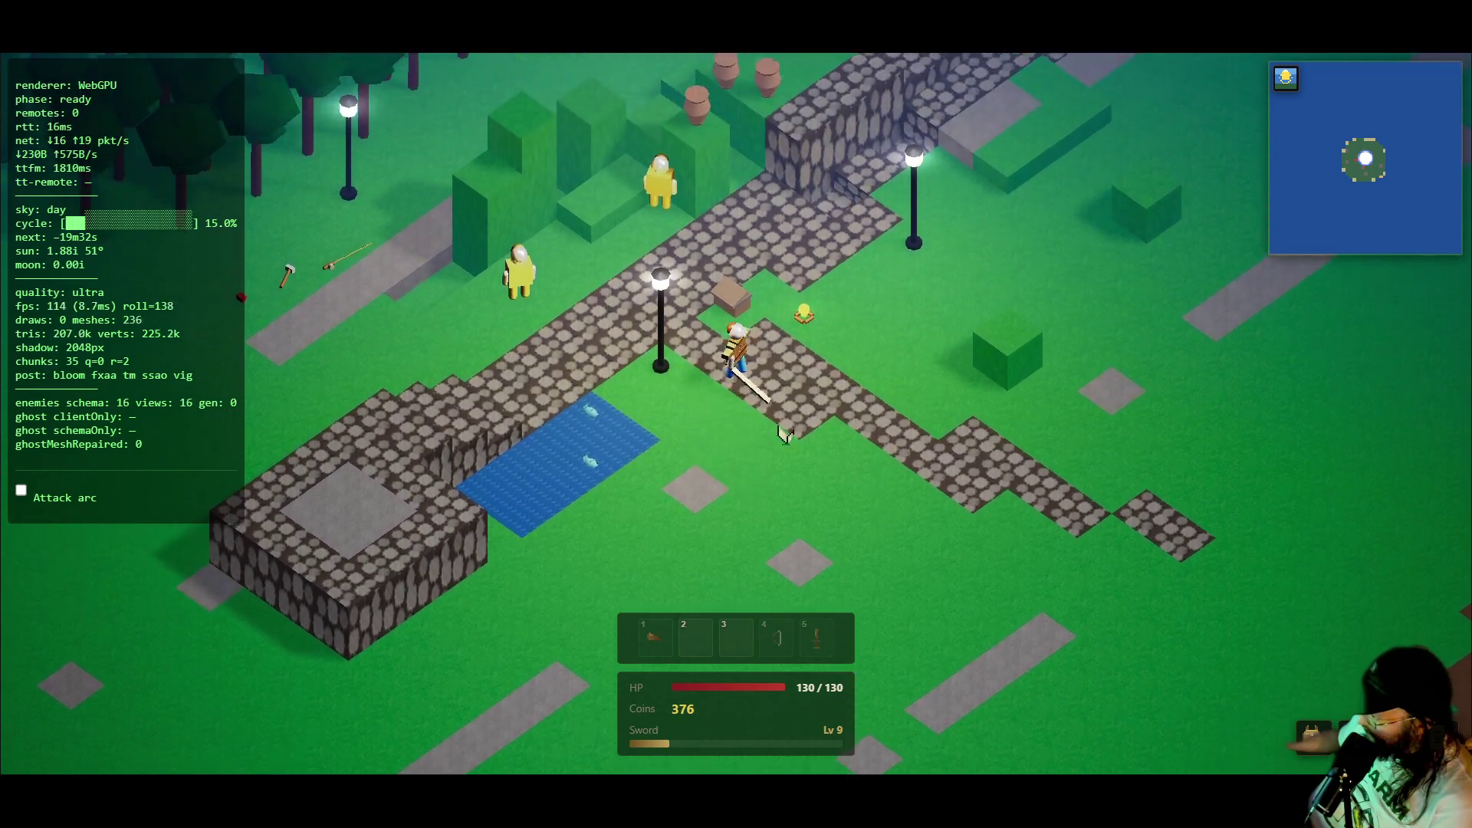
key("d")
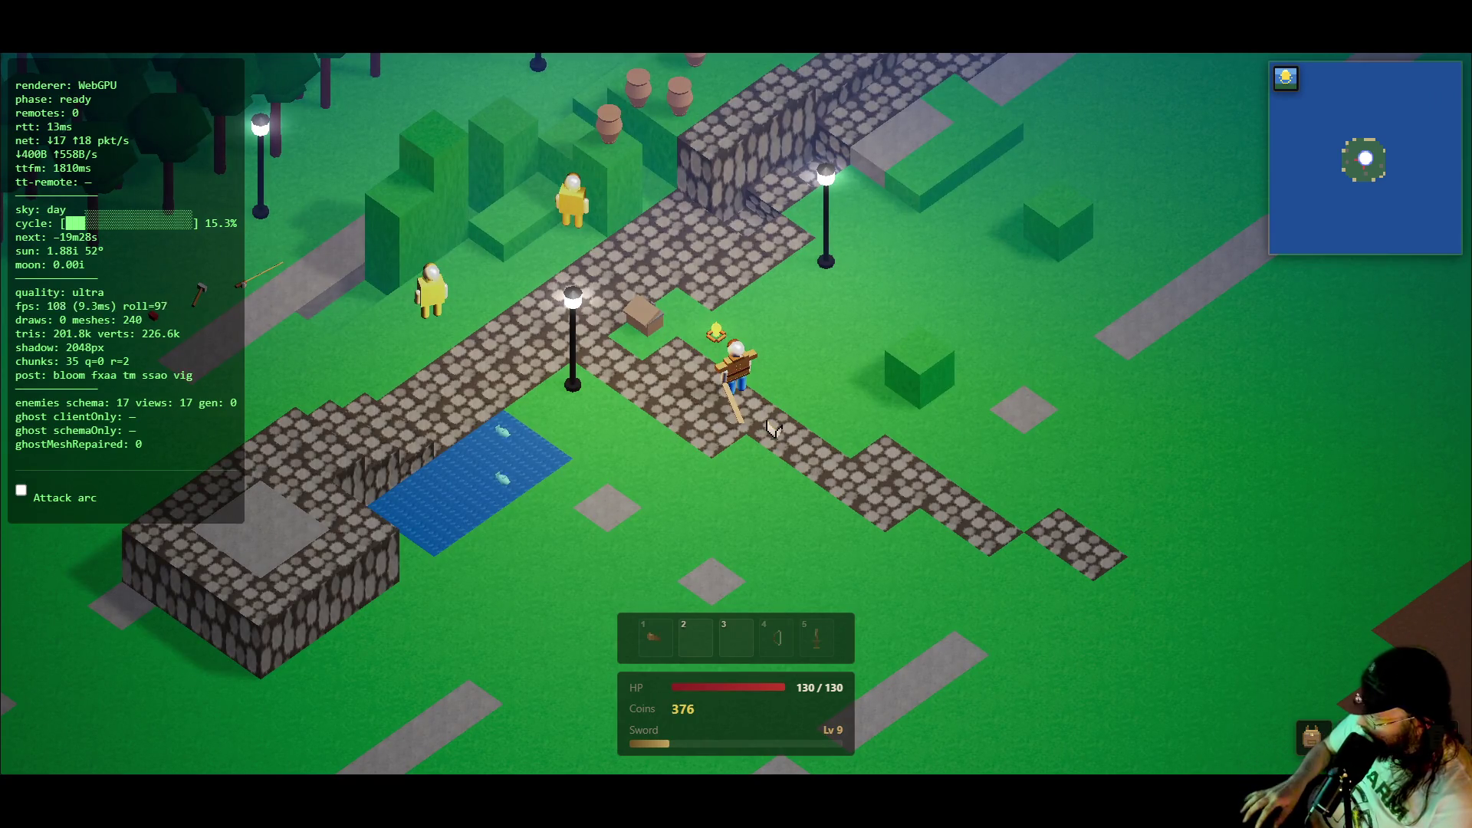
key("k")
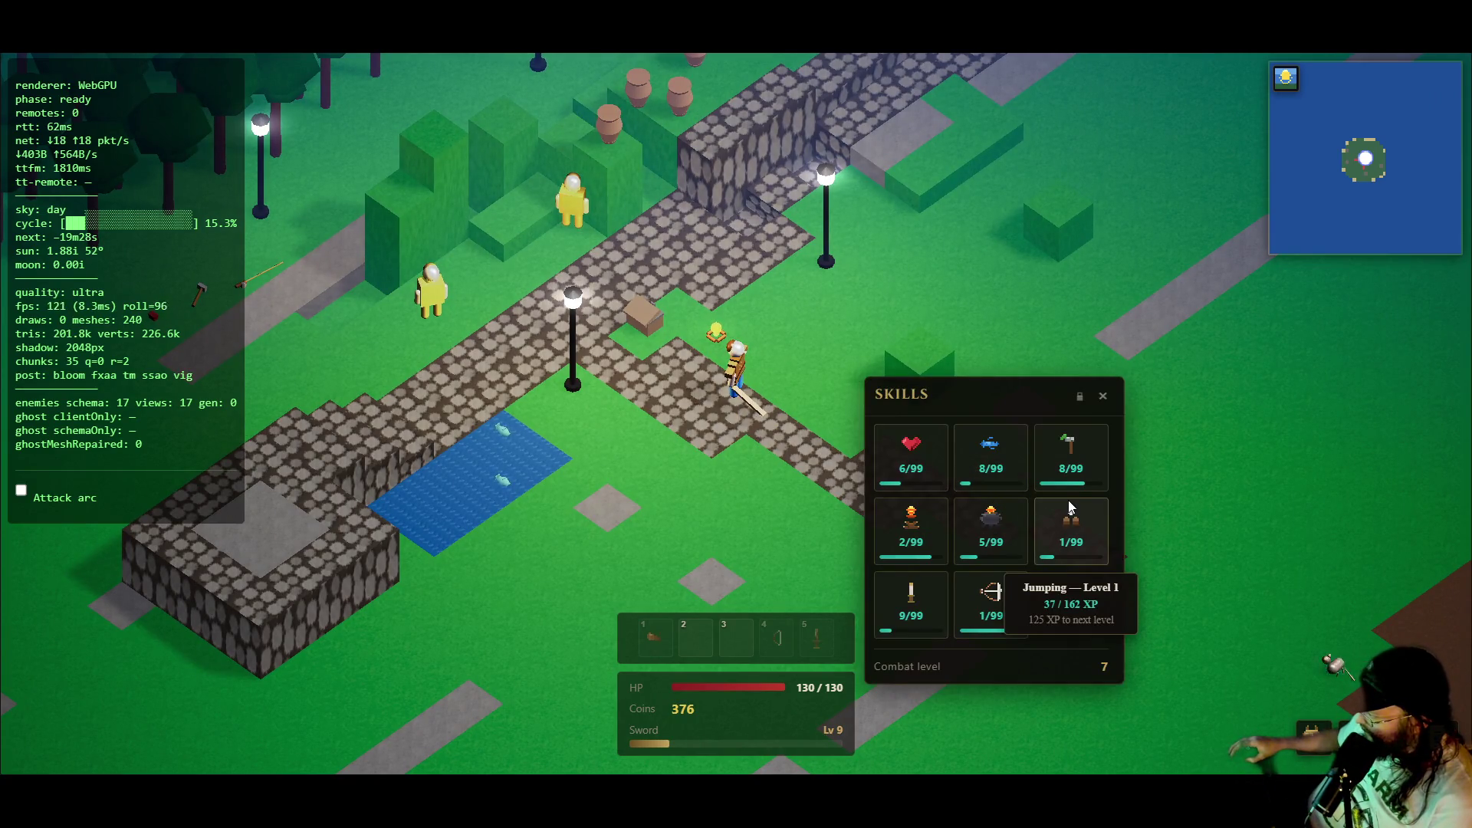
left_click(652, 437)
key("a")
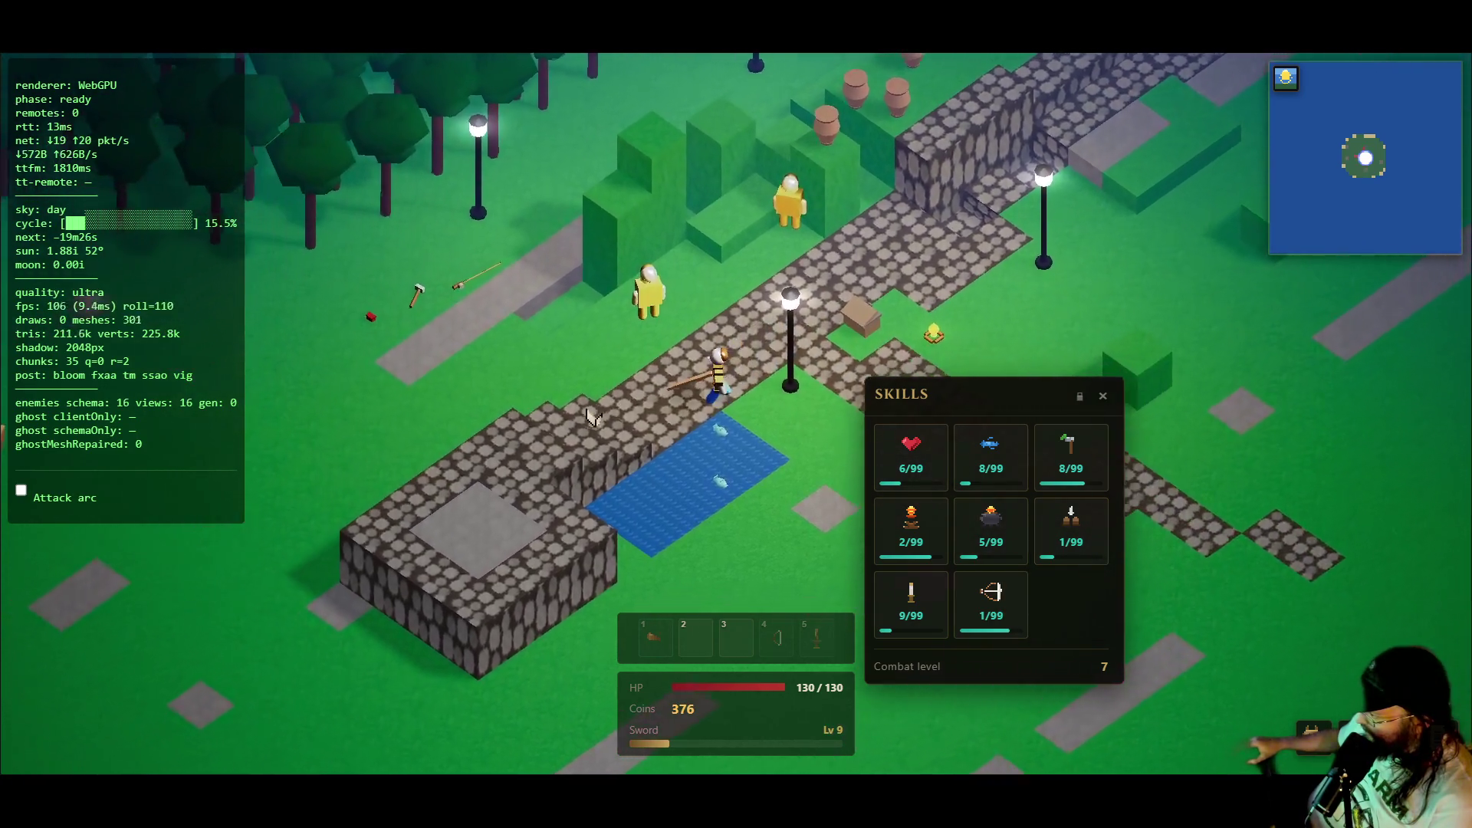
key("s")
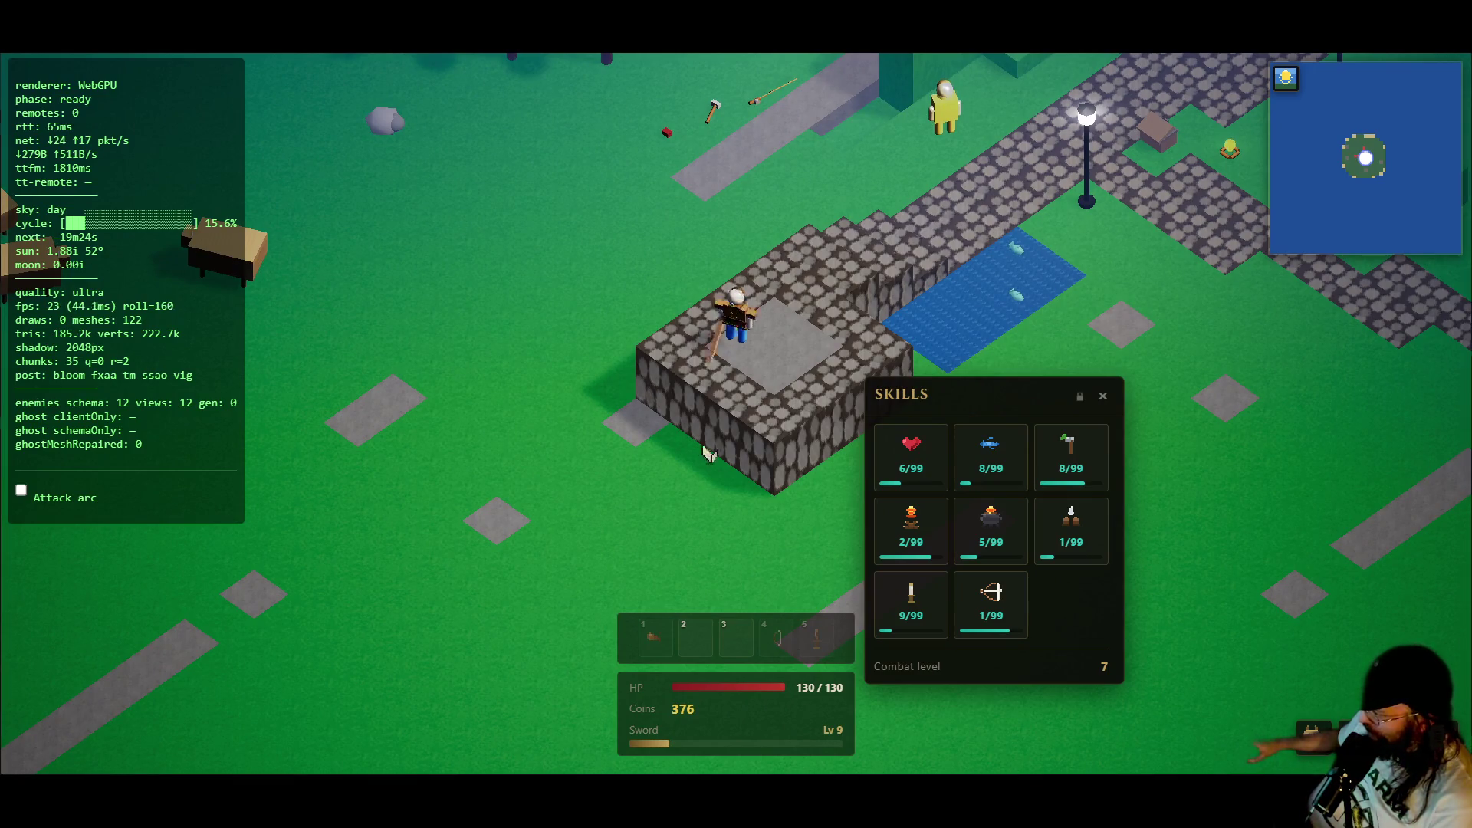
key("w")
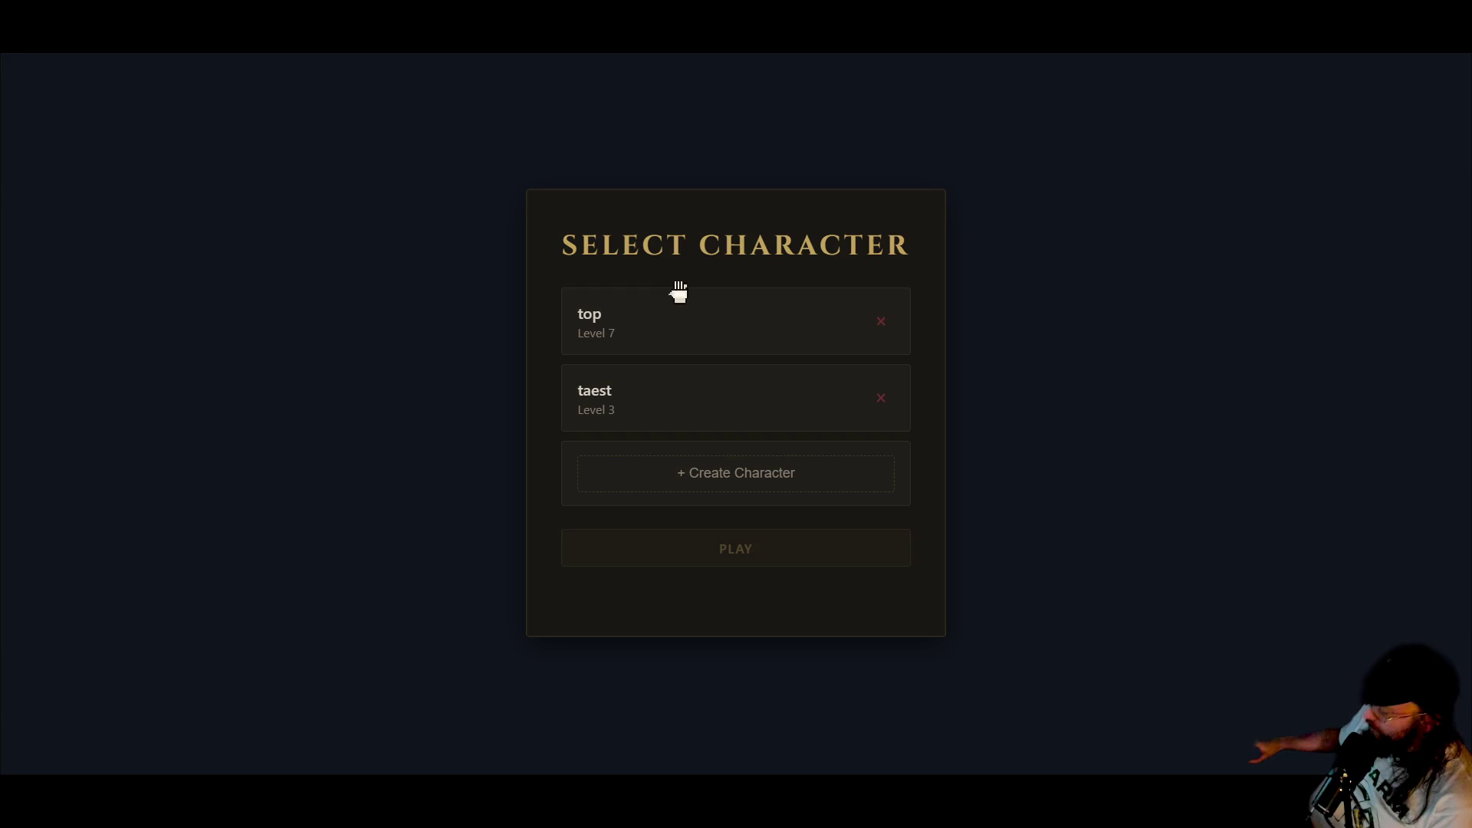
- Submit the login form, enter with the level 7 character, and jump once
left_click(700, 315)
left_click(723, 549)
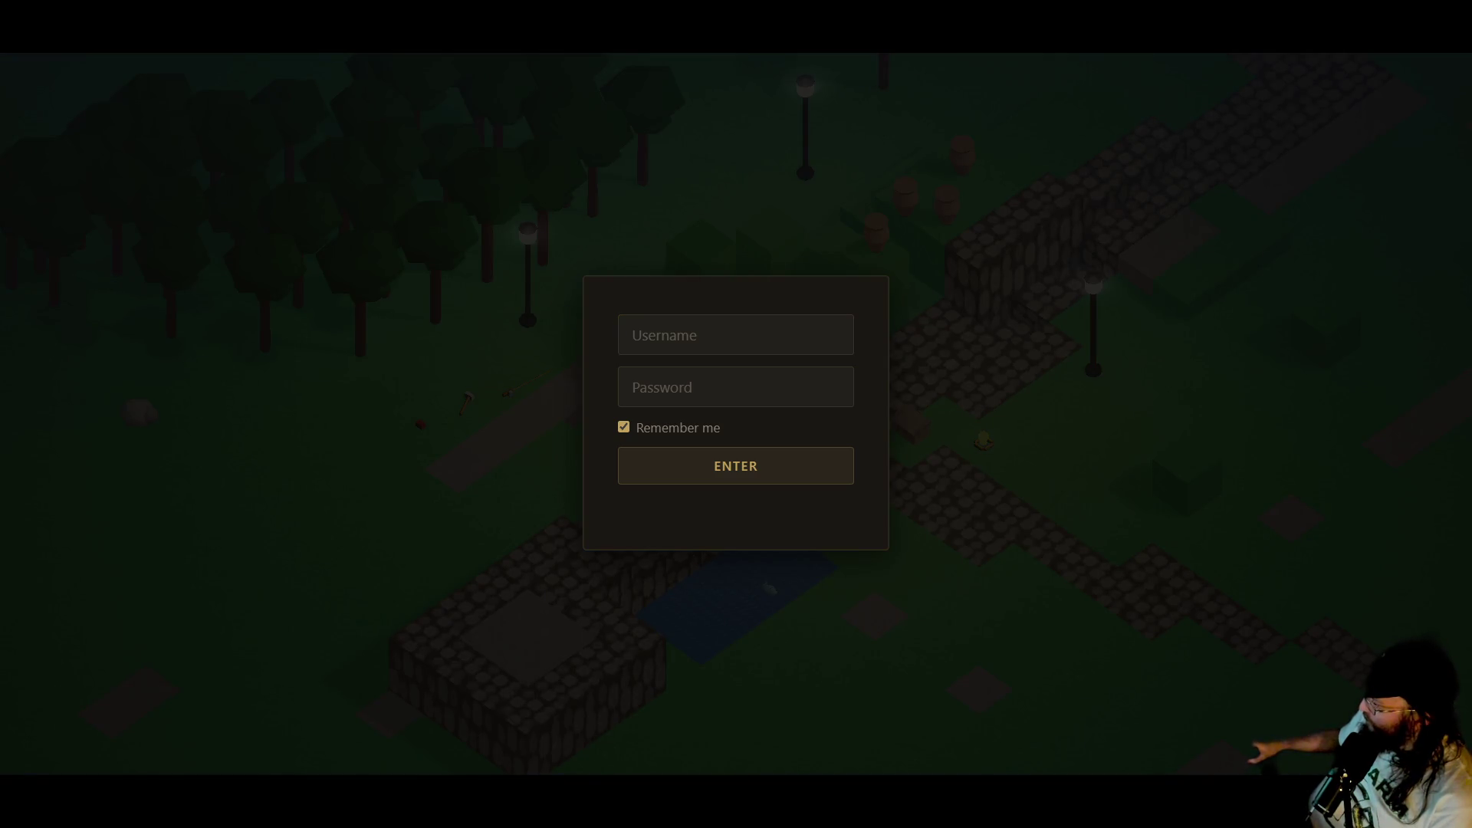
left_click(749, 453)
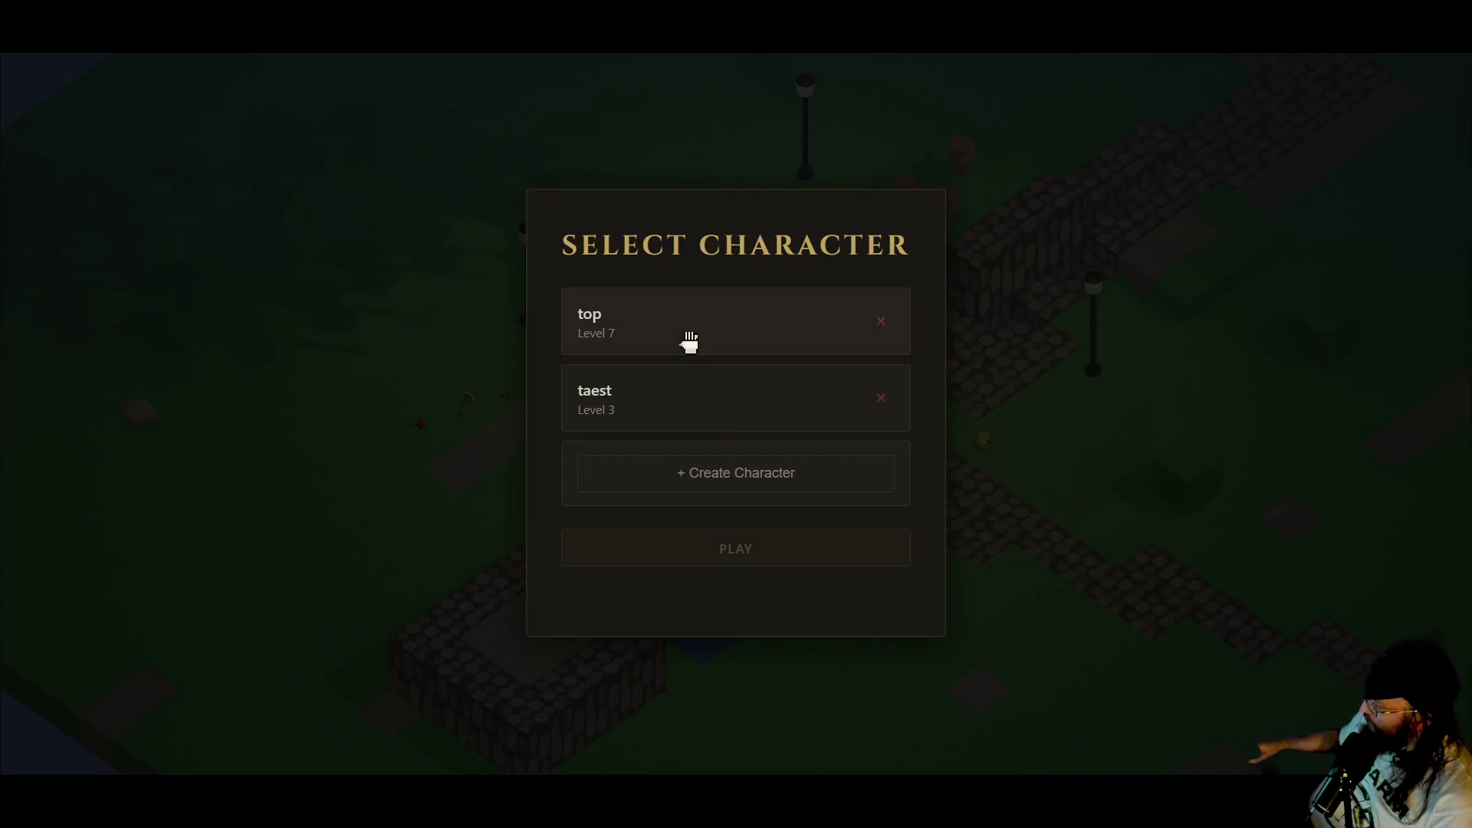
left_click(730, 537)
key("space")
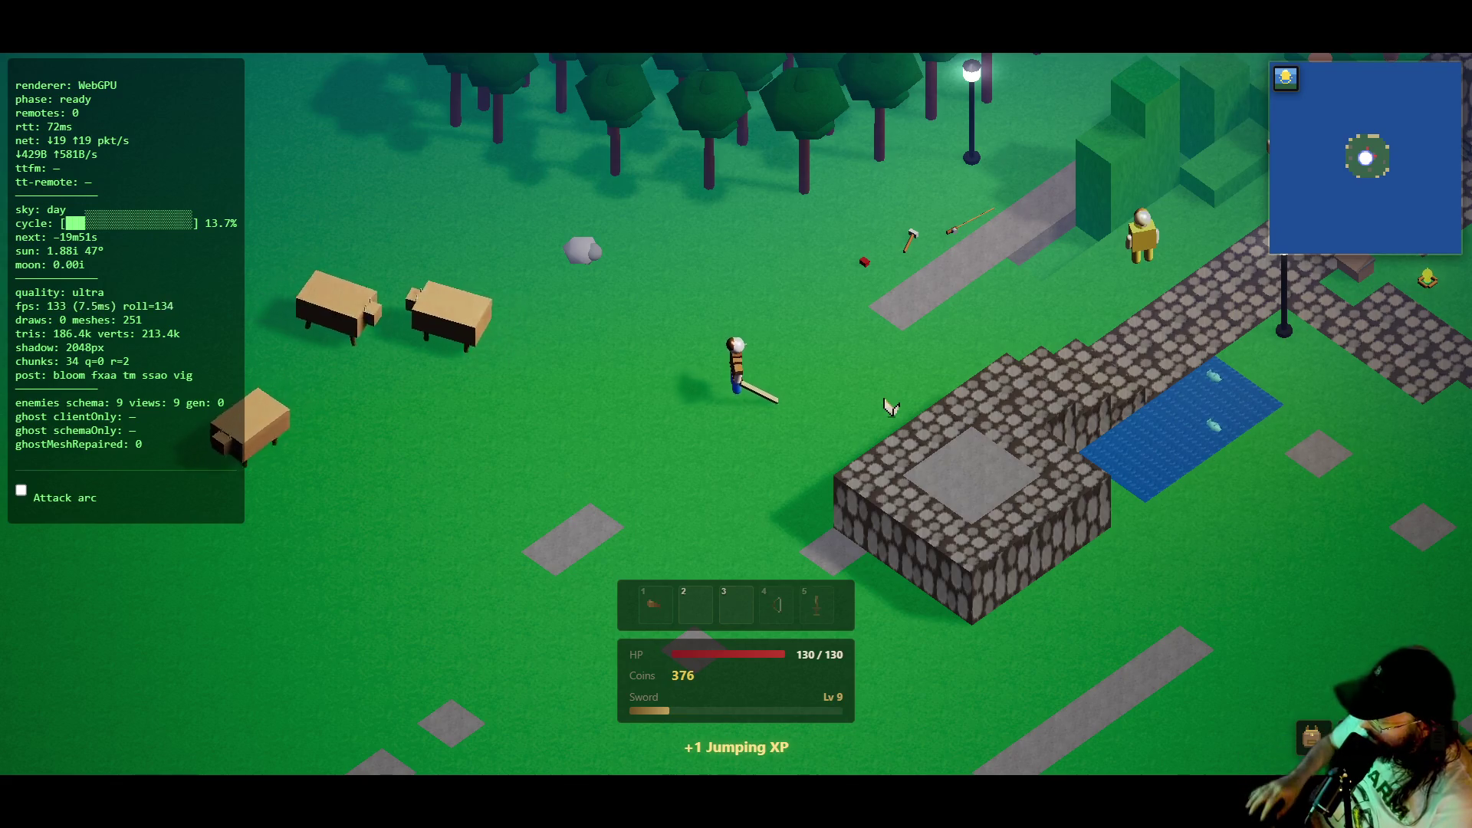
- Open the Skills overview and walk right past the sheep toward the village houses
key("k")
key("k")
key("k")
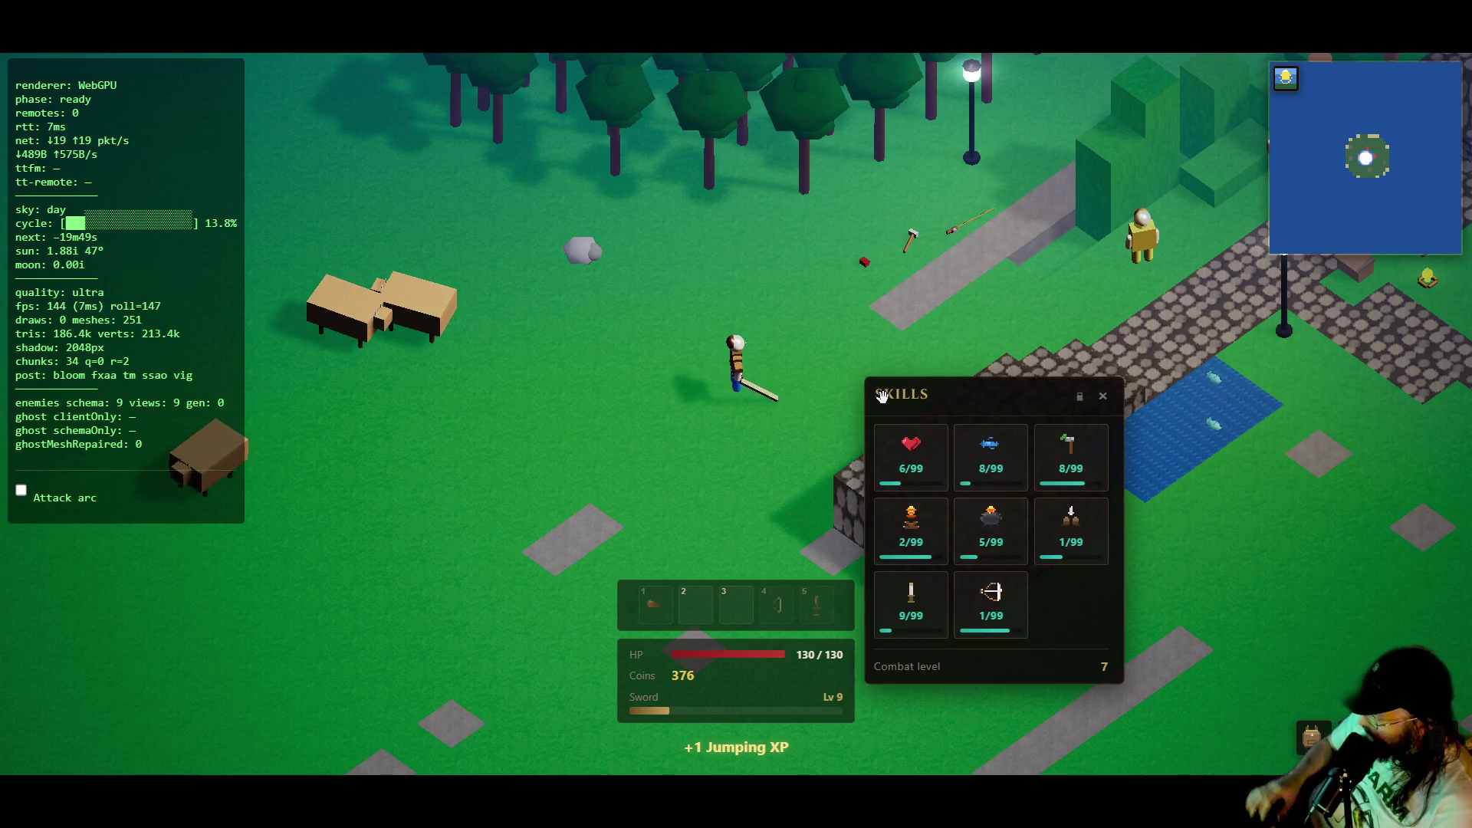
key("d")
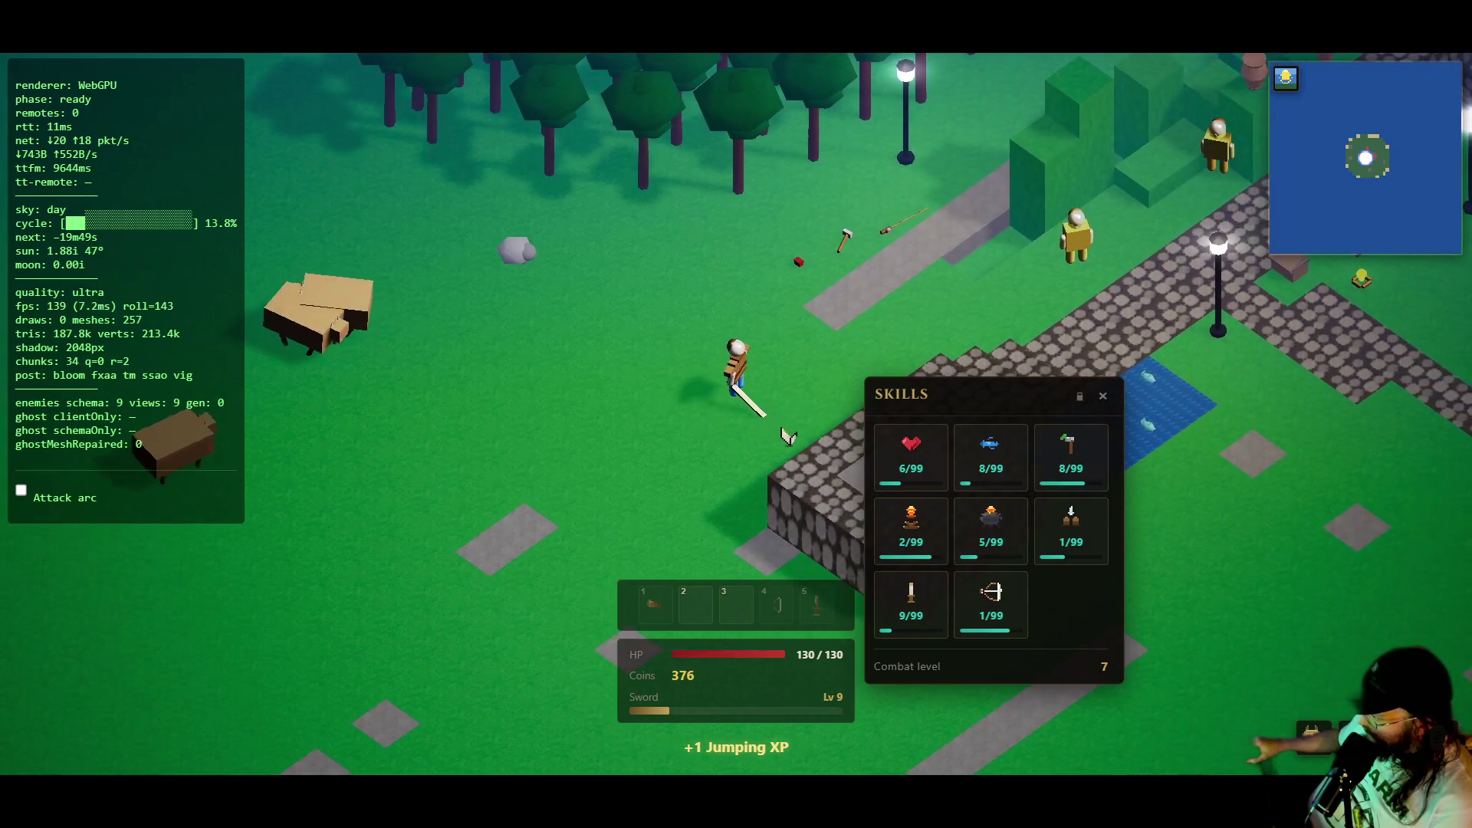
key("a")
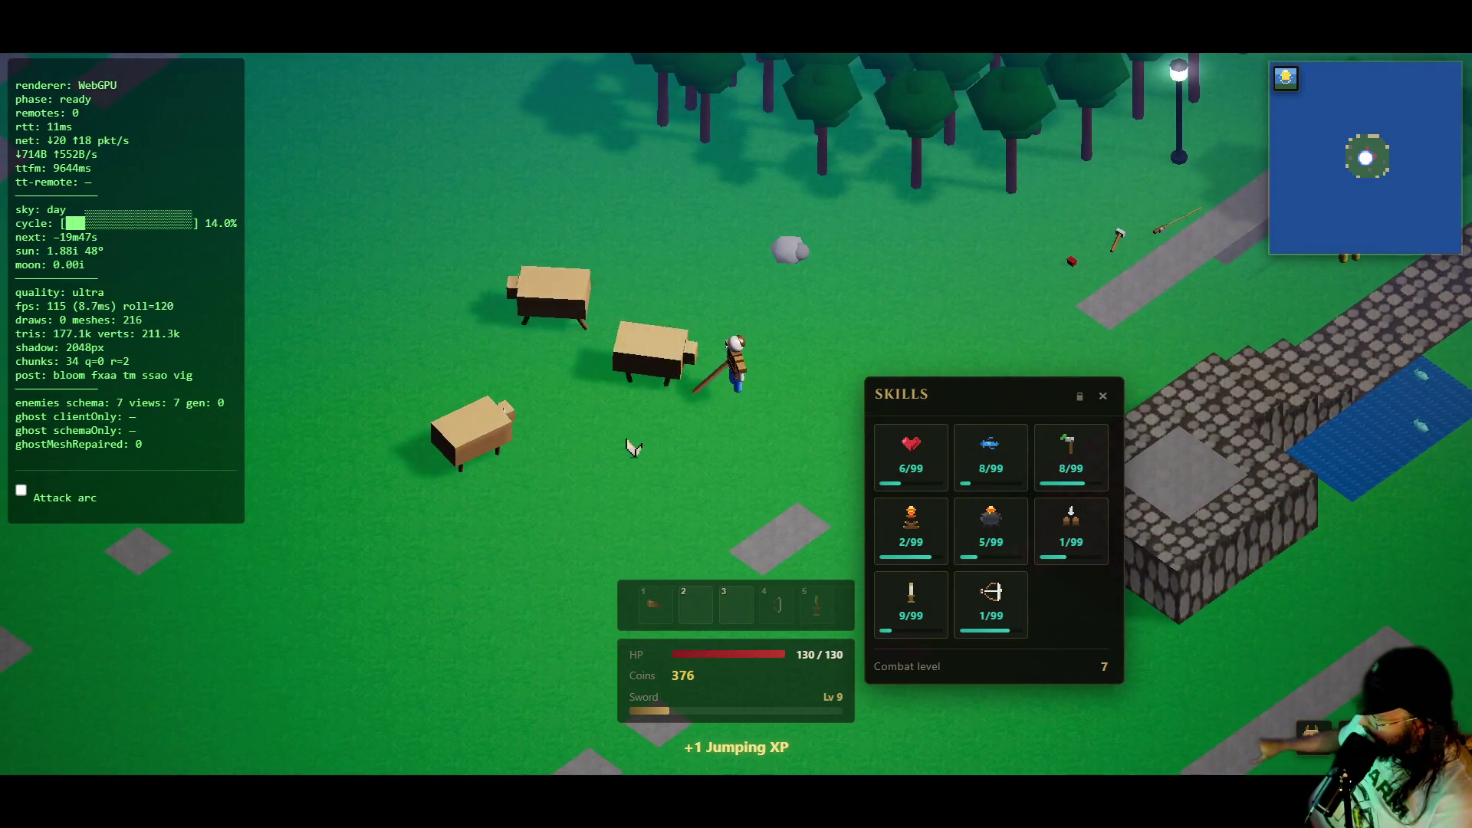
key("d")
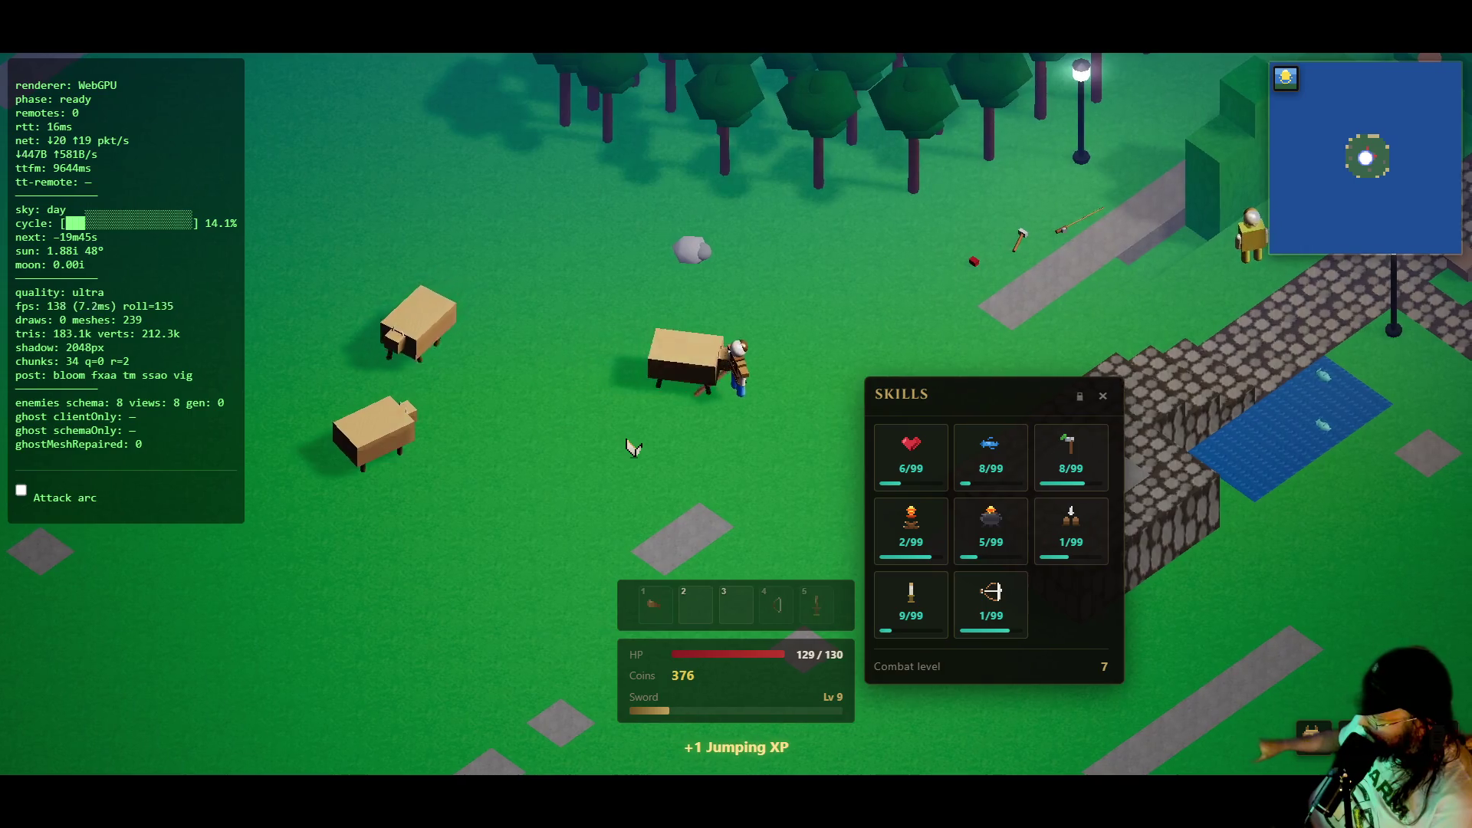
key("d")
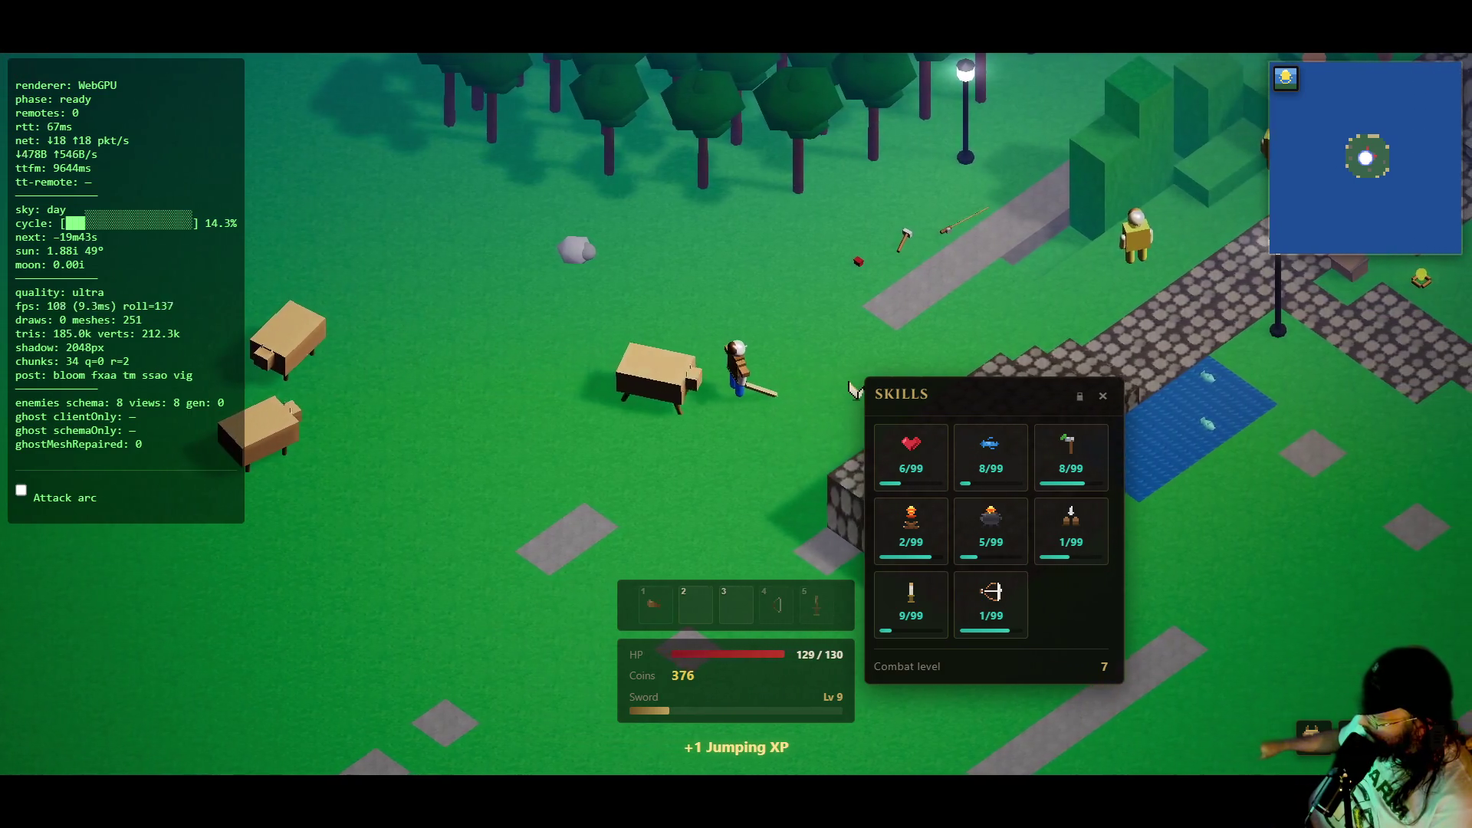
key("d")
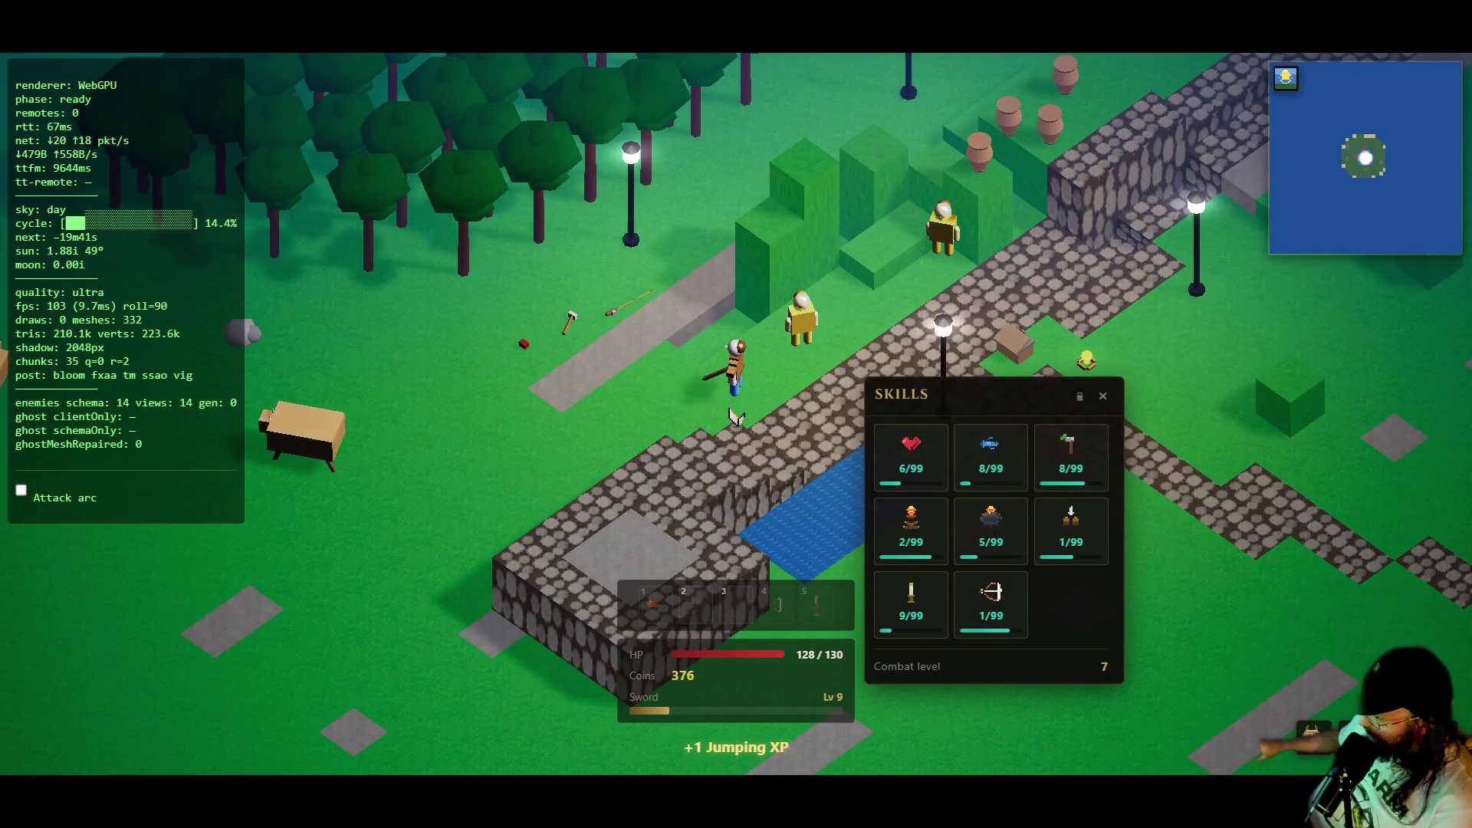
key("d")
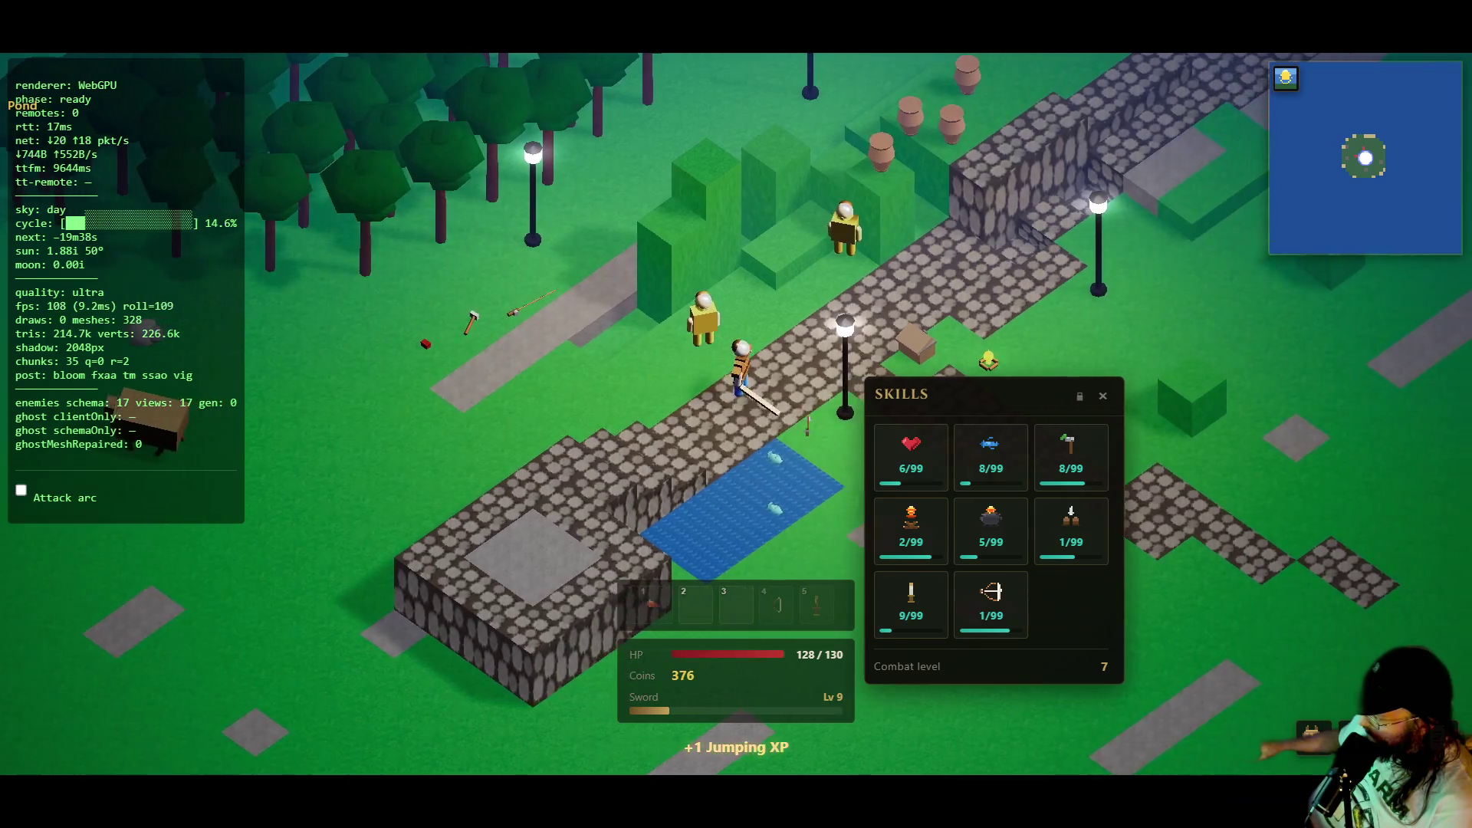
key("a")
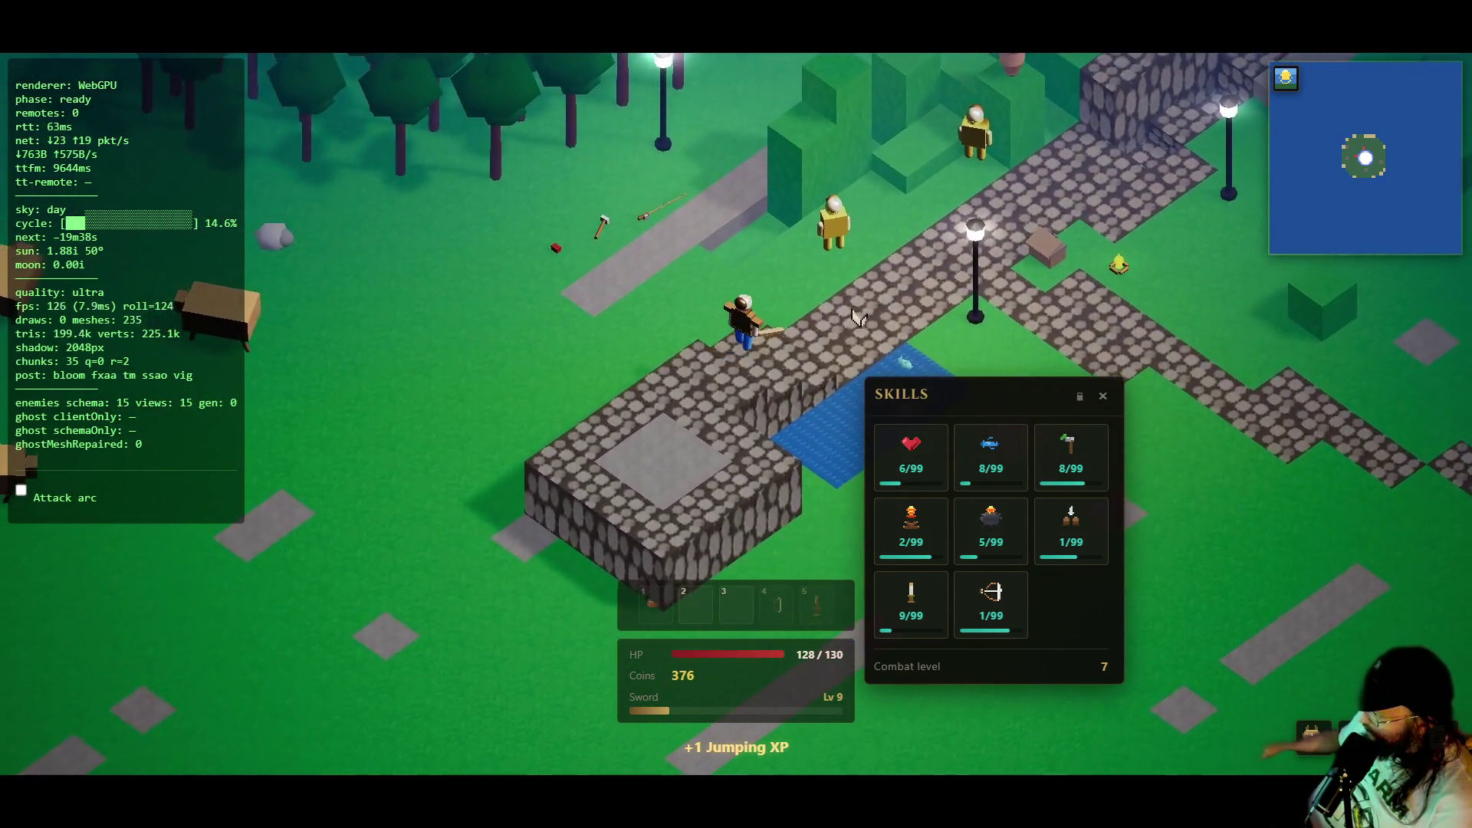
- Walk up the path, smash a pot, and head to the dropped fishing rod, hatchet and tinderbox
key("w")
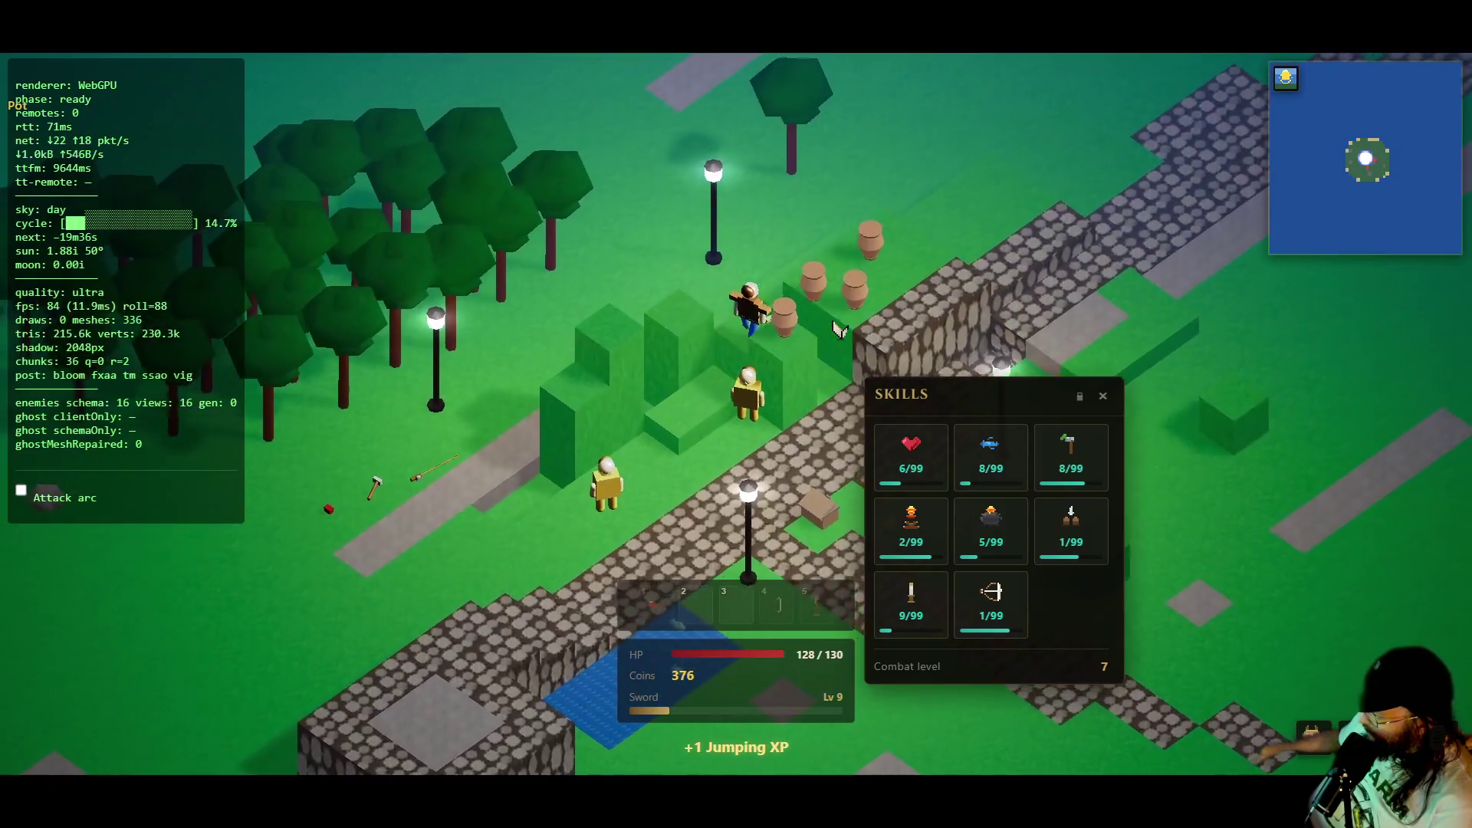
key("w")
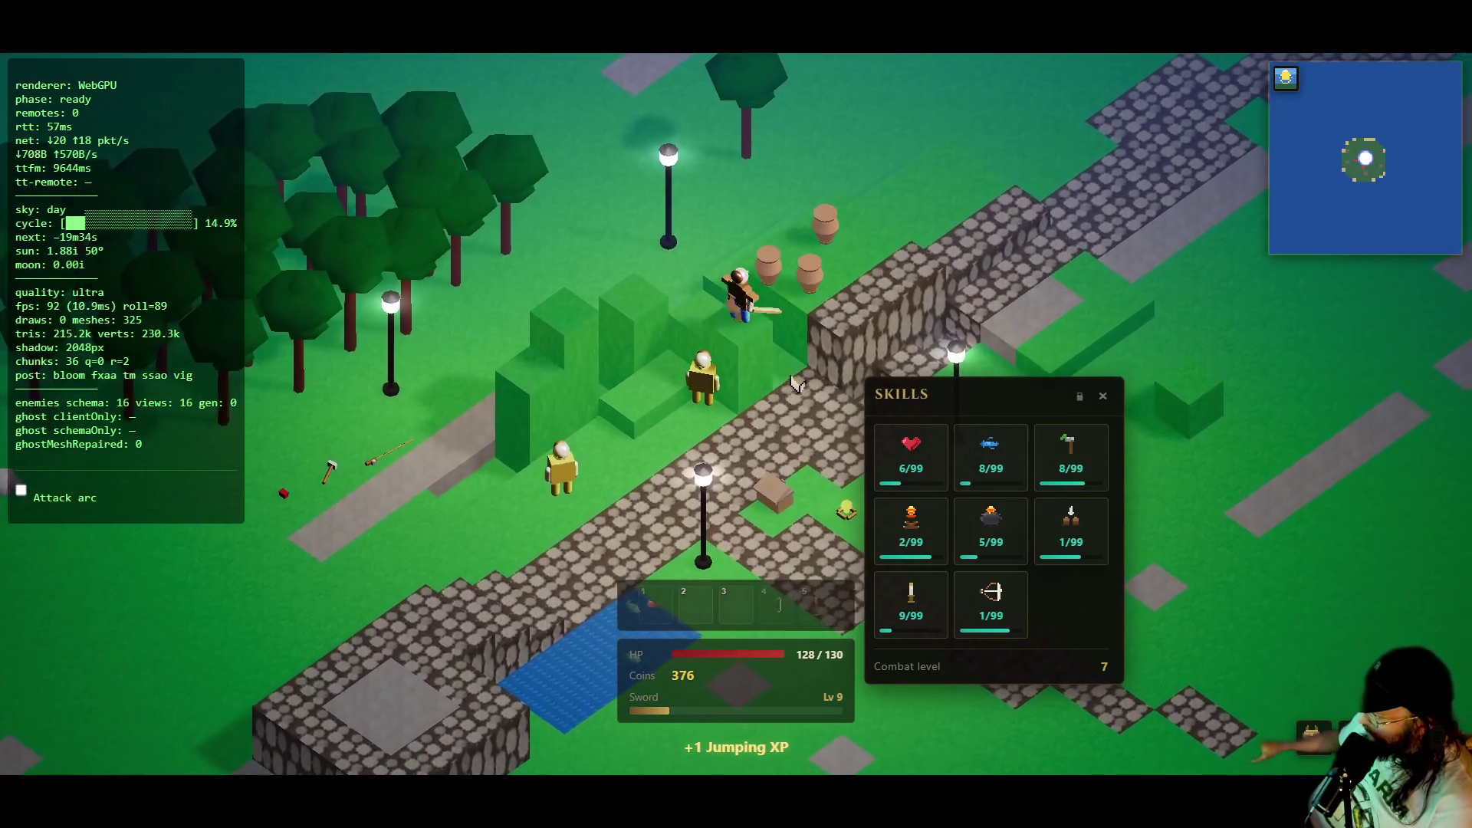
left_click(650, 430)
key("w")
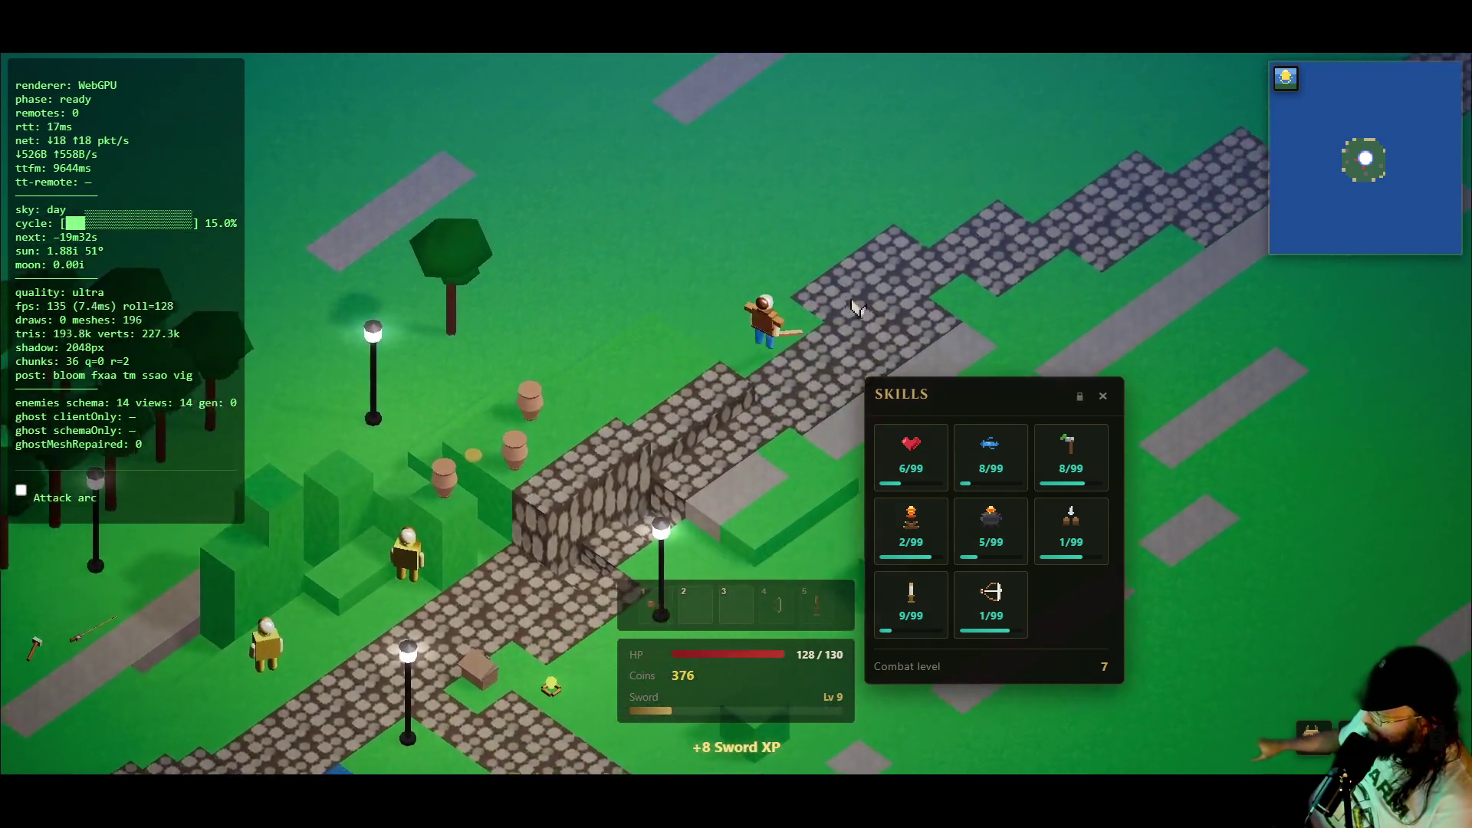
key("a")
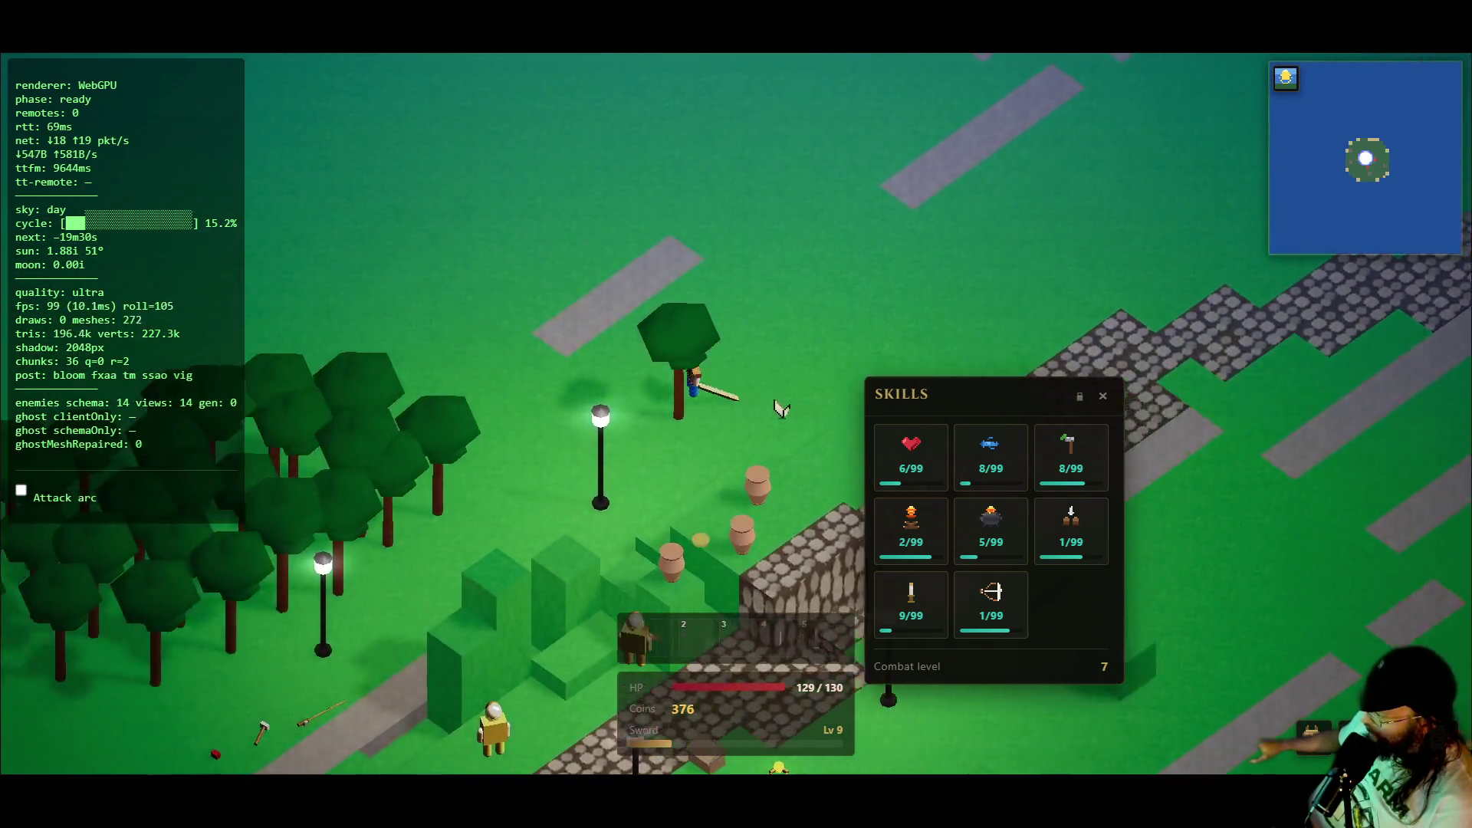
key("s")
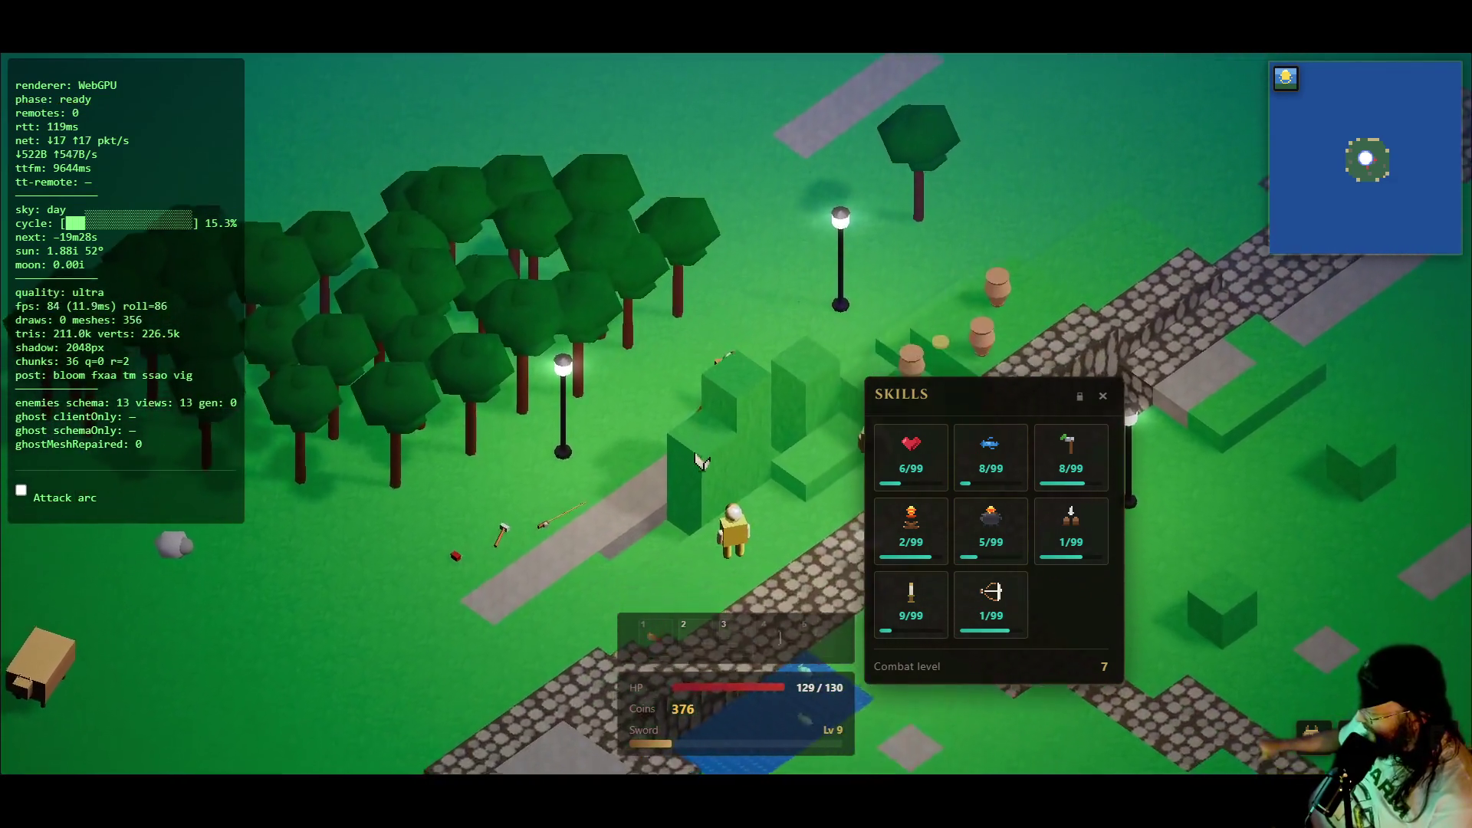
key("s")
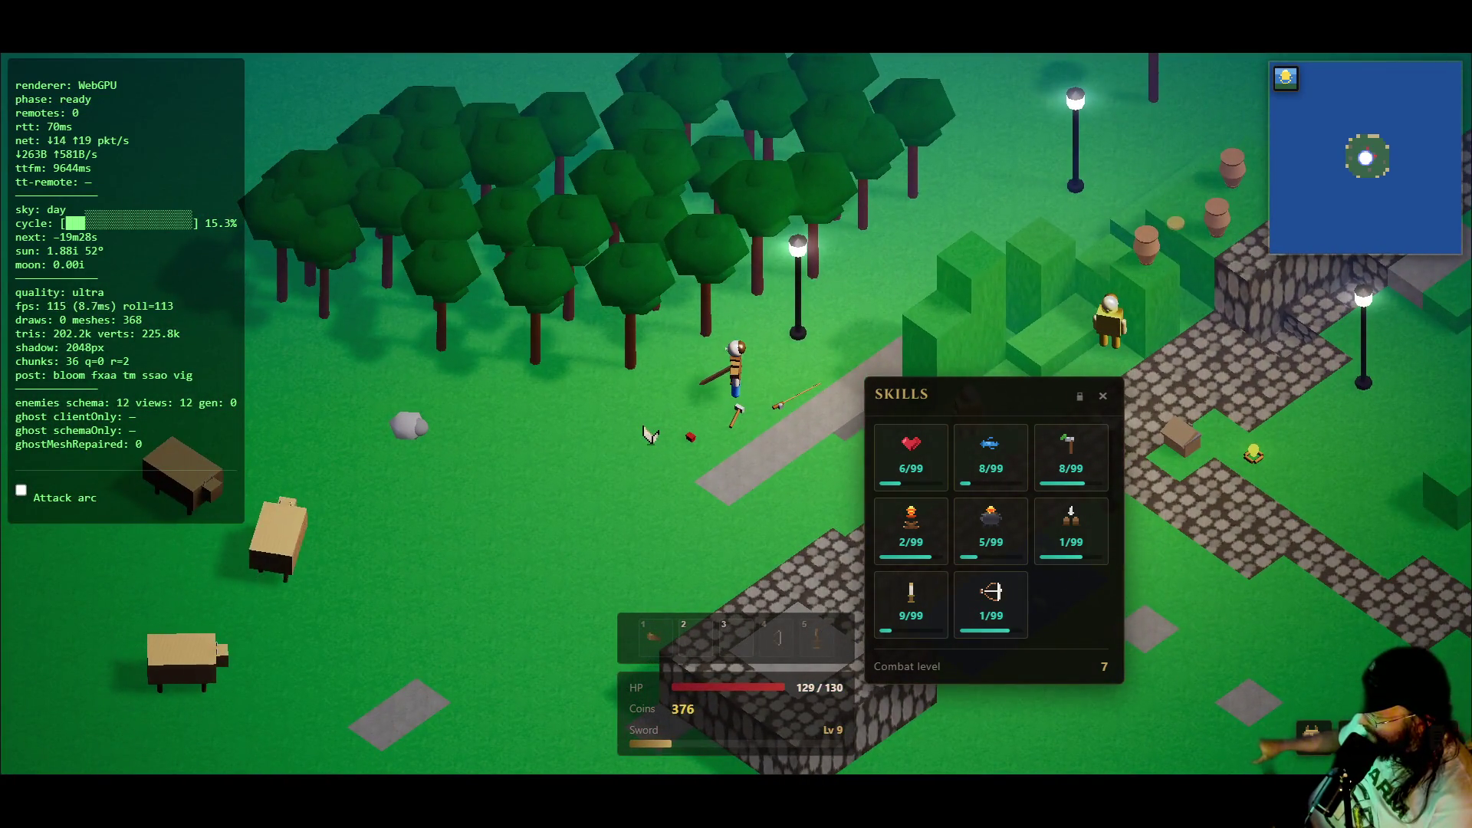
key("s")
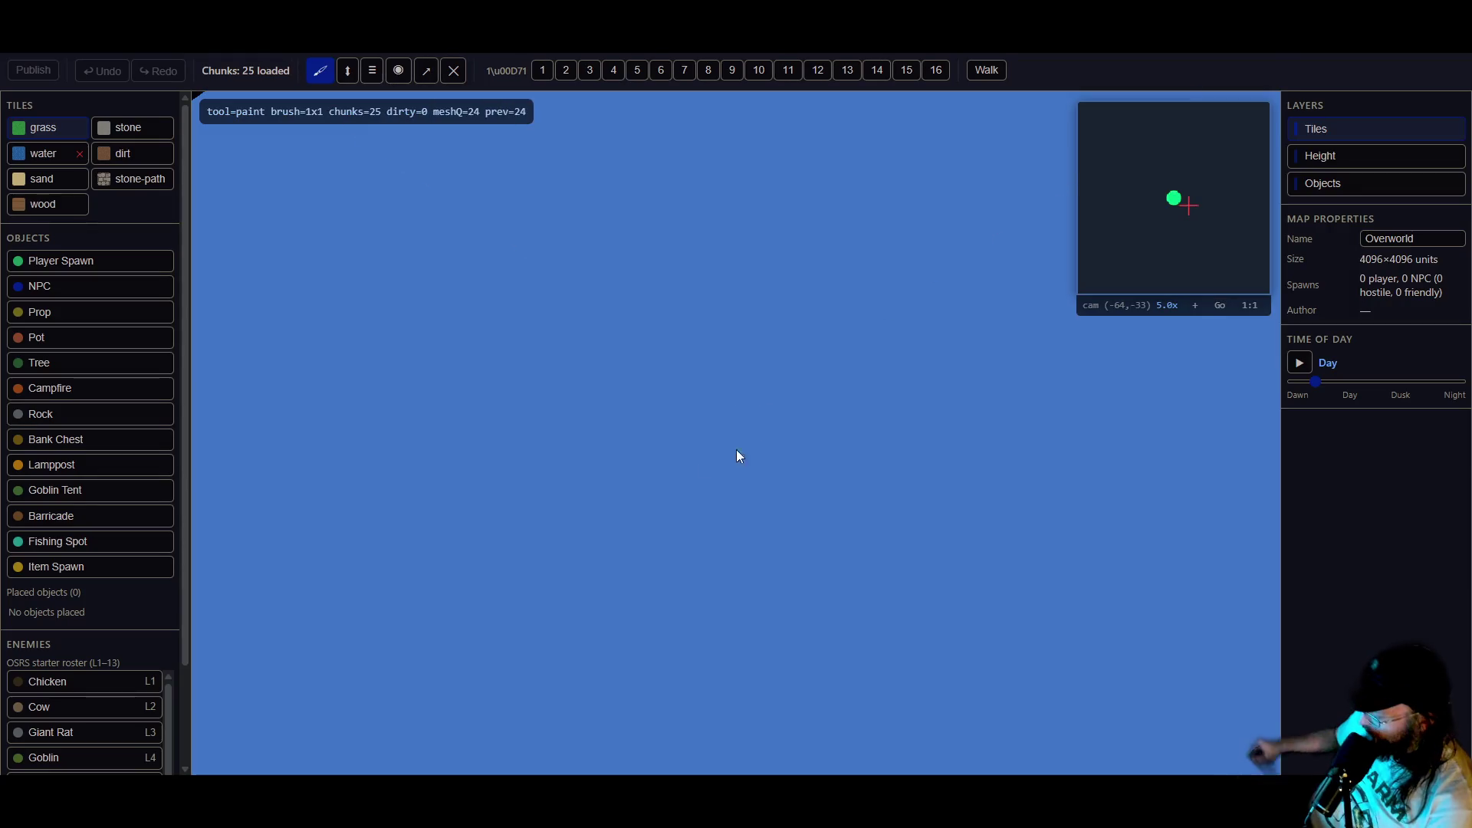
- Paint a zigzag stone-path strip from the slope up onto the higher terrace
key("w")
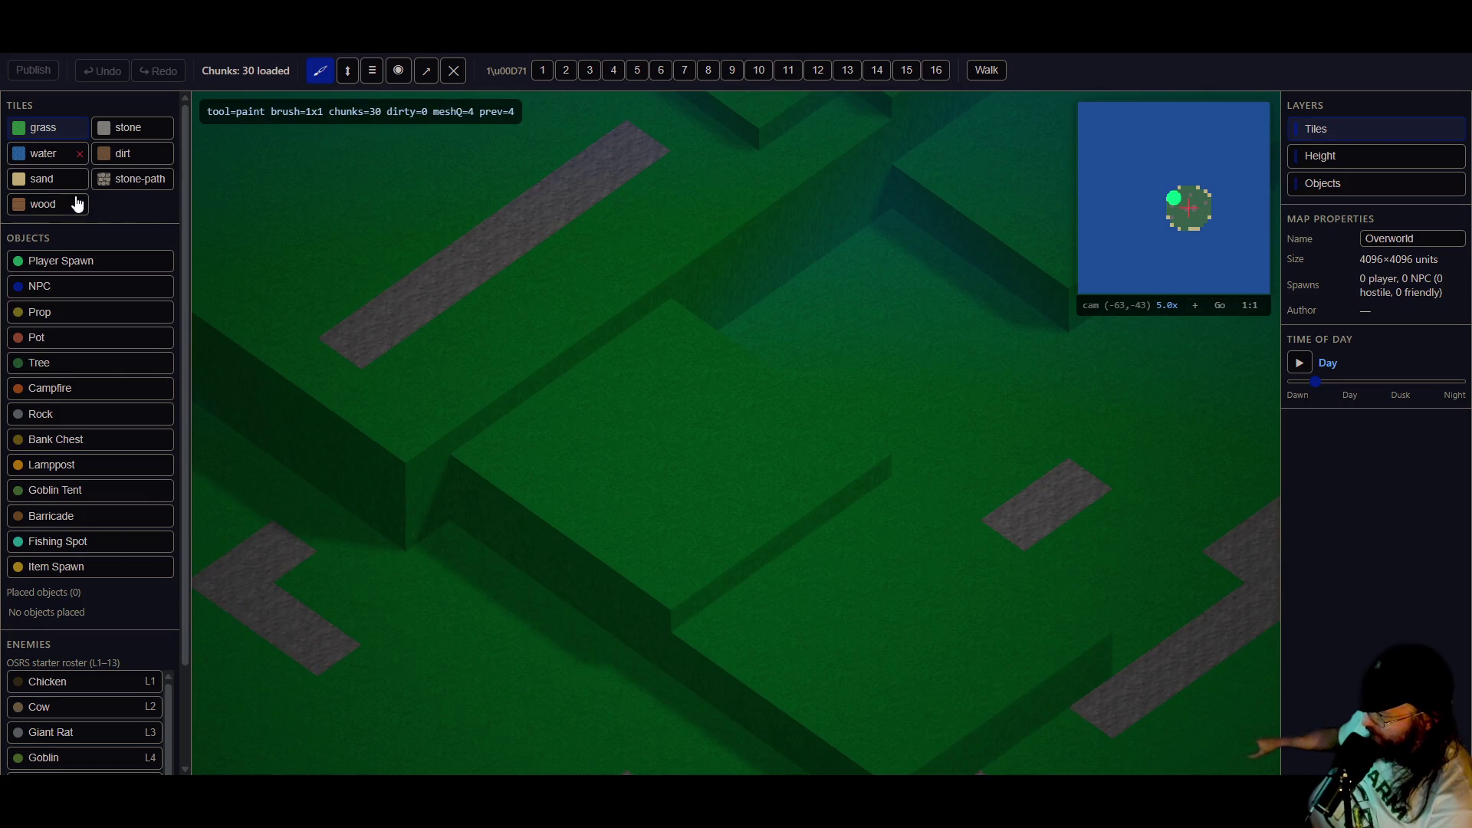
left_click(132, 183)
left_click_drag(737, 488, 1062, 767)
mouse_move(648, 498)
left_mouse_down()
mouse_move(666, 427)
mouse_move(608, 356)
mouse_move(830, 507)
mouse_move(961, 657)
left_mouse_up()
key("d")
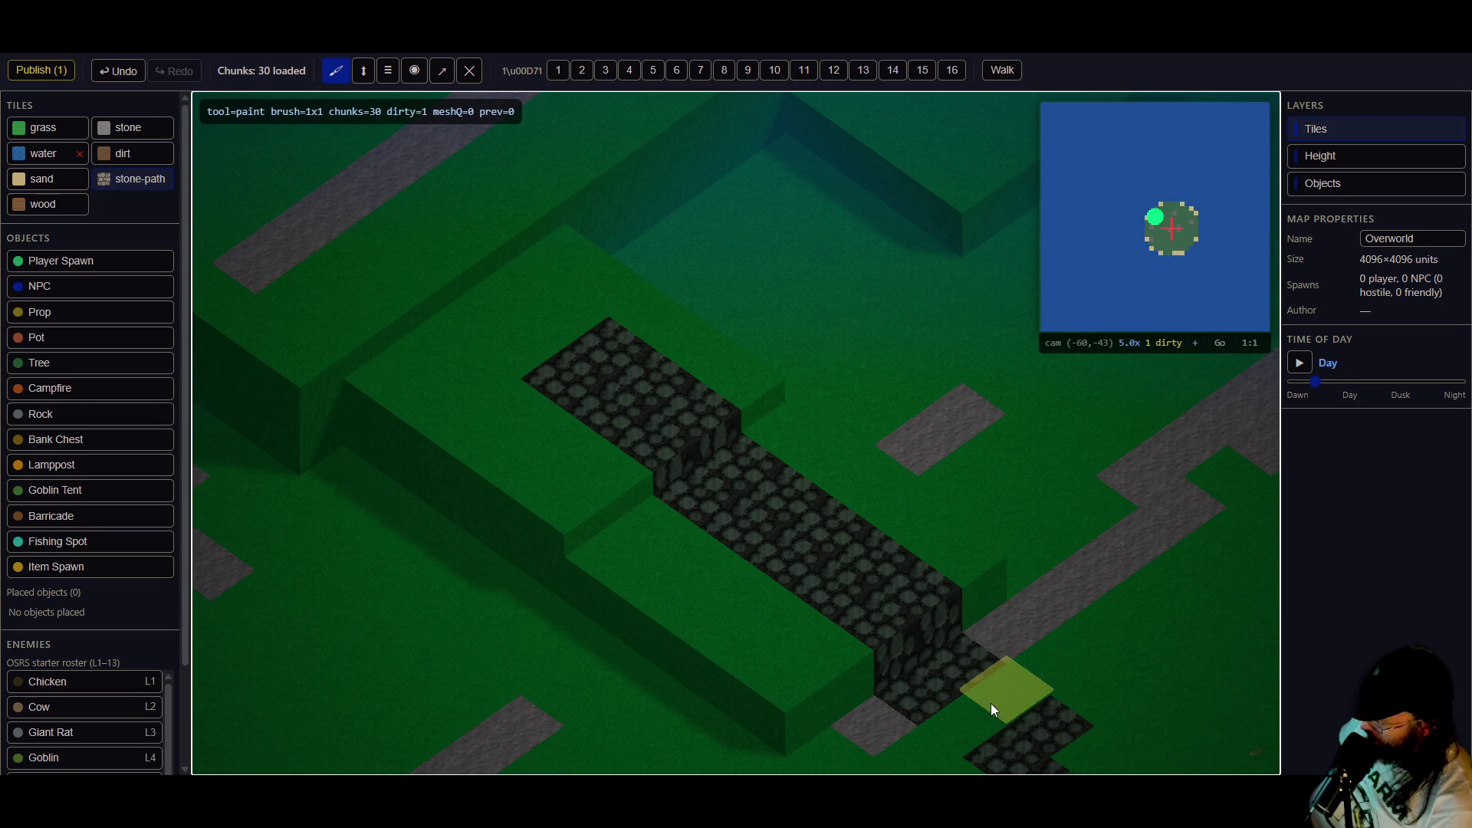
key("a")
left_click_drag(805, 541, 472, 311)
key("a")
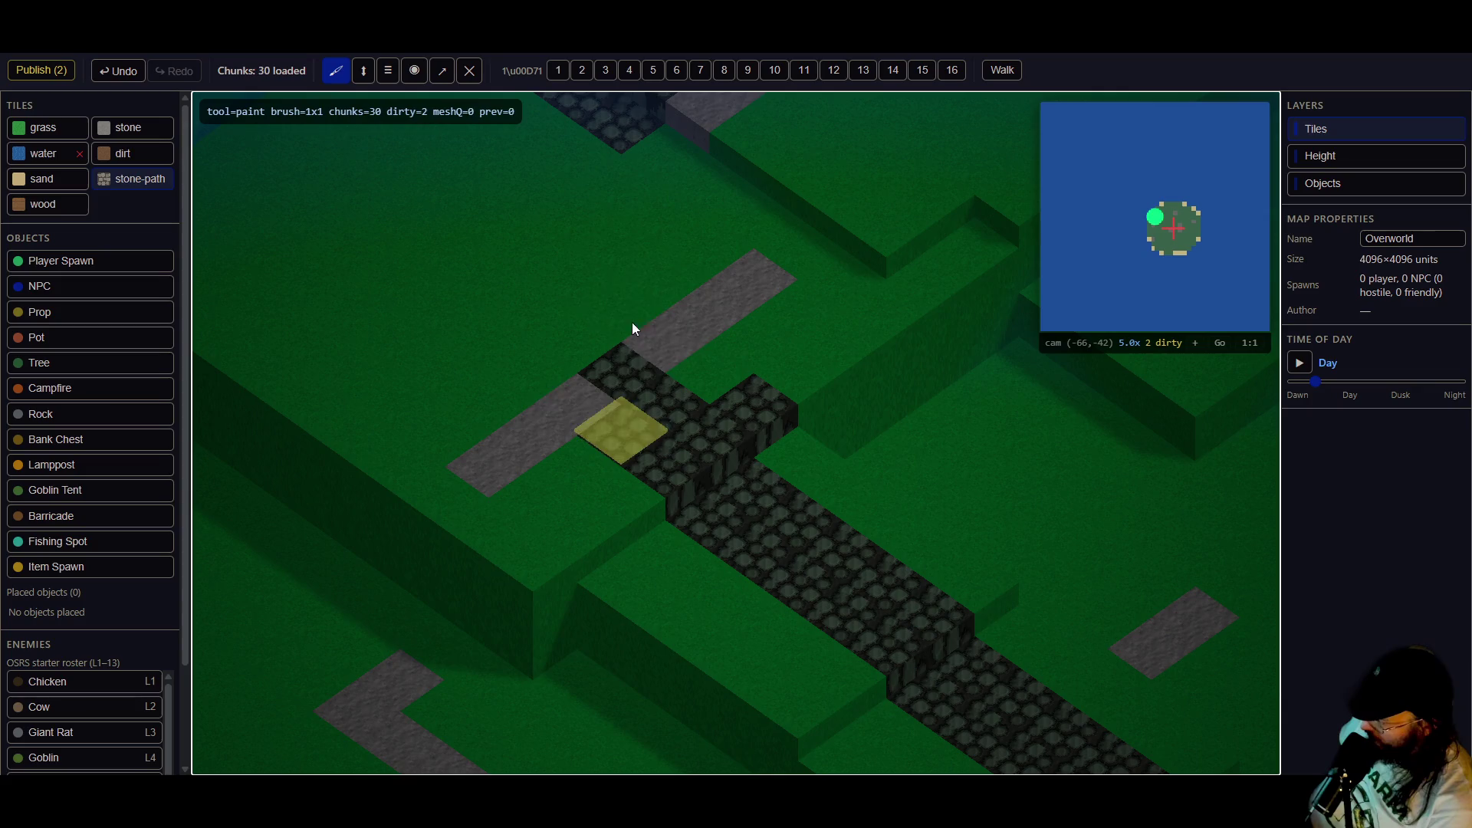
left_click_drag(628, 329, 618, 149)
key("d")
key("d")
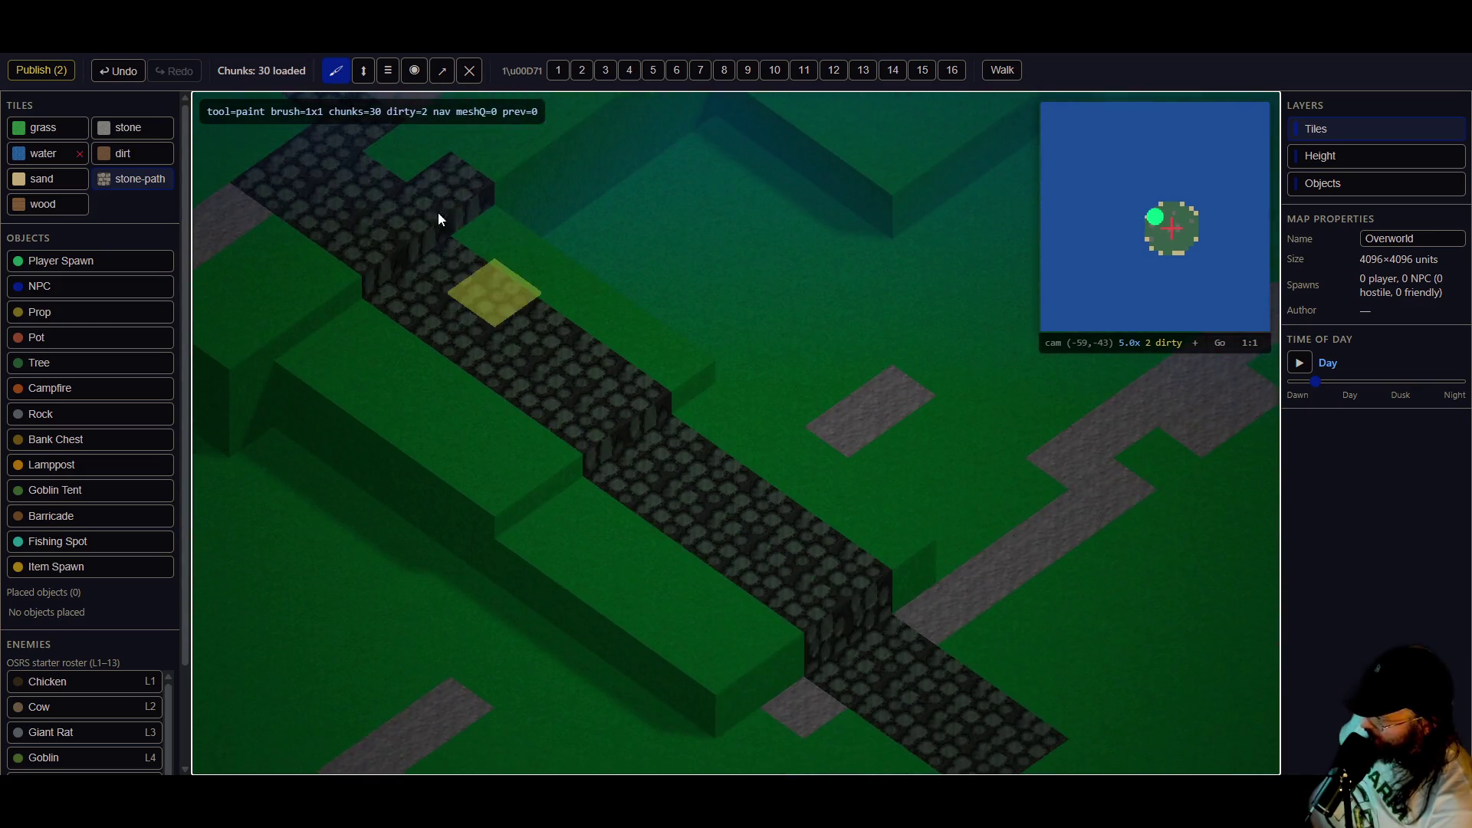
- Repaint a diagonal run of path tiles as grass and refill the path's gaps with stone-path
left_click(43, 128)
left_click_drag(463, 329, 567, 330)
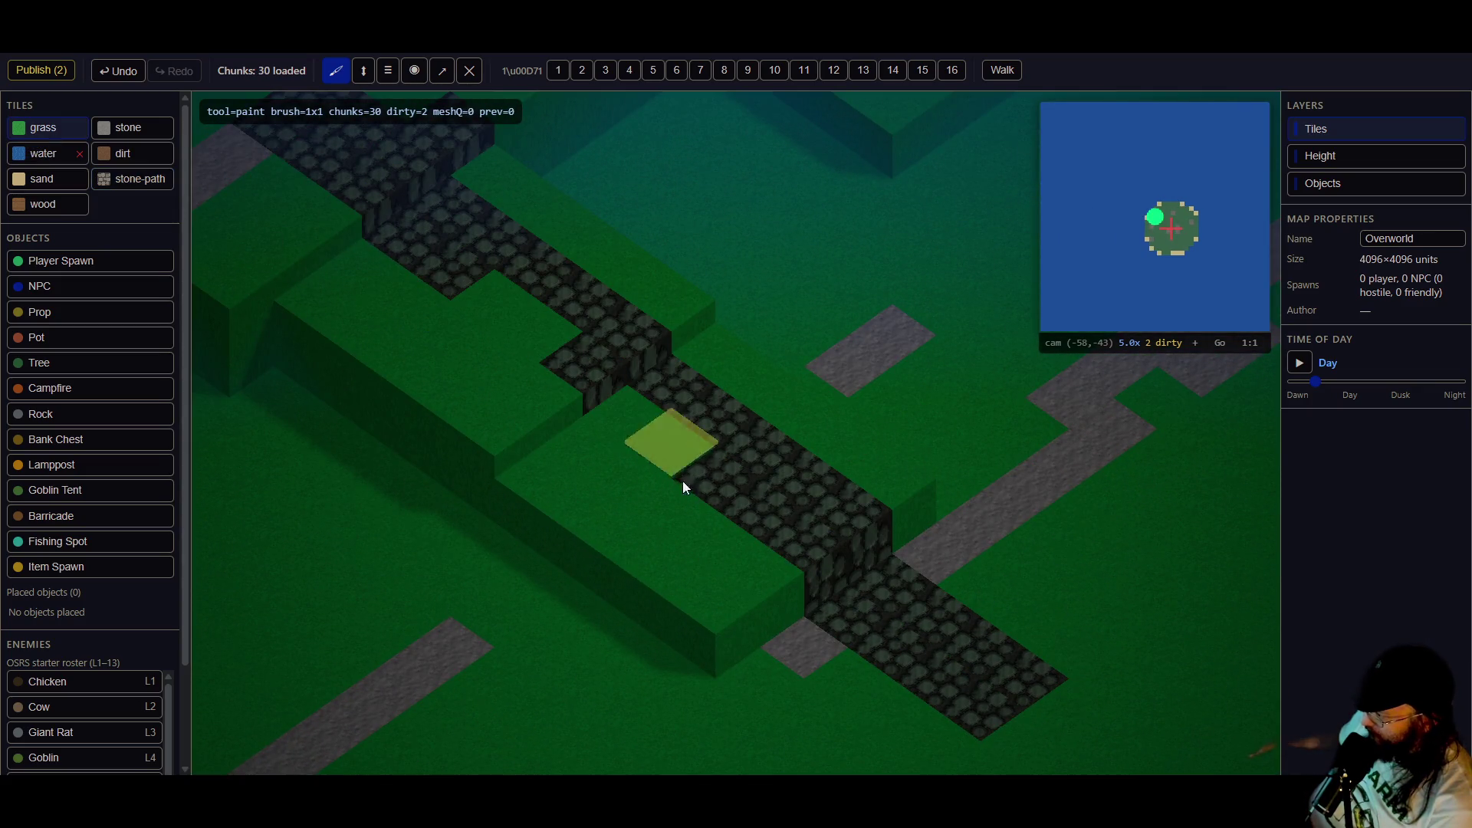
mouse_move(774, 443)
left_mouse_down()
mouse_move(960, 696)
mouse_move(974, 617)
mouse_move(1020, 675)
left_mouse_up()
left_click(108, 179)
left_click_drag(667, 451, 727, 469)
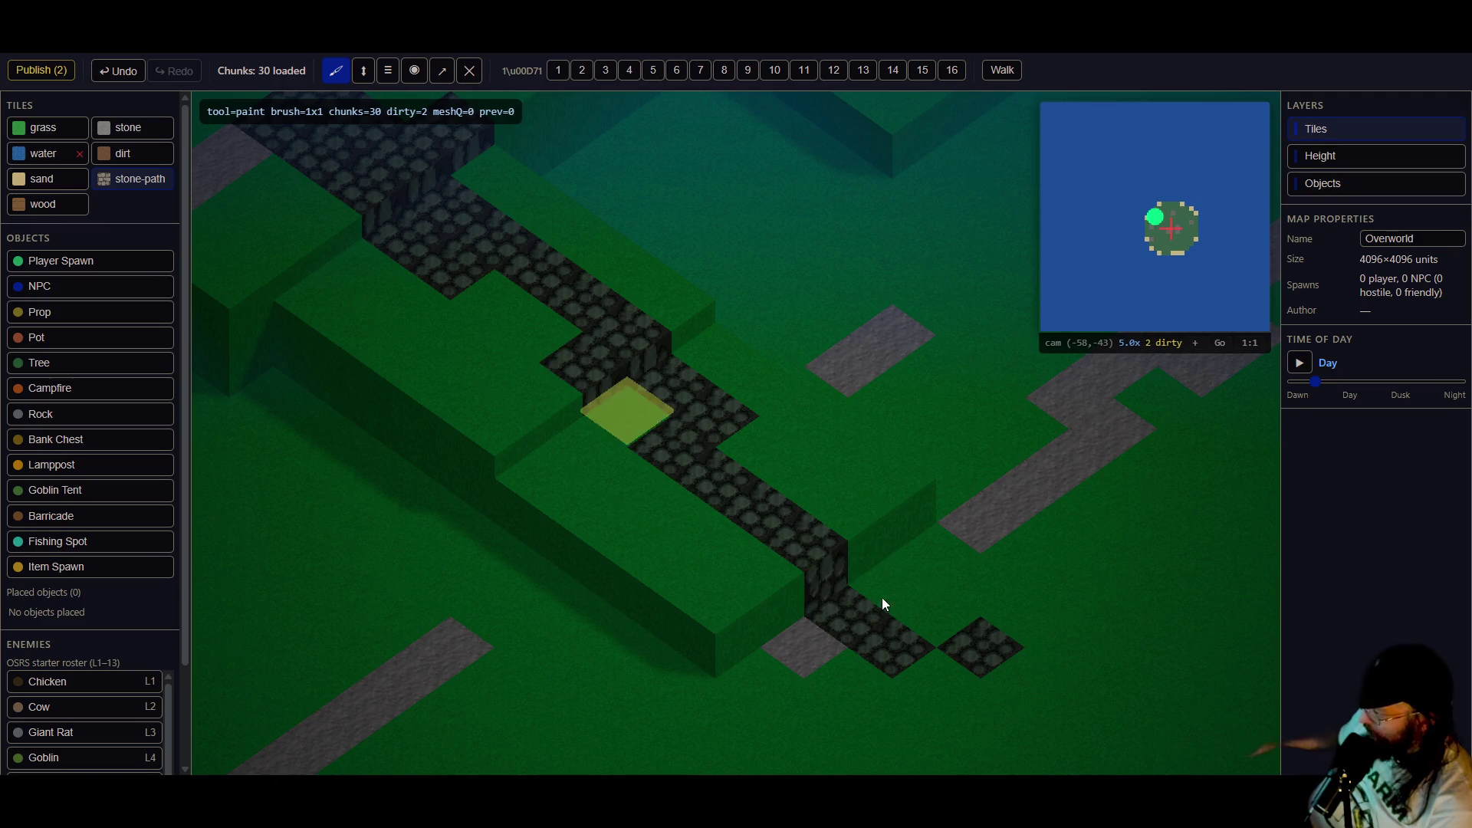
left_click(951, 684)
- Turn the path-edge tile and the path's upper-left edge back into grass
key("Left")
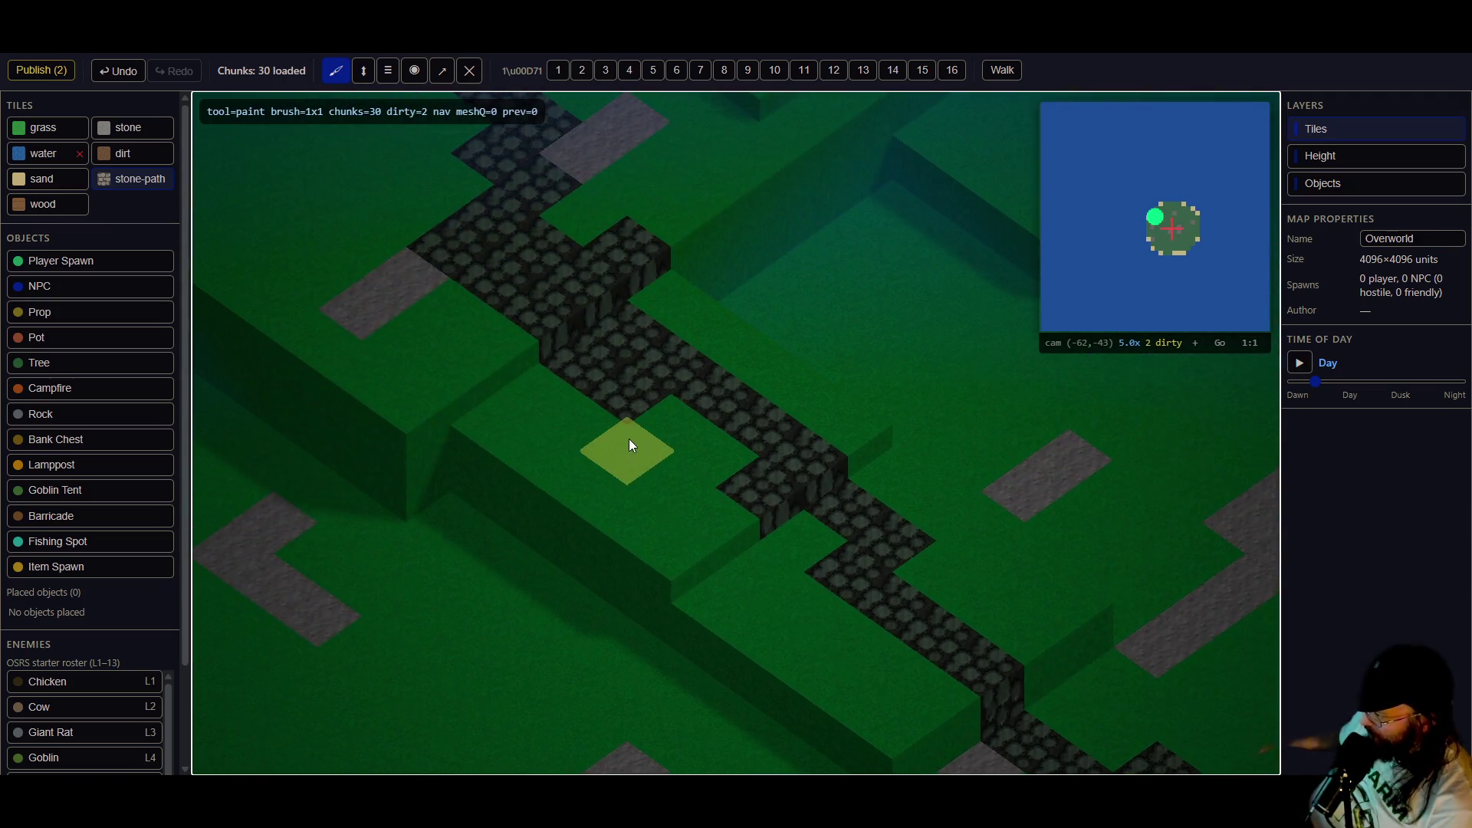
left_click(43, 127)
left_click(766, 513)
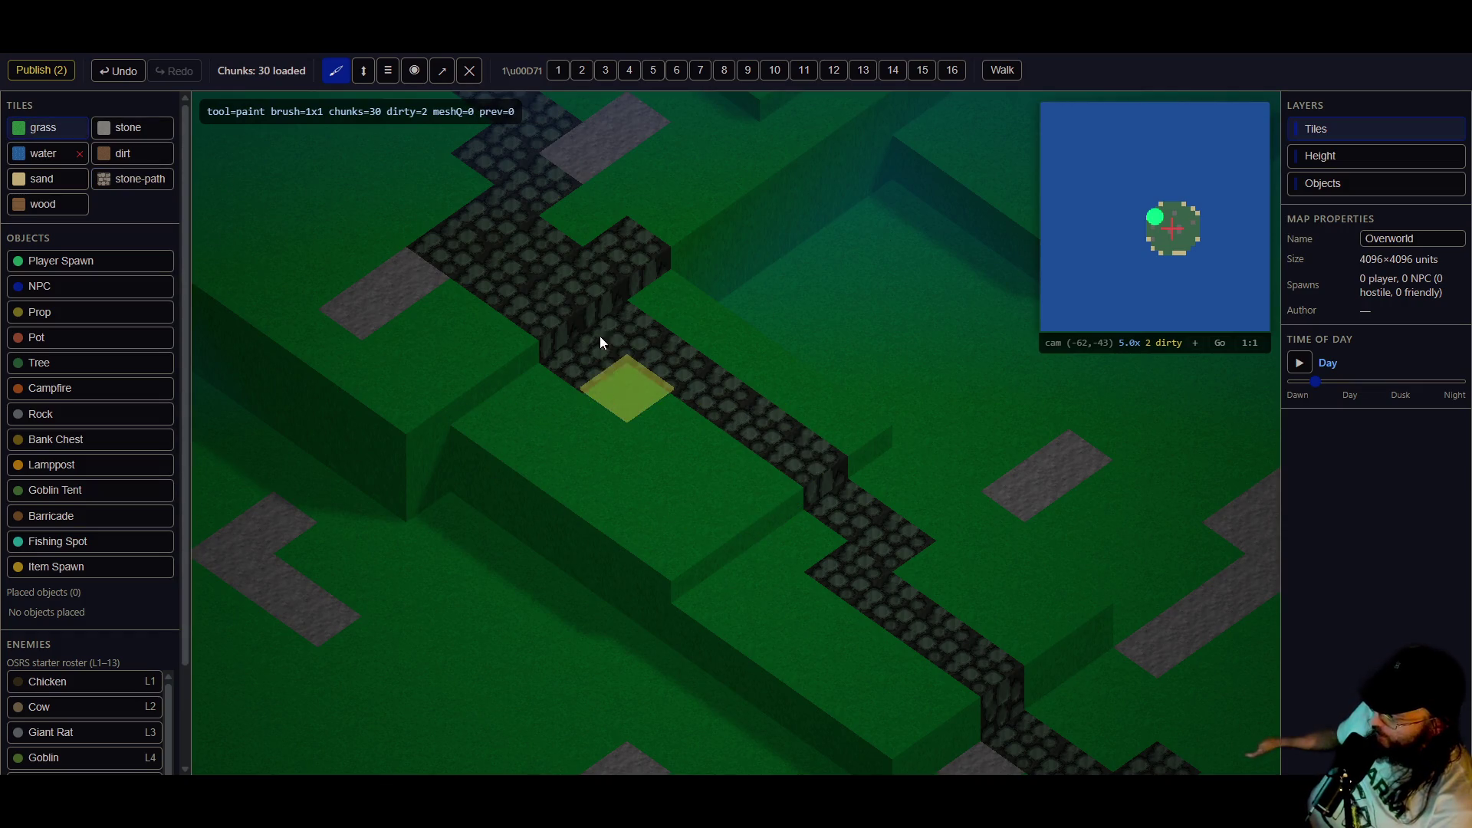
key("Left")
key("Left")
key("Left")
key("Left")
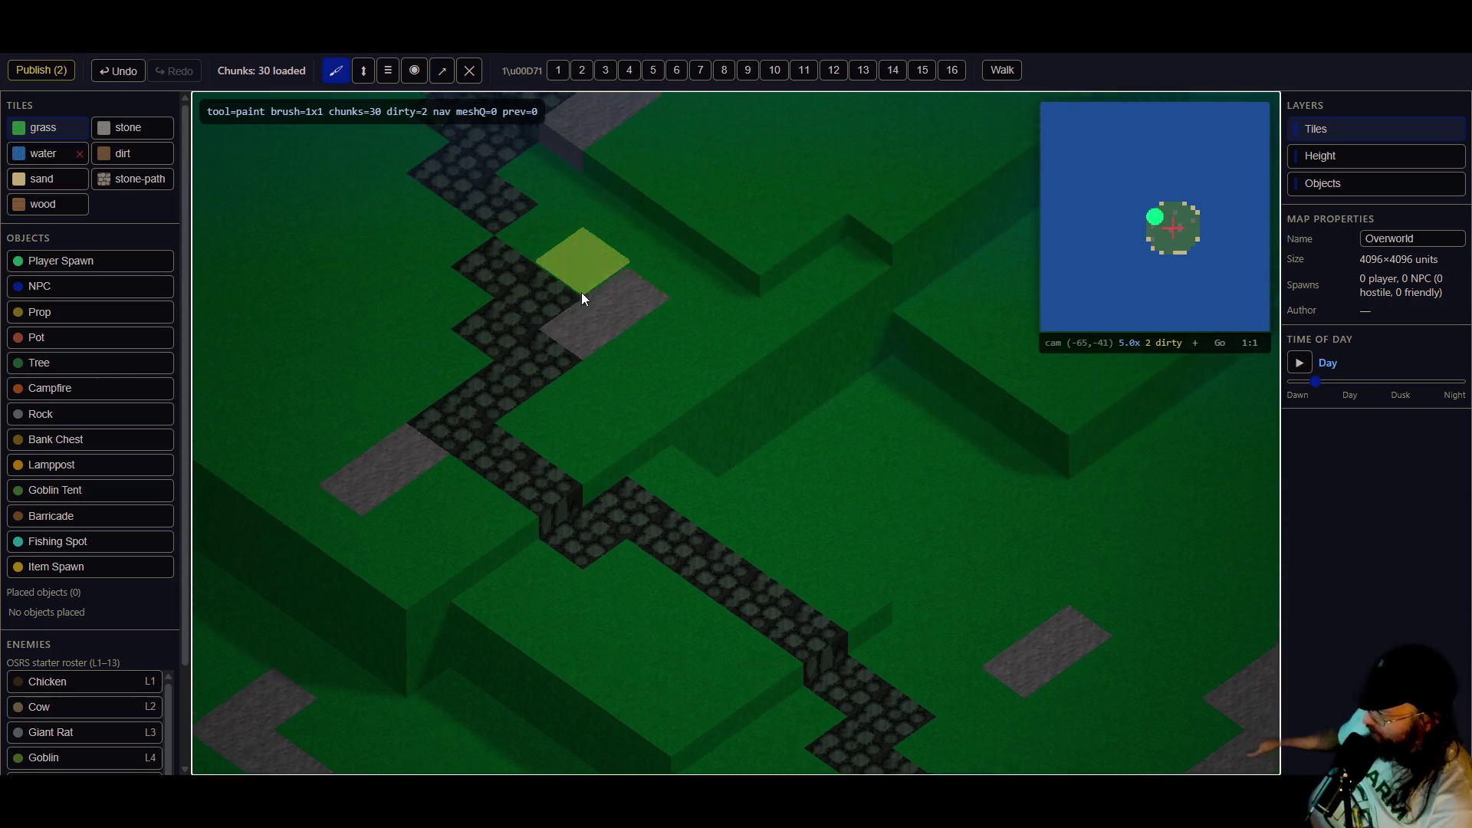
key("Down")
key("Down")
key("Down")
key("Left")
key("Up")
left_click(132, 178)
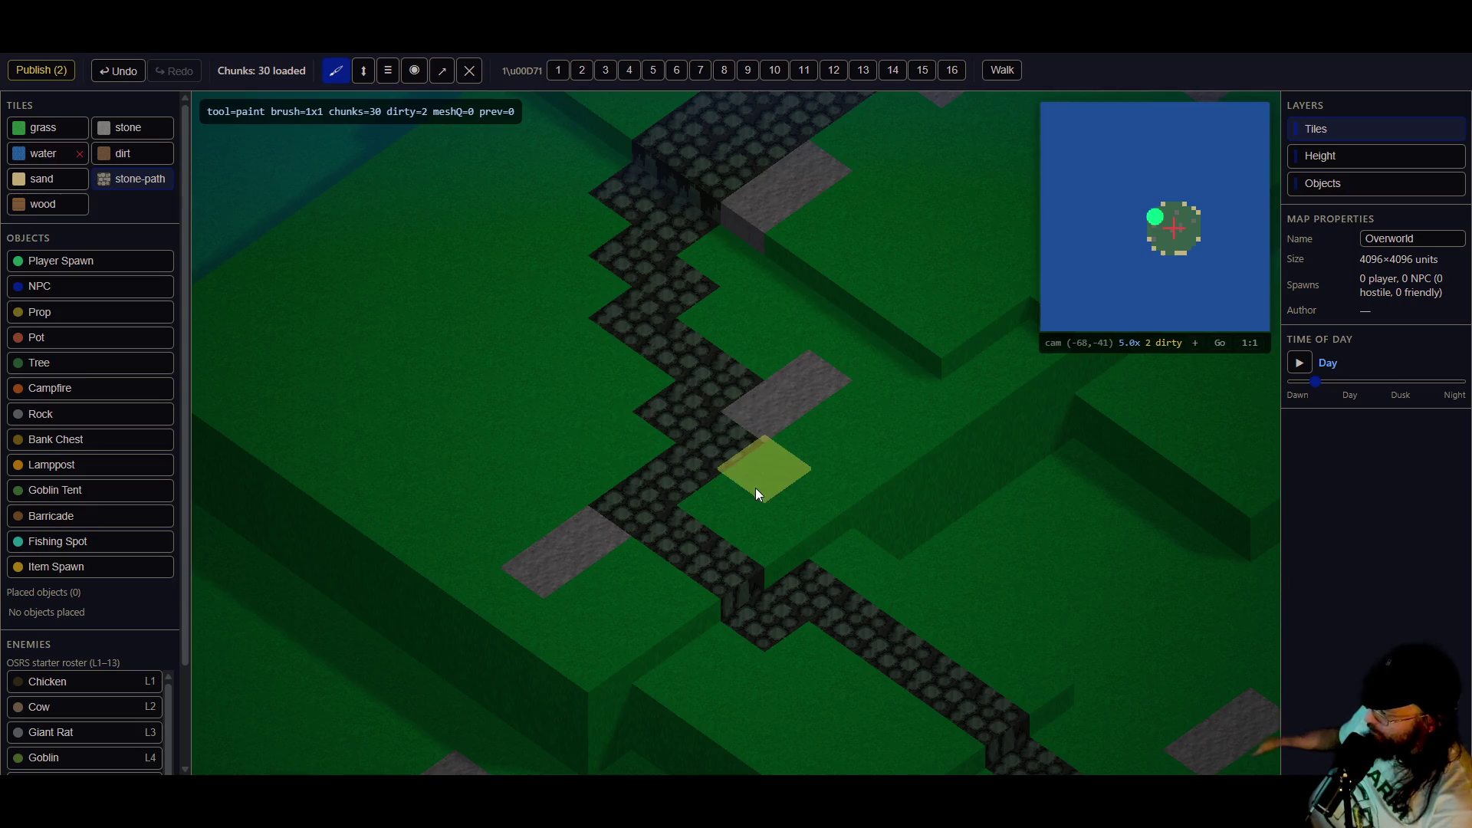
key("Left")
key("Left")
key("Left")
key("Down")
key("Down")
key("Down")
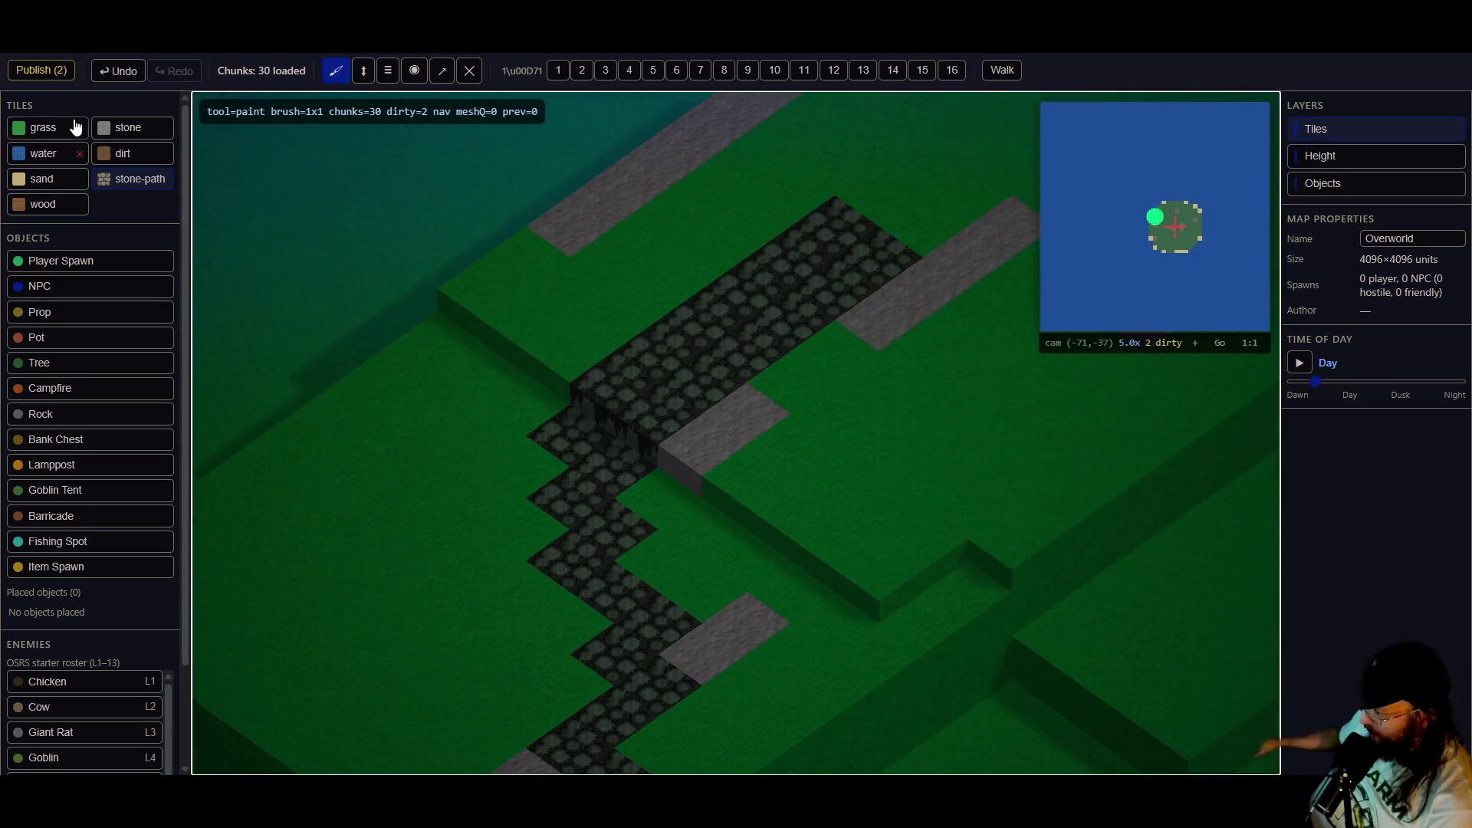
left_click(72, 127)
left_click_drag(529, 431, 698, 297)
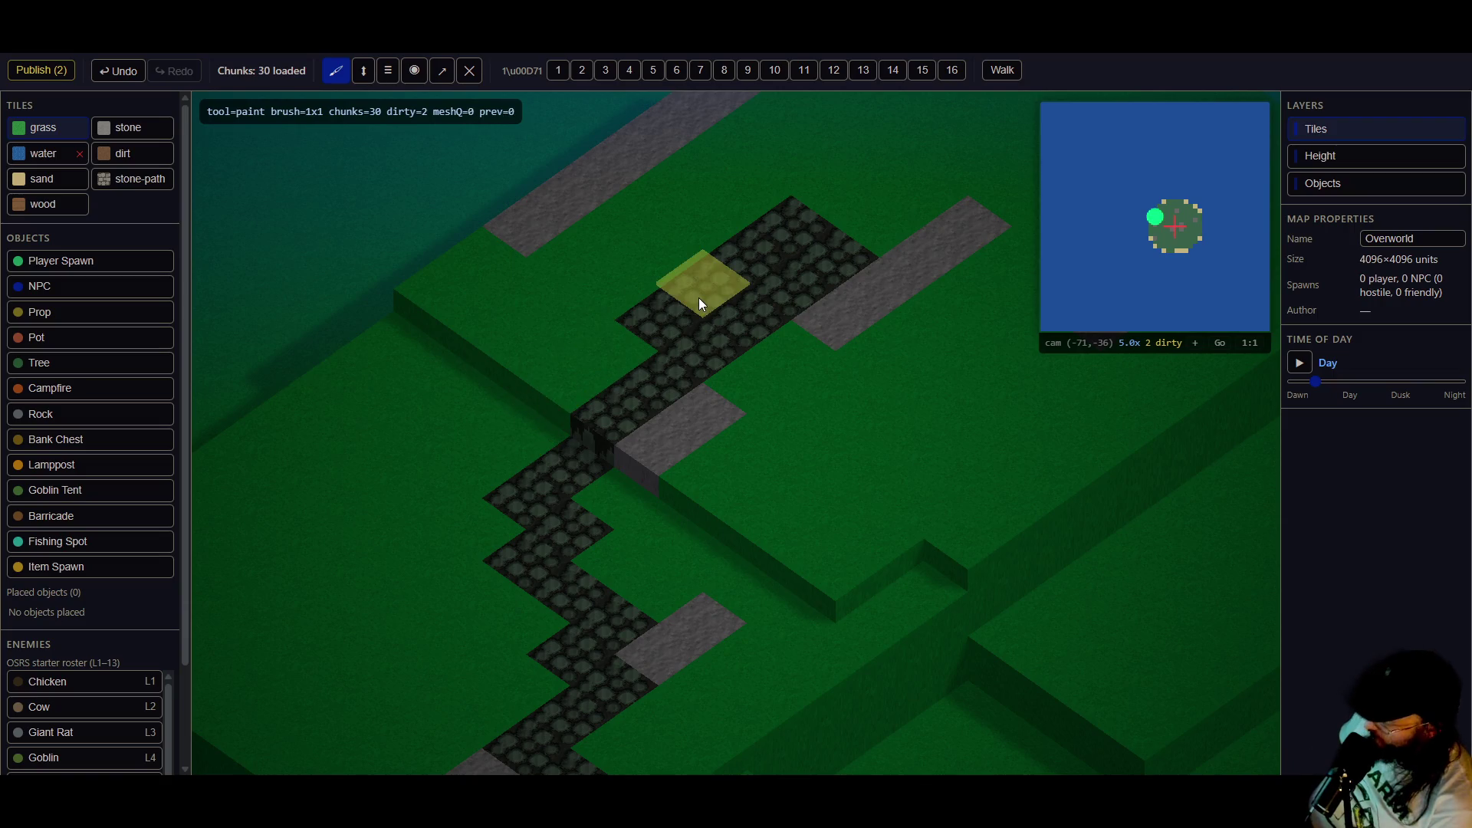
- Paint stone-path over the grey strip, then repaint the lone tile and the path's top arms as grass
left_click(132, 180)
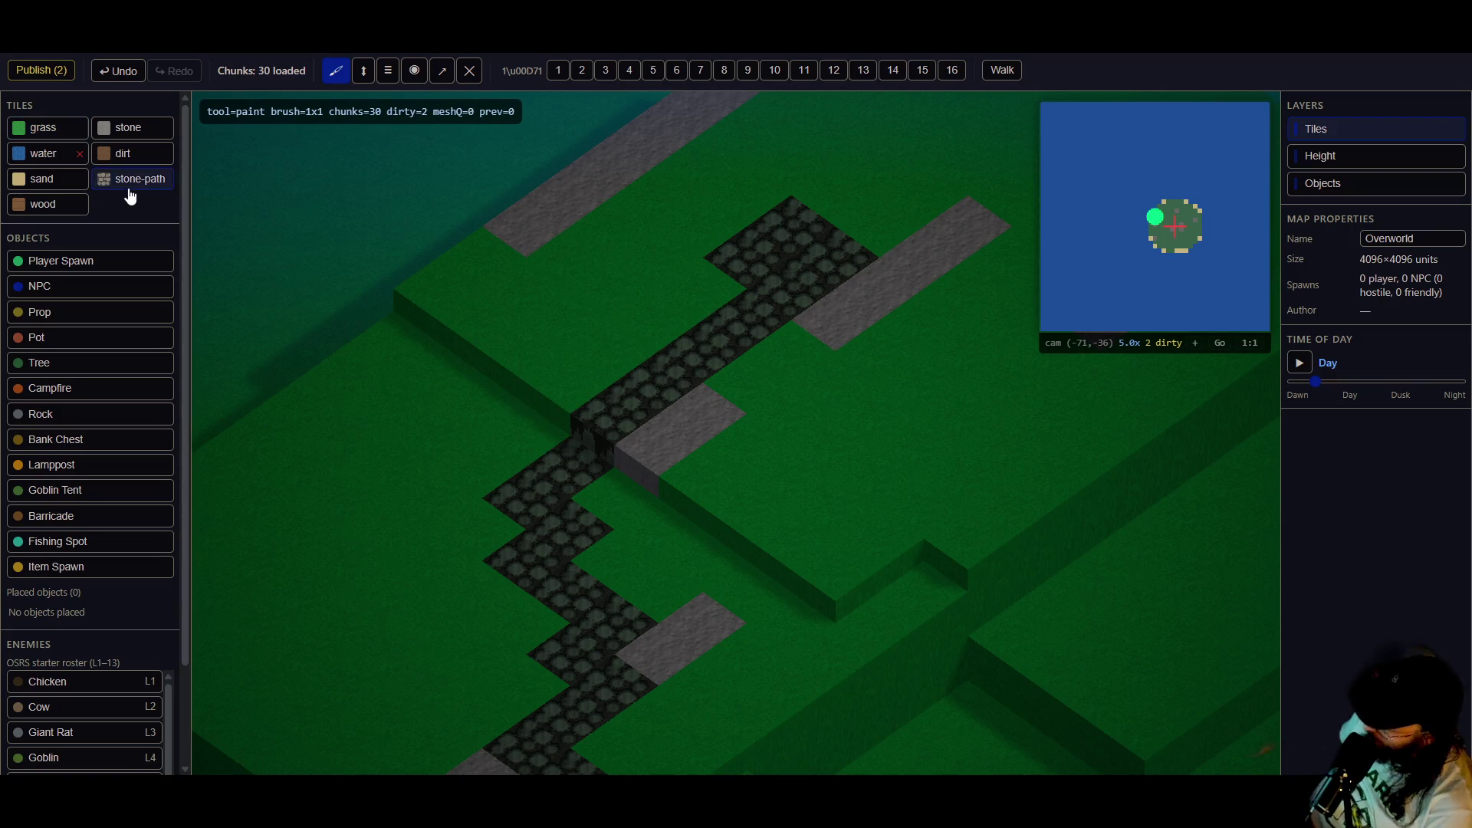
key("Right")
key("Down")
key("Down")
left_click_drag(852, 272, 779, 388)
key("Left")
key("Down")
key("Down")
key("Down")
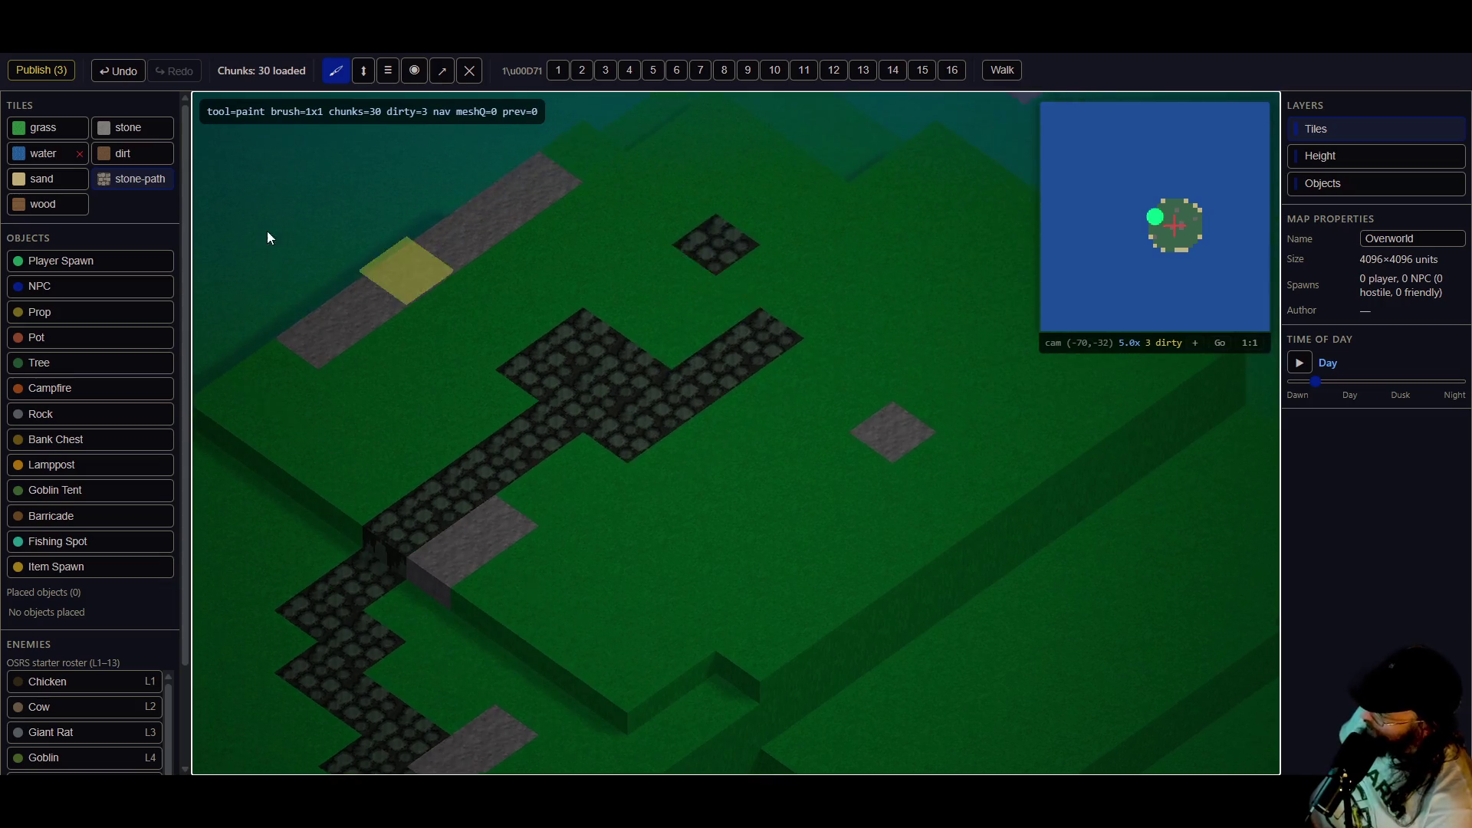
left_click(50, 131)
mouse_move(687, 407)
left_mouse_down()
mouse_move(725, 315)
mouse_move(733, 449)
left_mouse_up()
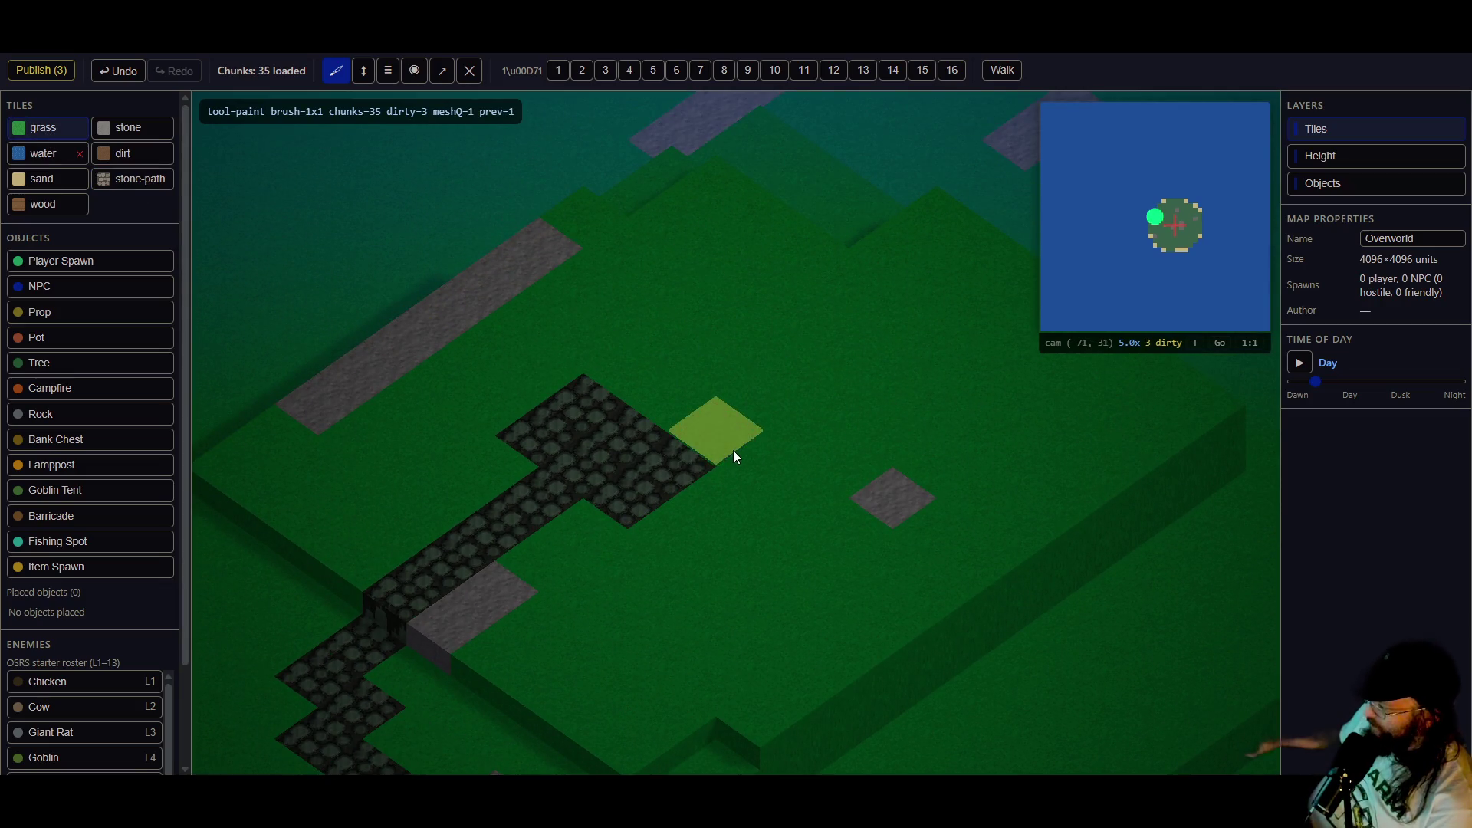
mouse_move(578, 411)
left_mouse_down()
mouse_move(602, 469)
mouse_move(536, 434)
left_mouse_up()
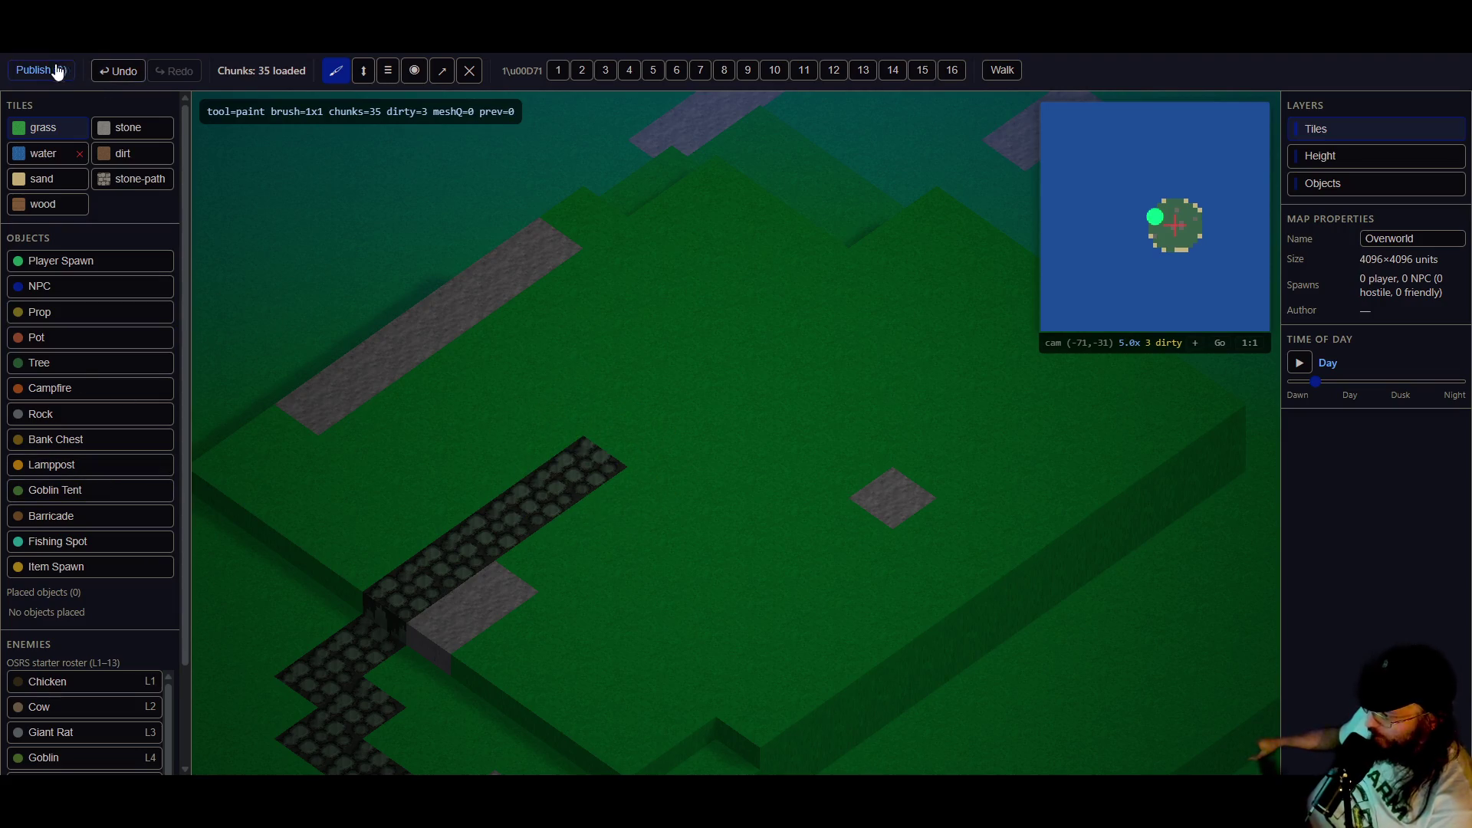
- Publish pending edits, place three goblins on the terrace, and publish them
left_click(46, 70)
scroll(111, 469, "down", 1)
scroll(111, 469, "down", 1)
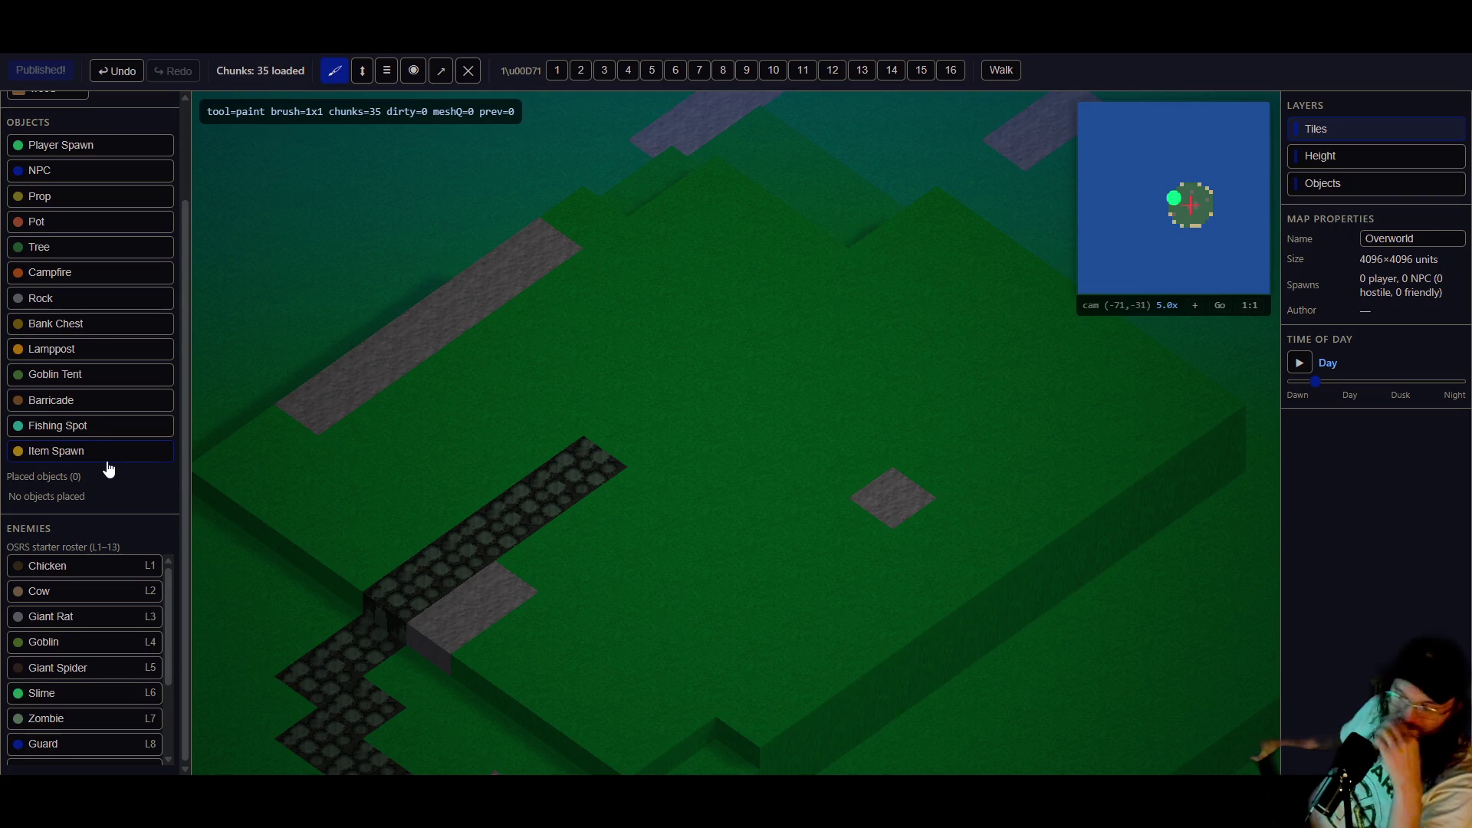
left_click(82, 642)
left_click(678, 296)
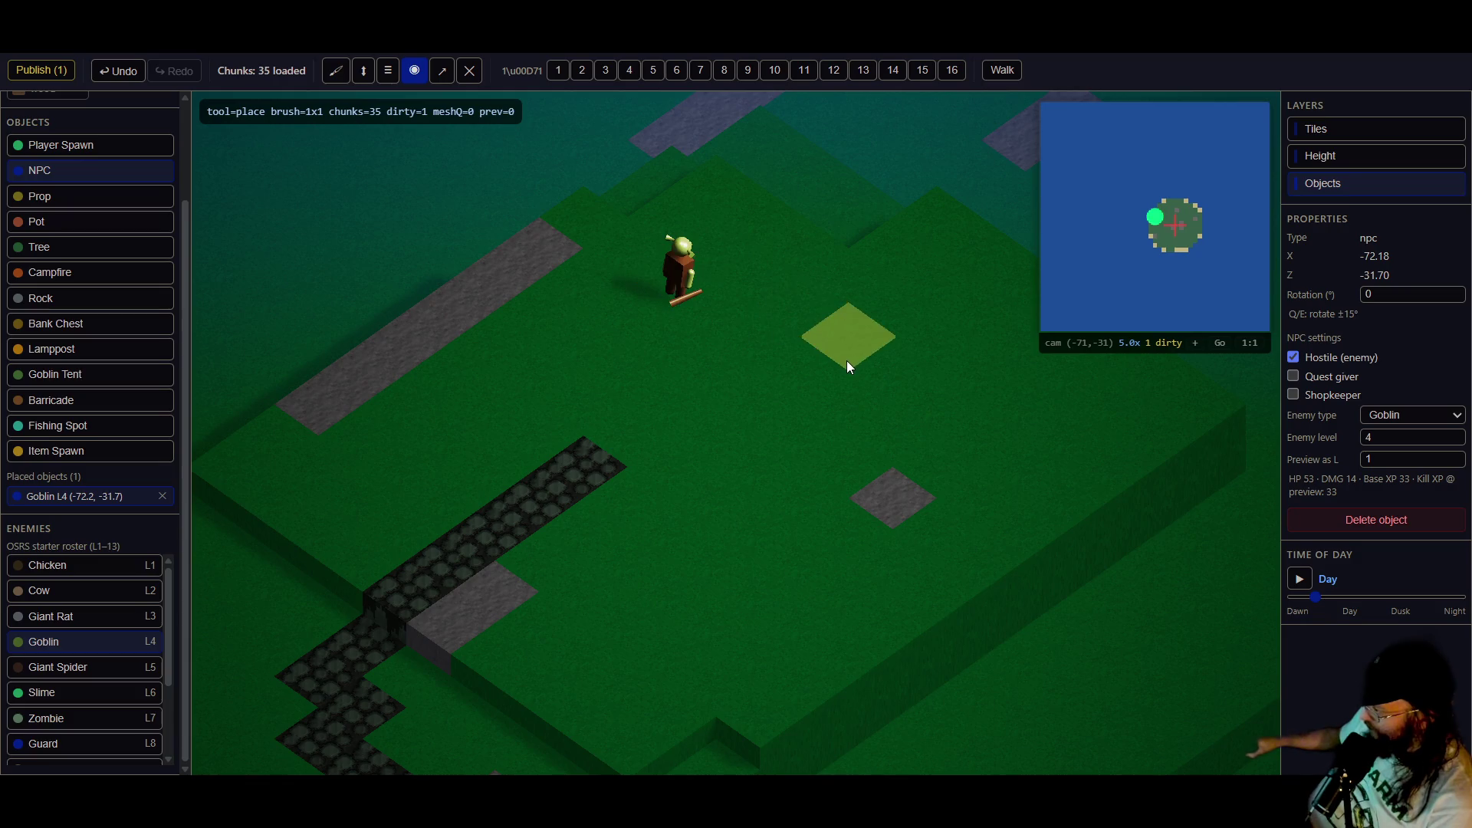
left_click(815, 393)
left_click(842, 535)
left_click(42, 70)
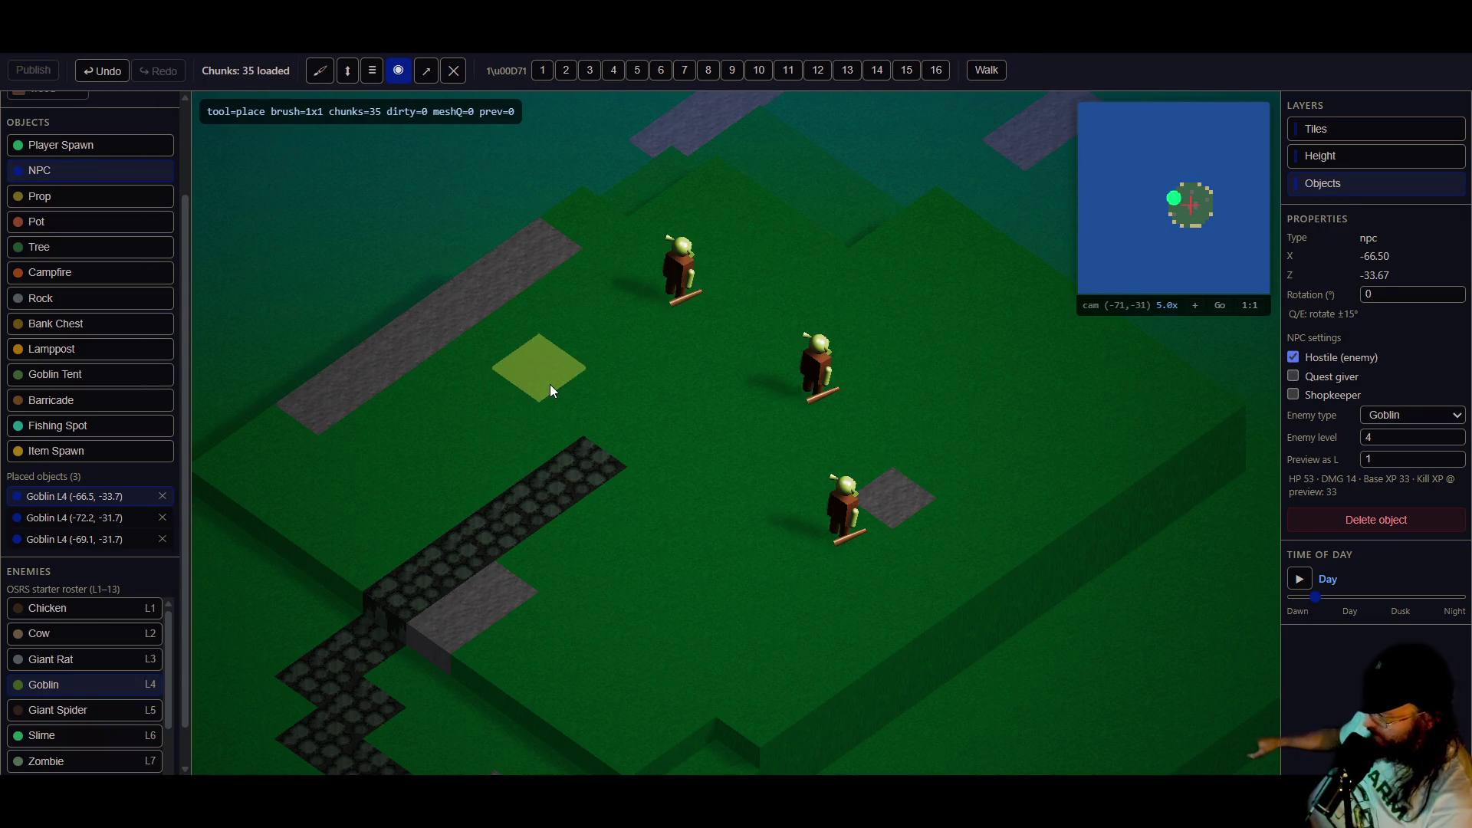
- Place a giant rat on the grass
scroll(88, 529, "down", 1)
scroll(108, 623, "down", 3)
scroll(99, 613, "up", 3)
left_click(88, 622)
left_click(880, 315)
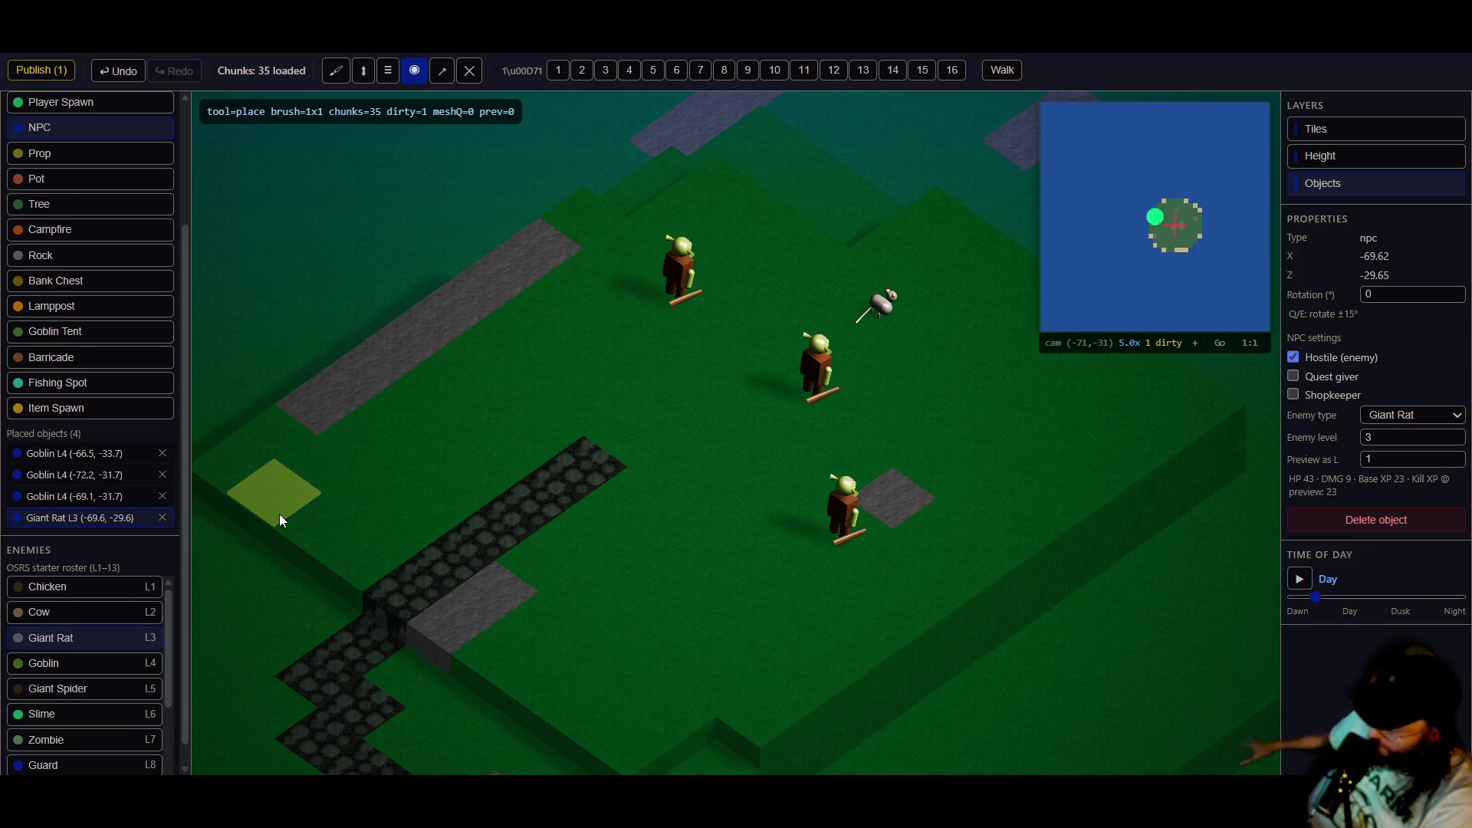
- Put a campfire from the Objects palette on the grass between the goblins
scroll(458, 475, "down", 1)
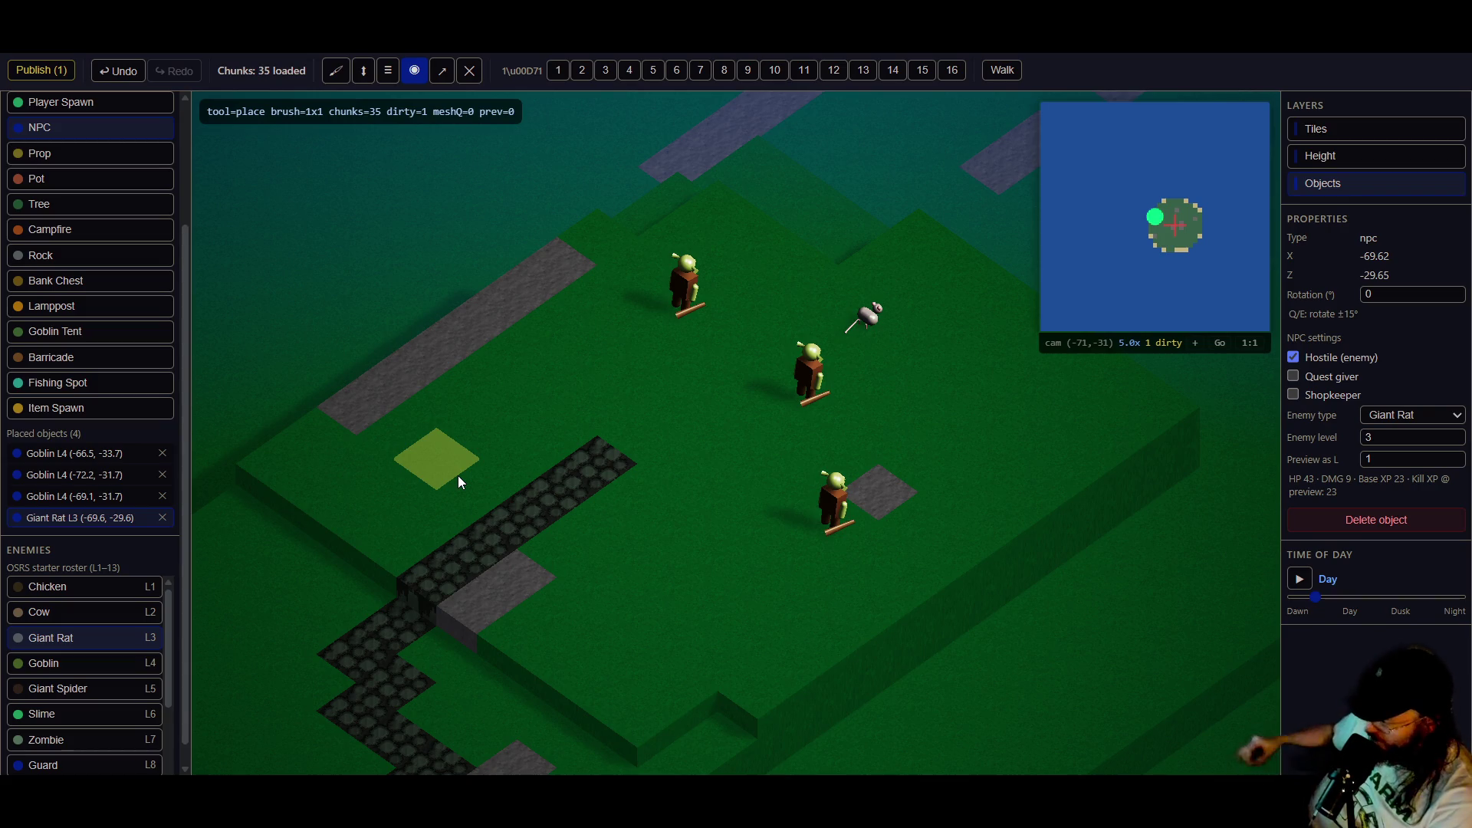
scroll(541, 489, "down", 1)
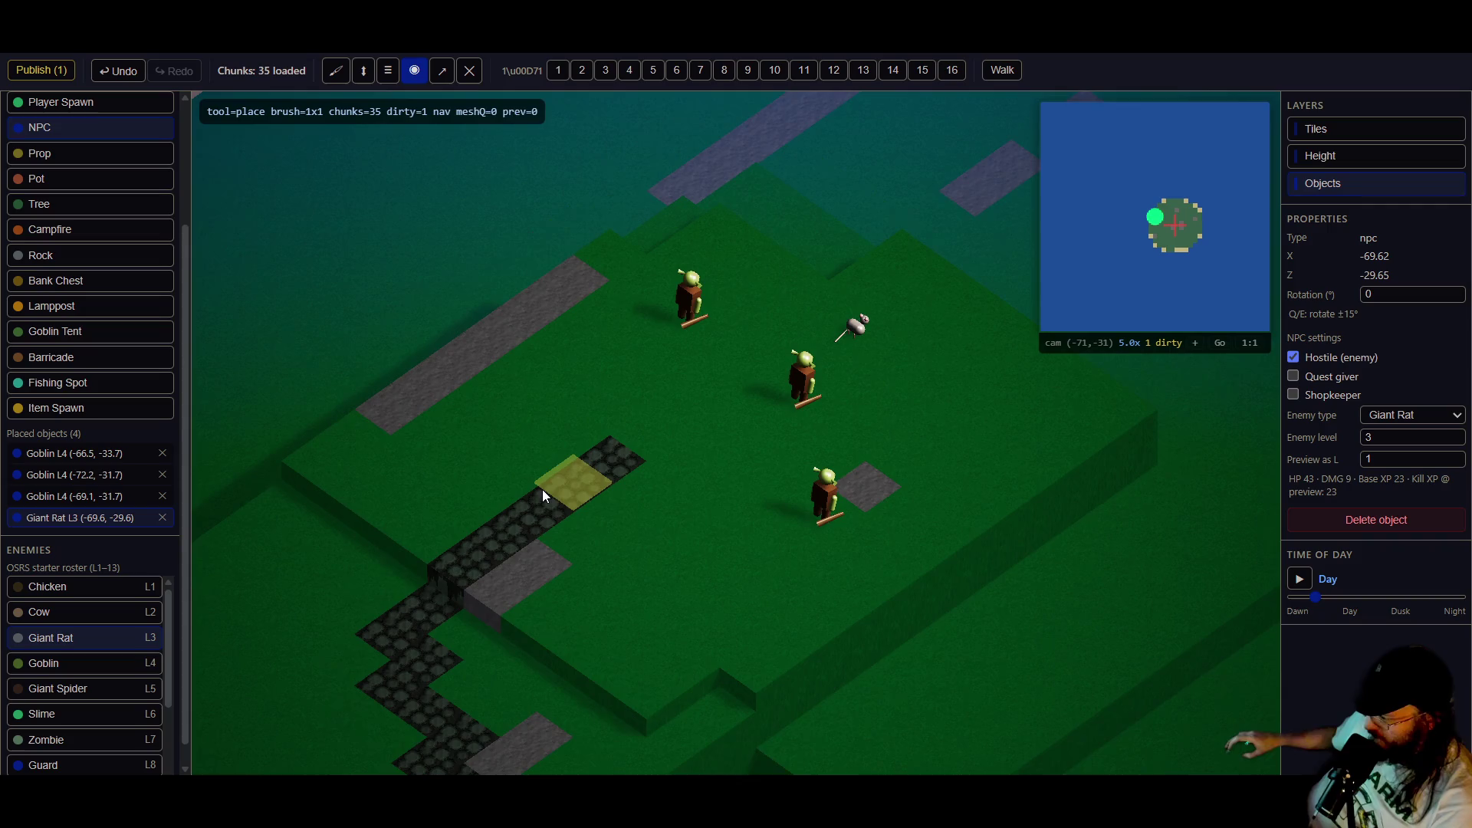
left_click(100, 230)
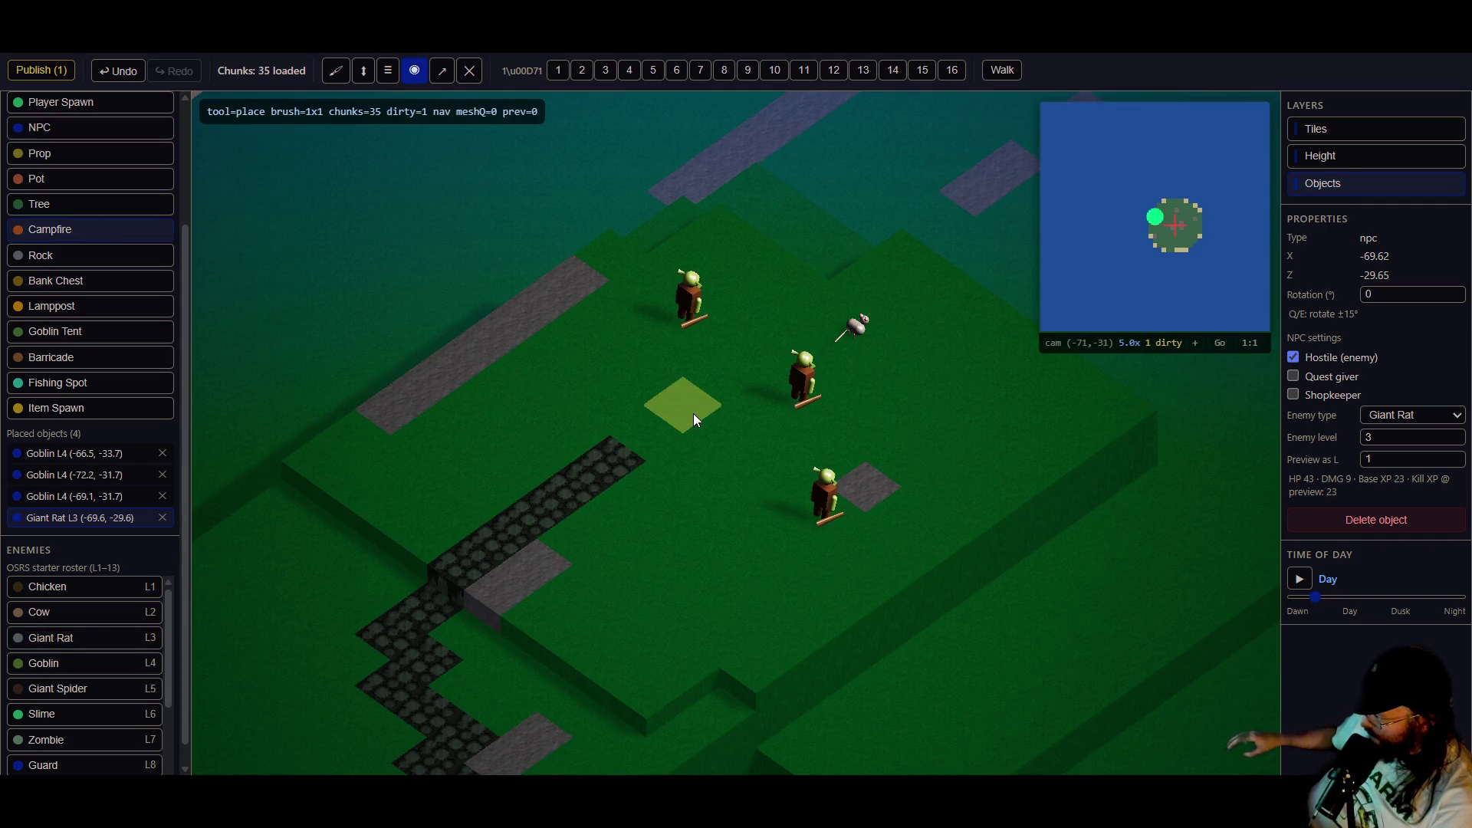
left_click(694, 412)
scroll(737, 445, "up", 2)
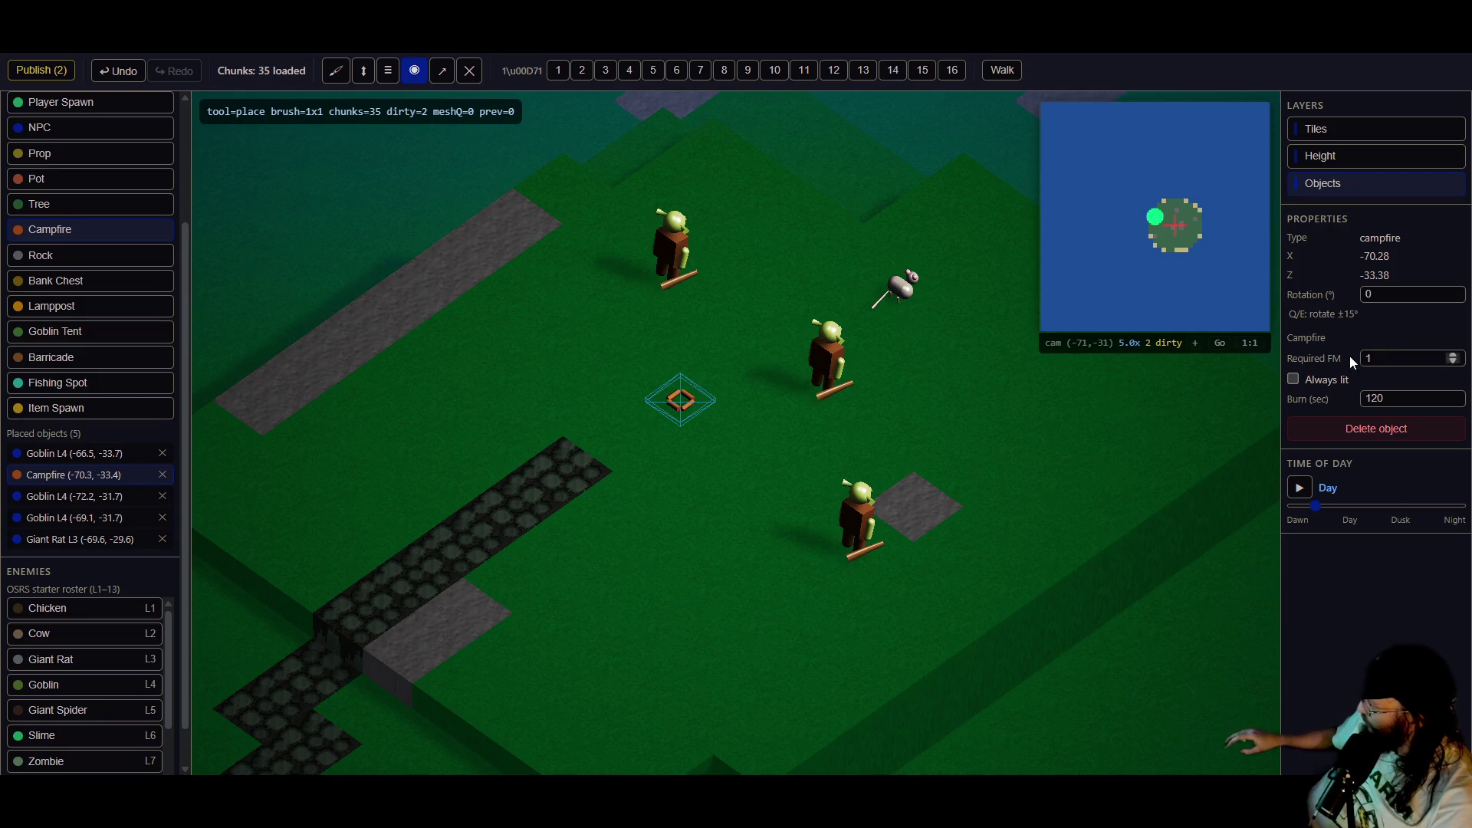
- Make the campfire always lit
left_click(1291, 382)
scroll(591, 522, "down", 2)
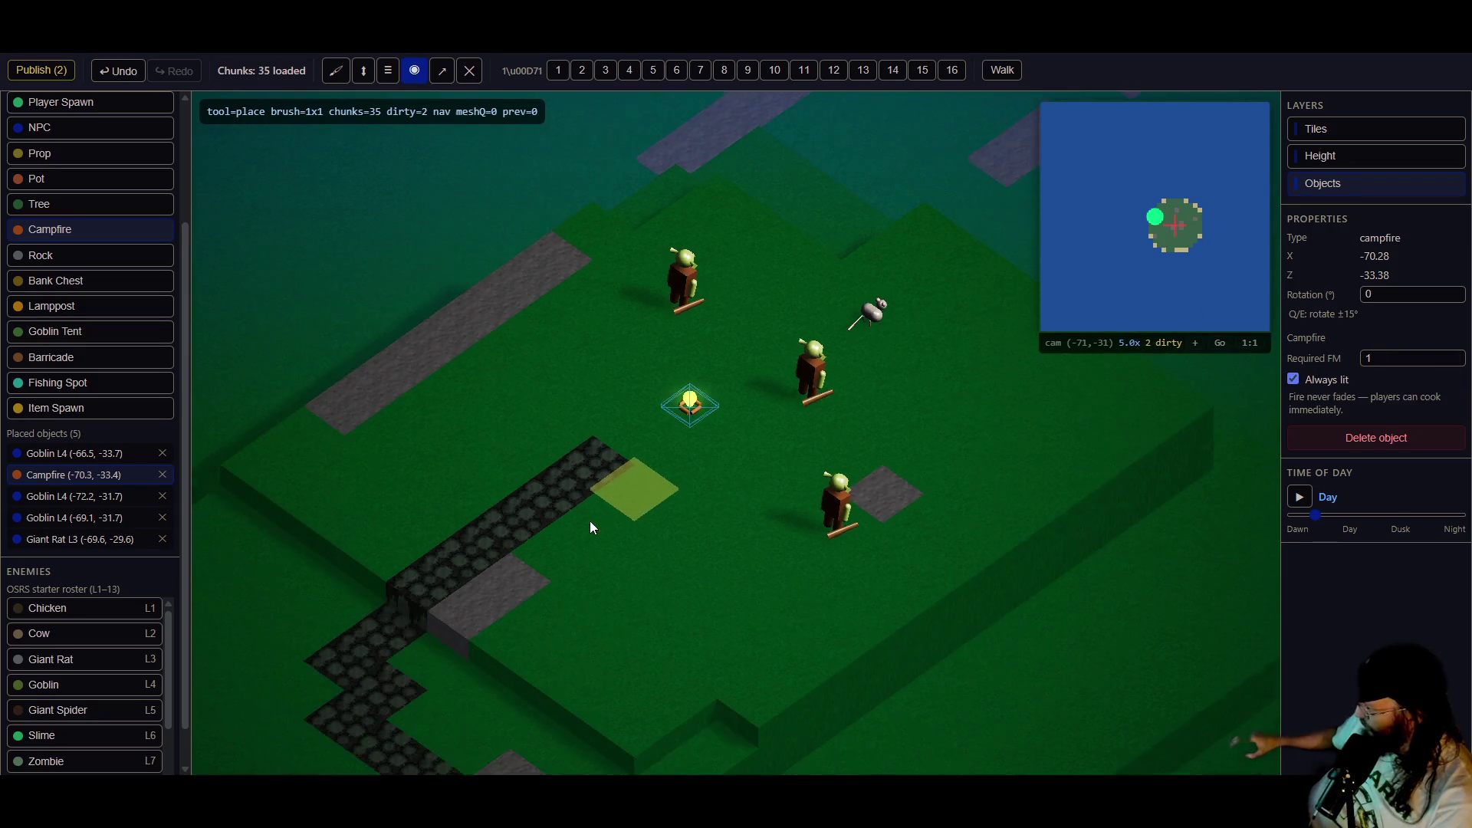
scroll(575, 517, "up", 1)
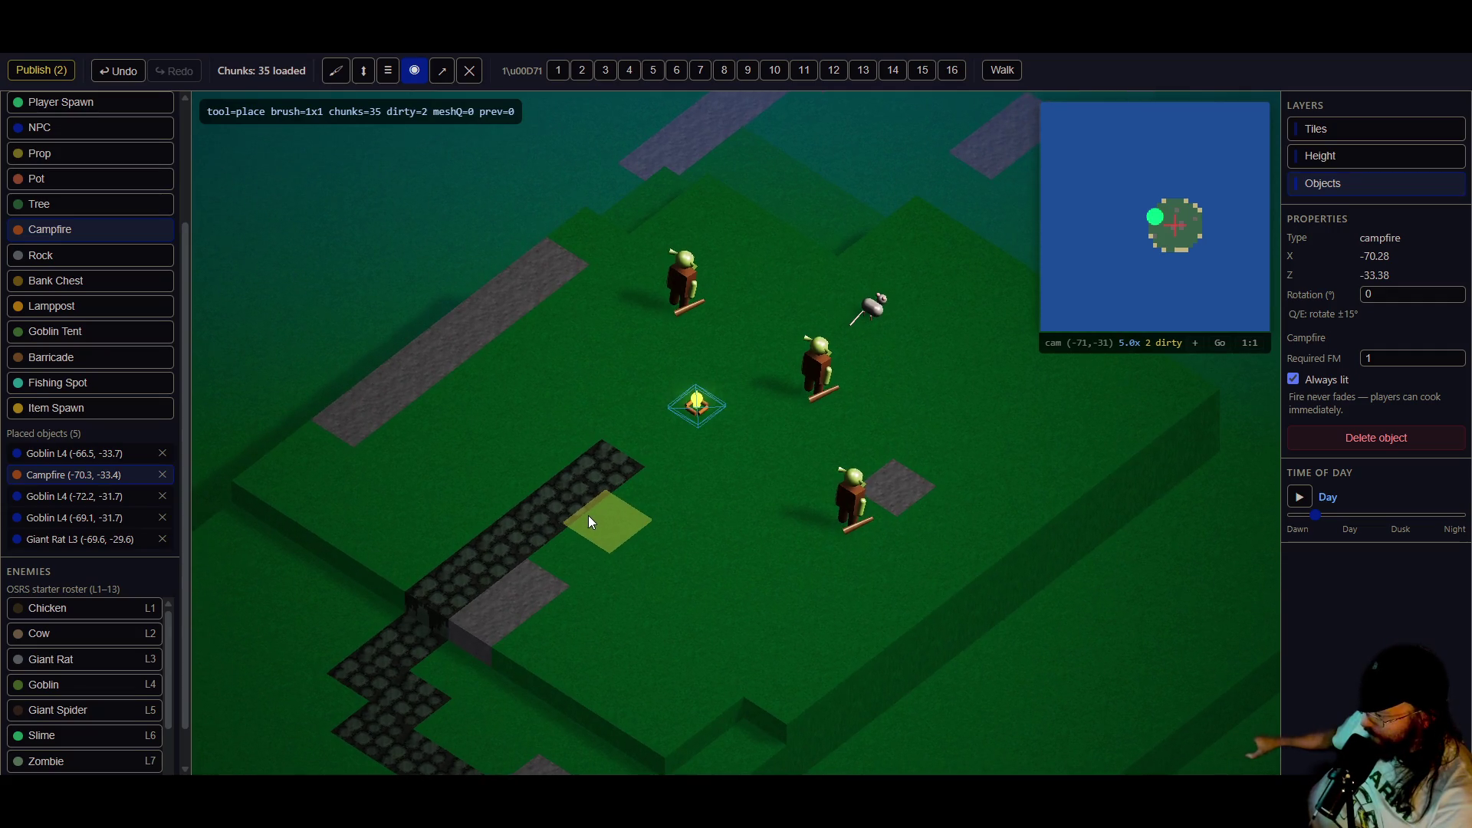
scroll(587, 516, "up", 1)
- Place four barricades along the upper and lower edges of the camp
left_click(84, 359)
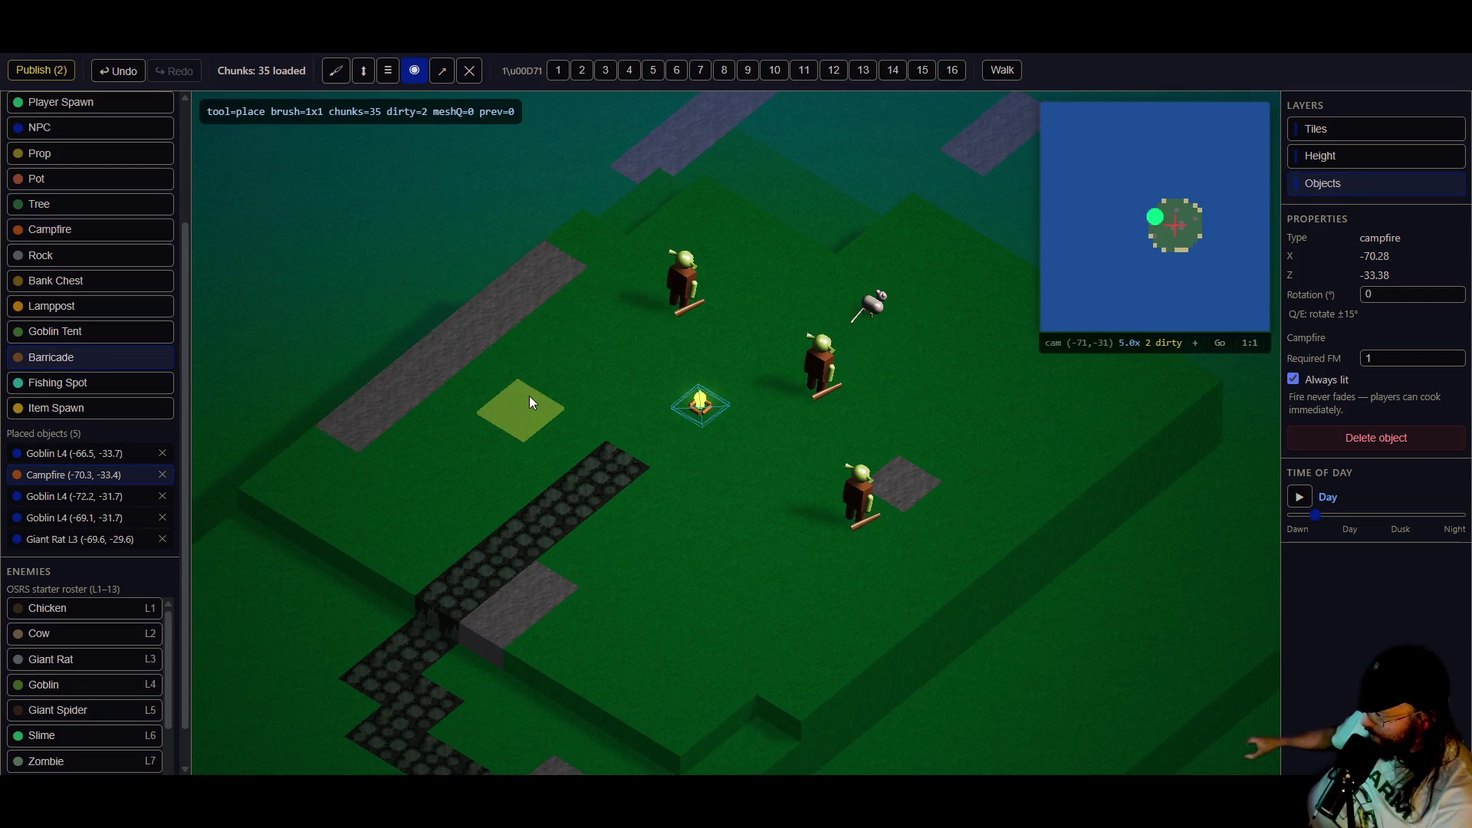
left_click(313, 502)
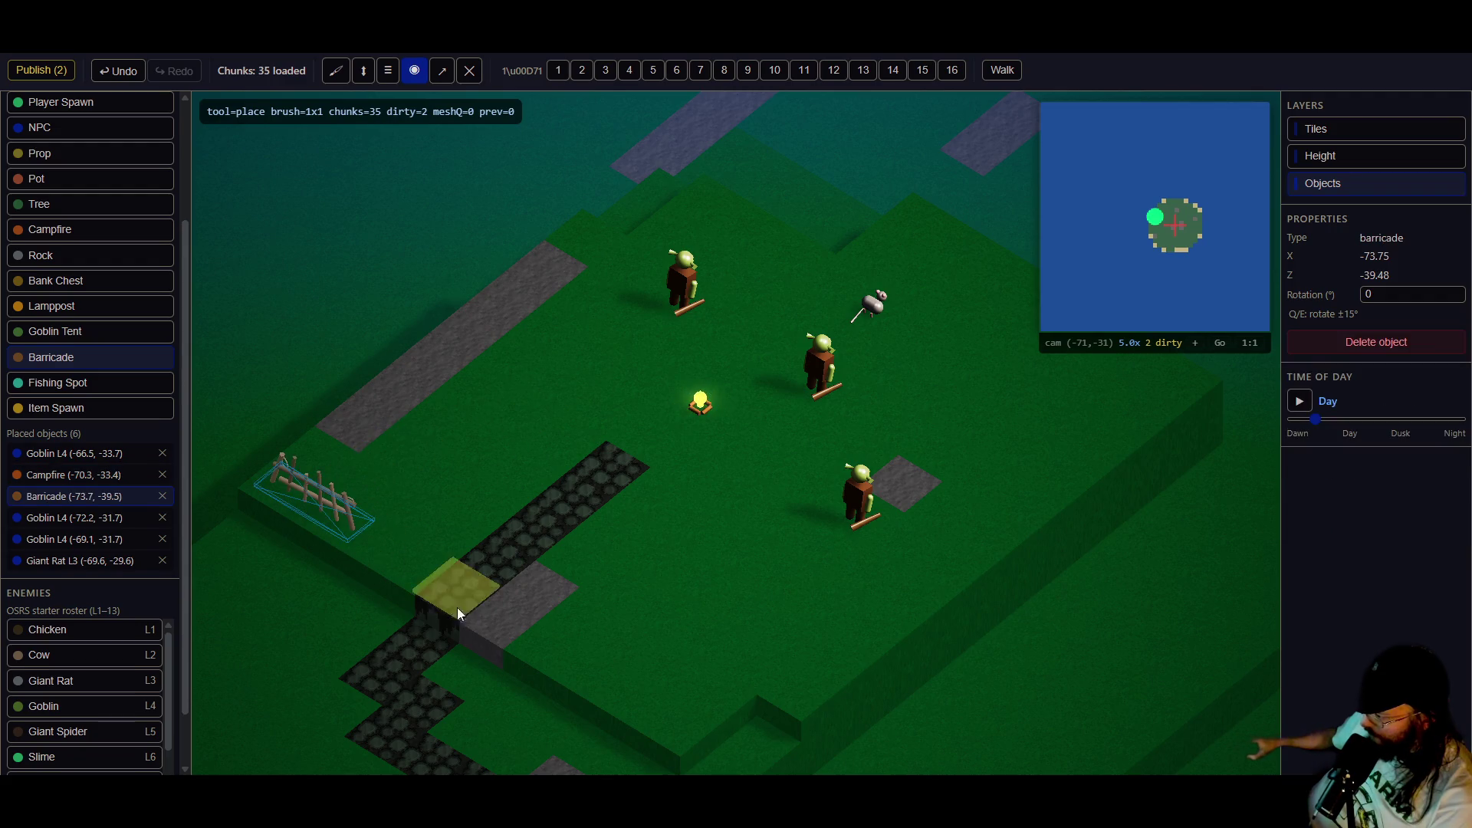
left_click(591, 694)
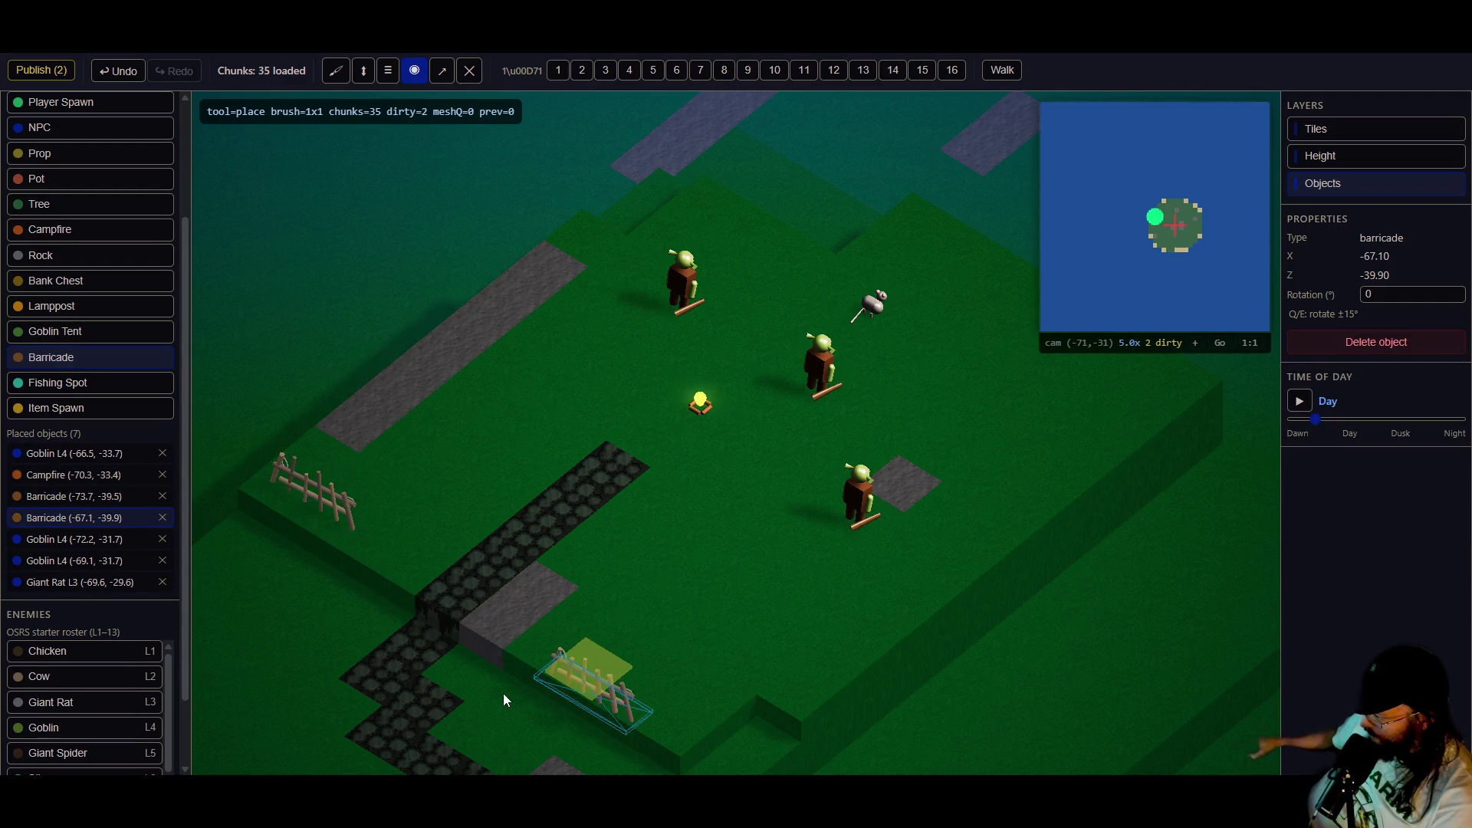
left_click(386, 553)
left_click(546, 660)
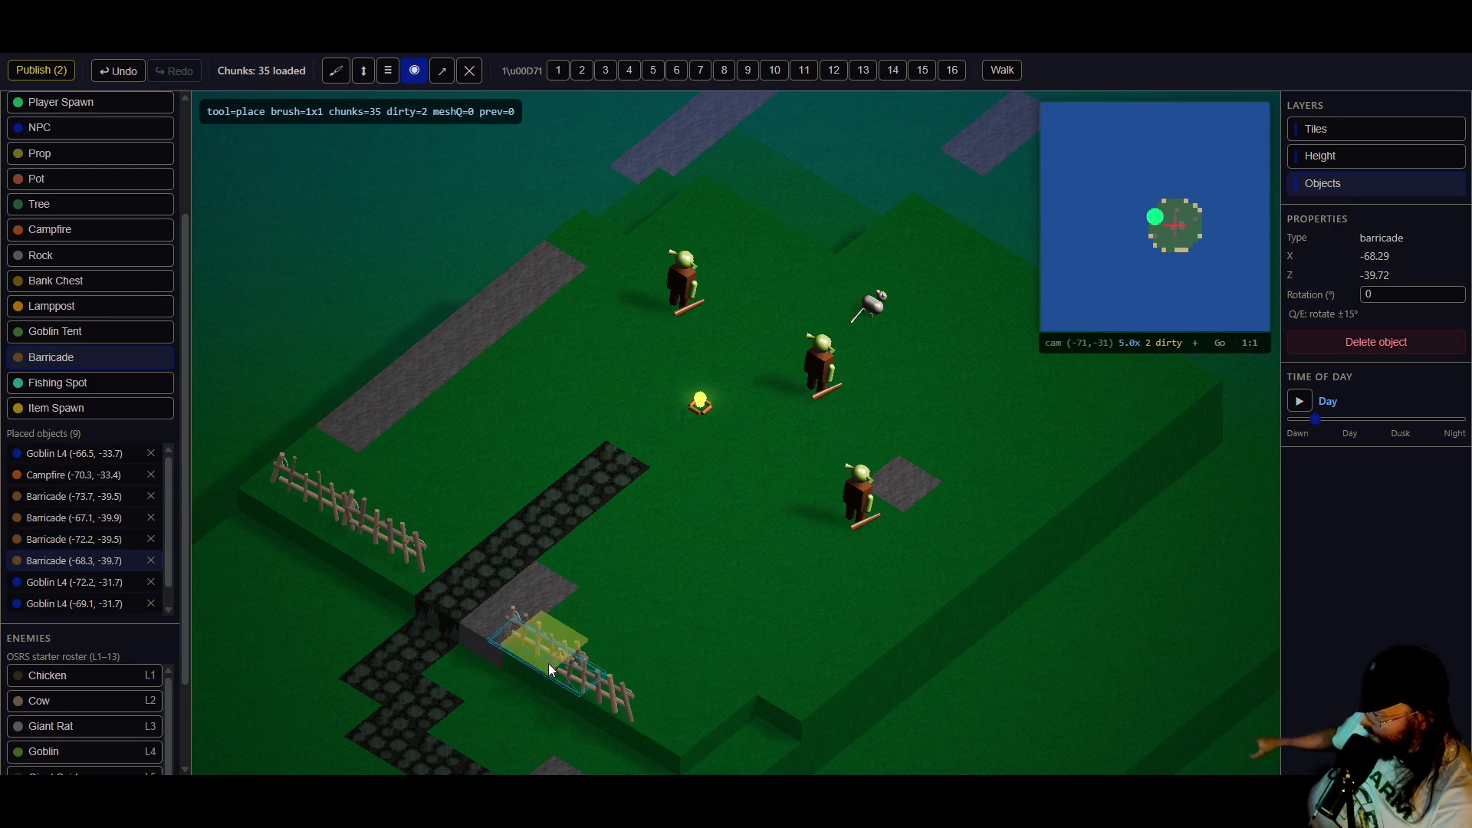
- Drag the lower barricades along the camp edge so they join into a fence
key("v")
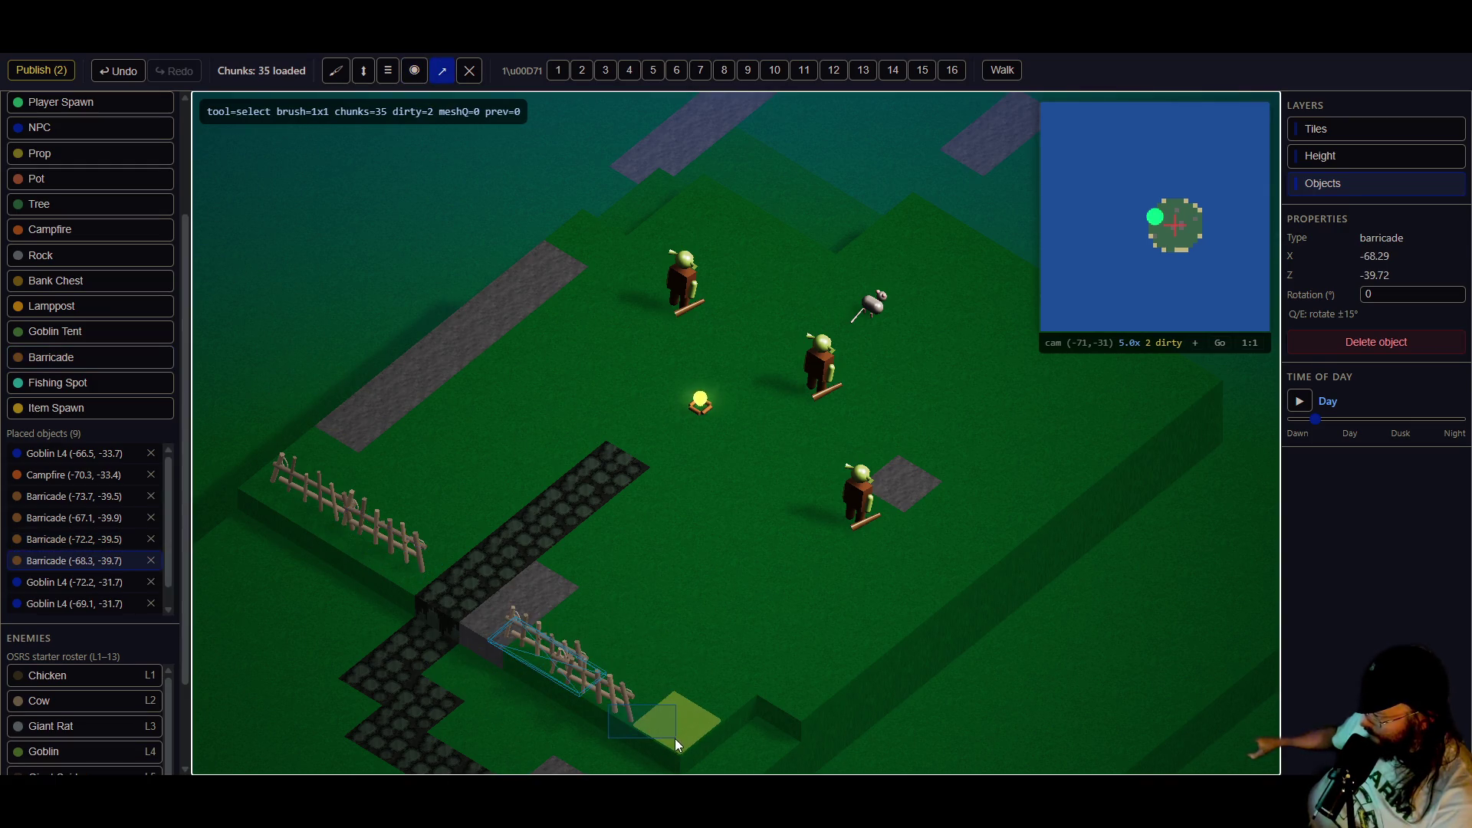
left_click(676, 739)
mouse_move(601, 687)
left_mouse_down()
mouse_move(664, 721)
mouse_move(641, 717)
left_mouse_up()
mouse_move(546, 645)
left_mouse_down()
mouse_move(586, 668)
mouse_move(544, 637)
mouse_move(506, 644)
left_mouse_up()
left_click_drag(644, 704, 605, 698)
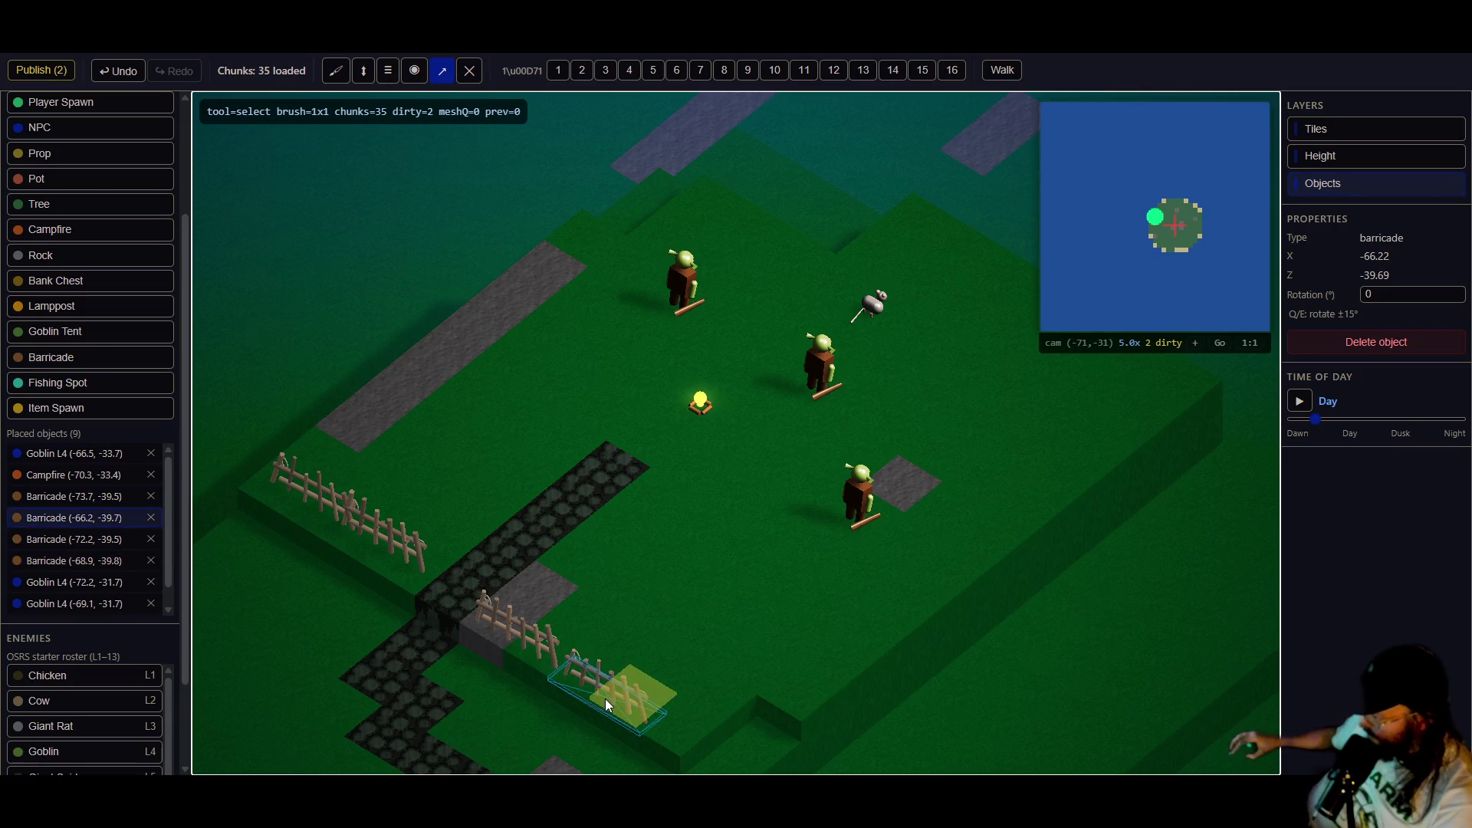
left_click(408, 582)
- Line up the upper barricades and slide the path-side barricade into the lower fence
mouse_move(378, 539)
left_mouse_down()
mouse_move(394, 570)
mouse_move(369, 556)
left_mouse_up()
left_click(312, 500)
left_click(293, 496)
left_click_drag(294, 502, 290, 503)
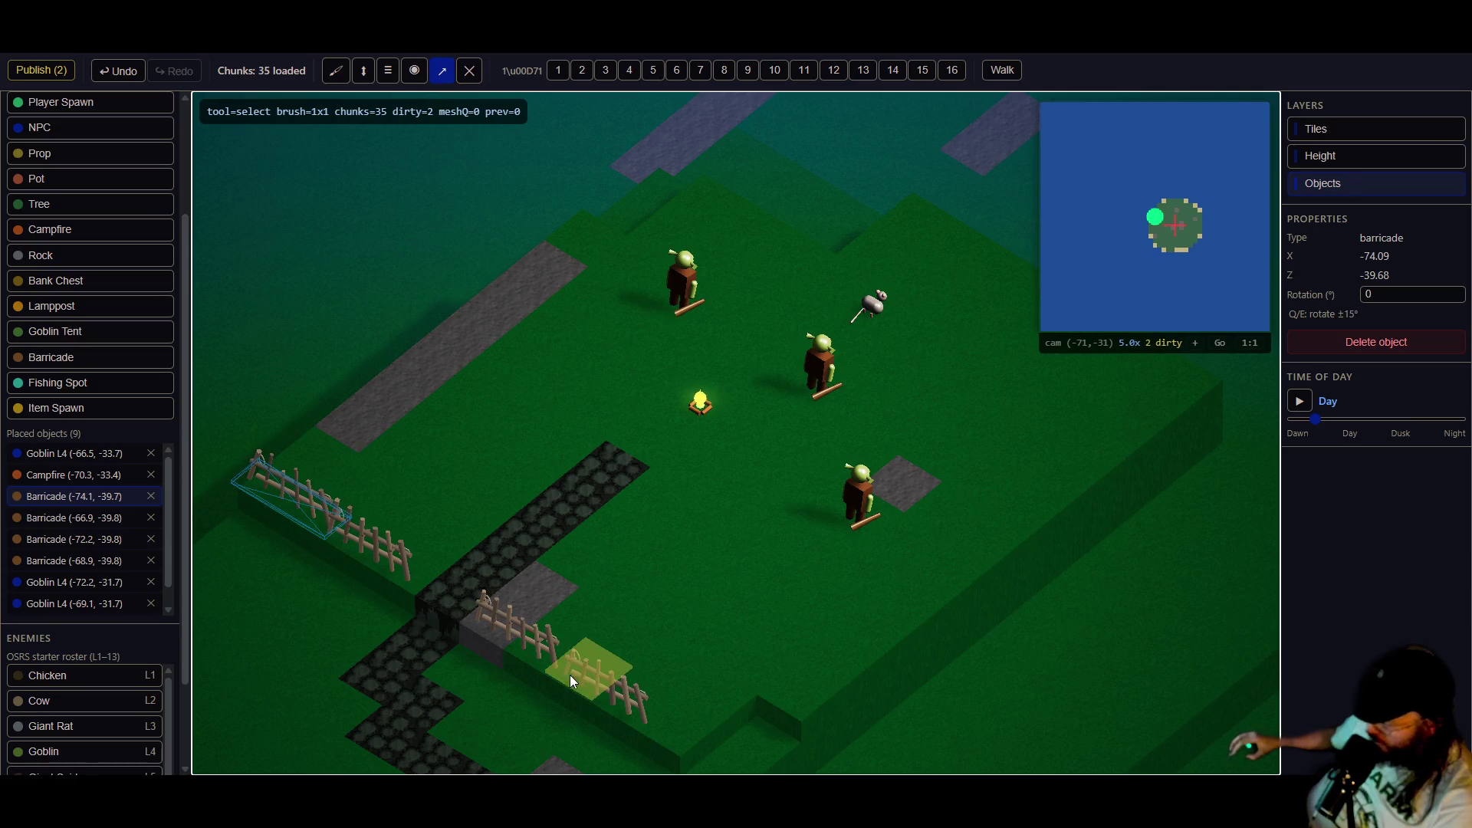
left_click(596, 682)
mouse_move(636, 717)
left_mouse_down()
mouse_move(629, 702)
mouse_move(646, 715)
left_mouse_up()
left_click(526, 641)
left_click_drag(526, 641, 560, 669)
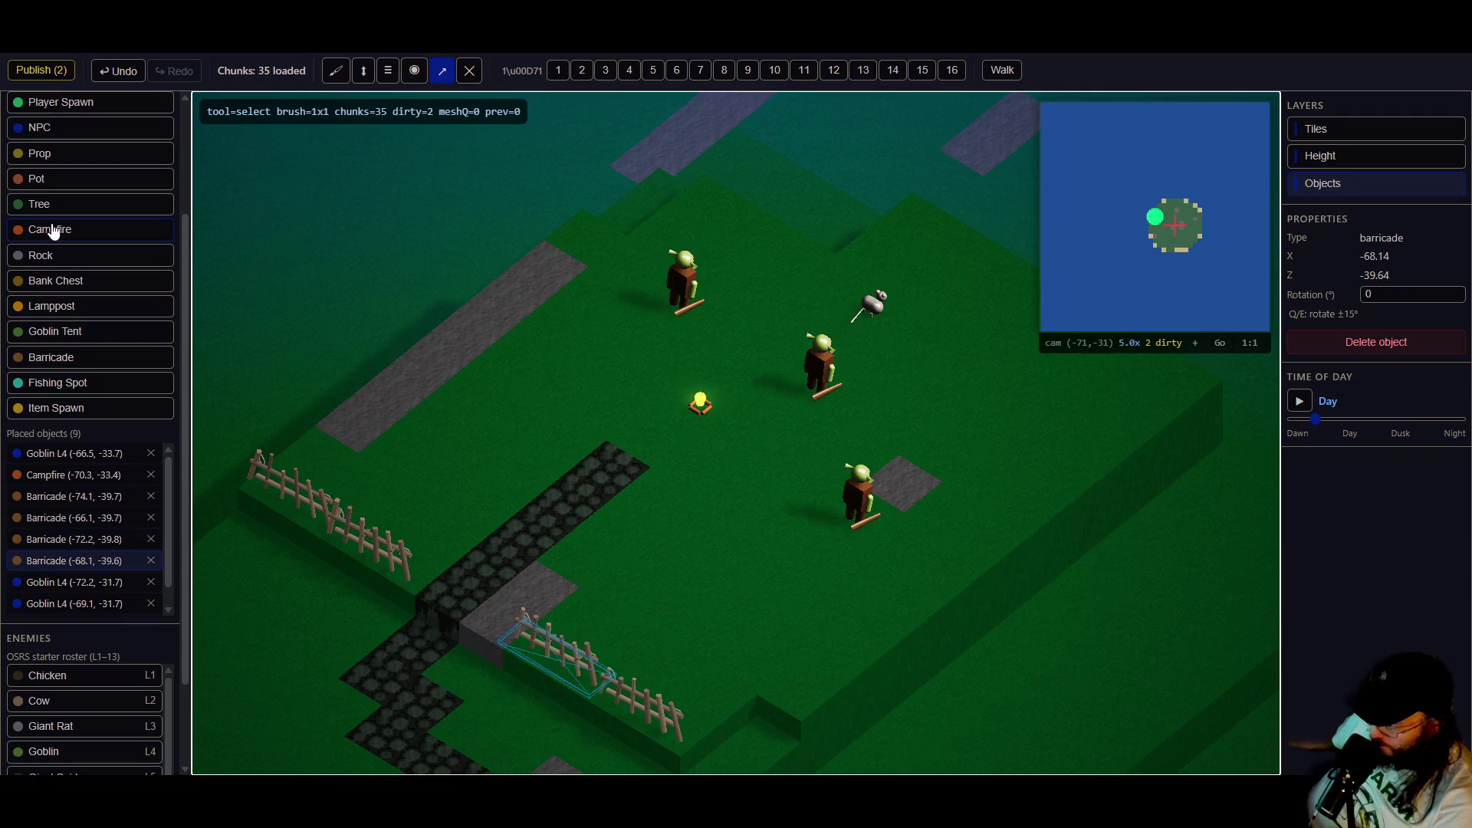
- Pave one tile with stone-path cobble and publish the map
scroll(100, 407, "up", 2)
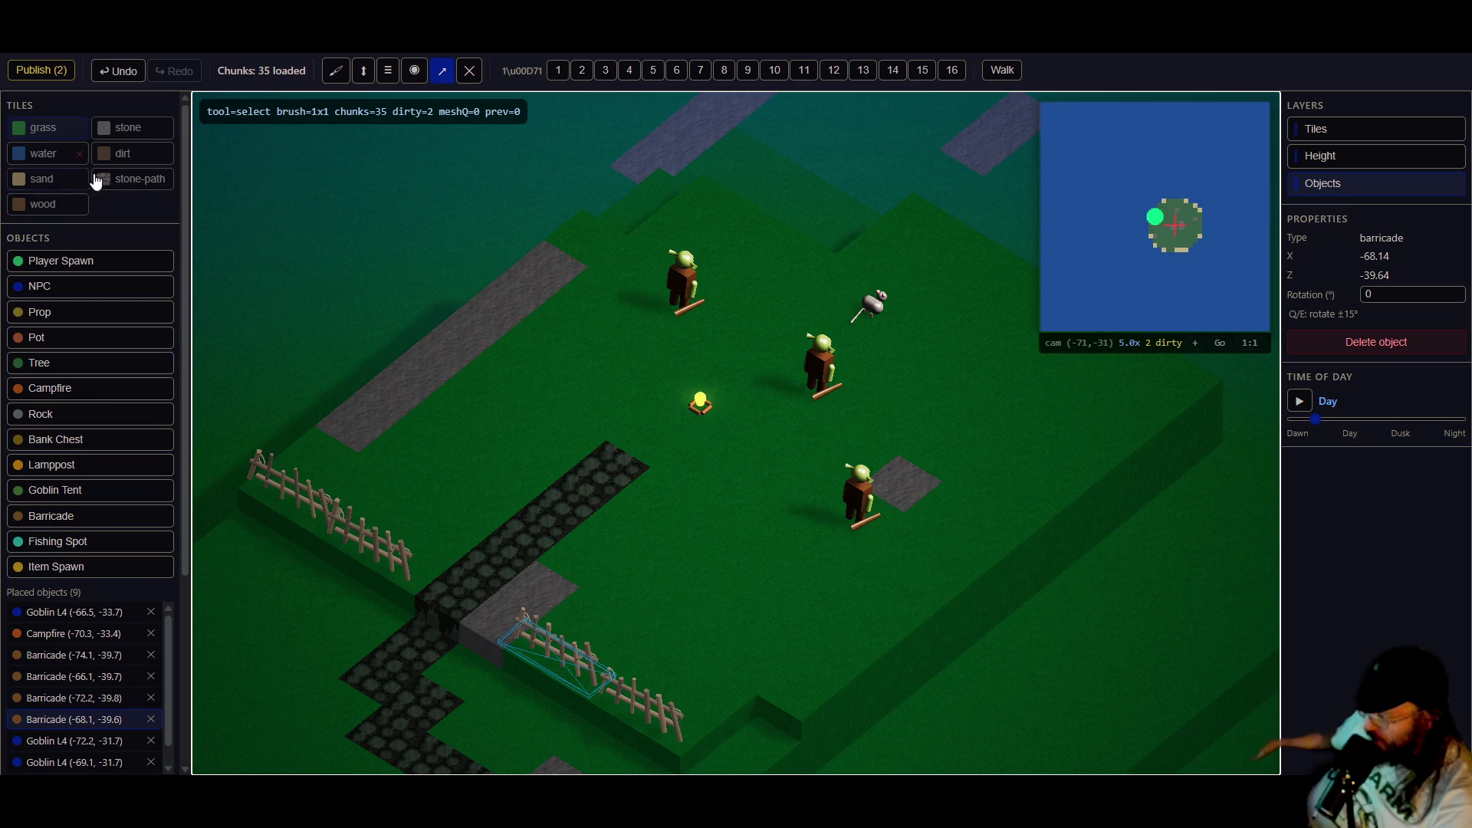
left_click(132, 179)
left_click(490, 614)
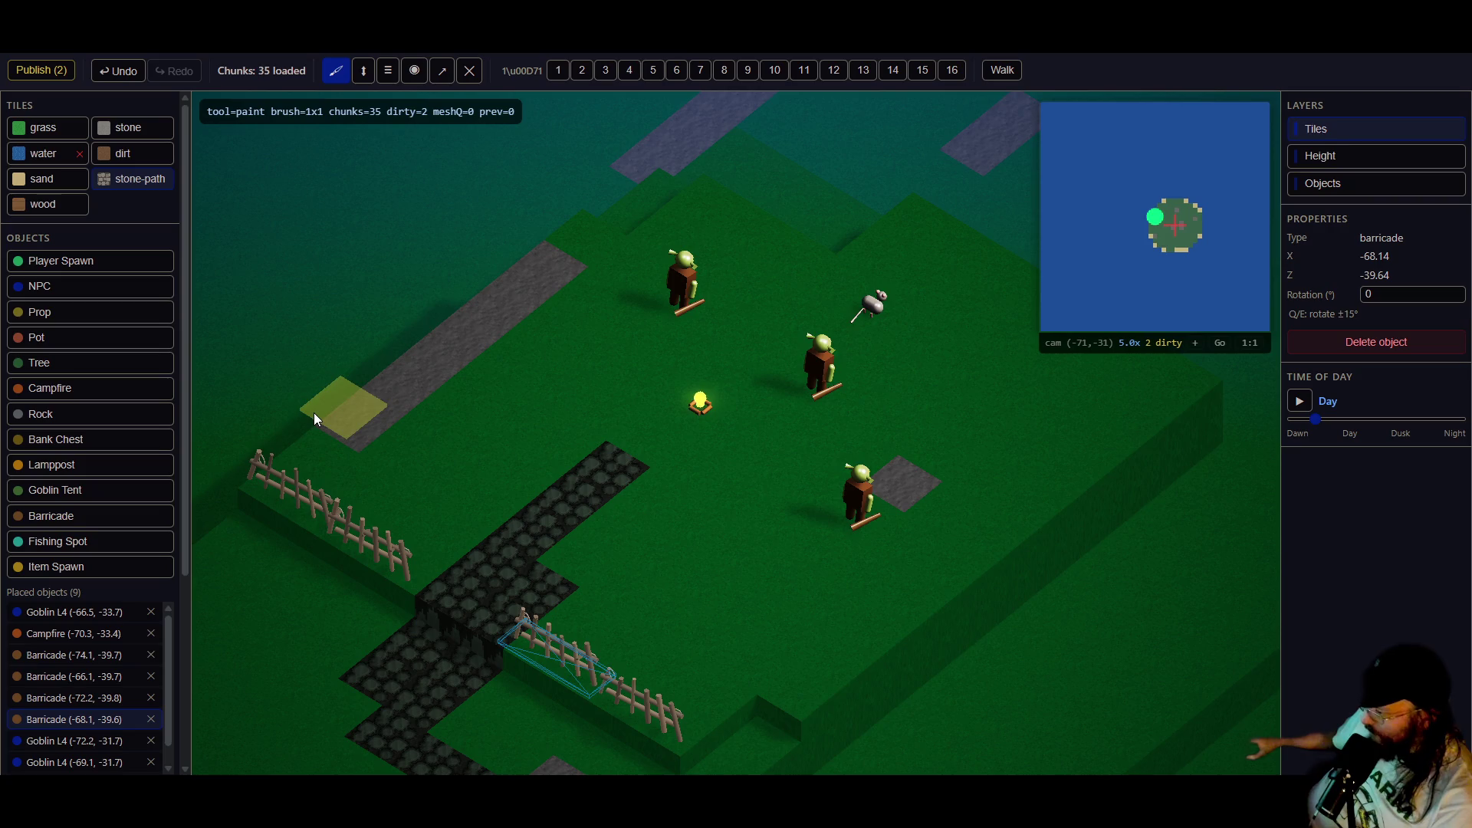
left_click(54, 67)
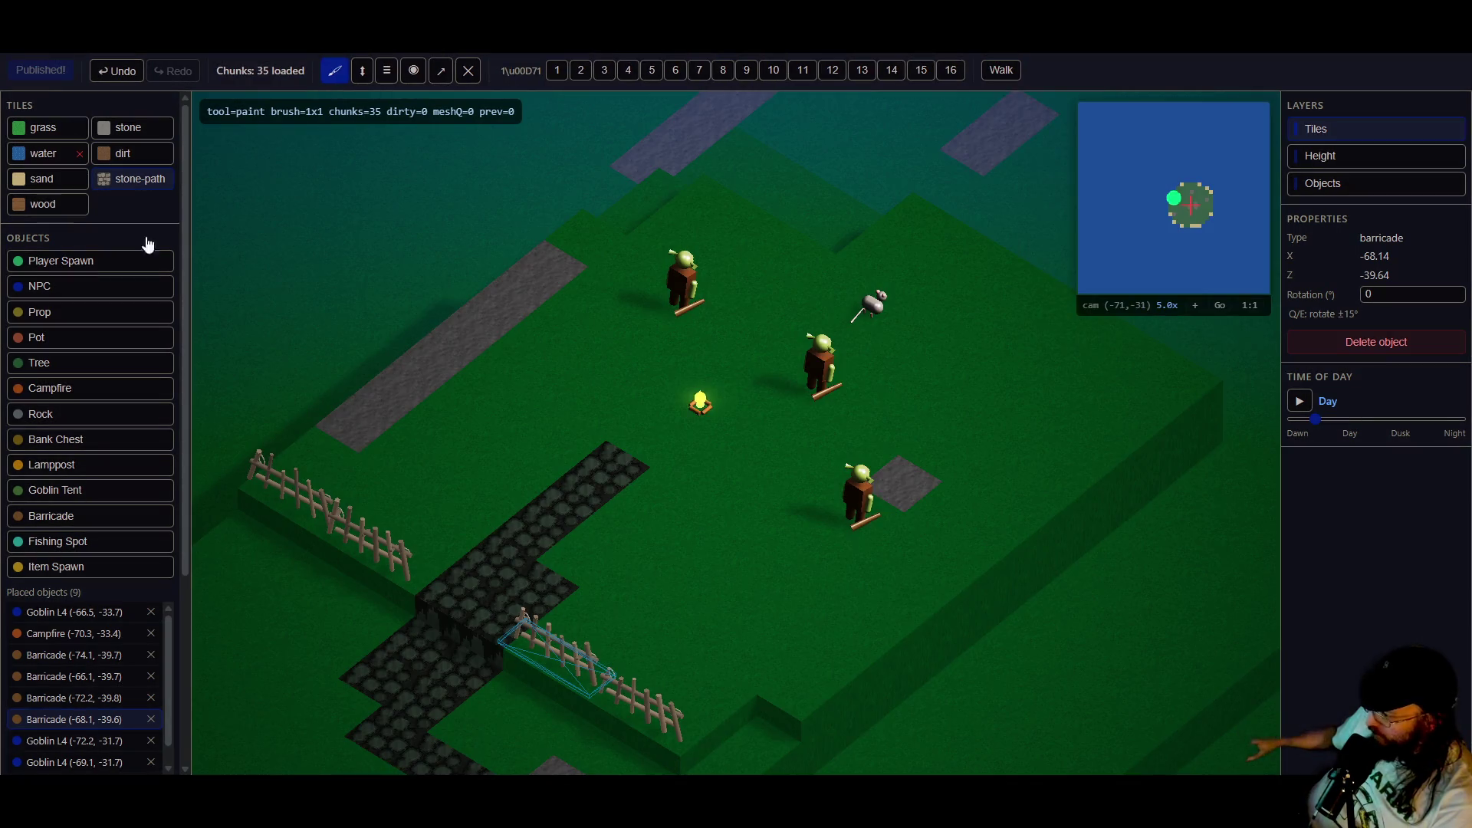
scroll(613, 628, "down", 1)
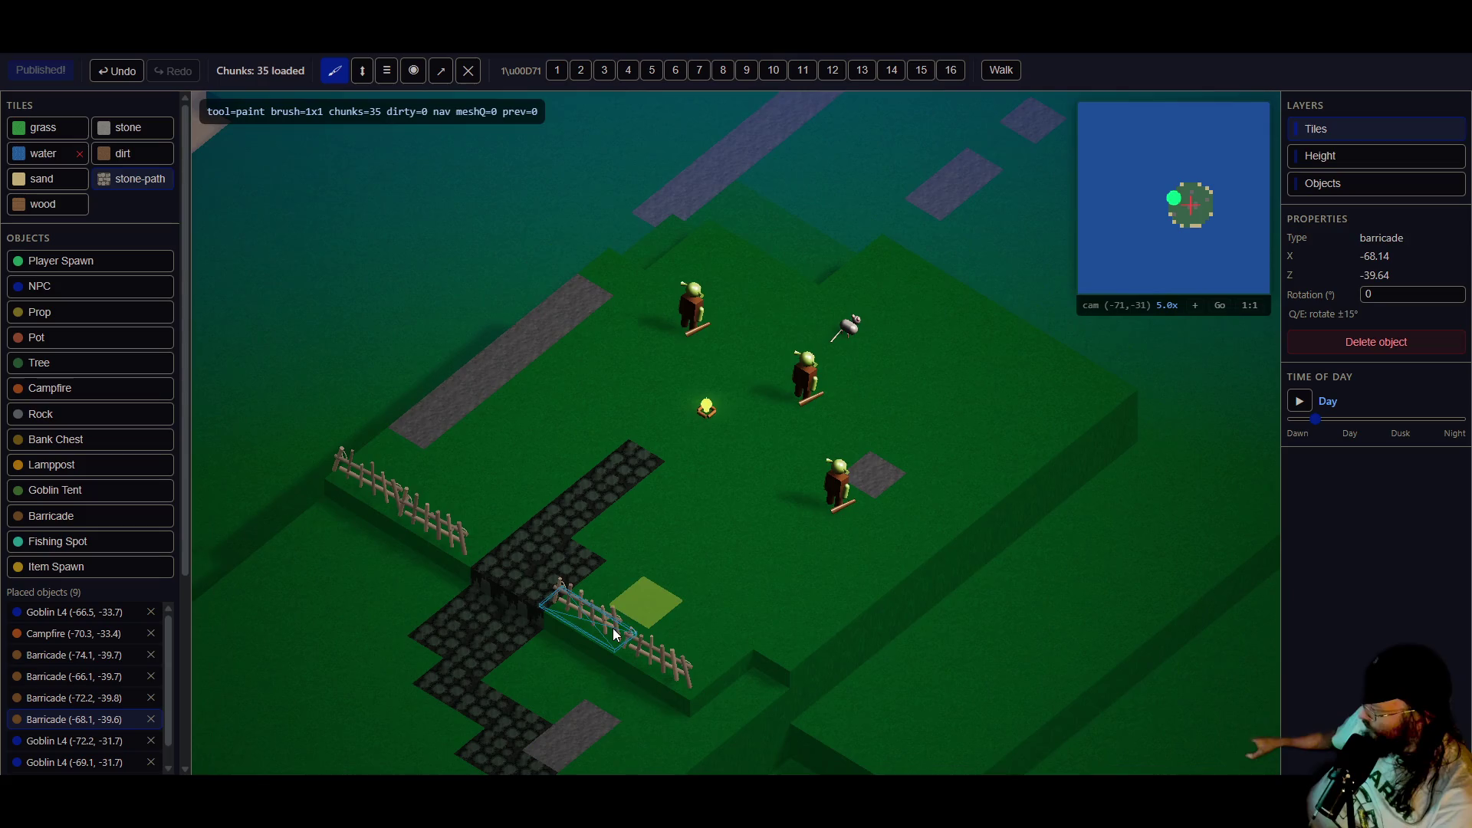
scroll(720, 615, "down", 1)
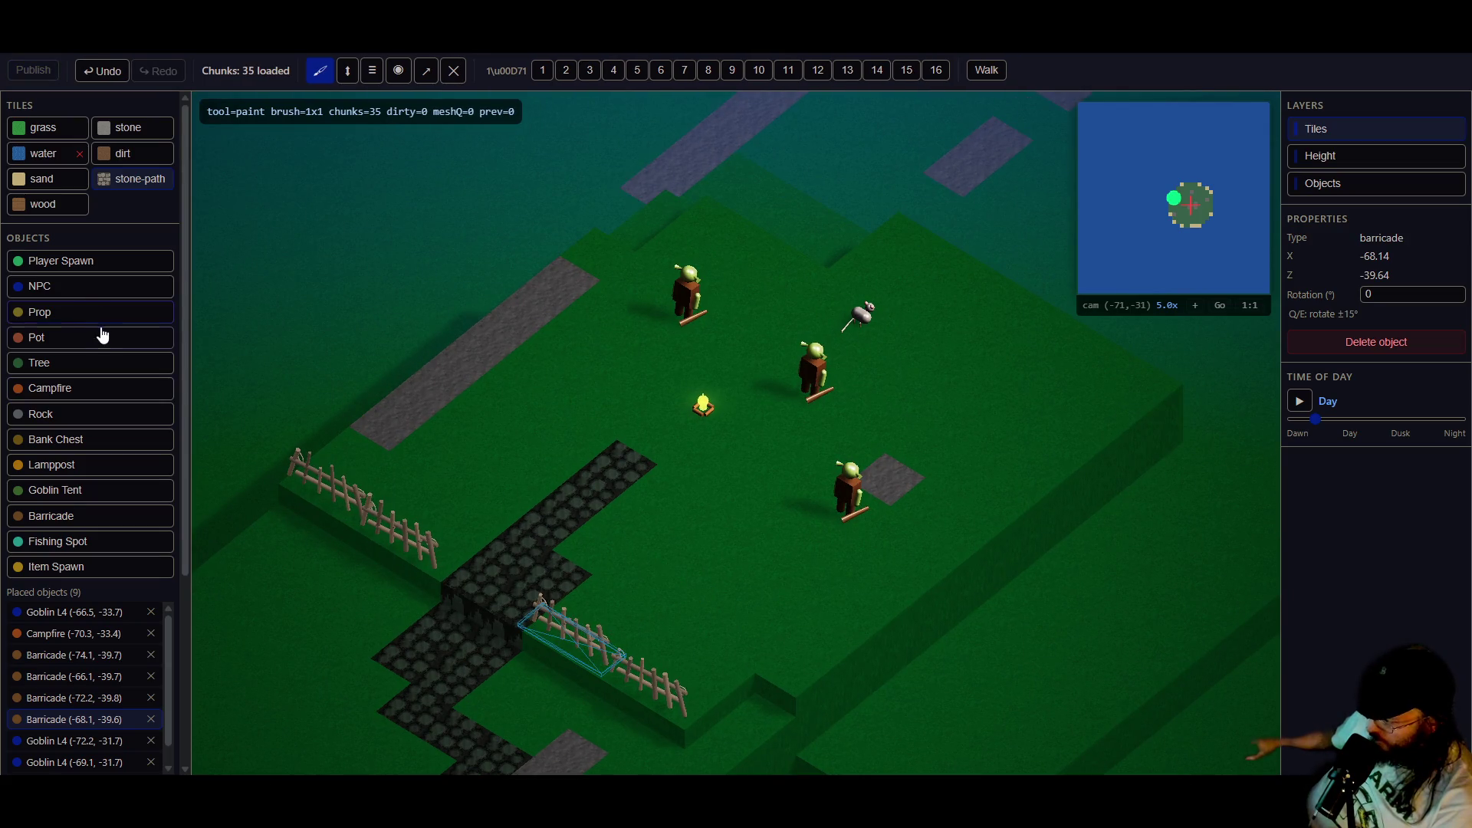
- Place two goblin tents left and right of the camp, rotating and moving them into position
left_click(55, 490)
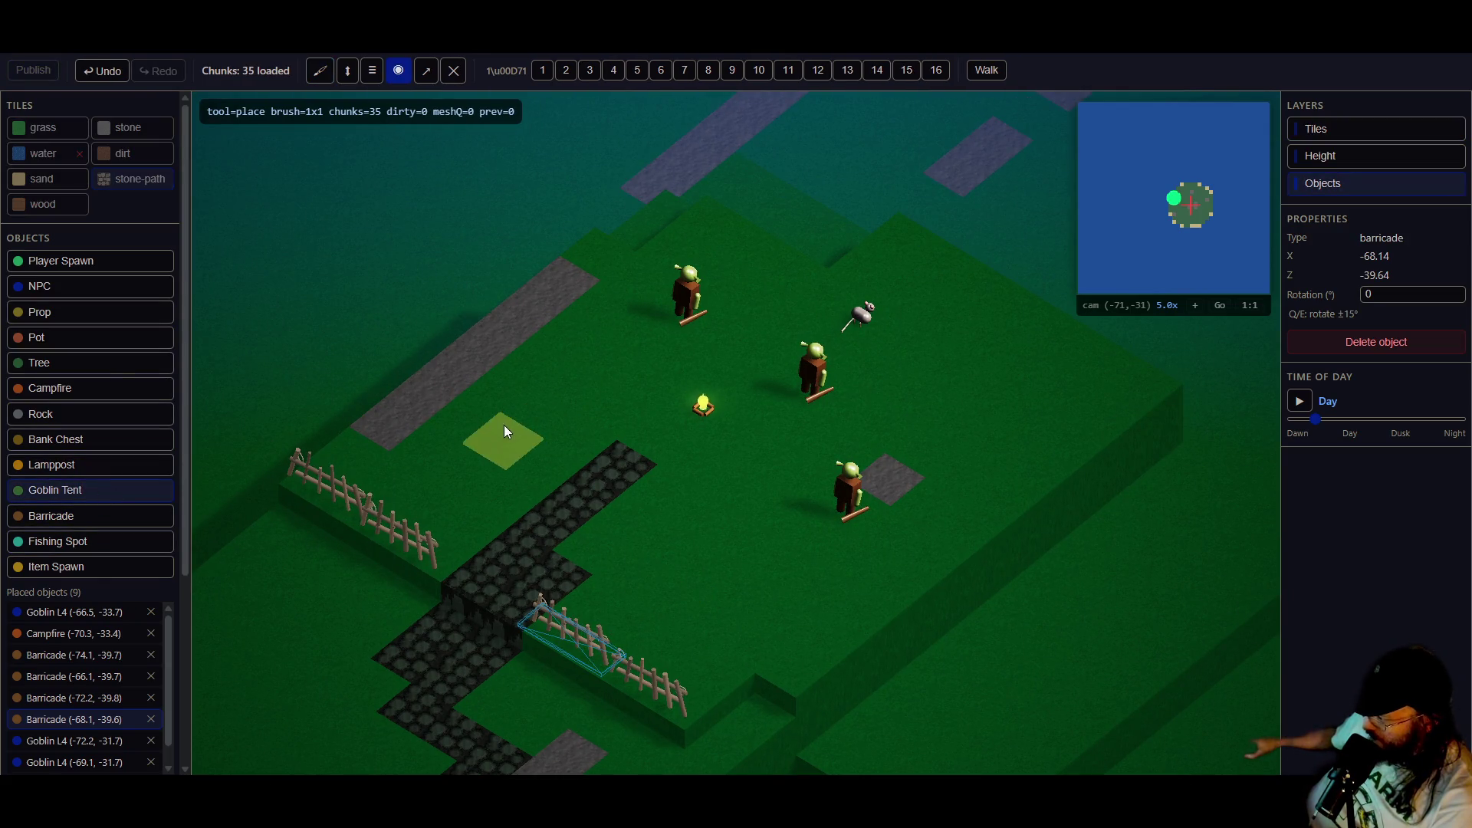
left_click(481, 420)
left_click(973, 395)
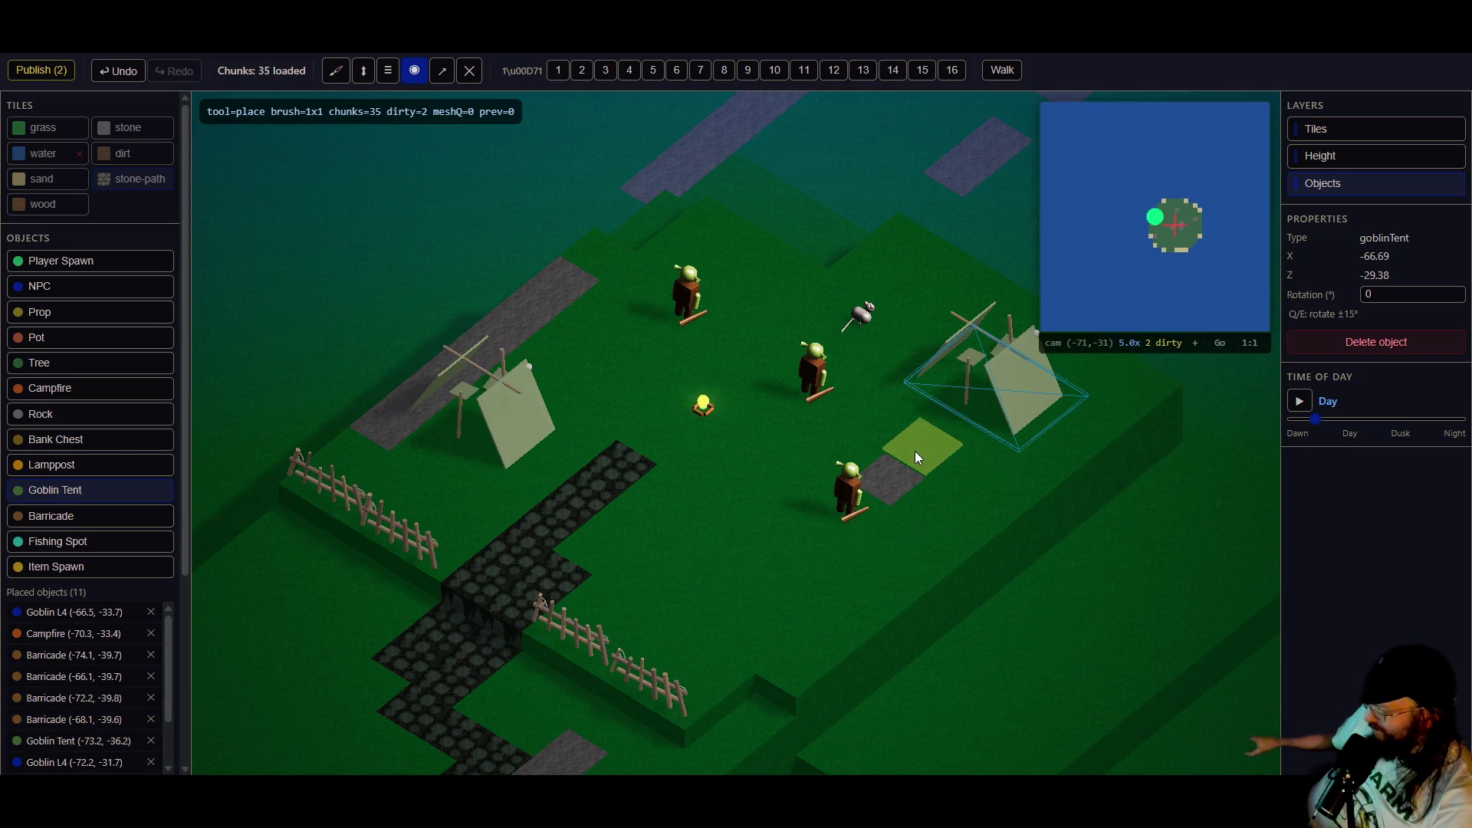
key("e")
key("e")
key("e")
key("e")
key("e")
key("e")
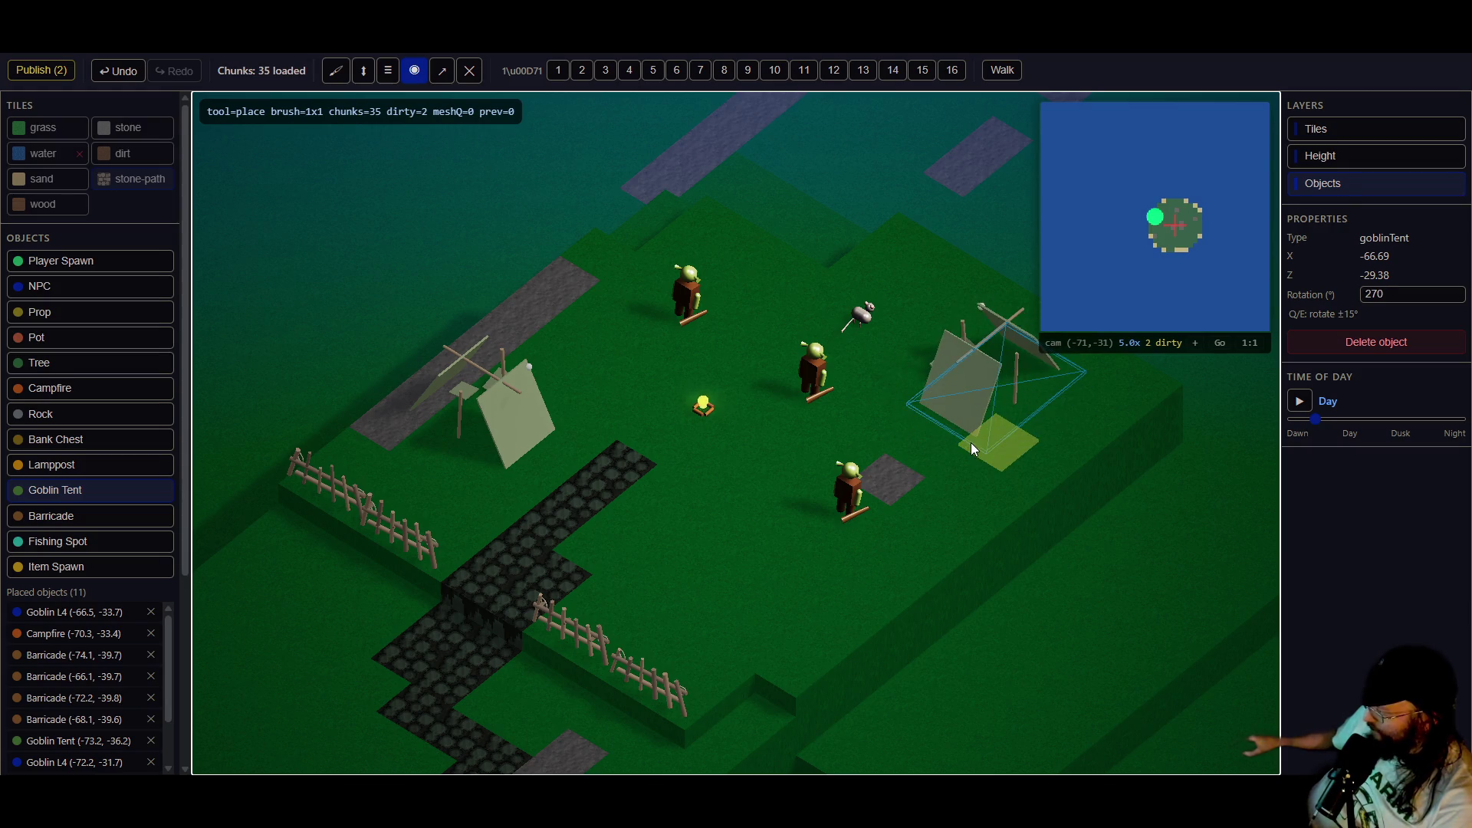
key("Escape")
left_click(526, 448)
key("e")
key("e")
key("e")
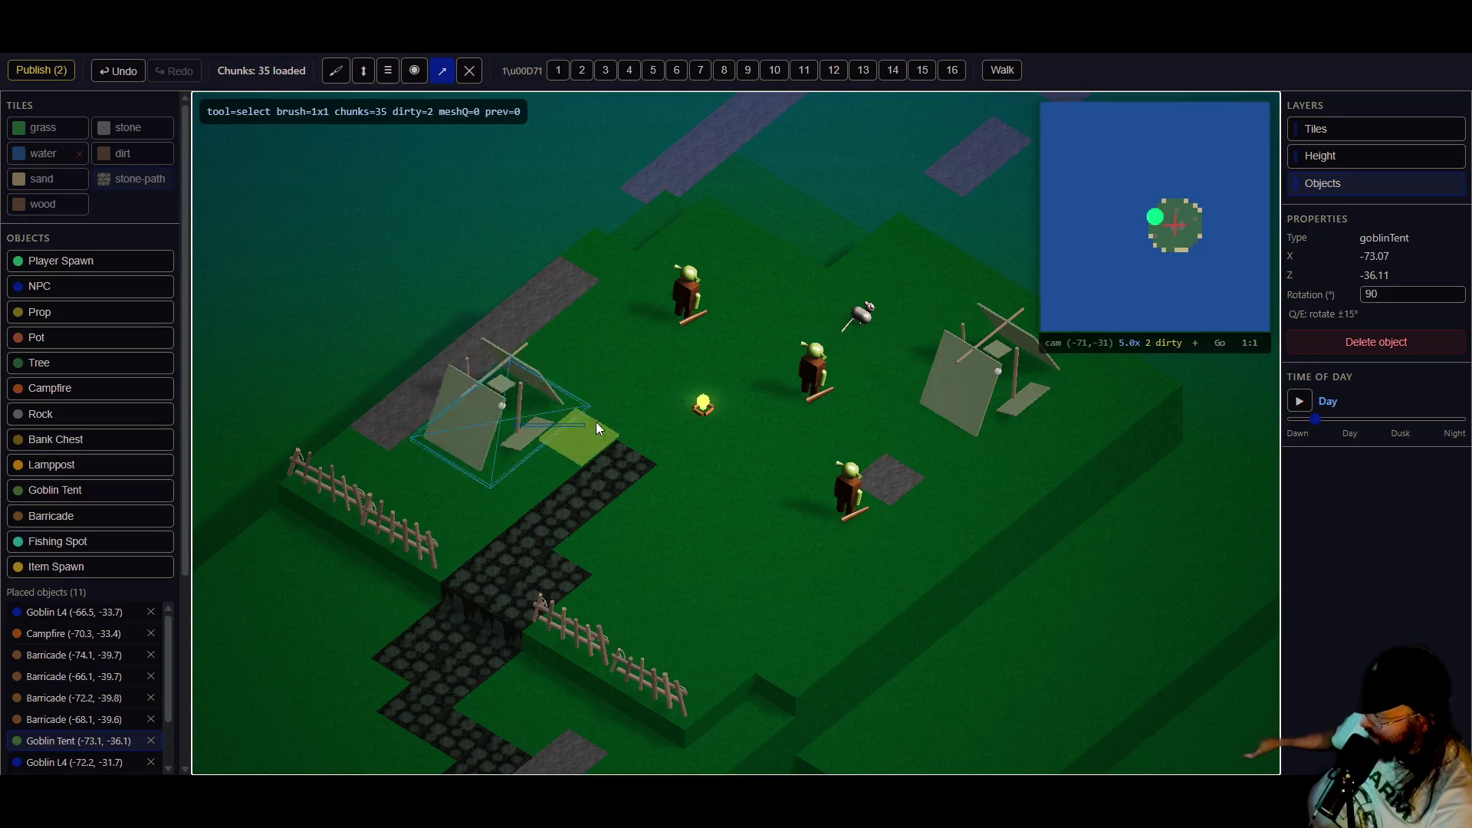
mouse_move(465, 435)
left_mouse_down()
mouse_move(618, 431)
mouse_move(678, 481)
mouse_move(635, 531)
mouse_move(799, 411)
mouse_move(579, 415)
mouse_move(802, 541)
mouse_move(802, 311)
mouse_move(580, 425)
mouse_move(905, 463)
mouse_move(721, 314)
mouse_move(860, 589)
mouse_move(575, 306)
mouse_move(905, 606)
mouse_move(596, 578)
mouse_move(625, 284)
mouse_move(933, 426)
mouse_move(519, 454)
mouse_move(549, 401)
mouse_move(574, 518)
mouse_move(516, 574)
mouse_move(509, 510)
mouse_move(526, 559)
mouse_move(565, 443)
mouse_move(510, 428)
mouse_move(545, 471)
mouse_move(879, 647)
mouse_move(626, 583)
mouse_move(437, 418)
mouse_move(614, 422)
mouse_move(561, 407)
mouse_move(589, 379)
mouse_move(572, 330)
mouse_move(704, 298)
mouse_move(708, 282)
left_mouse_up()
key("q")
key("q")
key("q")
key("q")
key("q")
- Adjust the right tent, then copy it and set the copy beside the campfire
key("e")
key("e")
key("e")
key("e")
key("e")
key("e")
key("e")
key("e")
key("e")
key("e")
key("e")
key("e")
key("e")
key("e")
key("e")
key("e")
key("e")
key("e")
key("q")
key("q")
key("q")
mouse_move(991, 362)
left_mouse_down()
mouse_move(979, 397)
mouse_move(992, 382)
left_mouse_up()
key("e")
key("e")
key("e")
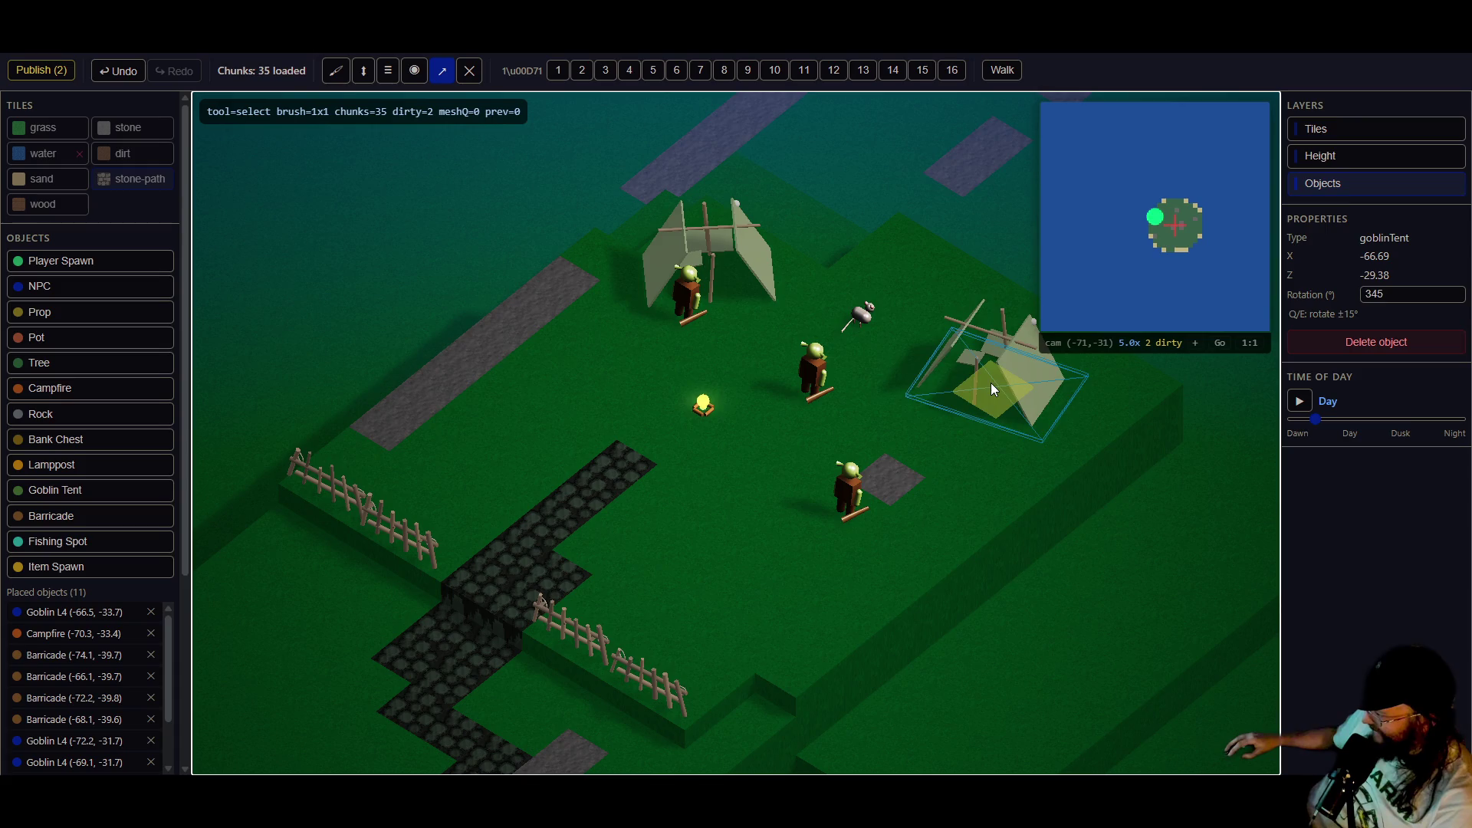
key("e")
key("e")
key("e")
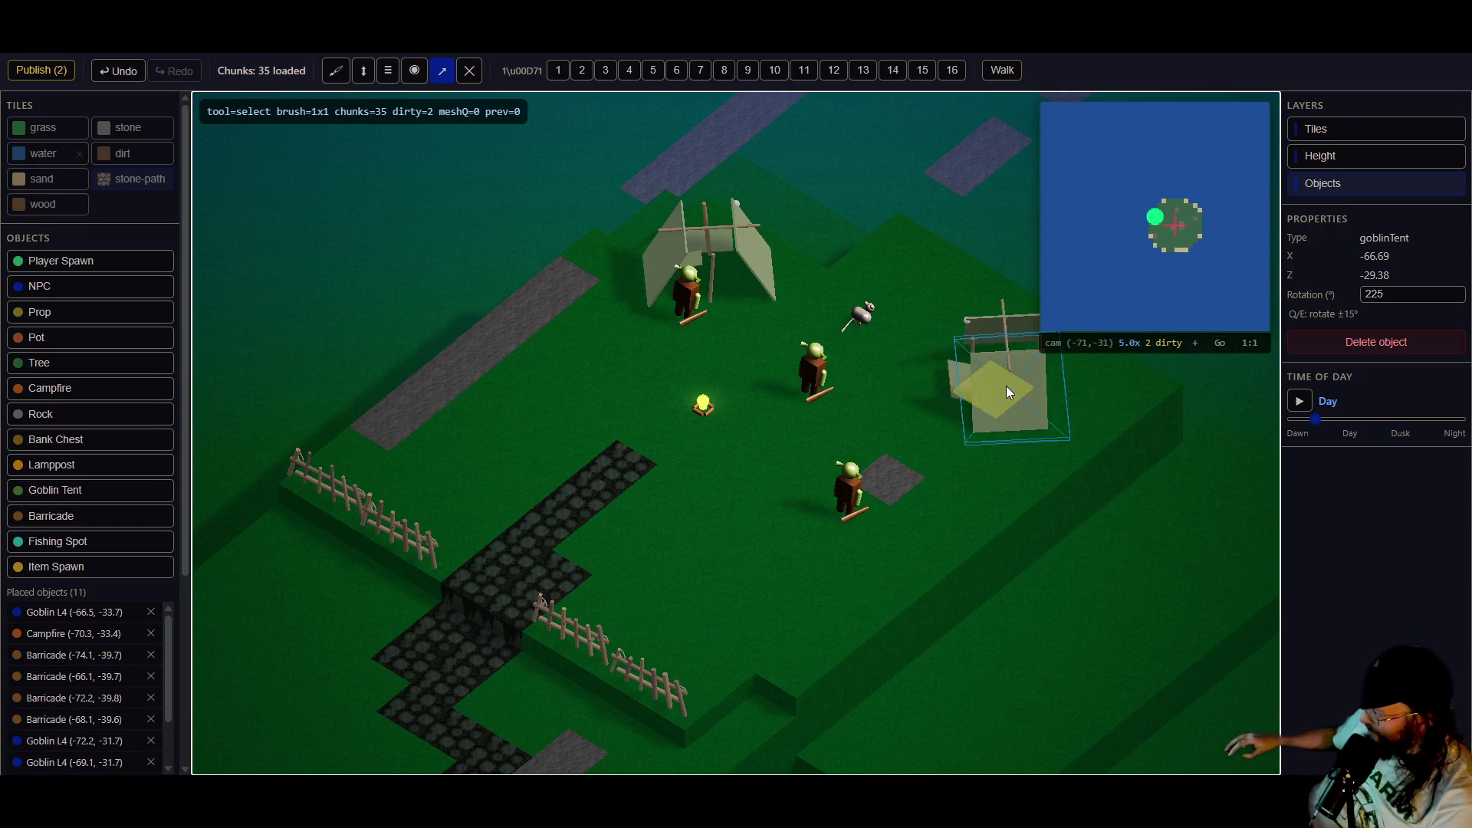
key("q")
left_click(1001, 426)
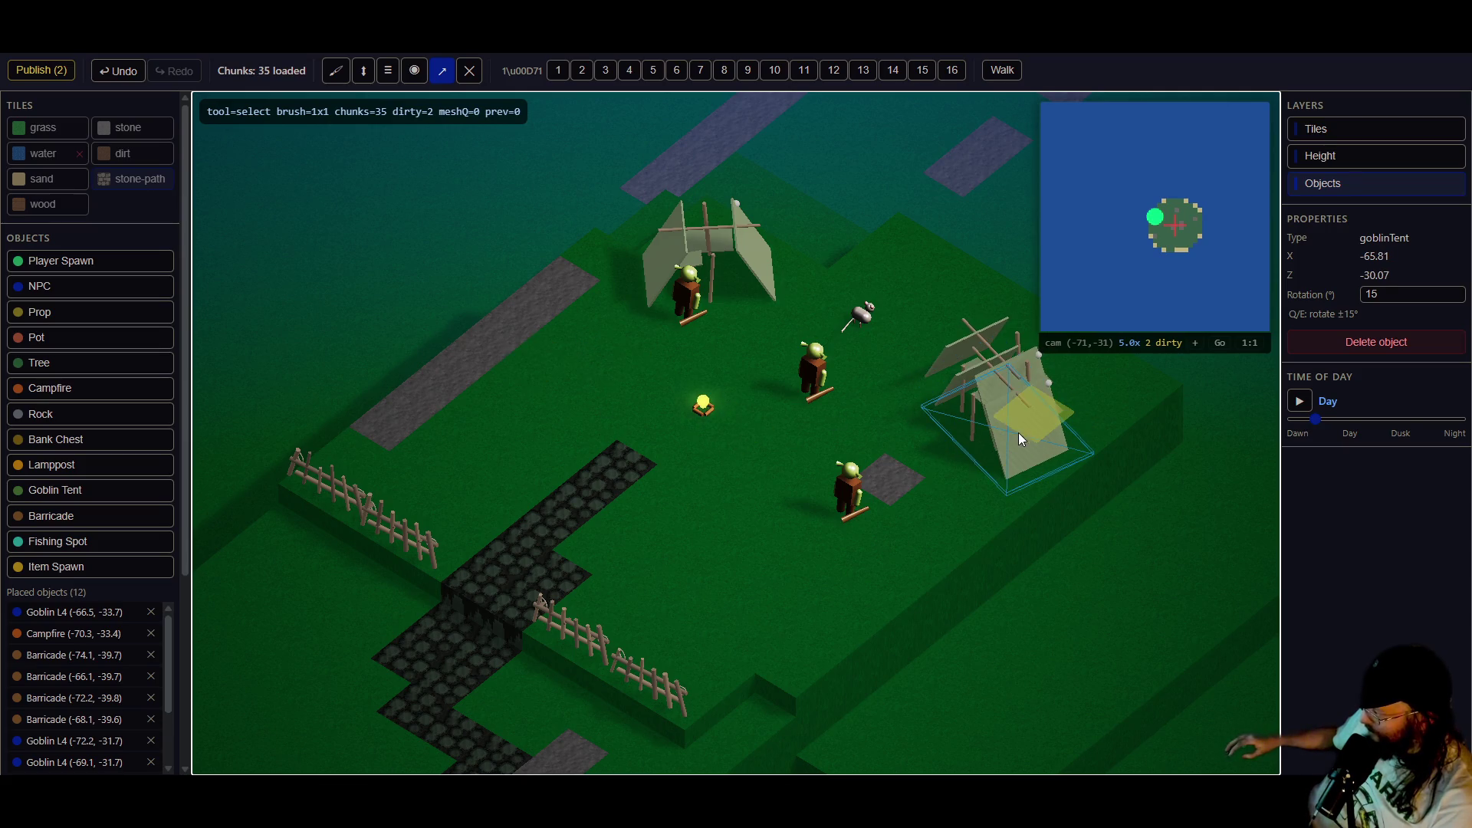
mouse_move(1020, 440)
left_mouse_down()
mouse_move(1024, 422)
mouse_move(648, 438)
mouse_move(577, 411)
left_mouse_up()
key("e")
key("e")
key("e")
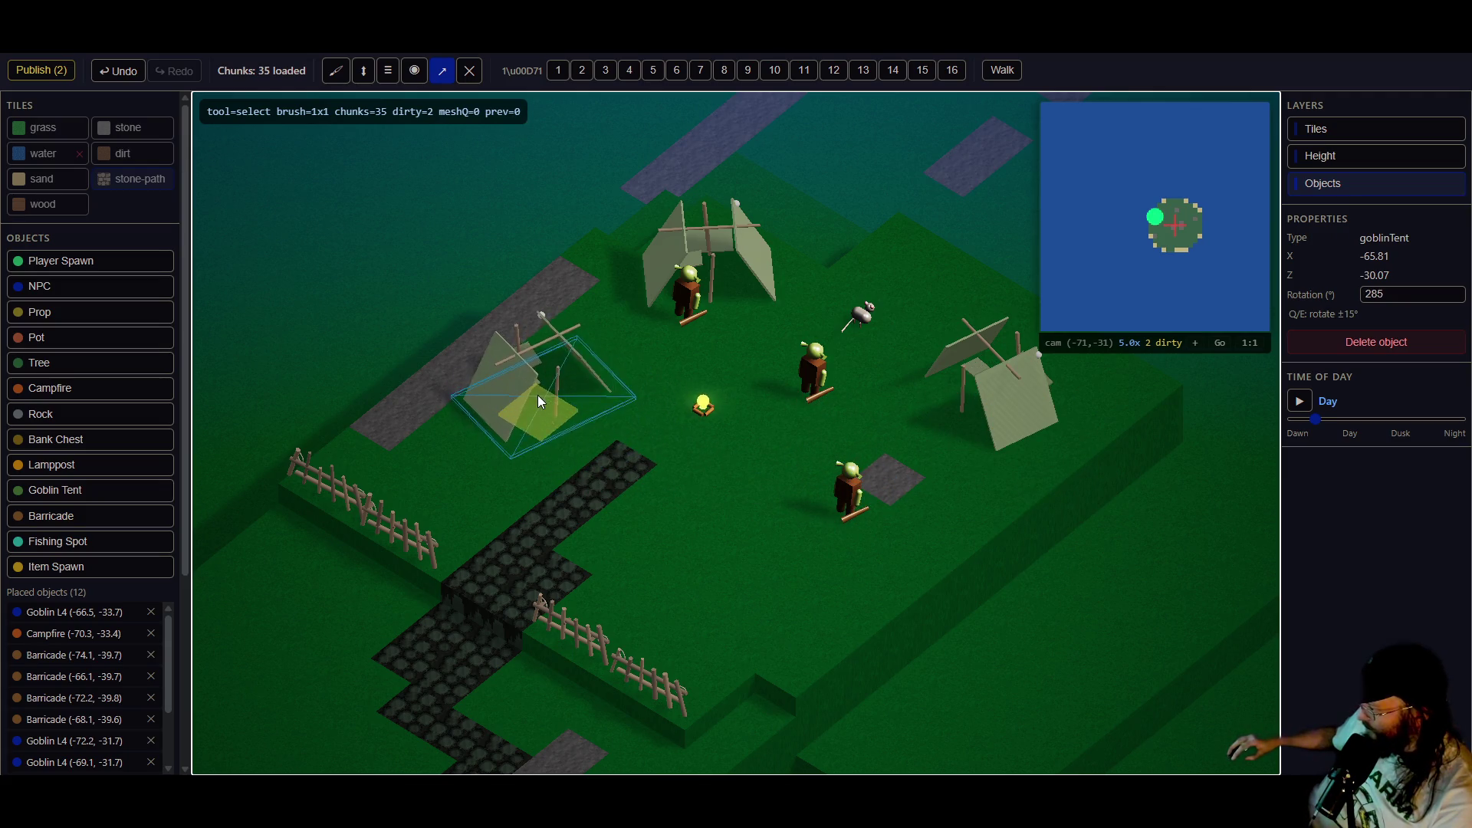
key("q")
key("q")
left_click_drag(542, 391, 532, 403)
- Move and rotate the goblins and the giant rat into the camp centre
mouse_move(661, 281)
left_mouse_down()
mouse_move(691, 325)
mouse_move(650, 350)
mouse_move(608, 342)
mouse_move(641, 352)
left_mouse_up()
key("e")
key("e")
key("e")
key("e")
key("e")
key("e")
mouse_move(819, 395)
left_mouse_down()
mouse_move(803, 374)
mouse_move(830, 371)
left_mouse_up()
left_click_drag(862, 315, 752, 329)
key("e")
key("e")
key("e")
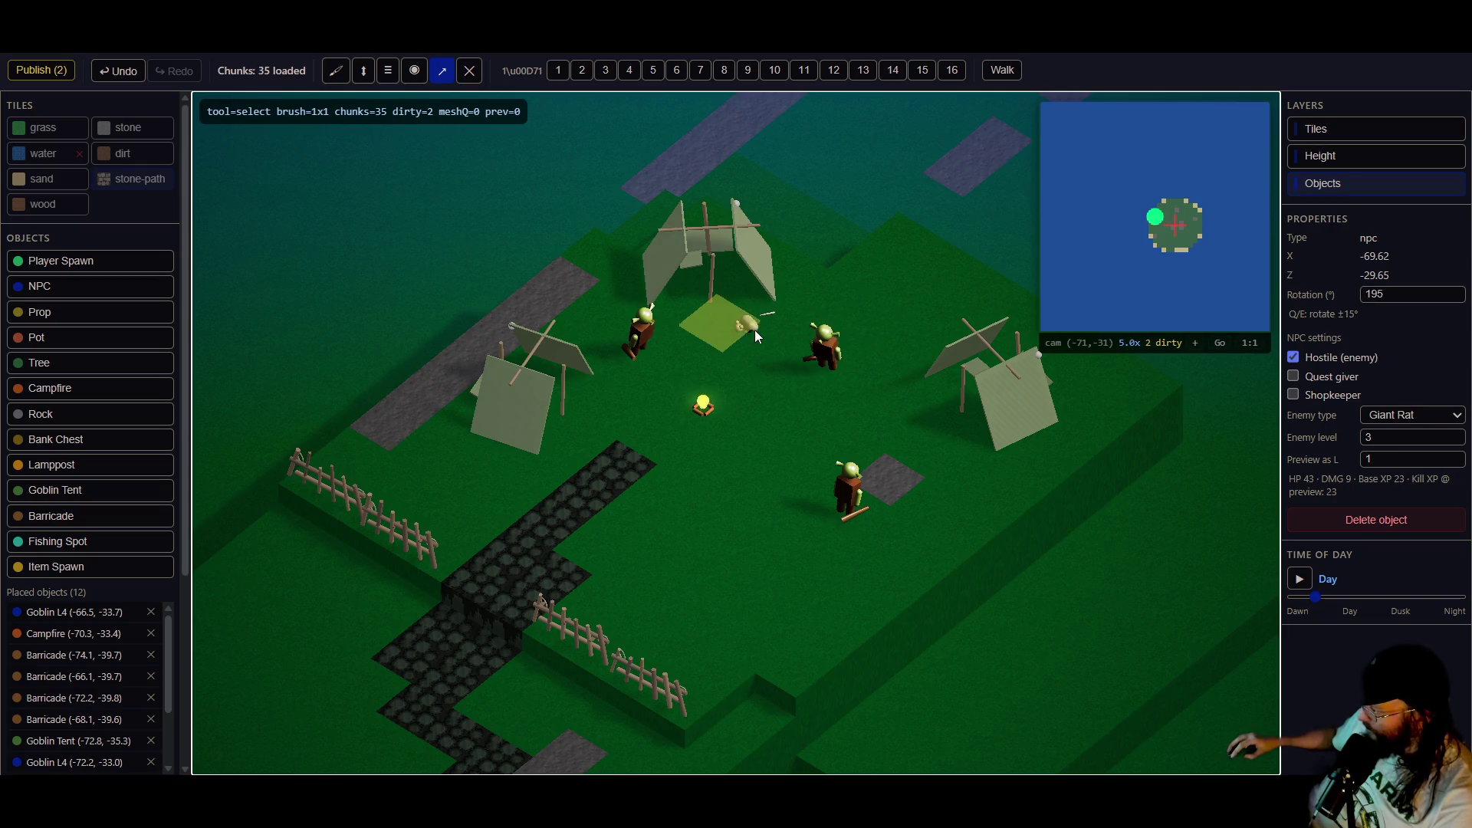
left_click(858, 508)
left_click_drag(858, 508, 886, 488)
key("e")
key("e")
key("e")
key("q")
key("q")
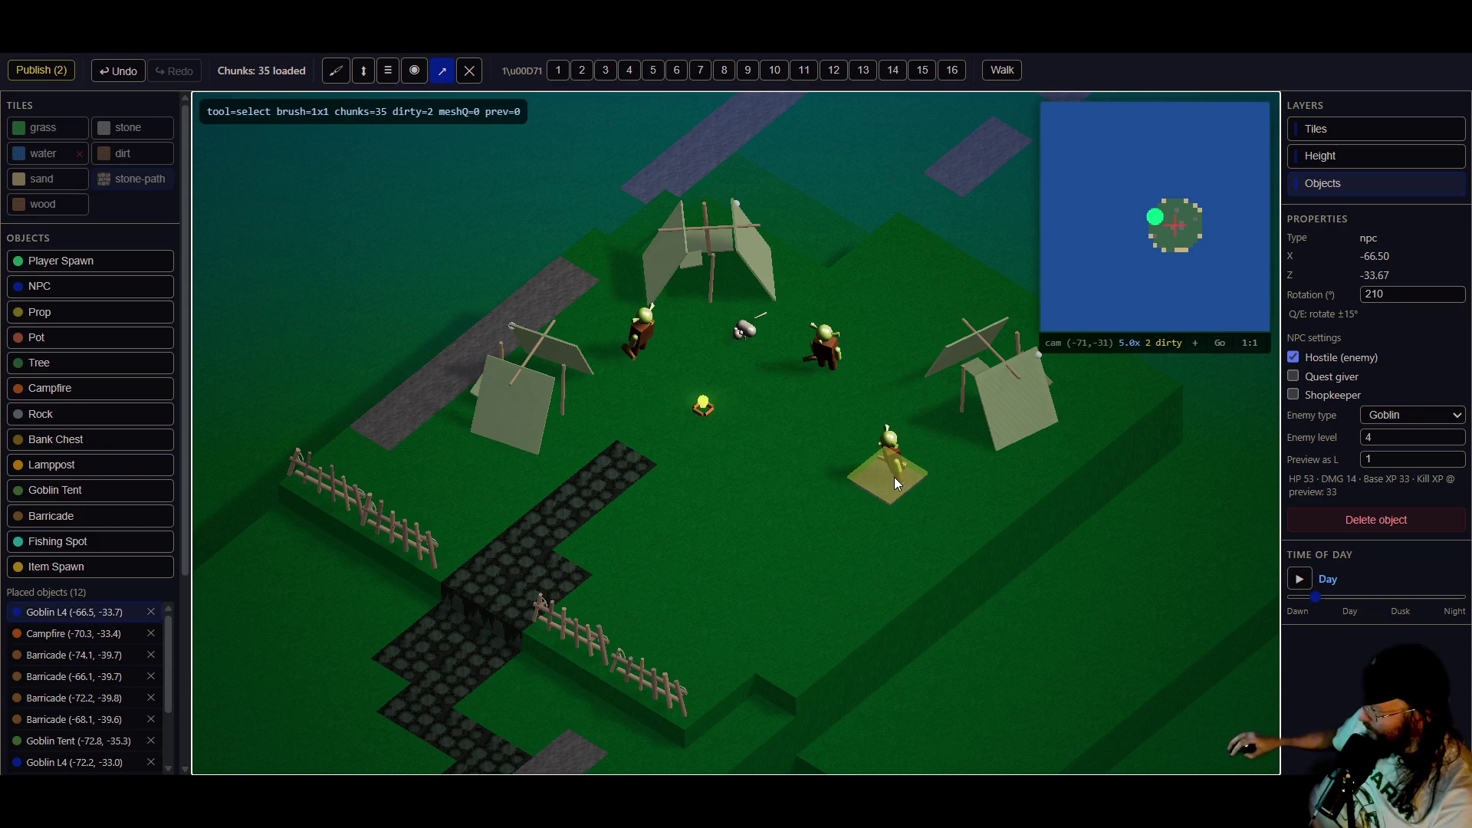
- Duplicate a goblin twice onto the cobblestone path and publish the changes
key("ctrl+d")
mouse_move(891, 488)
left_mouse_down()
mouse_move(420, 613)
mouse_move(420, 634)
mouse_move(527, 686)
left_mouse_up()
key("q")
key("q")
key("ctrl+d")
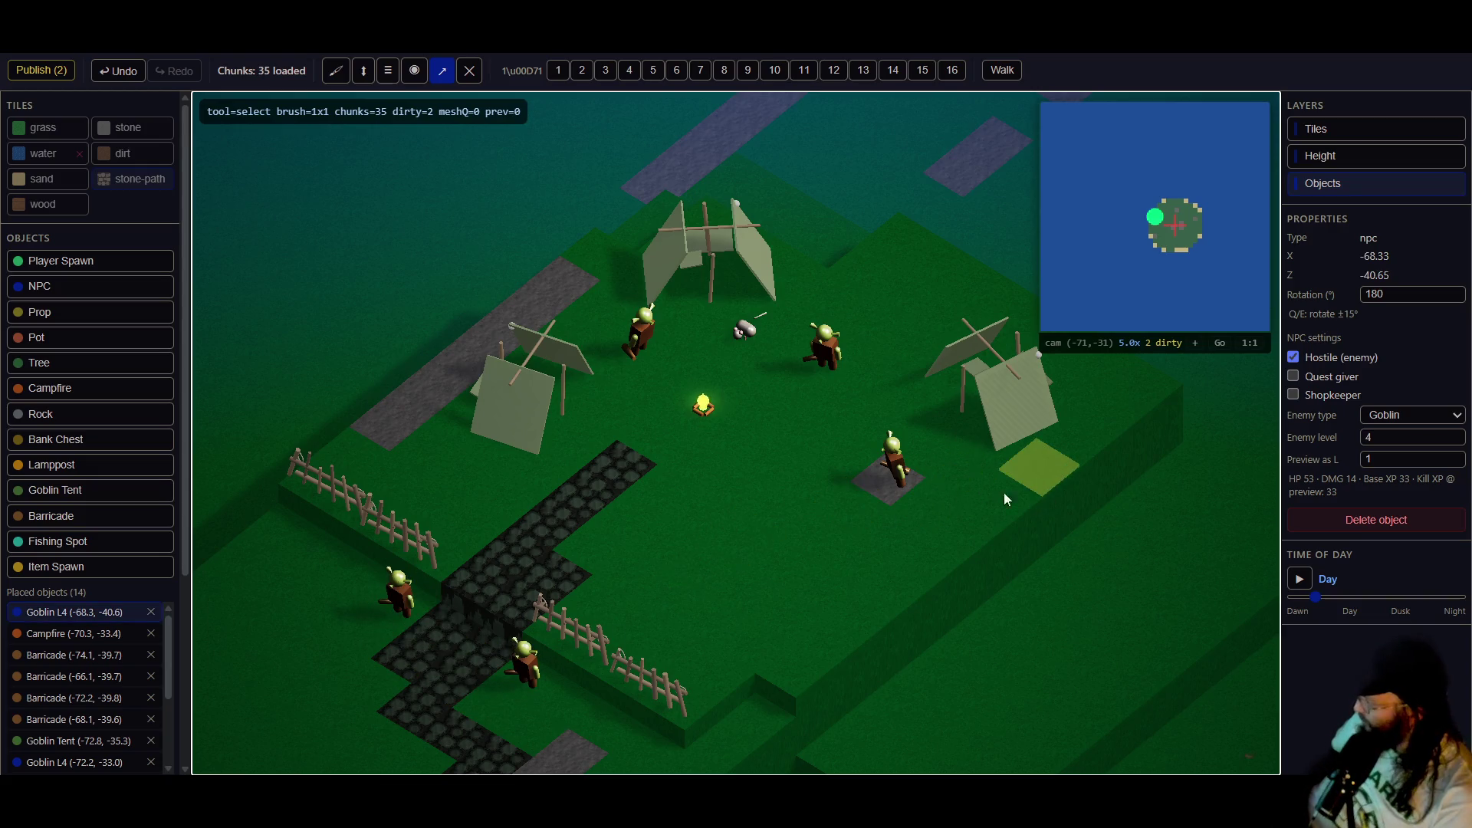
left_click(40, 70)
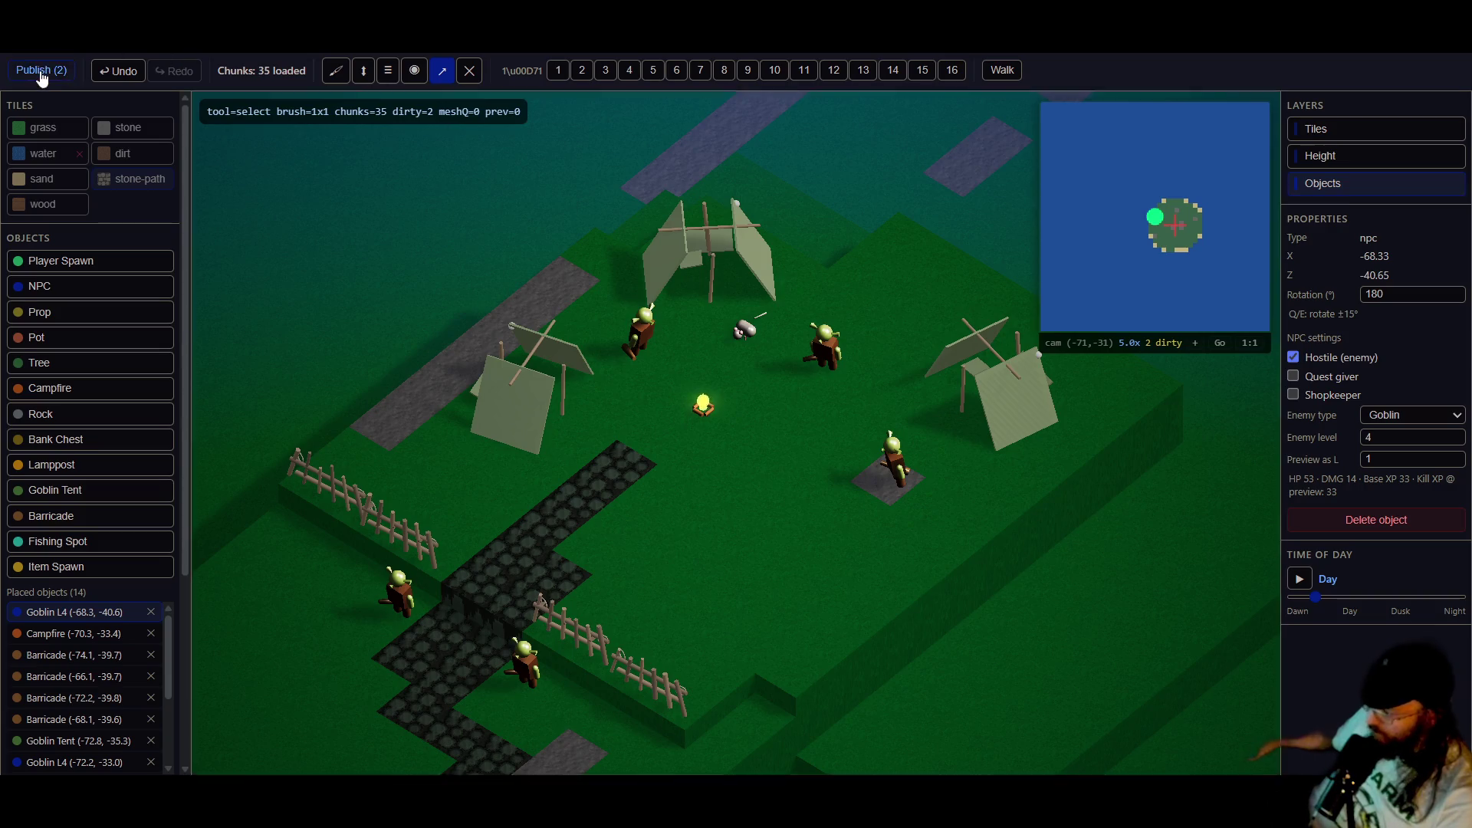
- Pan the view across the camp and pick Barricade from the Objects list for placing
key("a")
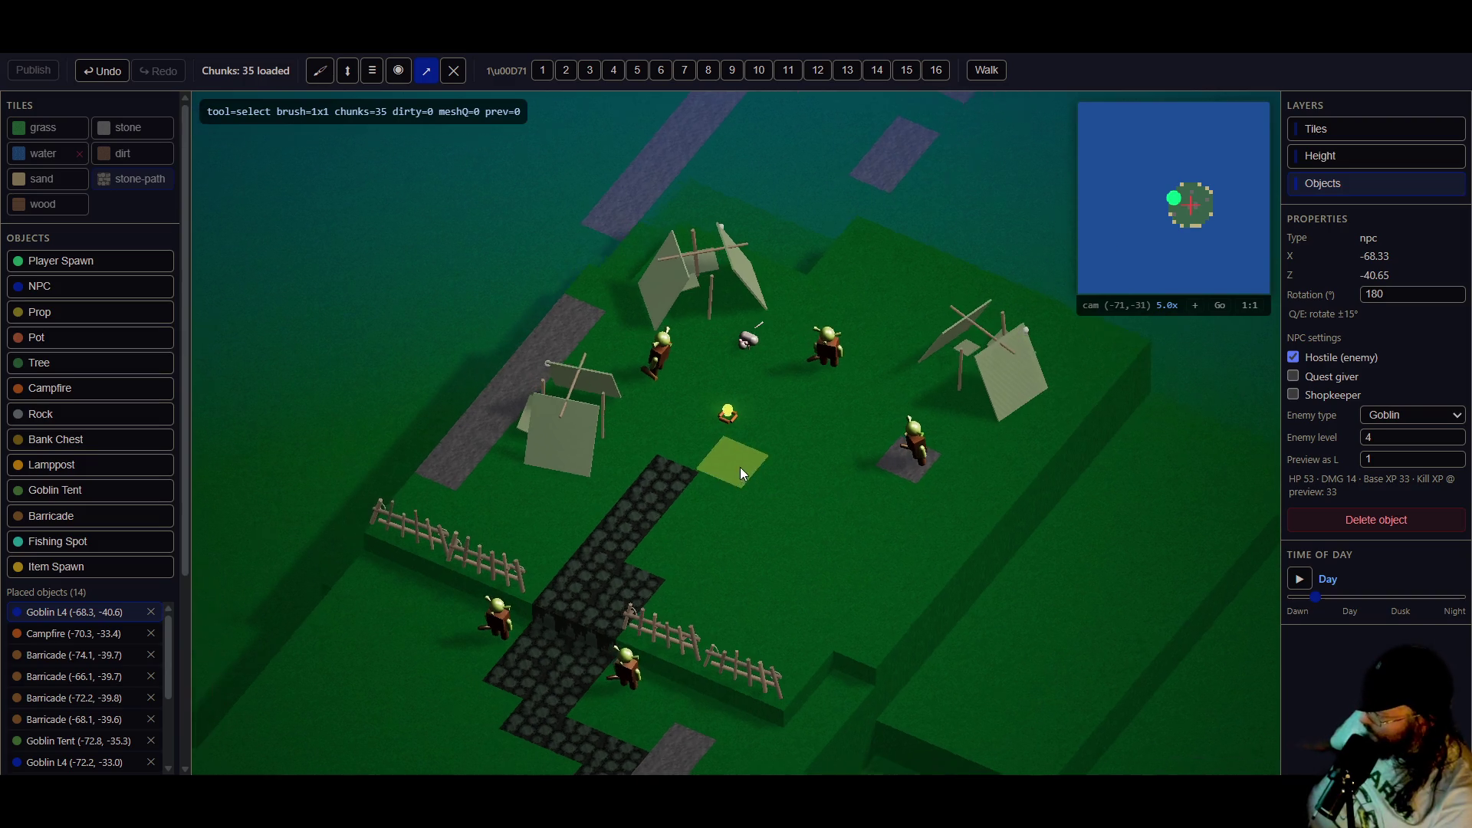
left_click(90, 515)
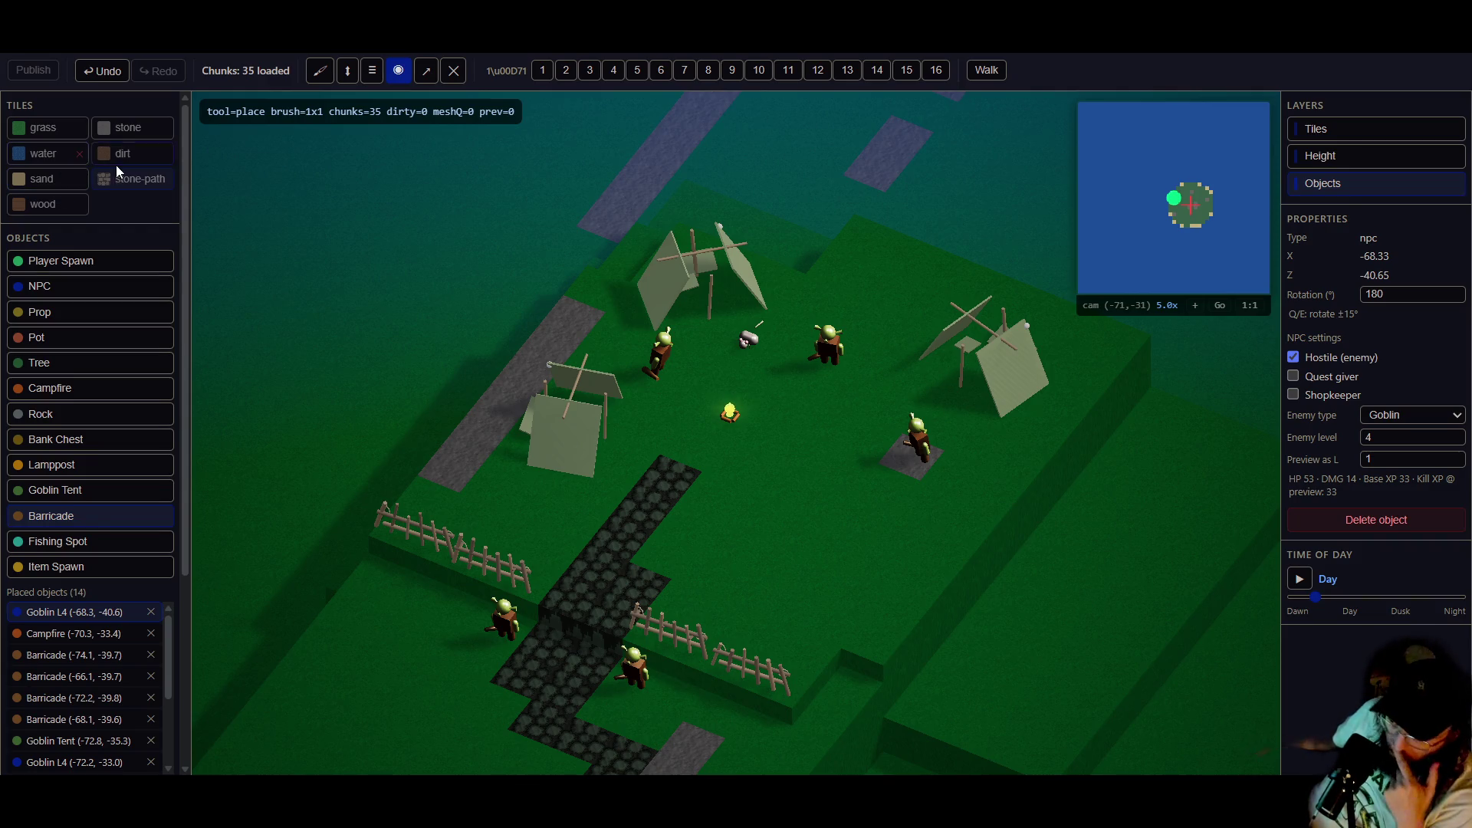
- Switch to the Height tool and raise two 3x3 terrain patches below the camp
left_click(35, 135)
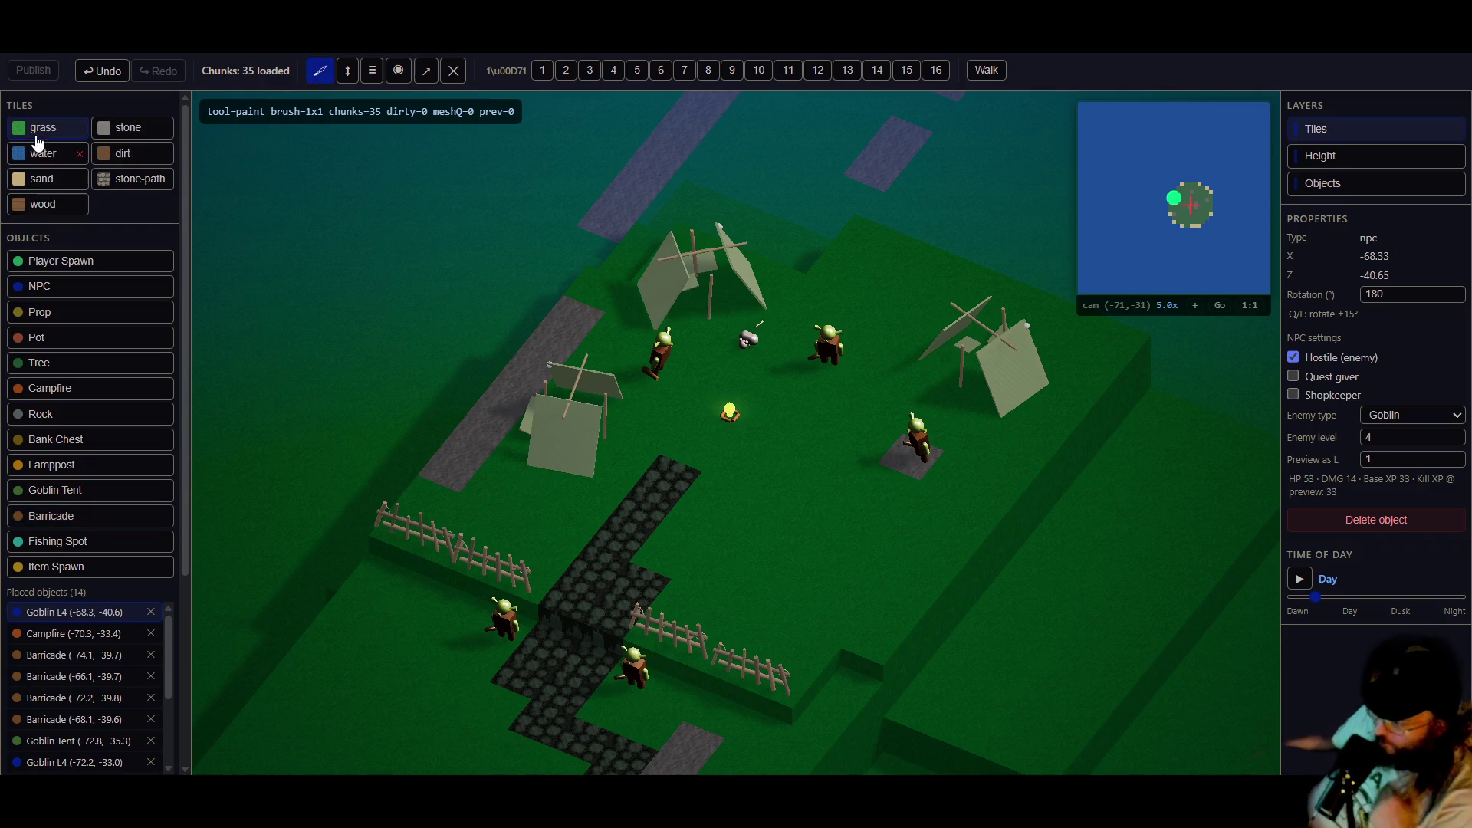
left_click(347, 70)
left_click(589, 72)
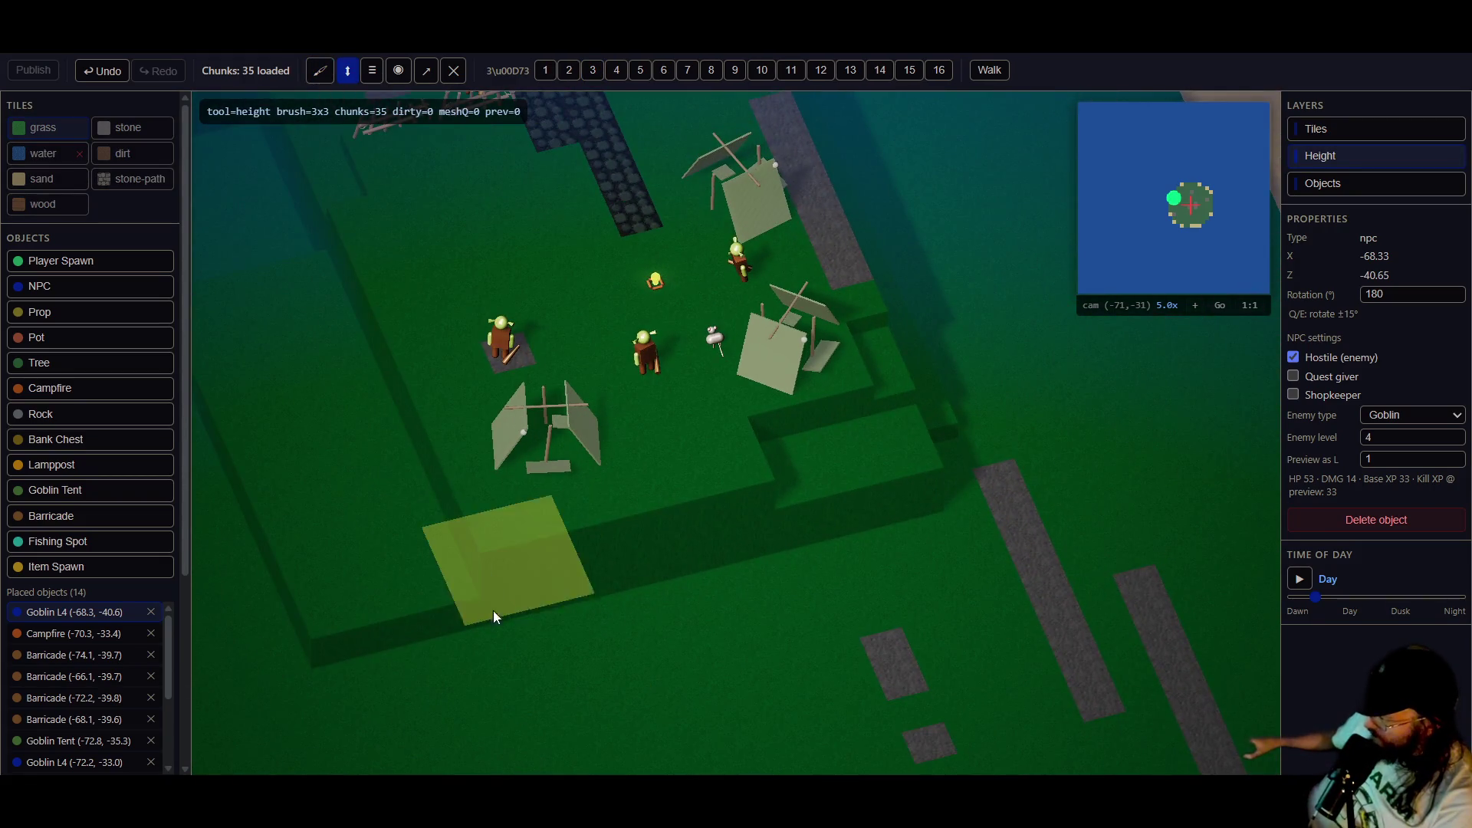
left_click(408, 590)
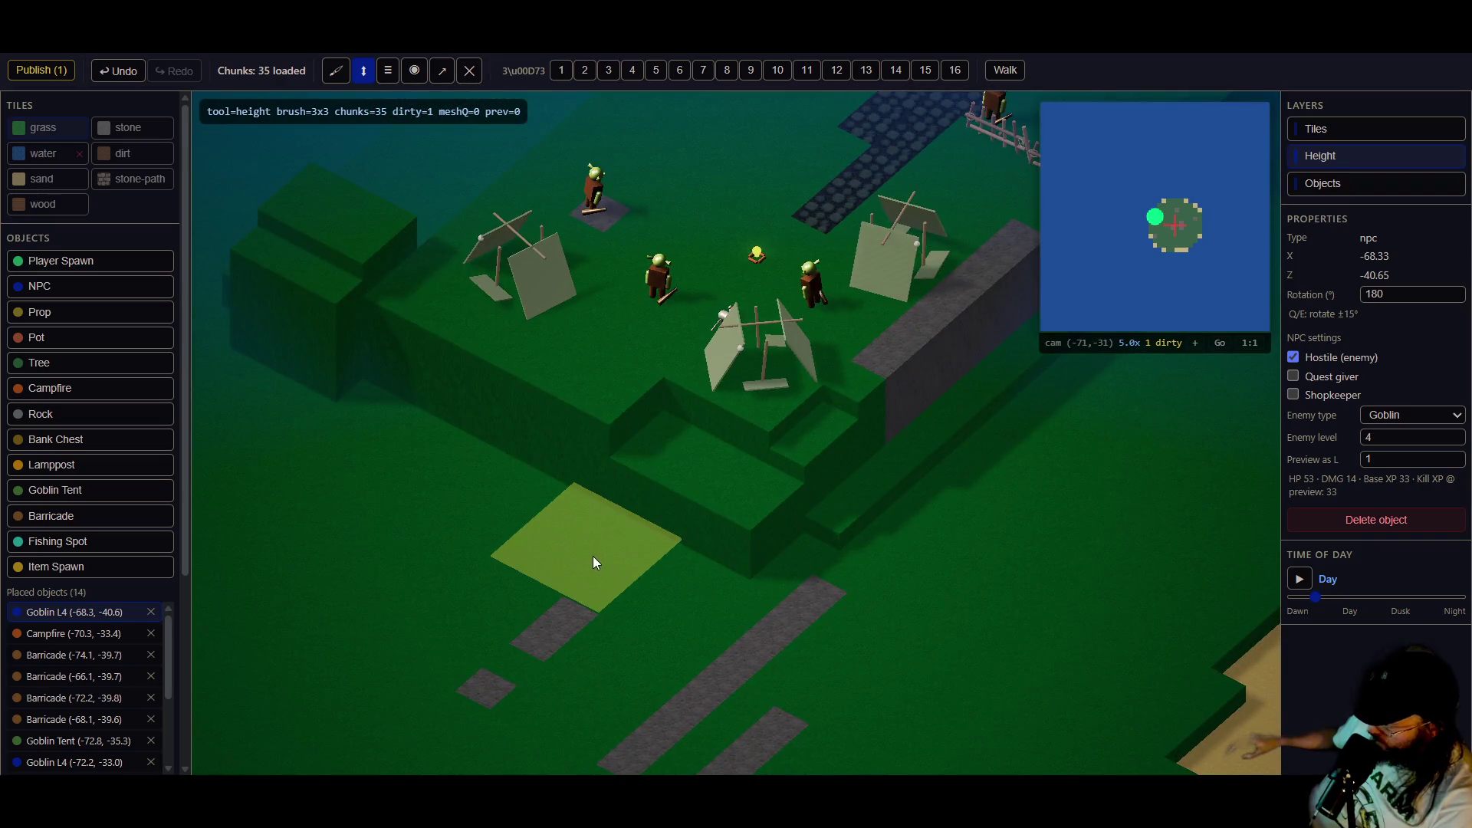
left_click(603, 561)
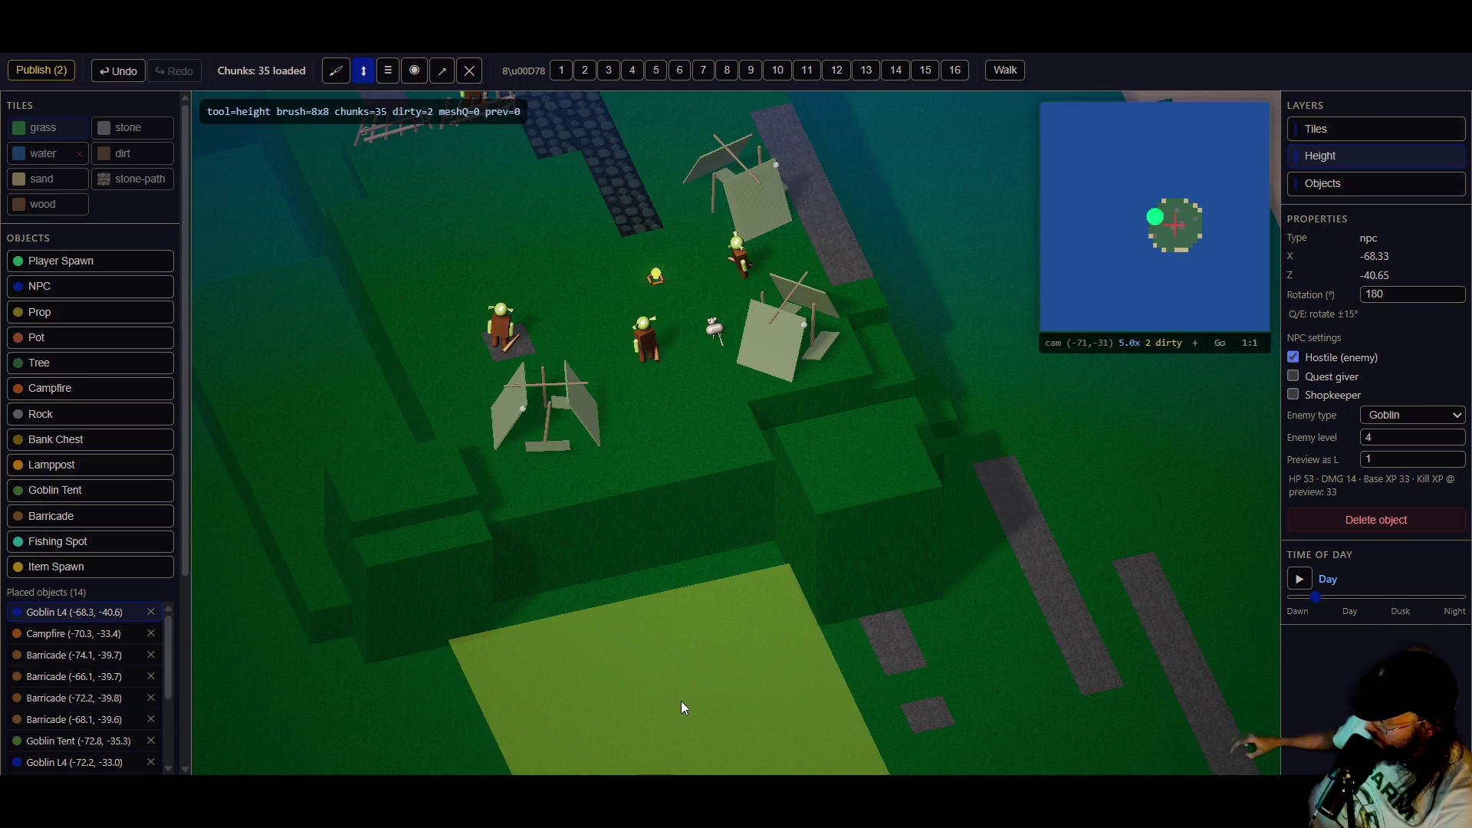
- Raise a 7x7 terrain block below the camp, plus a tall 3x3 block beside a sunken pit
left_click(680, 70)
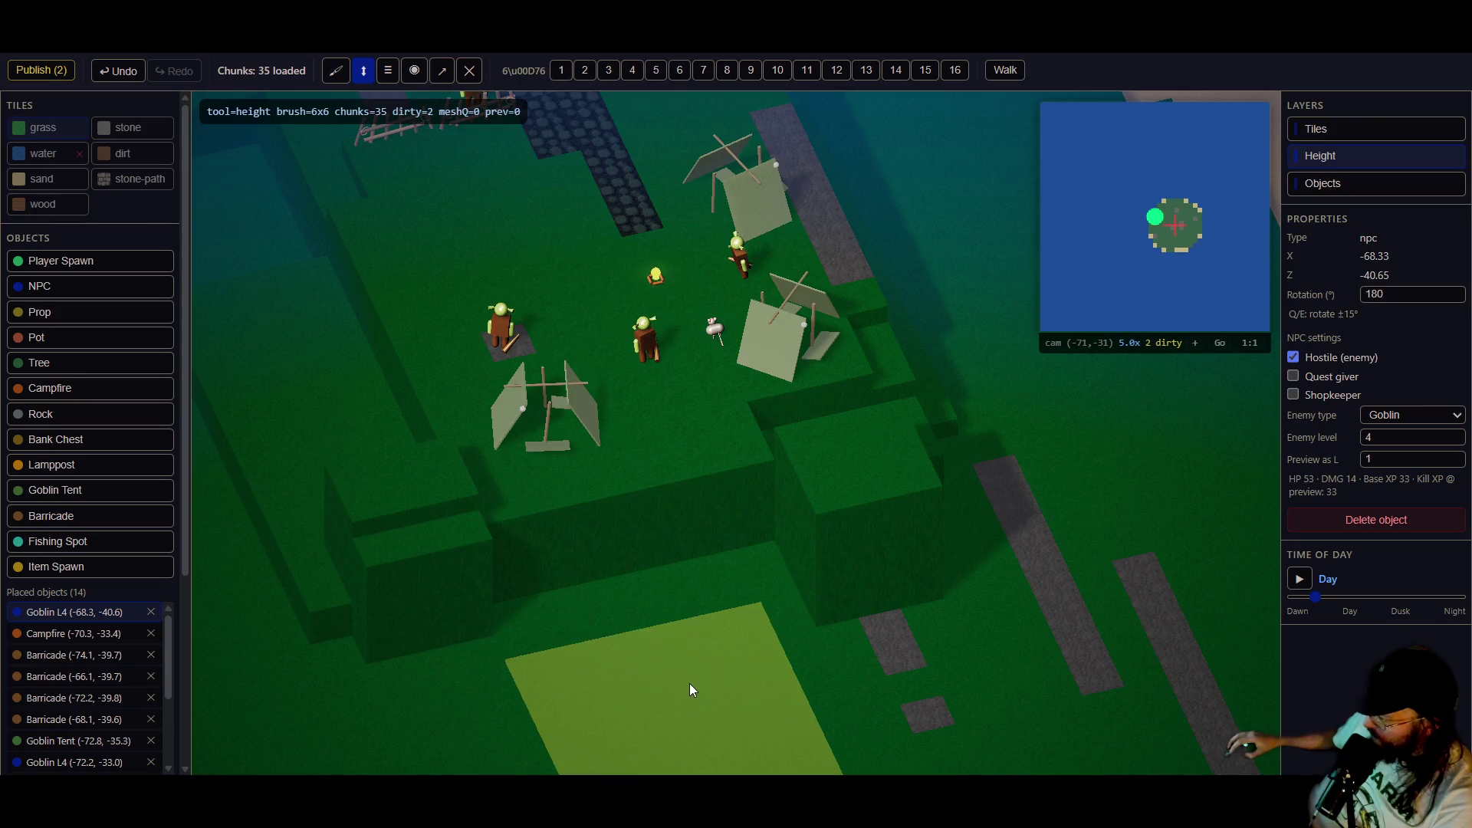
key("bracketright")
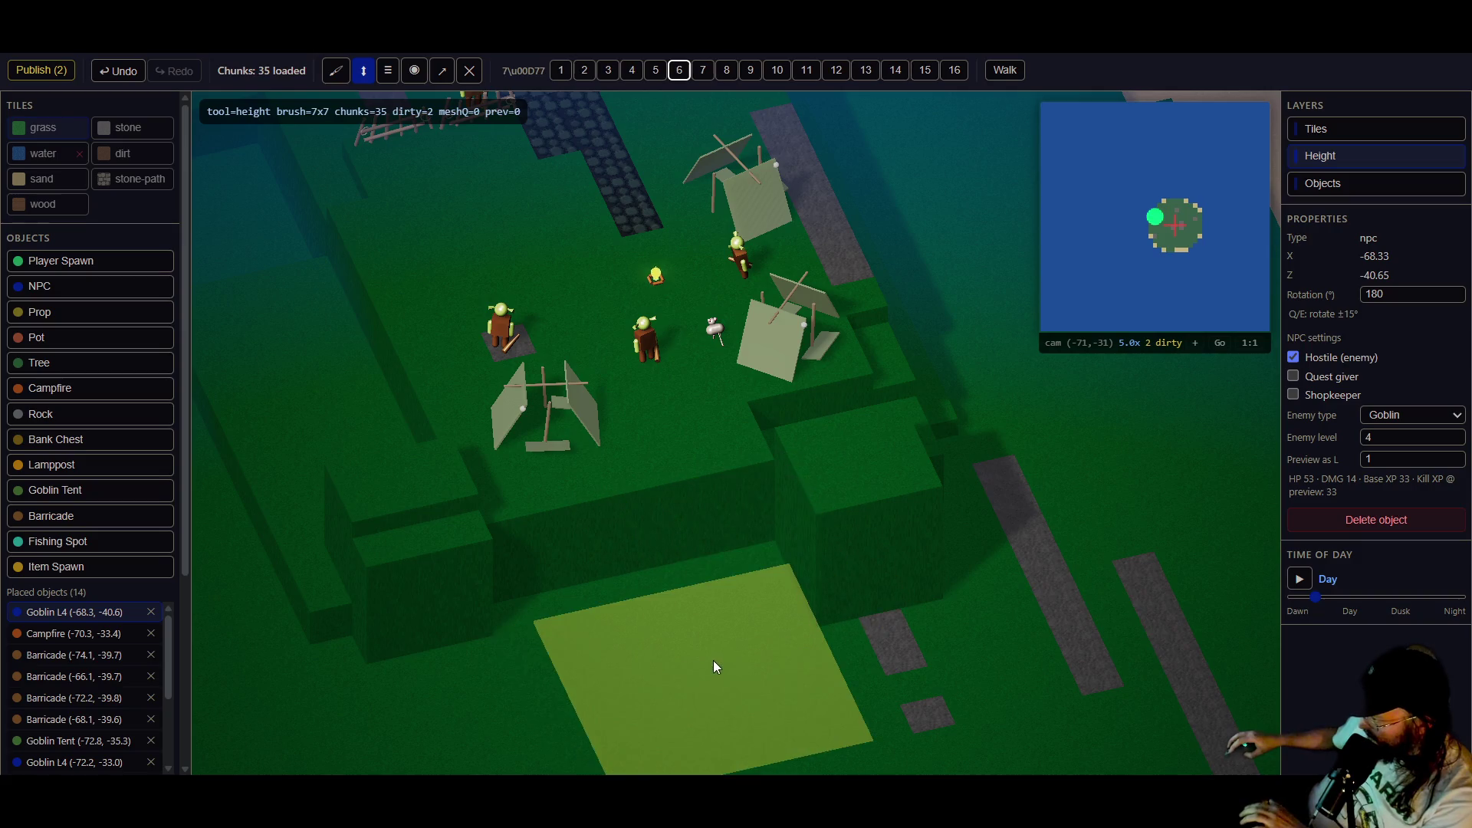
mouse_move(674, 690)
left_mouse_down()
mouse_move(669, 632)
mouse_move(582, 648)
mouse_move(307, 581)
mouse_move(324, 466)
left_mouse_up()
key("bracketleft")
key("bracketleft")
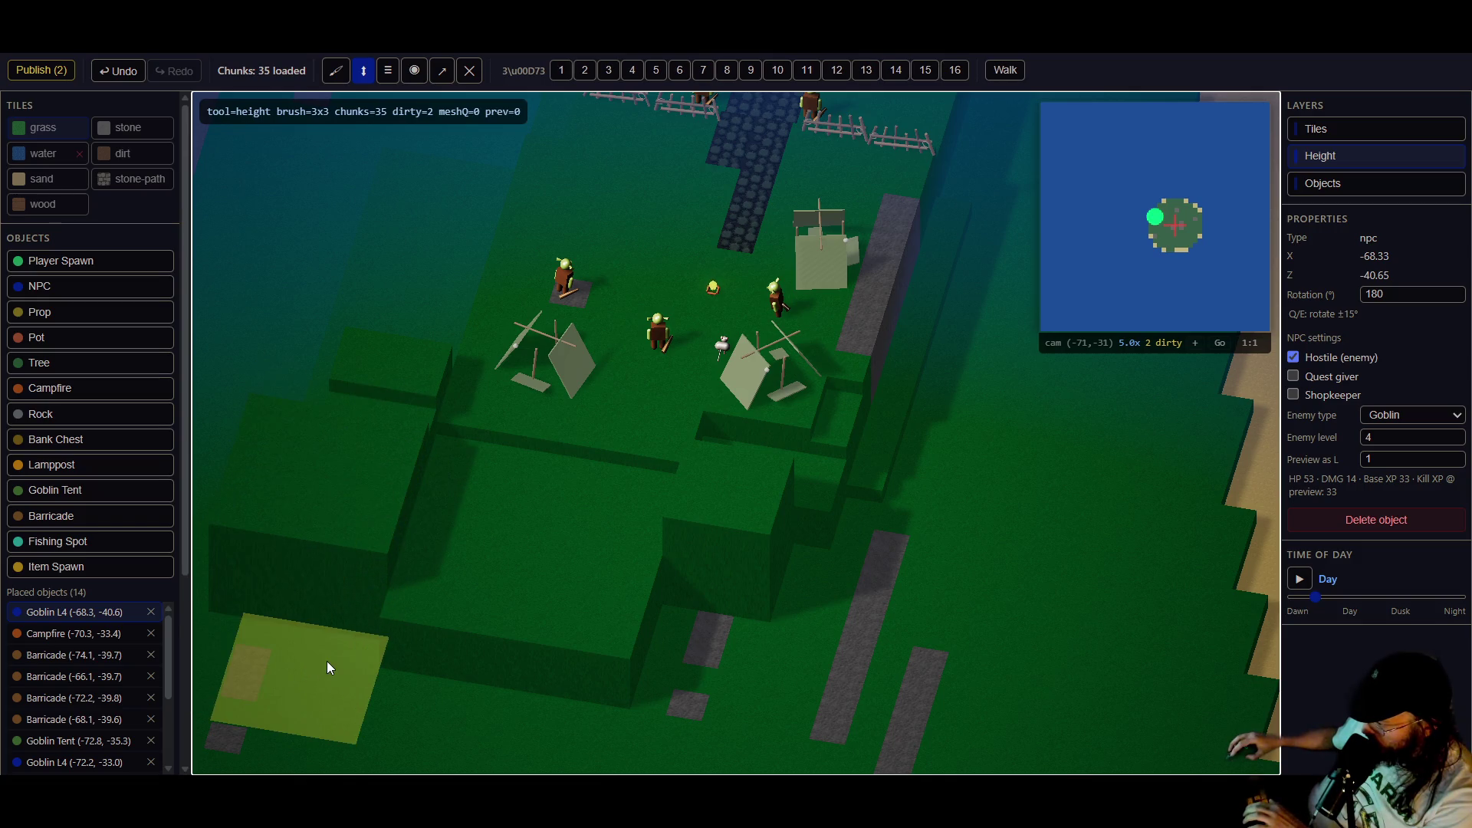
key("bracketleft")
left_click_drag(329, 660, 333, 563)
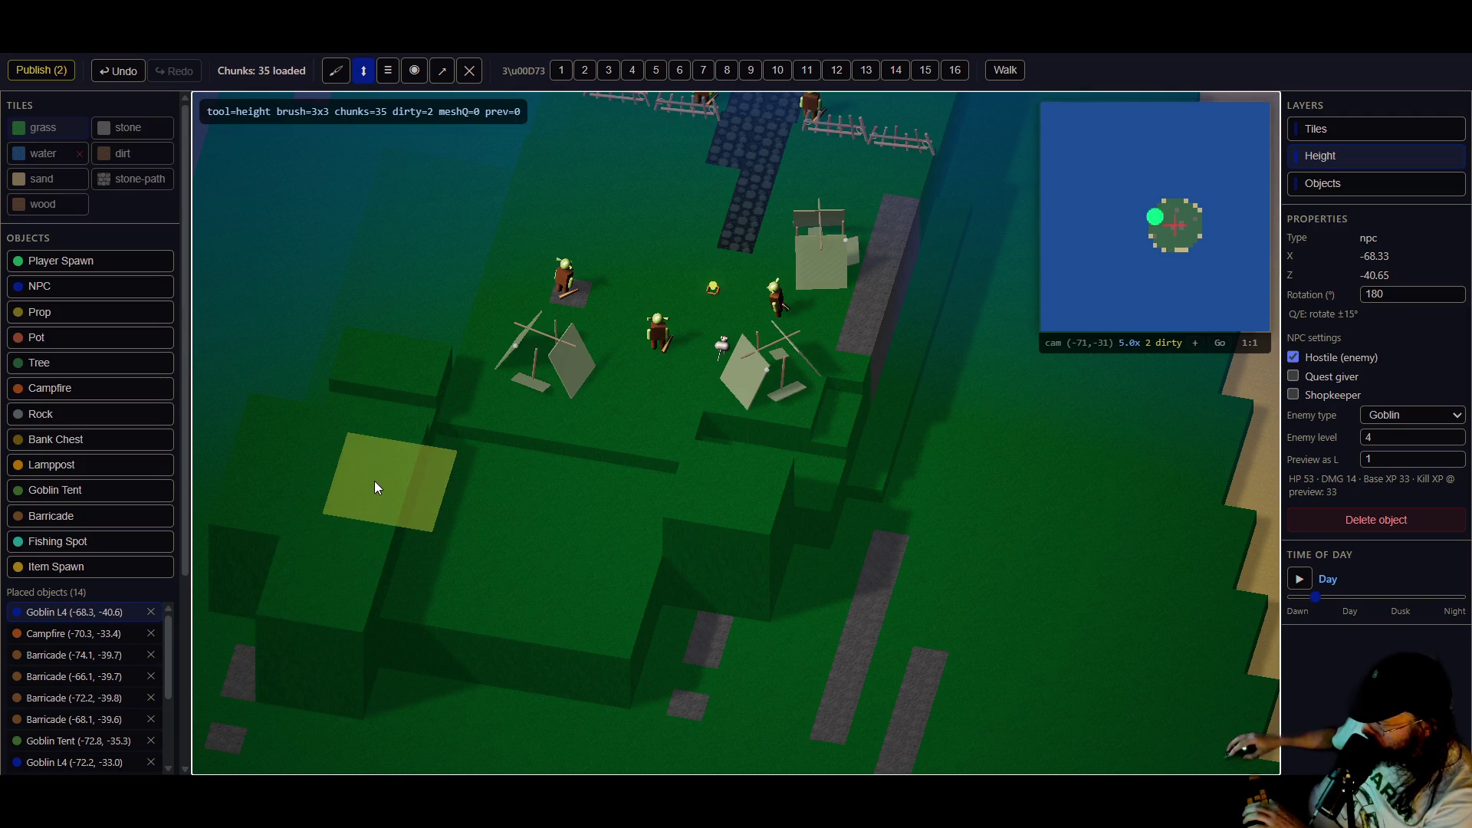
left_click_drag(358, 499, 392, 549)
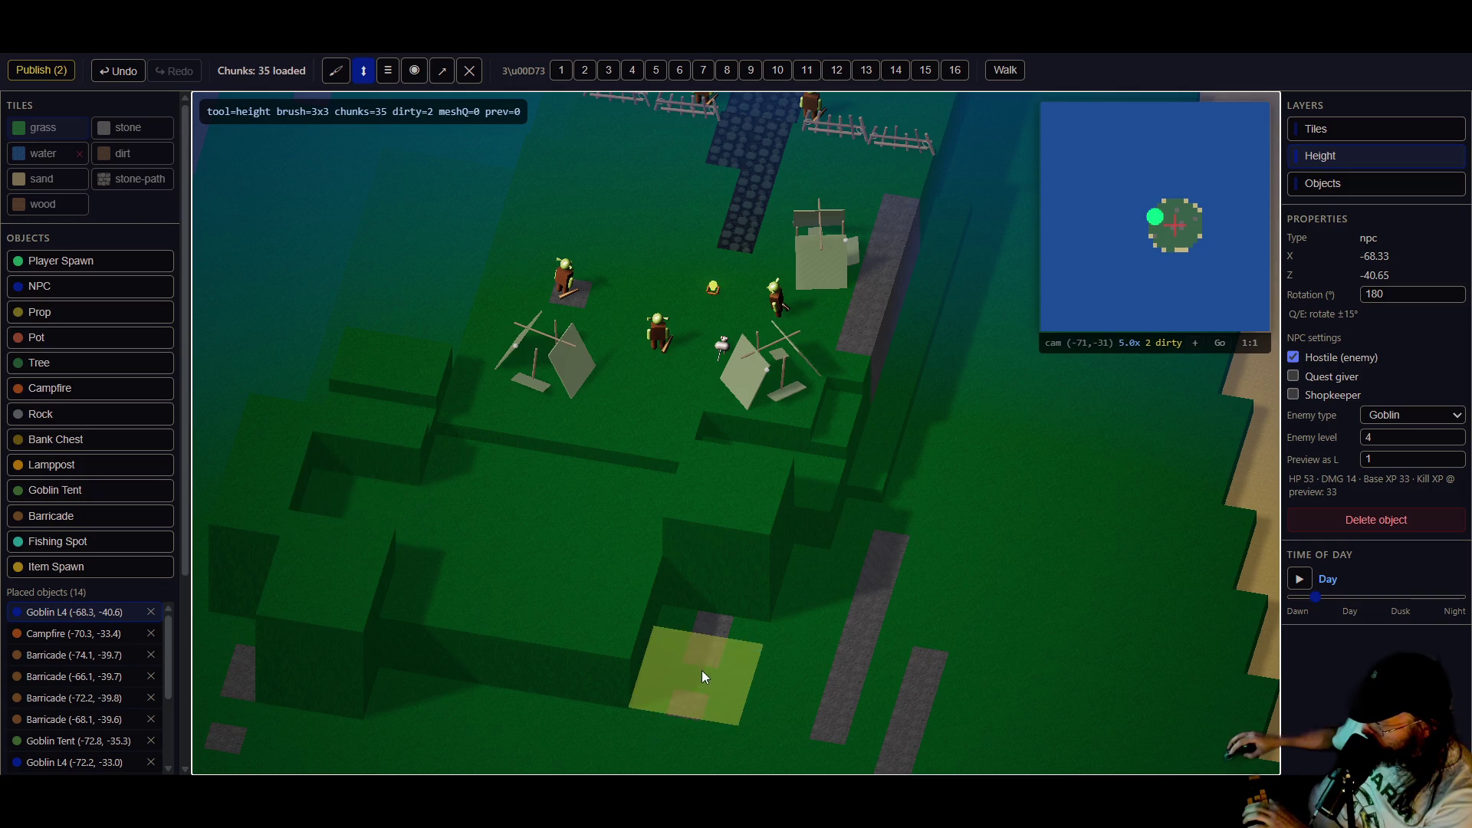
- Add a stepped 4x4 block and two 3x3 terrain steps at the lower left
key("bracketright")
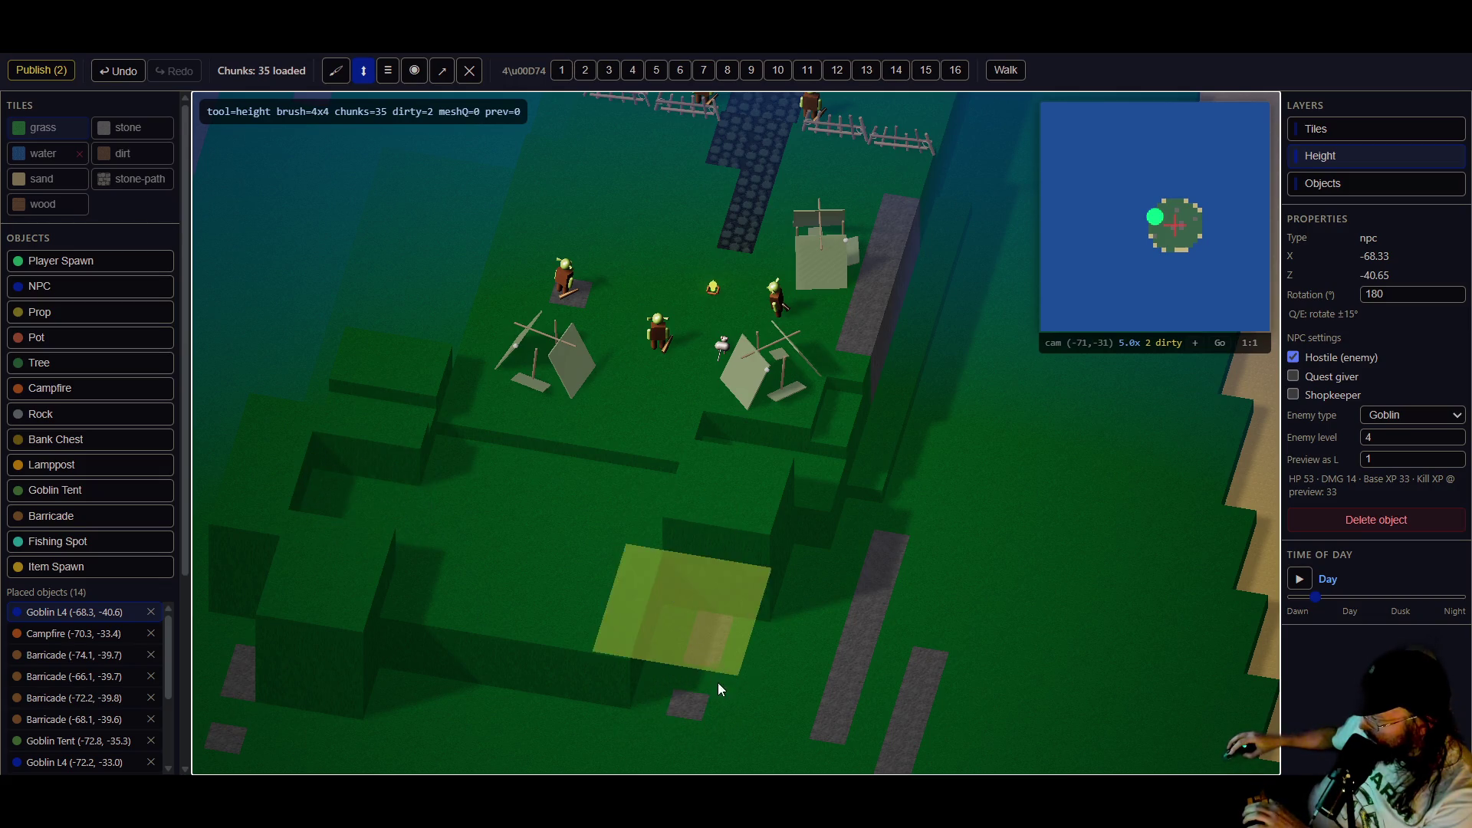
left_click_drag(730, 621, 740, 552)
key("bracketleft")
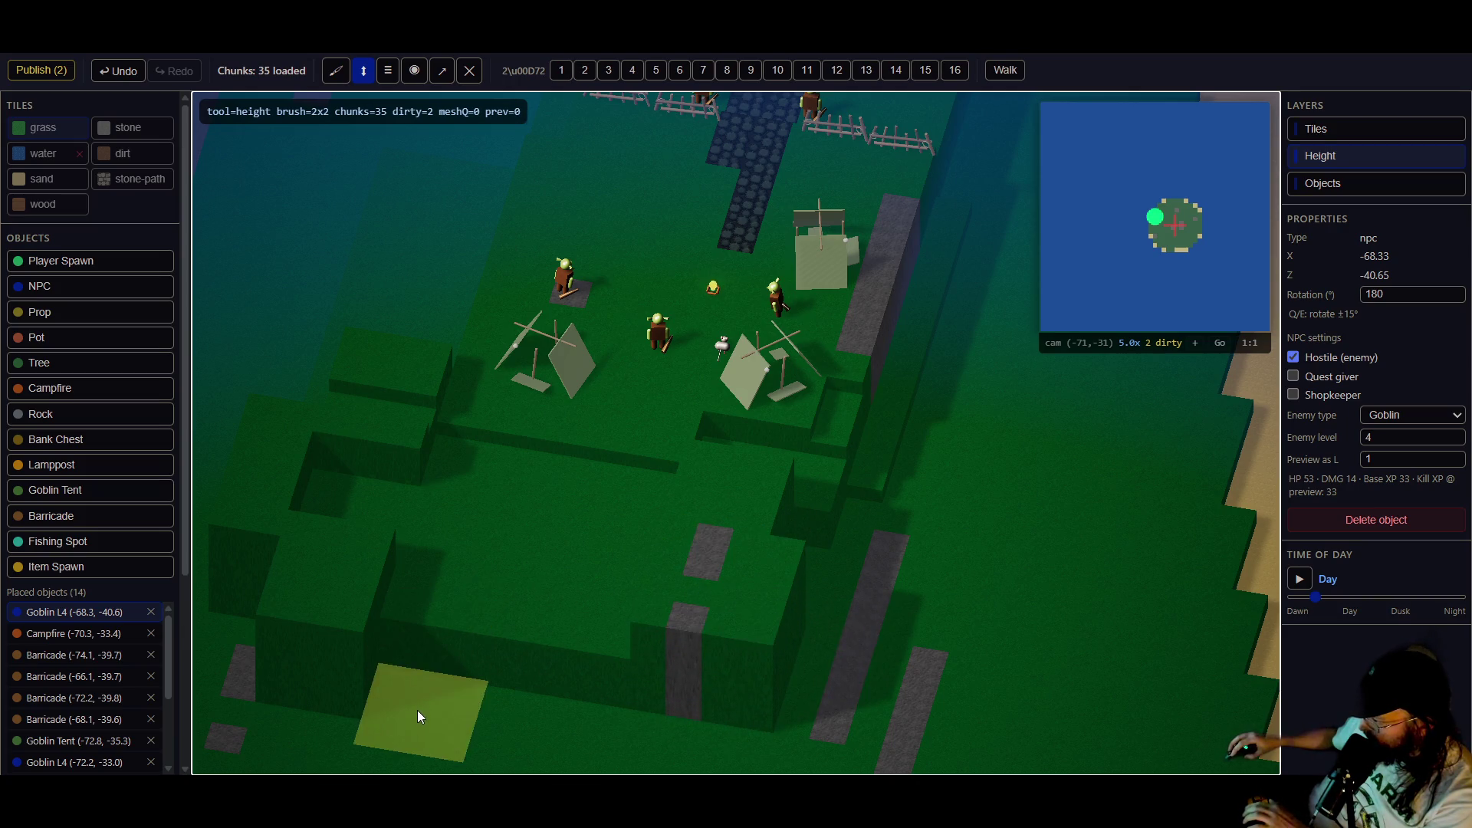
left_click_drag(424, 679, 422, 634)
left_click_drag(524, 721, 512, 621)
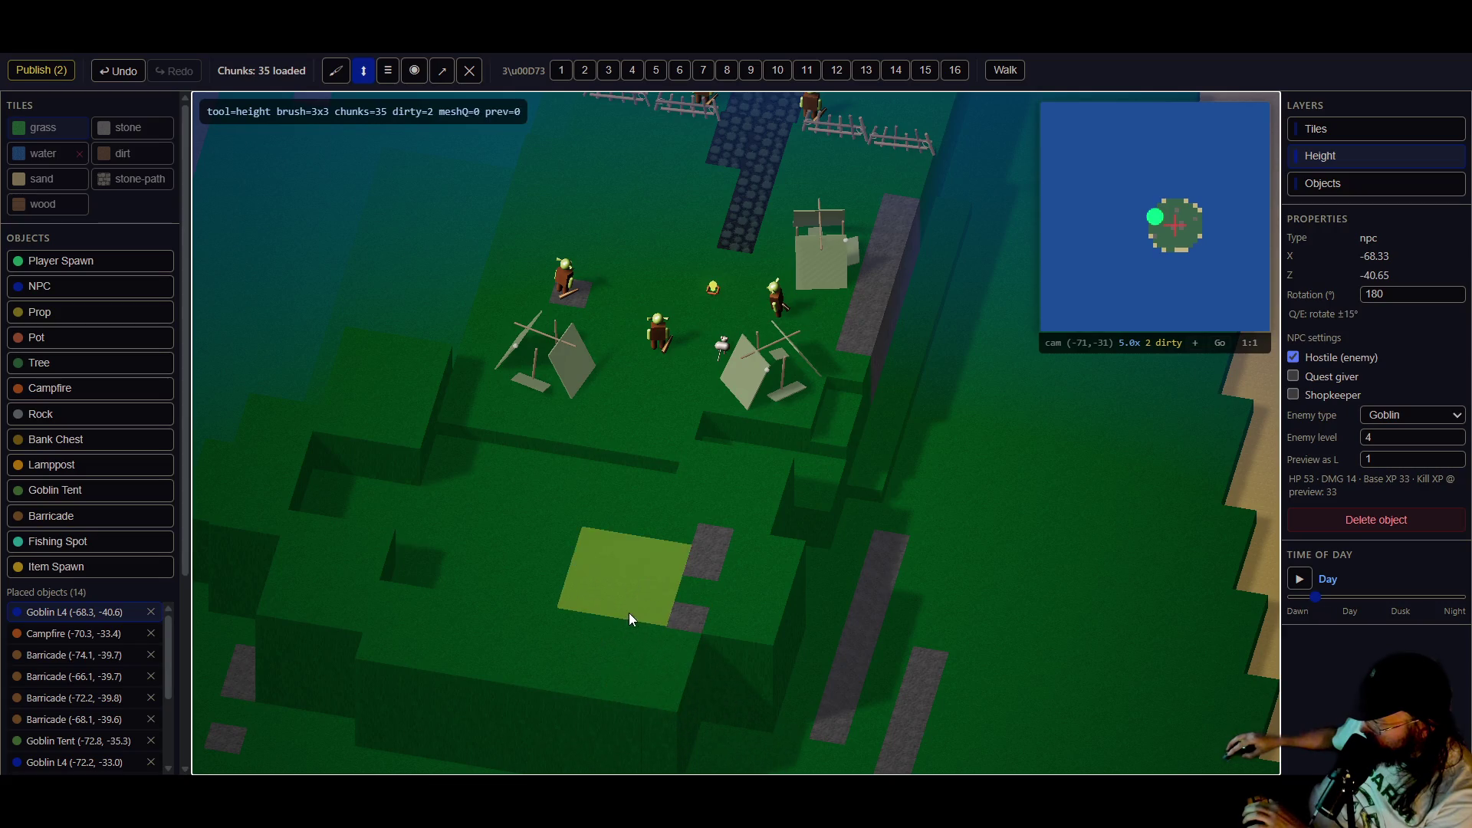
- Inspect the terraces from above, tweak one height, and publish the terrain edits
mouse_move(748, 673)
left_mouse_down()
mouse_move(511, 724)
mouse_move(292, 504)
left_mouse_up()
left_click(296, 495)
left_click_drag(302, 378, 139, 449)
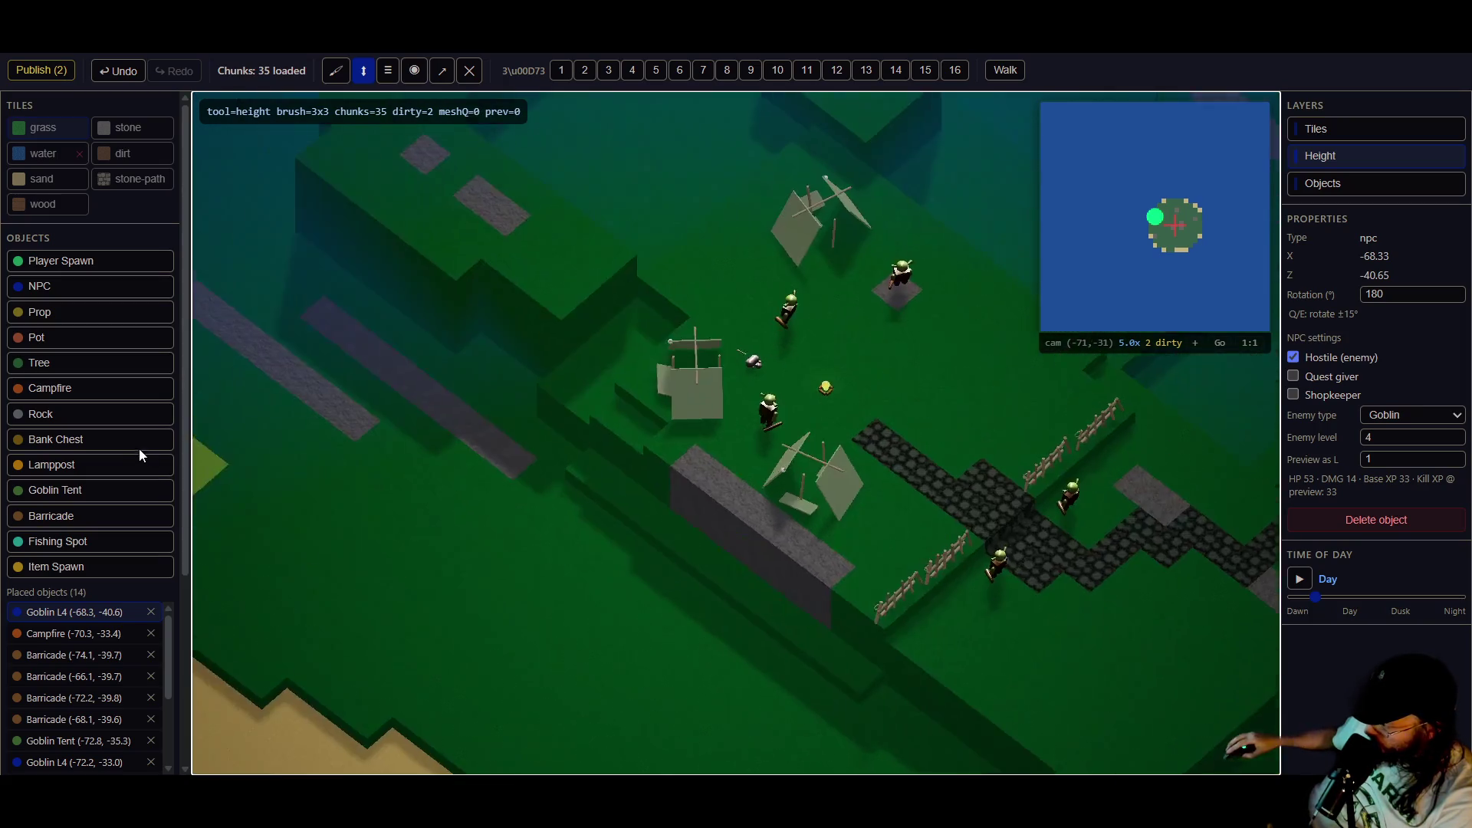
left_click_drag(765, 288, 346, 328)
left_click(41, 70)
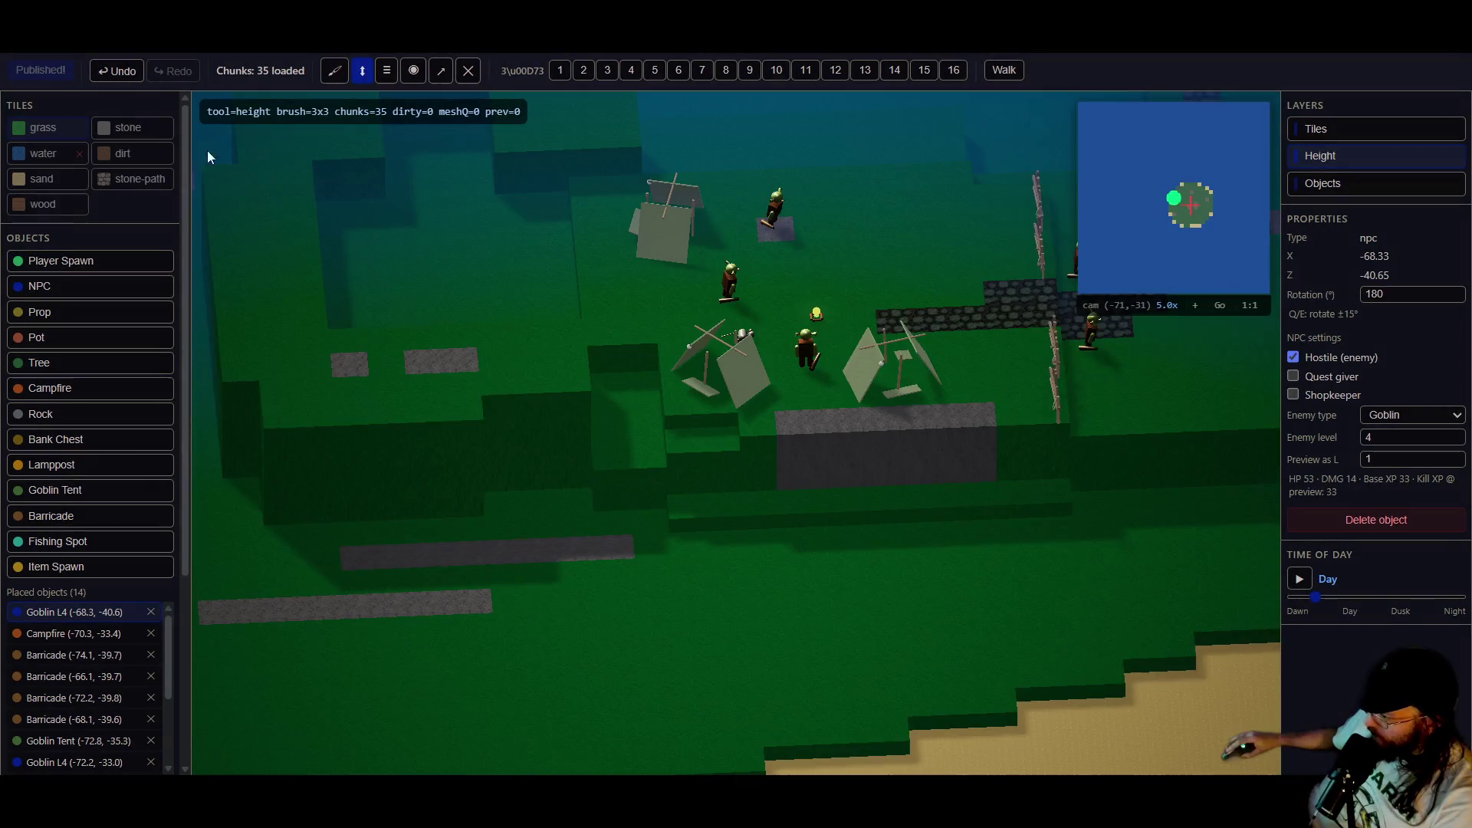
- Orbit around the camp and pick Barricade from the Objects list for placing
mouse_move(609, 343)
left_mouse_down()
mouse_move(951, 330)
mouse_move(959, 400)
mouse_move(835, 383)
mouse_move(853, 385)
left_mouse_up()
scroll(853, 385, "up", 5)
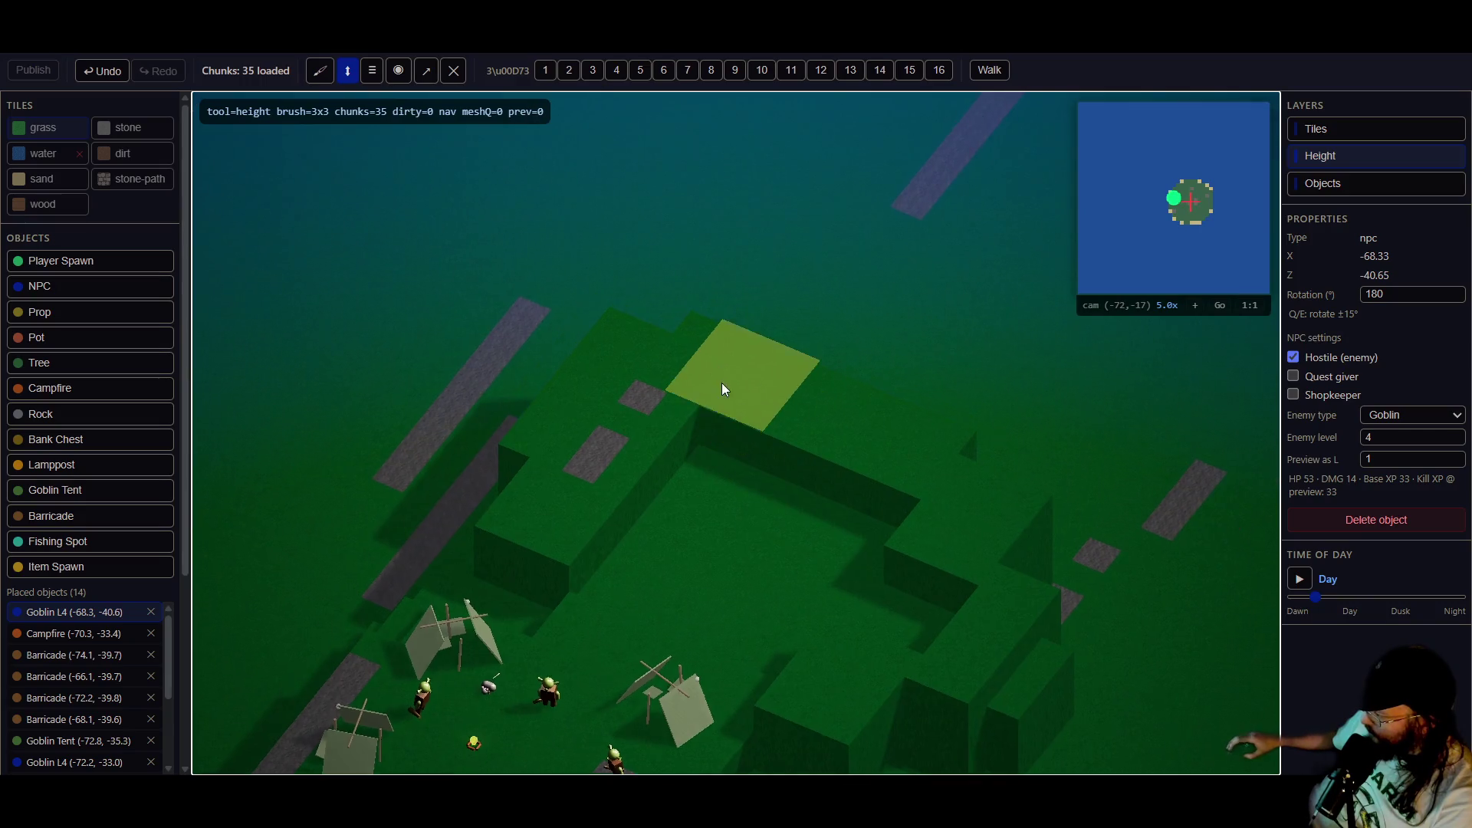
scroll(785, 462, "down", 5)
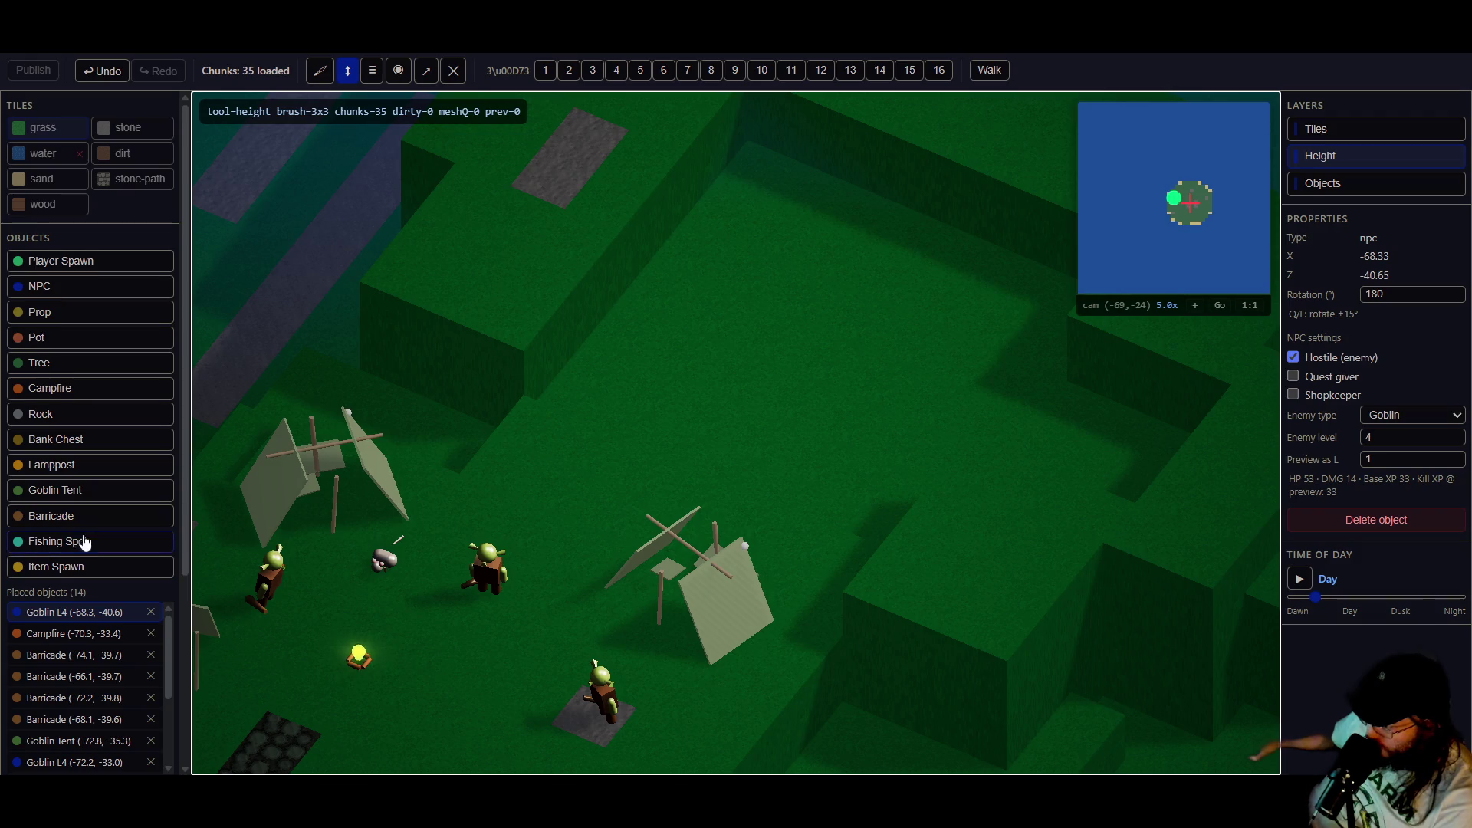
scroll(85, 541, "down", 3)
scroll(95, 510, "up", 2)
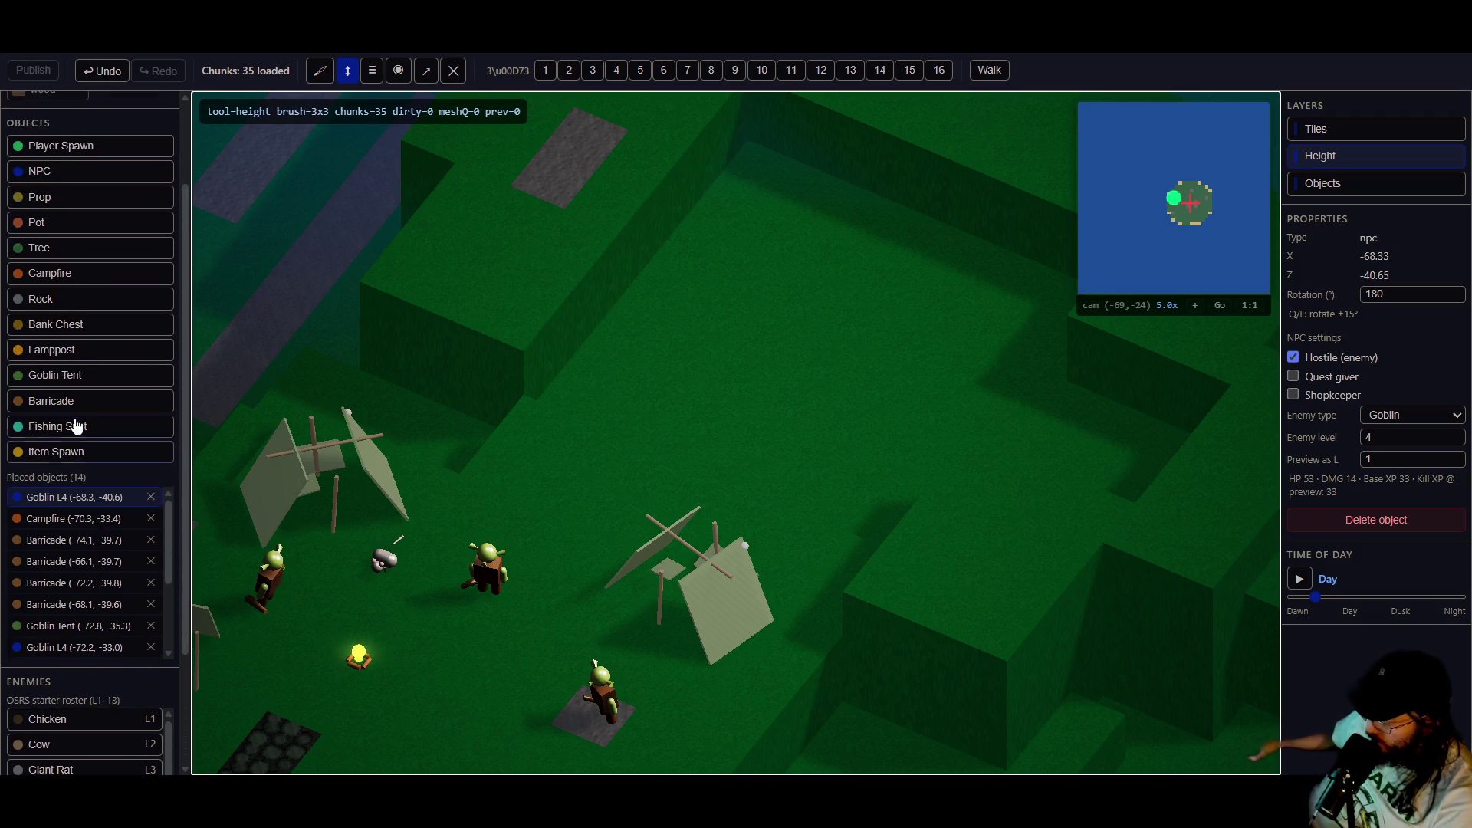
scroll(80, 411, "up", 1)
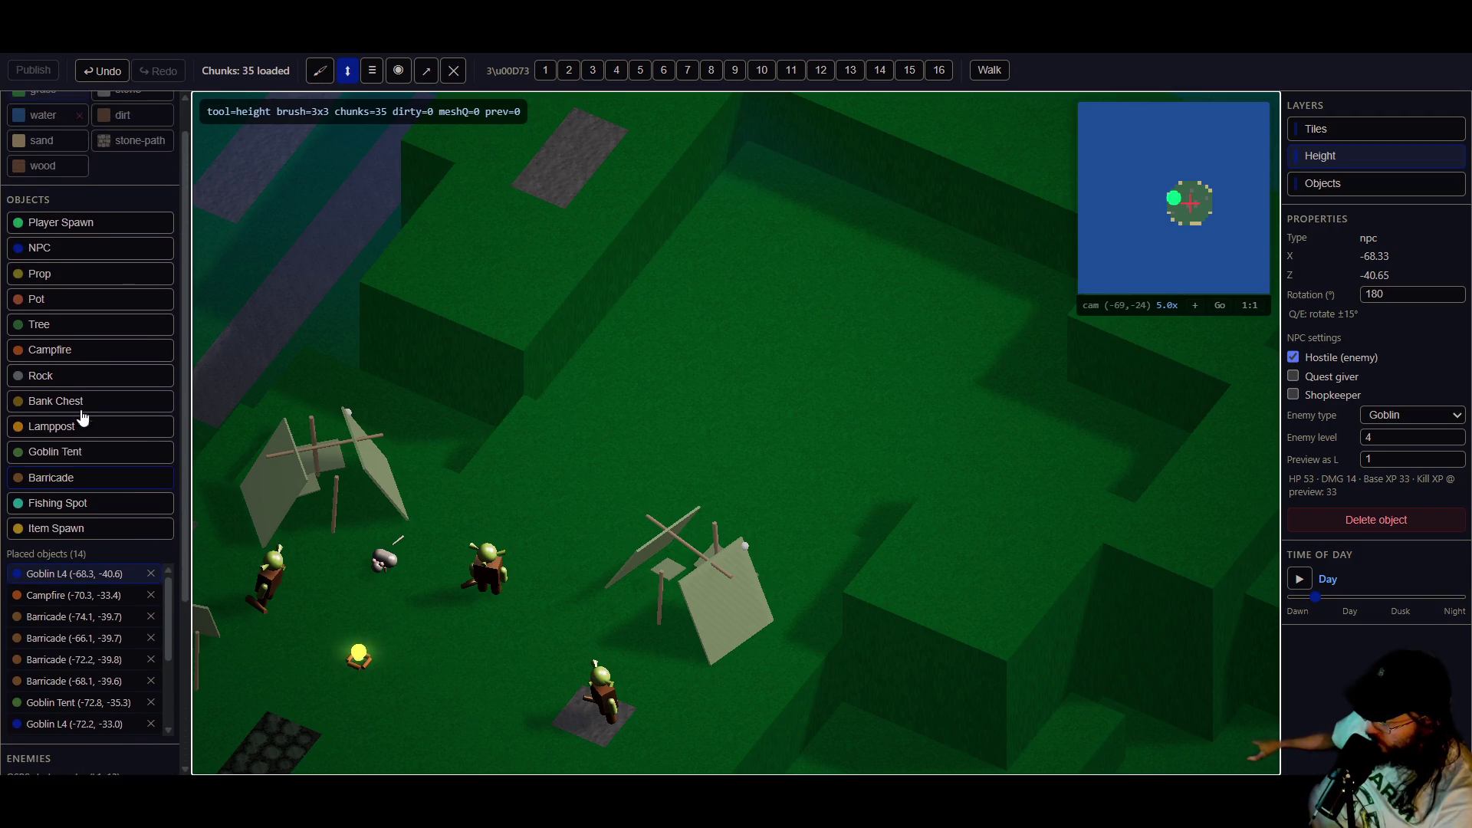
left_click(75, 481)
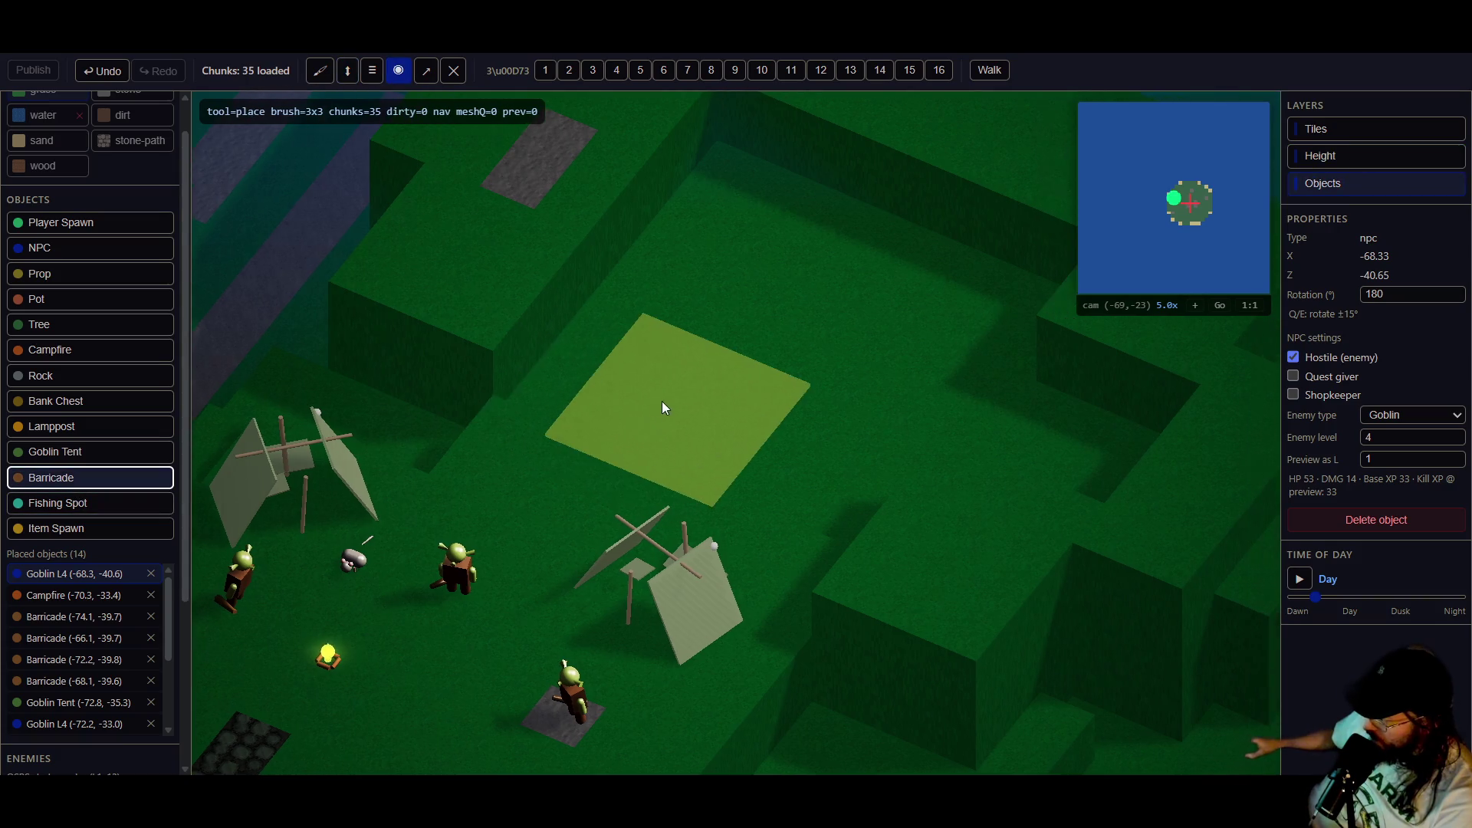
- Place barricades in the grass courtyard and by the upper terrace edge, undoing the extra one
left_click(586, 421)
left_click(789, 481)
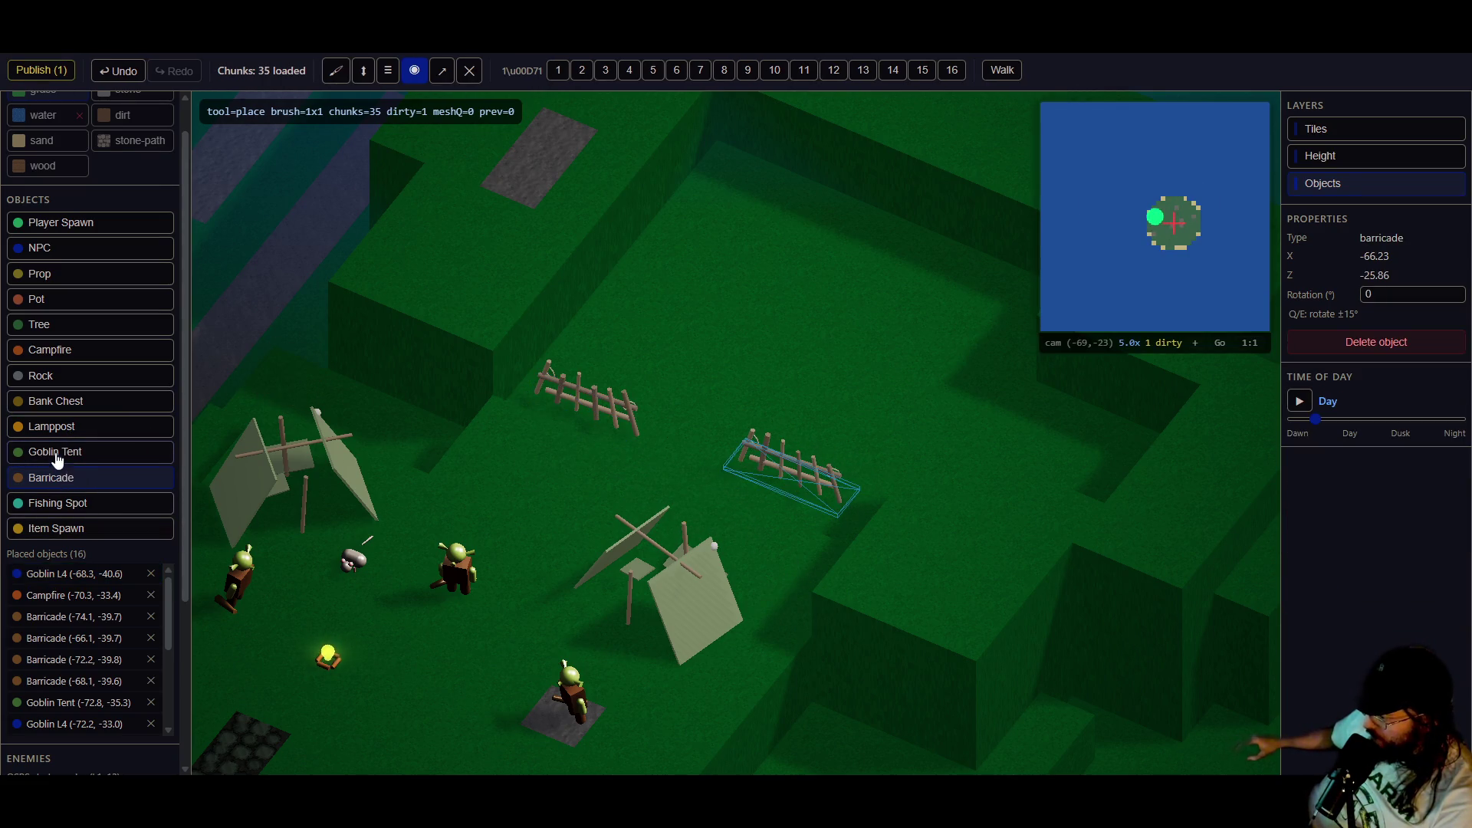
left_click(596, 402)
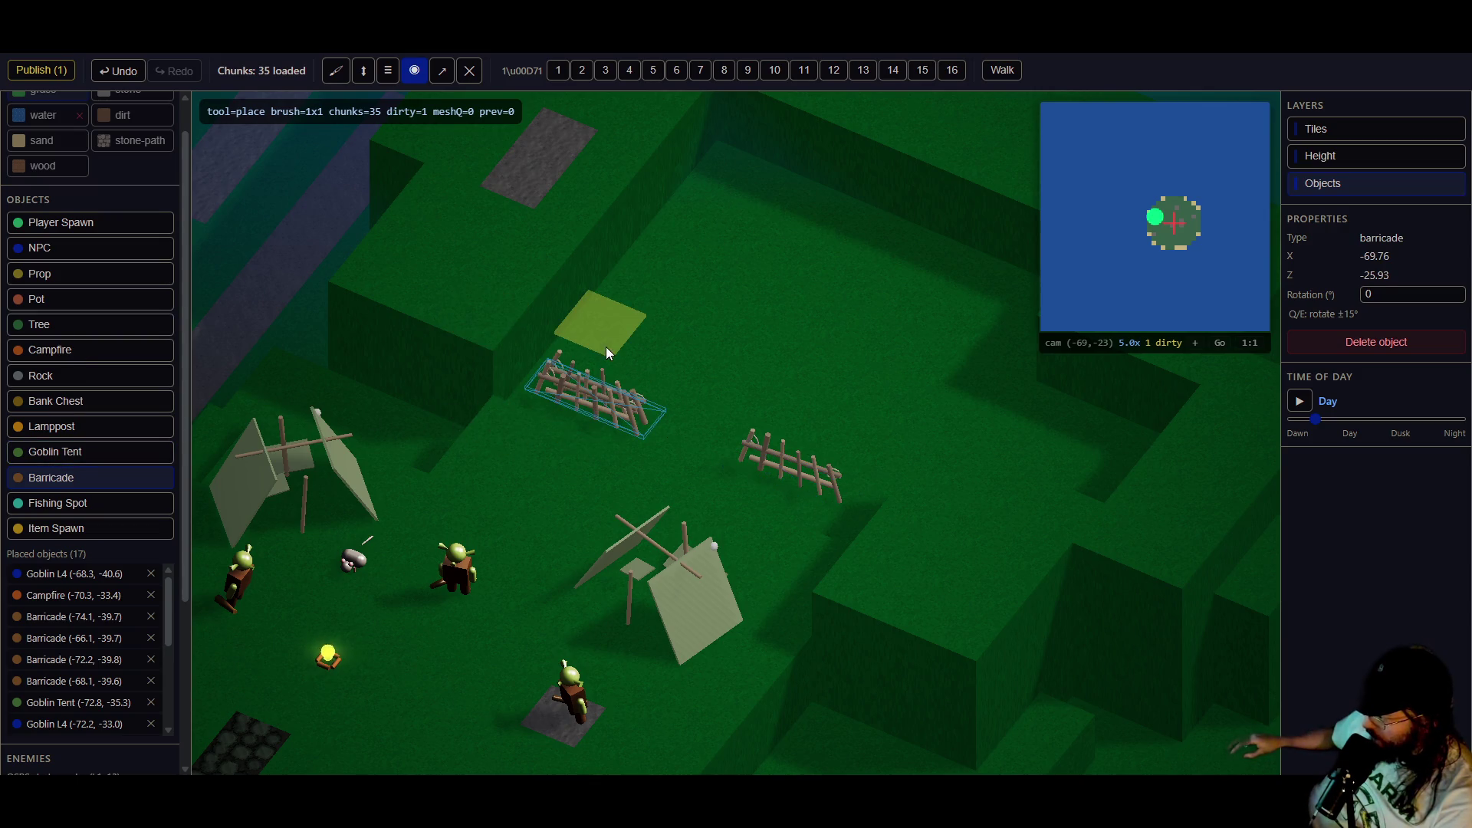
scroll(587, 439, "down", 2)
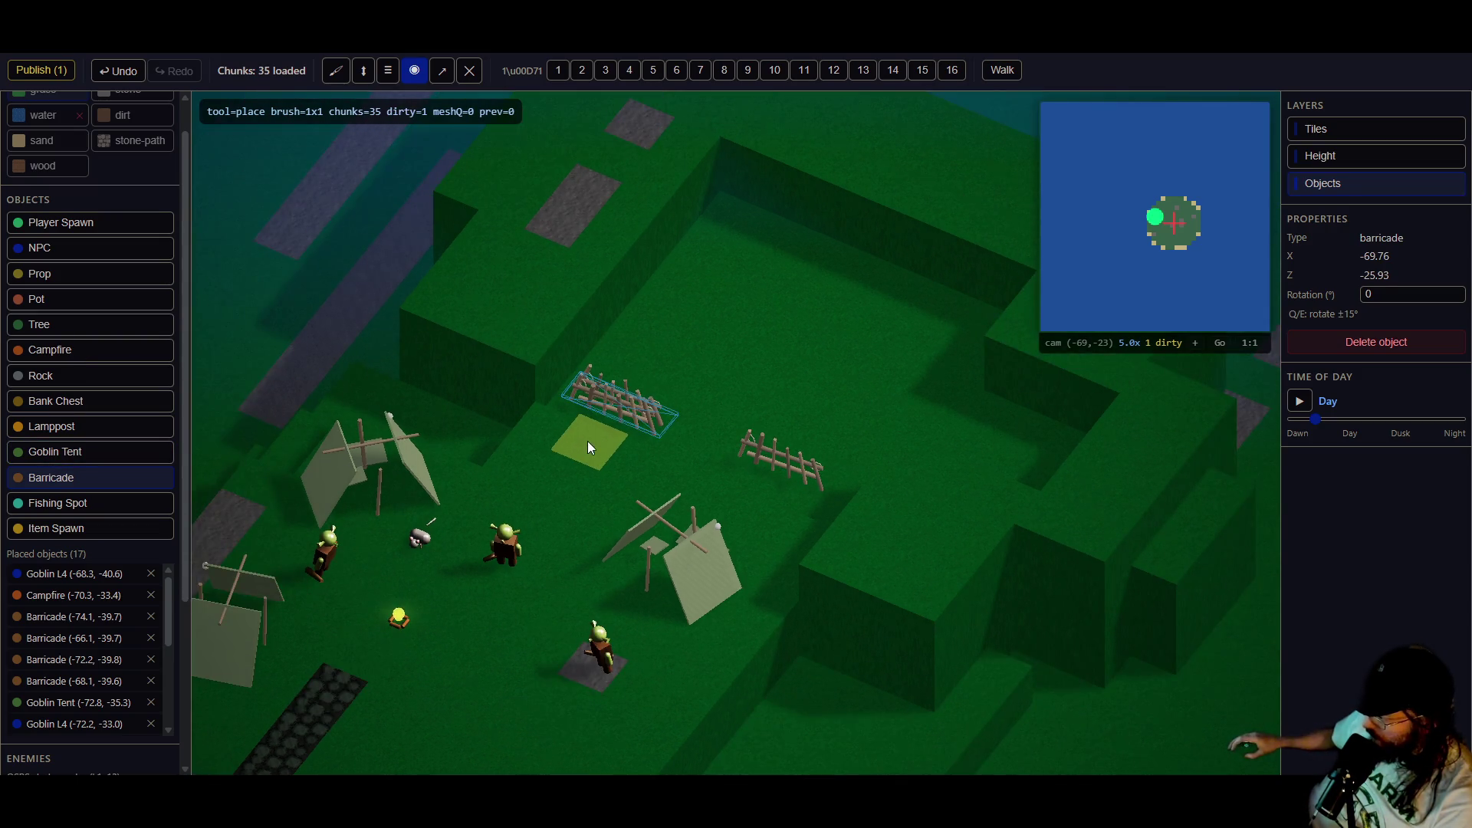
left_click(623, 412)
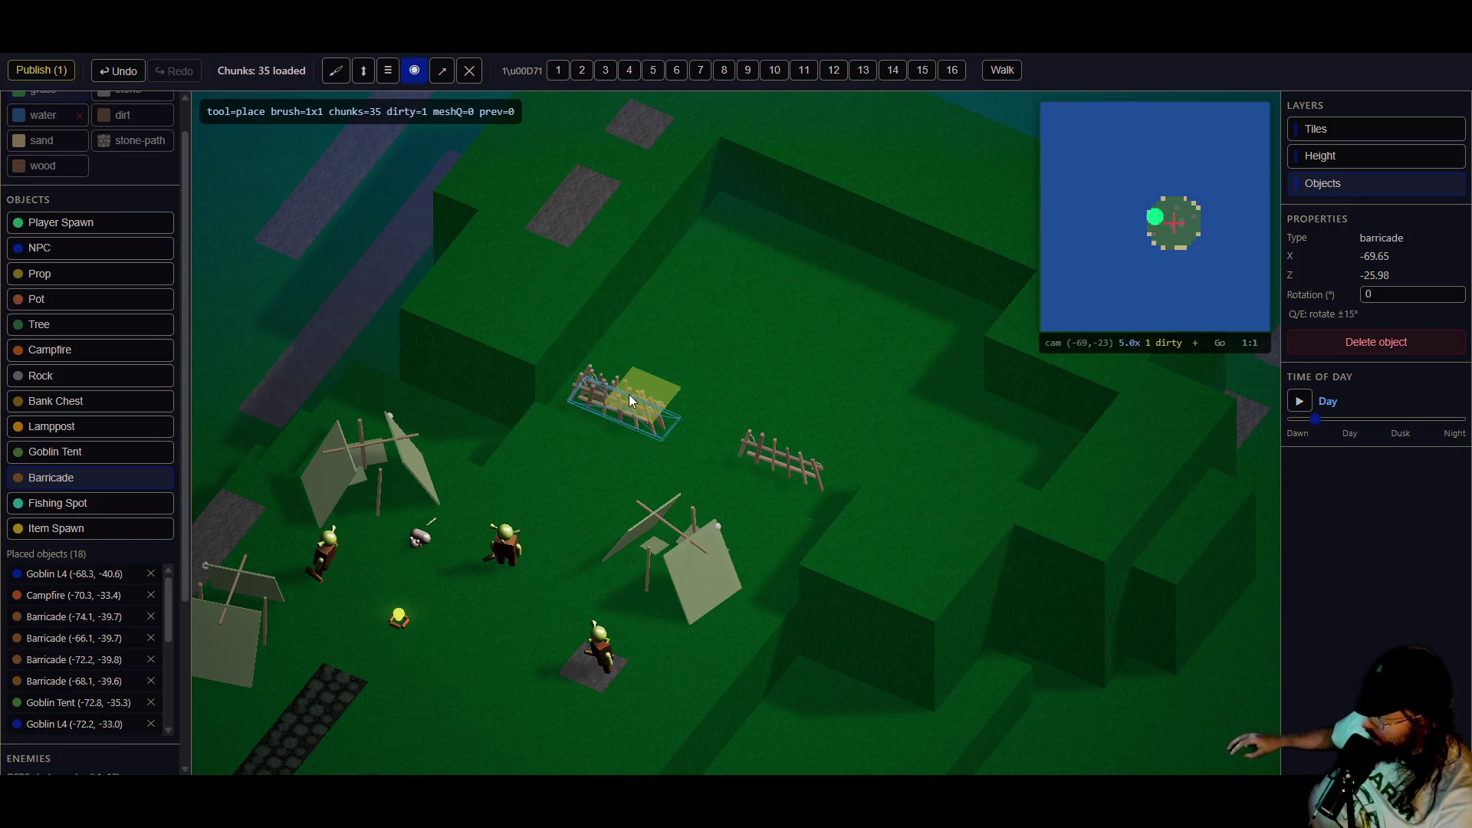
key("Escape")
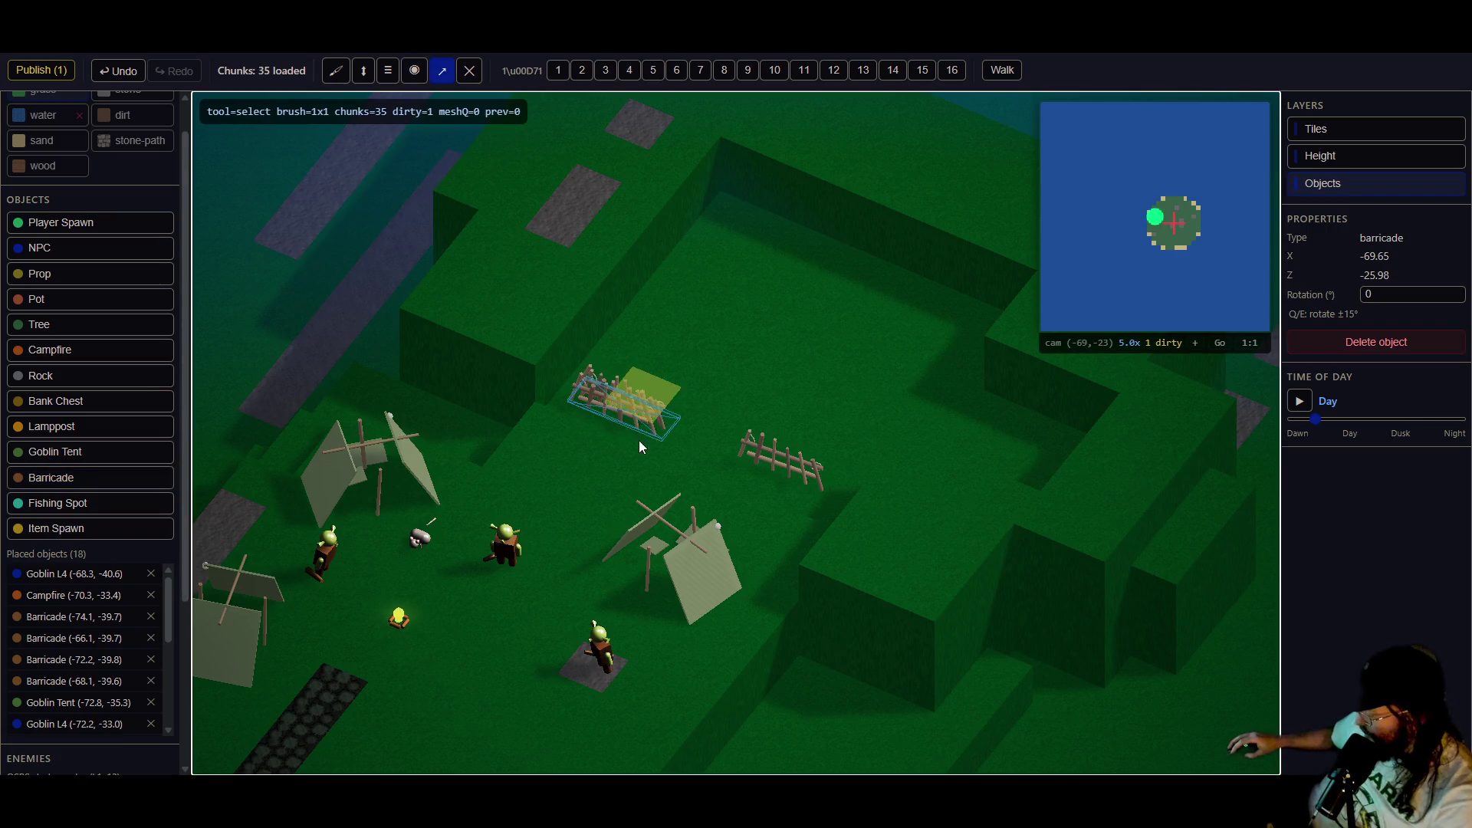
key("ctrl+z")
key("ctrl+z")
- Reposition the courtyard barricades and turn the upper-ledge one to 90 degrees
left_click_drag(626, 414, 631, 384)
mouse_move(794, 472)
left_mouse_down()
mouse_move(804, 454)
mouse_move(814, 466)
left_mouse_up()
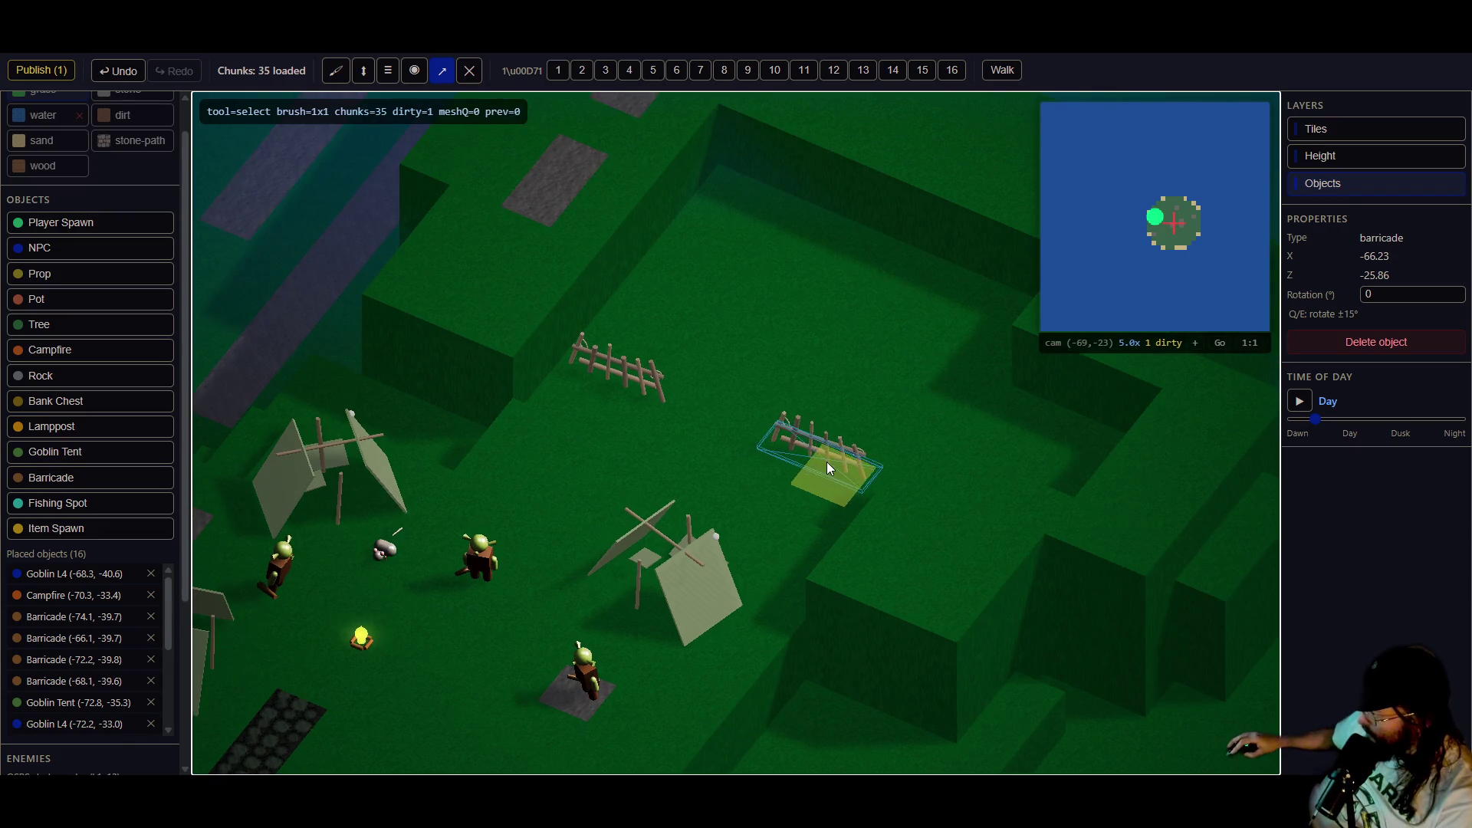
key("e")
key("e")
key("e")
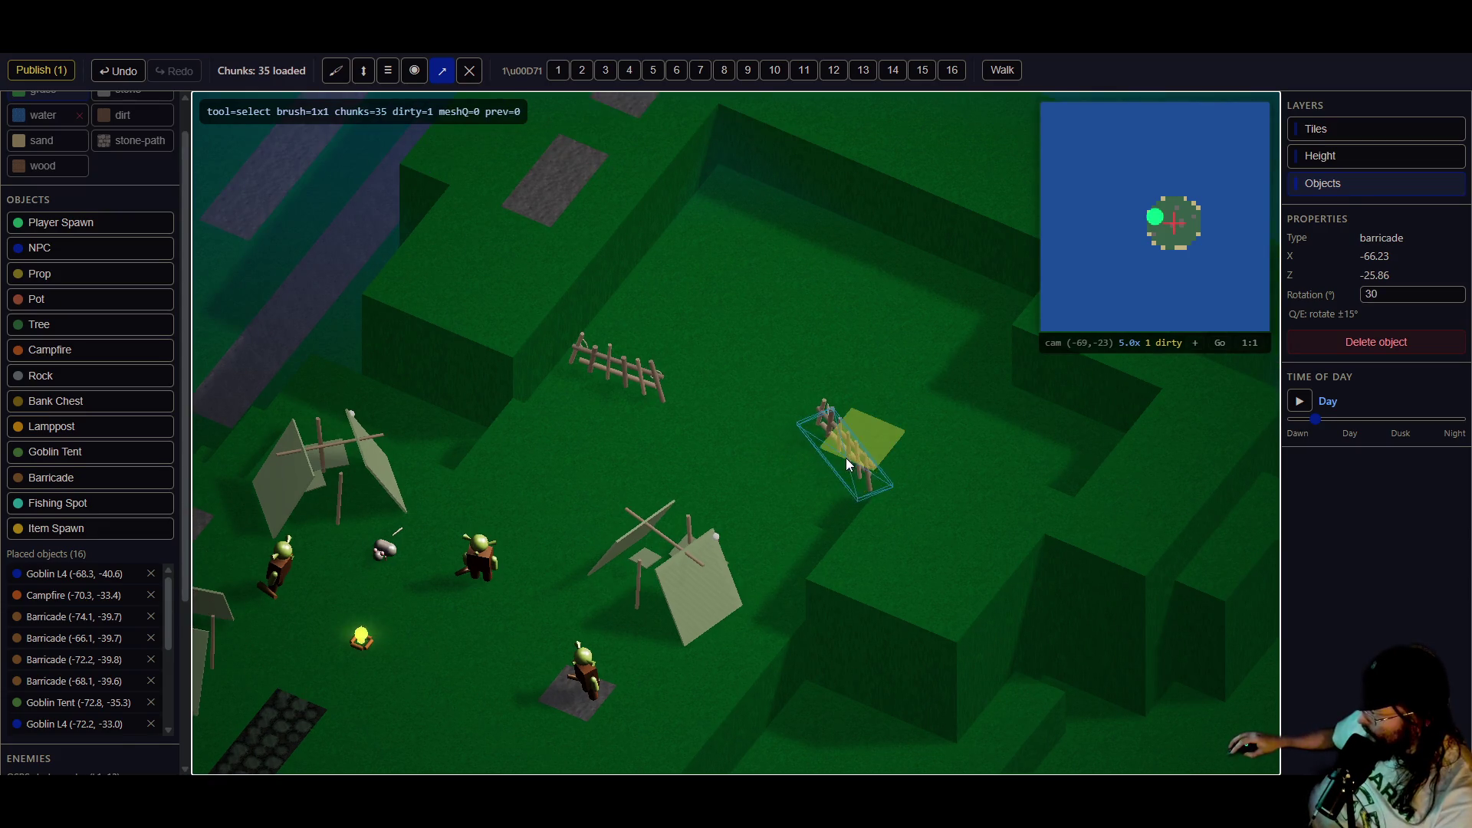
mouse_move(777, 503)
left_mouse_down()
mouse_move(743, 542)
mouse_move(631, 547)
mouse_move(739, 532)
left_mouse_up()
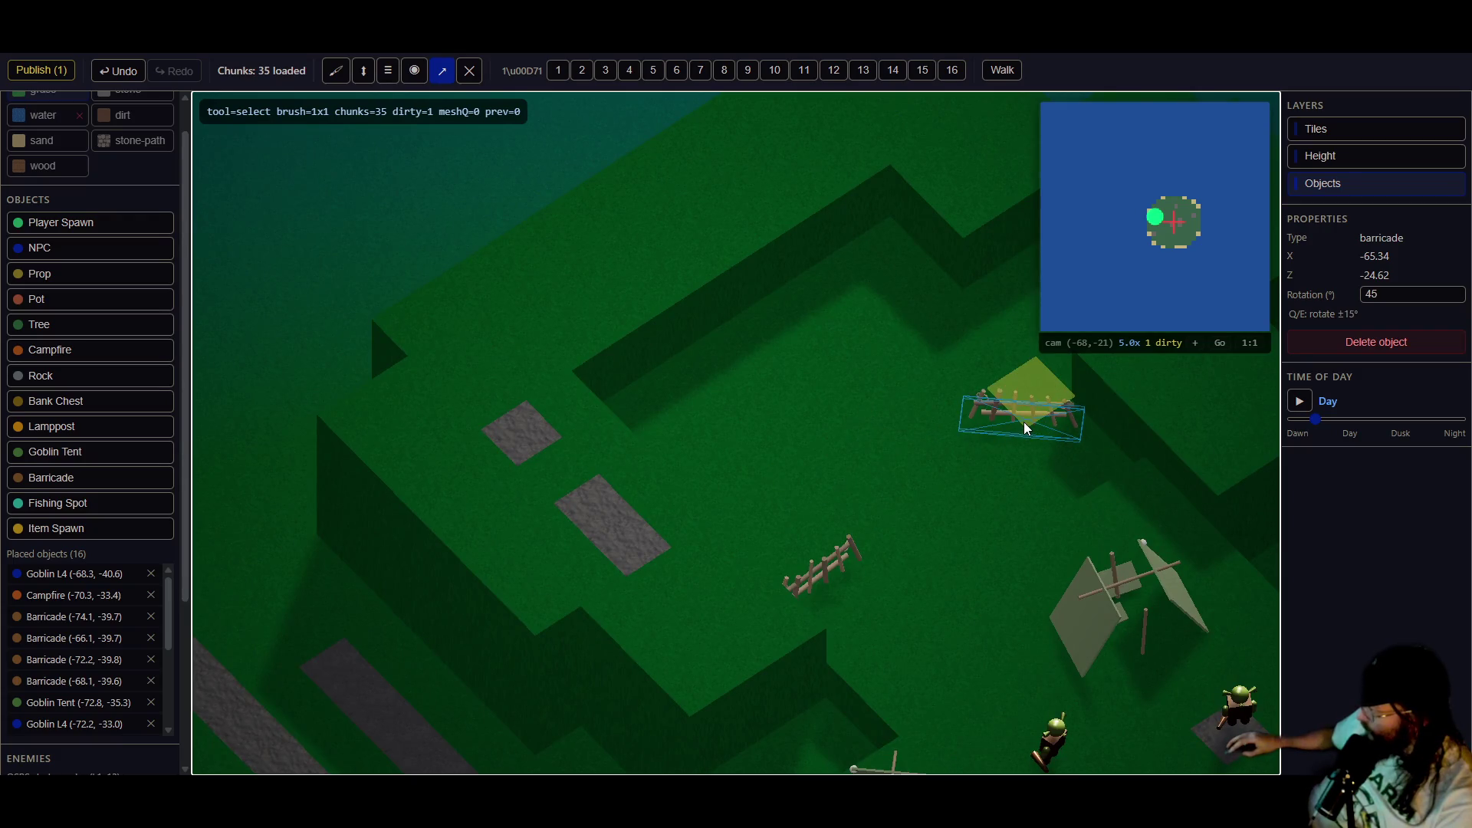
mouse_move(819, 575)
left_mouse_down()
mouse_move(876, 418)
mouse_move(865, 361)
mouse_move(835, 346)
mouse_move(799, 356)
mouse_move(796, 329)
mouse_move(835, 322)
mouse_move(811, 330)
left_mouse_up()
key("e")
key("e")
key("e")
scroll(107, 391, "down", 2)
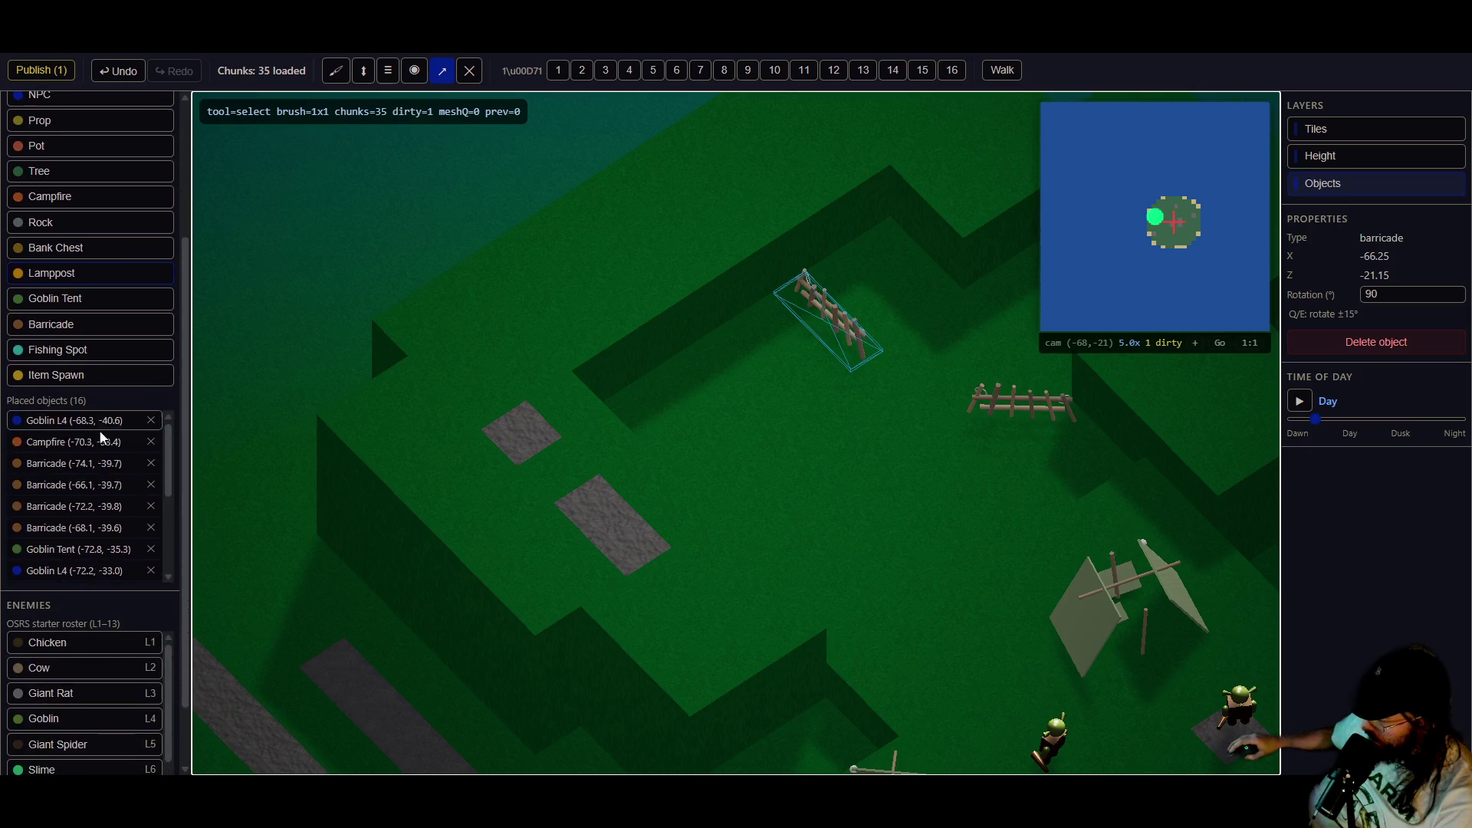
scroll(73, 292, "up", 3)
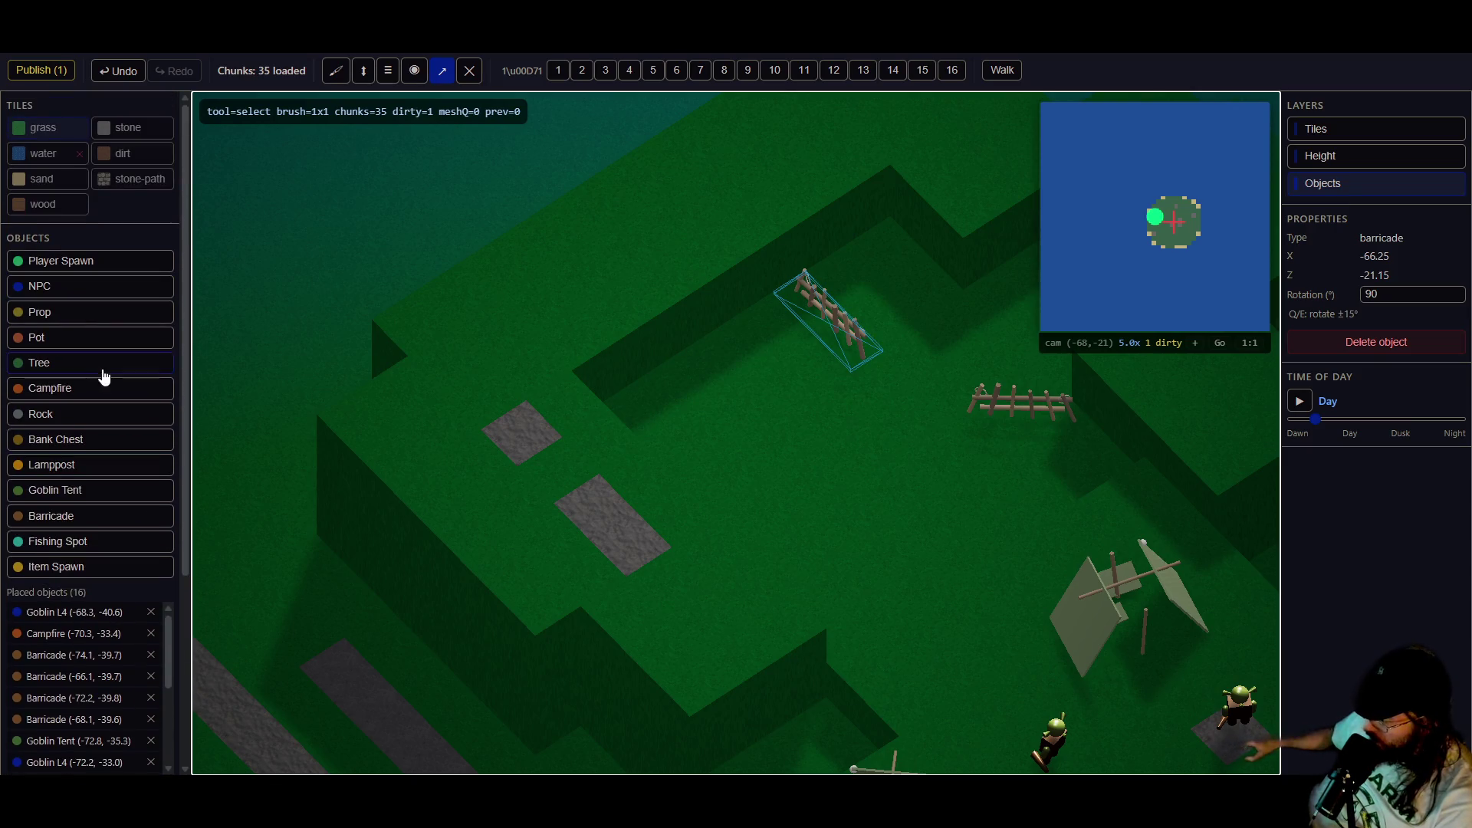
scroll(89, 365, "down", 3)
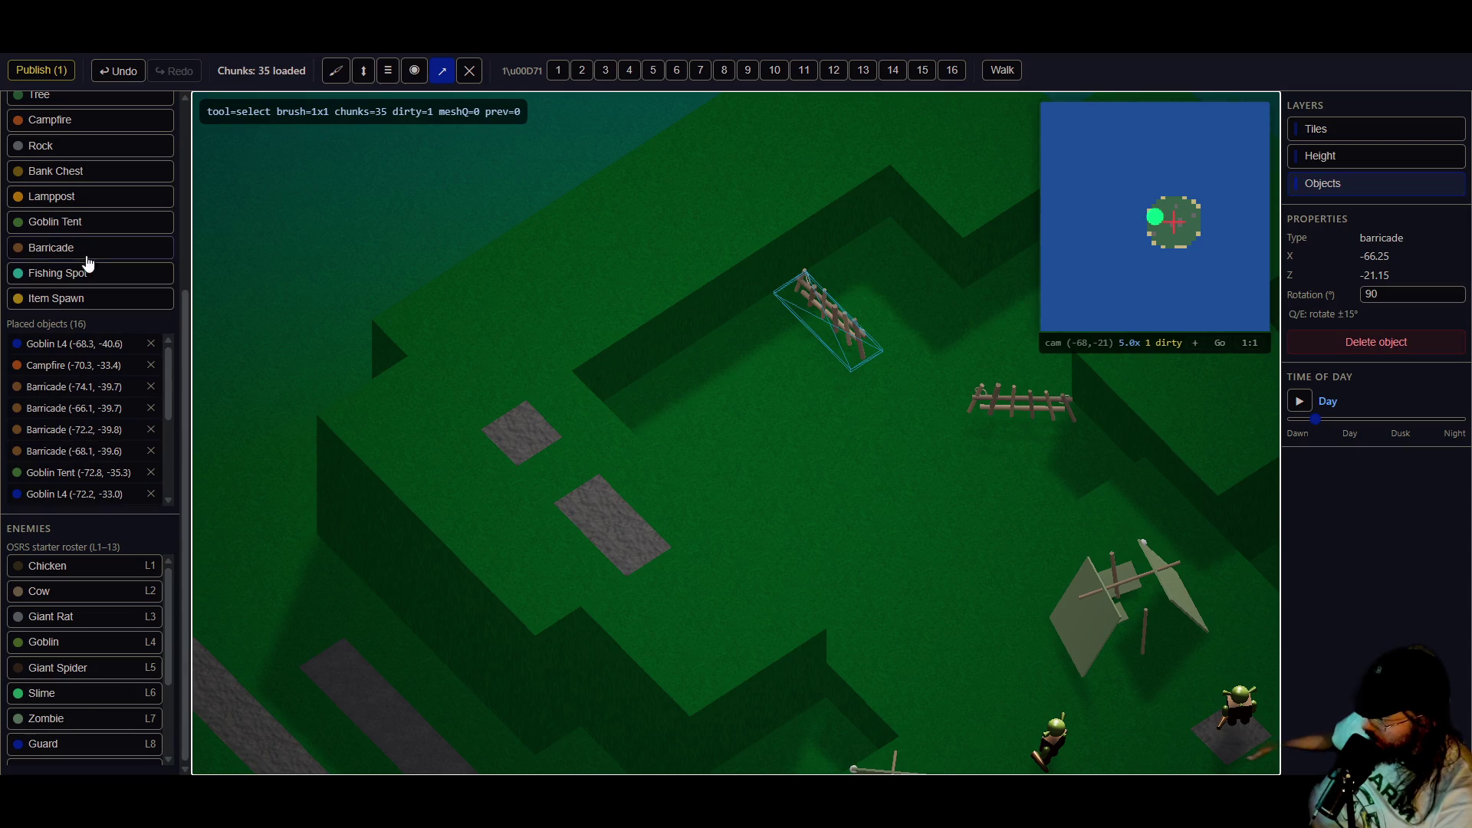
scroll(92, 658, "down", 5)
scroll(69, 625, "up", 3)
- Place a goblin beside the fence and set it and the other new goblin to level 6
left_click(77, 602)
left_click(894, 289)
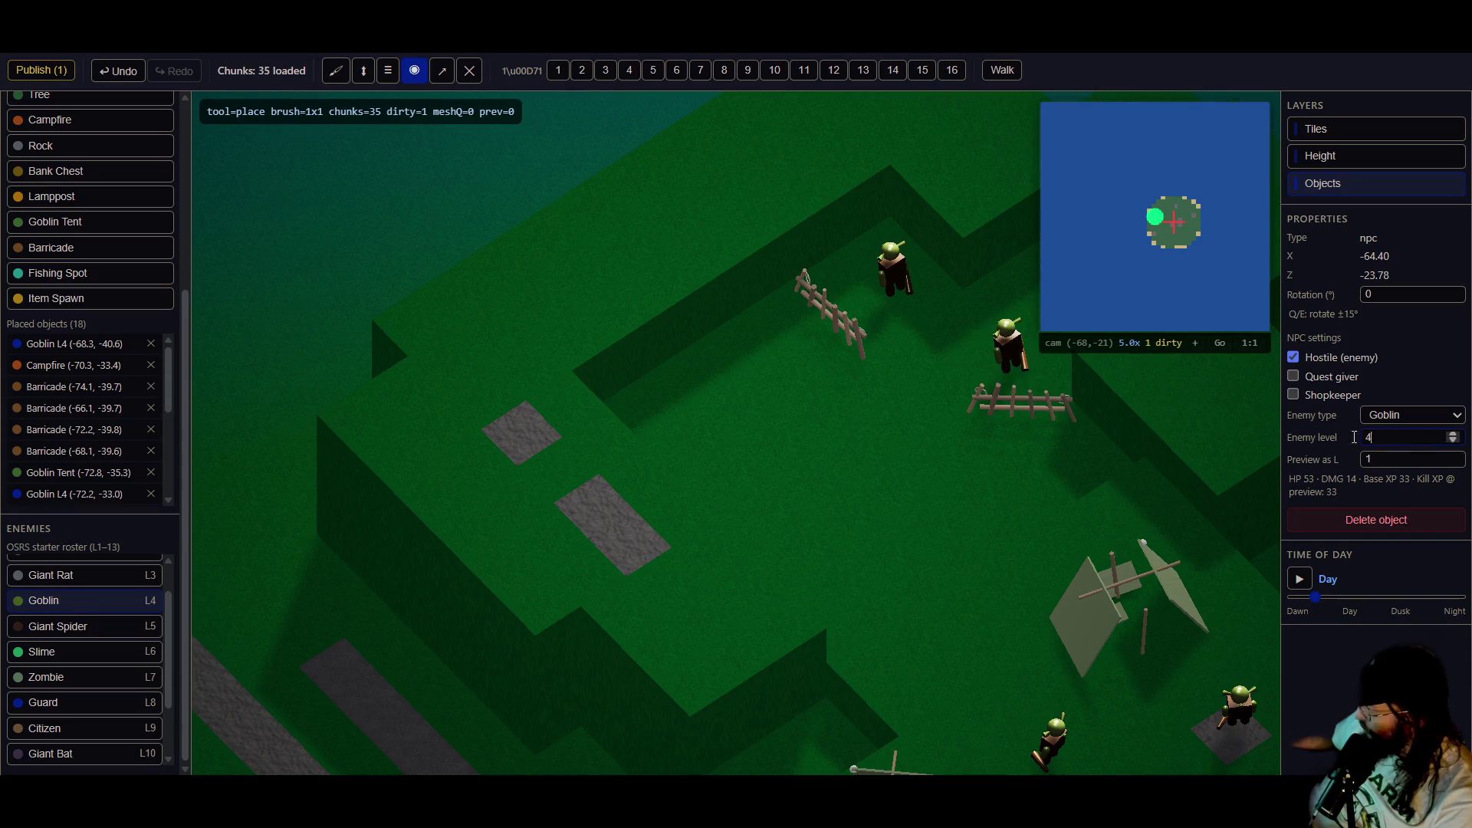
type("6")
left_click(442, 73)
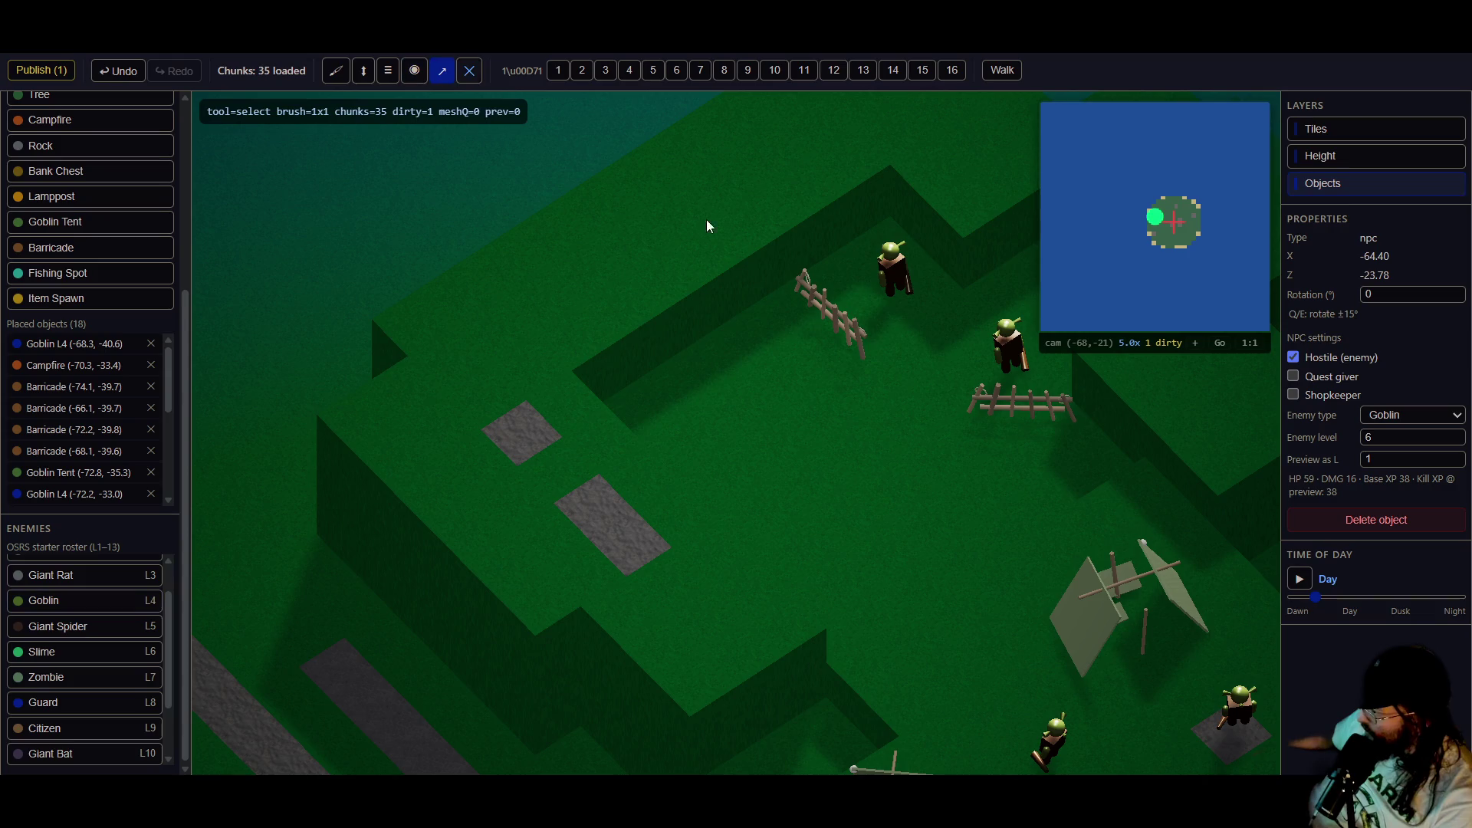
left_click(889, 289)
type("6")
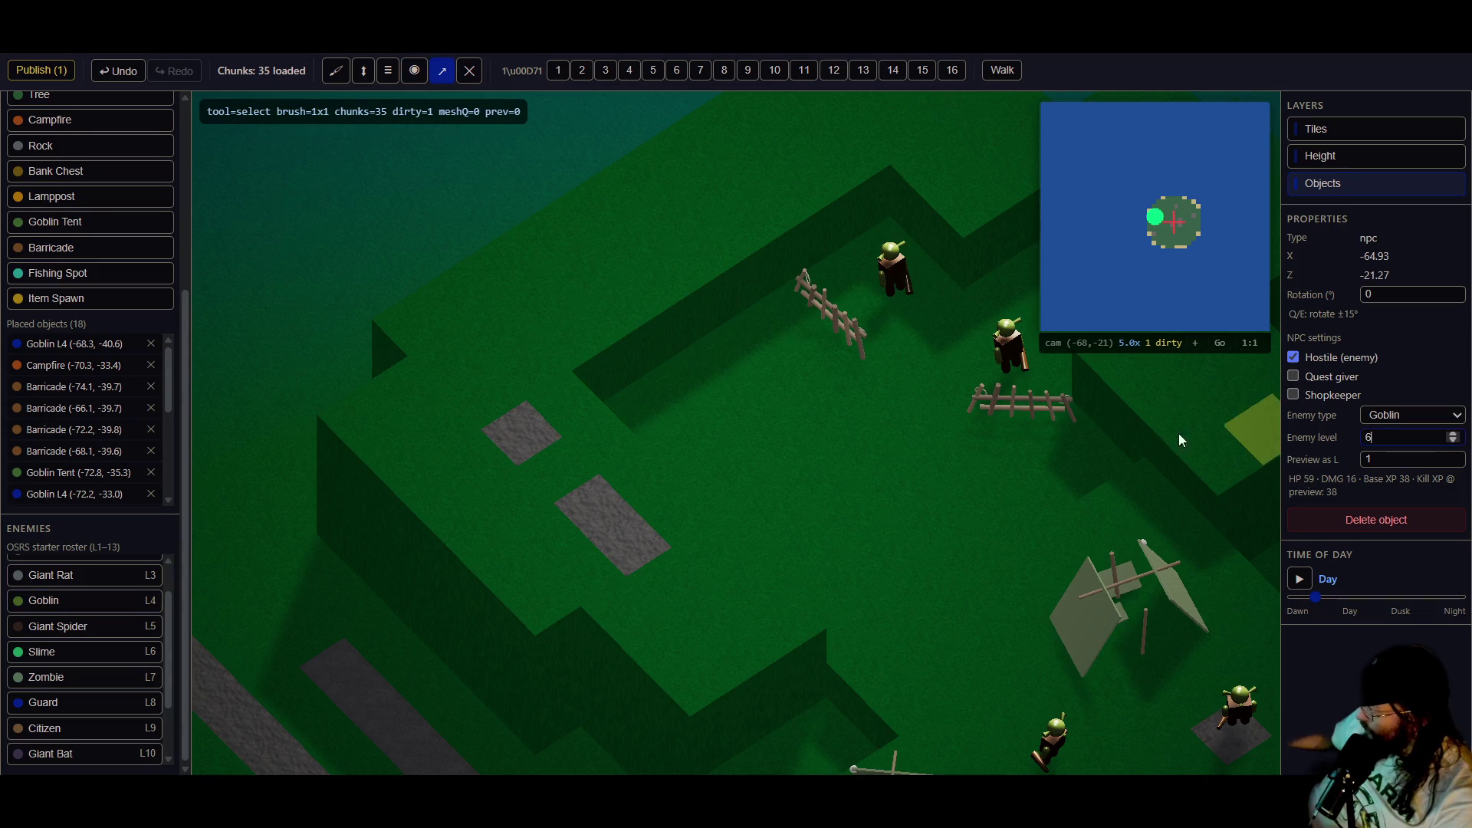
left_click(1015, 364)
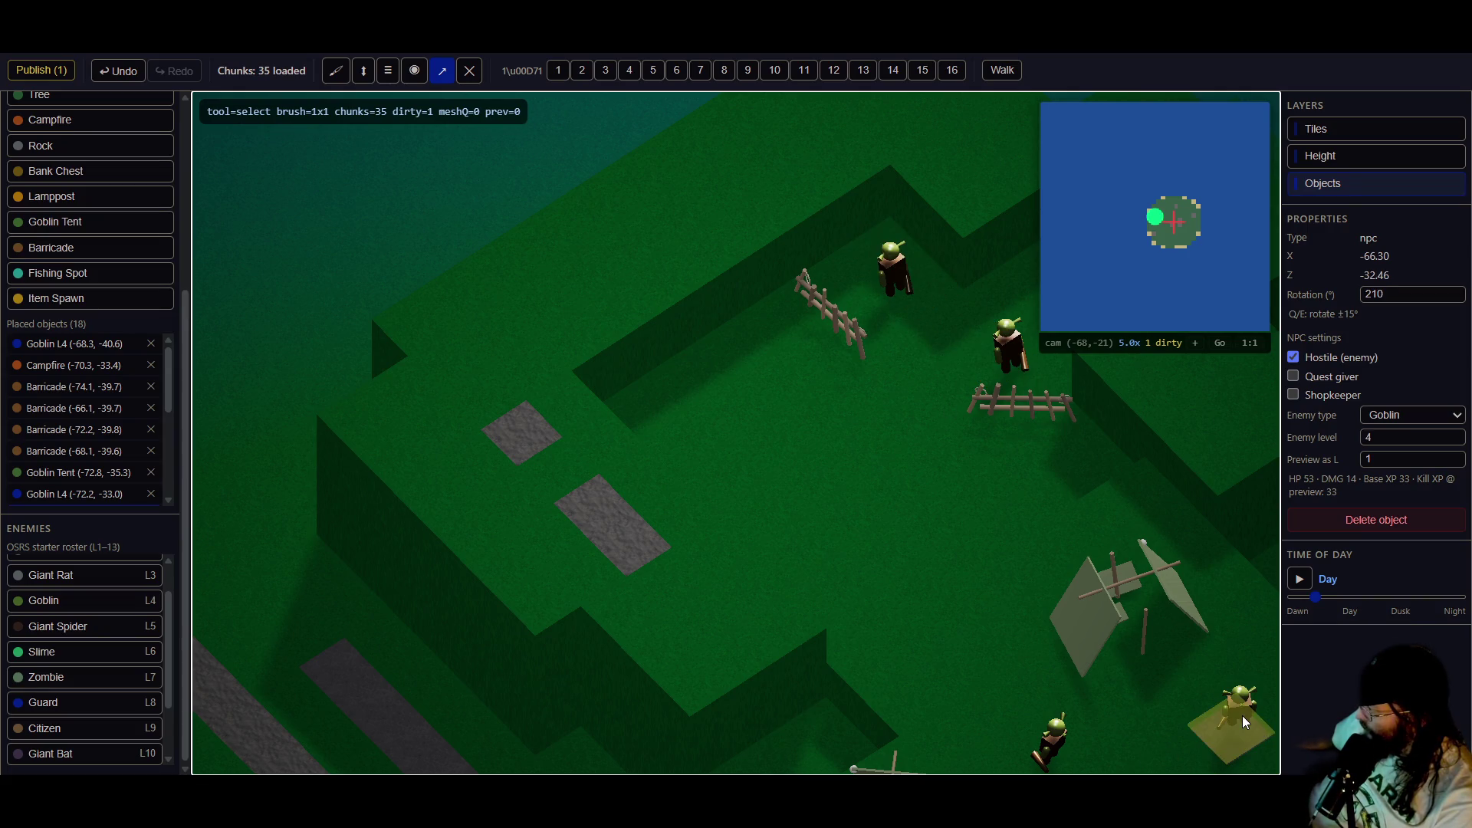
- Set the goblin by the right-hand fence to level 6 and publish to the live world
double_click(1388, 438)
left_click(1051, 755)
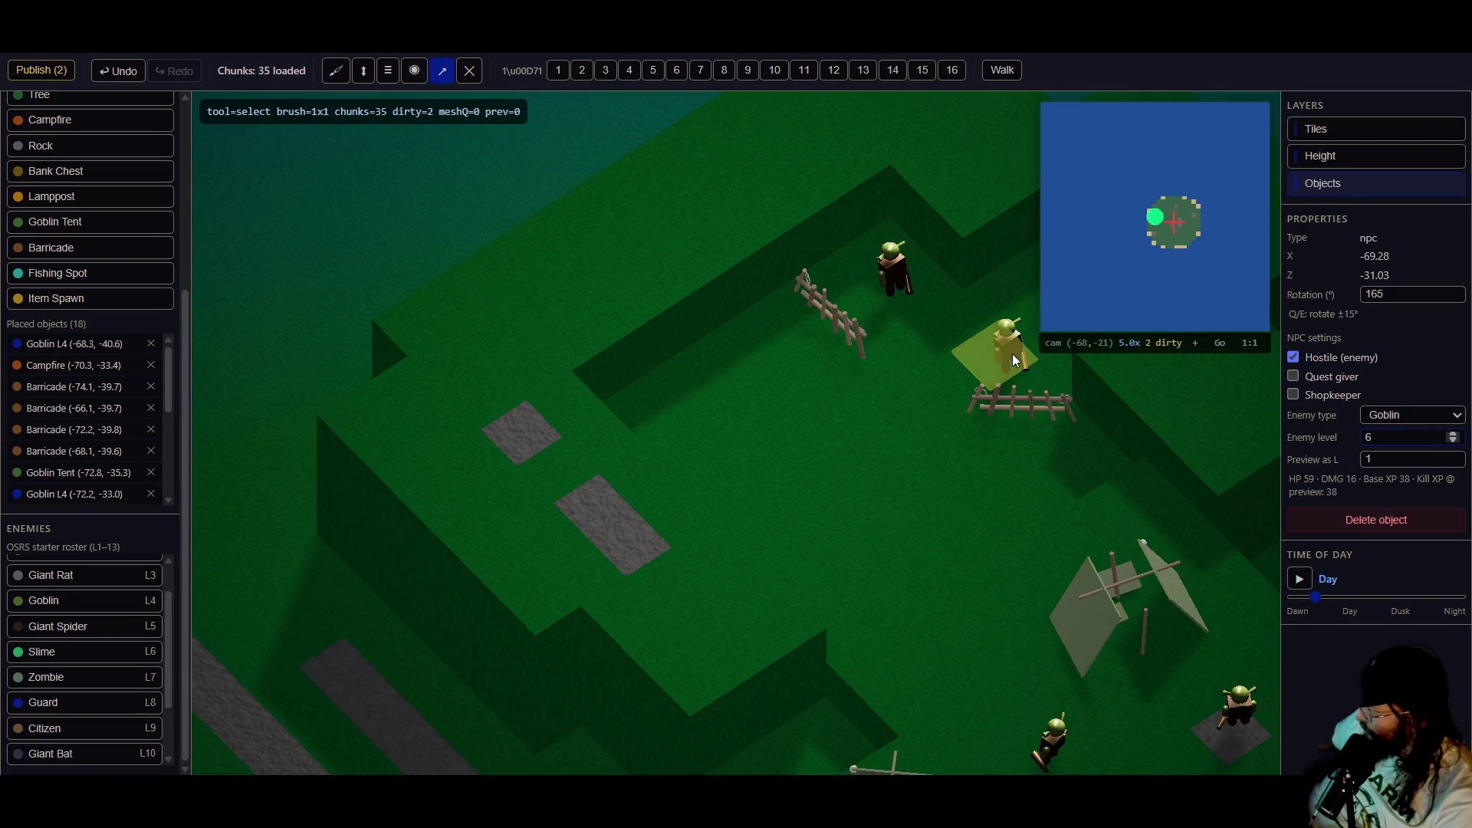
scroll(92, 483, "down", 3)
left_click(84, 482)
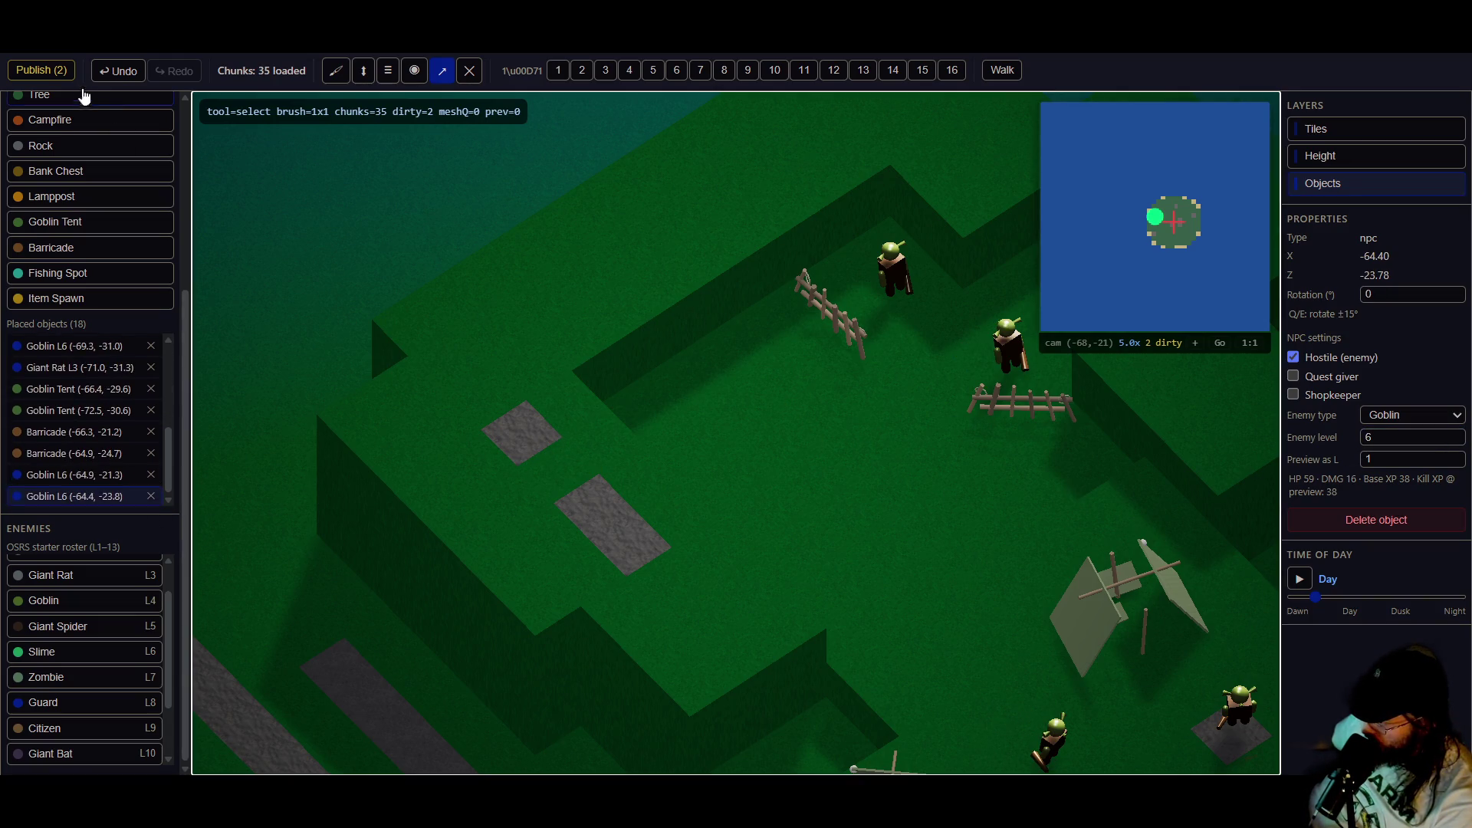
left_click(41, 70)
- Place a goblin tent on the upper ledge
left_click_drag(910, 528, 374, 408)
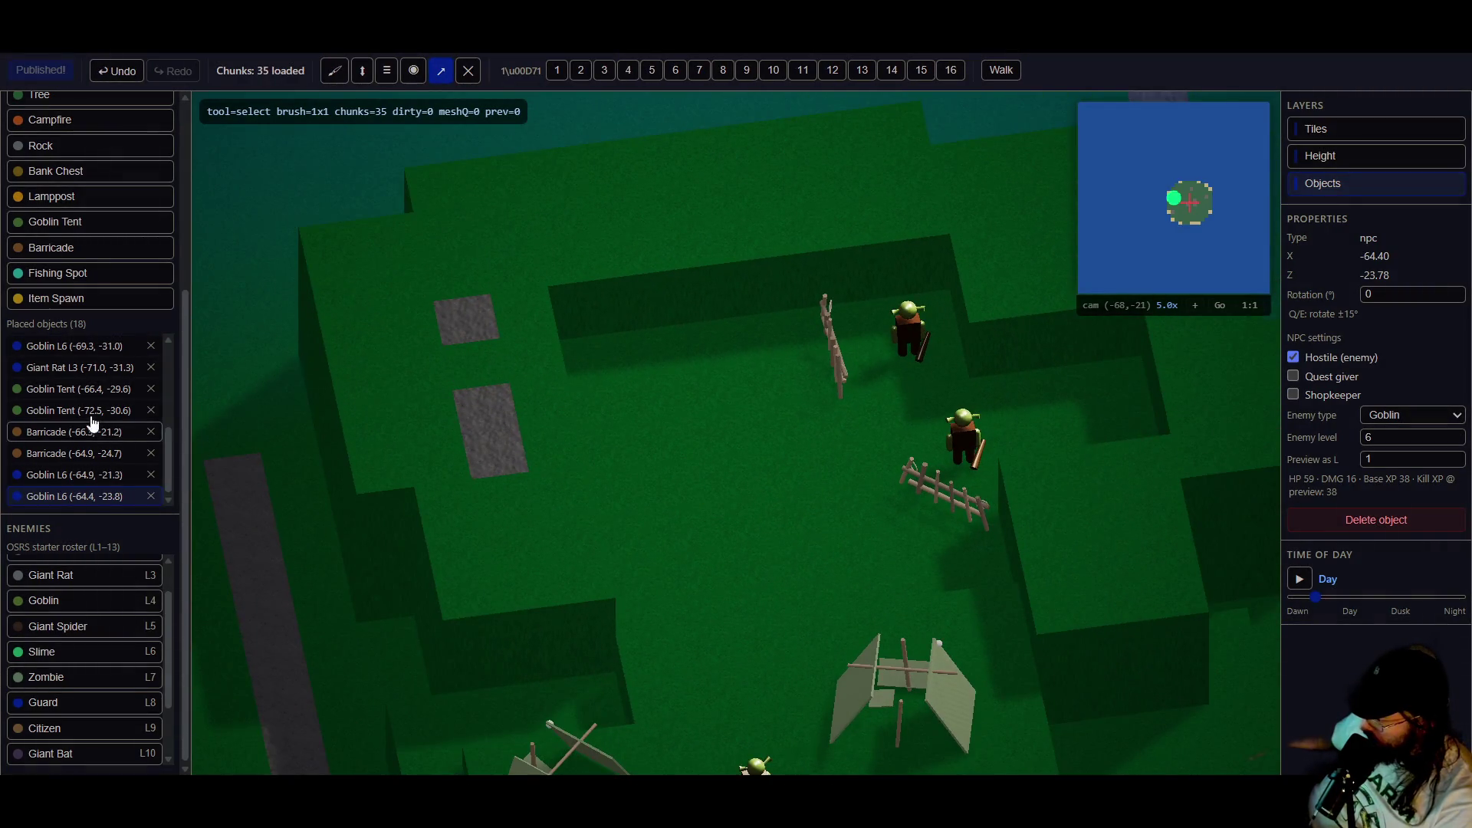
left_click(90, 224)
left_click(634, 397)
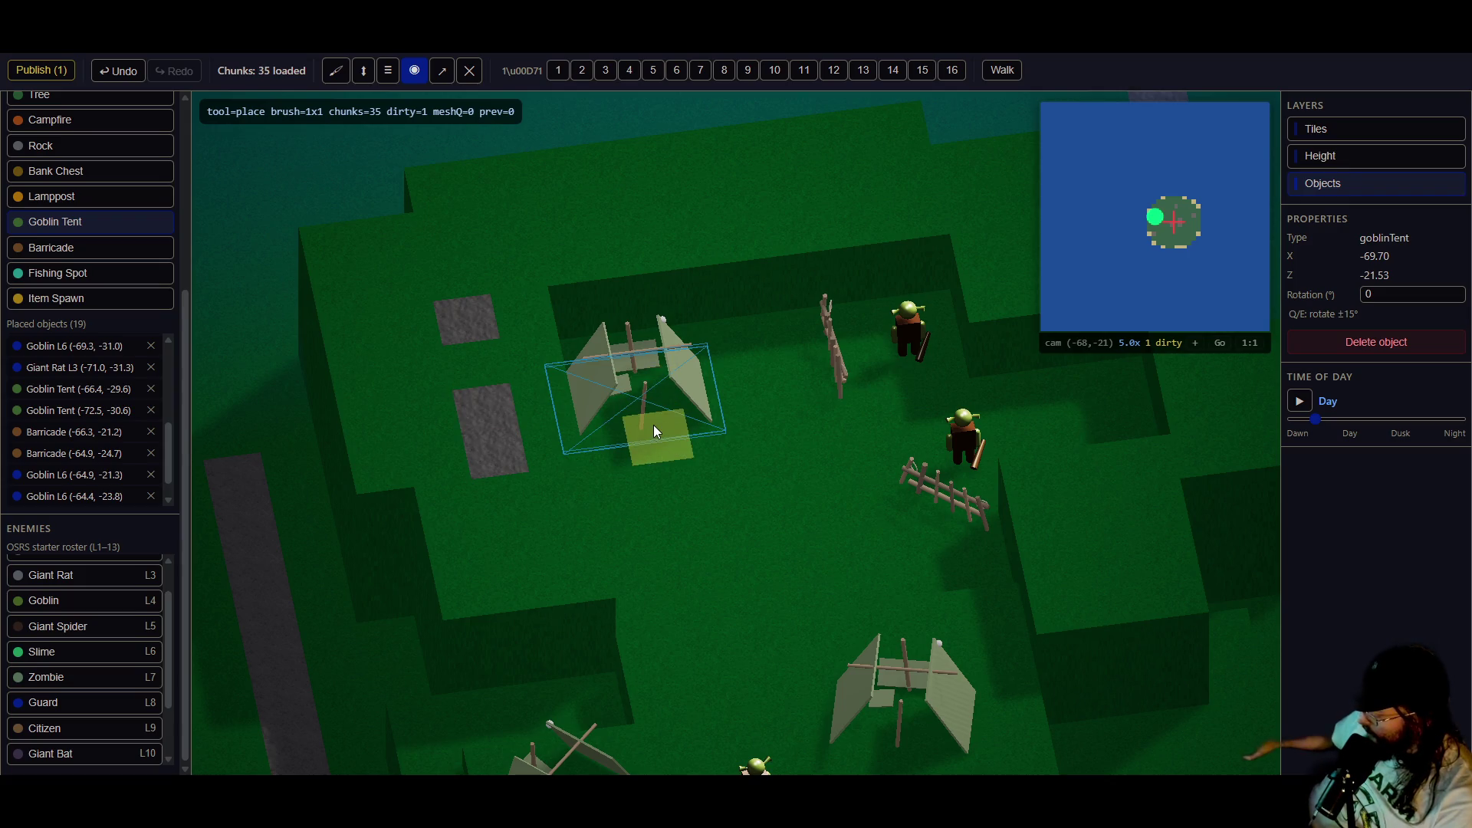
- Turn the new goblin tent to 330 degrees and nudge it into position in the camp
key("q")
key("q")
key("Escape")
mouse_move(646, 425)
left_mouse_down()
mouse_move(627, 417)
mouse_move(660, 404)
mouse_move(654, 390)
mouse_move(667, 407)
left_mouse_up()
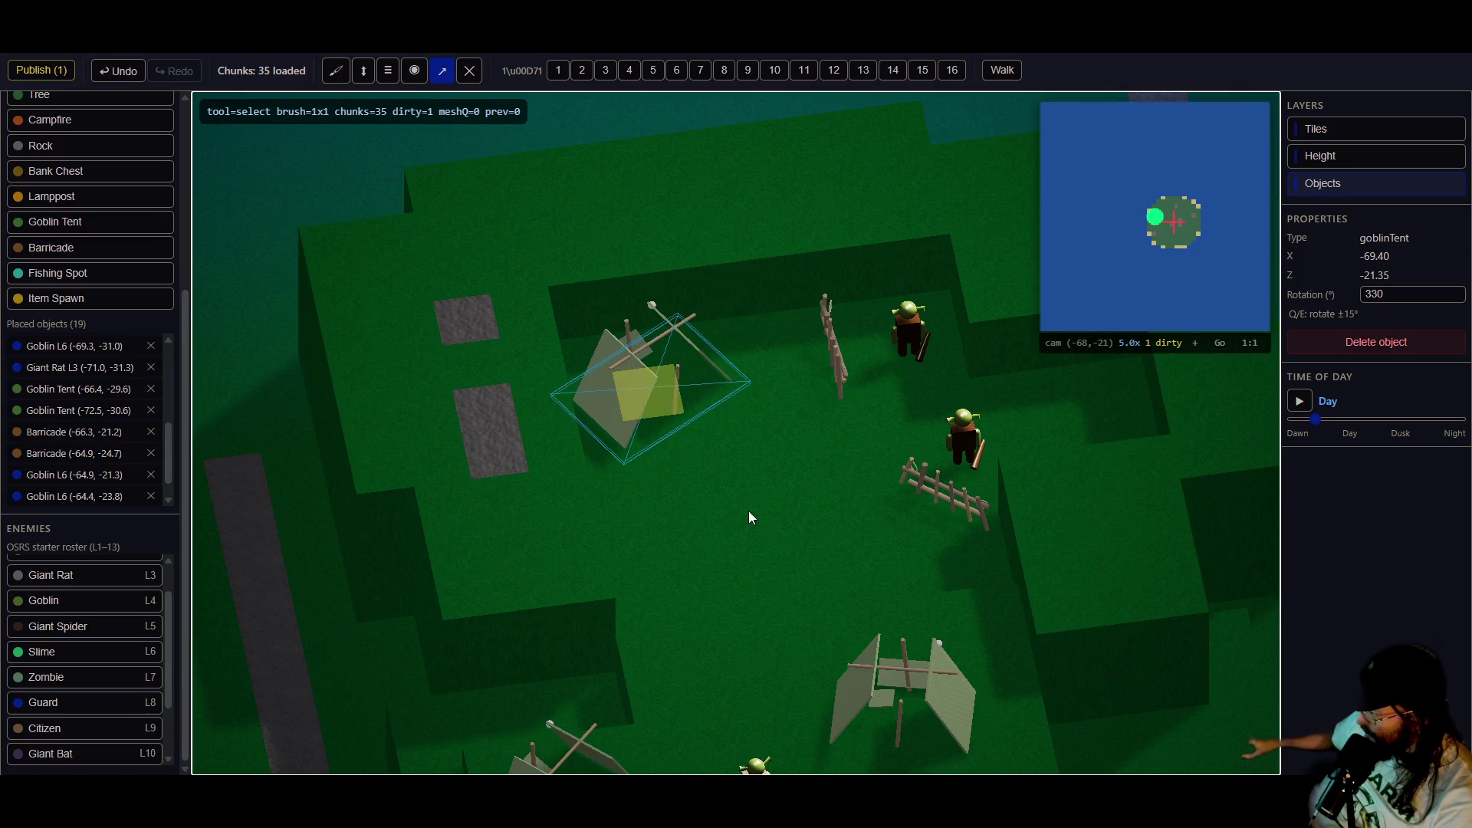
left_click_drag(750, 516, 642, 474)
scroll(85, 263, "up", 4)
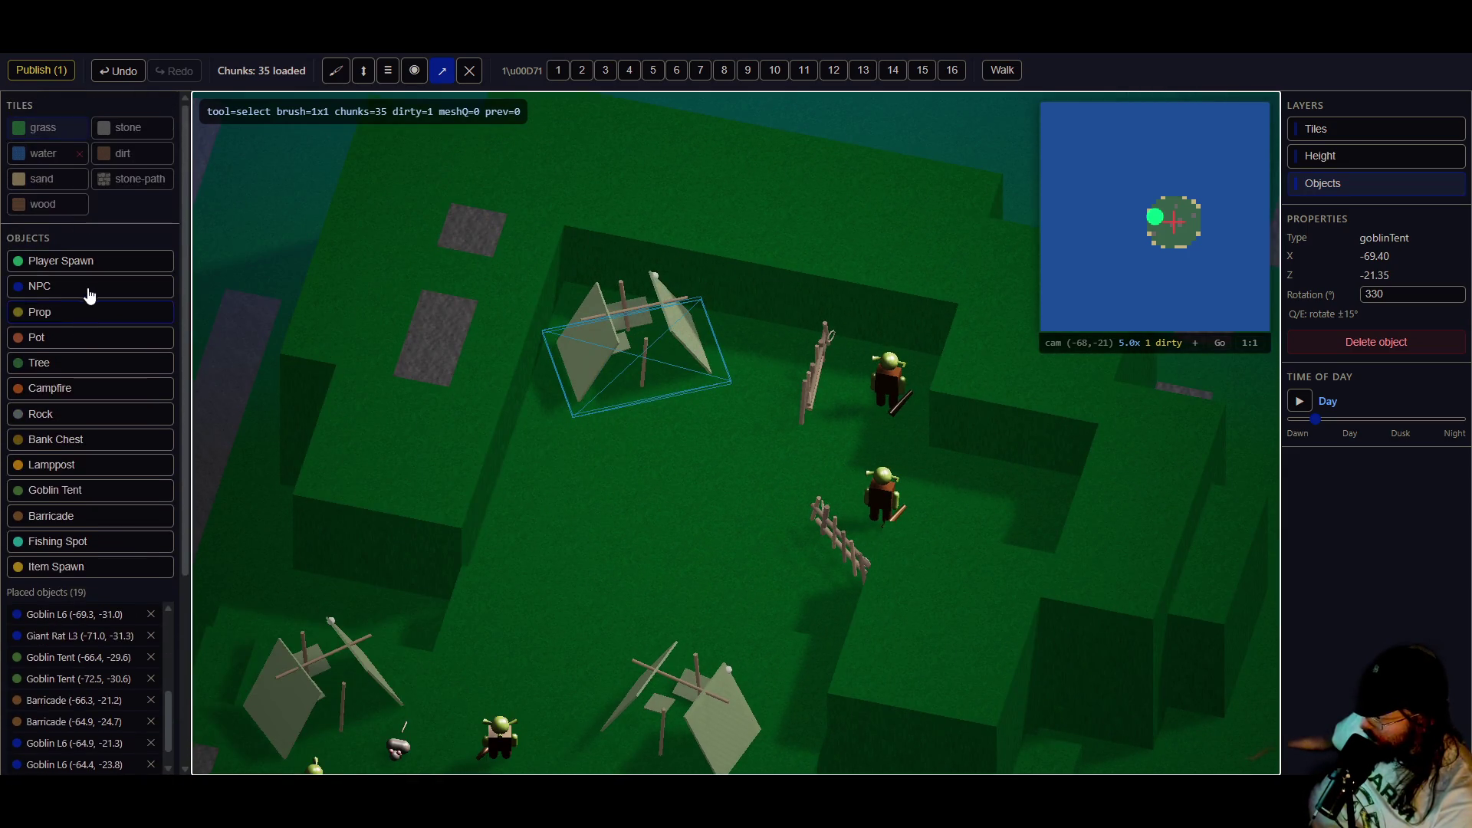
scroll(126, 578, "down", 3)
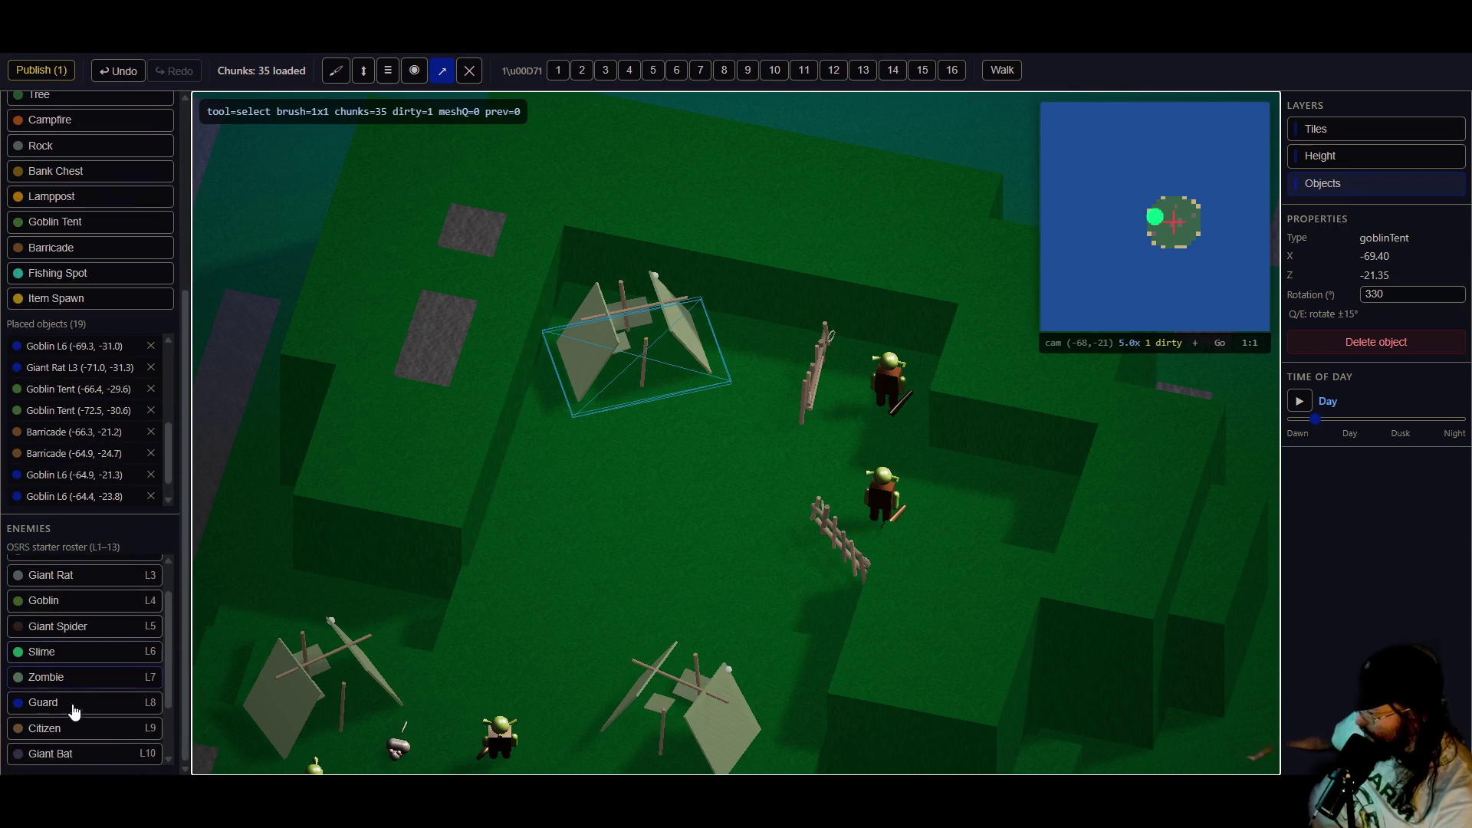
scroll(84, 710, "up", 1)
scroll(75, 625, "down", 2)
scroll(73, 623, "up", 2)
- Place a level 8 giant rat in the camp centre at 165 degrees and publish
left_click(74, 618)
left_click(652, 483)
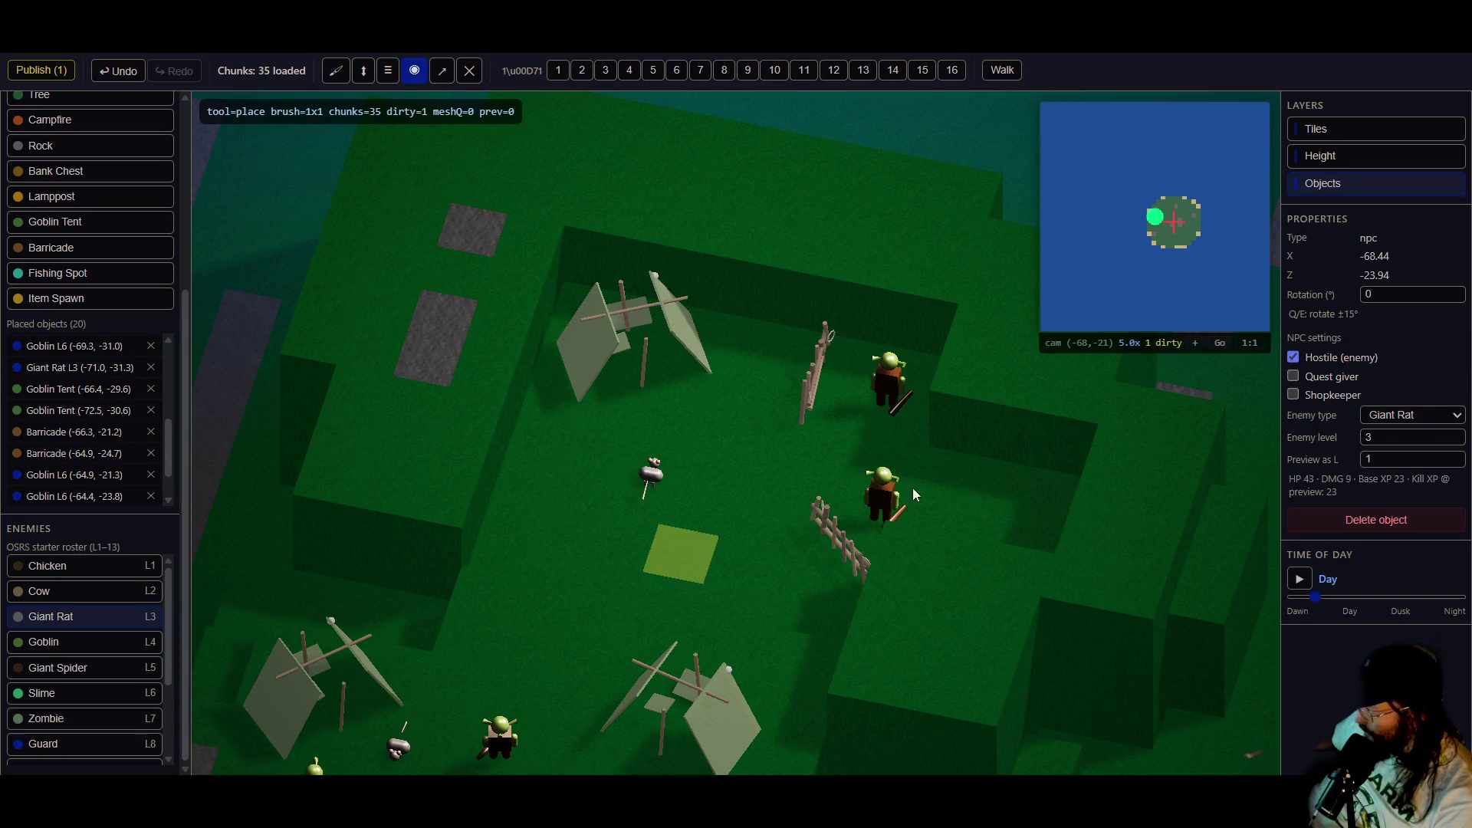
type("8")
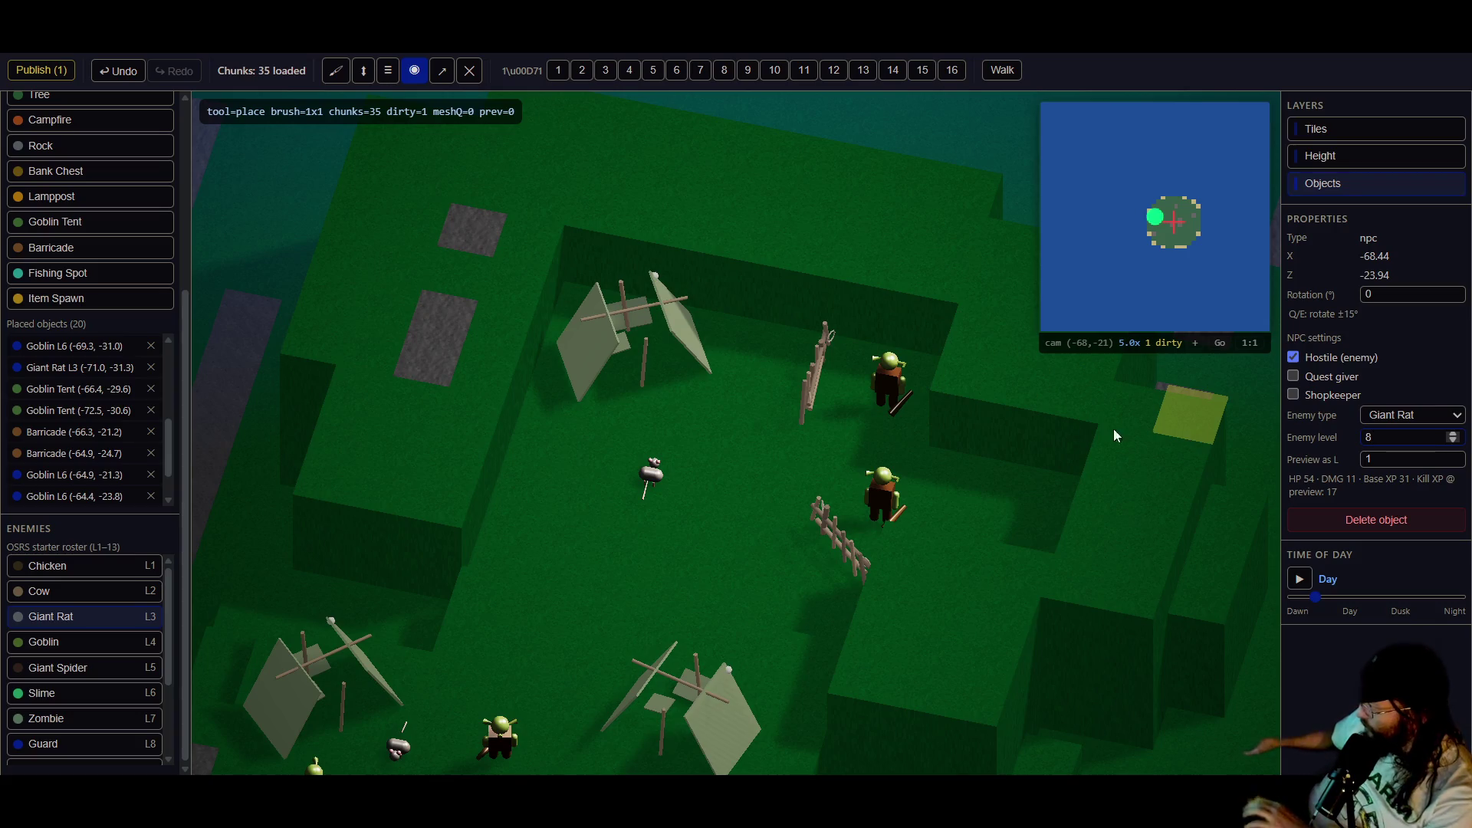
left_click_drag(753, 472, 695, 482)
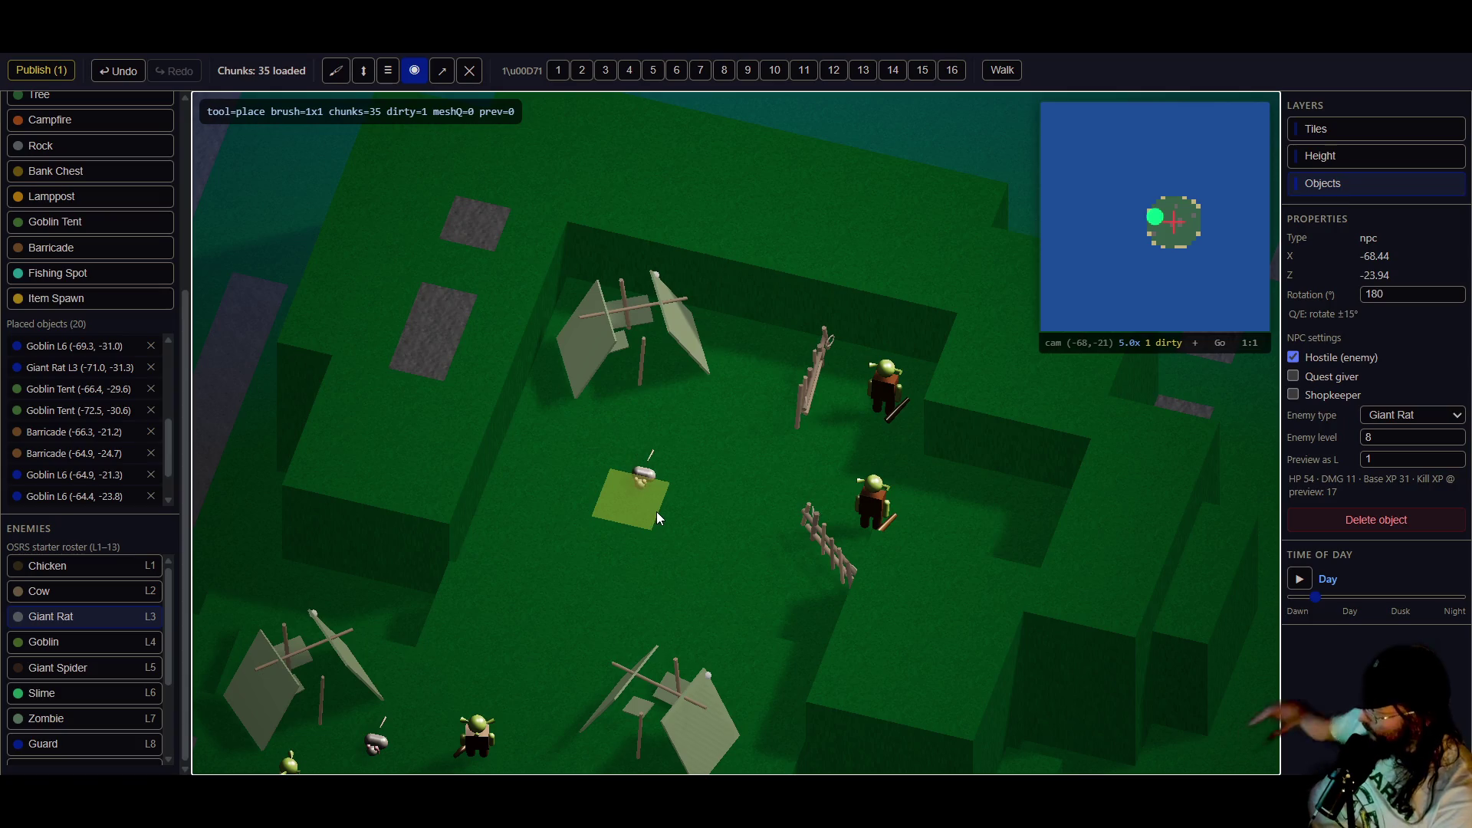
key("q")
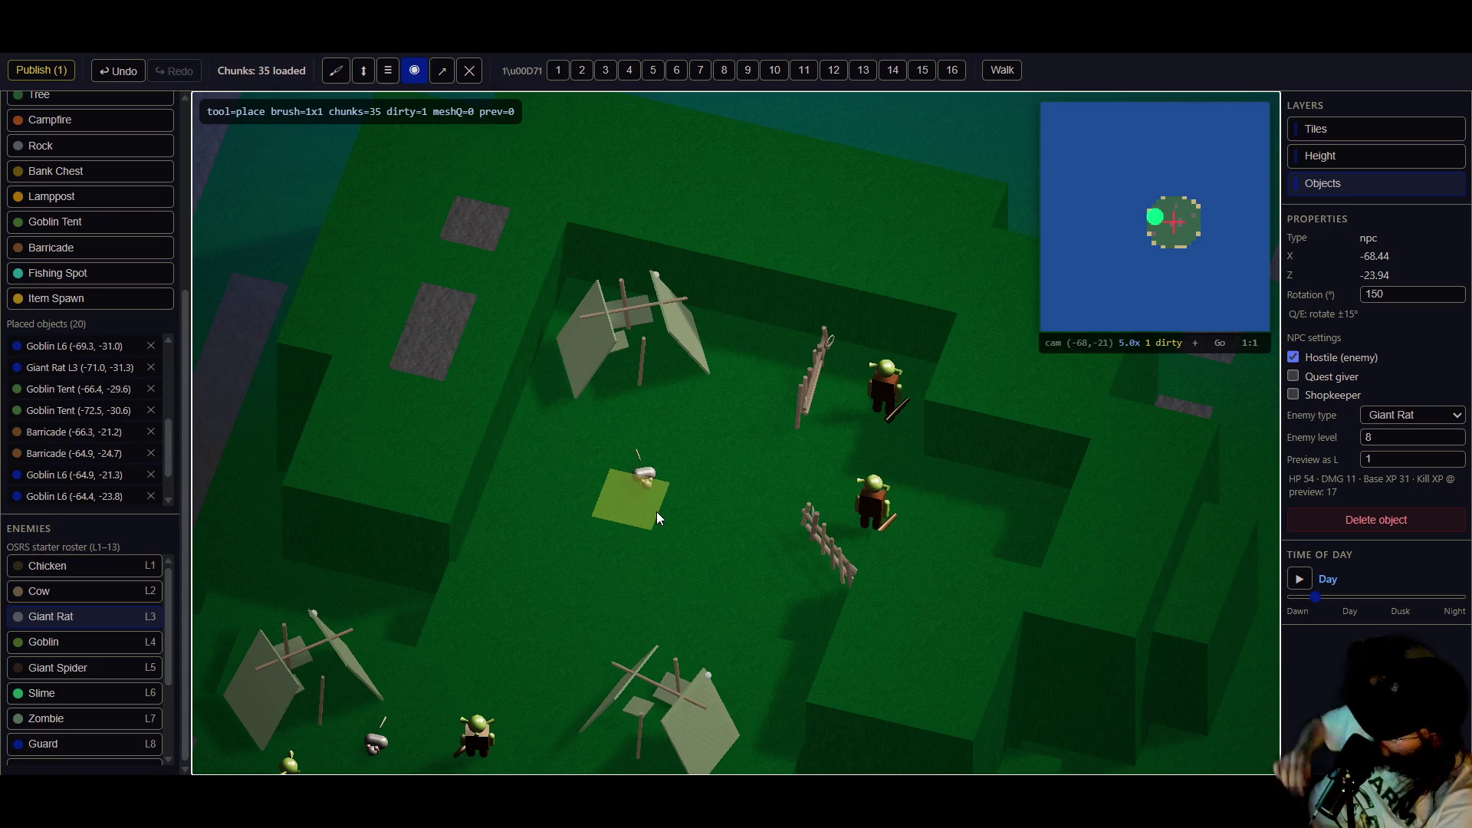
key("e")
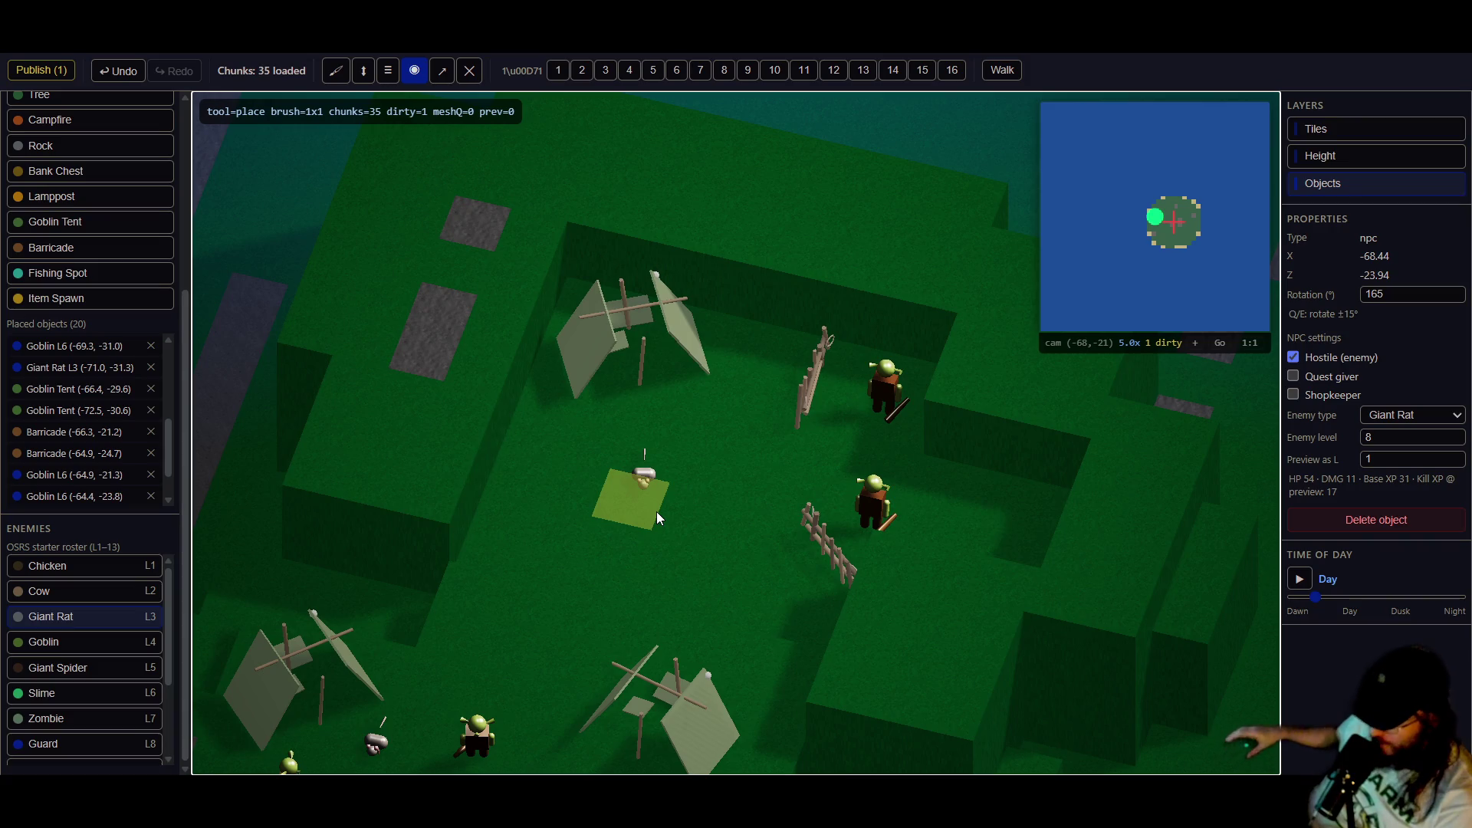
left_click(40, 70)
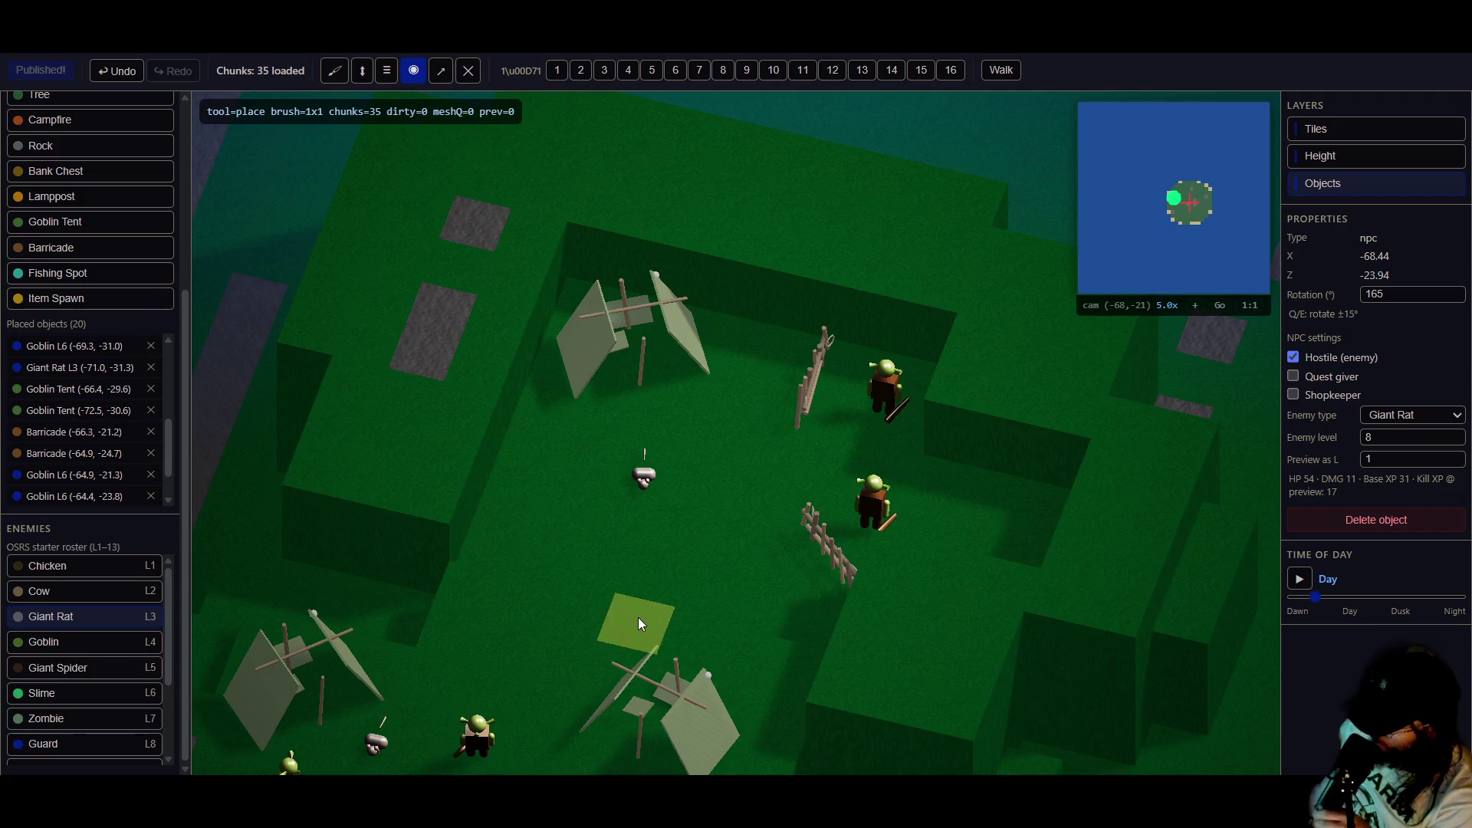
scroll(707, 581, "down", 5)
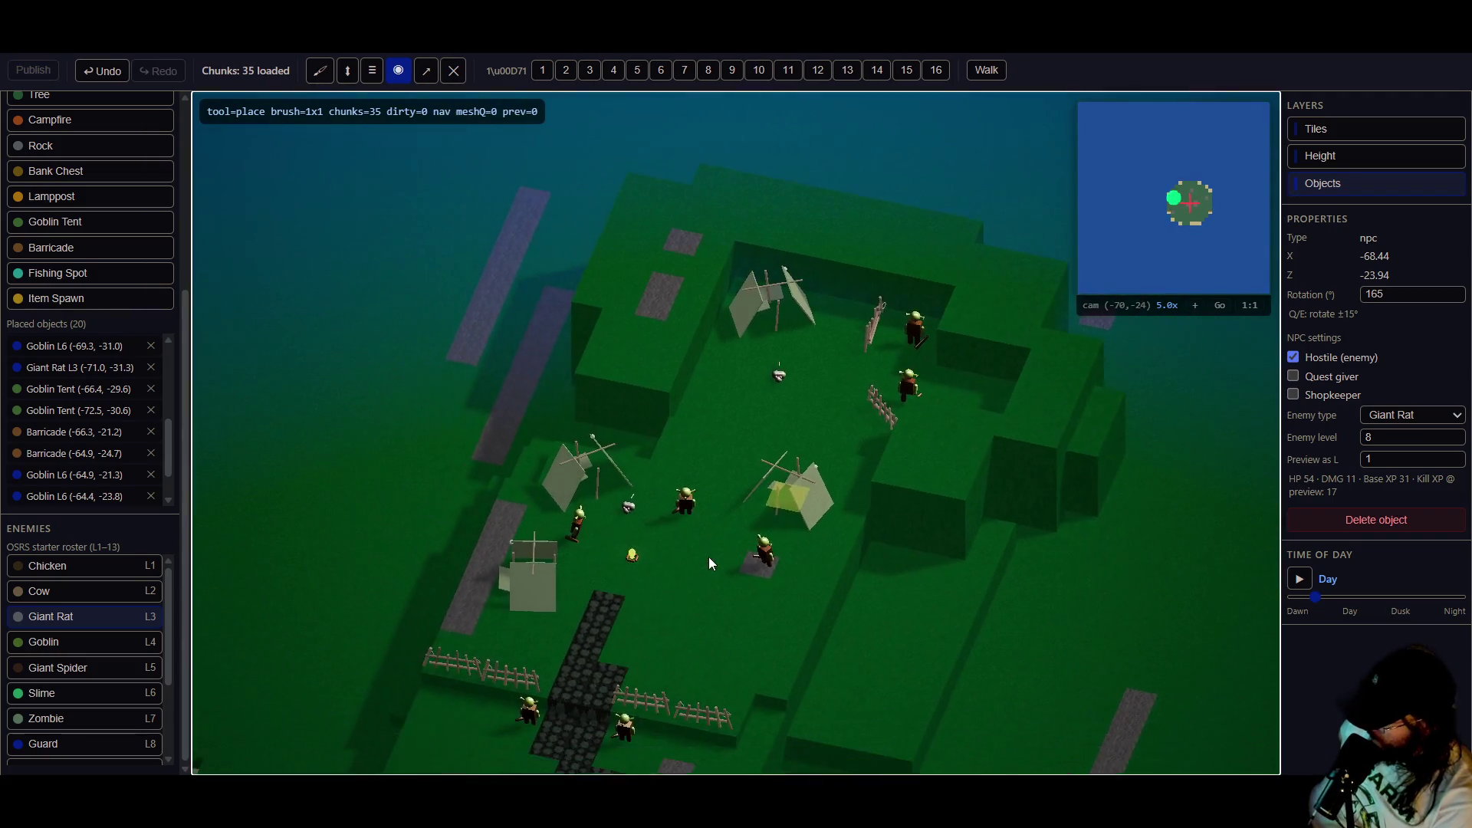
- With the Height tool, raise a two-level block of ground beside the camp
key("s")
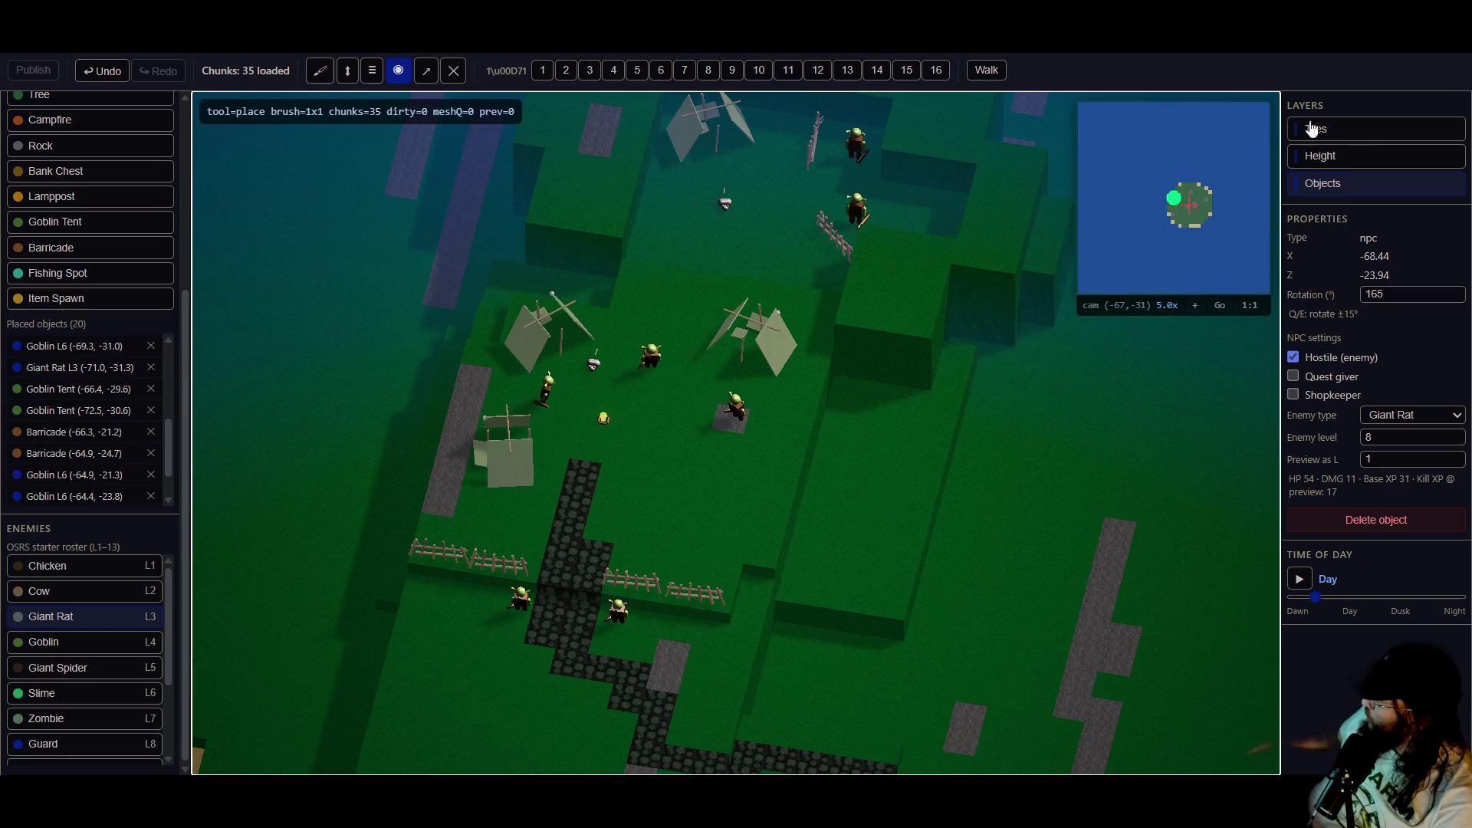
scroll(56, 243, "up", 3)
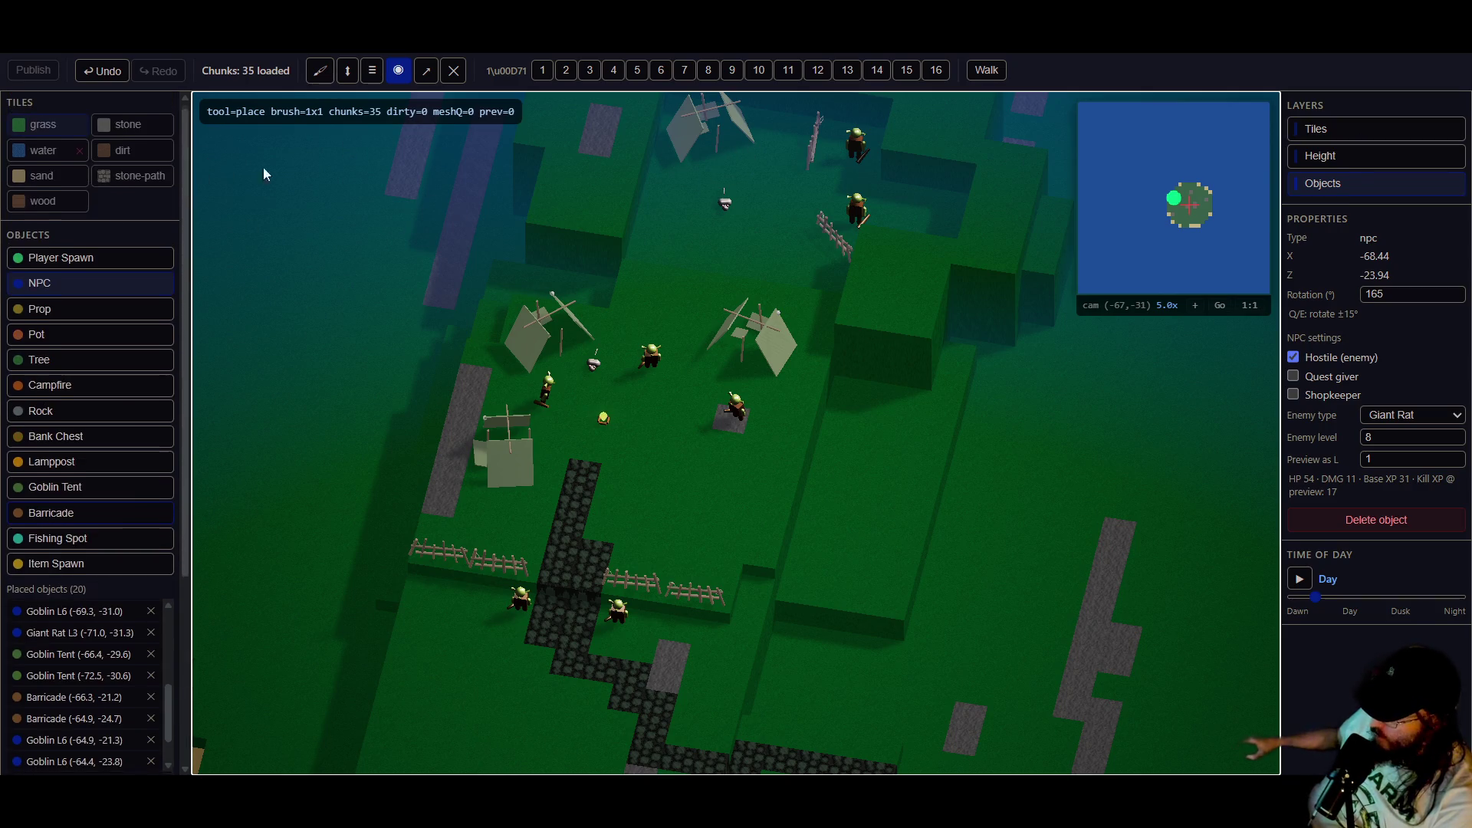
left_click(613, 71)
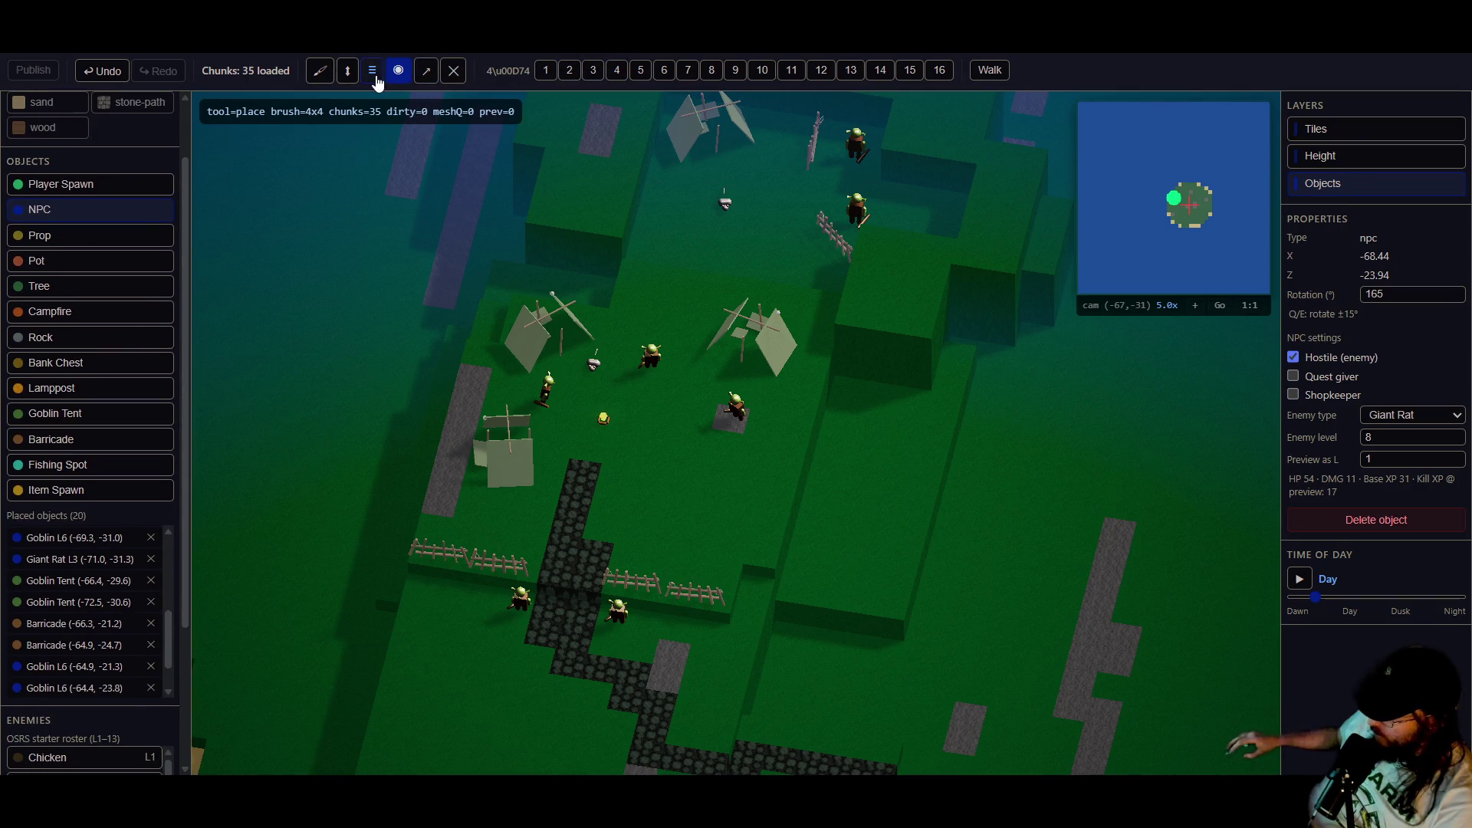
left_click(349, 71)
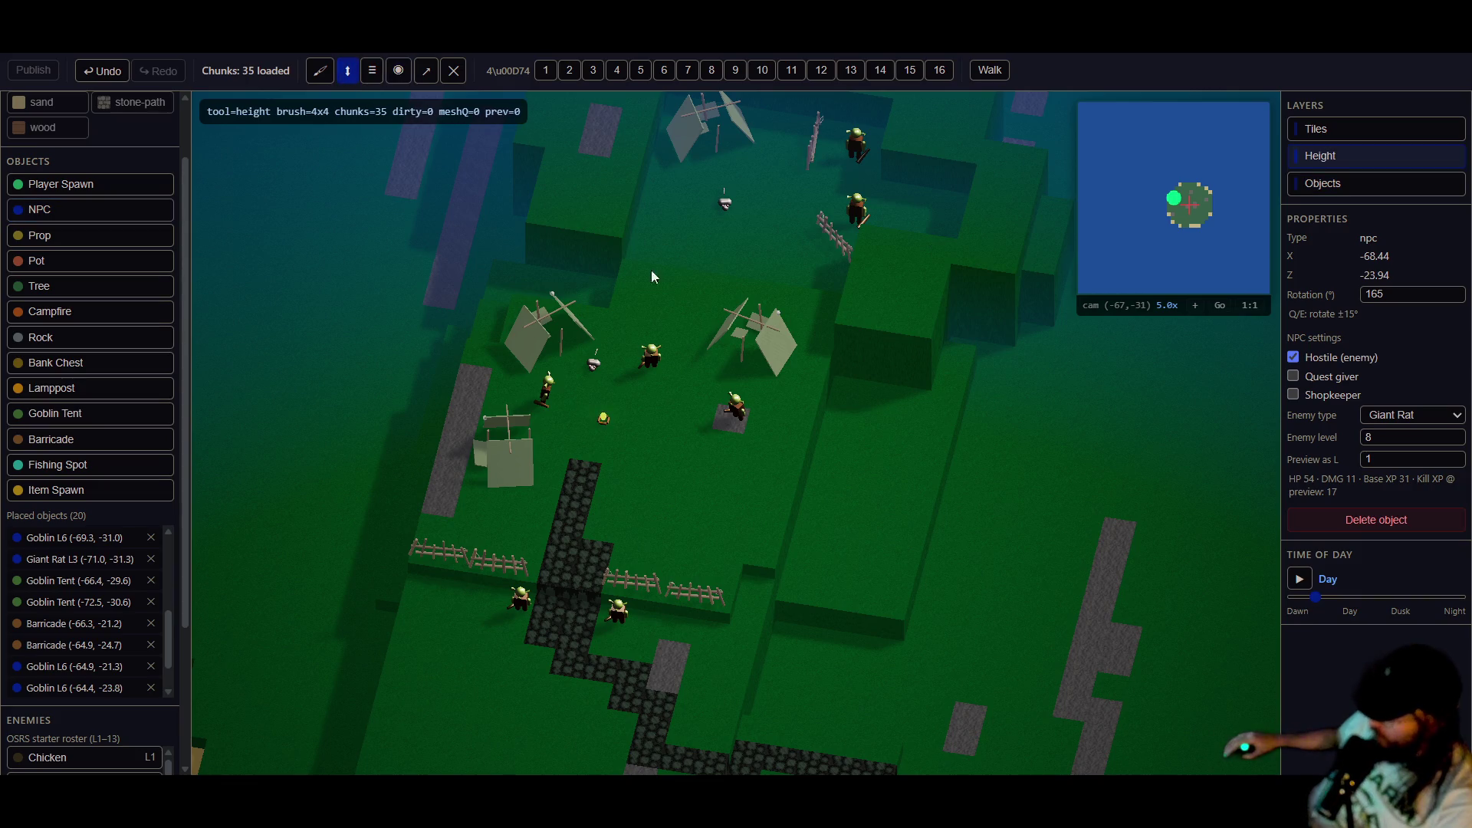
left_click(853, 463)
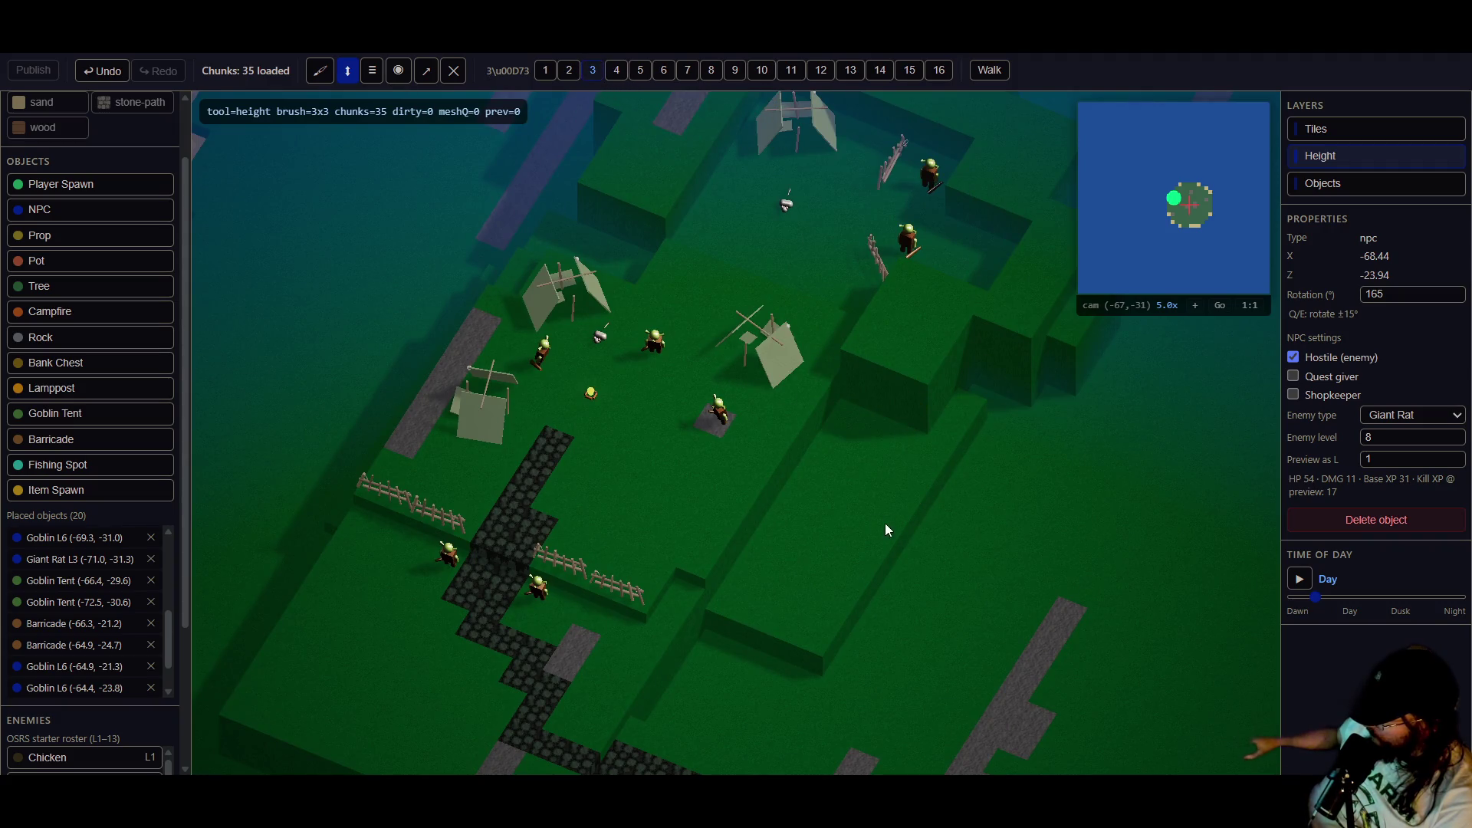
left_click(862, 430)
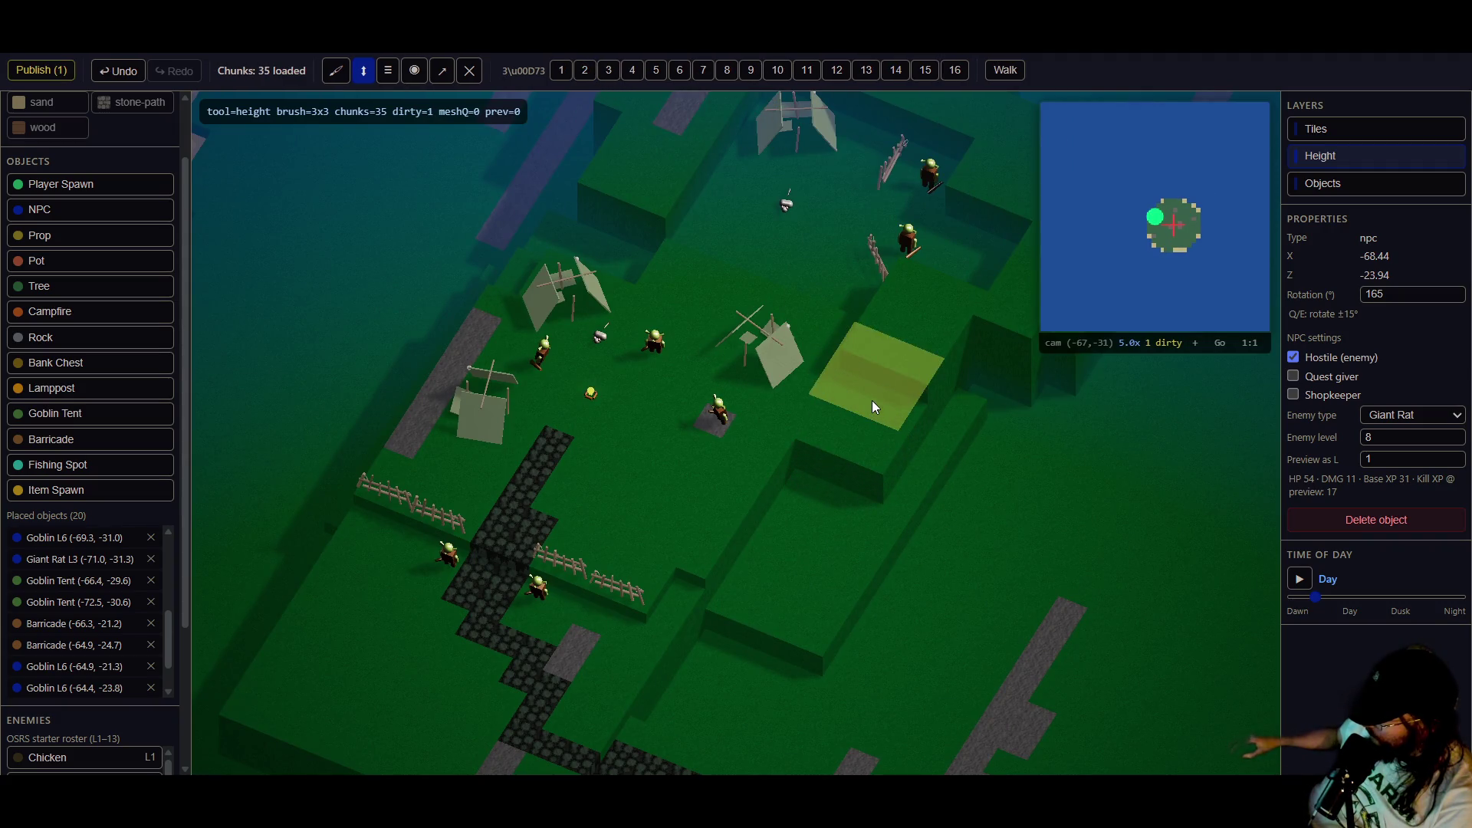
left_click(862, 429)
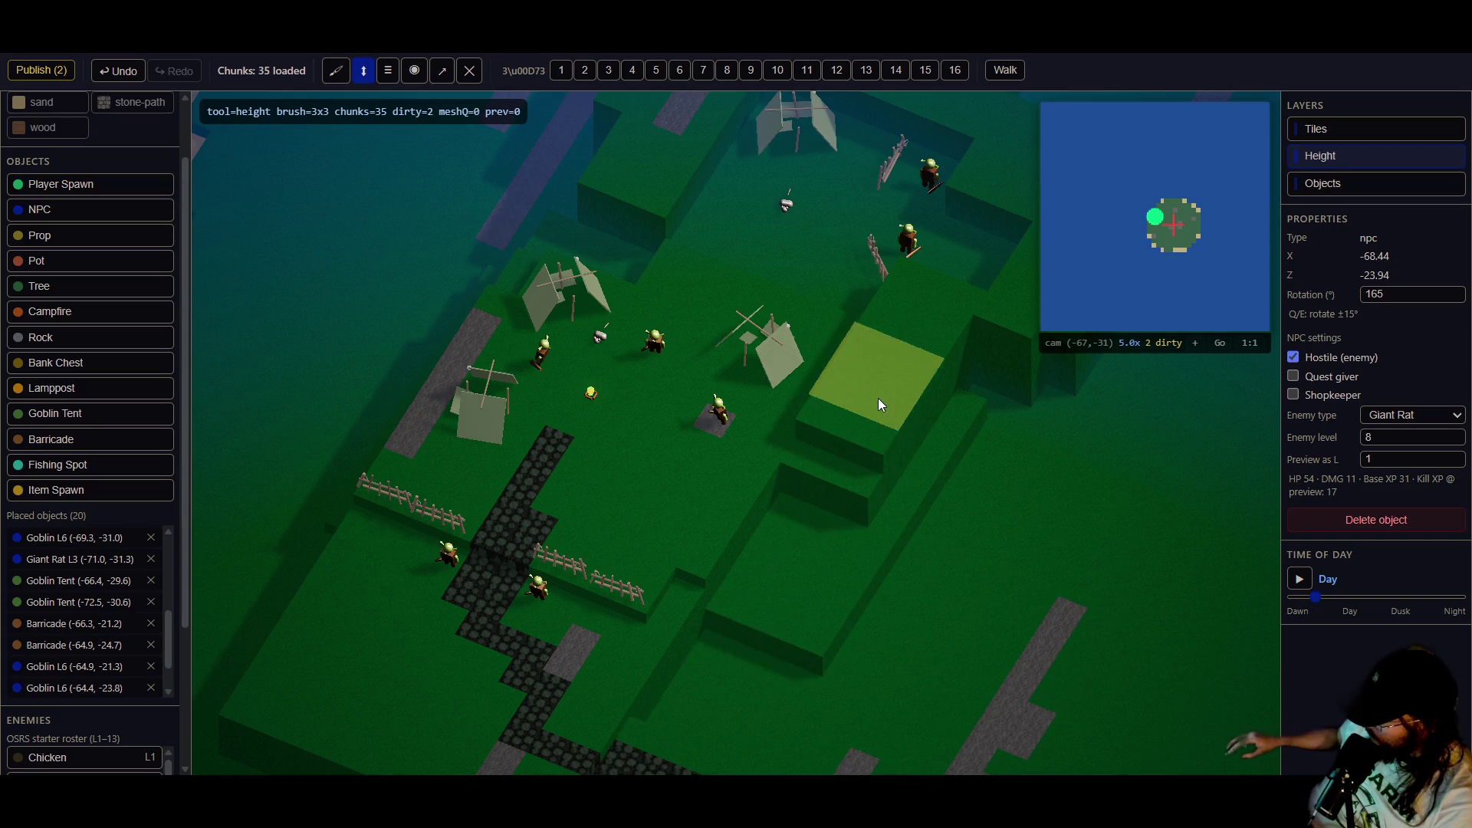
- Build a stepped plateau below the camp and raise more blocks beside the path
left_click_drag(877, 397, 807, 396)
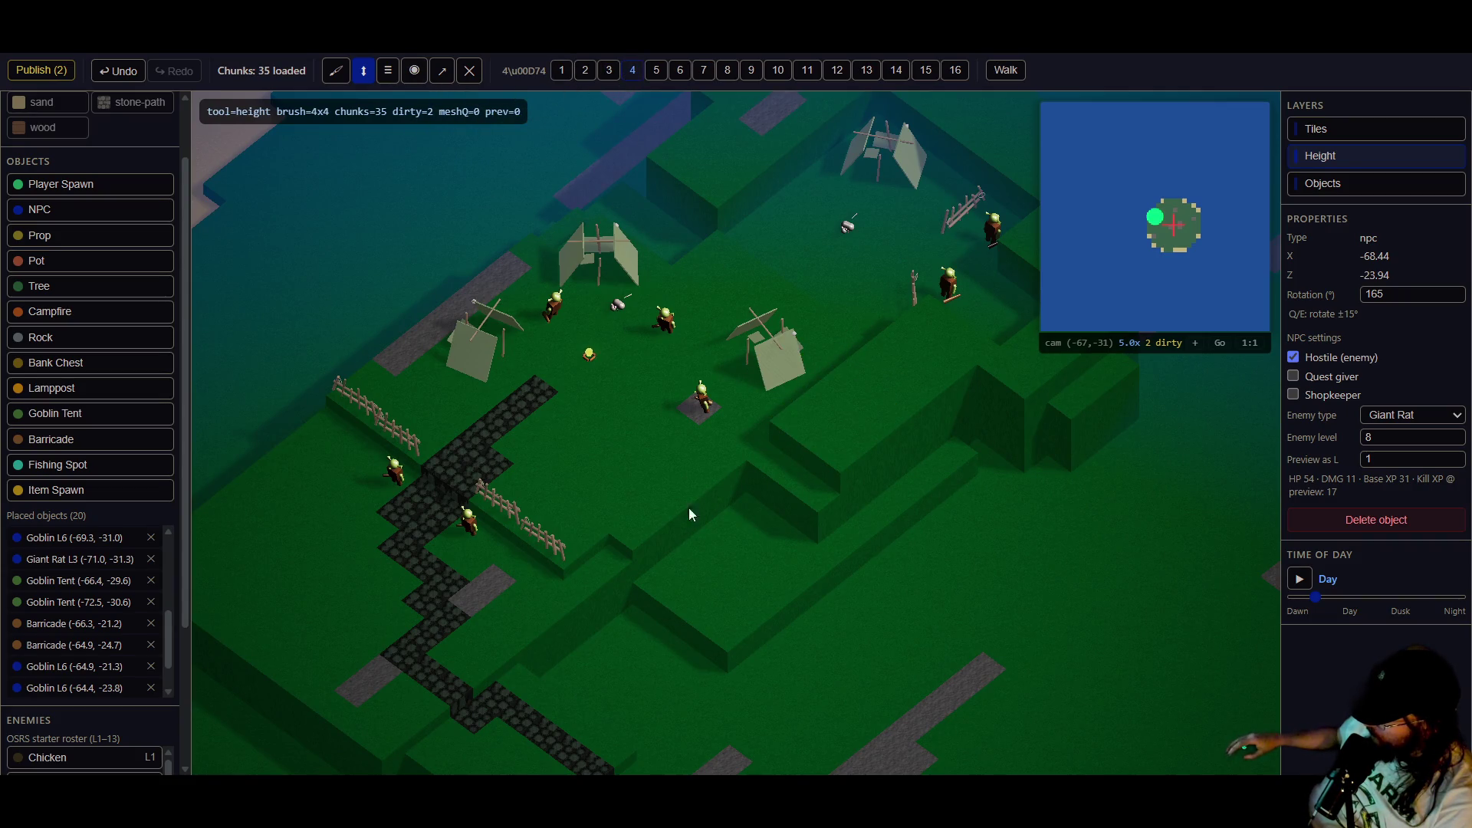
left_click(748, 567)
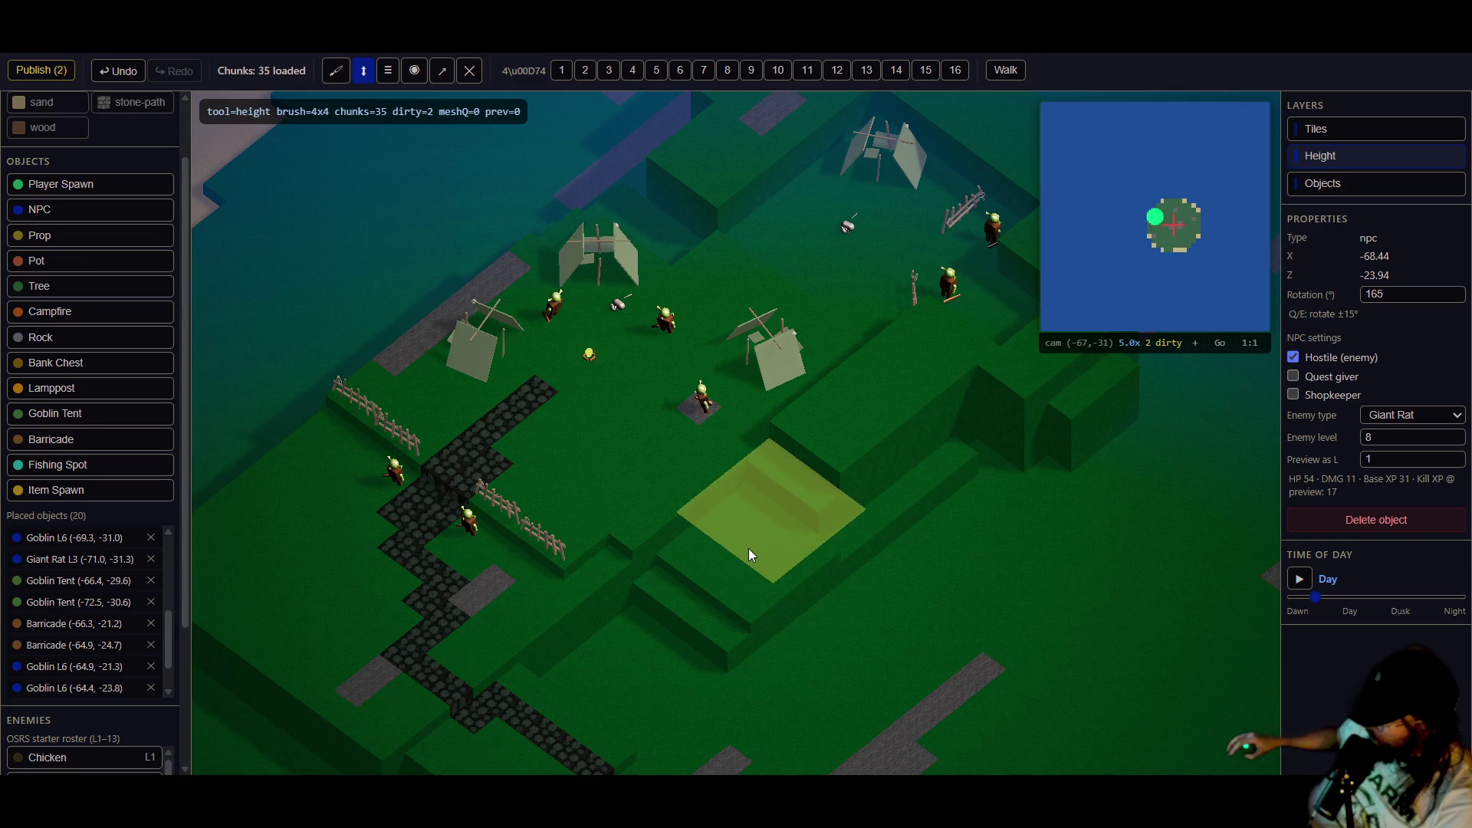
left_click_drag(751, 540, 767, 472)
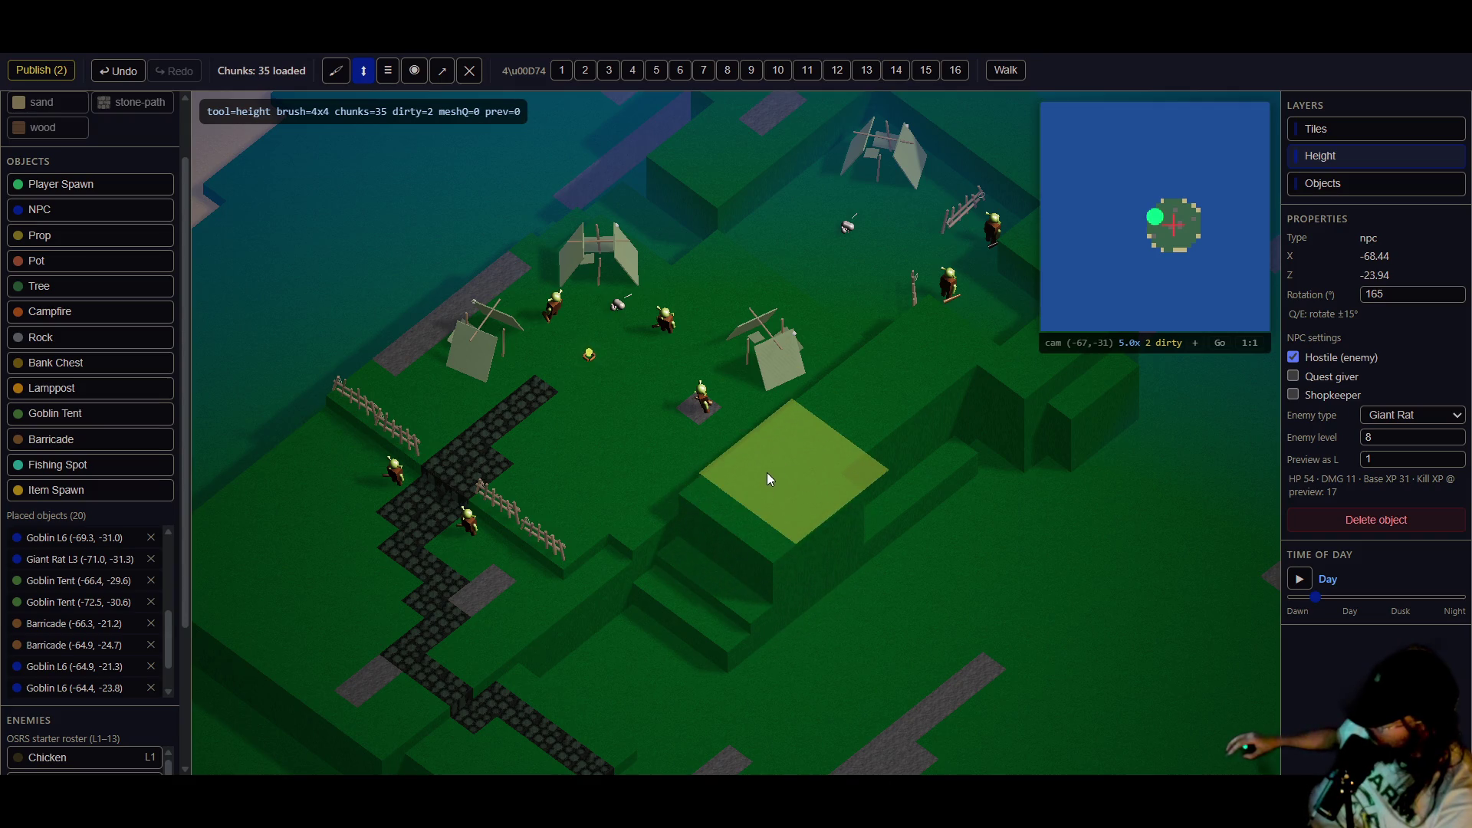
key("s")
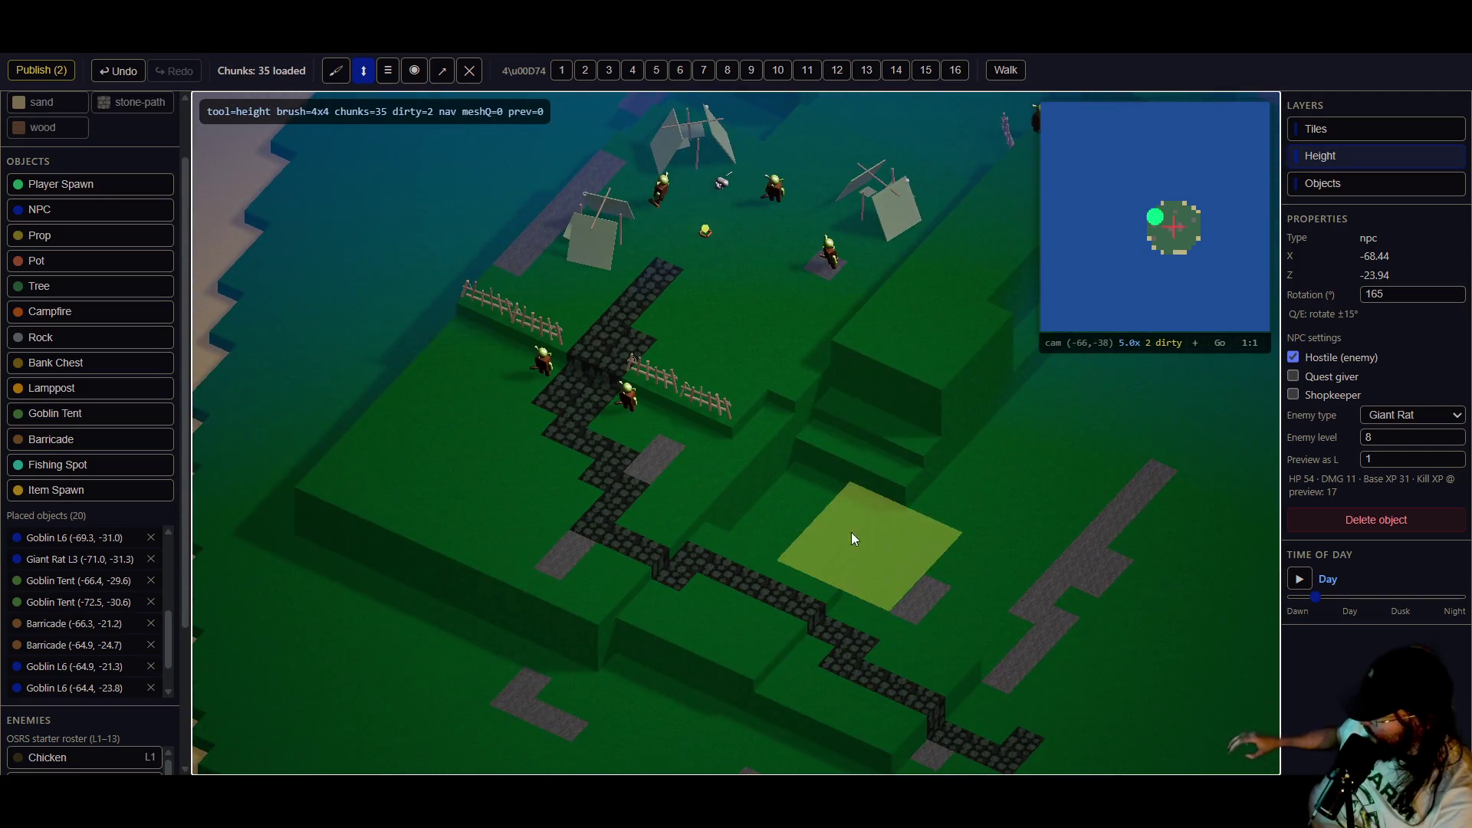
left_click(832, 485)
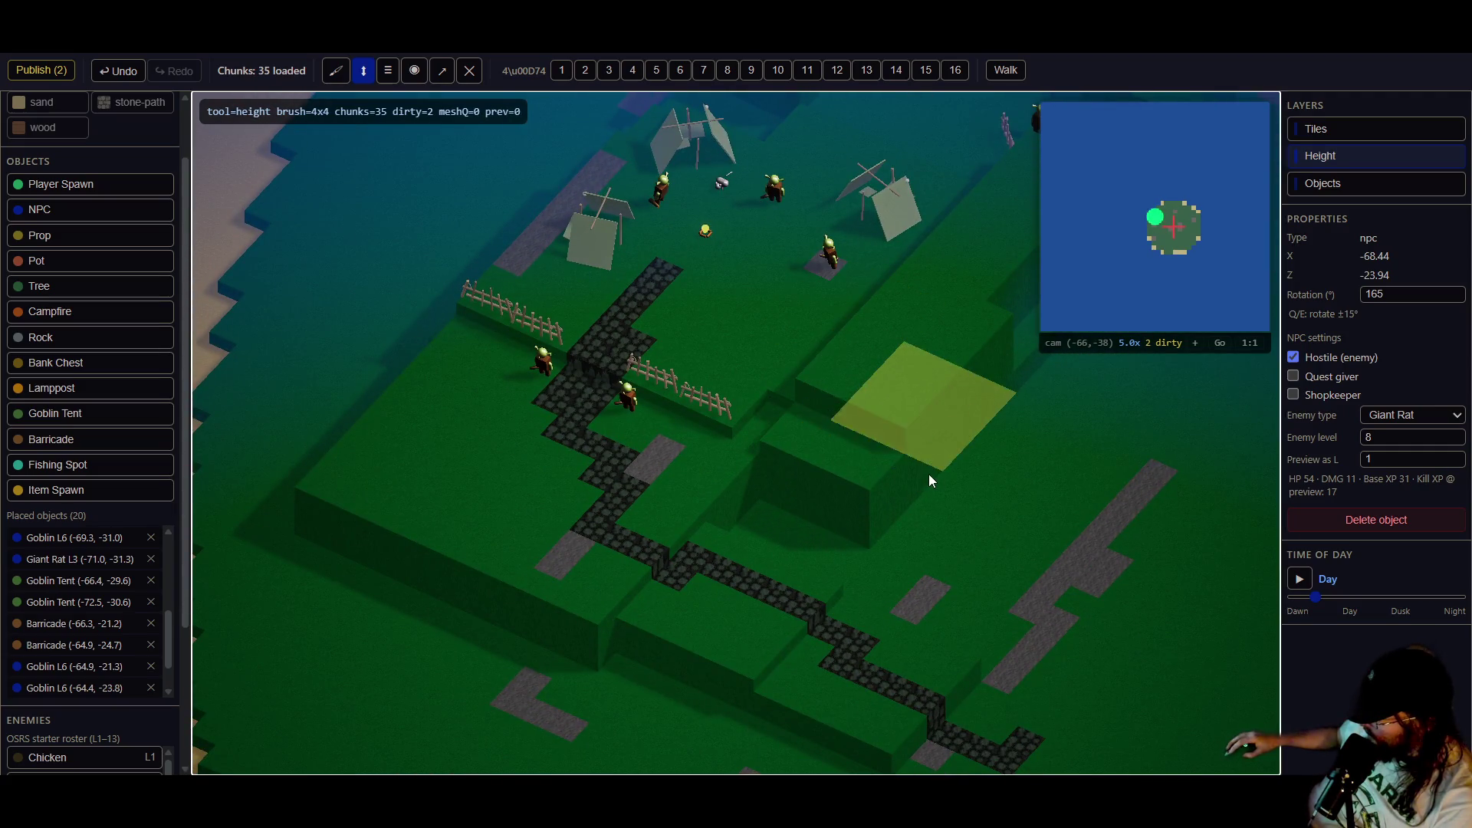
left_click(929, 414)
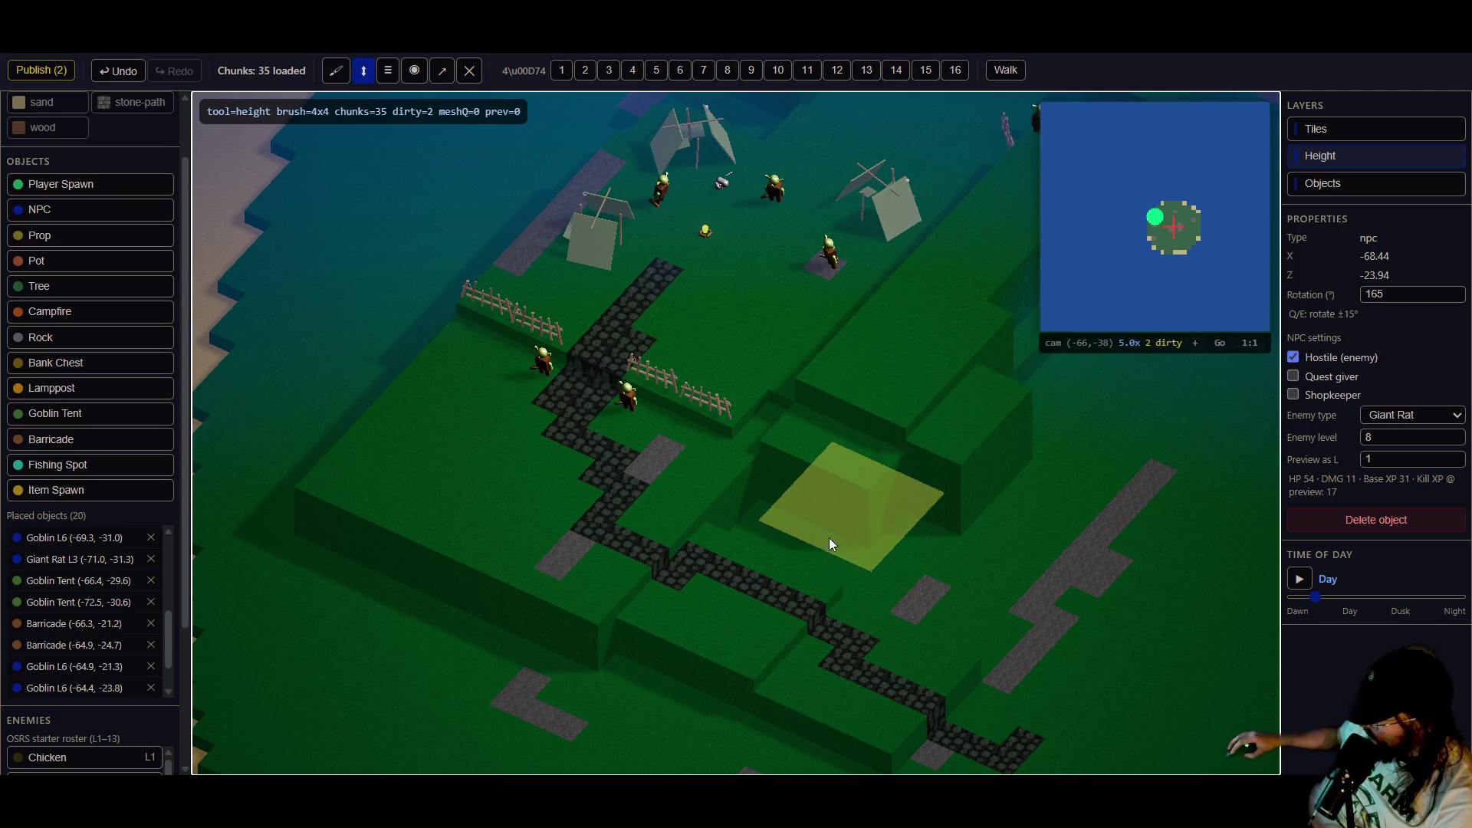
left_click(762, 543)
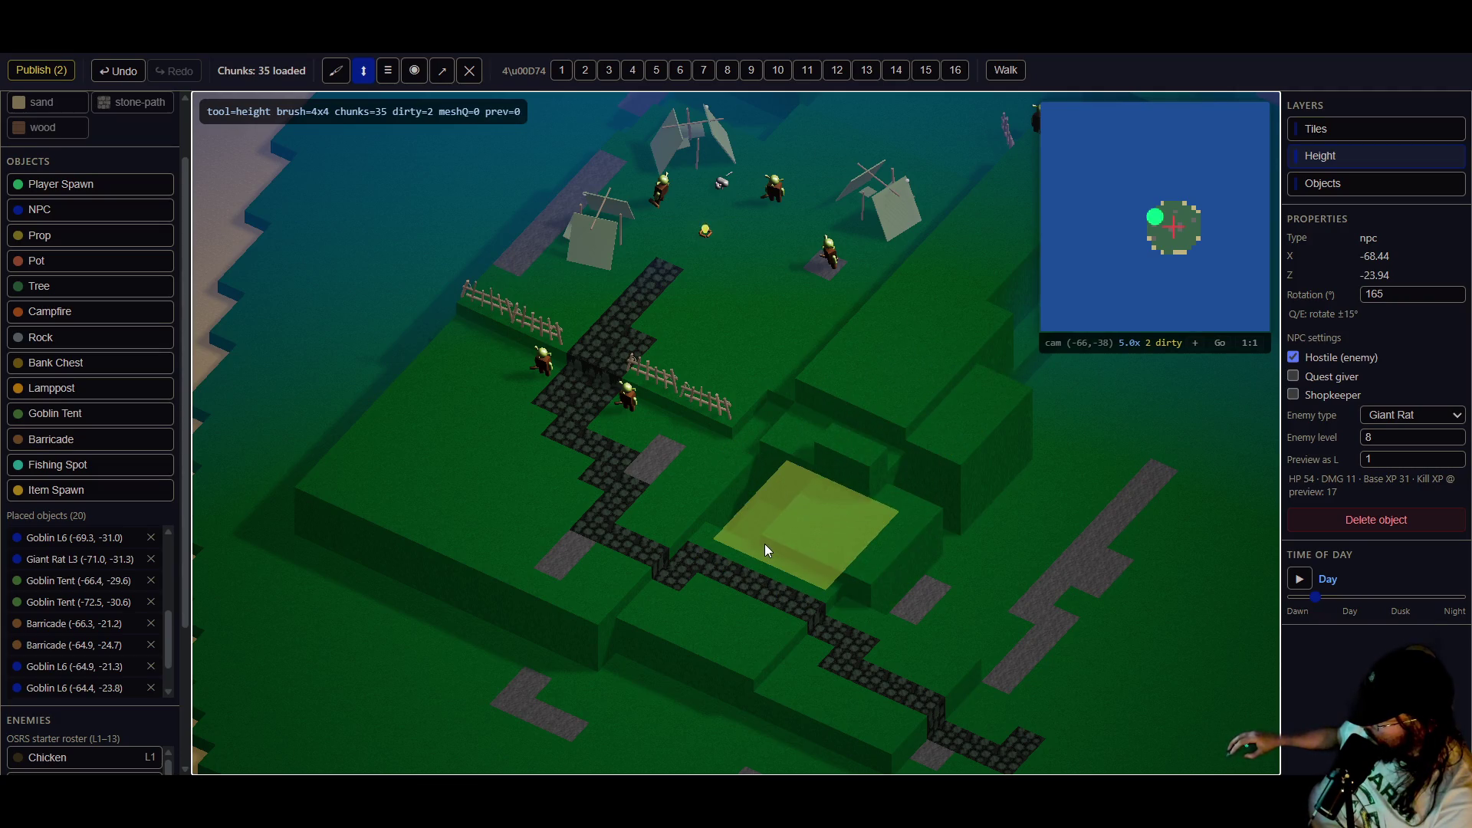
left_click_drag(778, 475, 857, 558)
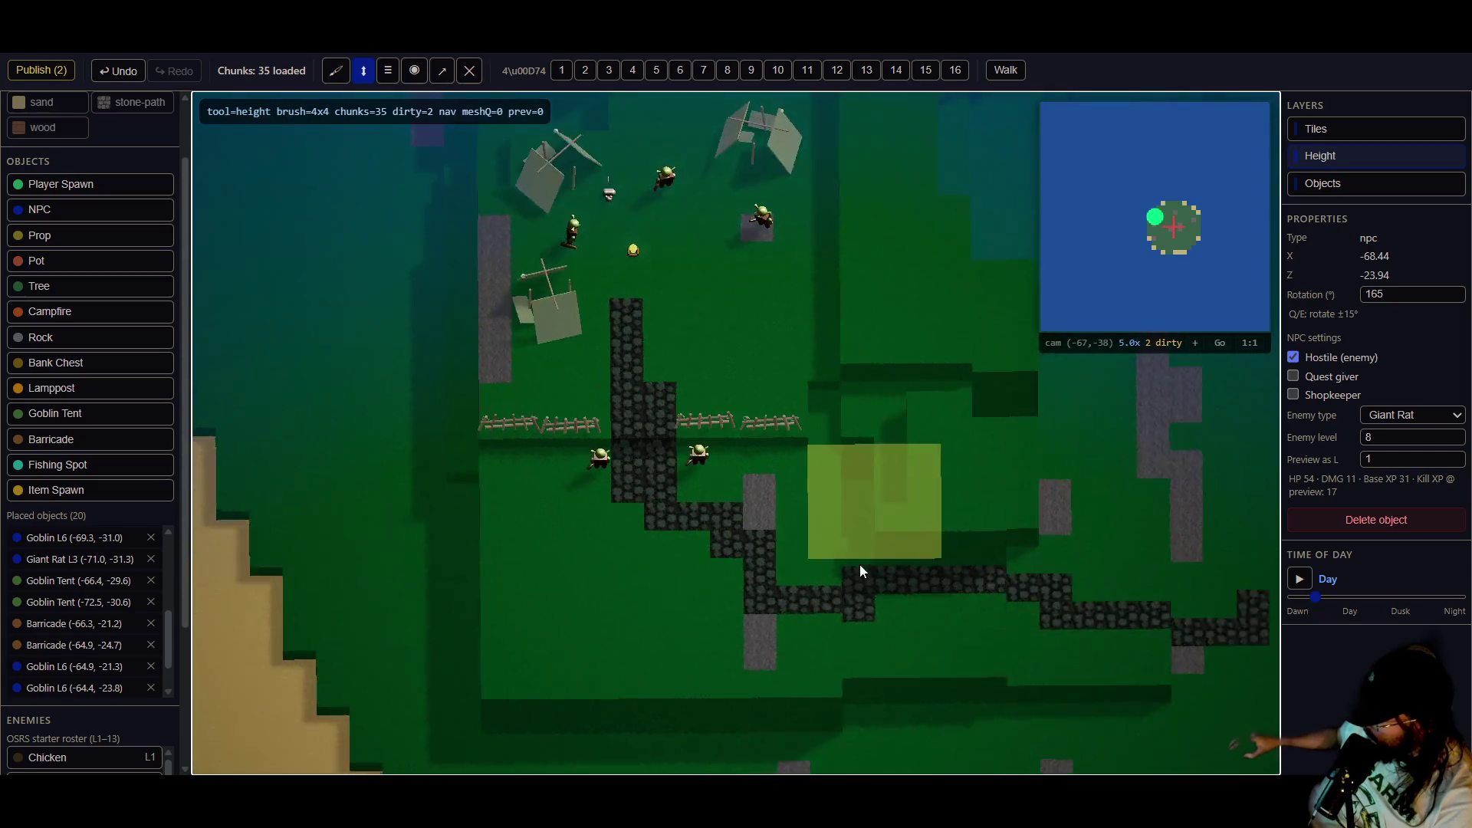
left_click(849, 491)
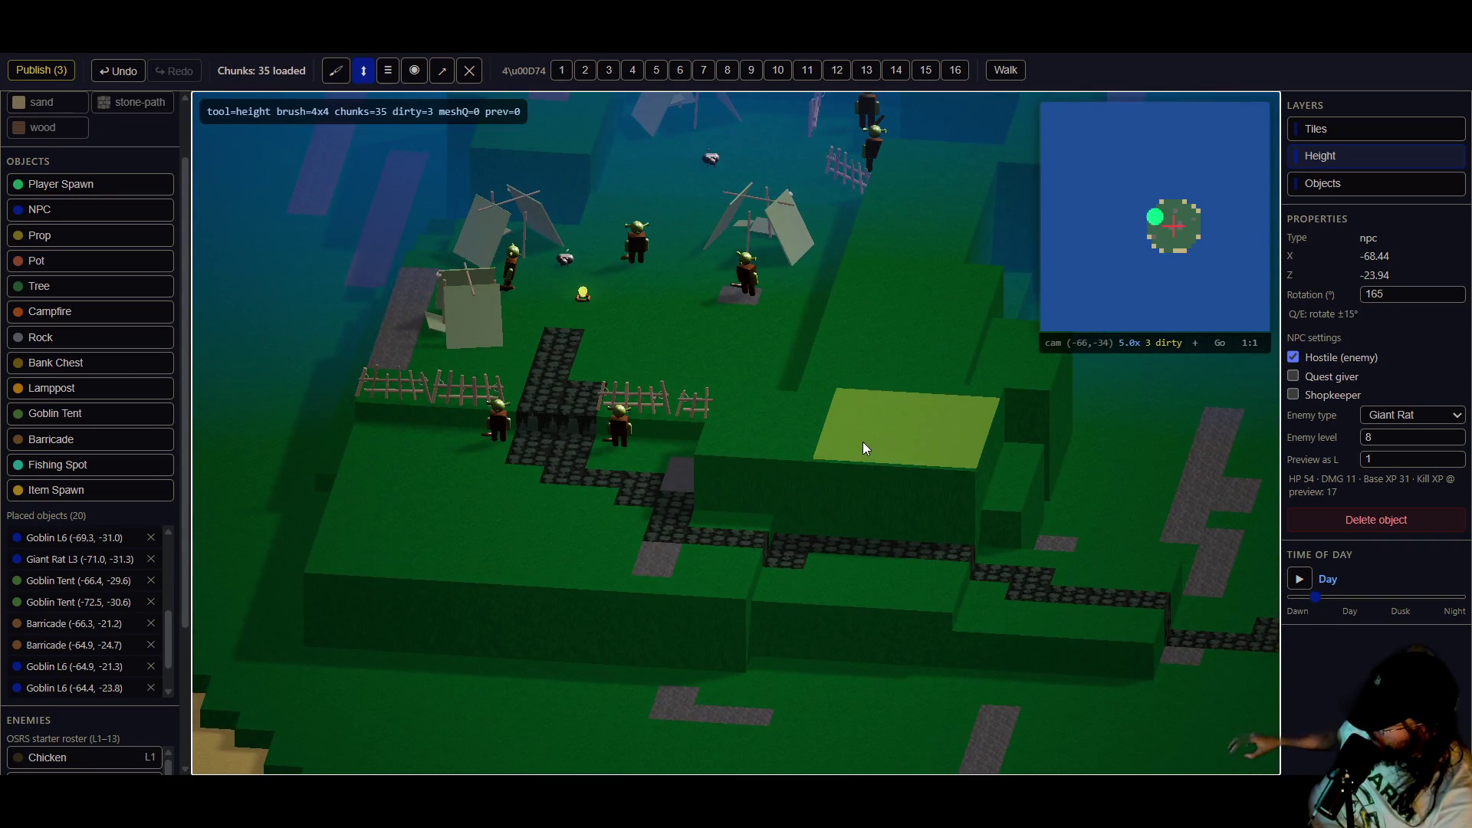
- Lower a grass patch into a step, then rebuild it as a taller cliff block
left_click(850, 453)
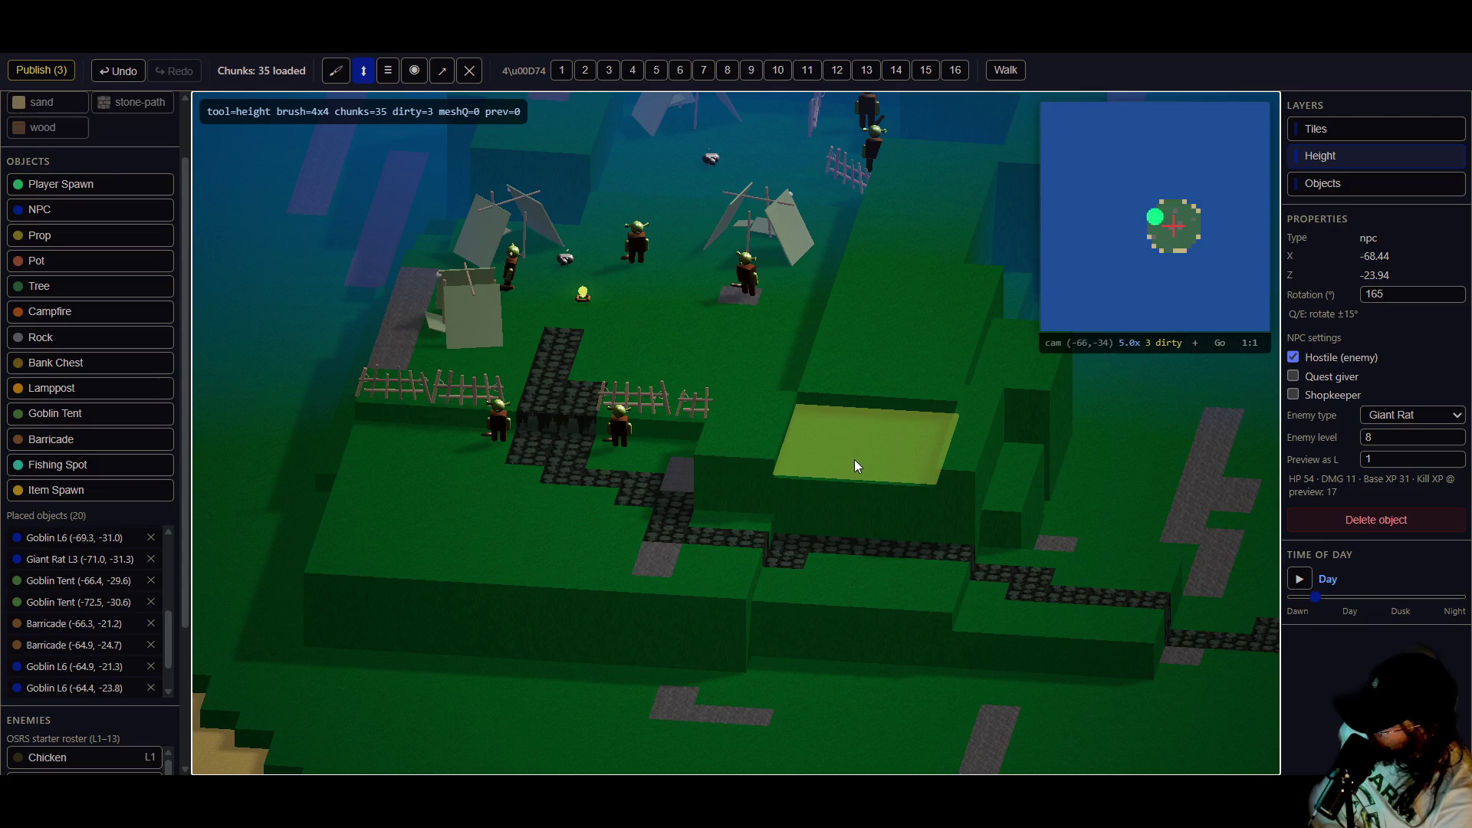
left_click(832, 483)
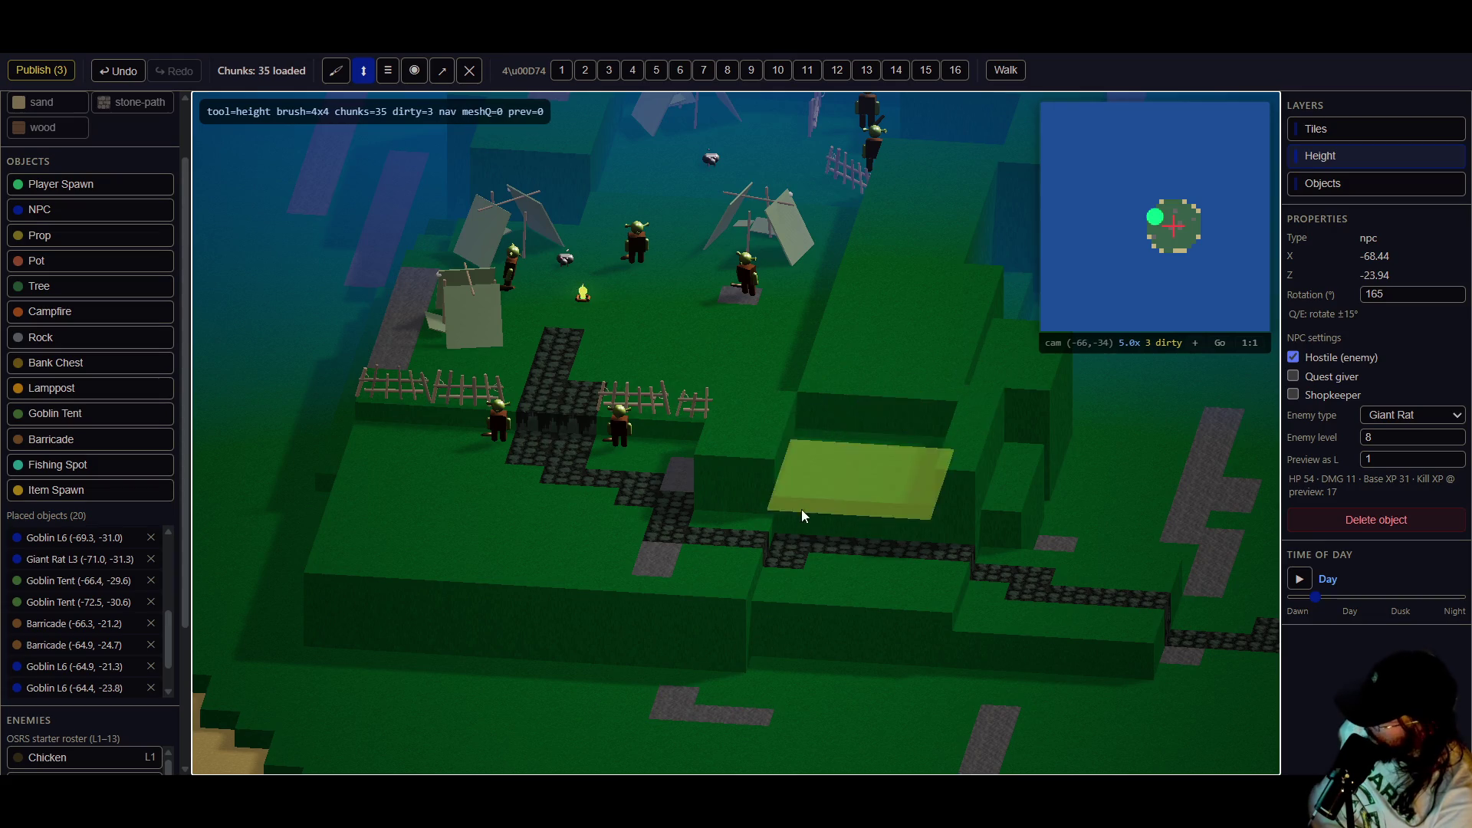
left_click(833, 478)
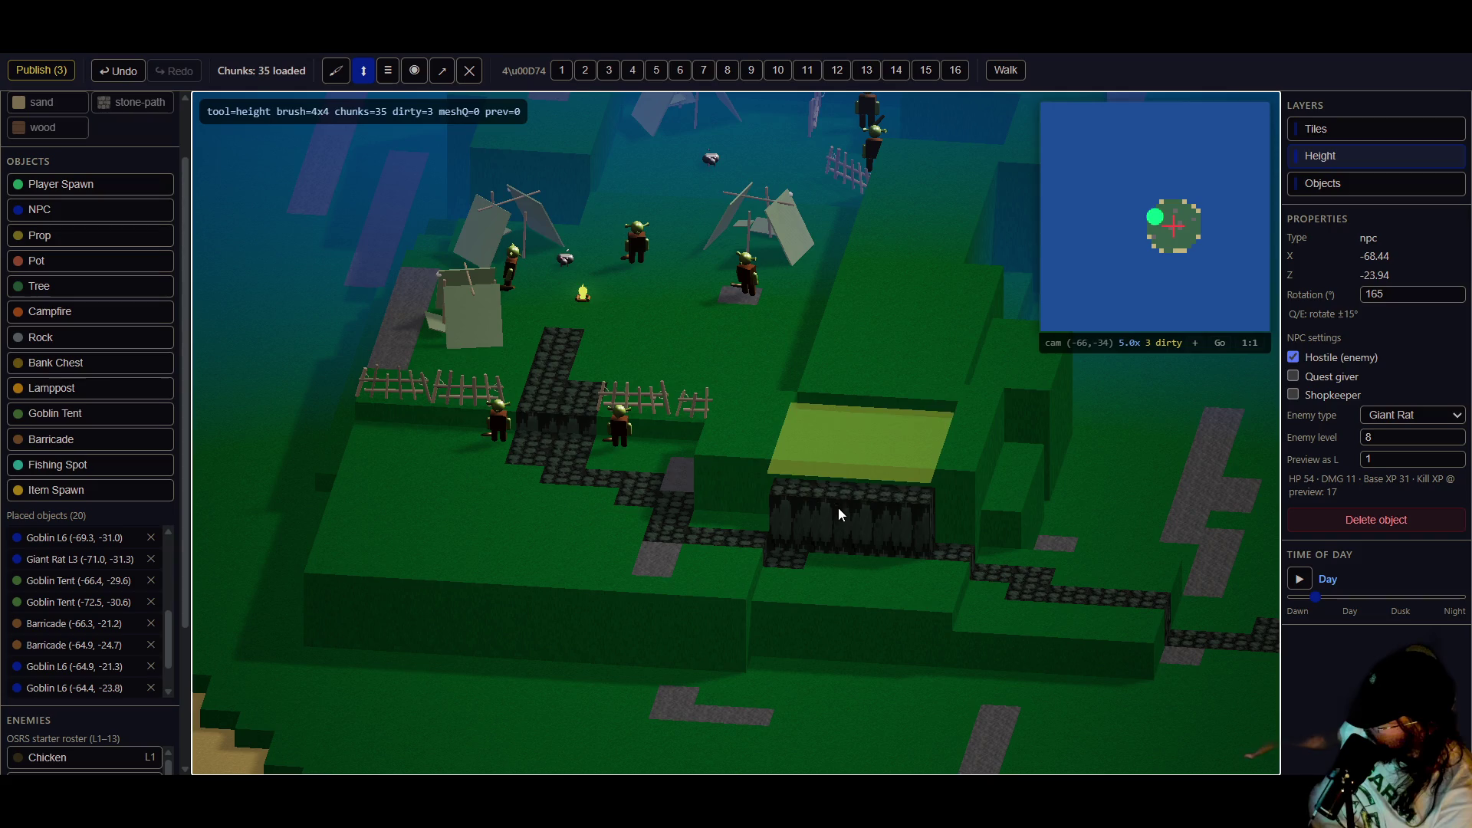
key("ctrl+z")
scroll(854, 445, "up", 2)
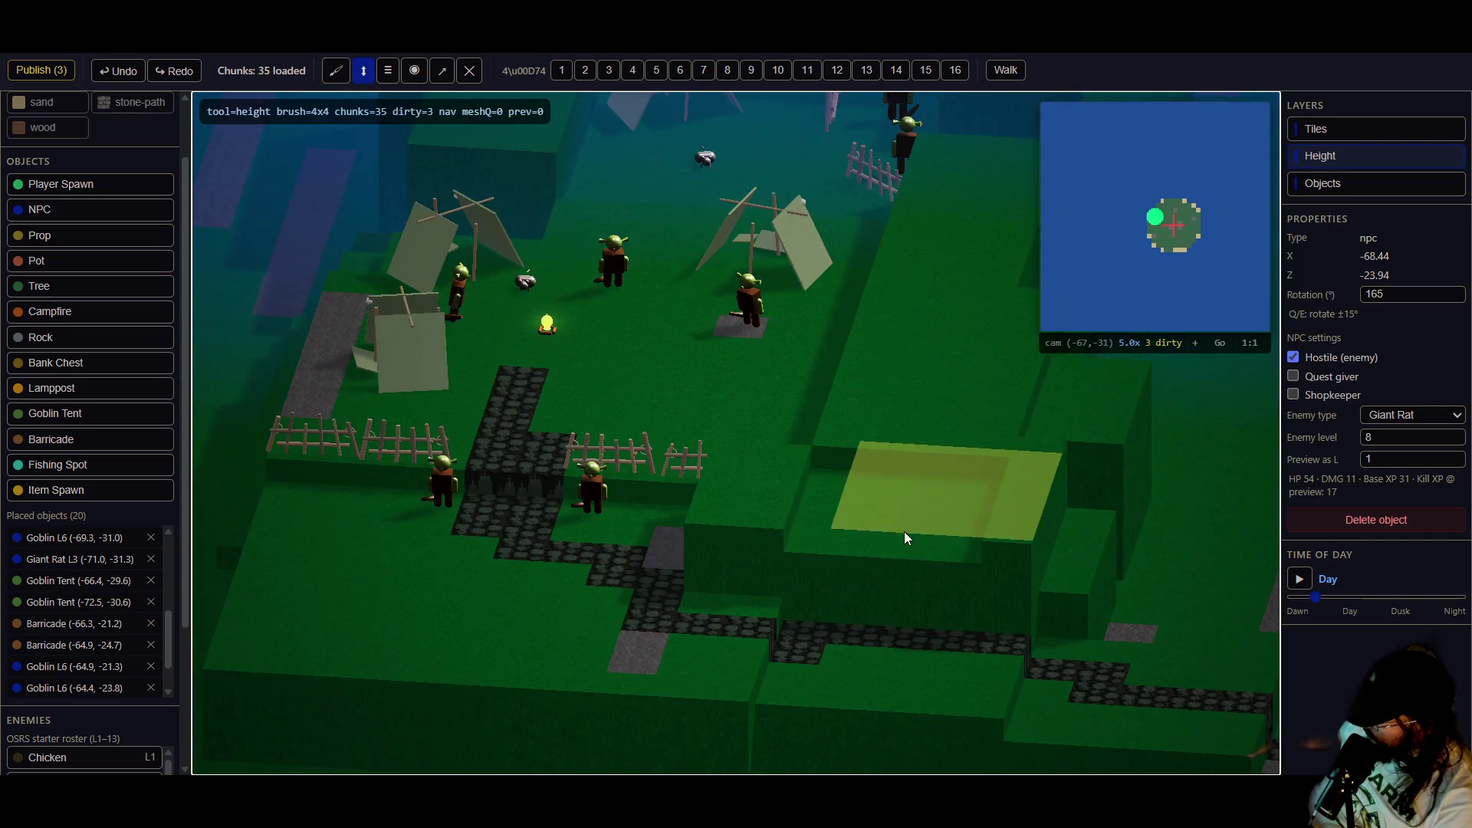
left_click(859, 532)
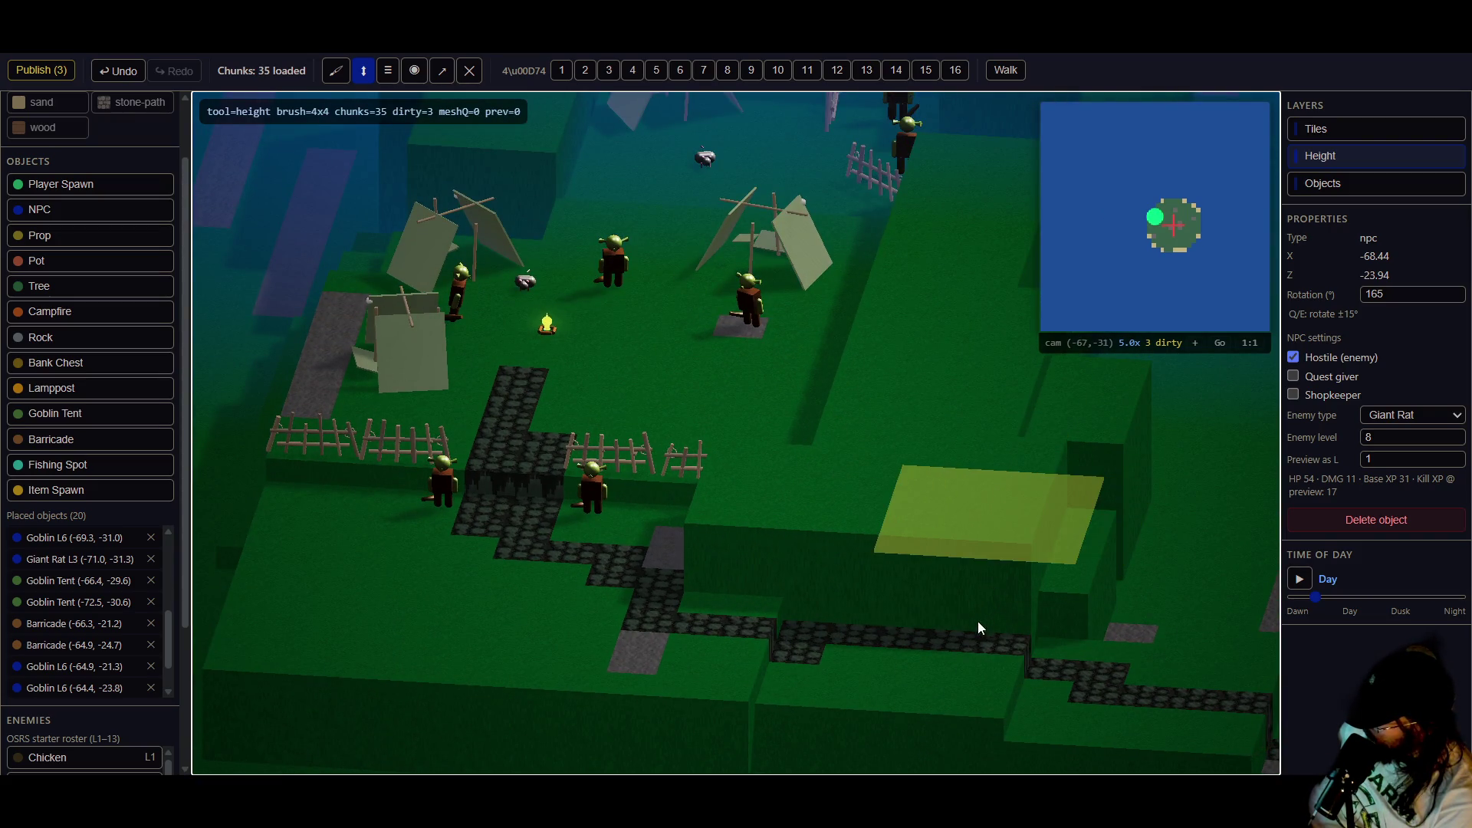
key("Left")
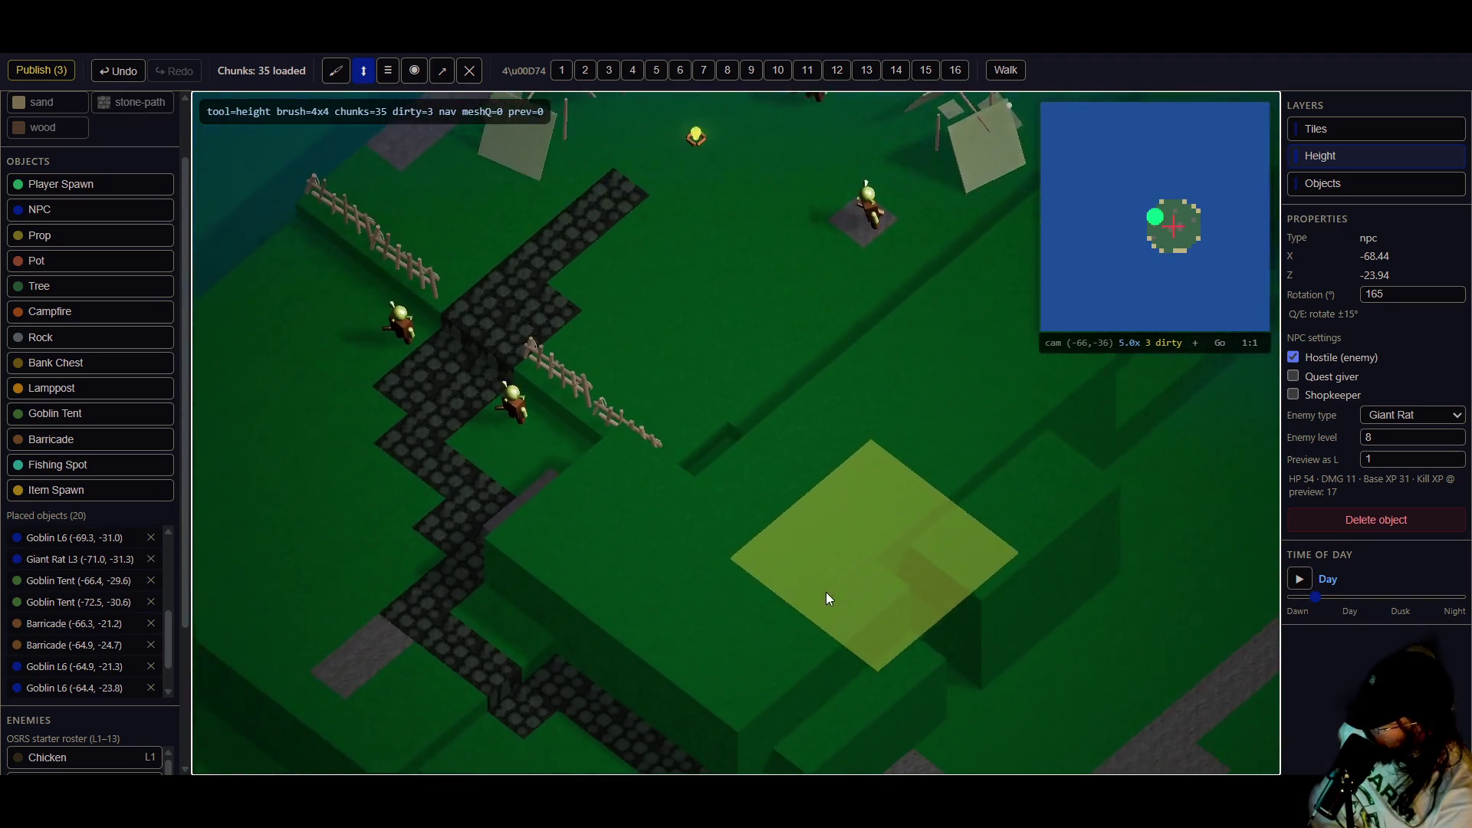
key("Left")
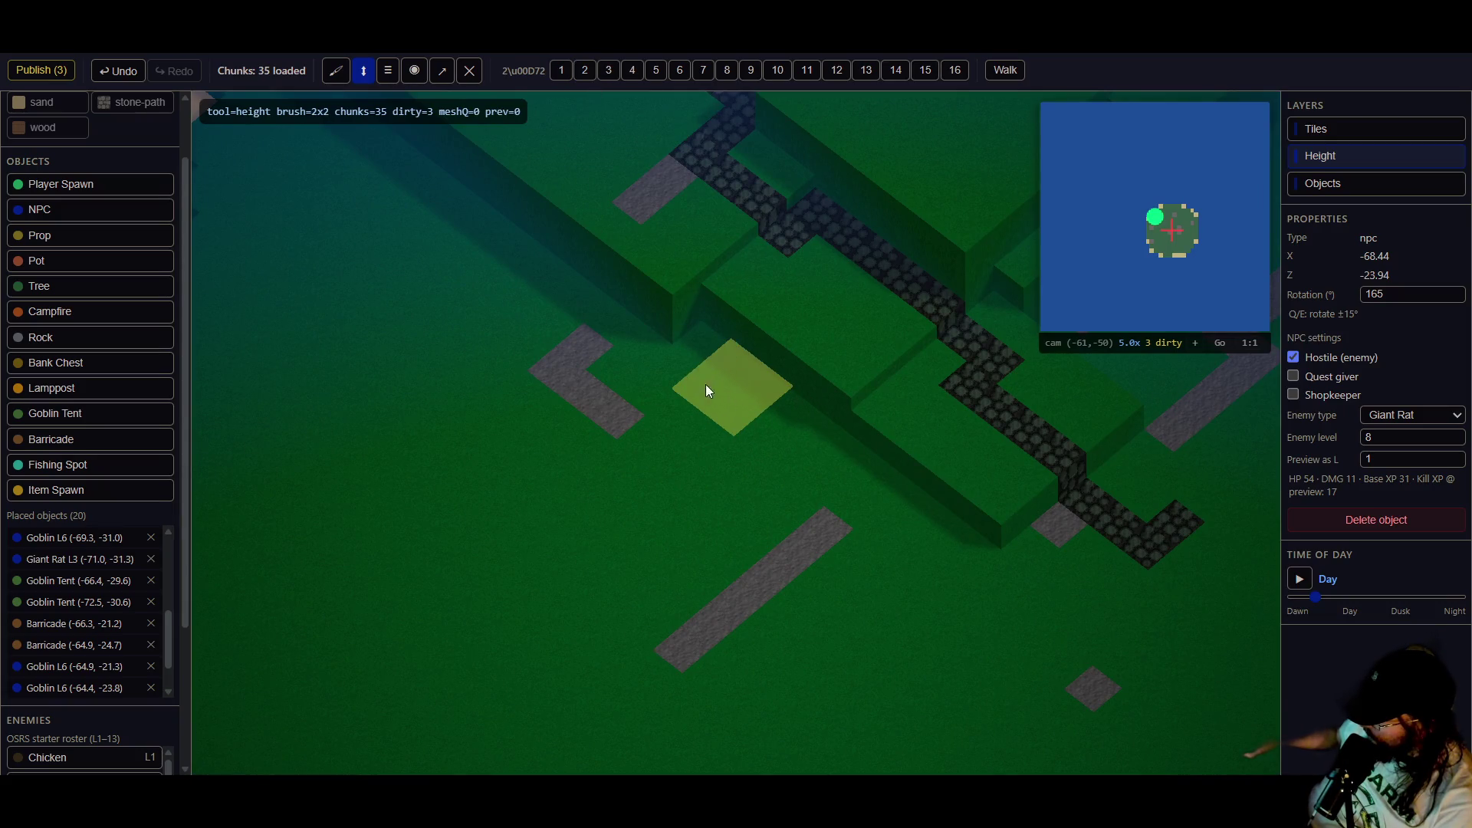
- Raise a tall diagonal grass ridge with the 2×2 Height brush
mouse_move(684, 365)
left_mouse_down()
mouse_move(667, 299)
mouse_move(705, 344)
mouse_move(728, 320)
left_mouse_up()
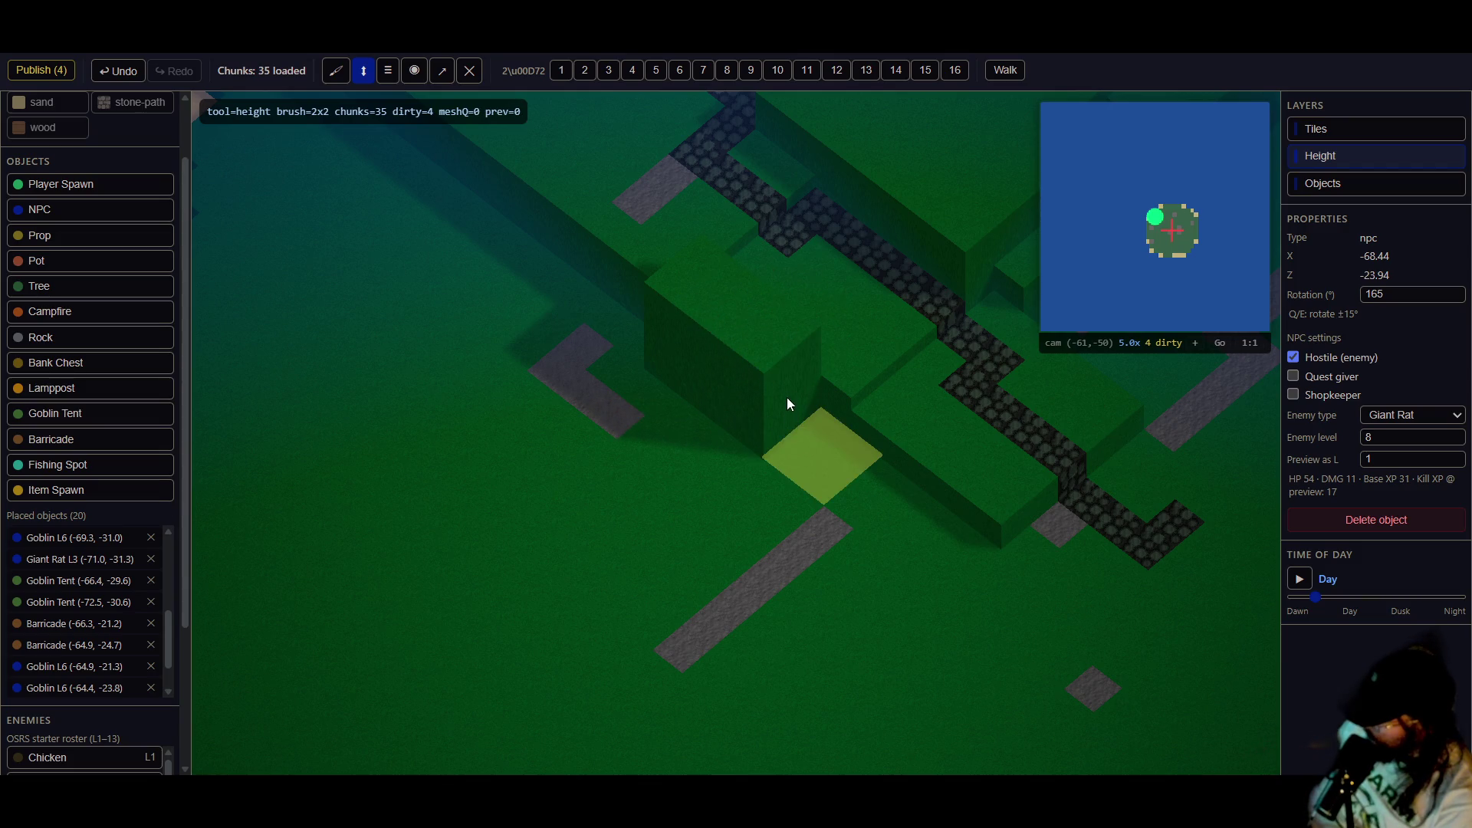
left_click_drag(787, 407, 766, 327)
left_click_drag(852, 501, 855, 403)
left_click_drag(922, 543, 860, 436)
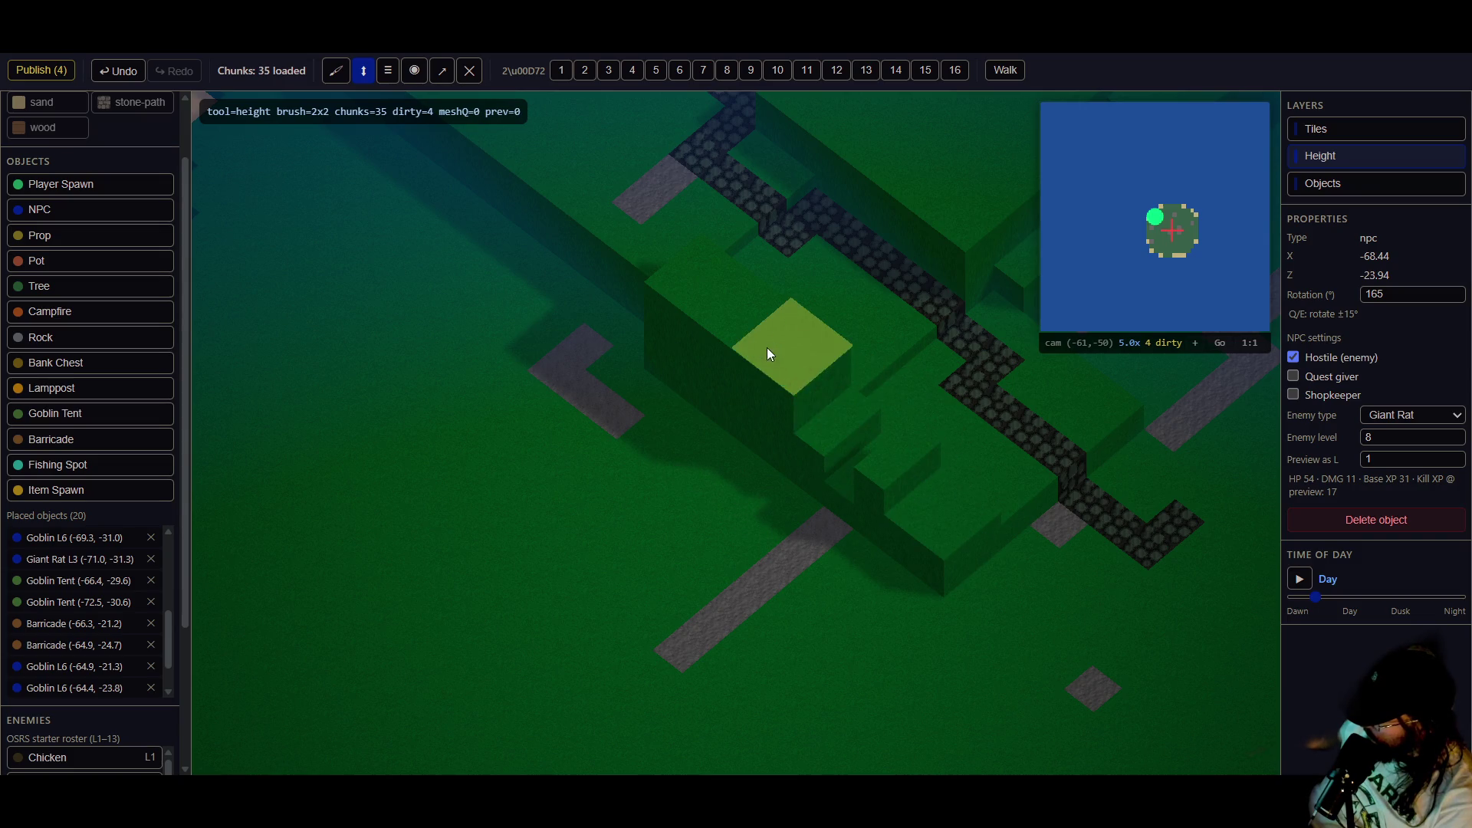
- Near the beach, raise a 6×6 square of grass, then lower it into a pit
key("a")
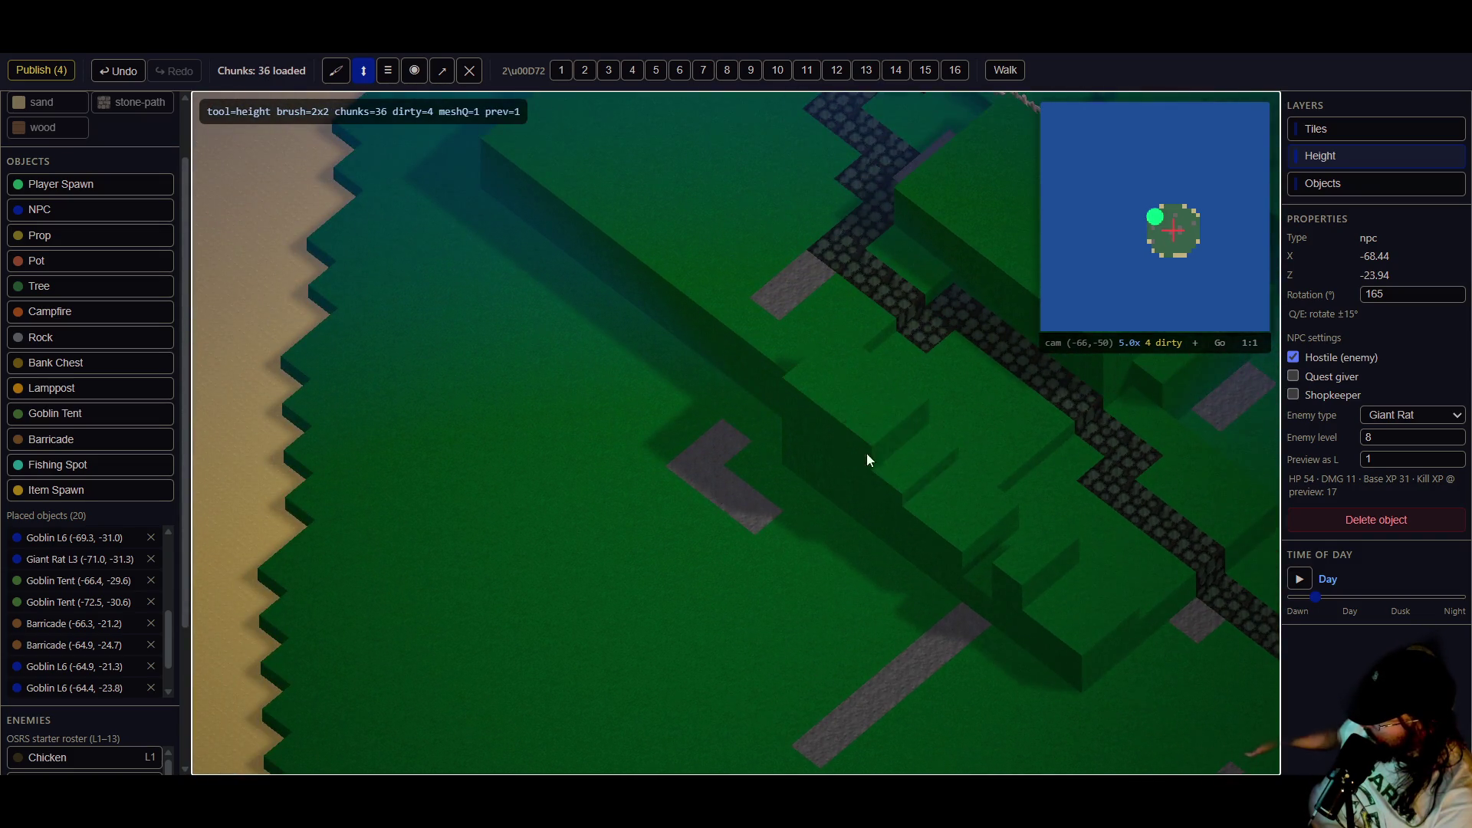
key("a")
key("s")
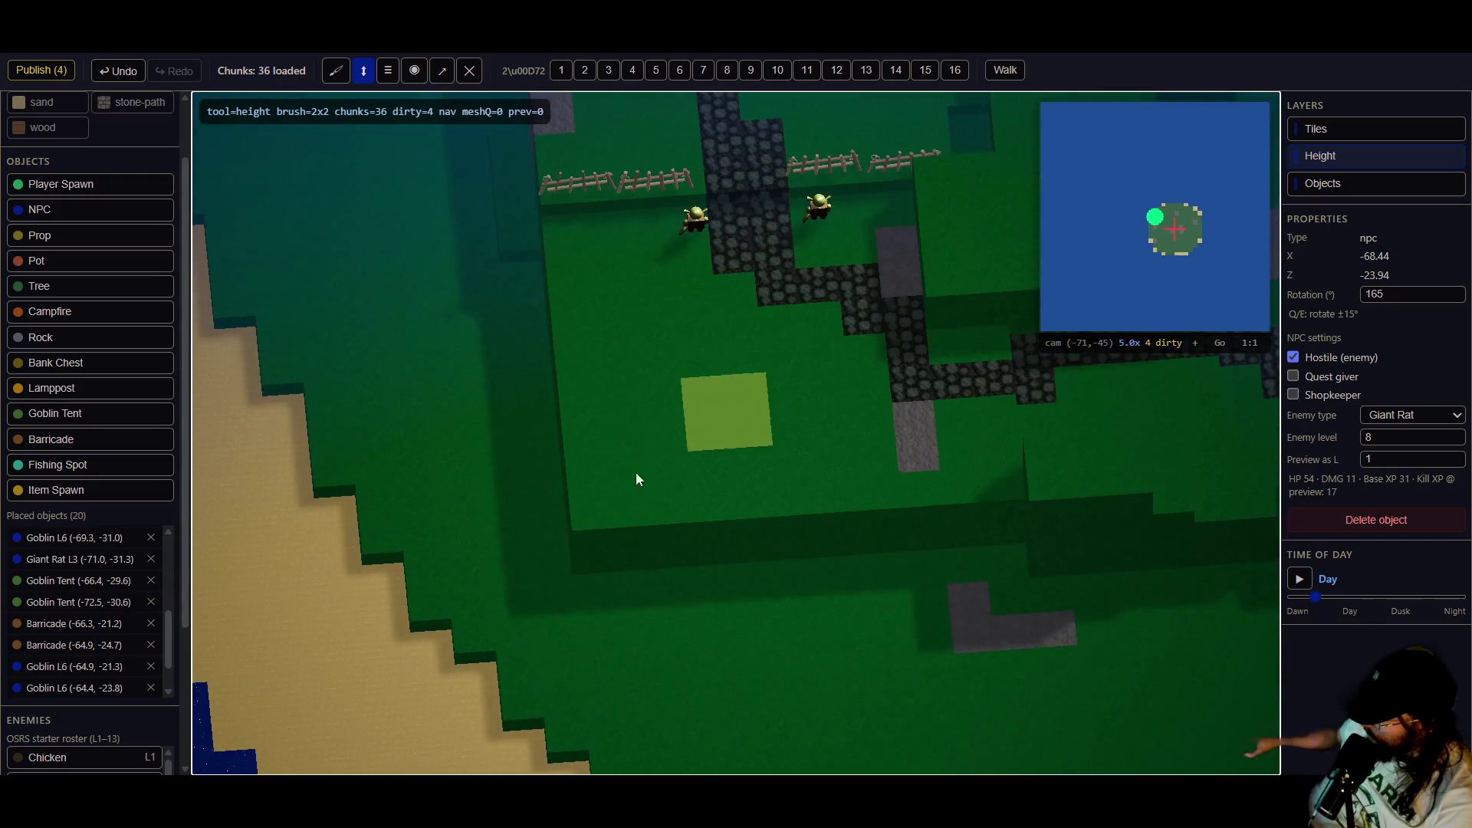
left_click(679, 70)
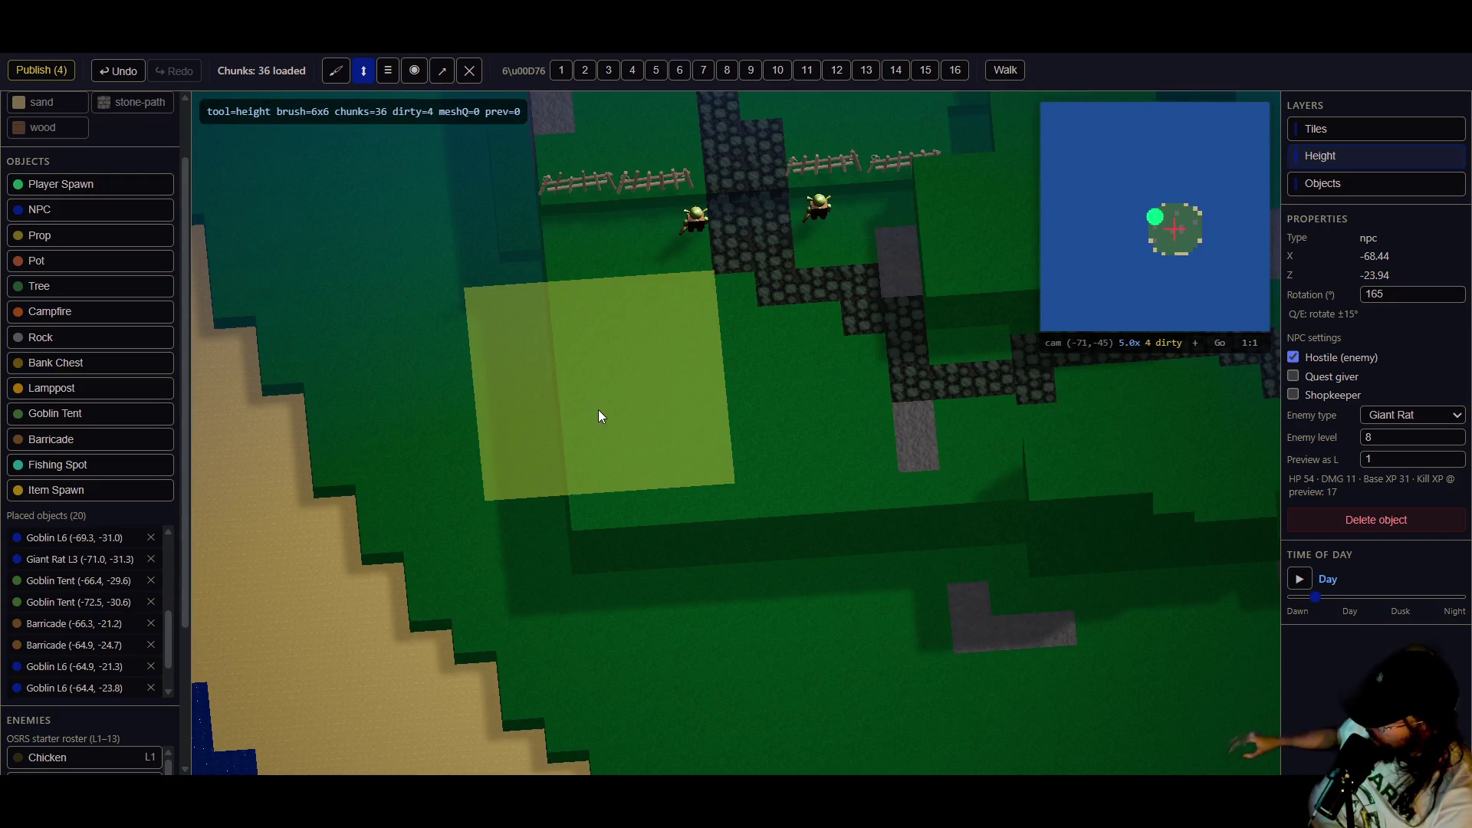
left_click(630, 480)
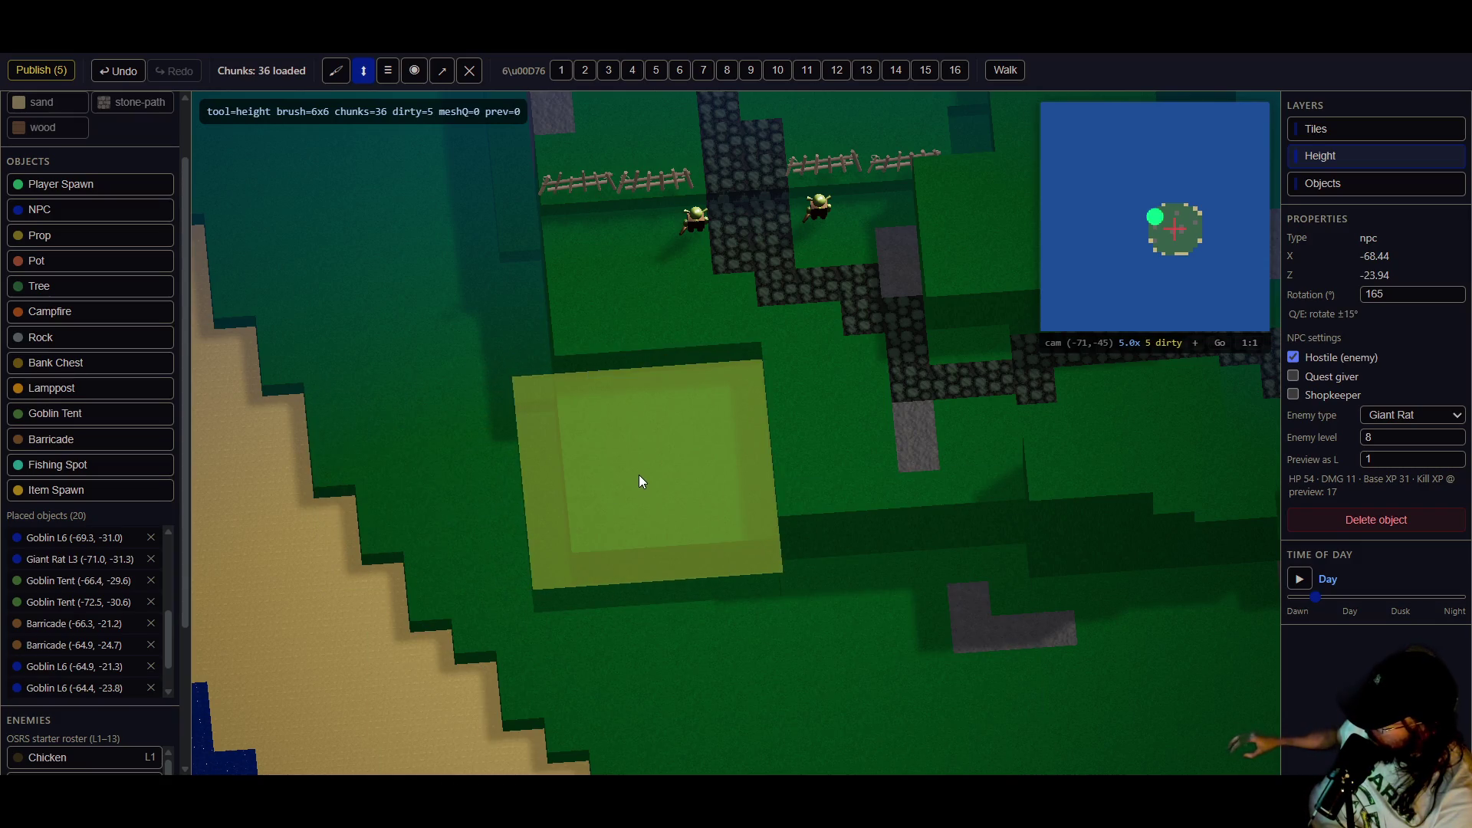
left_click(630, 522, "shift")
- Flatten the ground along the sand-grass edge with the 6×6 Flatten brush
key("Up")
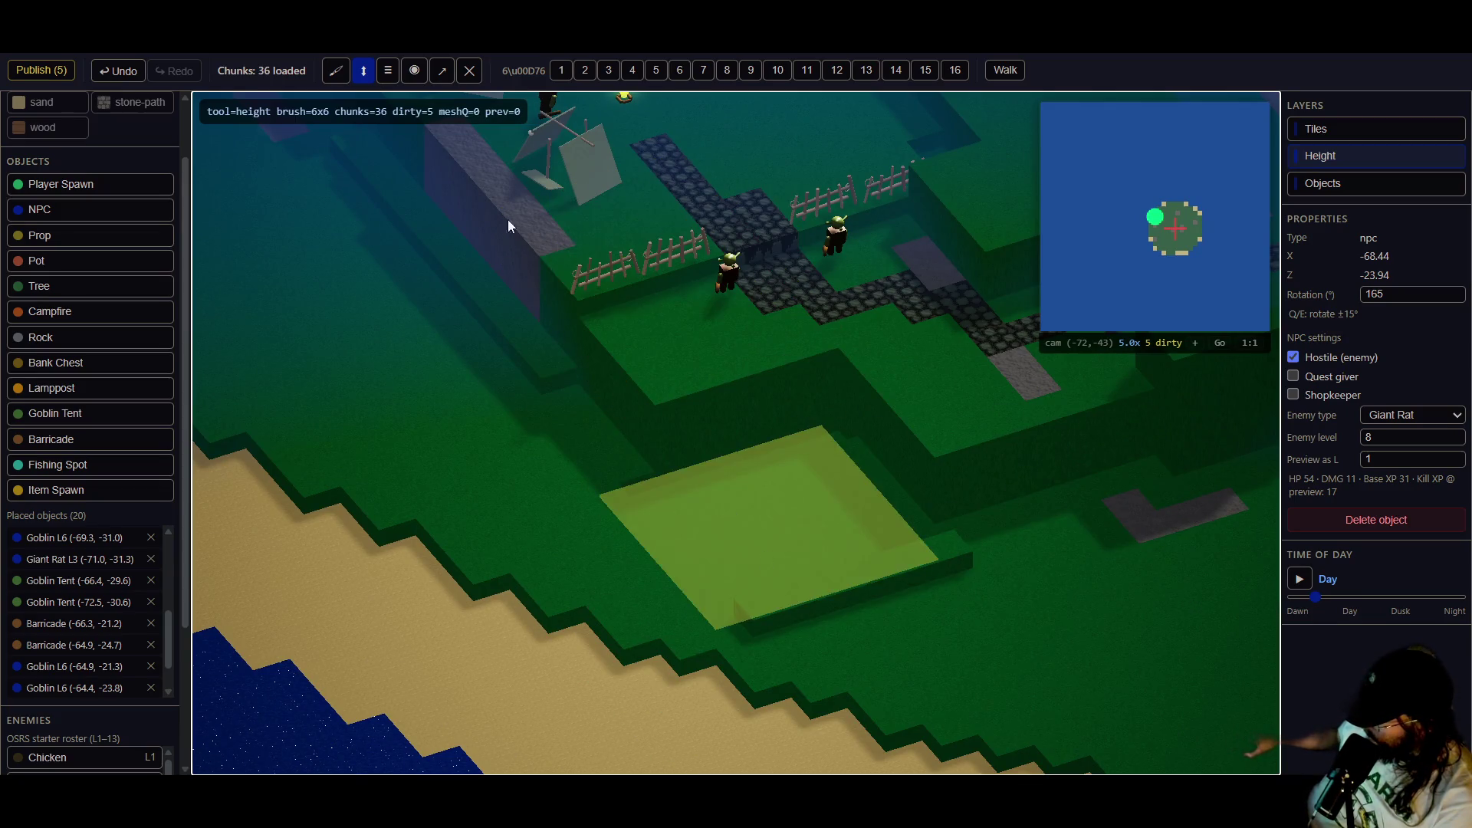
left_click(389, 70)
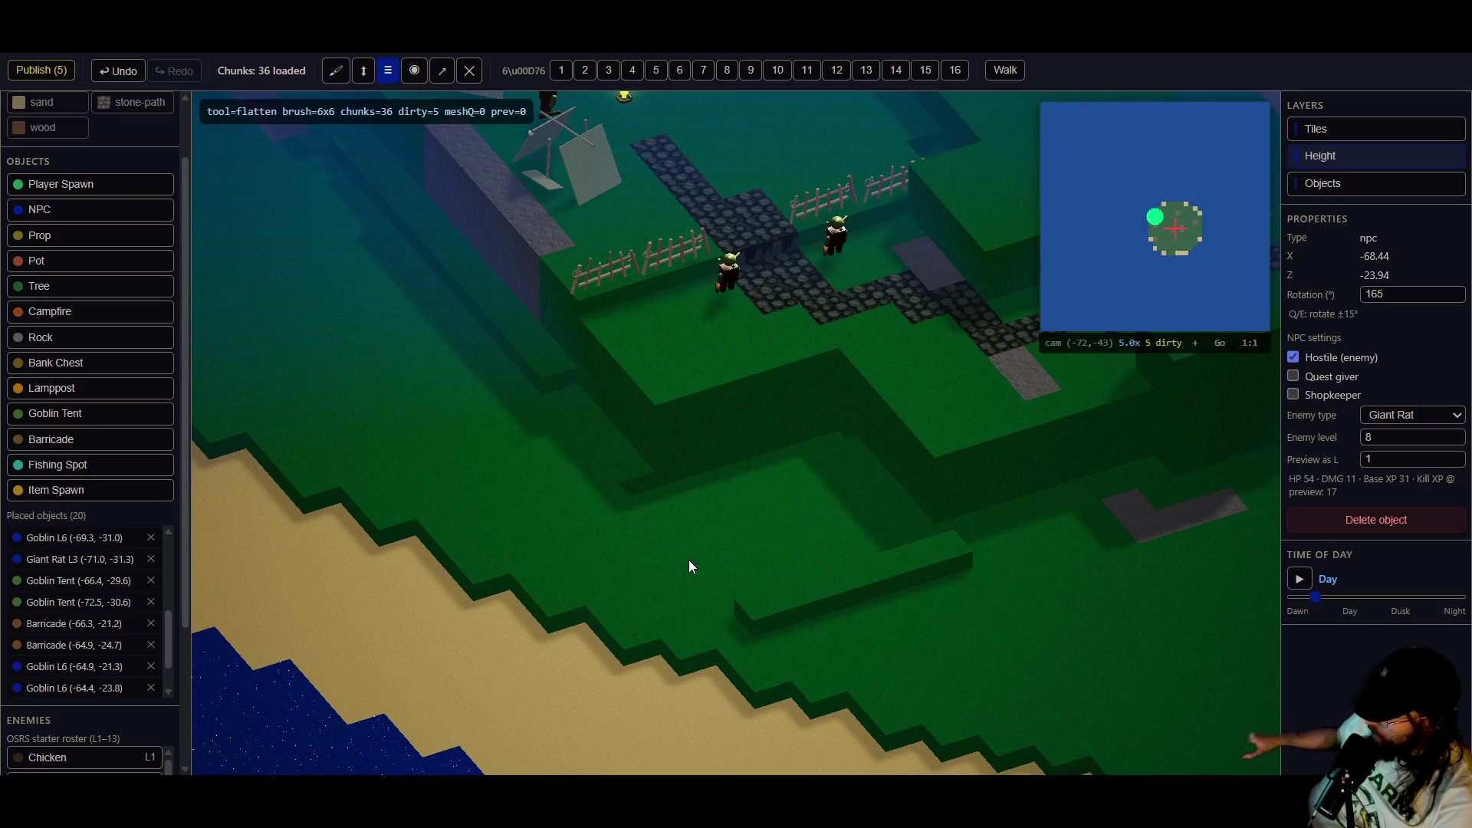
left_click_drag(769, 598, 853, 612)
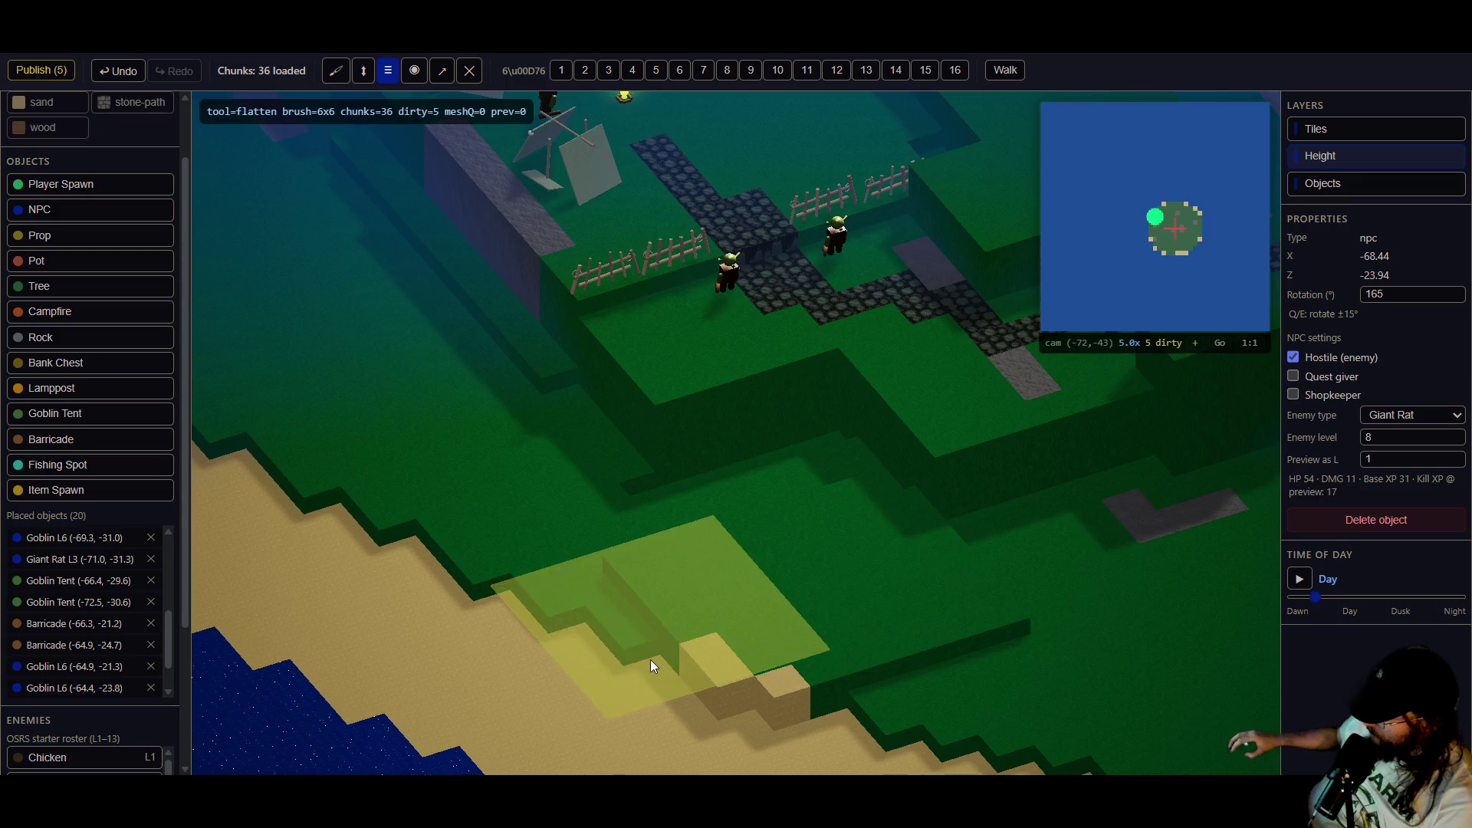
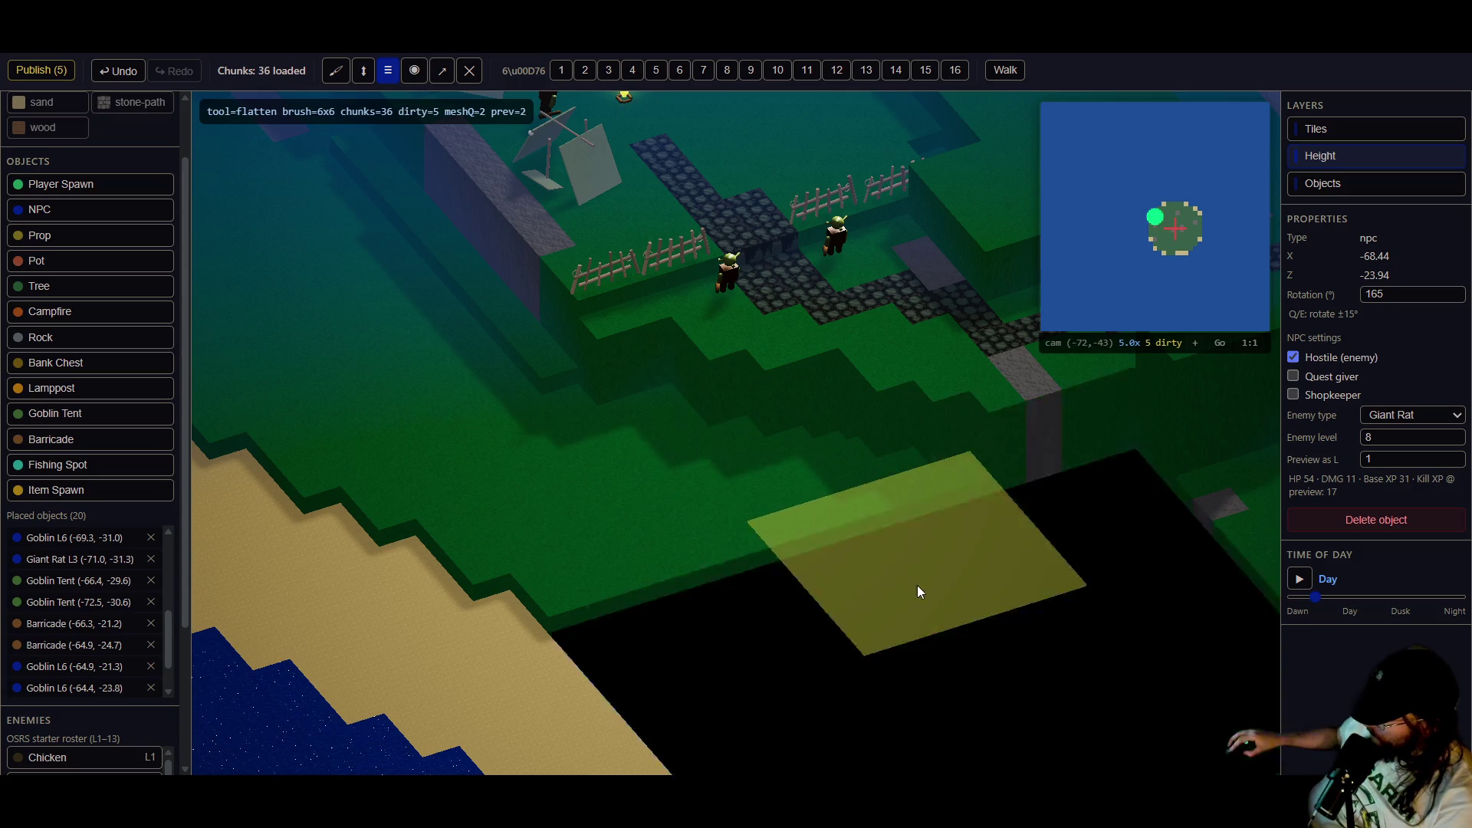
- Select the Height tool with a single-tile brush, viewing the goblin camp path
key("w")
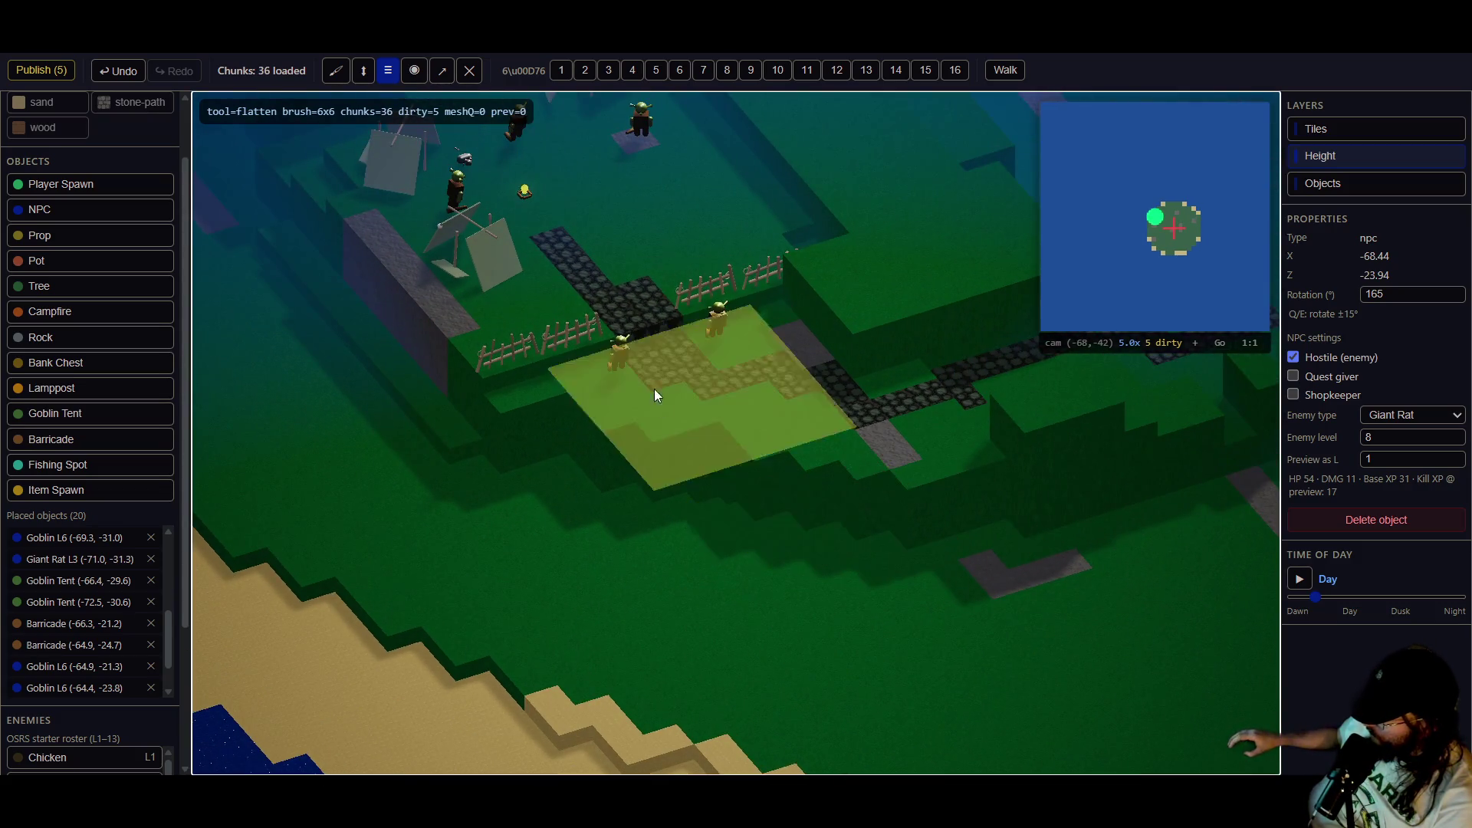
left_click(559, 70)
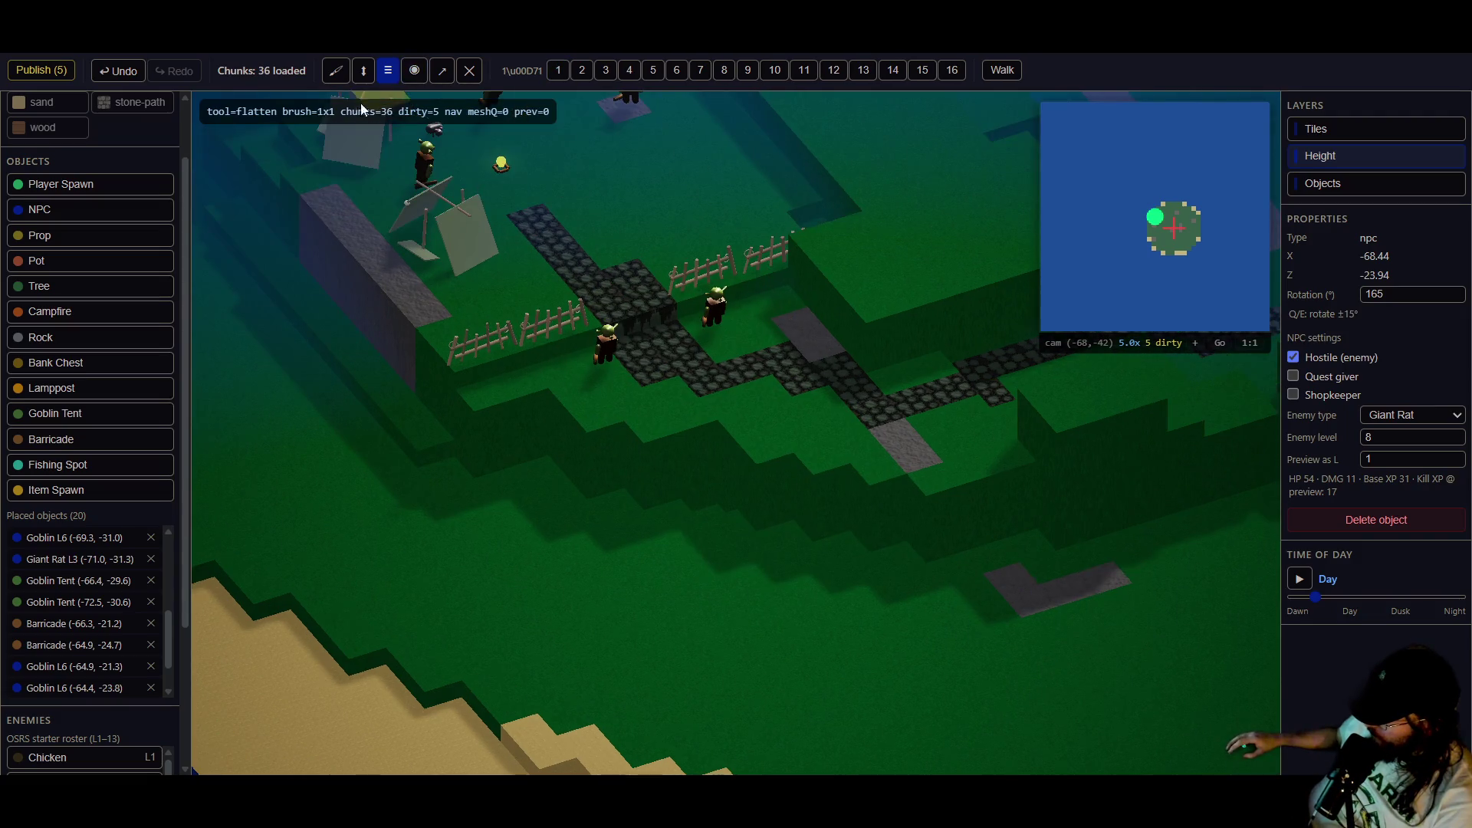
left_click(363, 69)
scroll(505, 480, "up", 2)
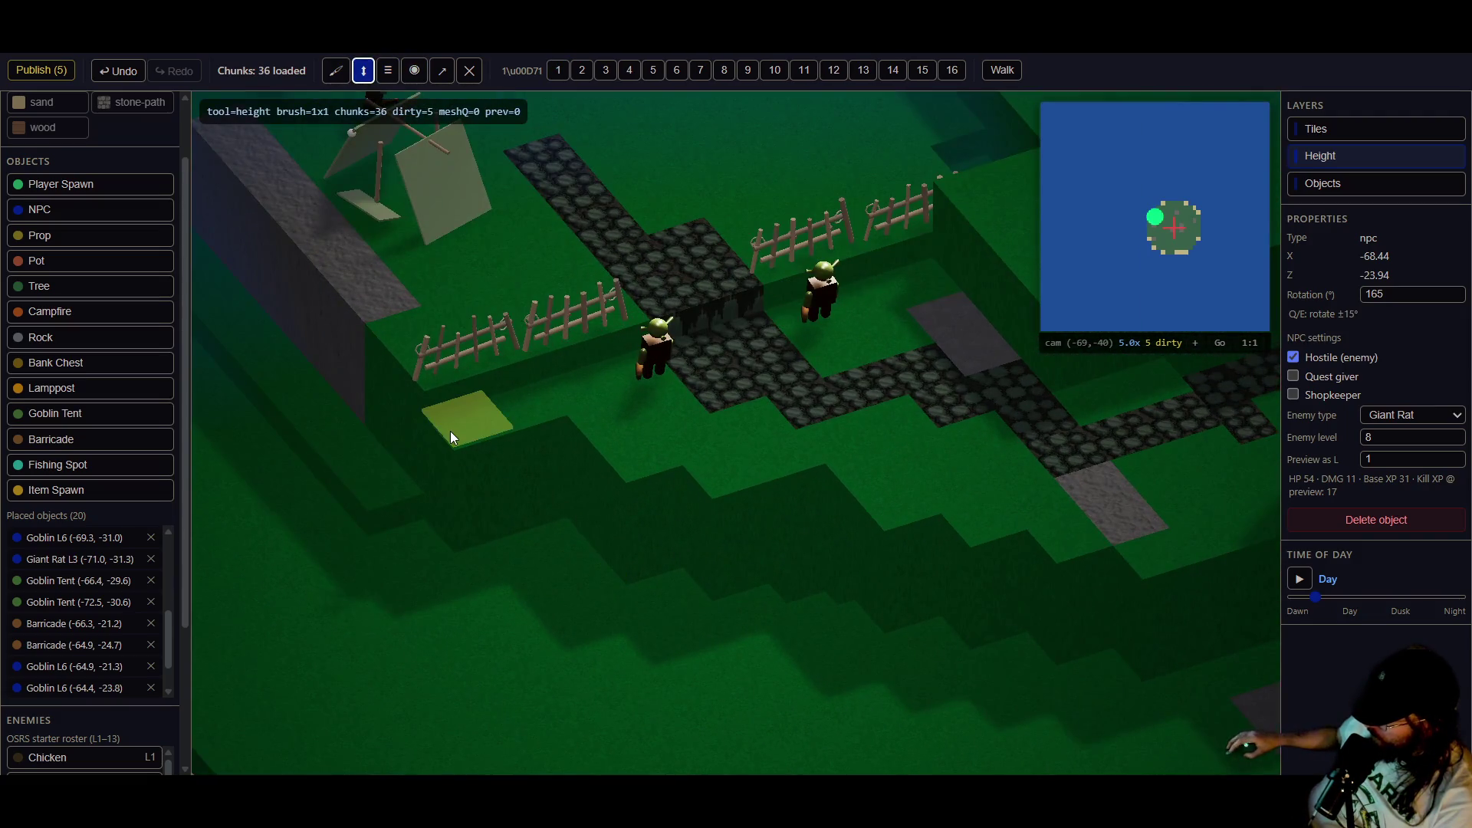
- Raise tiles by the fence and the wall's lower steps up to the wall top
left_click(449, 431)
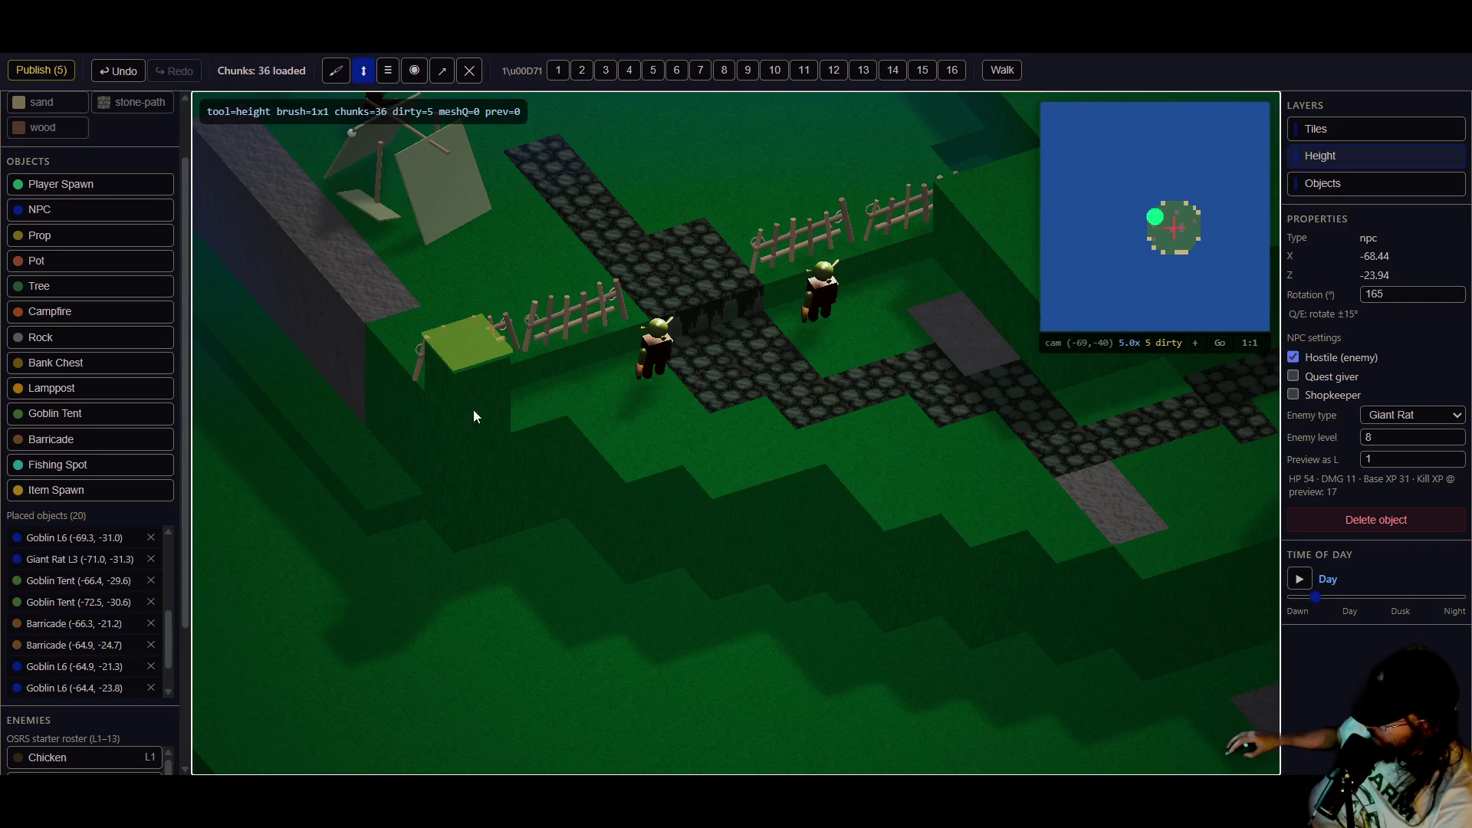
left_click(402, 308)
mouse_move(358, 296)
left_mouse_down()
mouse_move(474, 399)
mouse_move(517, 343)
left_mouse_up()
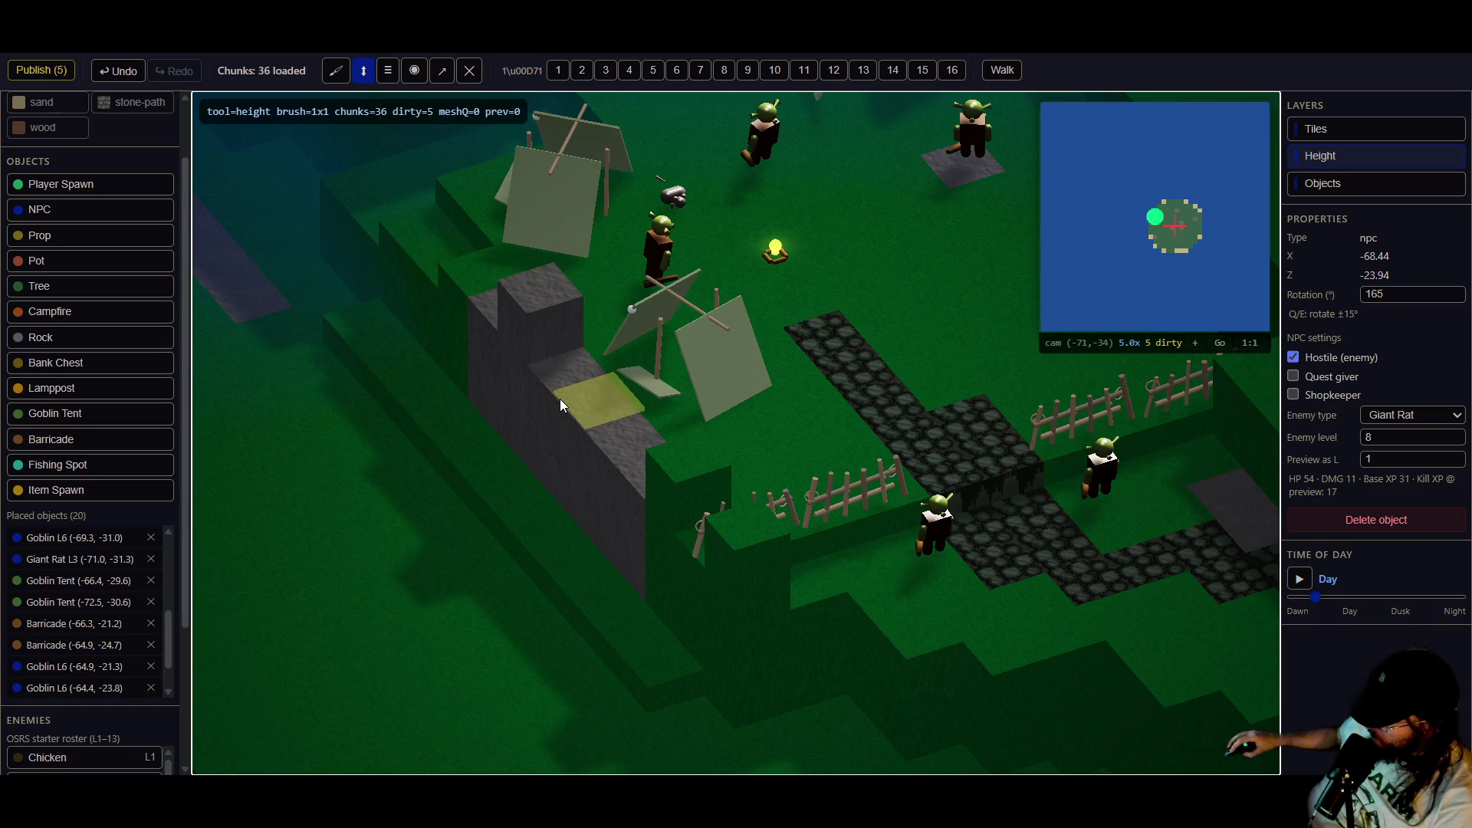
left_click(560, 399)
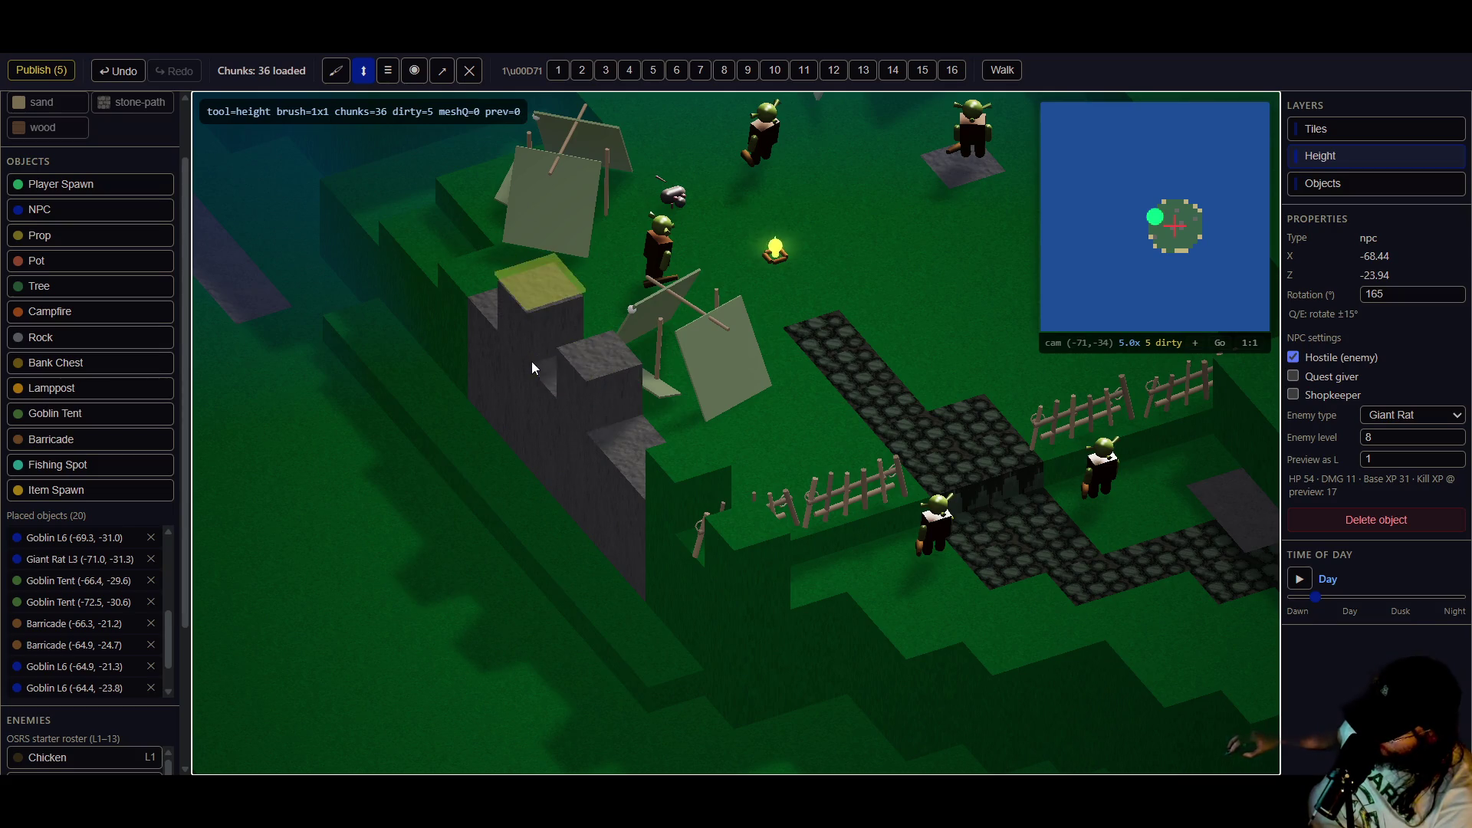
left_click(546, 325)
left_click(606, 450)
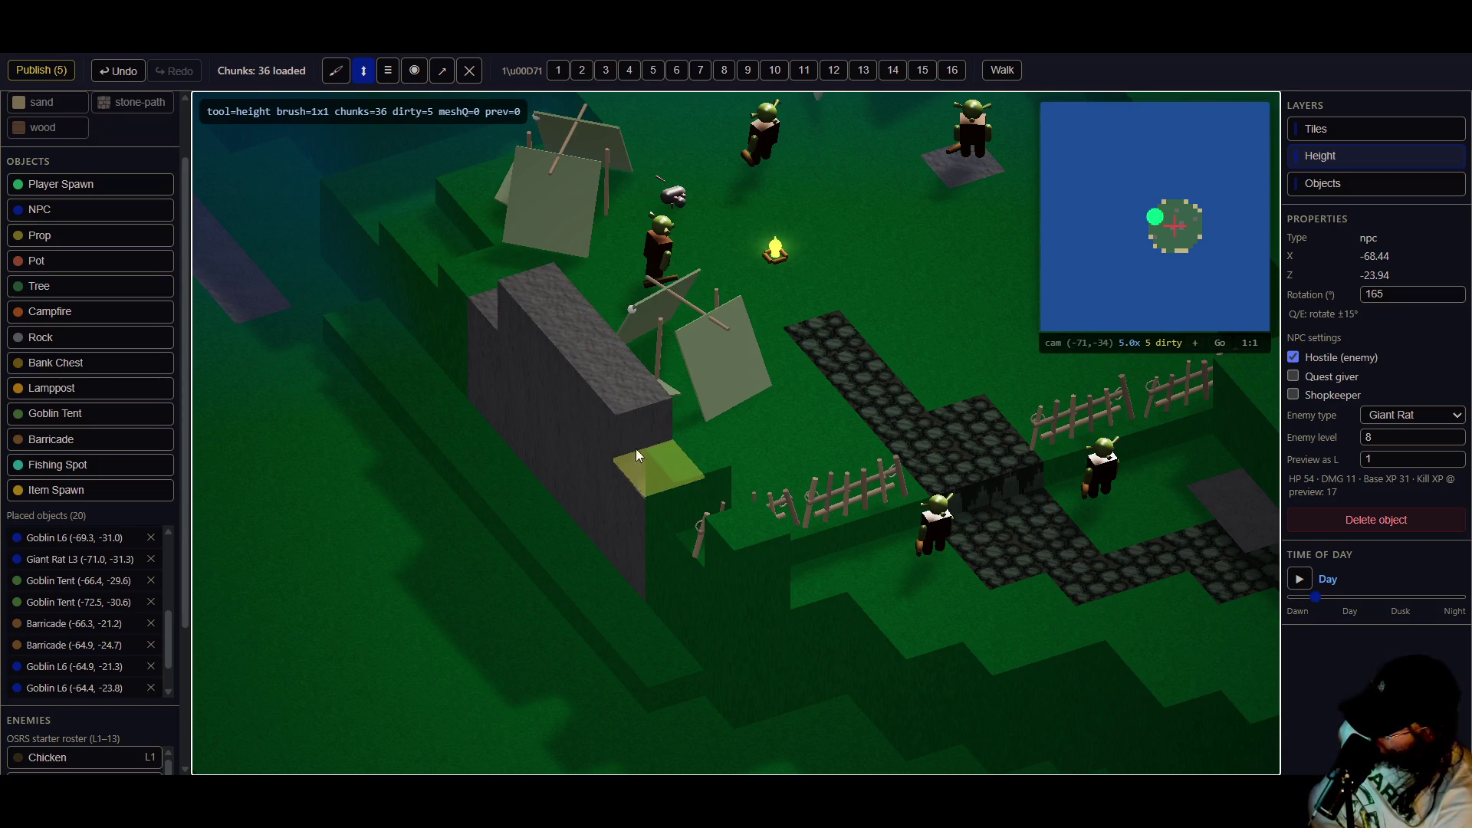
- Raise the remaining lower step tiles at the wall's far end to match the top
key("w")
key("s")
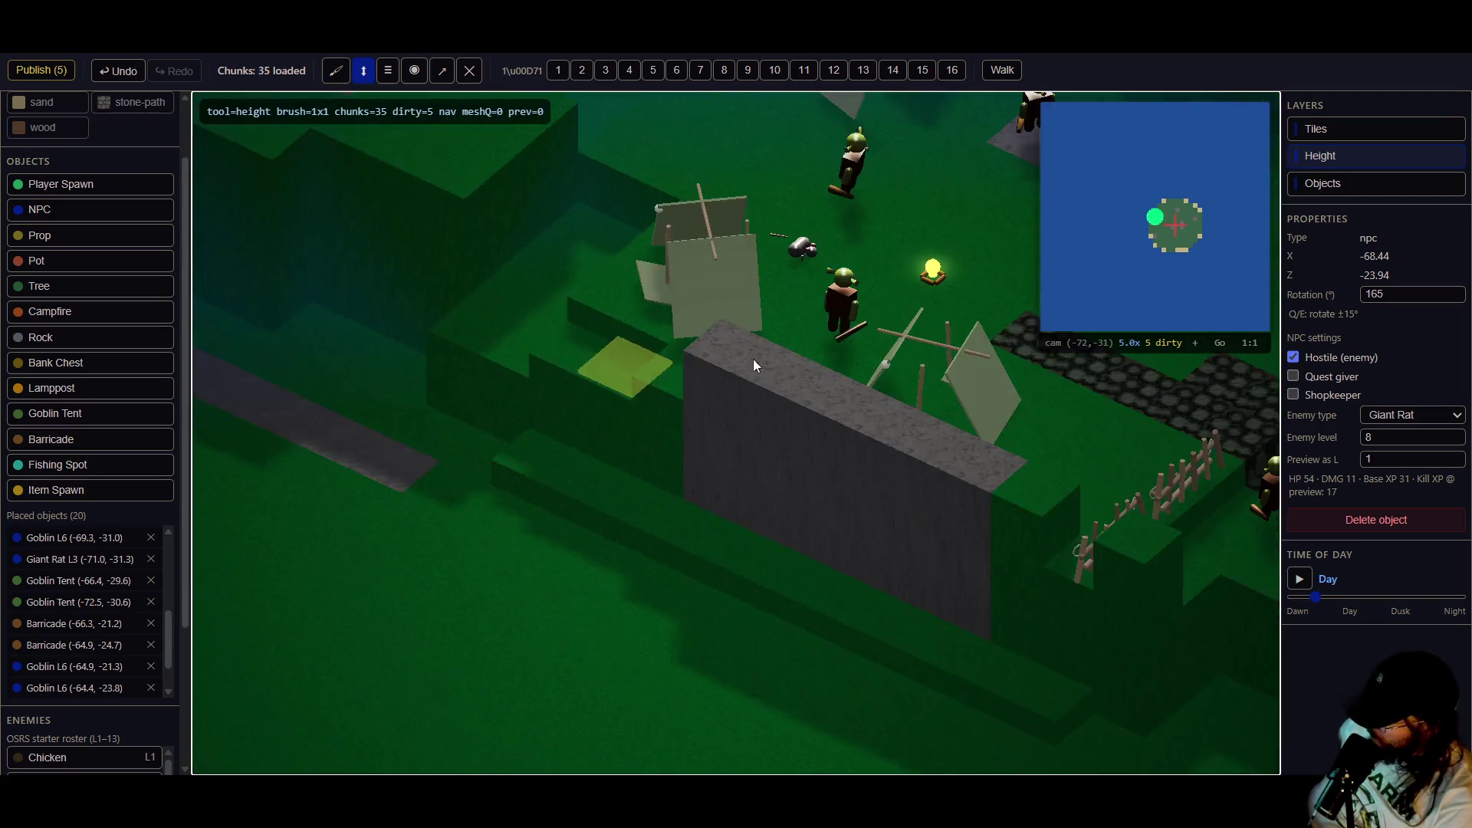
left_click(843, 360)
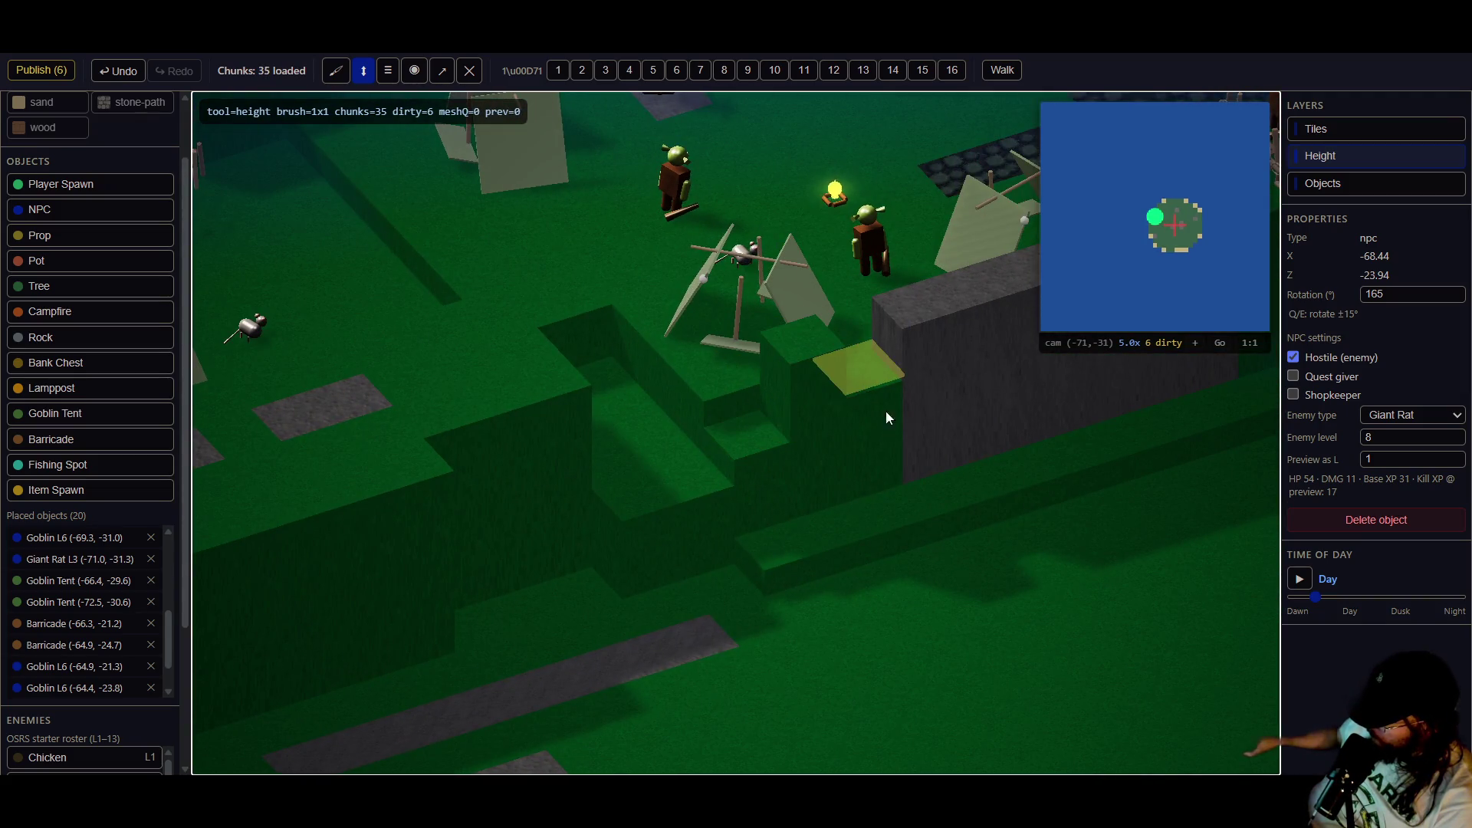
left_click(770, 464)
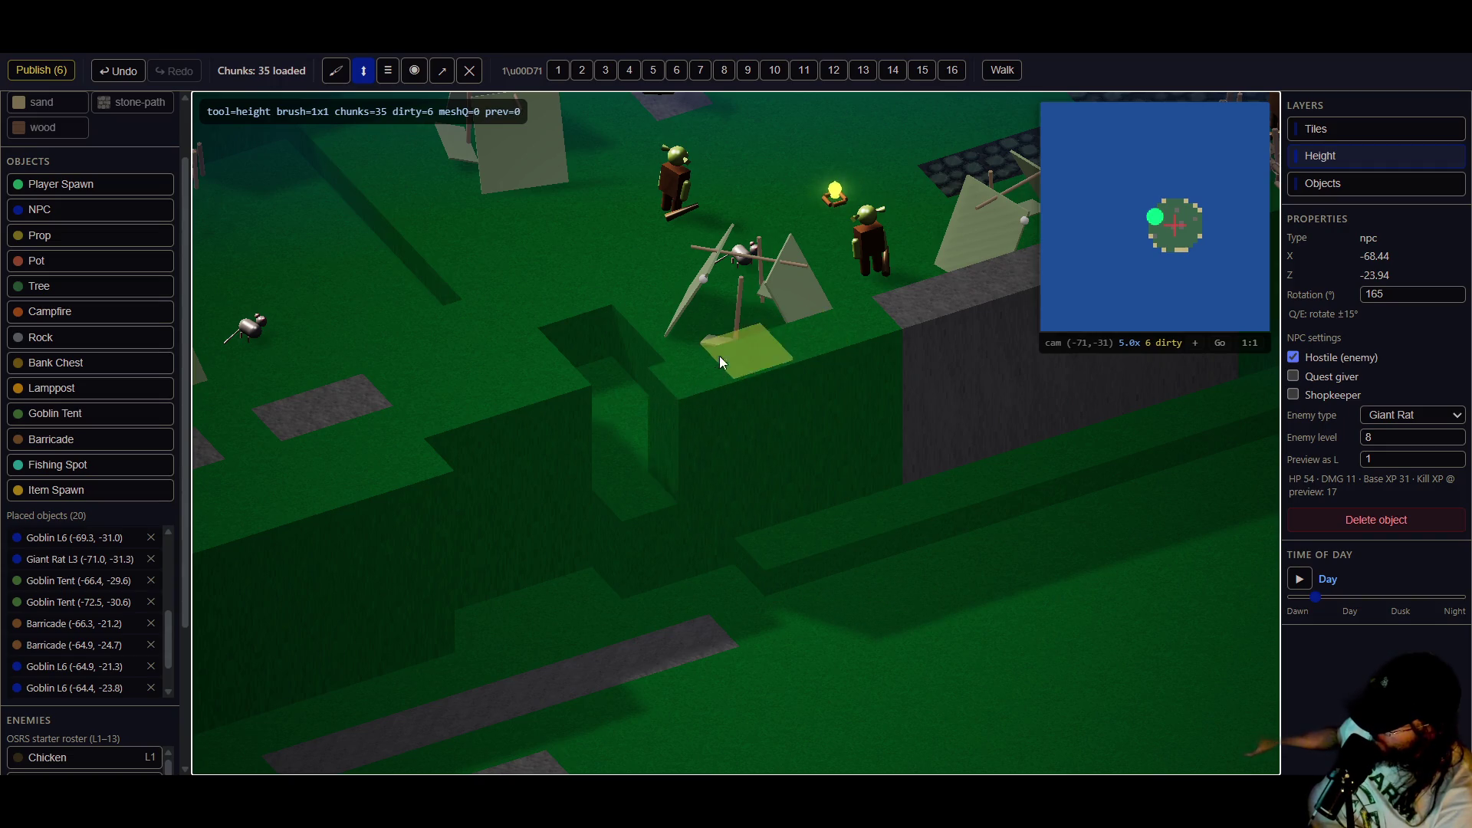
left_click(648, 497)
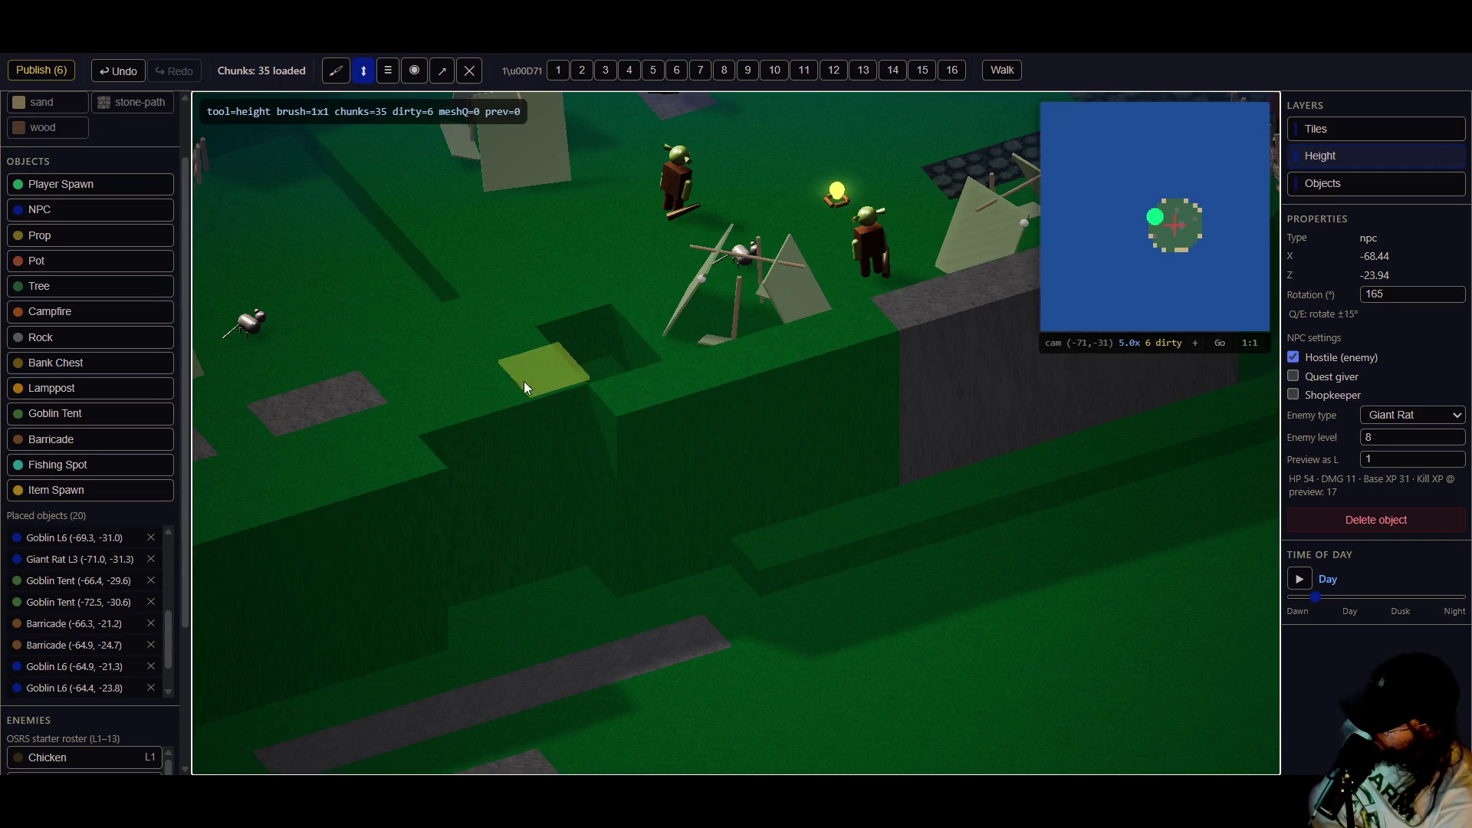
key("e")
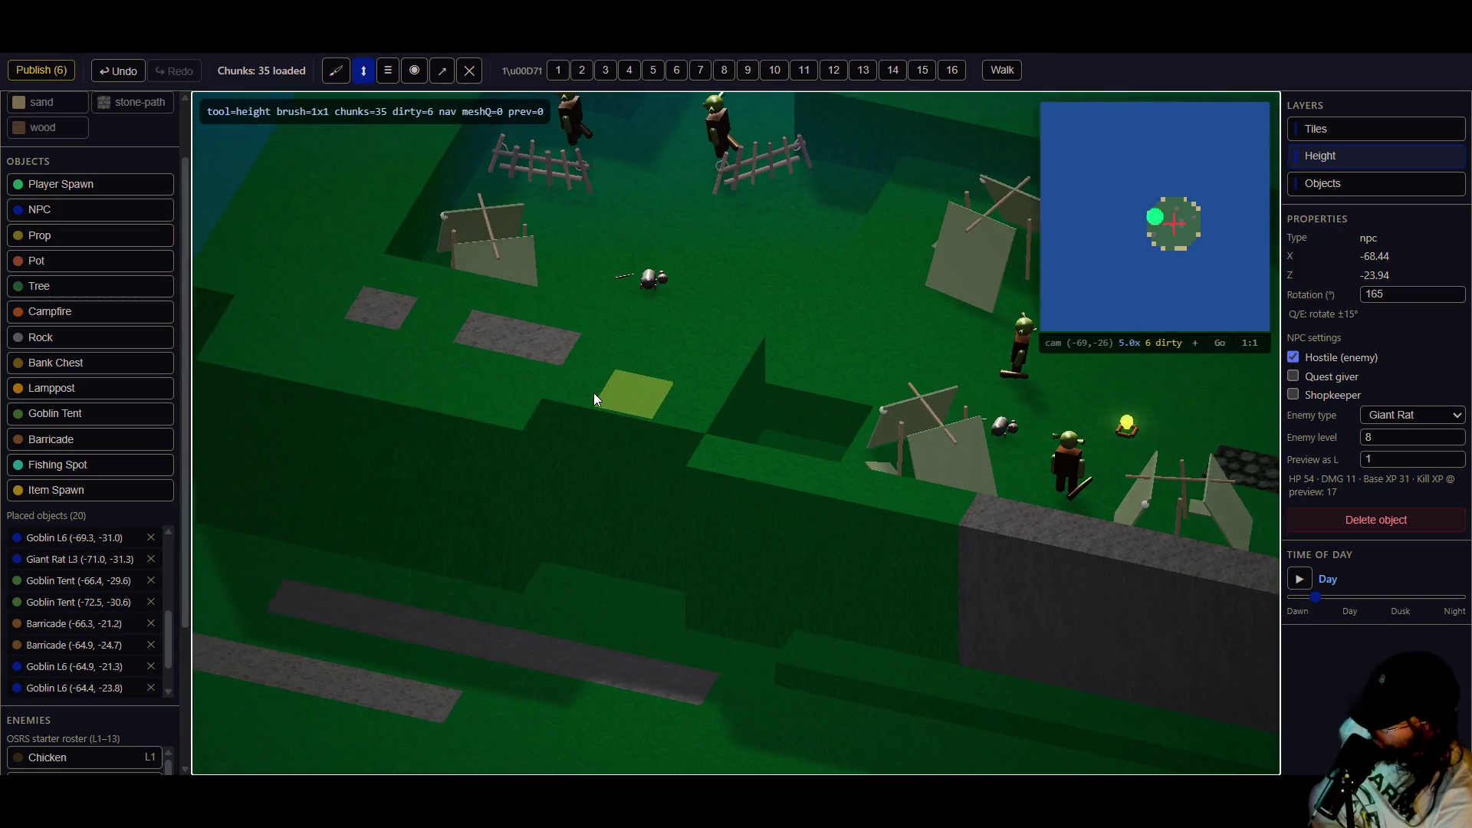
key("w")
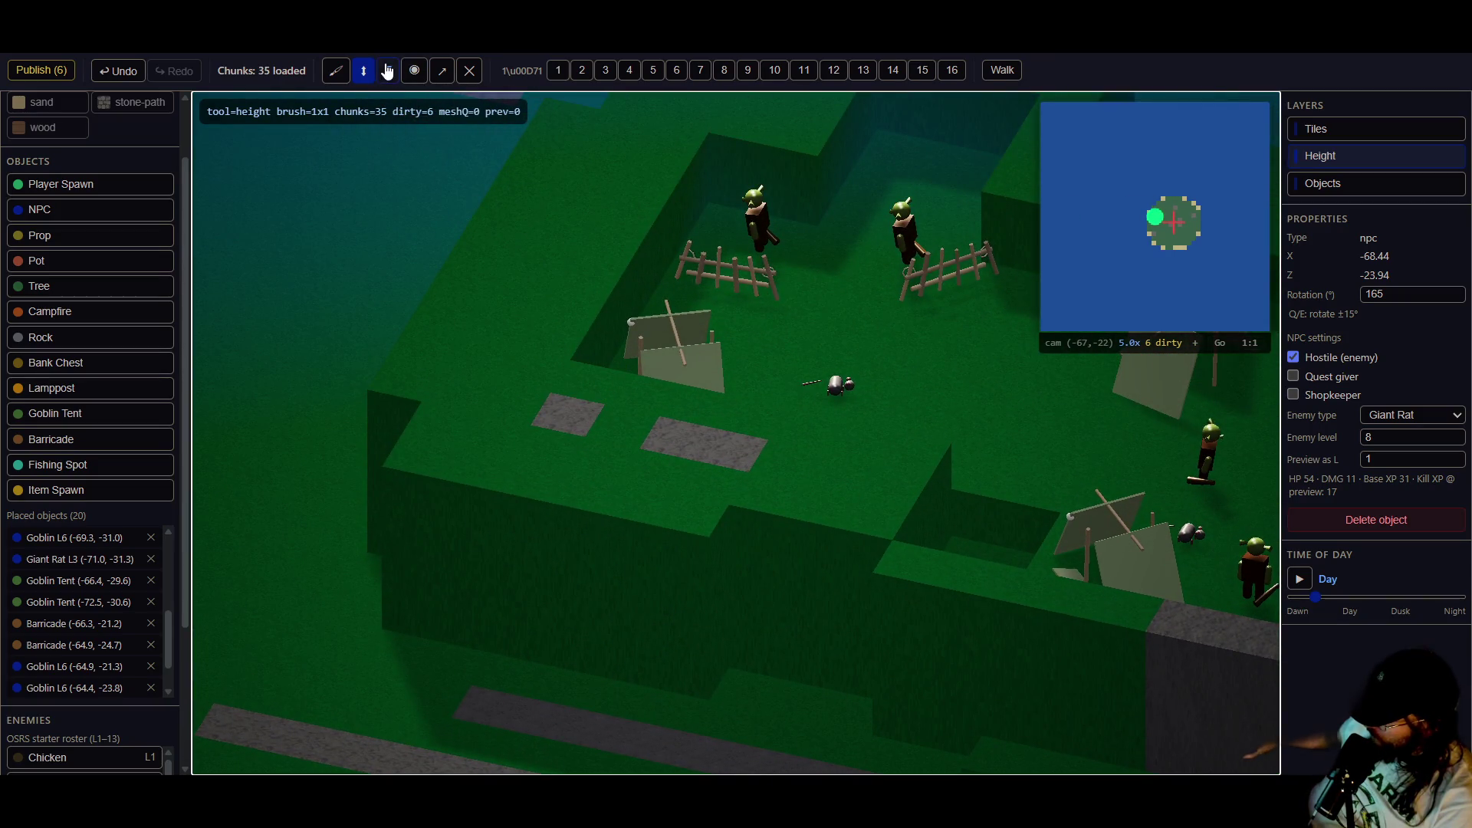
left_click(387, 70)
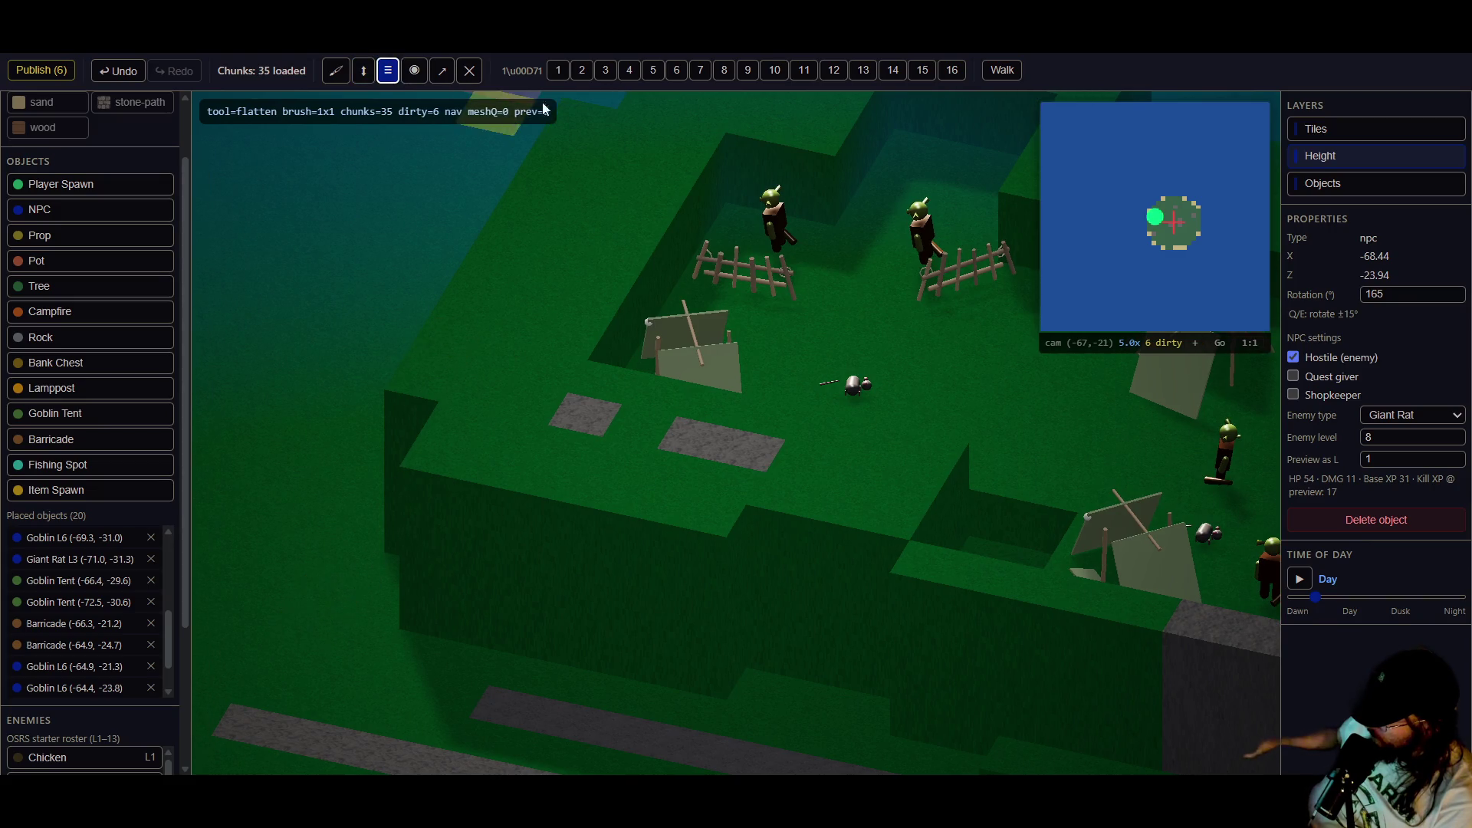
- Flatten the terrain beside the stone path squares with a 2-tile brush, redoing one bad stroke
left_click(583, 71)
scroll(571, 702, "down", 2)
mouse_move(683, 657)
left_mouse_down()
mouse_move(697, 600)
mouse_move(531, 505)
mouse_move(583, 328)
left_mouse_up()
key("ctrl+z")
key("ctrl+z")
key("ctrl+z")
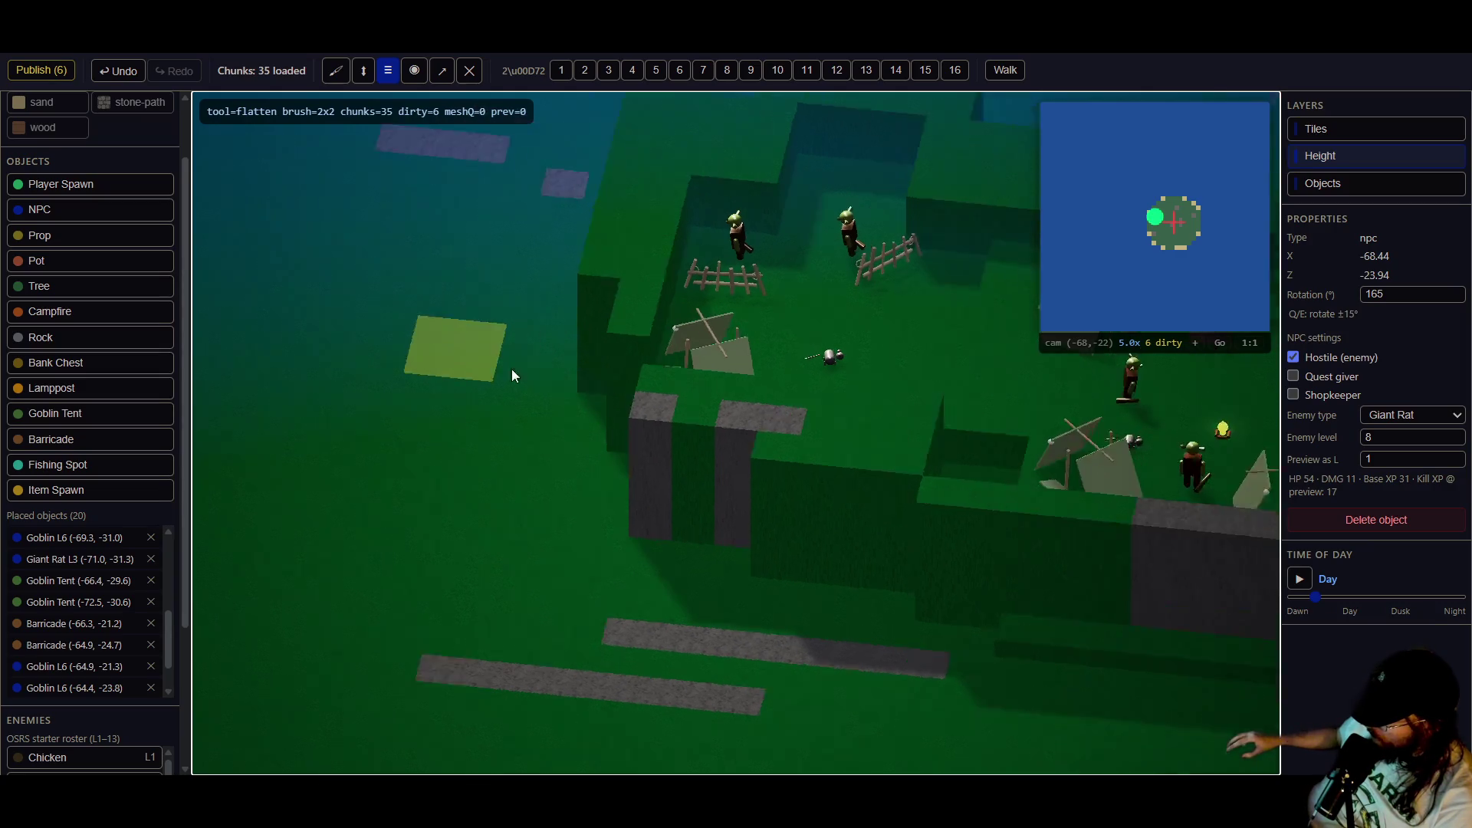
mouse_move(871, 642)
left_mouse_down()
mouse_move(634, 619)
mouse_move(604, 572)
mouse_move(571, 406)
mouse_move(506, 273)
left_mouse_up()
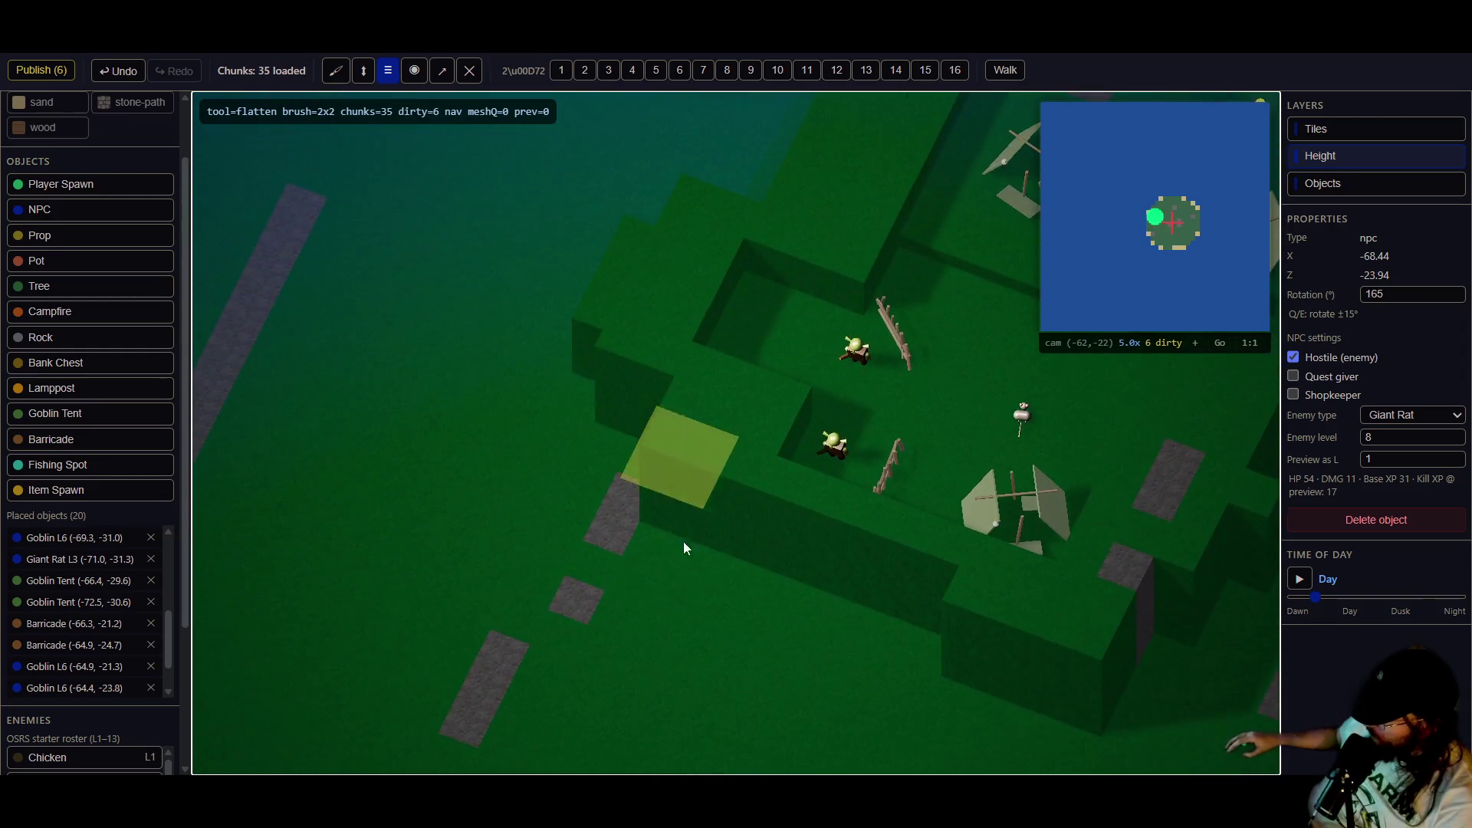
- Publish the six pending terrain edits
key("w")
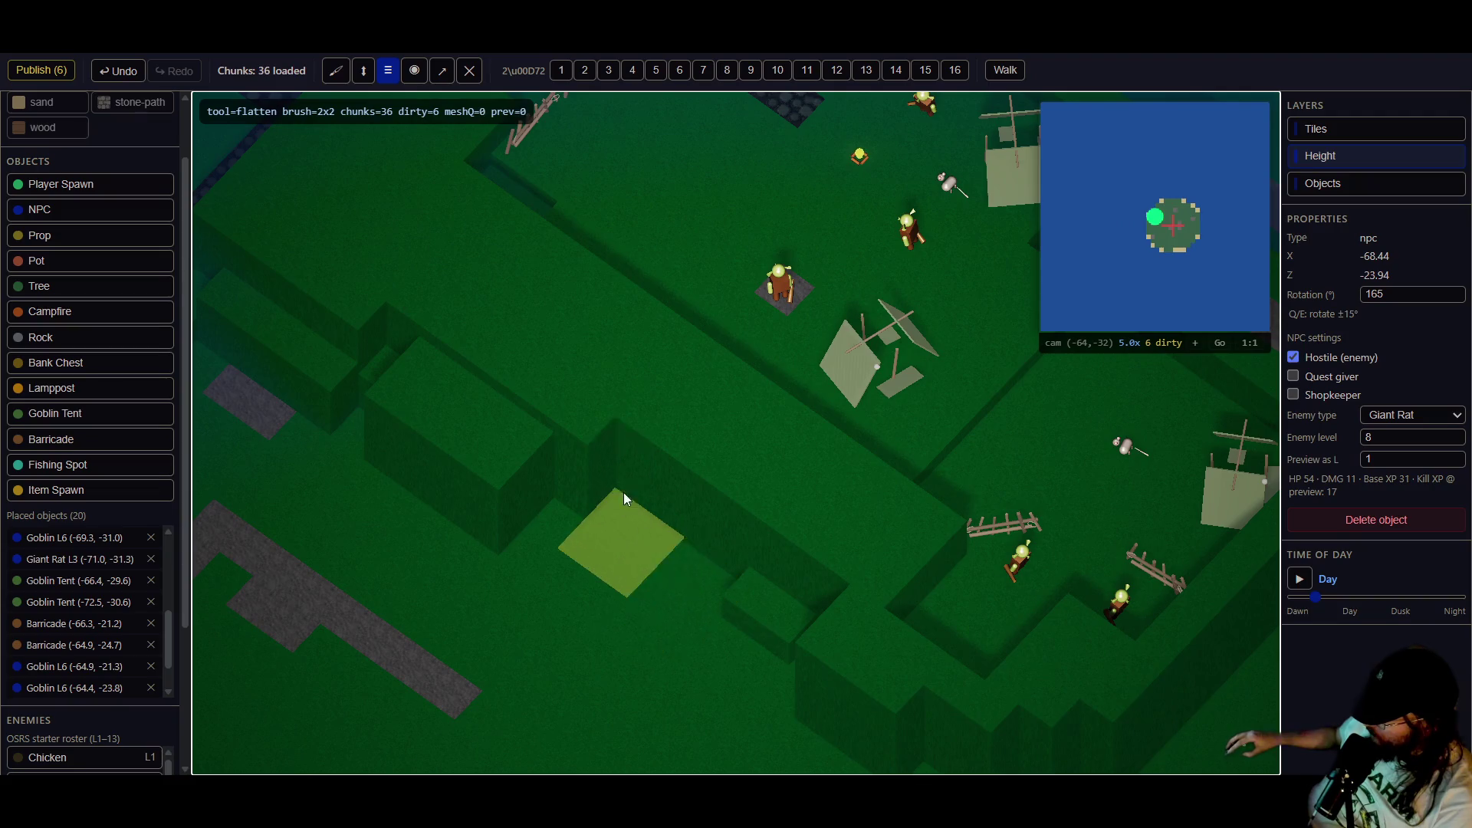
key("w")
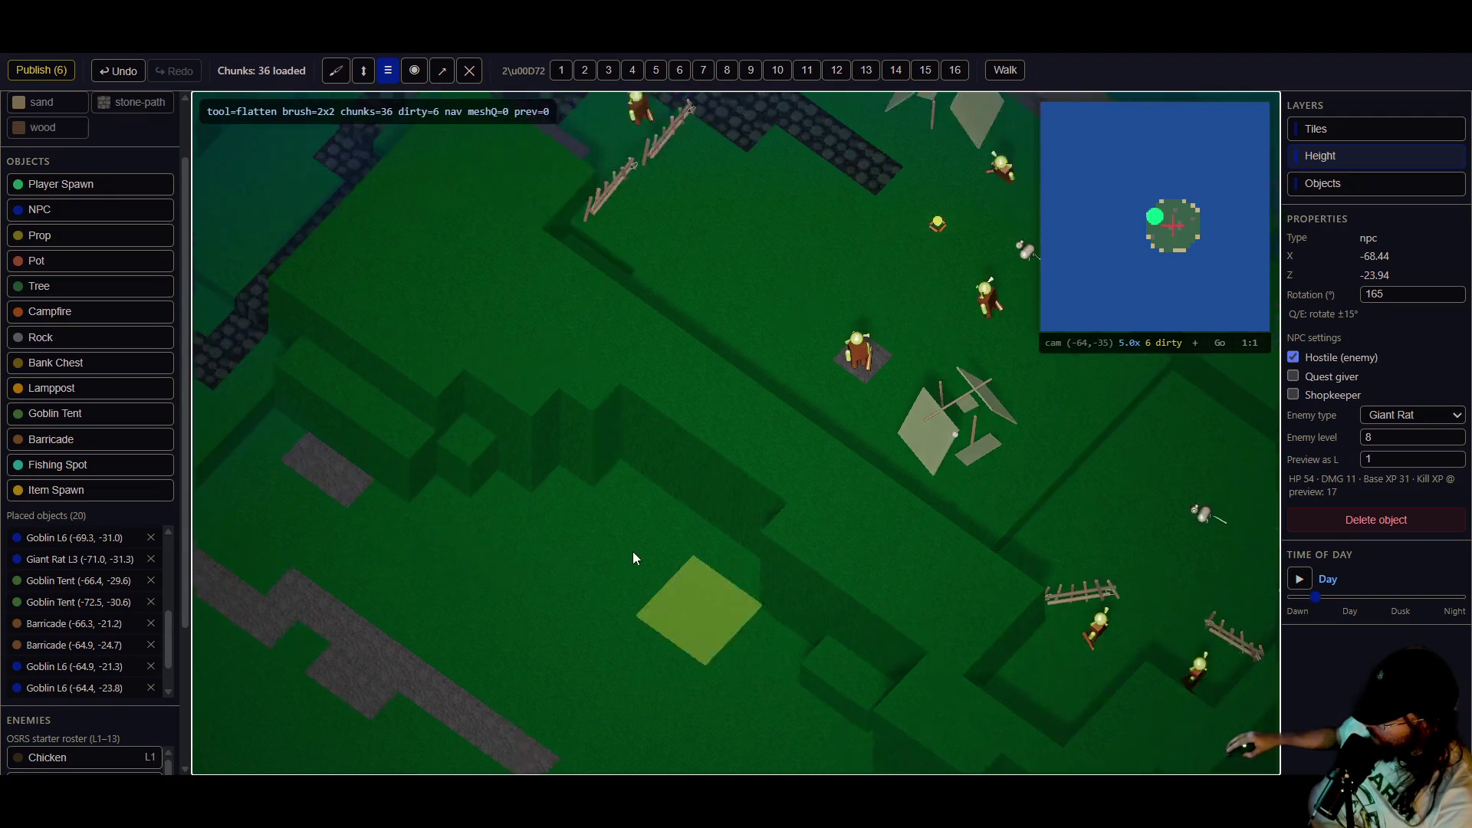
key("w")
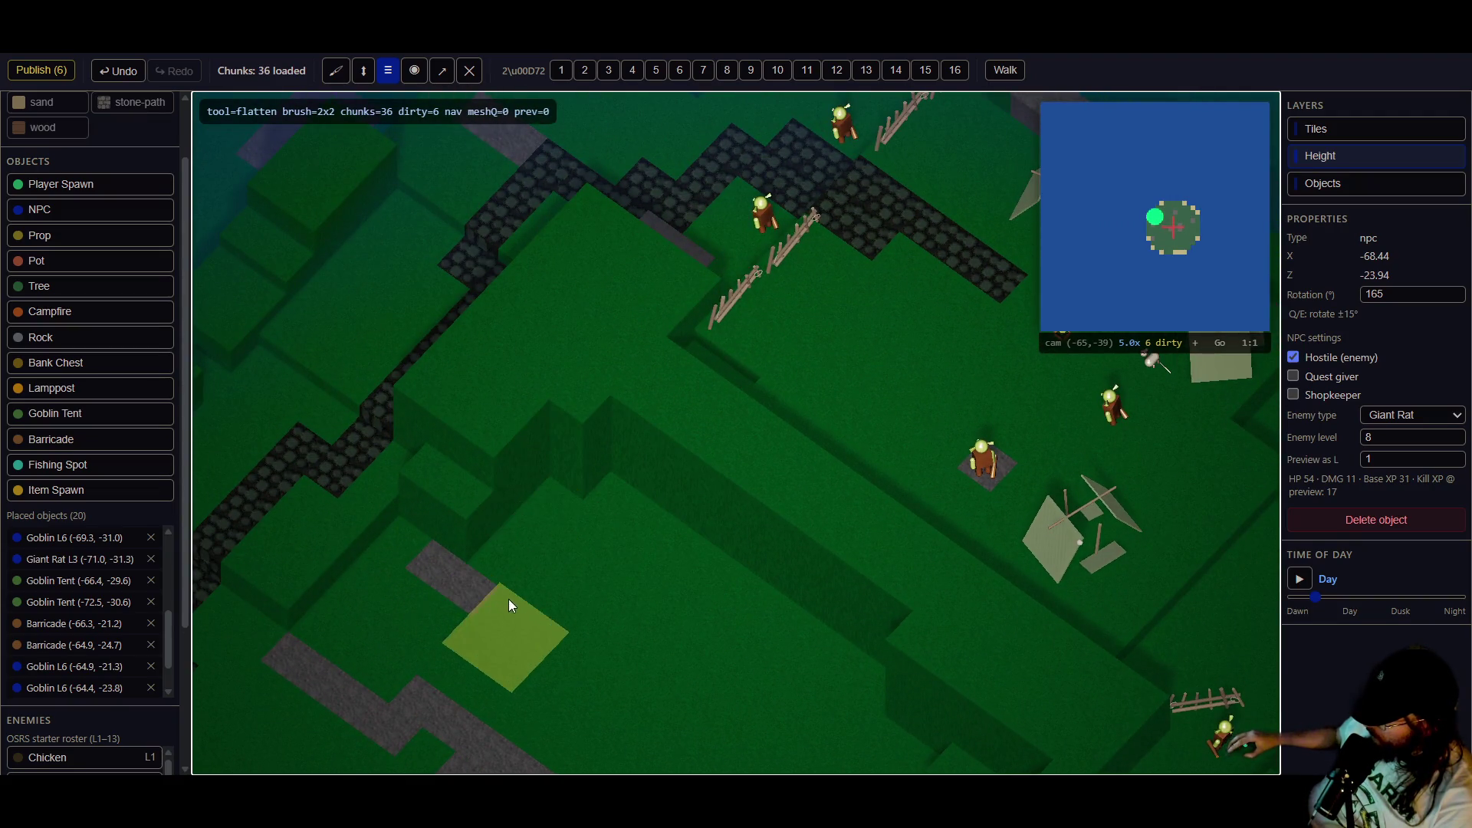
key("w")
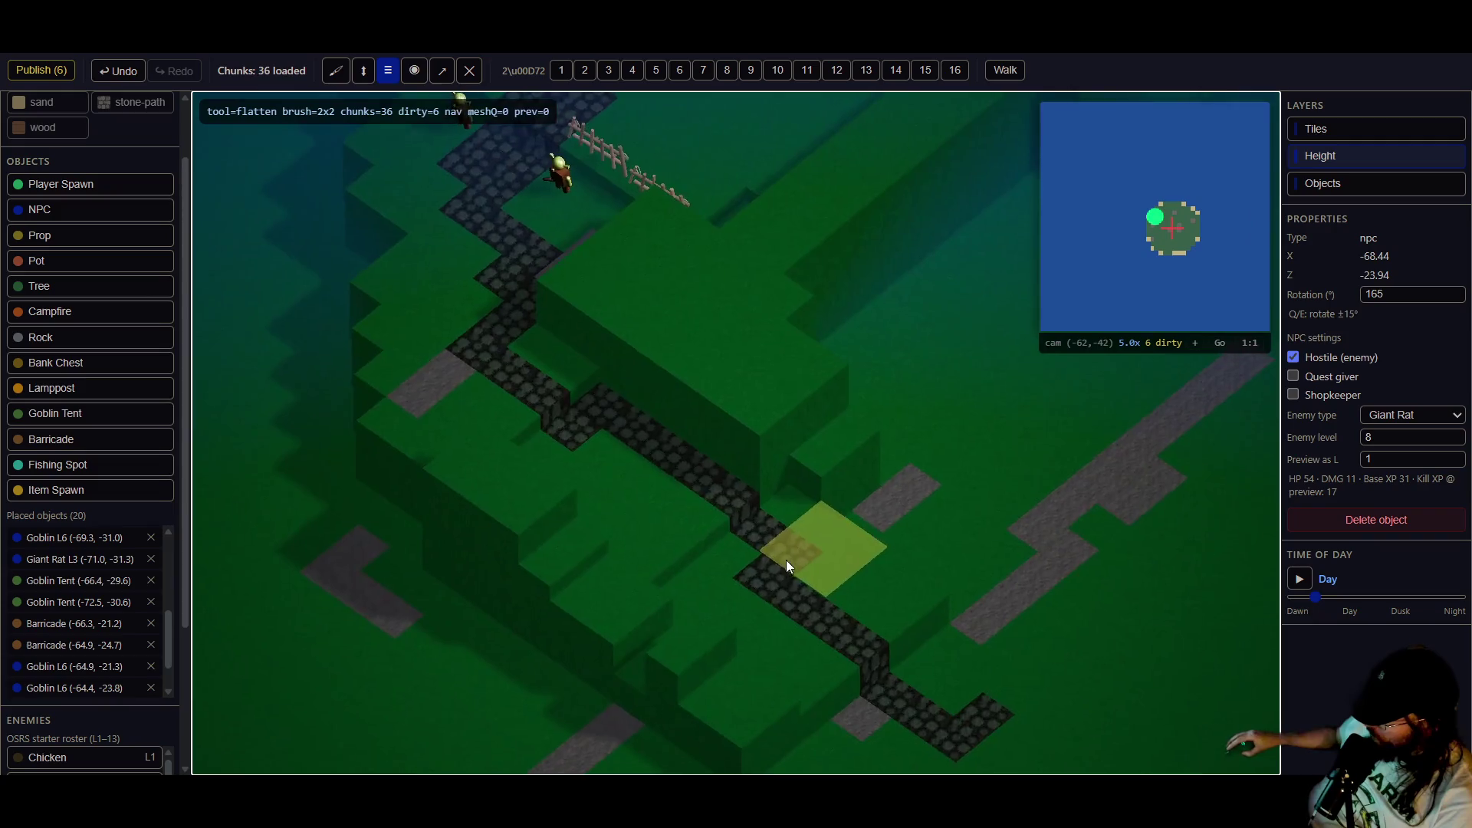
mouse_move(476, 471)
left_mouse_down()
mouse_move(574, 517)
mouse_move(563, 468)
mouse_move(460, 345)
left_mouse_up()
left_click(50, 74)
left_click(363, 70)
left_click_drag(581, 333, 701, 488)
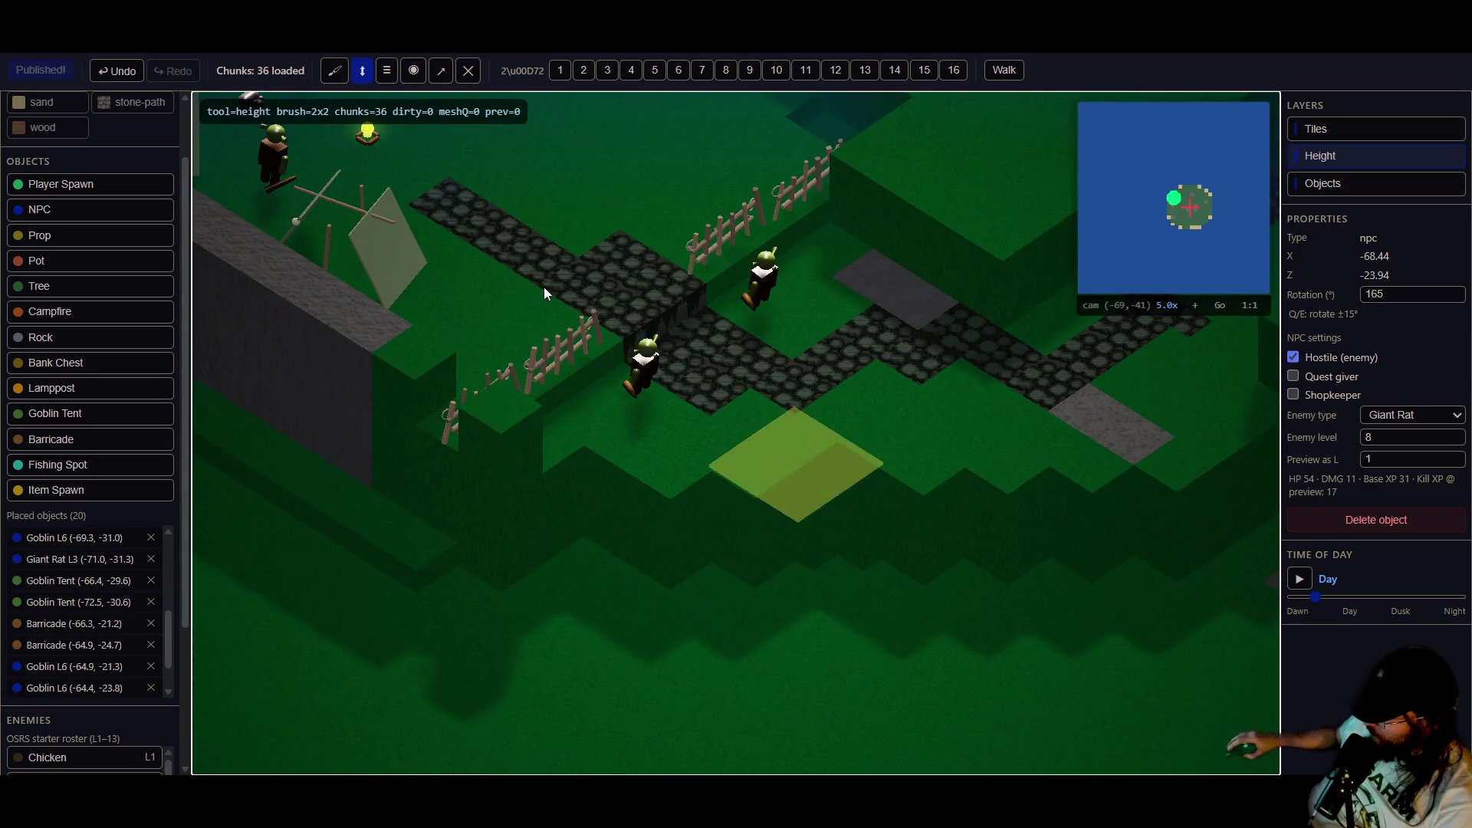
- Raise two 2×2 grass patches on the slope below the path
left_click(399, 69)
left_click(568, 69)
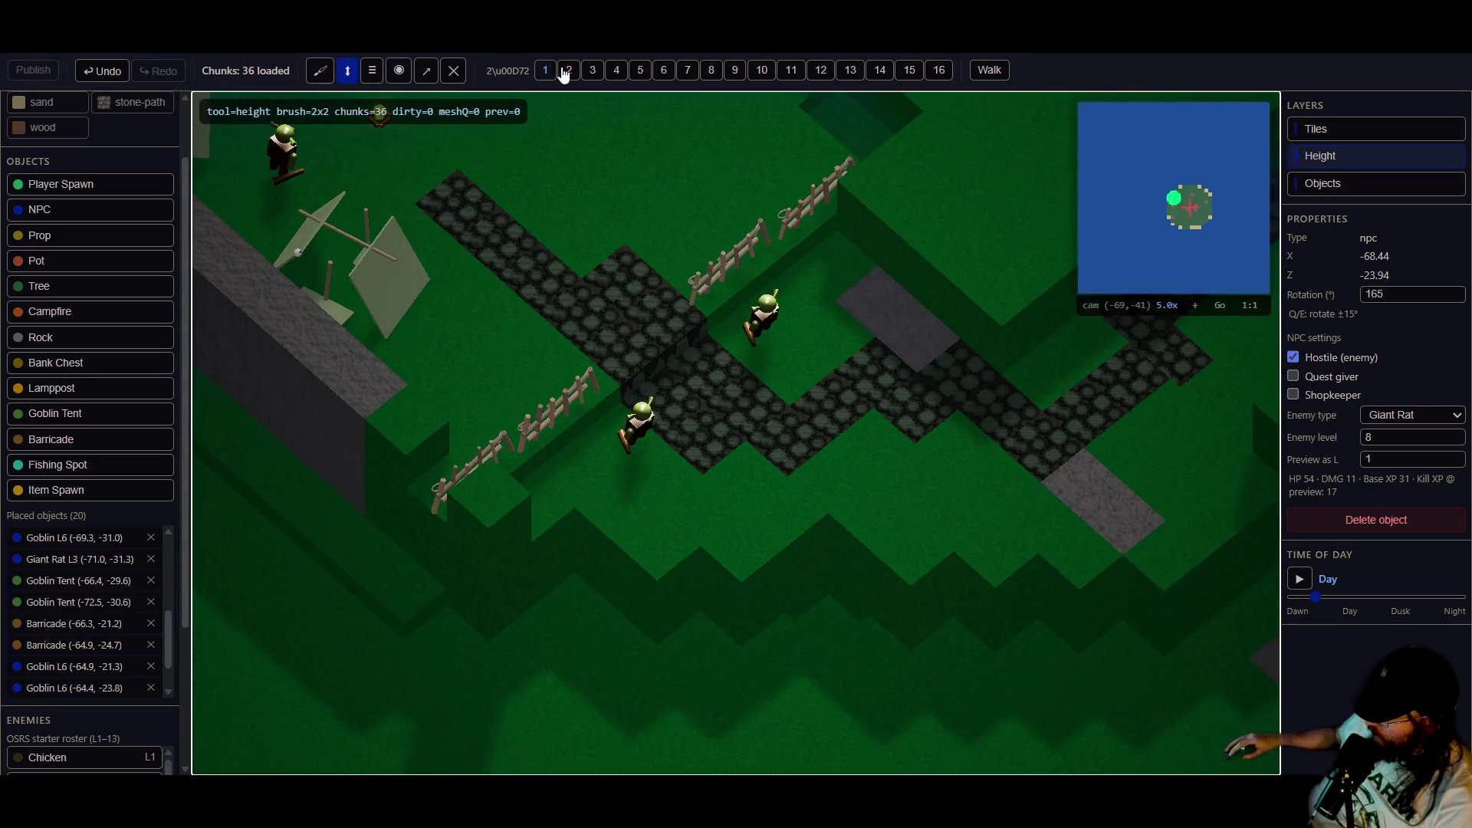
key("s")
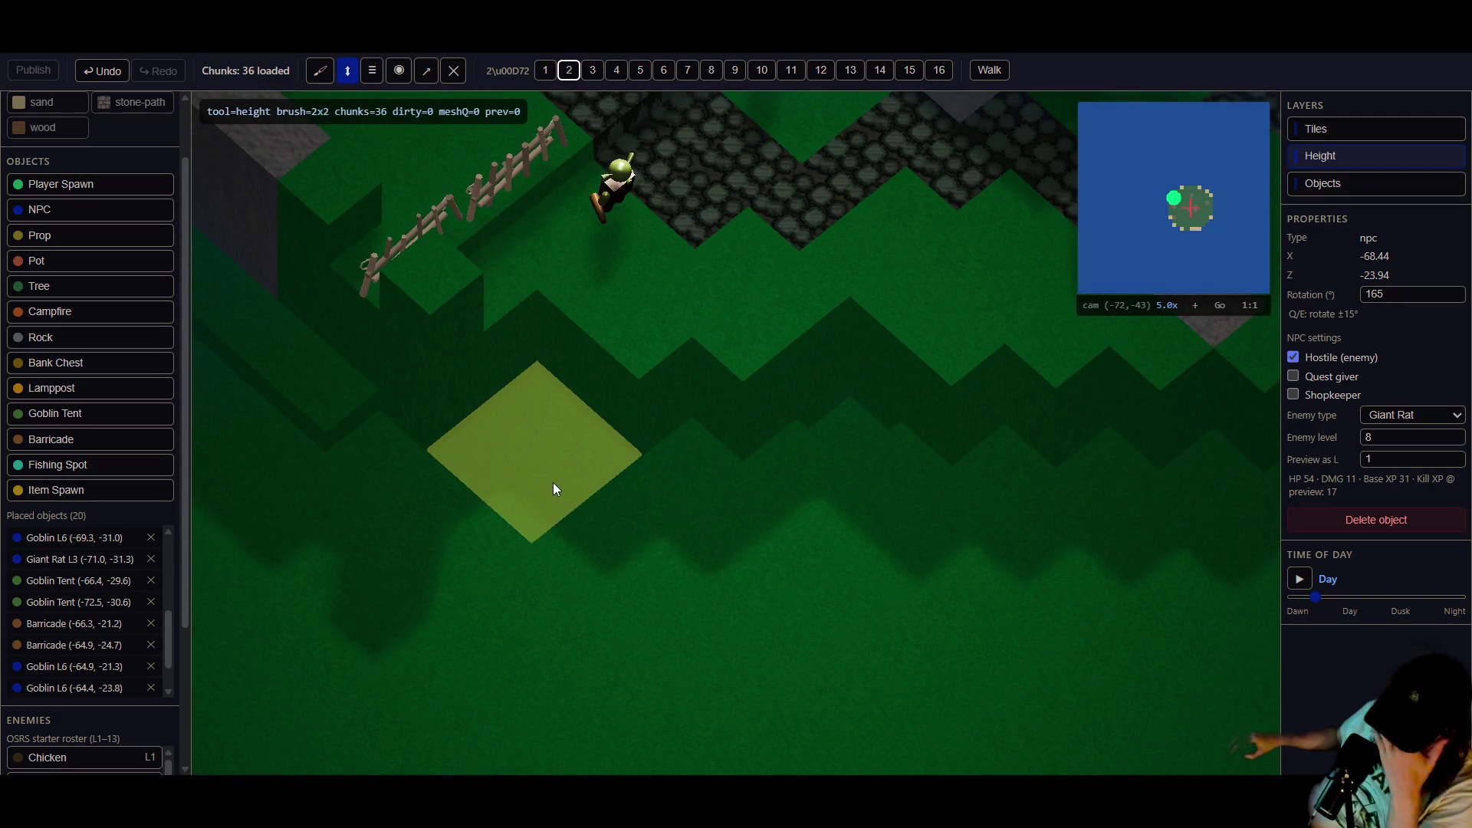
left_click(549, 441)
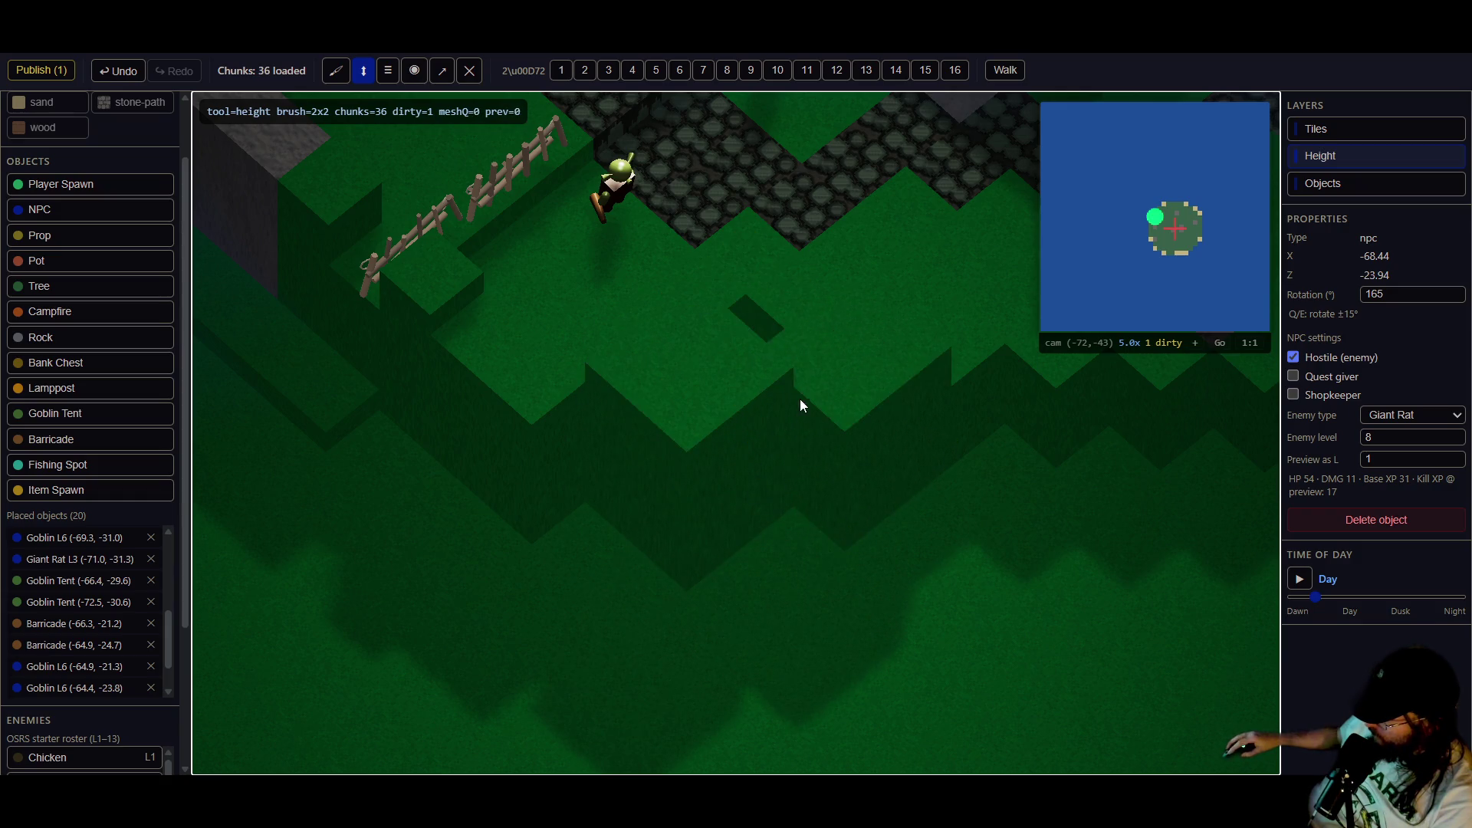
key("d")
left_click(750, 514)
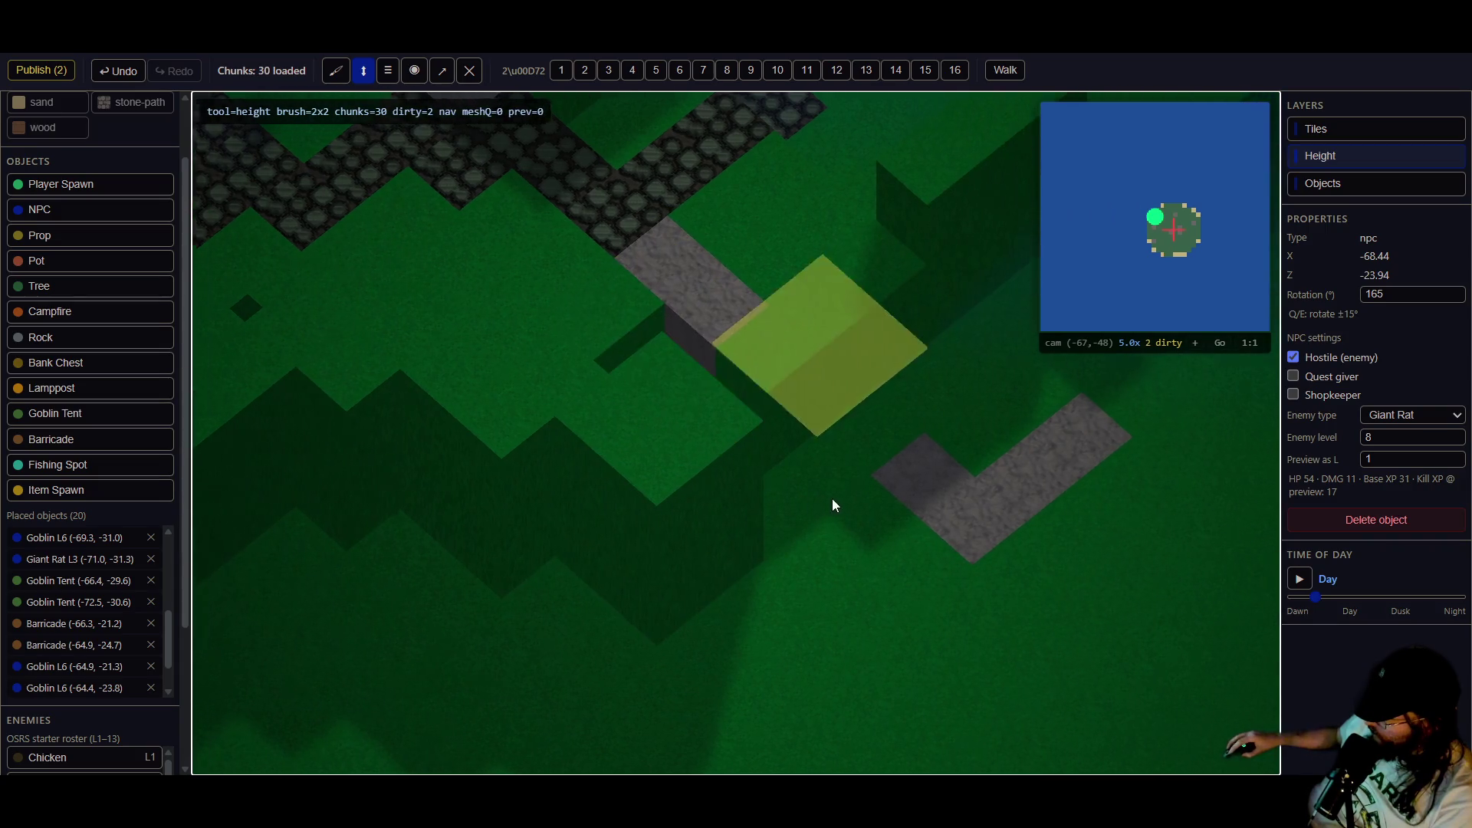
- Raise a third 2×2 patch beside the stone blocks, then switch to flattening
key("w")
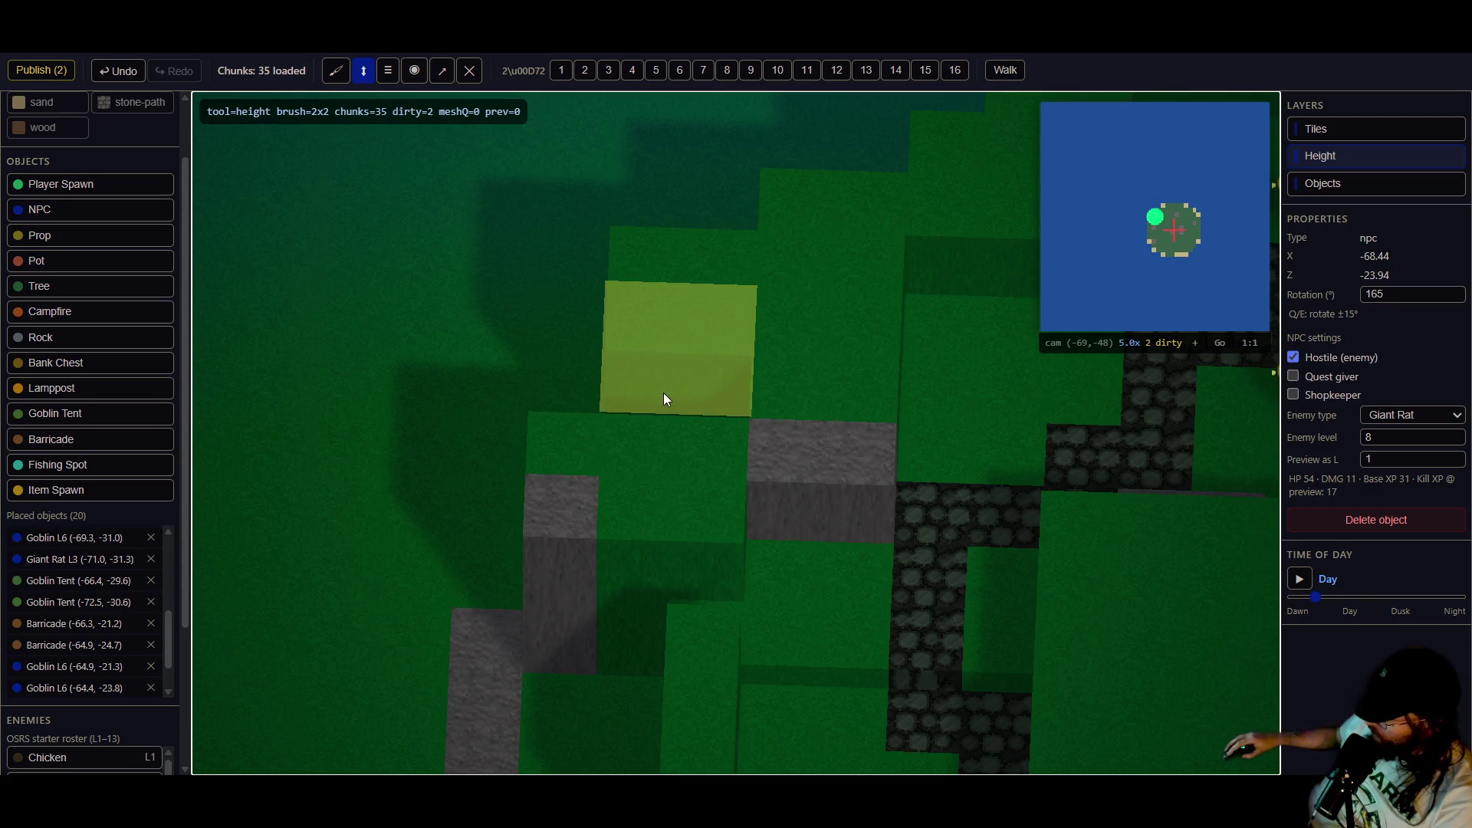
mouse_move(690, 242)
left_mouse_down()
mouse_move(743, 449)
mouse_move(808, 591)
left_mouse_up()
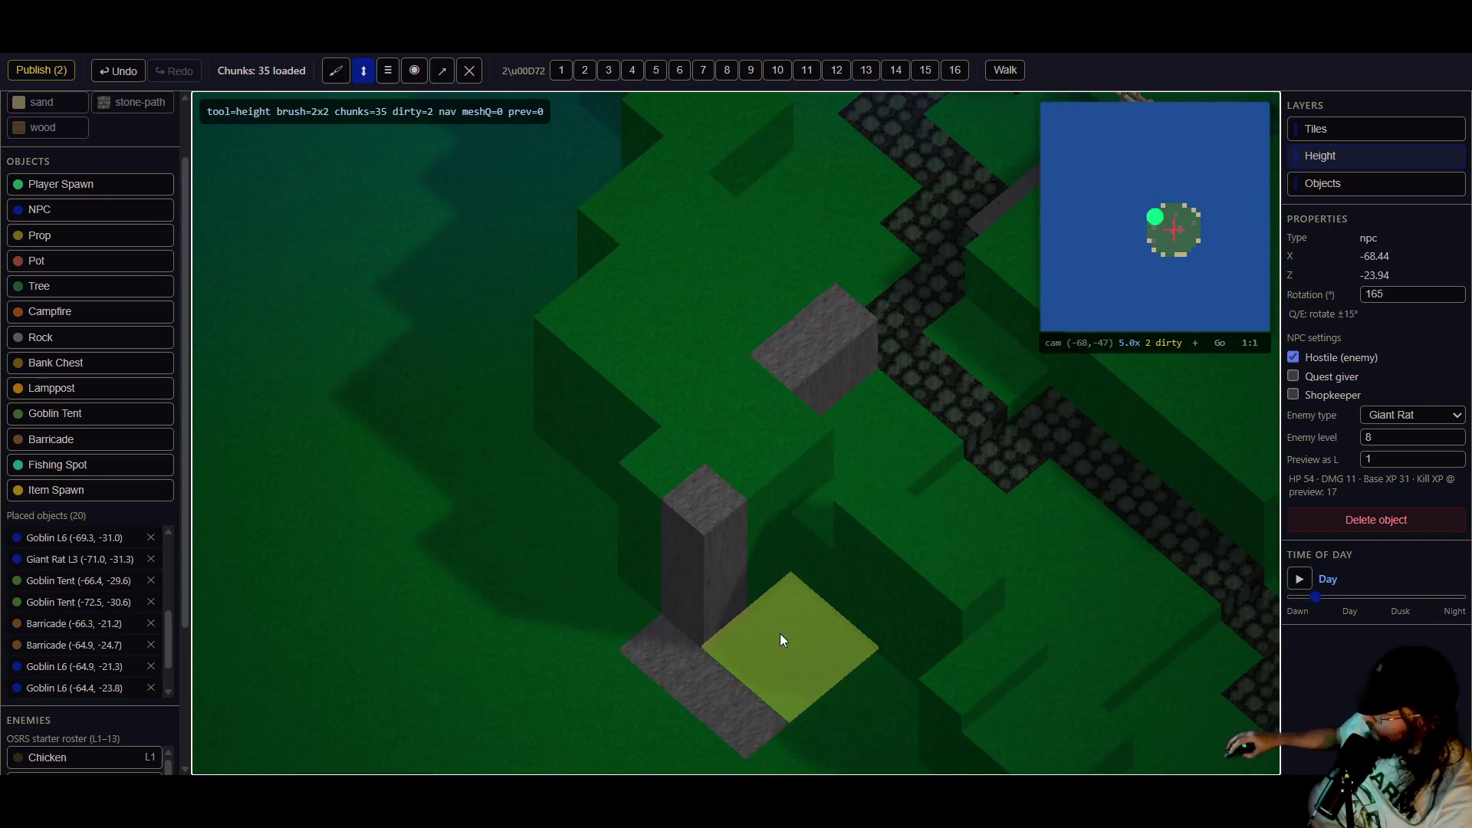
left_click(799, 454)
key("s")
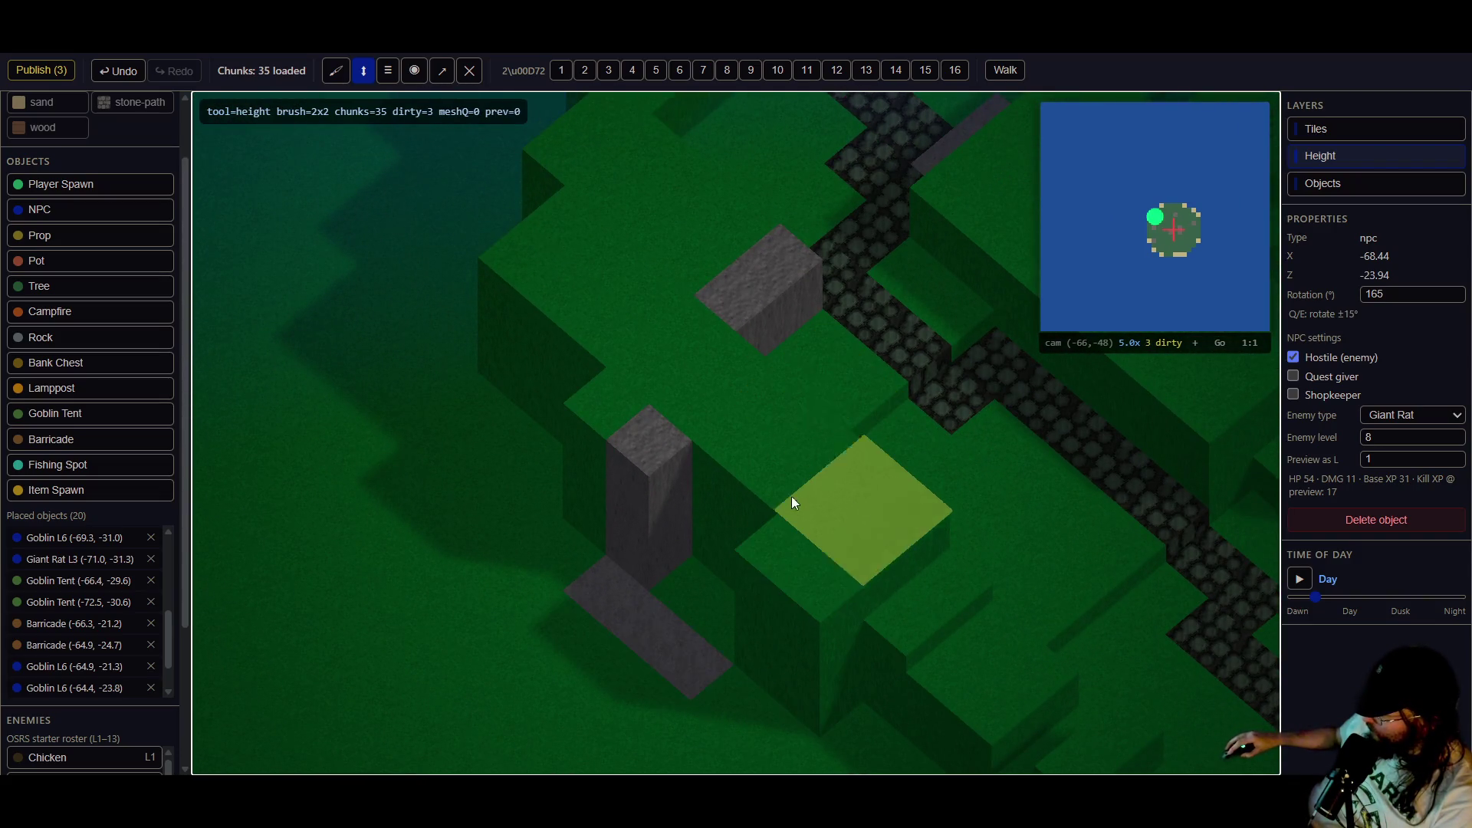
key("w")
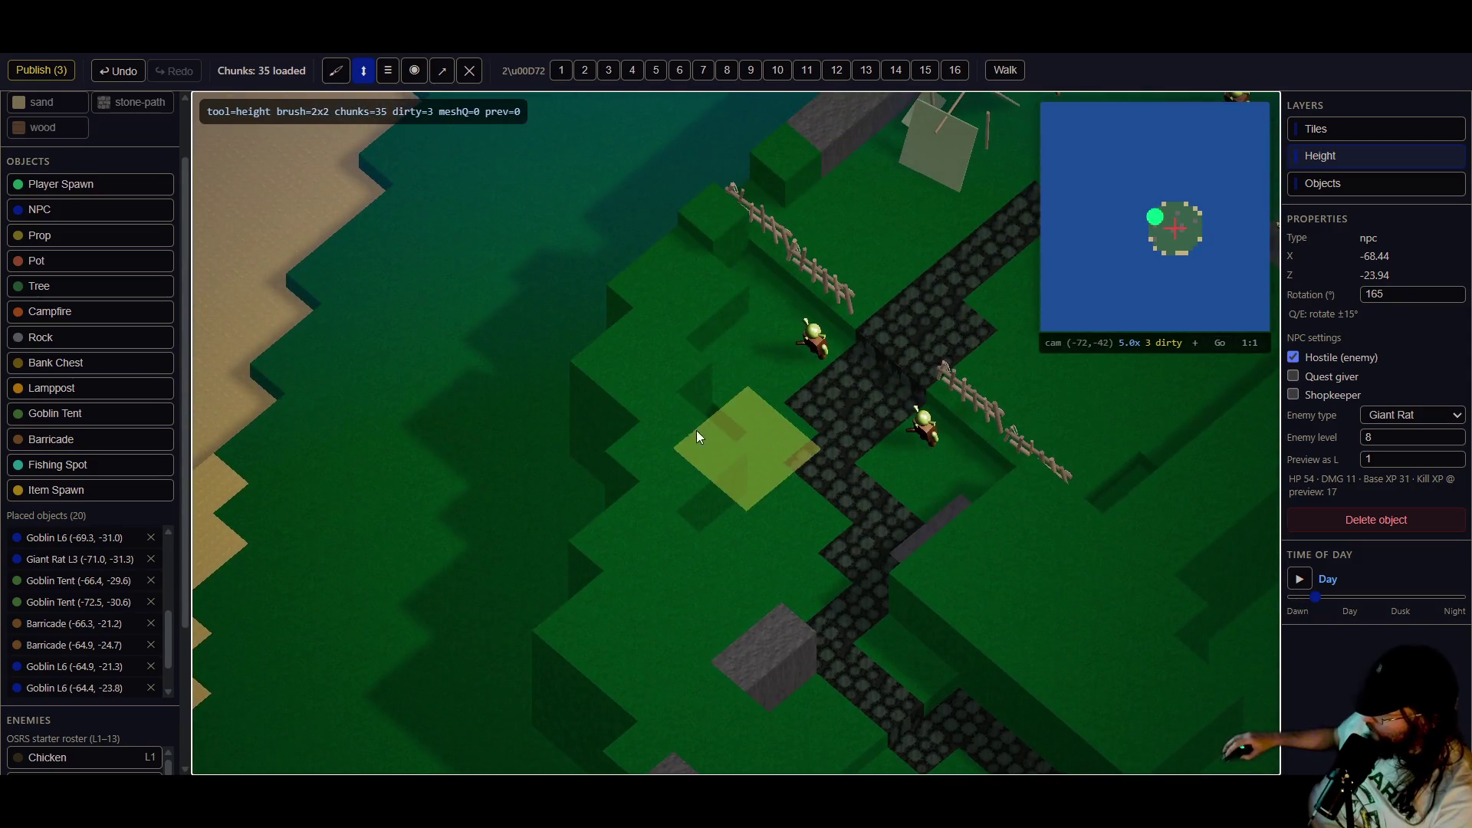
left_click_drag(706, 428, 584, 444)
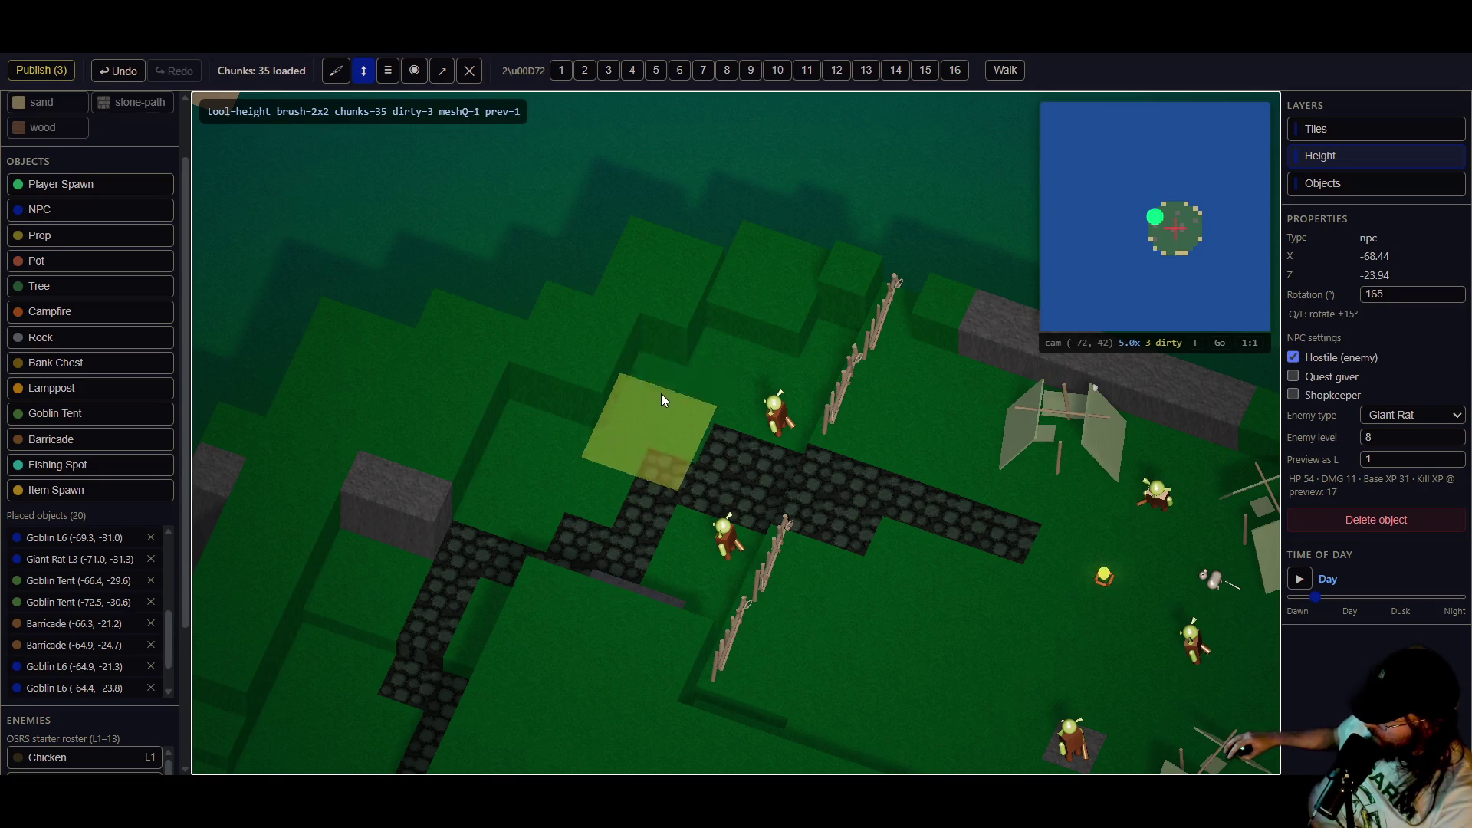
mouse_move(463, 462)
left_mouse_down()
mouse_move(802, 453)
mouse_move(582, 419)
mouse_move(398, 154)
left_mouse_up()
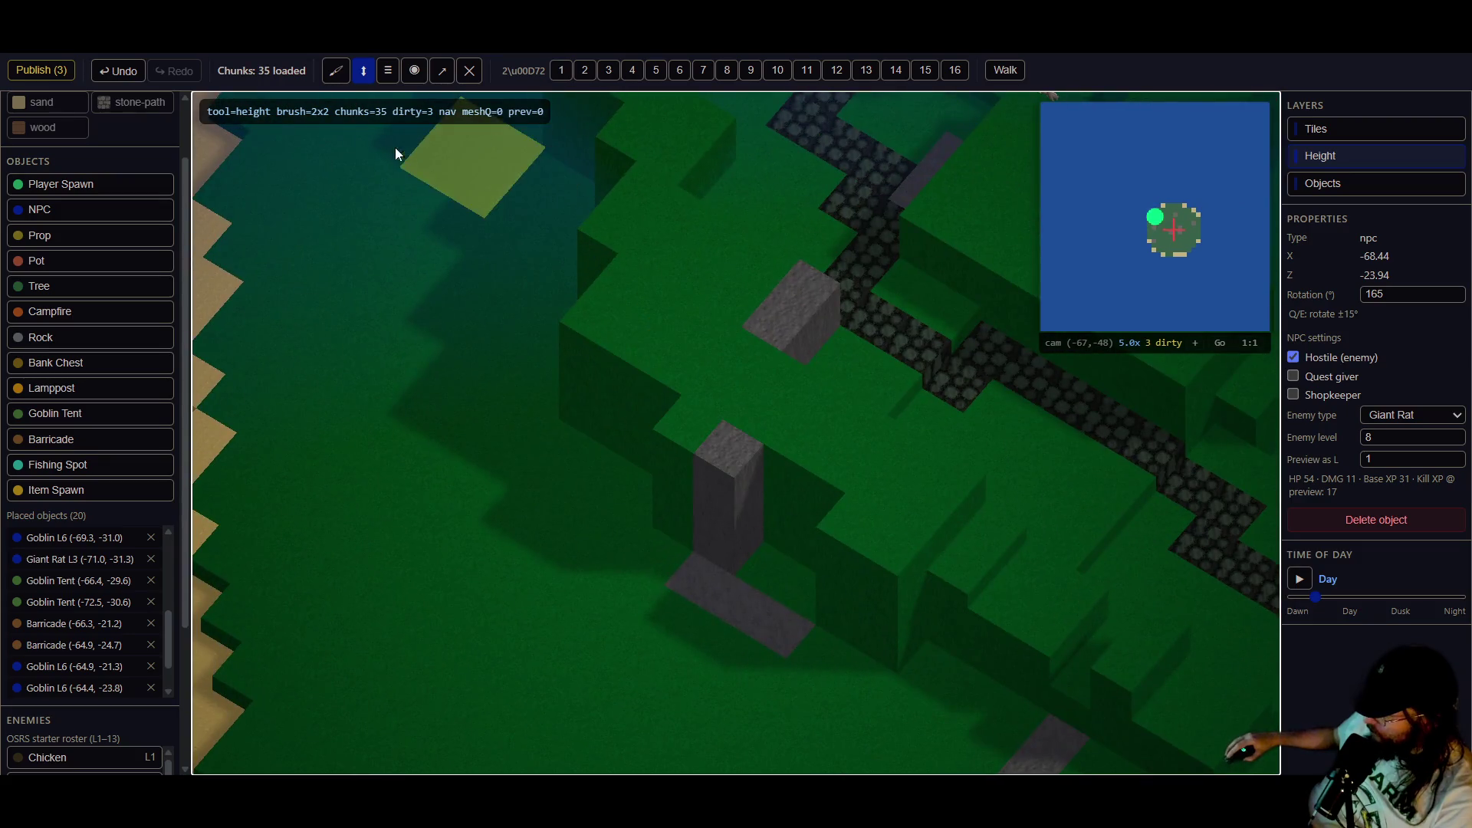
left_click(388, 70)
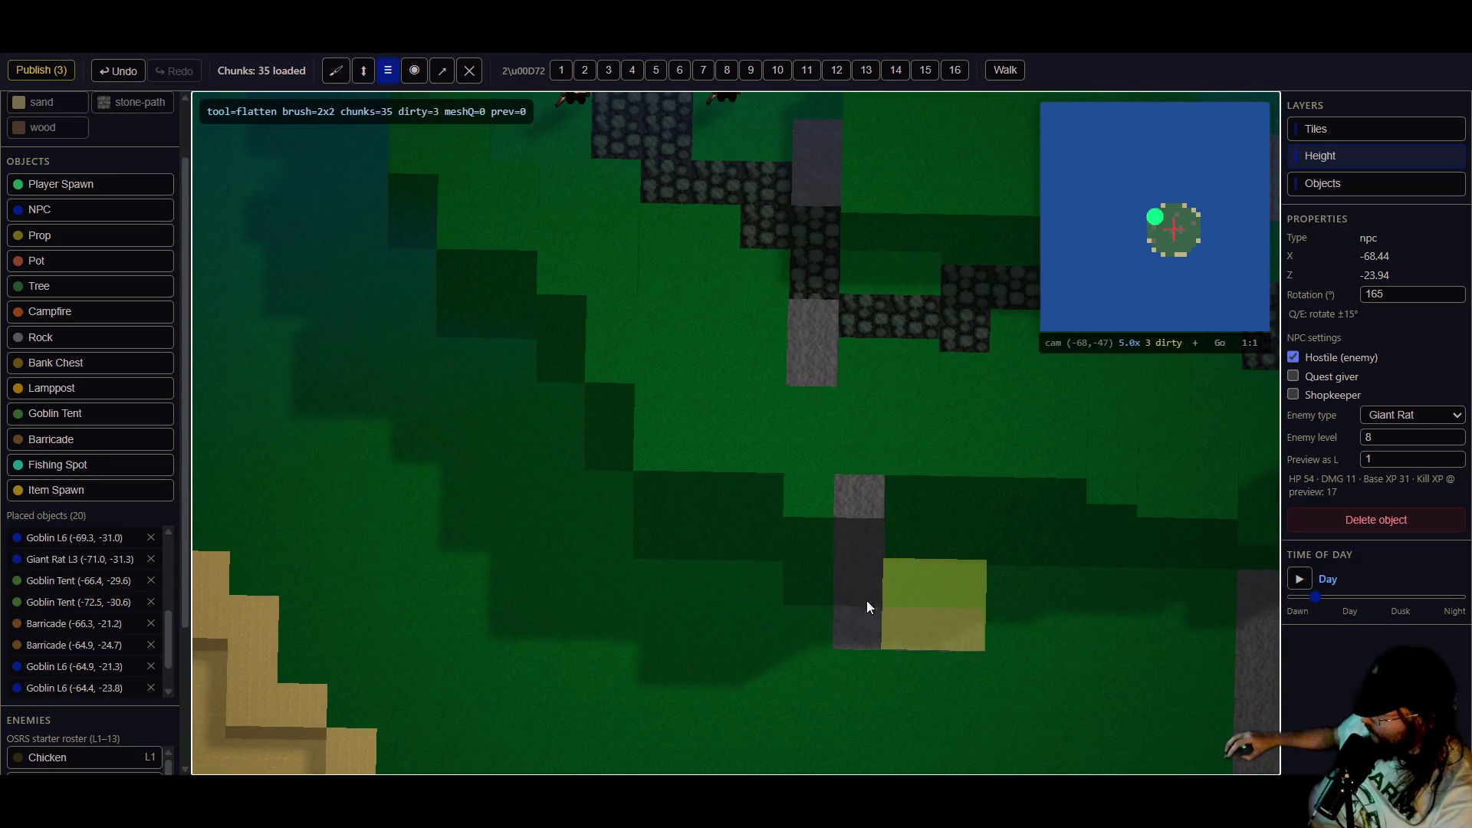
- Undo the last terrain edit
left_click_drag(477, 417, 615, 565)
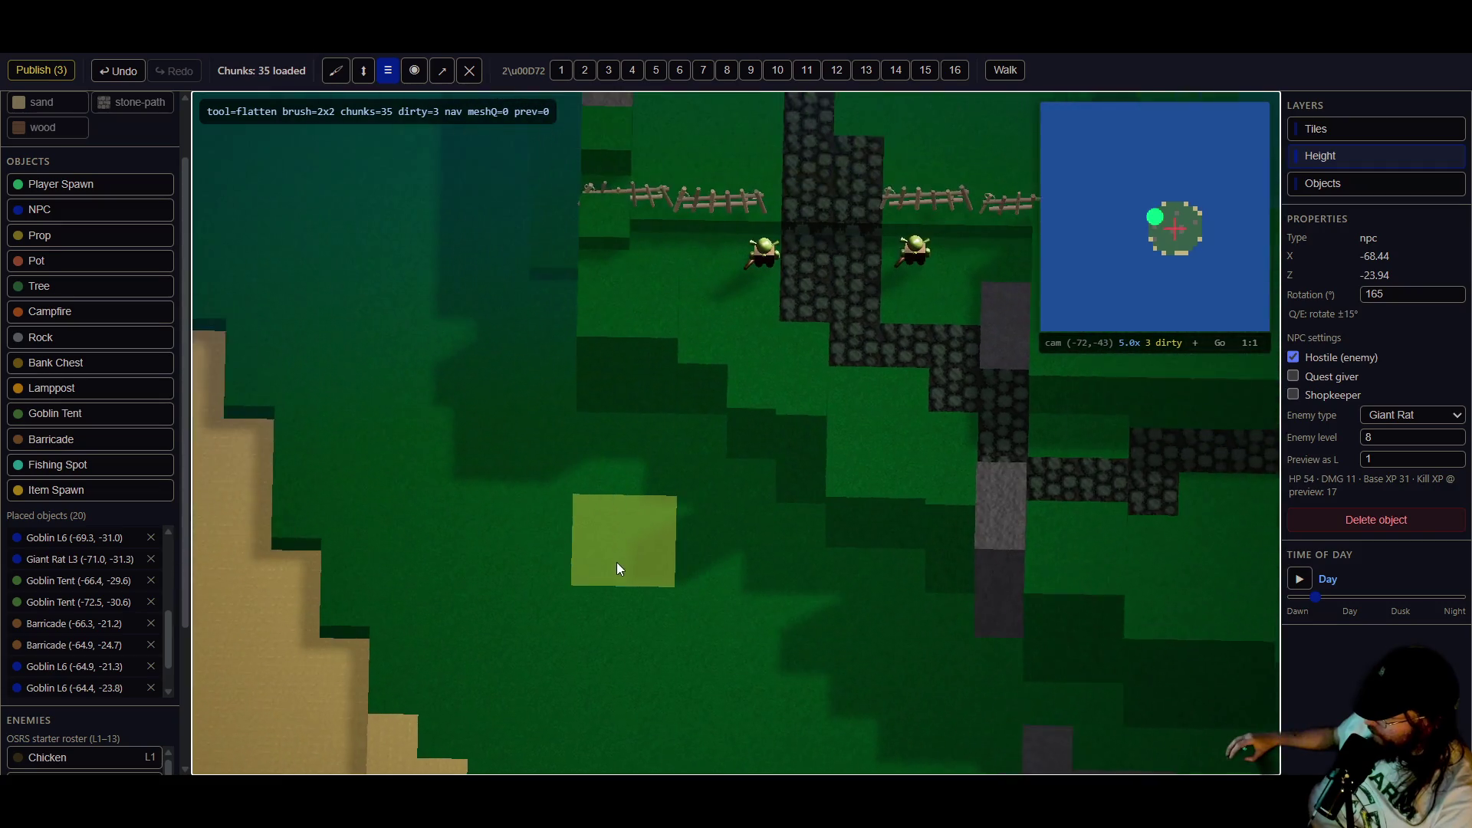
mouse_move(552, 417)
left_mouse_down()
mouse_move(647, 430)
mouse_move(741, 373)
mouse_move(655, 391)
mouse_move(691, 509)
left_mouse_up()
key("ctrl+z")
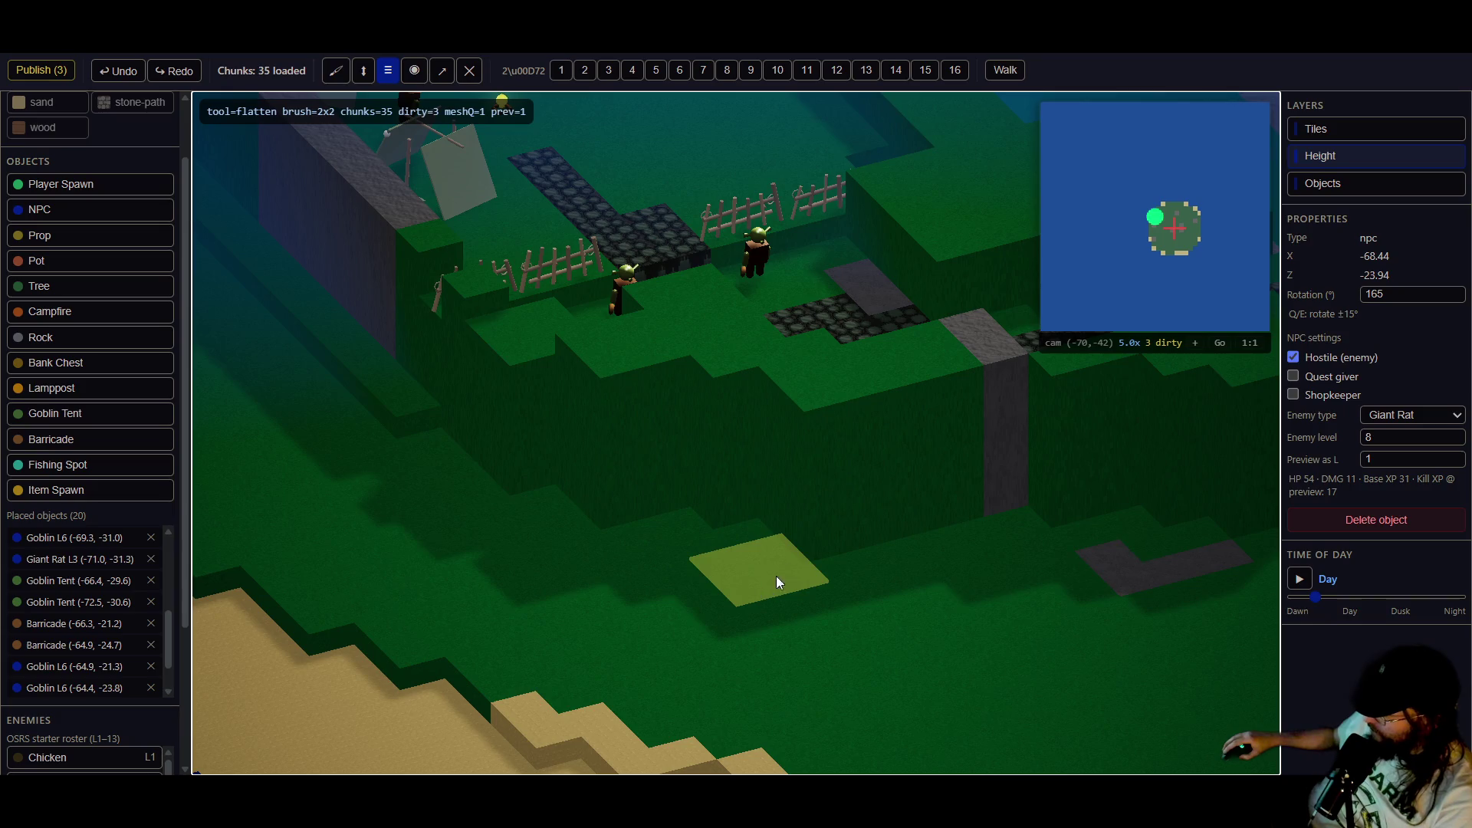
mouse_move(776, 577)
left_mouse_down()
mouse_move(844, 763)
mouse_move(886, 687)
mouse_move(863, 676)
mouse_move(873, 612)
mouse_move(970, 480)
mouse_move(1023, 362)
mouse_move(1065, 473)
mouse_move(727, 428)
mouse_move(693, 343)
left_mouse_up()
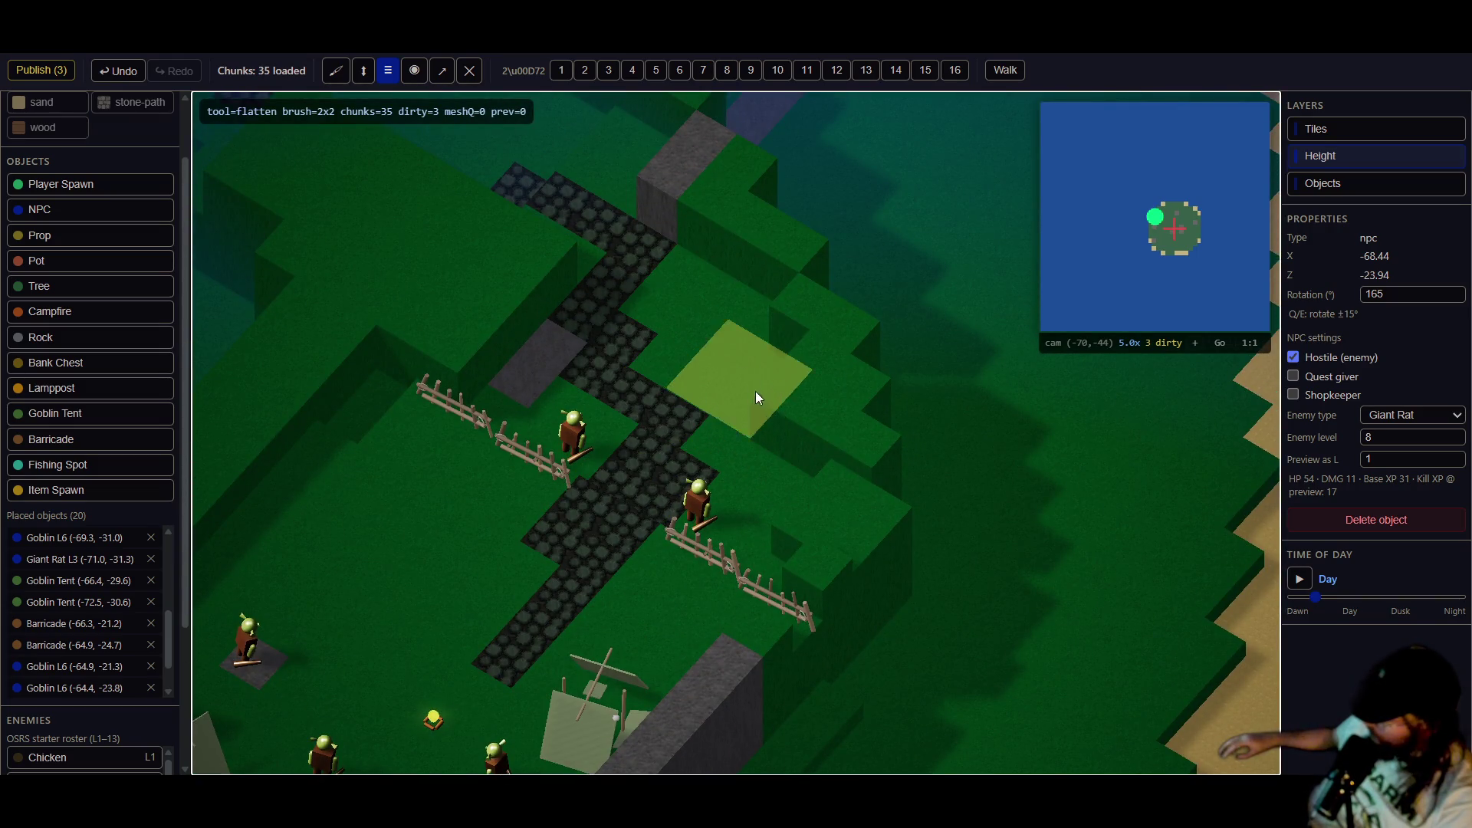
- Publish the three pending terrain height edits near the goblin path
left_click_drag(954, 422, 743, 439)
mouse_move(907, 578)
left_mouse_down()
mouse_move(845, 500)
mouse_move(822, 430)
mouse_move(850, 397)
mouse_move(680, 406)
mouse_move(530, 452)
mouse_move(405, 211)
left_mouse_up()
left_click(36, 73)
mouse_move(430, 376)
left_mouse_down()
mouse_move(829, 475)
mouse_move(765, 455)
left_mouse_up()
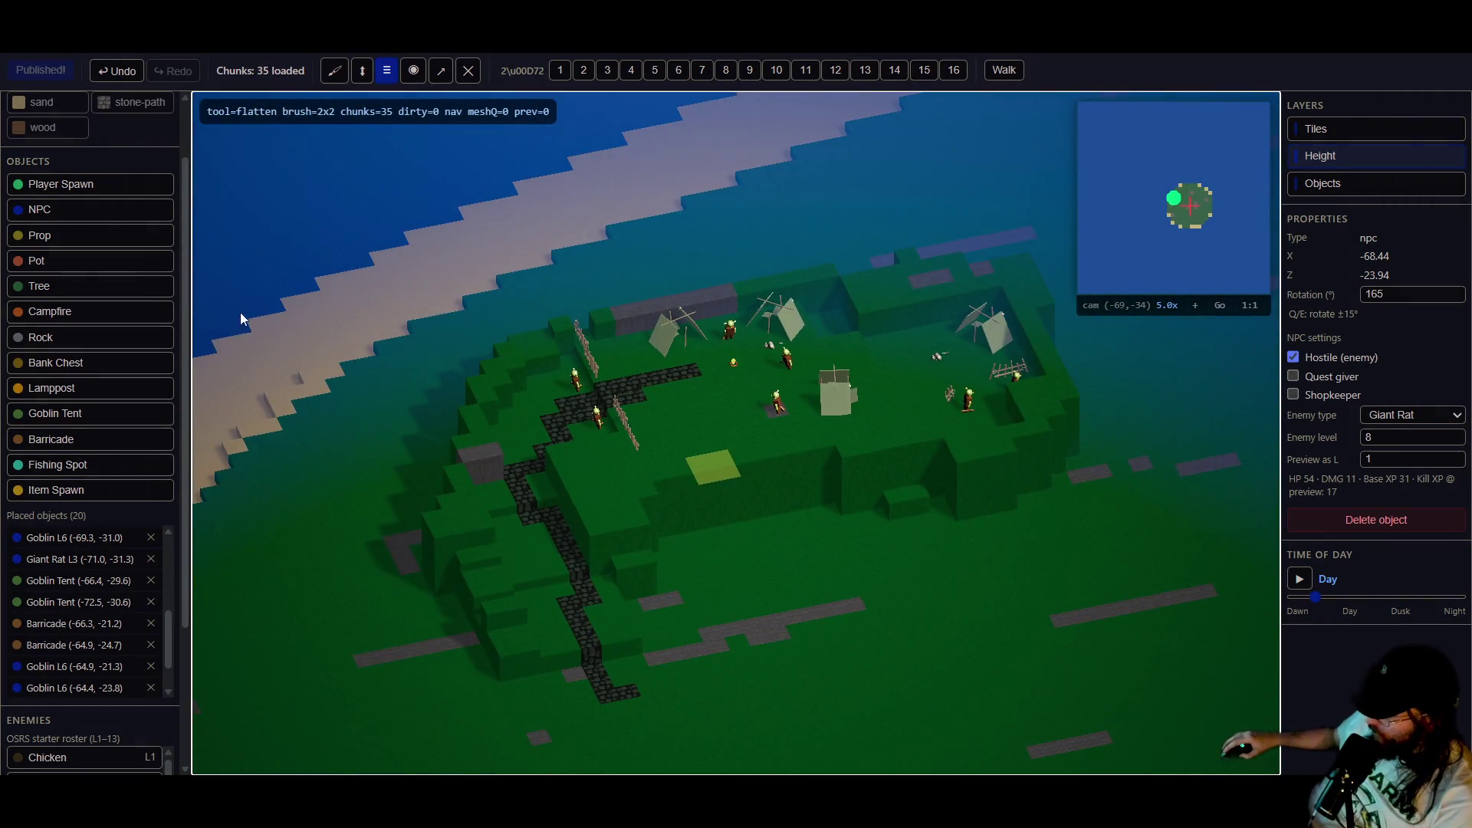
left_click_drag(320, 353, 49, 289)
left_click(40, 286)
- Plant four trees beside the stone path with a single-tile brush
scroll(739, 476, "up", 2)
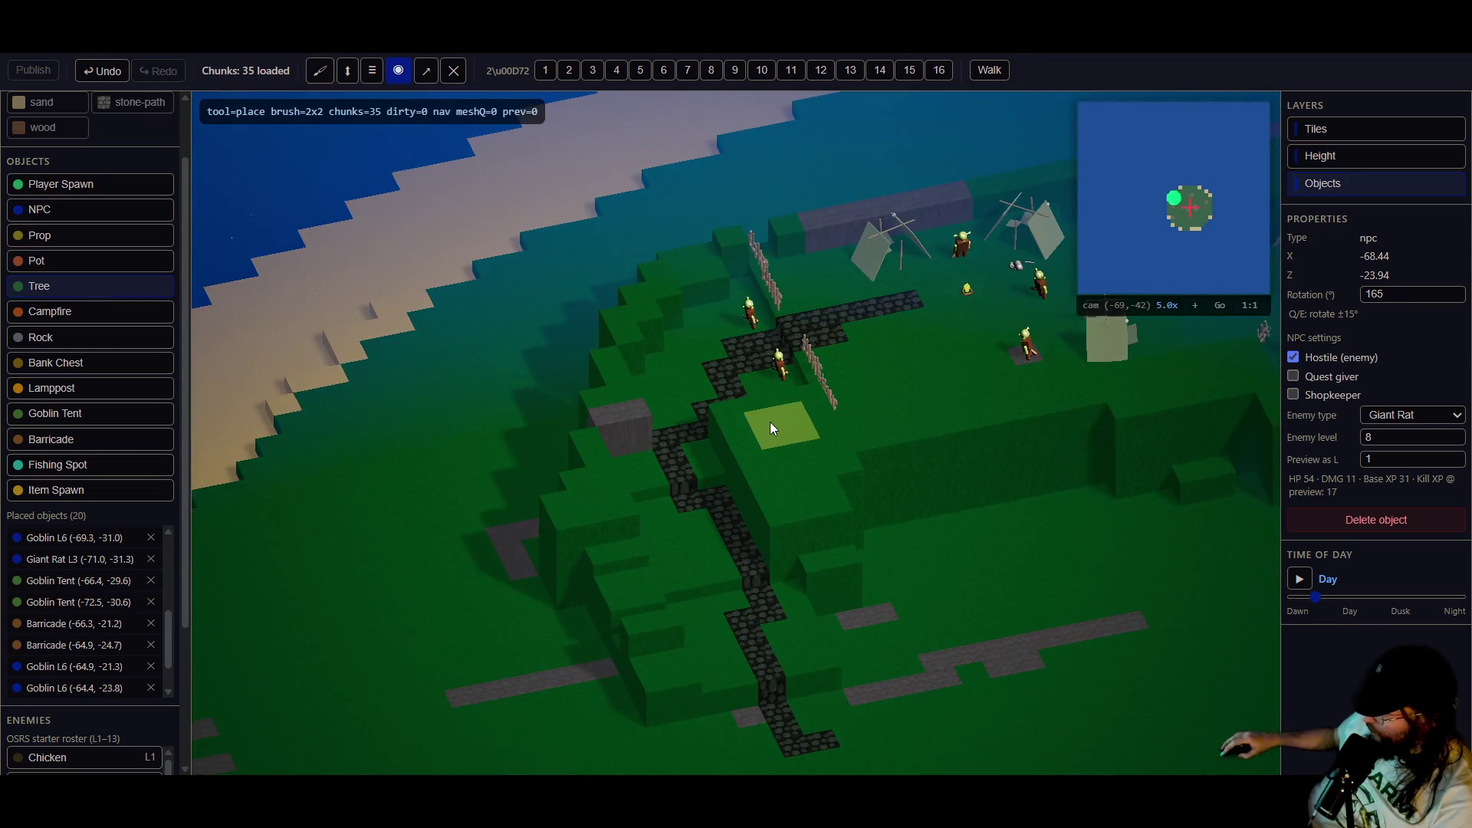
scroll(774, 421, "up", 3)
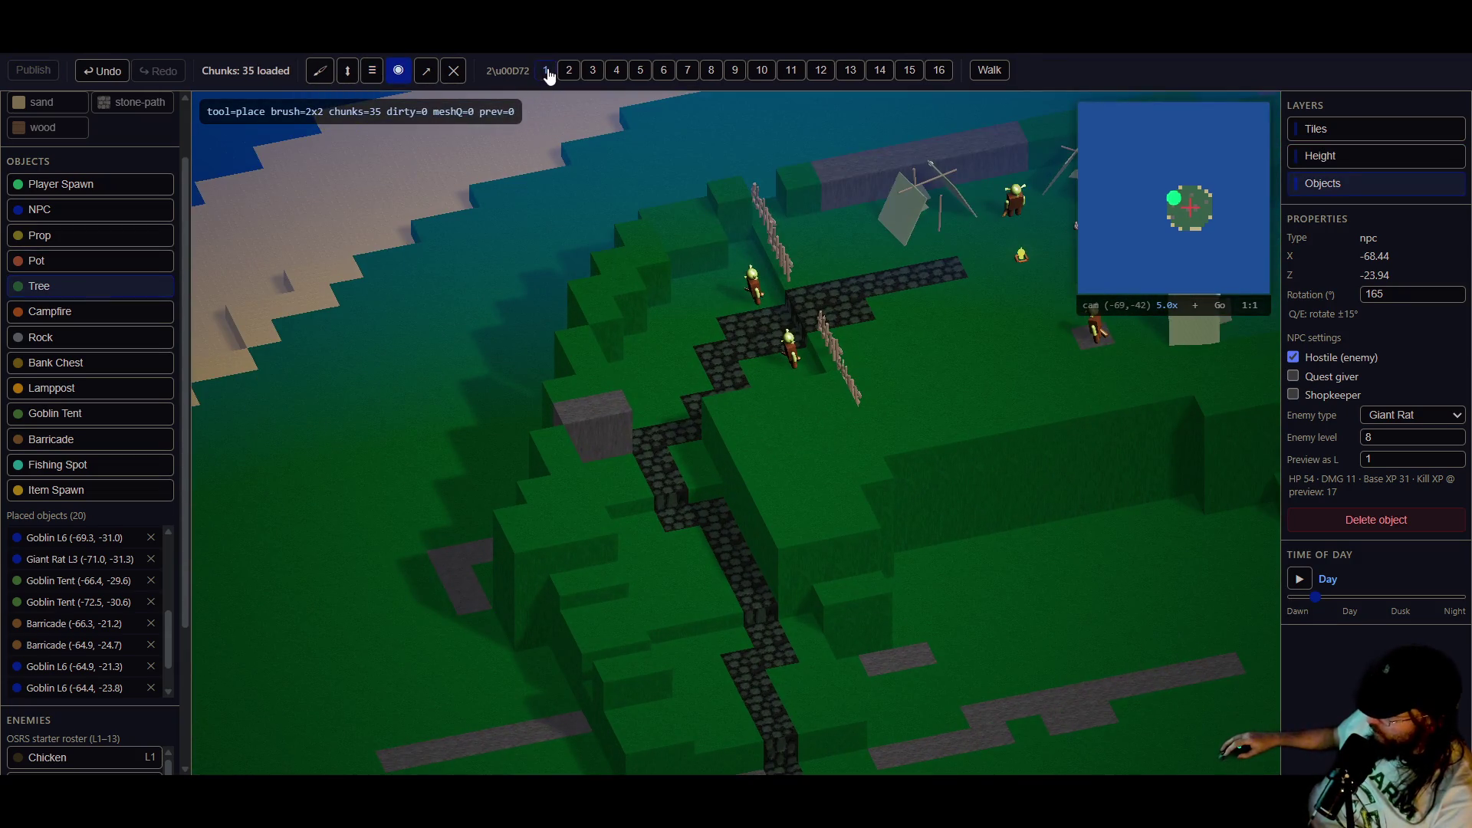
left_click(545, 71)
scroll(728, 330, "up", 1)
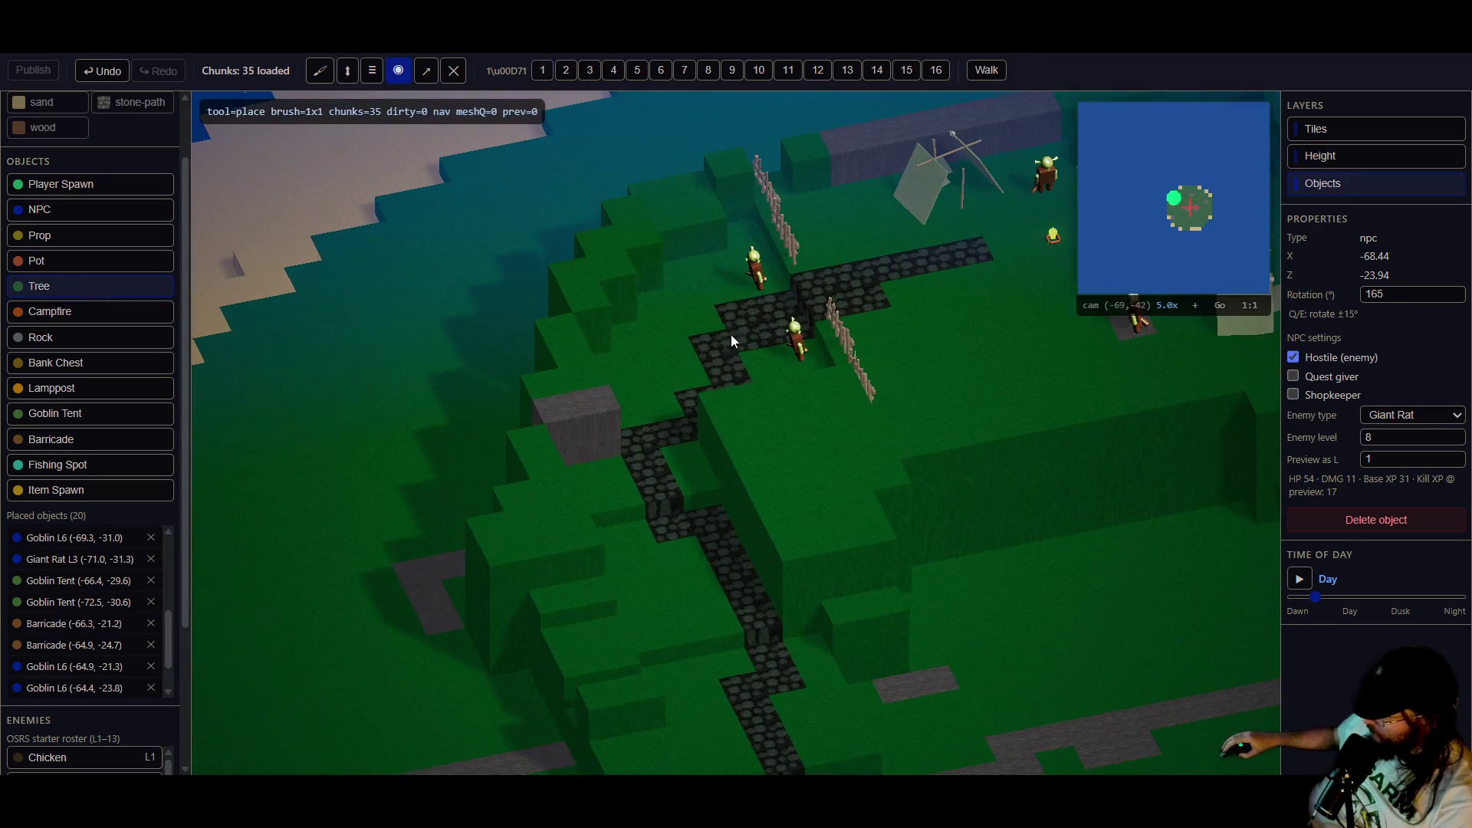
left_click(802, 403)
left_click(767, 444)
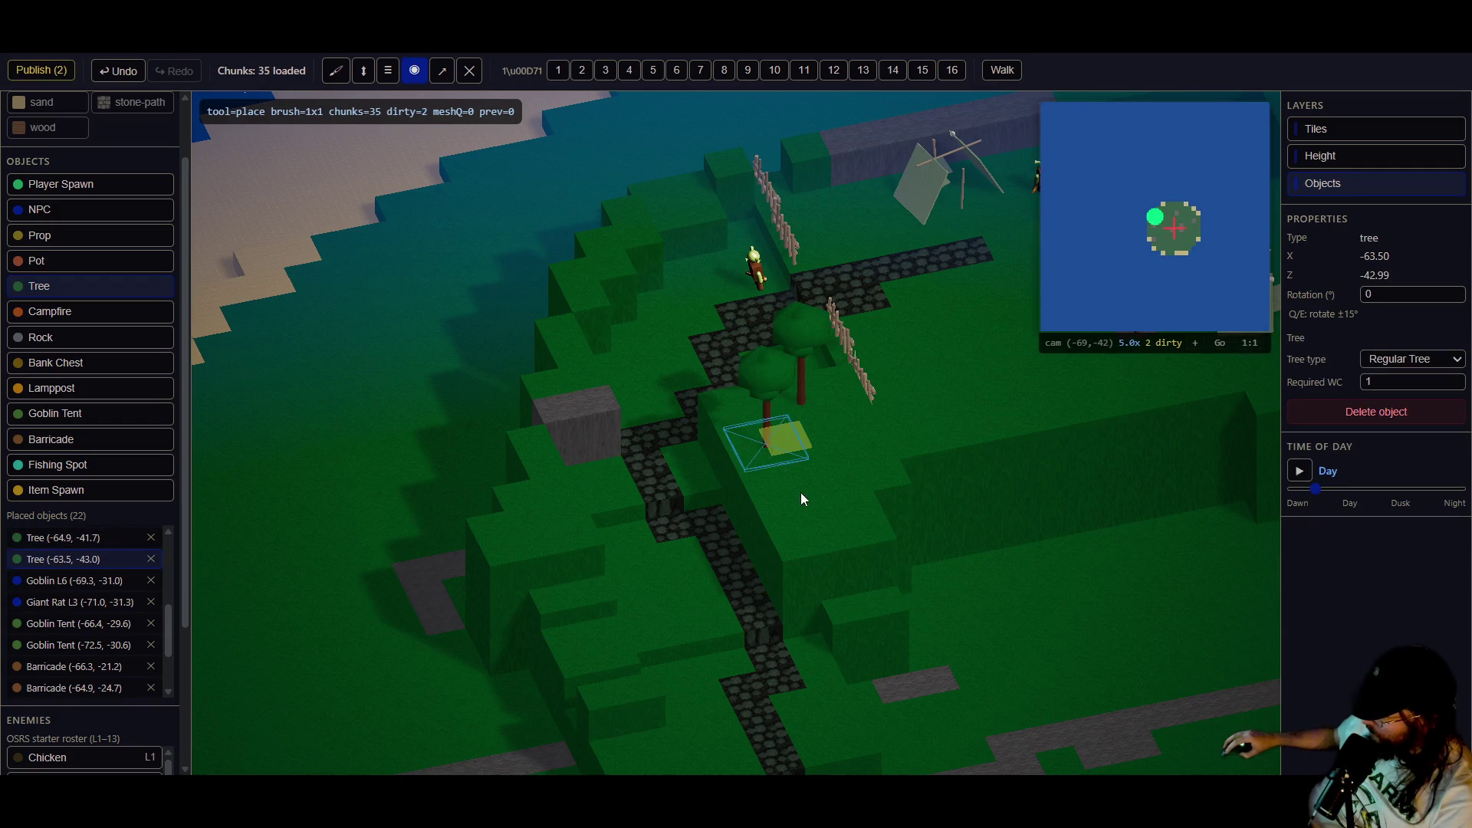
left_click(798, 489)
left_click(841, 481)
- Plant trees on the left hillside and along the lower path to its end
key("w")
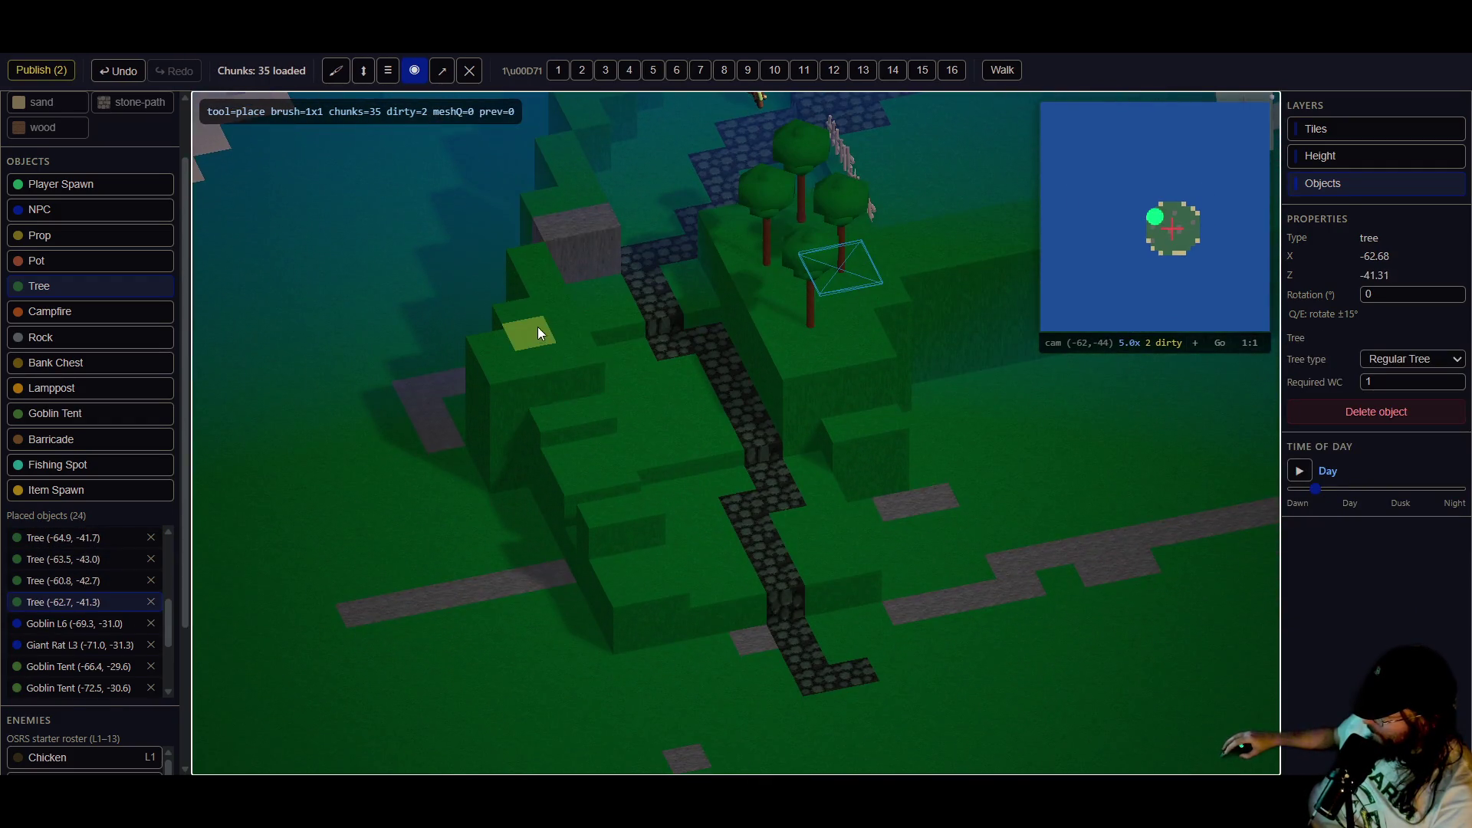
left_click(532, 355)
left_click(563, 303)
key("w")
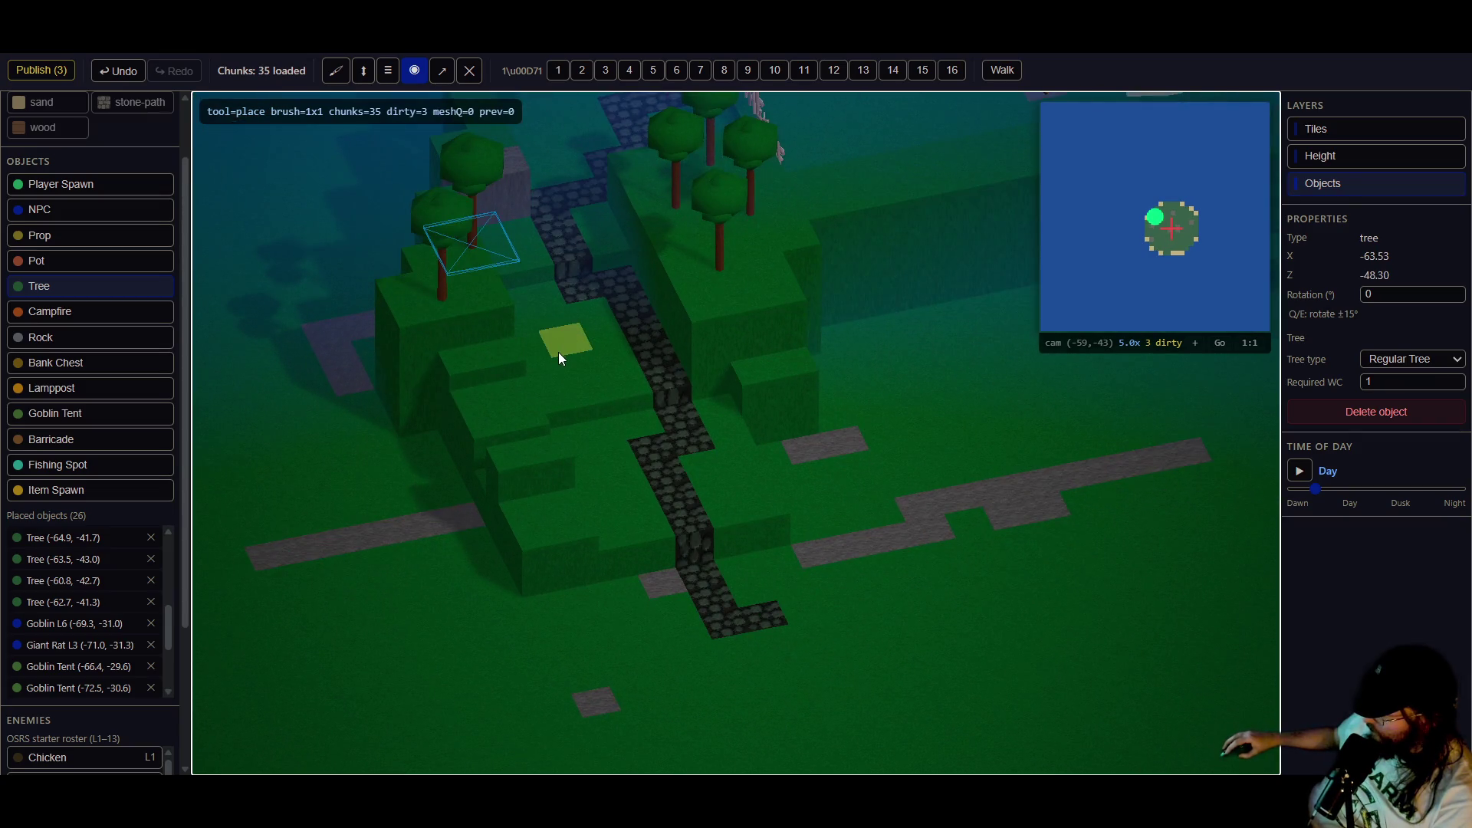
left_click(568, 353)
key("w")
left_click(698, 461)
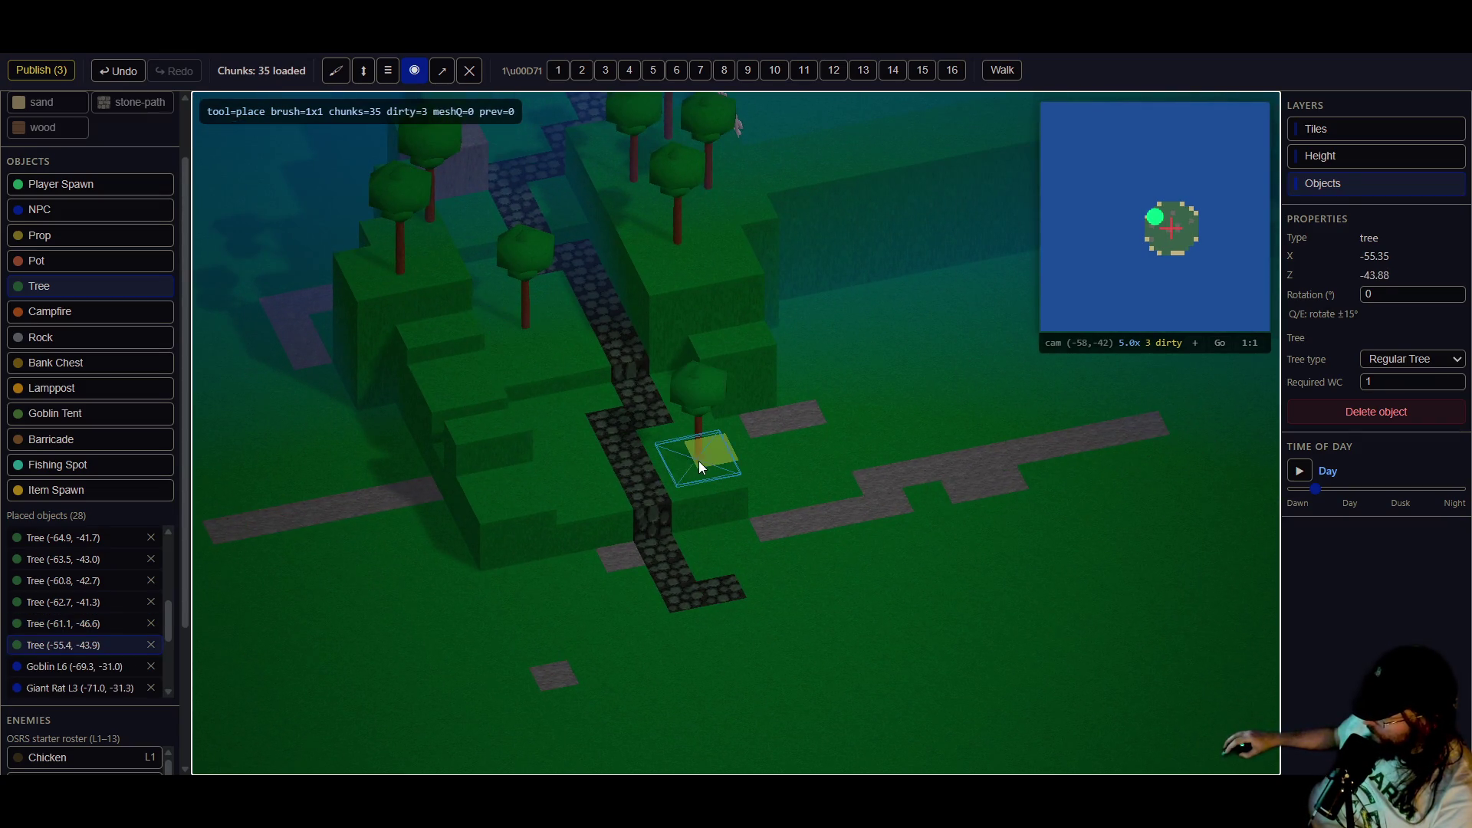
left_click(577, 469)
left_click(574, 604)
left_click(733, 628)
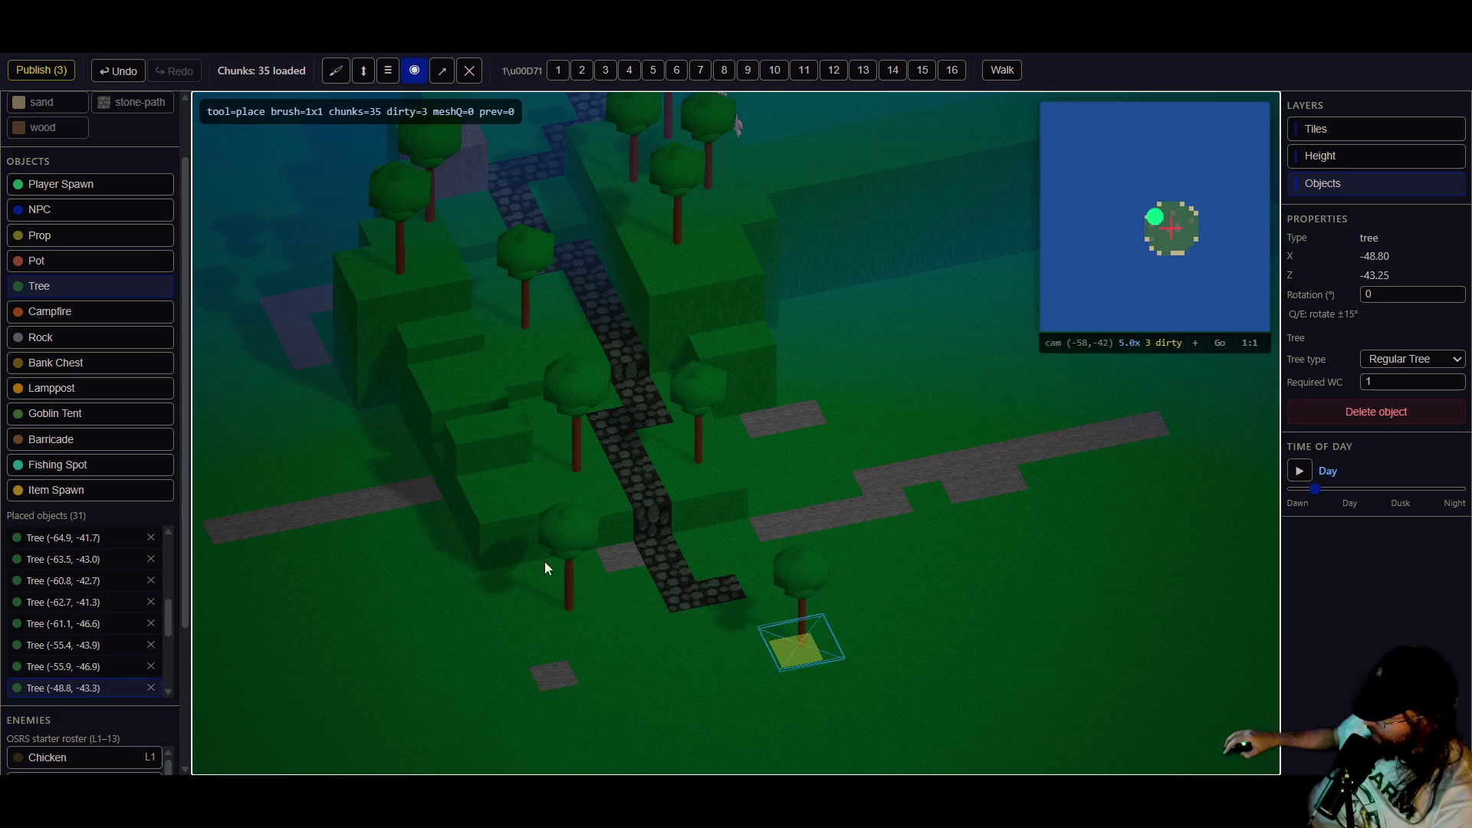
key("w")
left_click(535, 451)
- Plant trees behind and along the goblin camp's edges and near the beach
key("w")
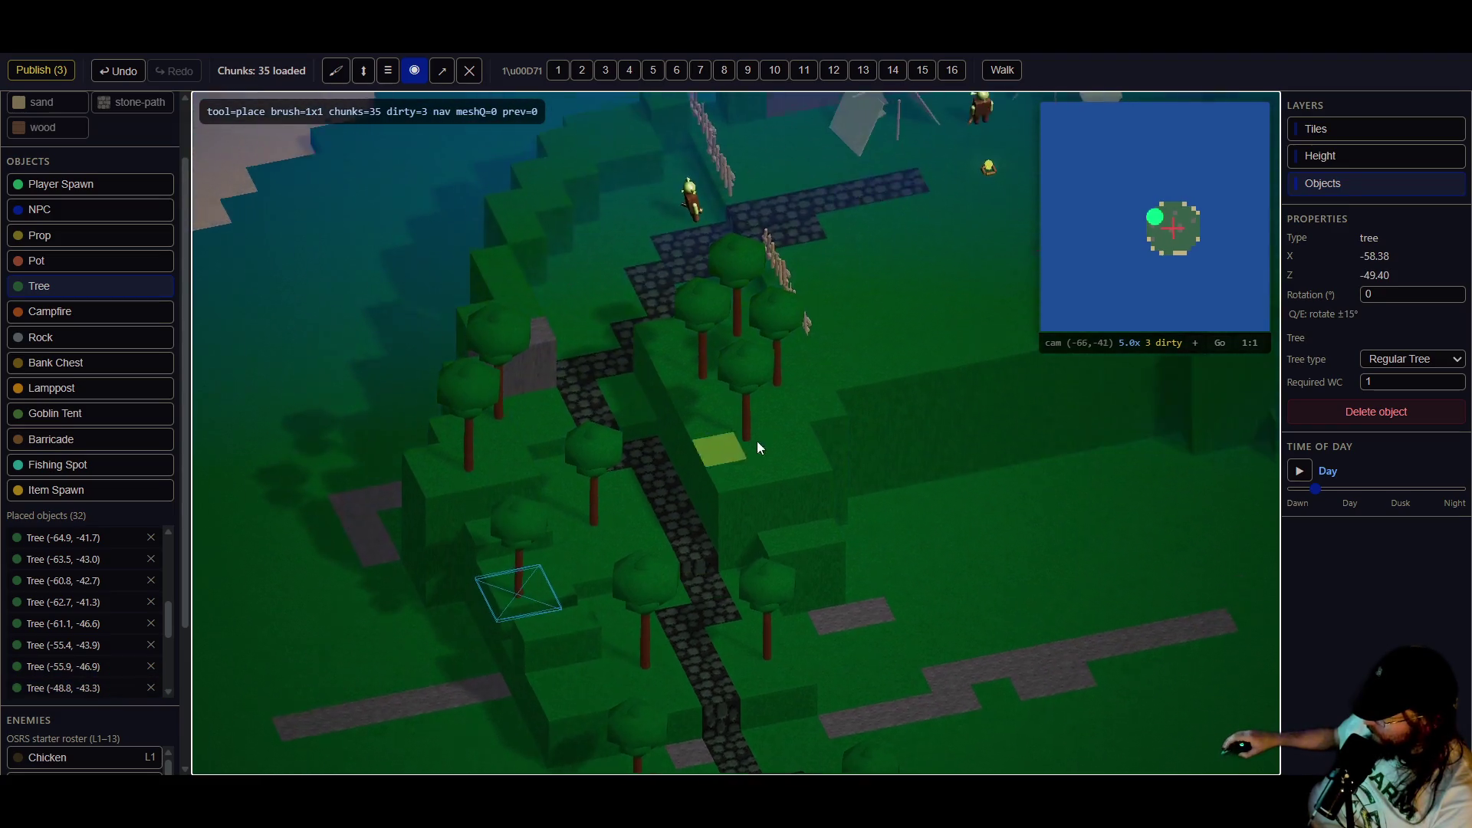
key("w")
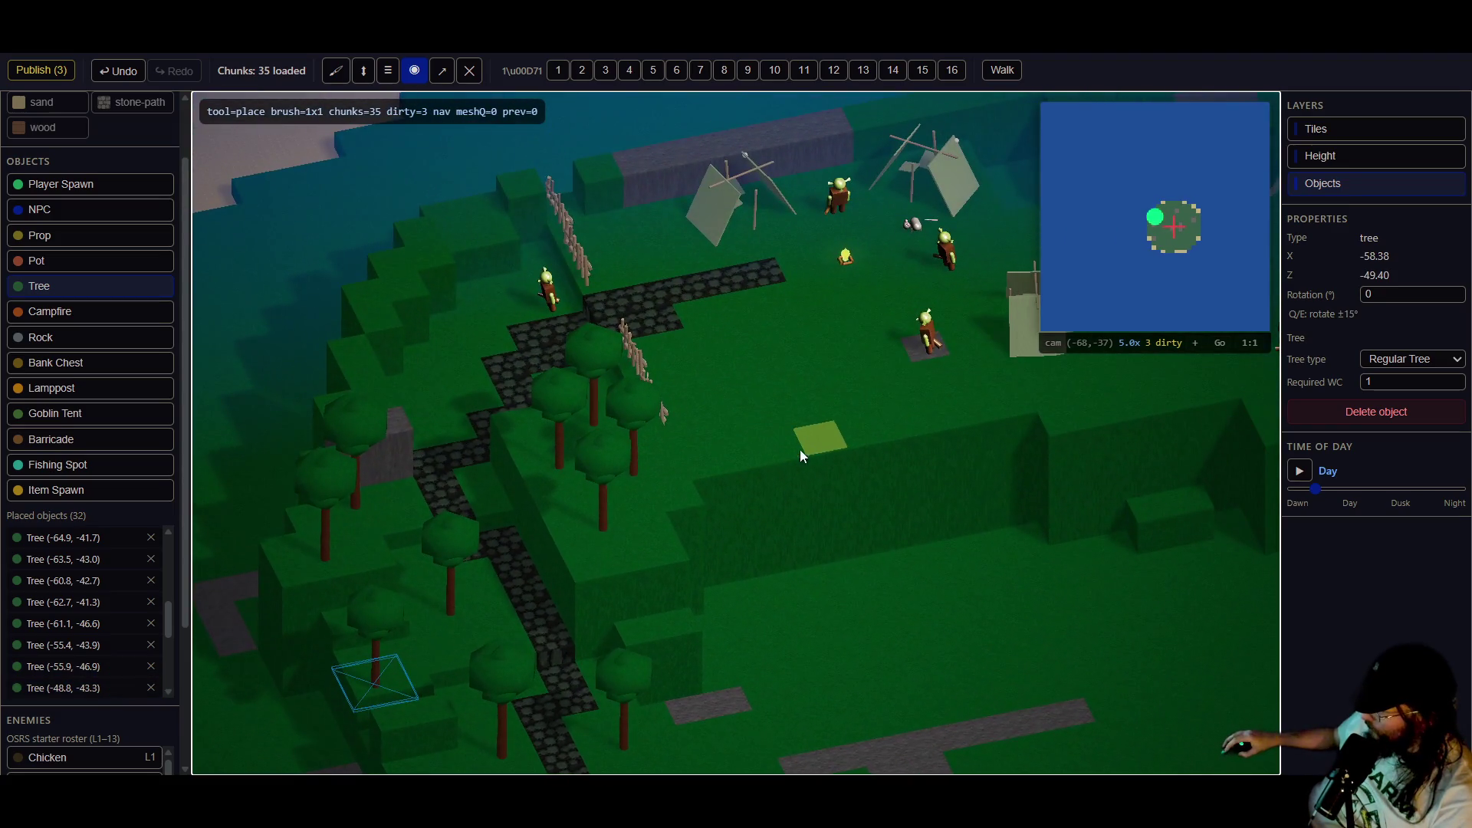
key("w")
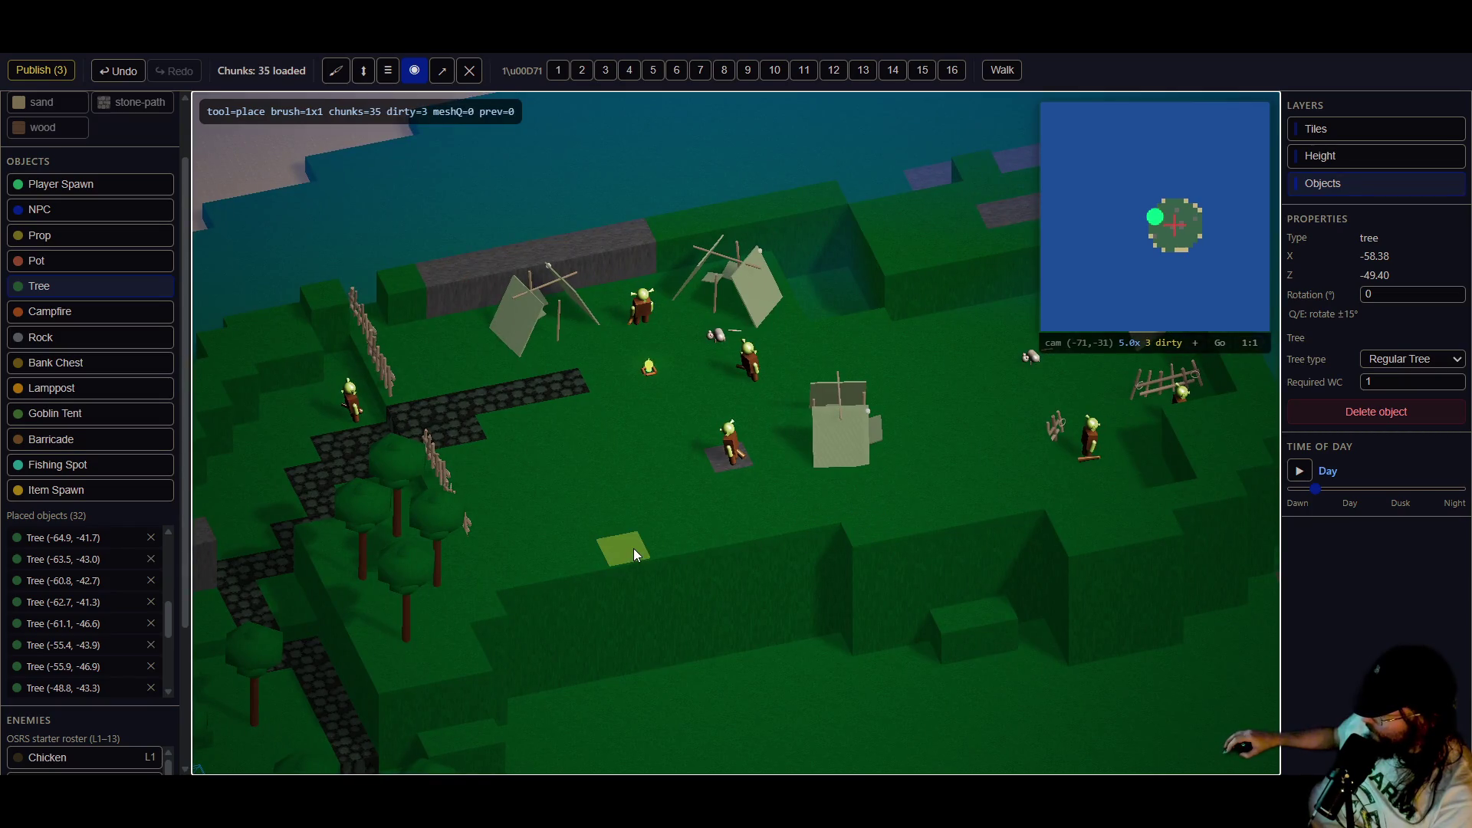
key("w")
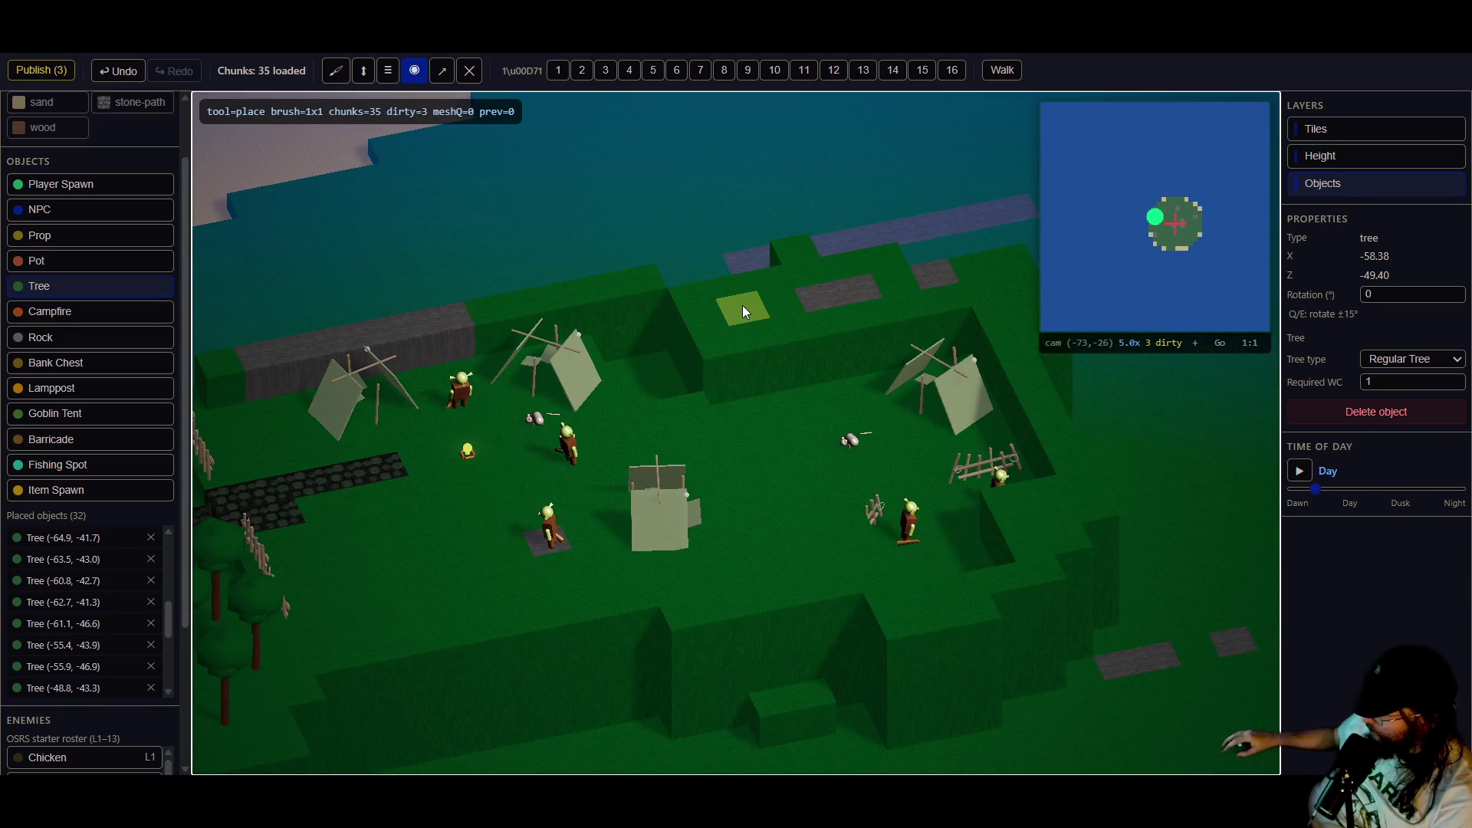
left_click(743, 305)
left_click(855, 272)
key("d")
left_click(843, 287)
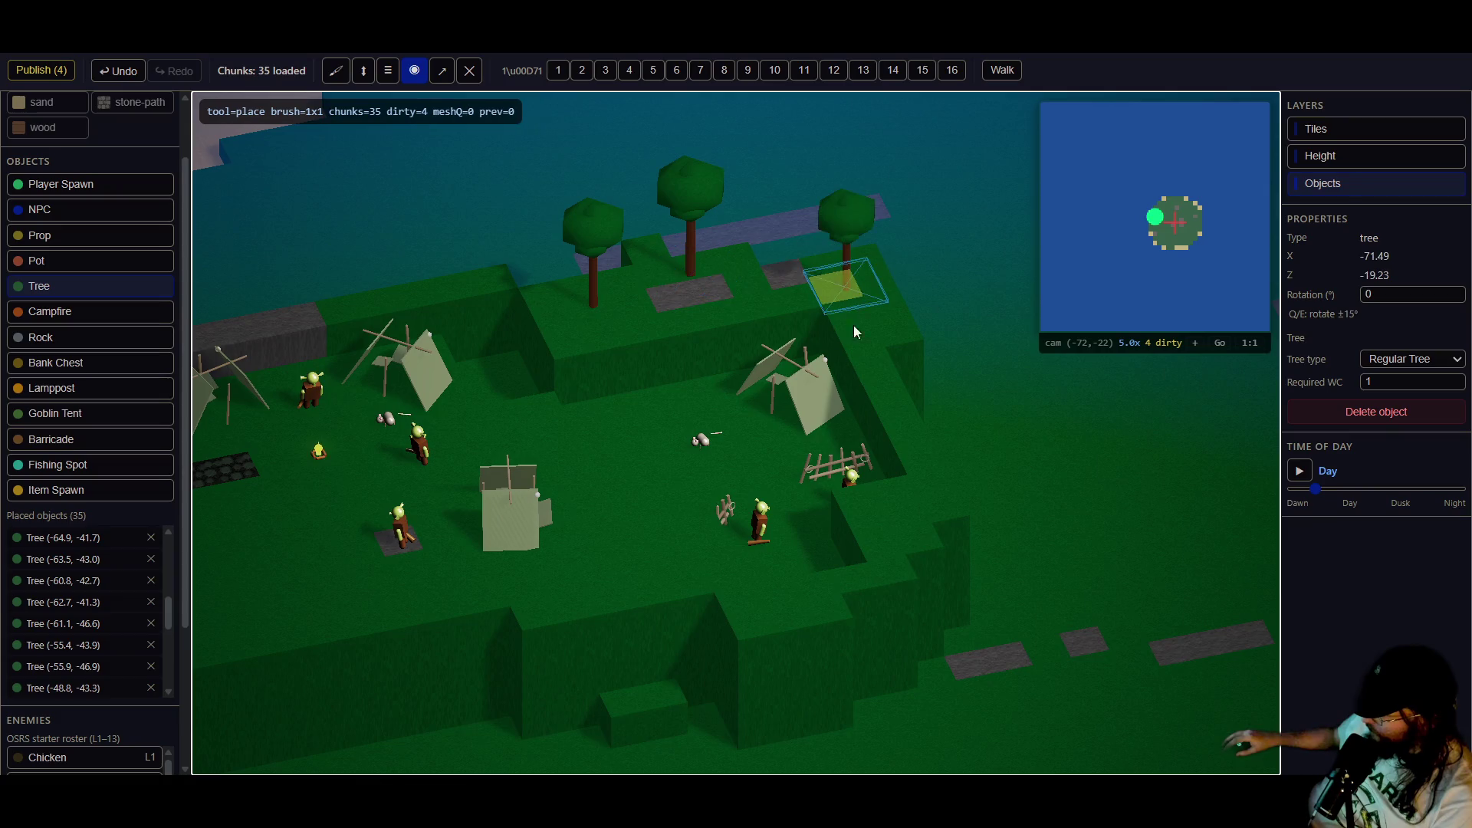
key("s")
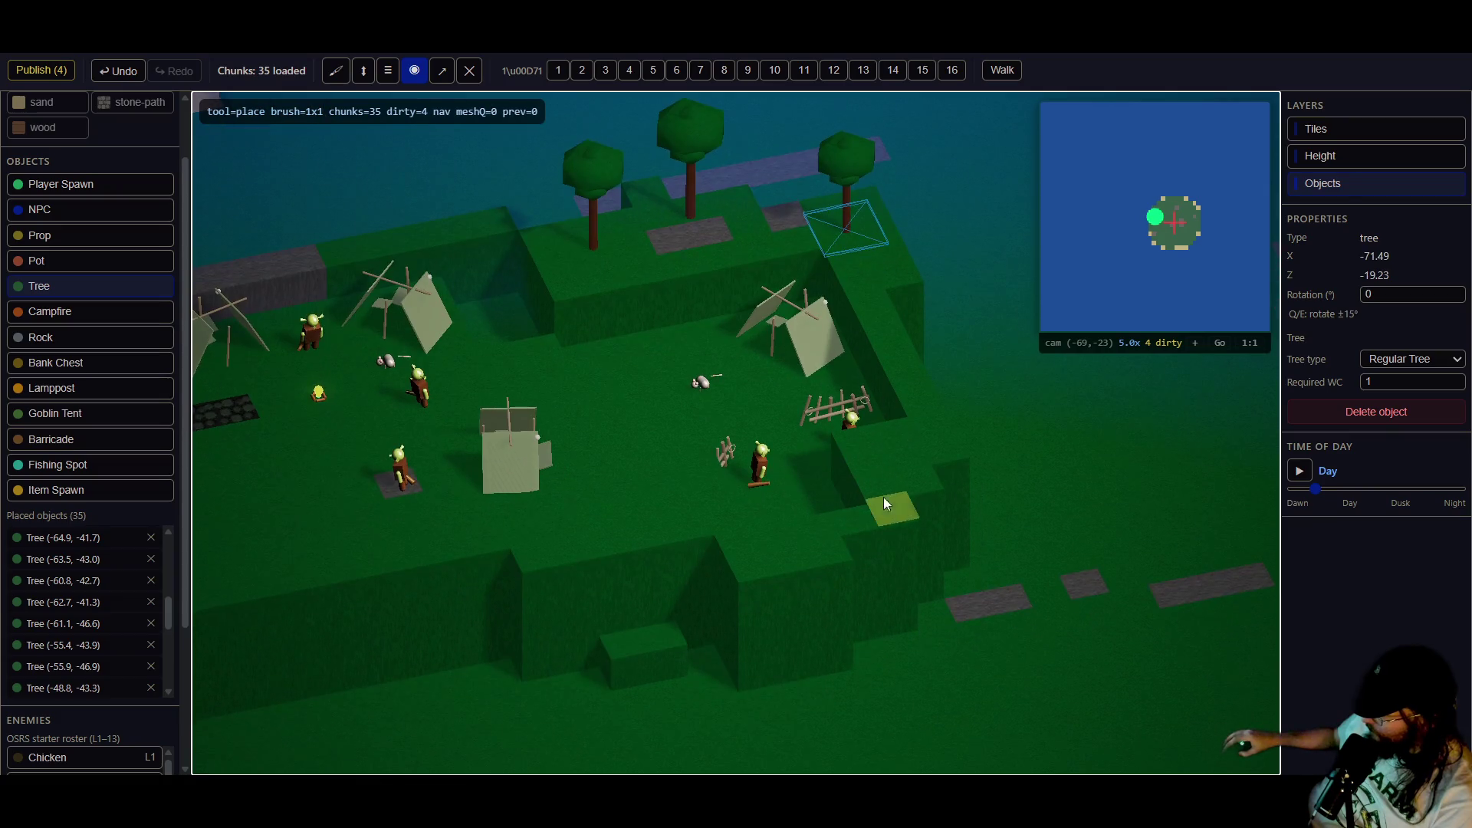
left_click(899, 462)
key("a")
key("a")
left_click(925, 537)
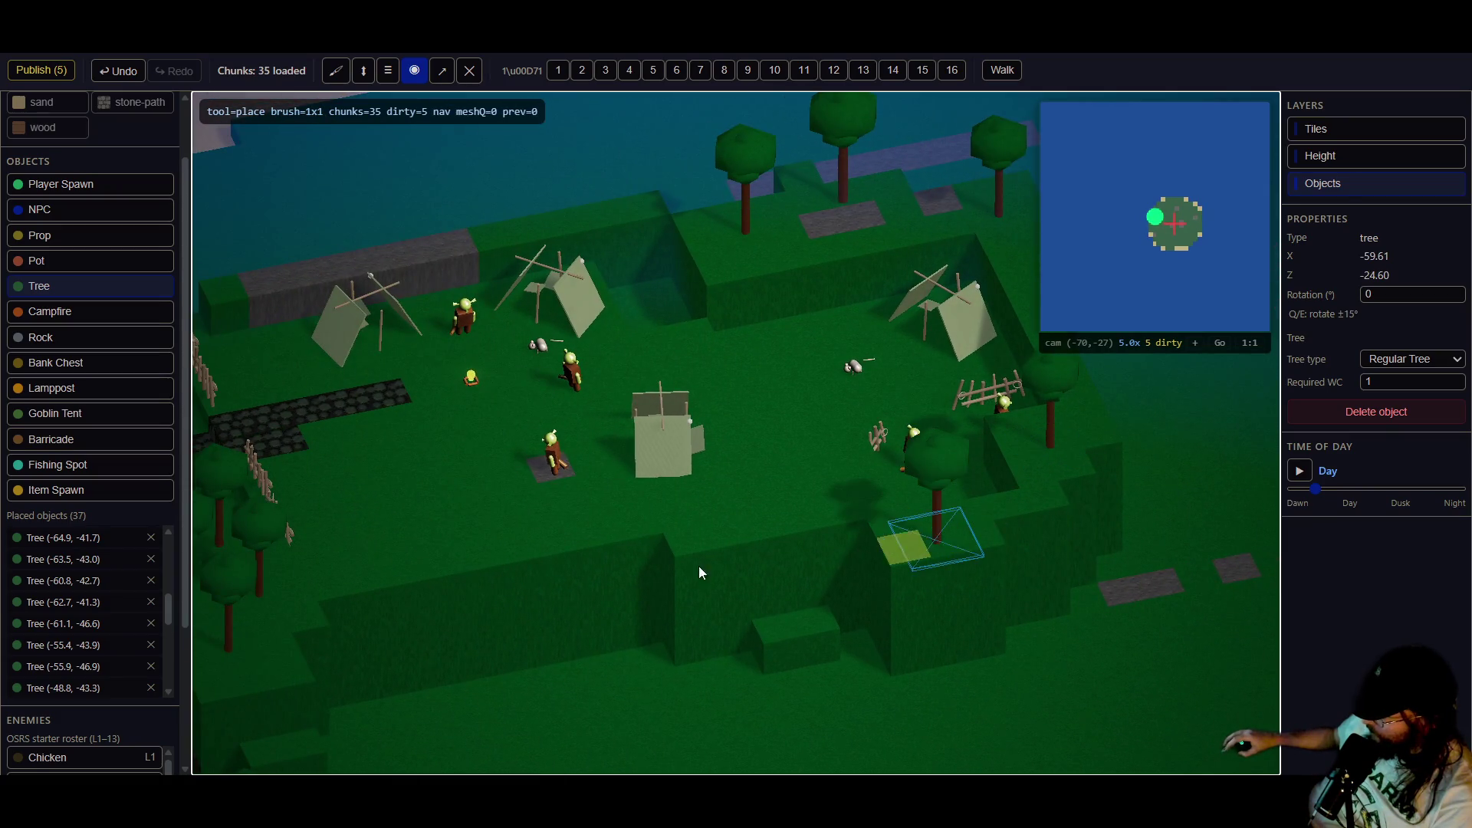
key("a")
key("a")
key("a")
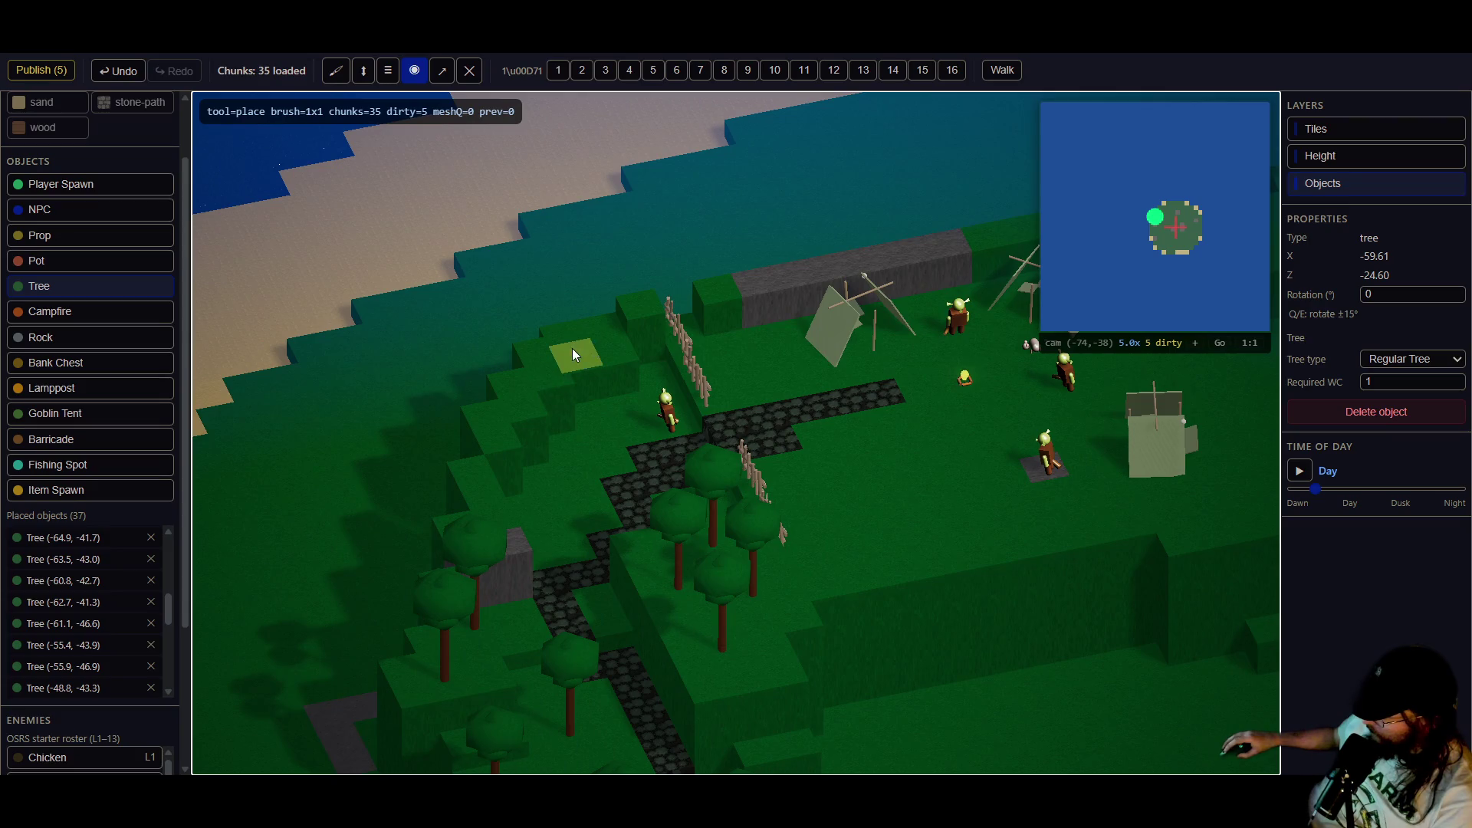
key("a")
key("a")
left_click(763, 346)
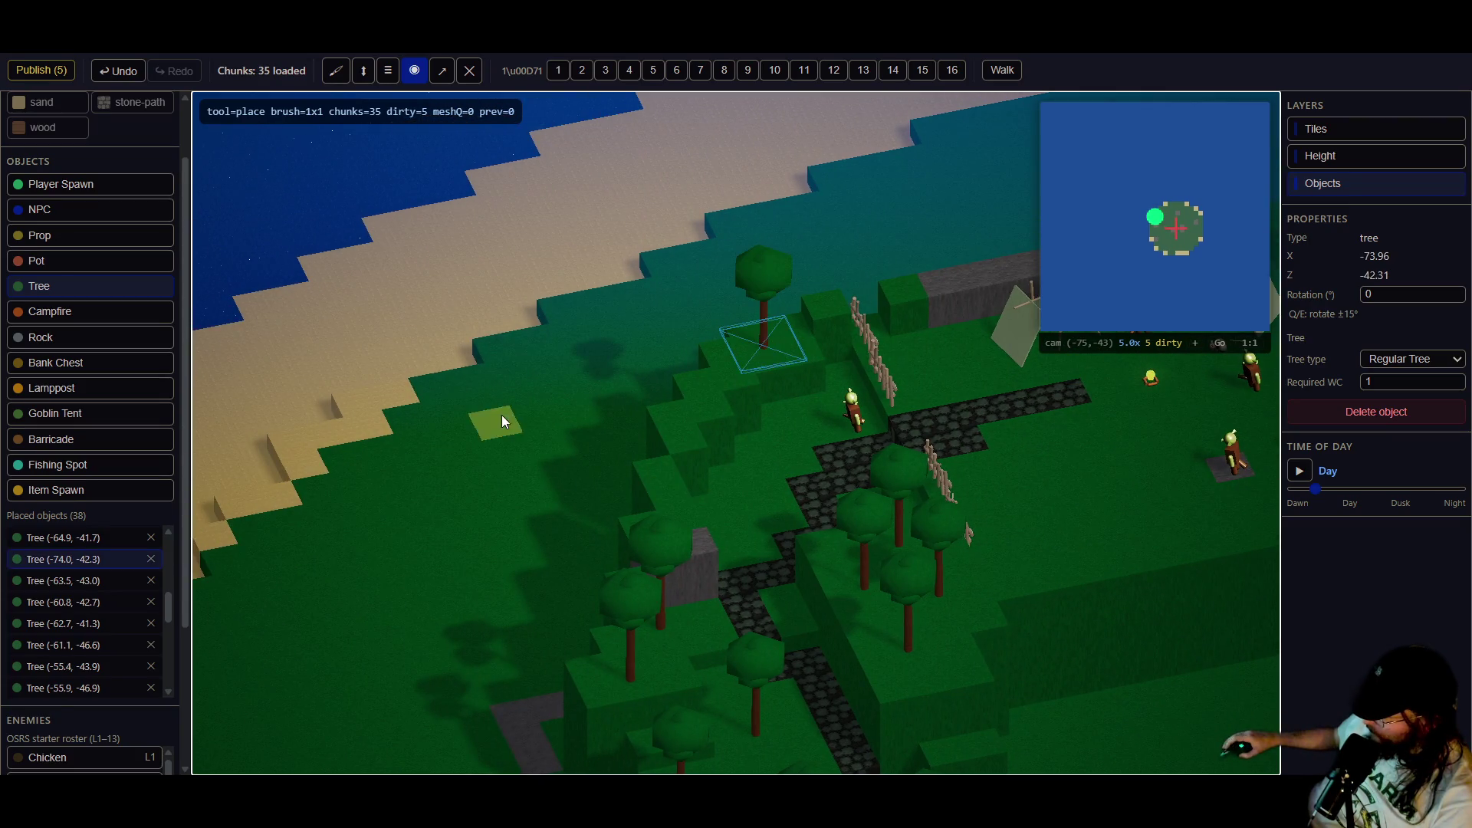
- Place rocks by the beach, among the path trees and on the hillside
left_click(41, 337)
left_click(677, 385)
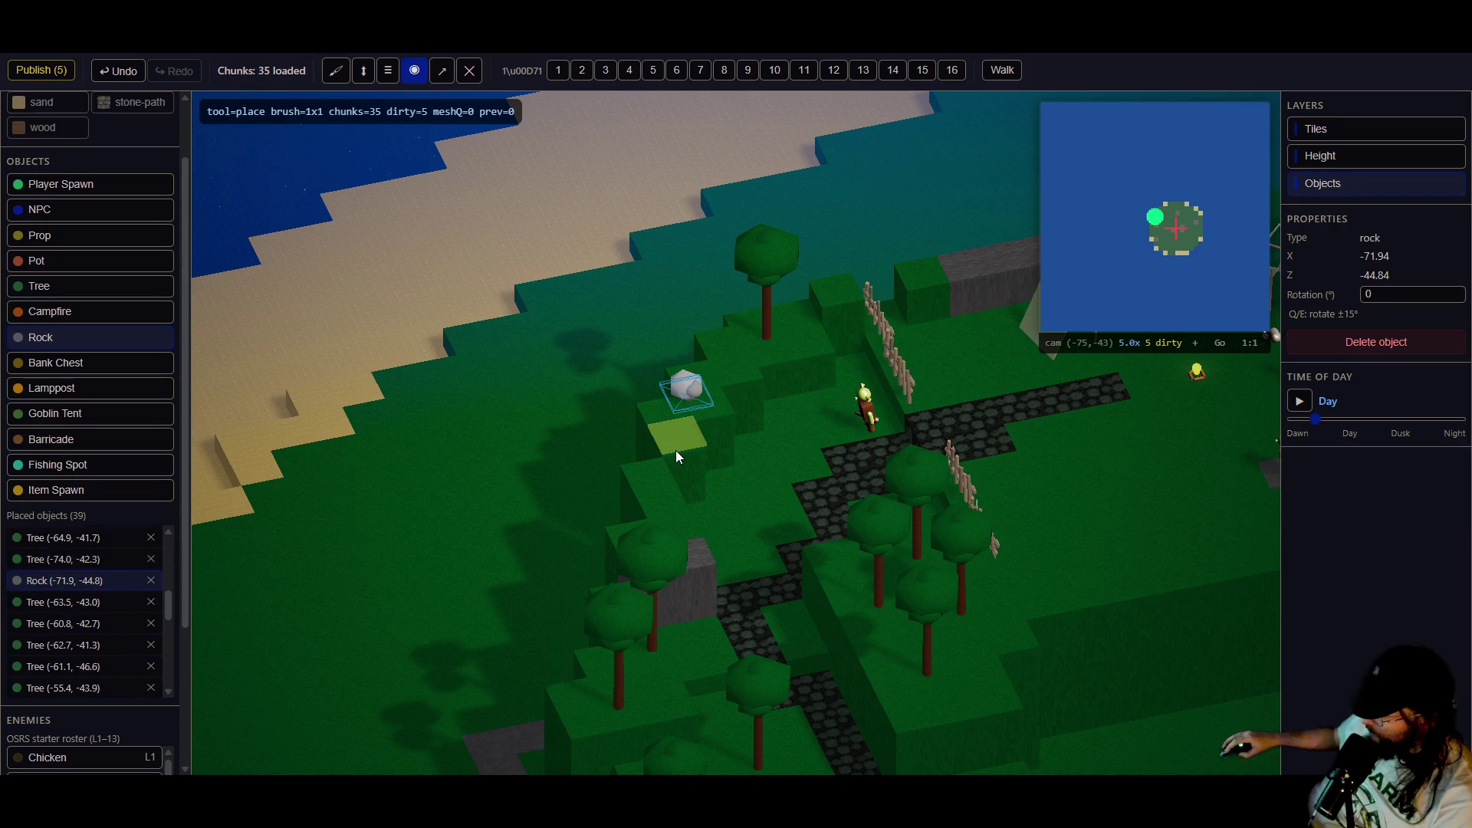
left_click(676, 457)
key("d")
key("d")
key("d")
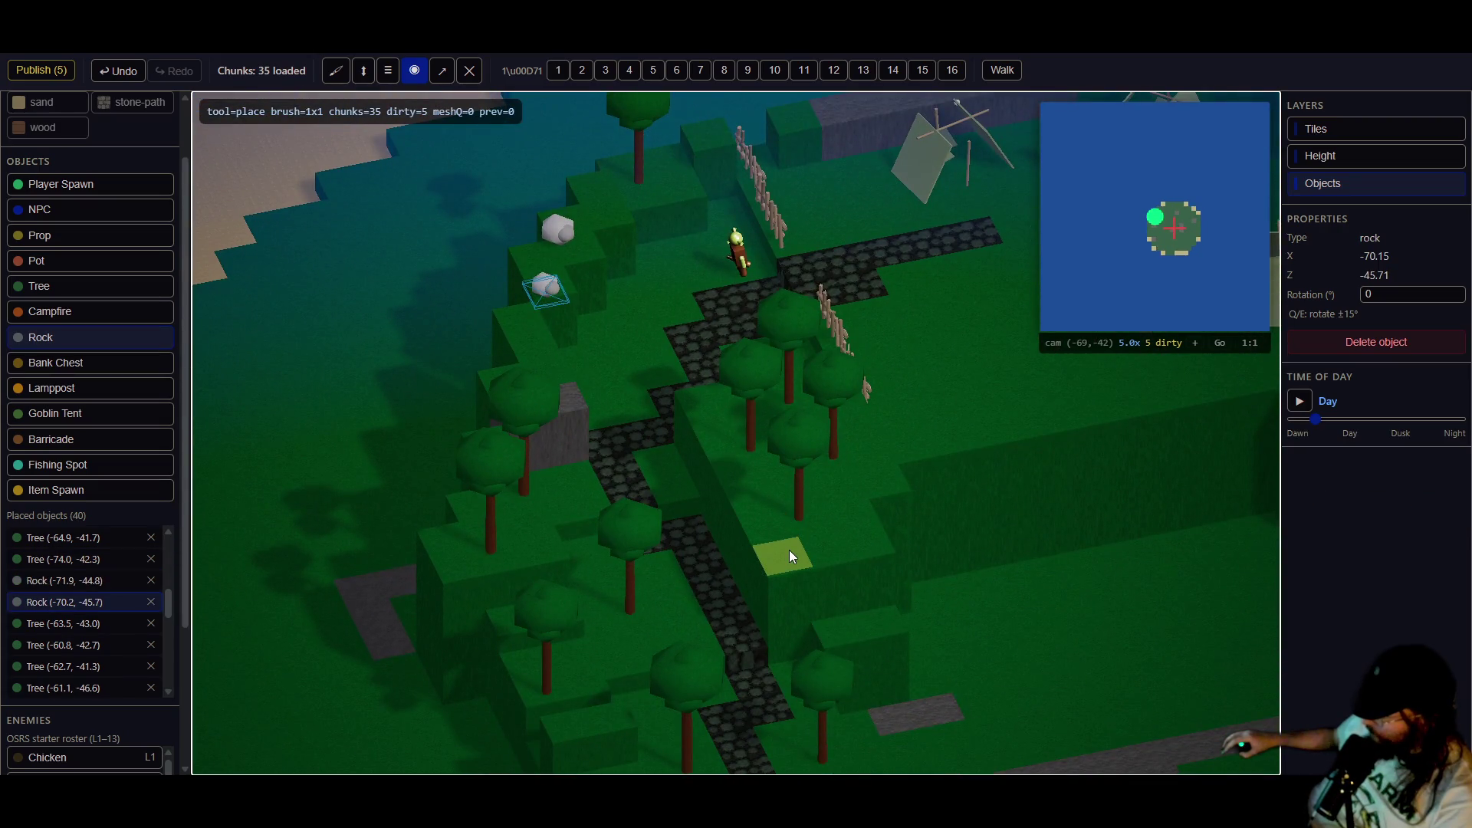
left_click(791, 550)
key("d")
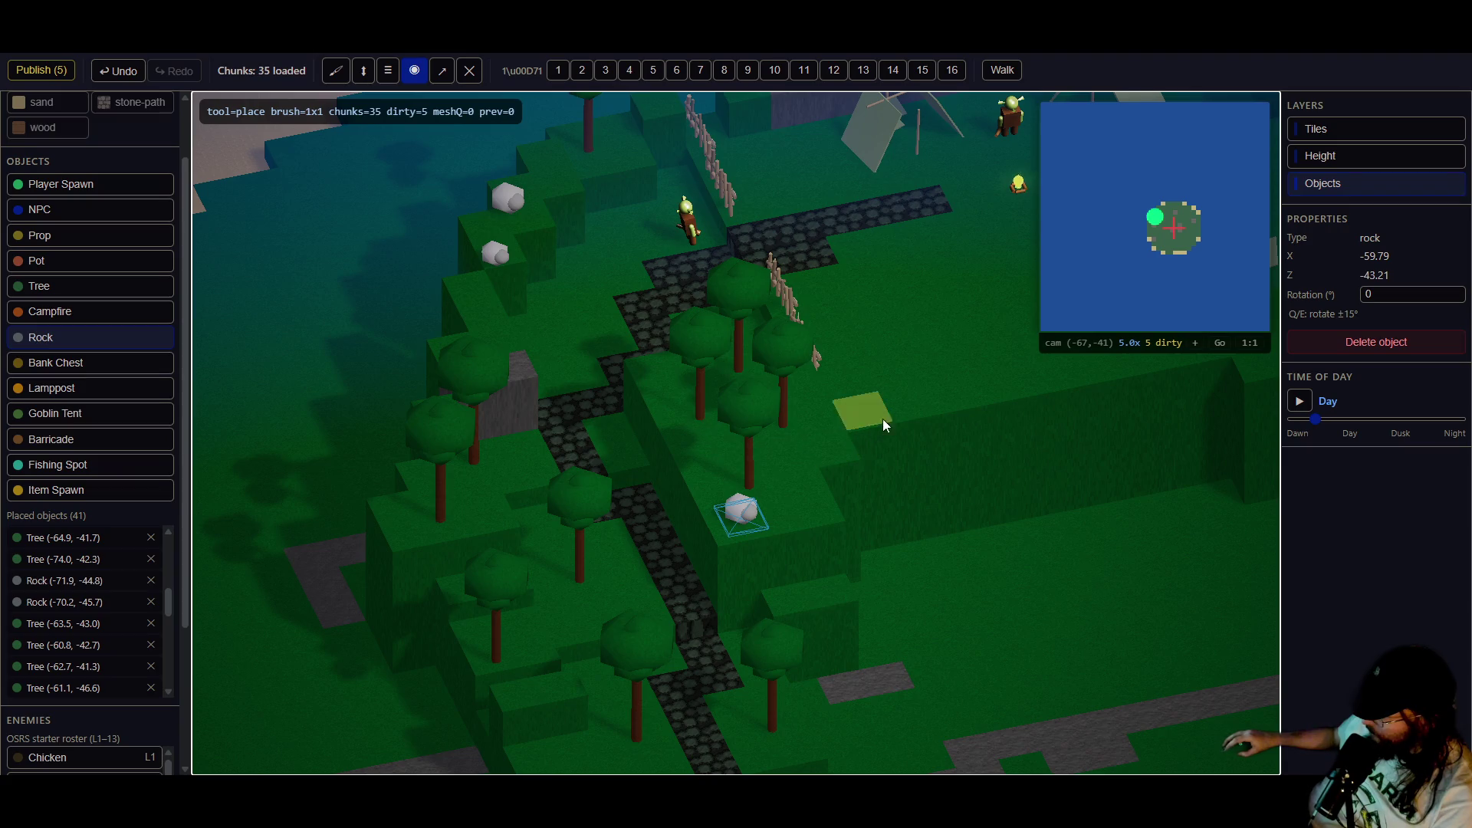
left_click(881, 425)
key("d")
key("d")
key("d")
left_click(405, 541)
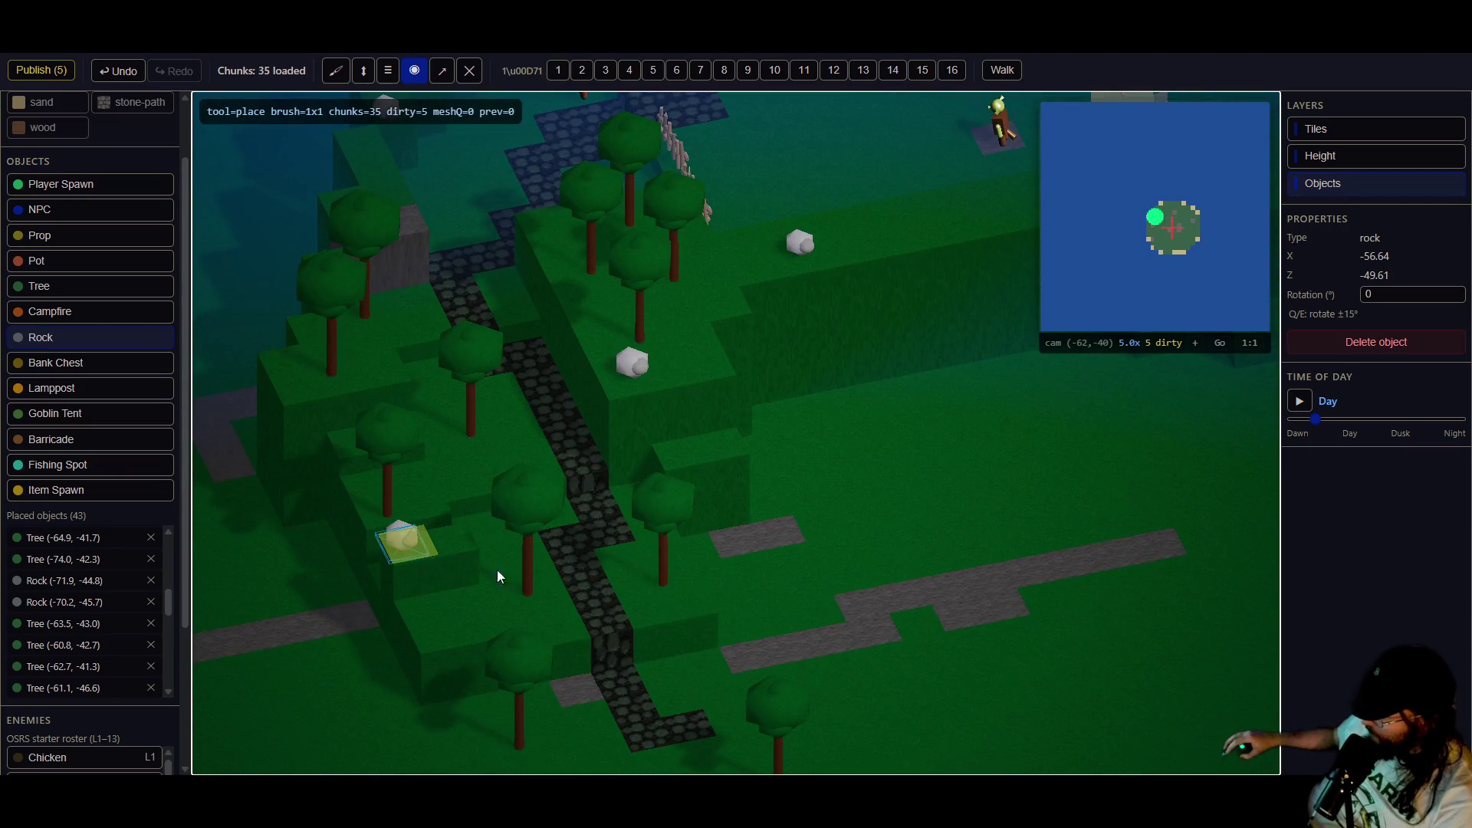
key("d")
key("d")
key("d")
key("w")
key("w")
- Place rocks below, in front of and behind the goblin camp, then switch to selecting
left_click(820, 321)
key("w")
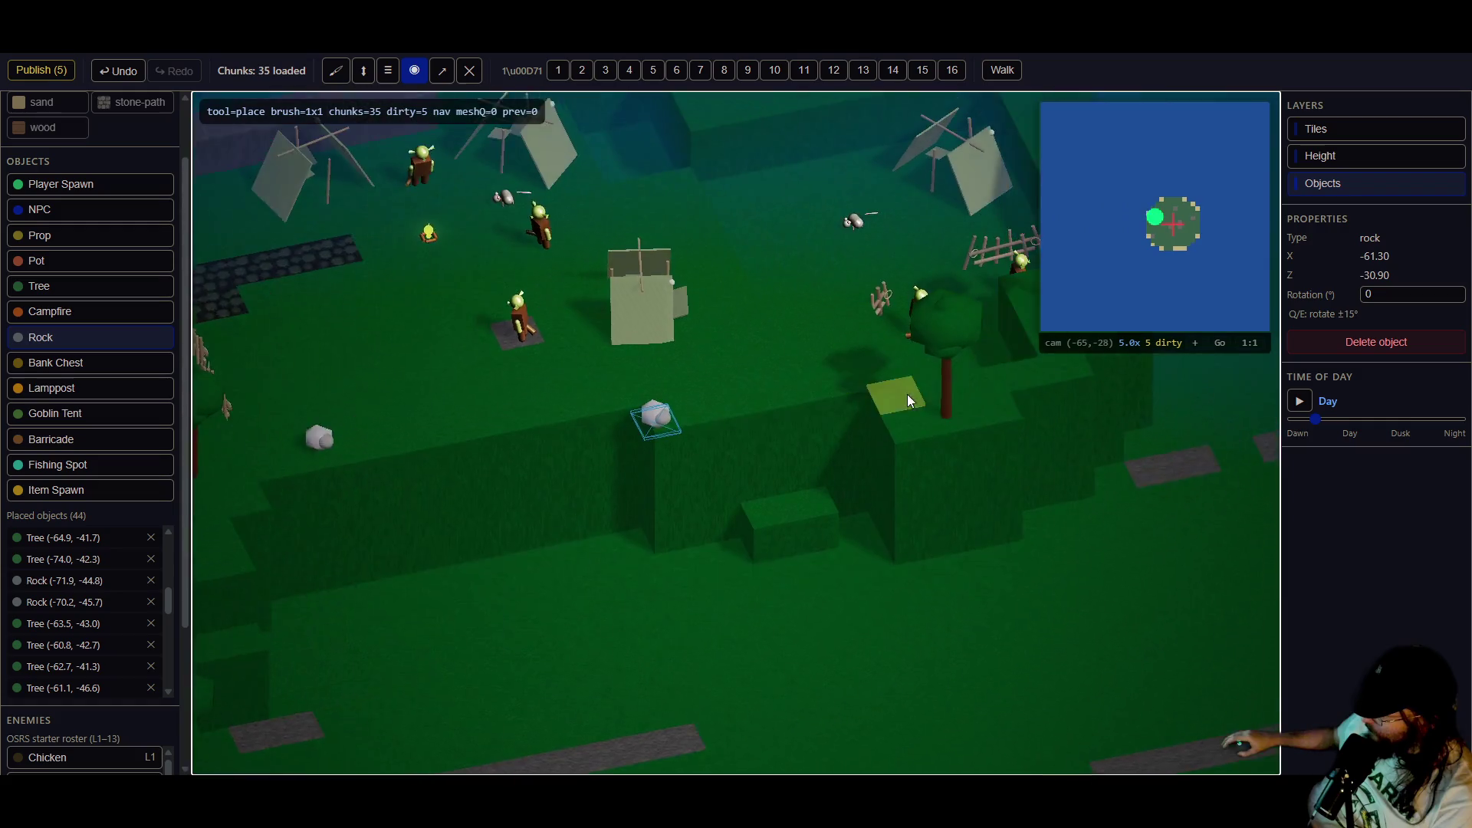
key("w")
left_click(713, 463)
key("w")
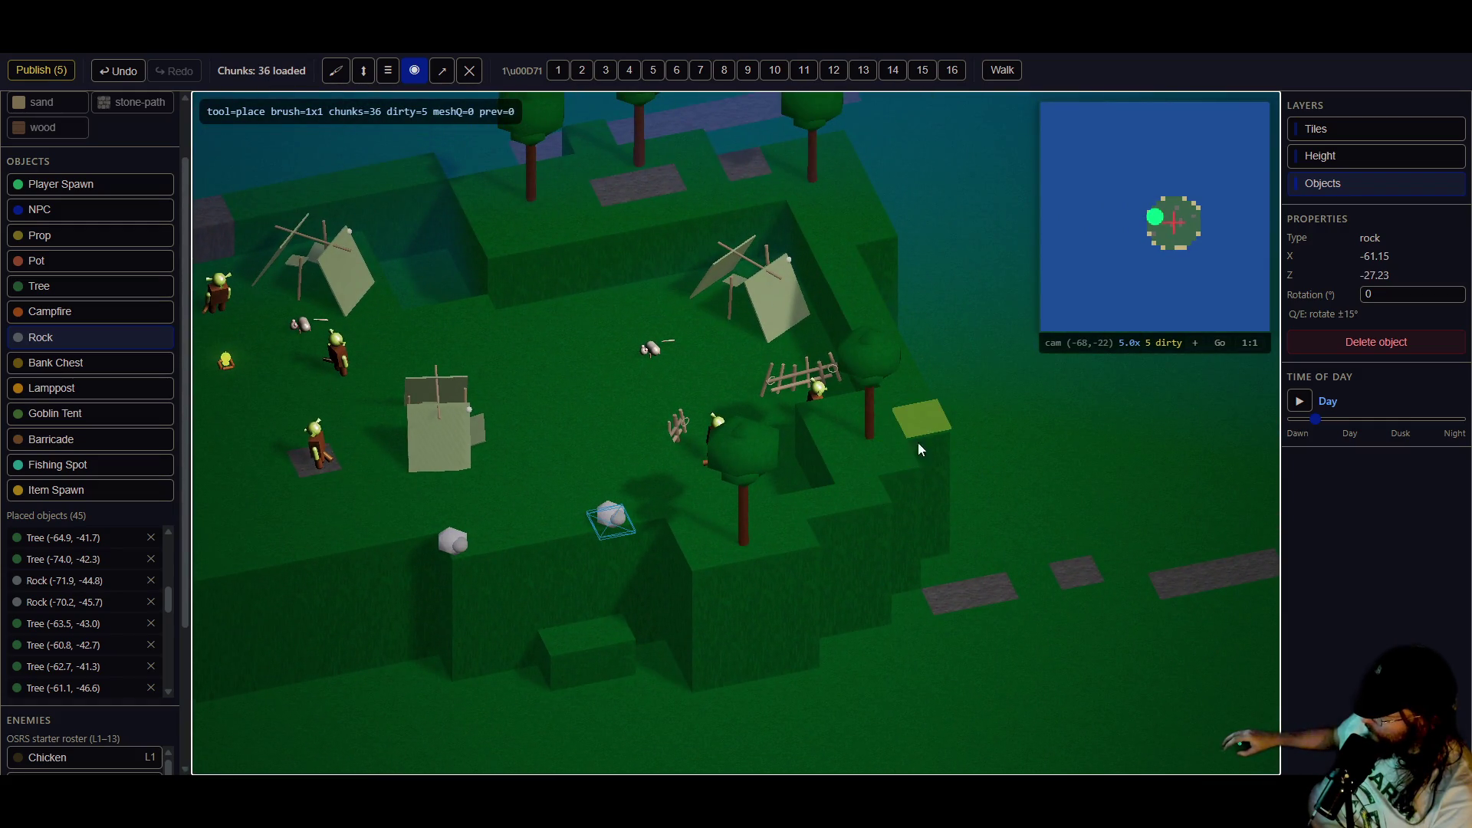
left_click(707, 557)
key("w")
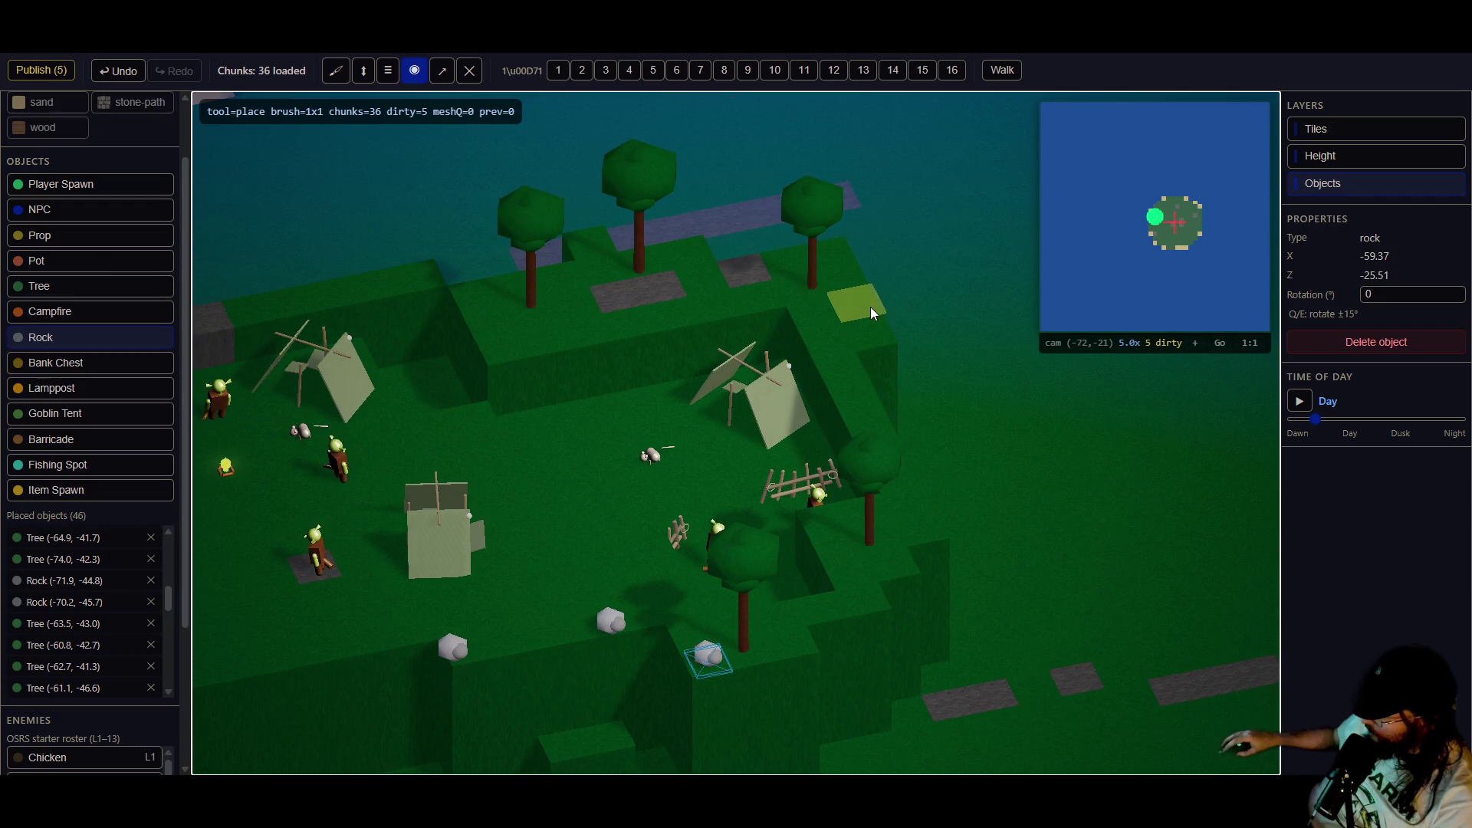
left_click(871, 306)
key("w")
left_click(735, 273)
key("w")
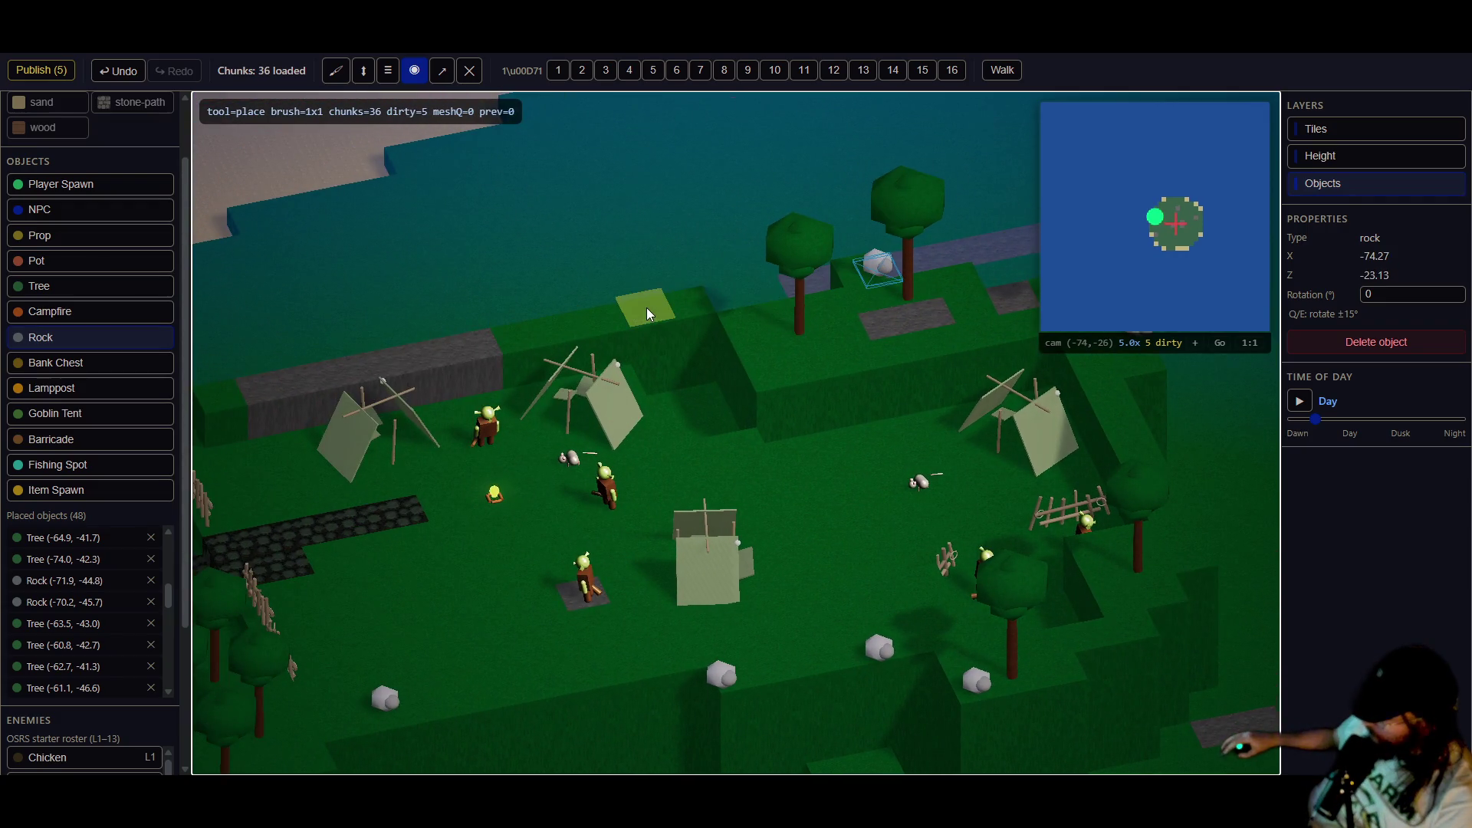
left_click(646, 307)
key("w")
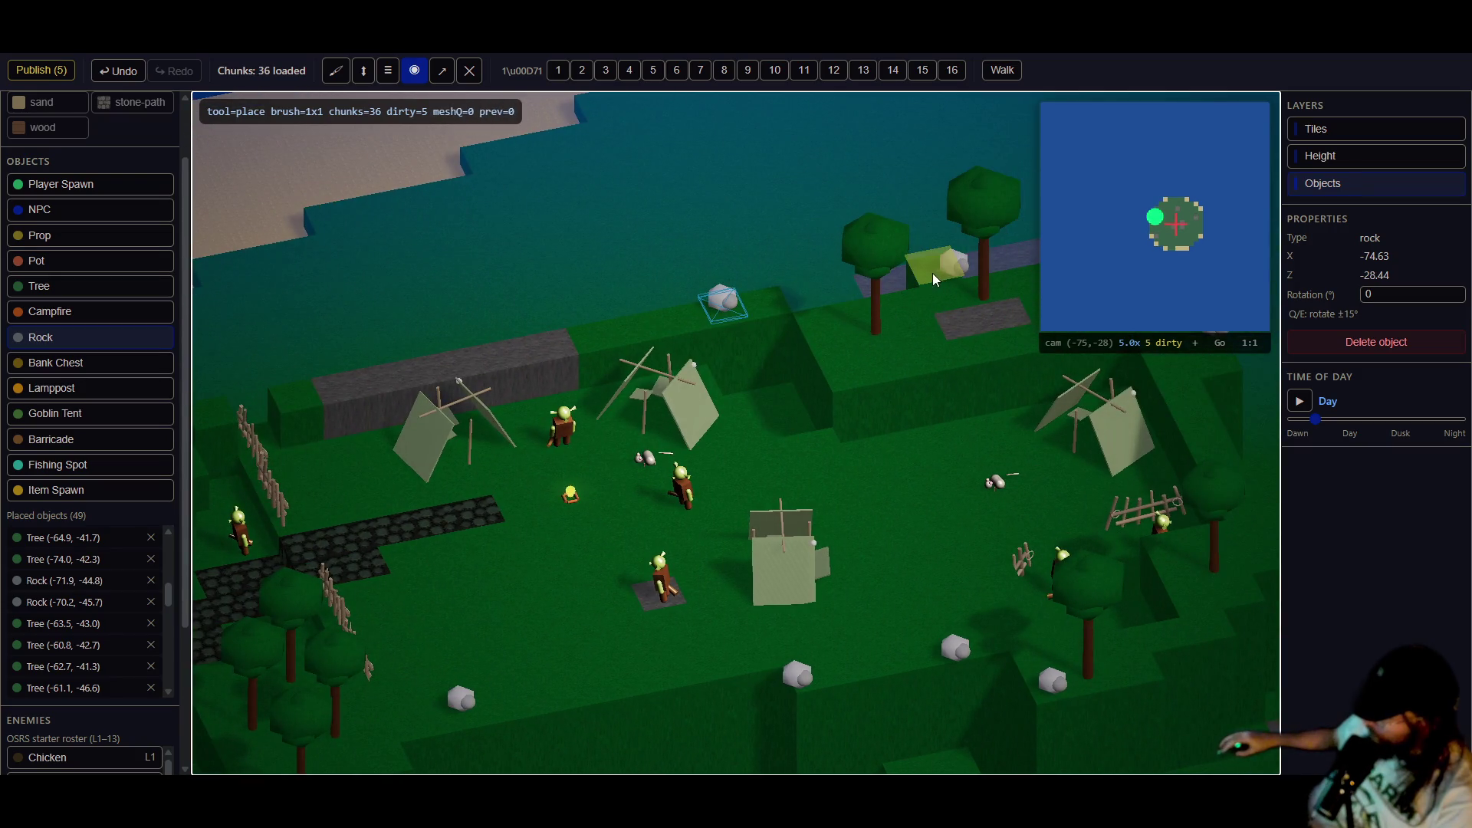
key("Escape")
- Nudge one rock left and rotate the camp-side and path-side rocks with E
mouse_move(932, 272)
left_mouse_down()
mouse_move(844, 511)
mouse_move(782, 568)
mouse_move(765, 560)
mouse_move(989, 460)
mouse_move(1033, 479)
left_mouse_up()
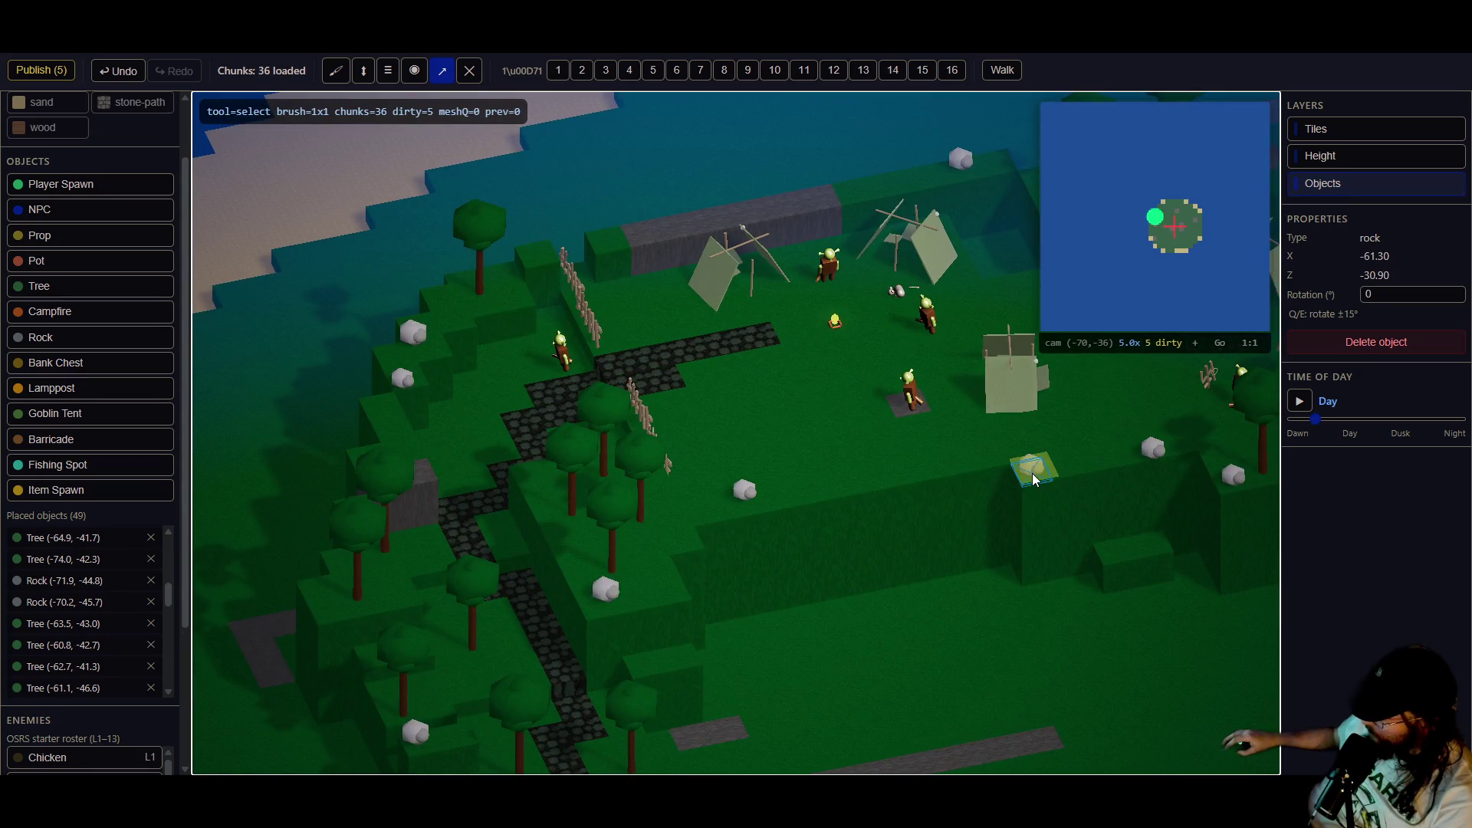
left_click_drag(1152, 449, 1138, 442)
left_click(1232, 481)
key("e")
key("e")
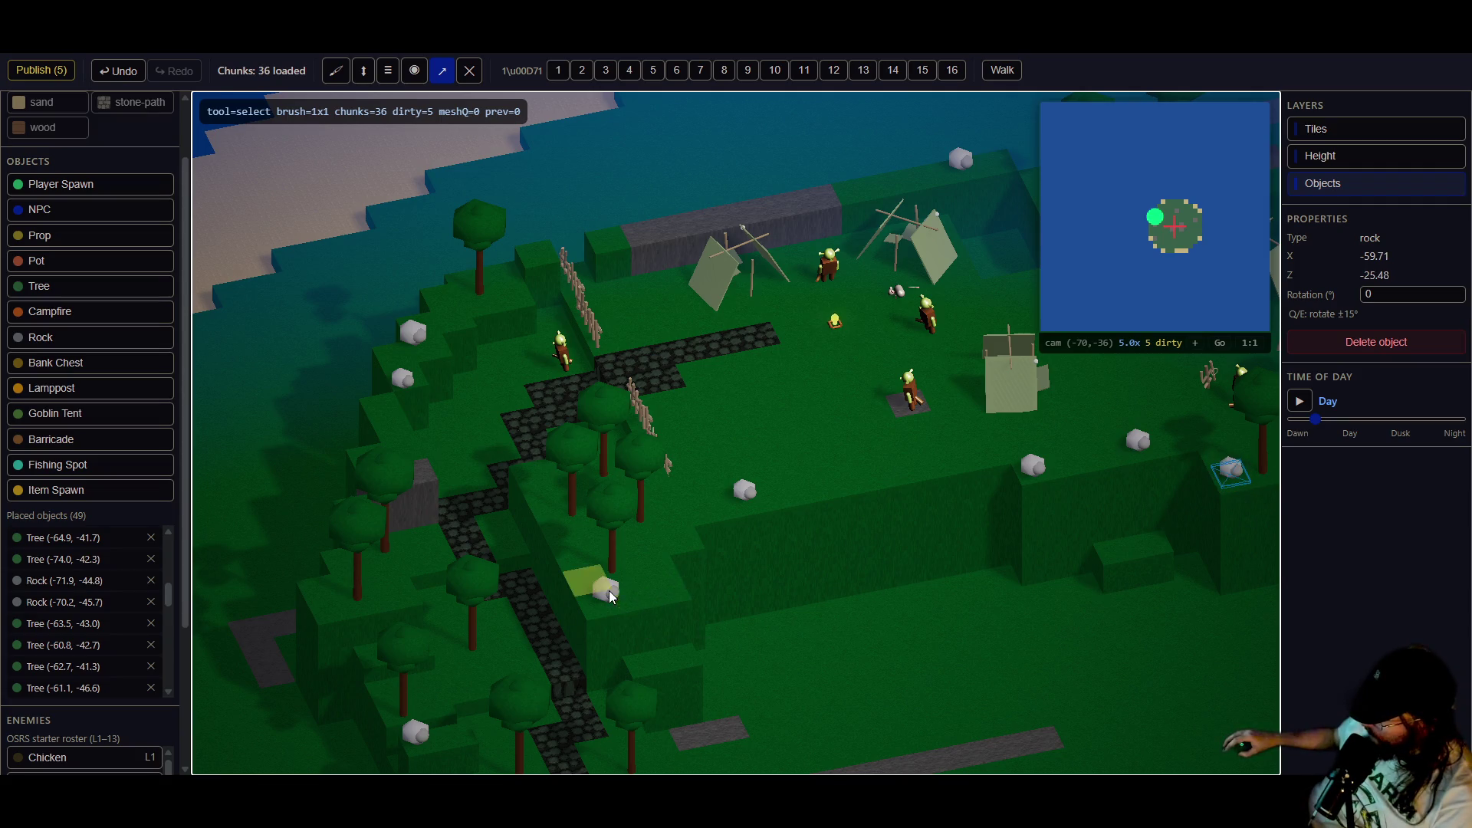
left_click(604, 602)
key("e")
key("e")
key("e")
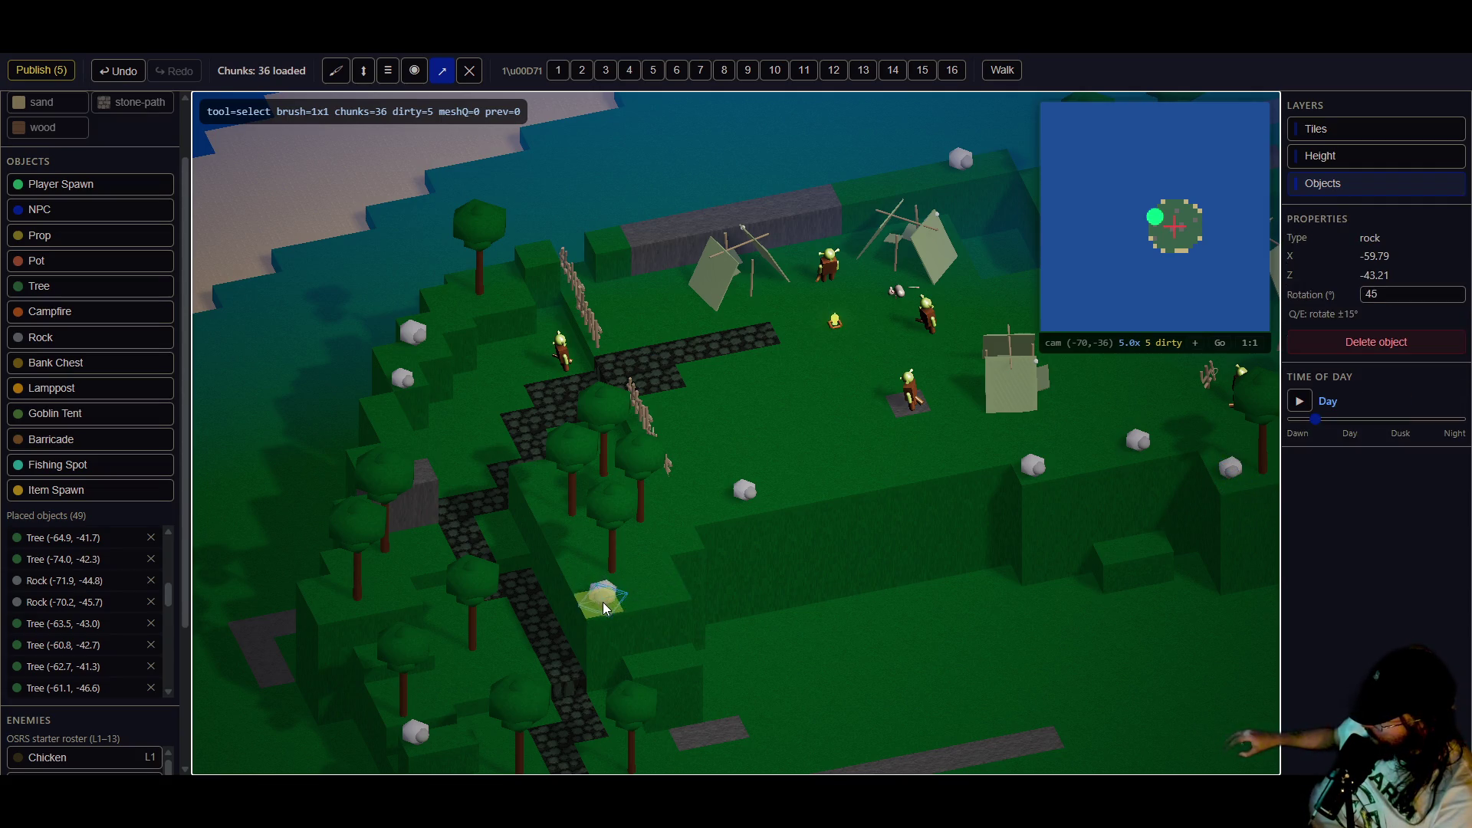
- Move and rotate rocks near the path, shift a tree beside it, then undo the last move
left_click(428, 740)
left_click_drag(428, 744, 421, 752)
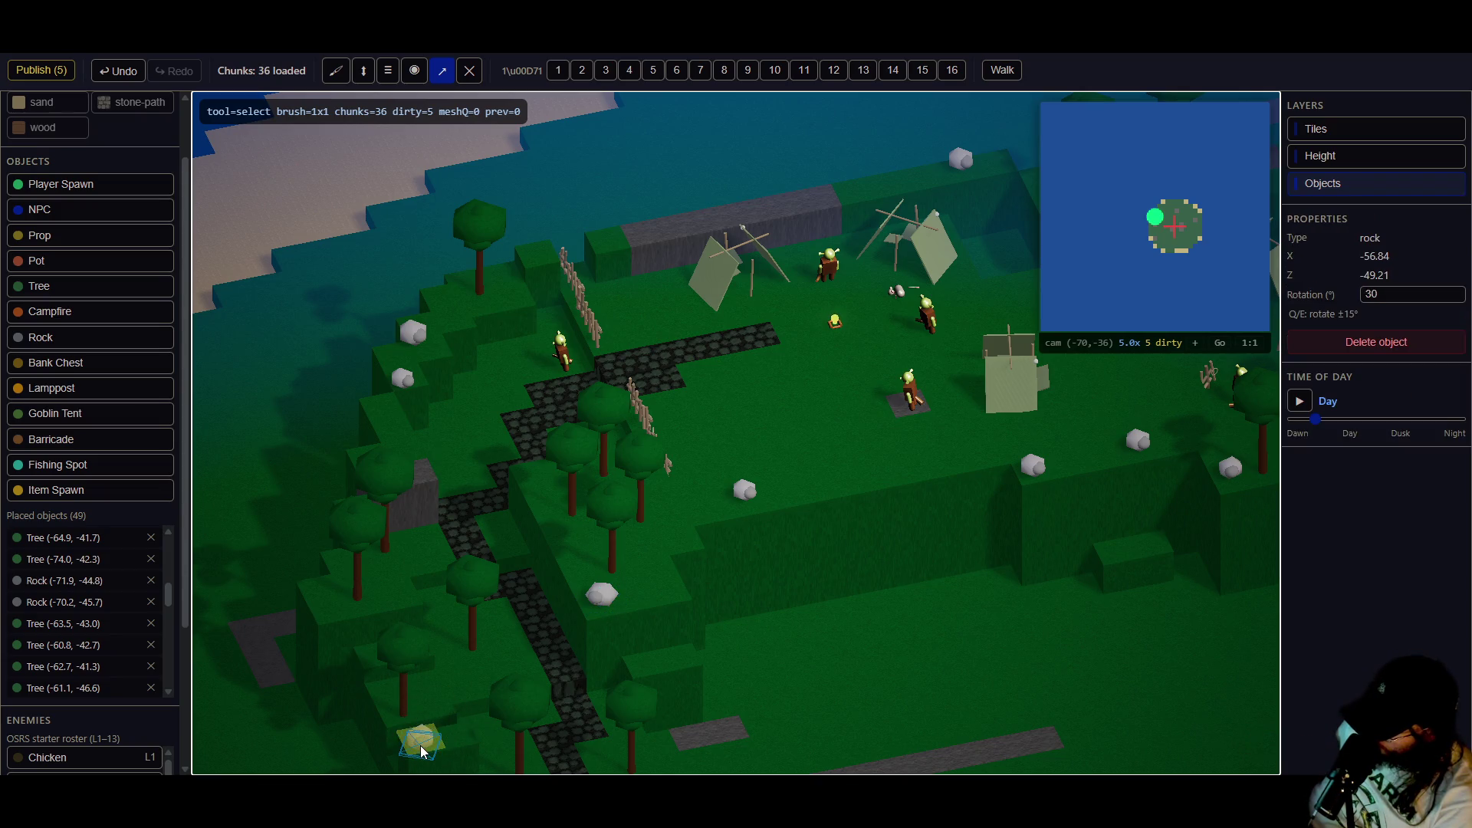
left_click_drag(414, 334, 428, 342)
key("e")
key("e")
key("e")
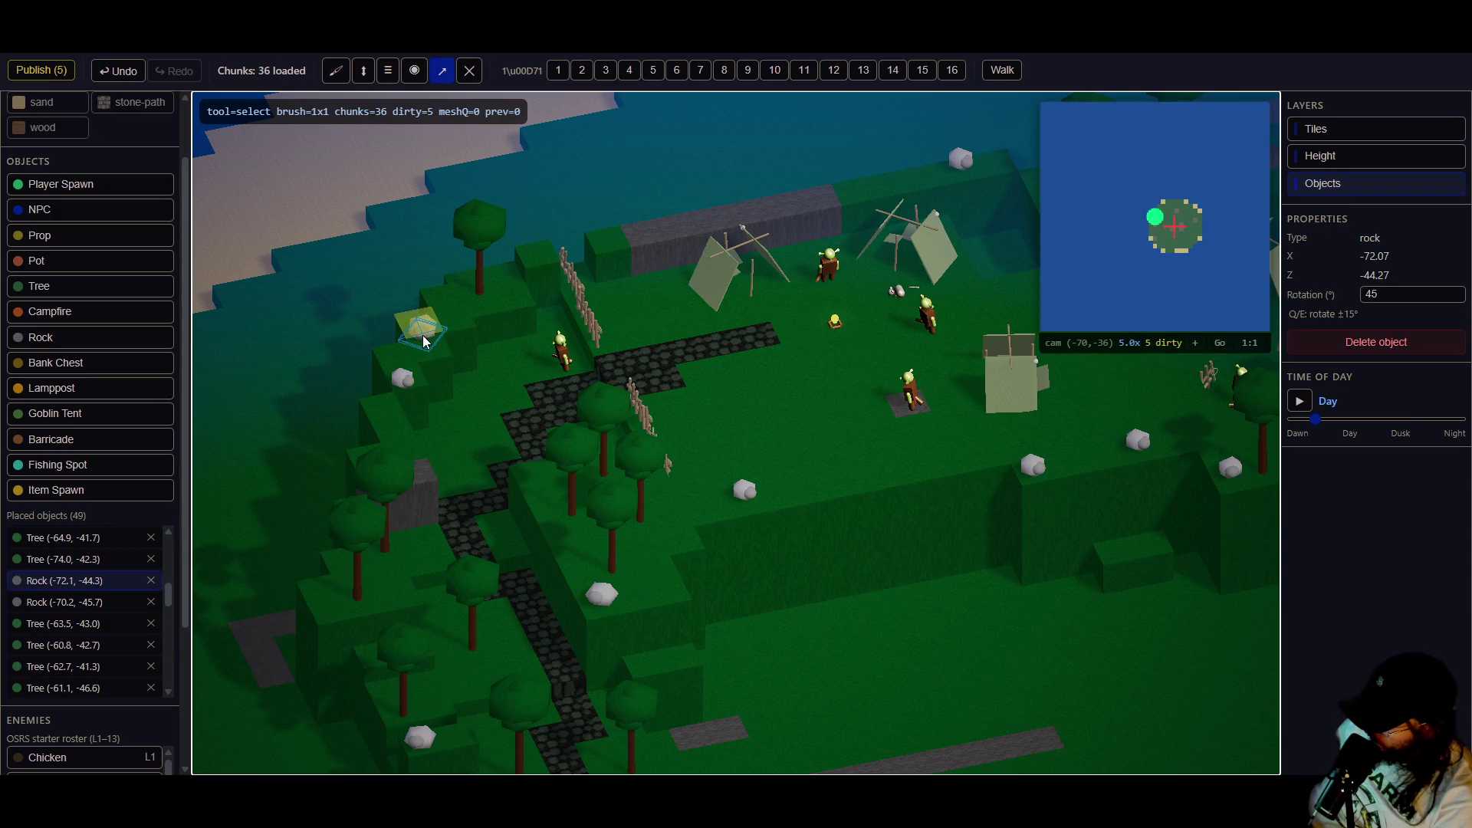
mouse_move(586, 529)
left_mouse_down()
mouse_move(591, 509)
mouse_move(608, 542)
mouse_move(559, 511)
left_mouse_up()
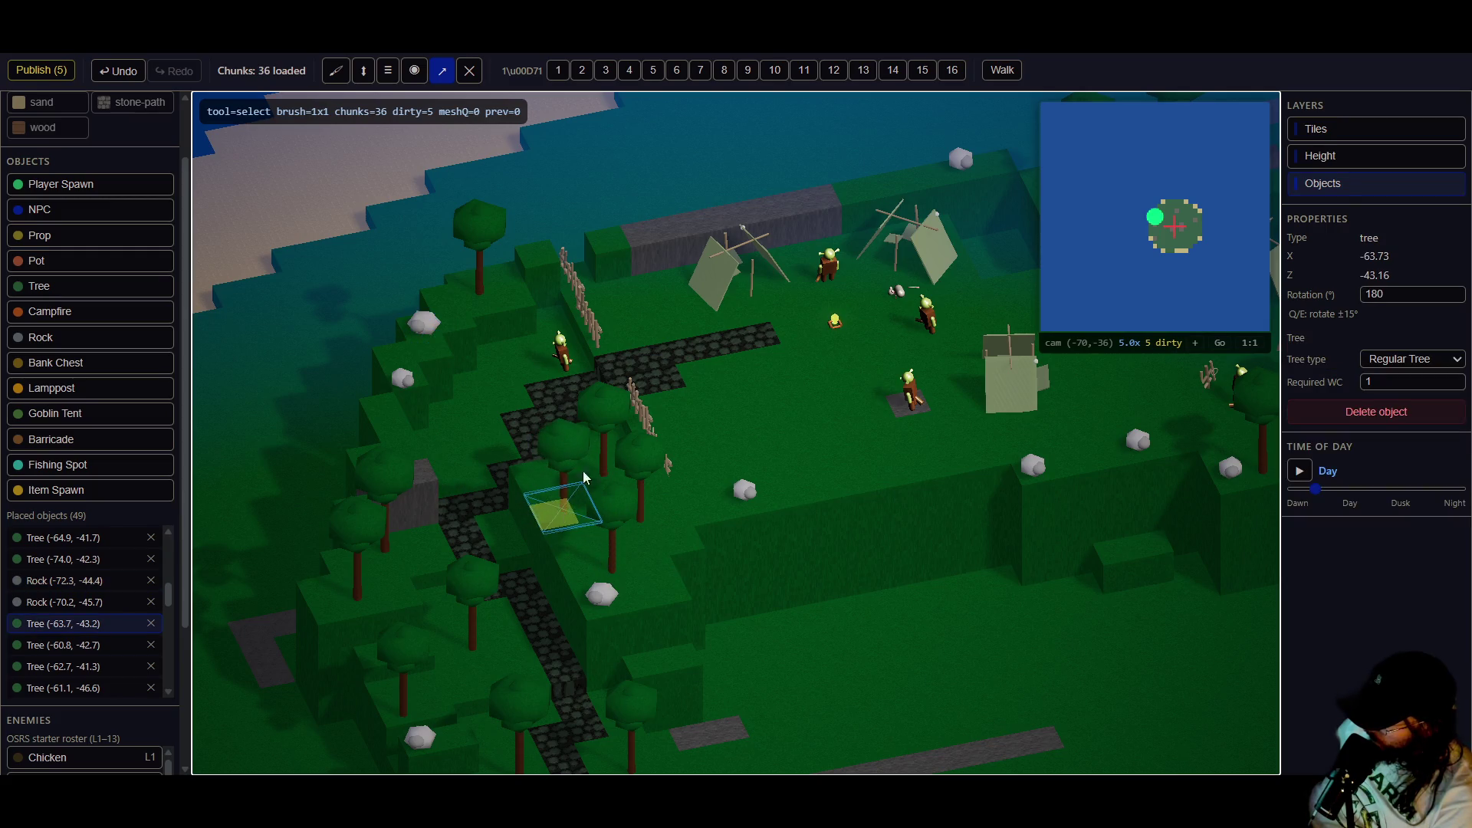
left_click(614, 474)
key("ctrl+z")
left_click(41, 70)
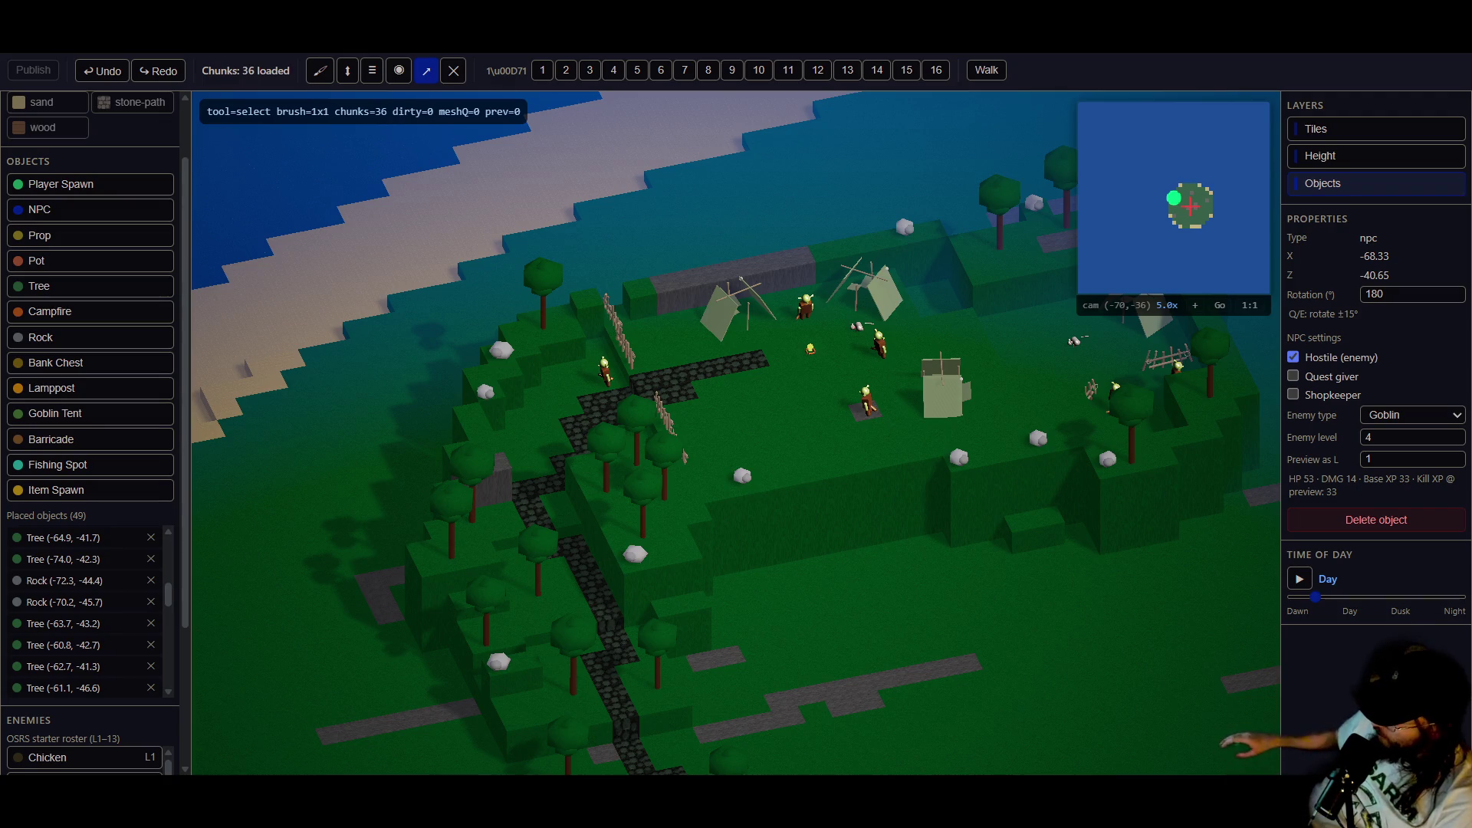
- Publish the goblin camp map and wait for the 'Published!' confirmation
scroll(559, 387, "up", 1)
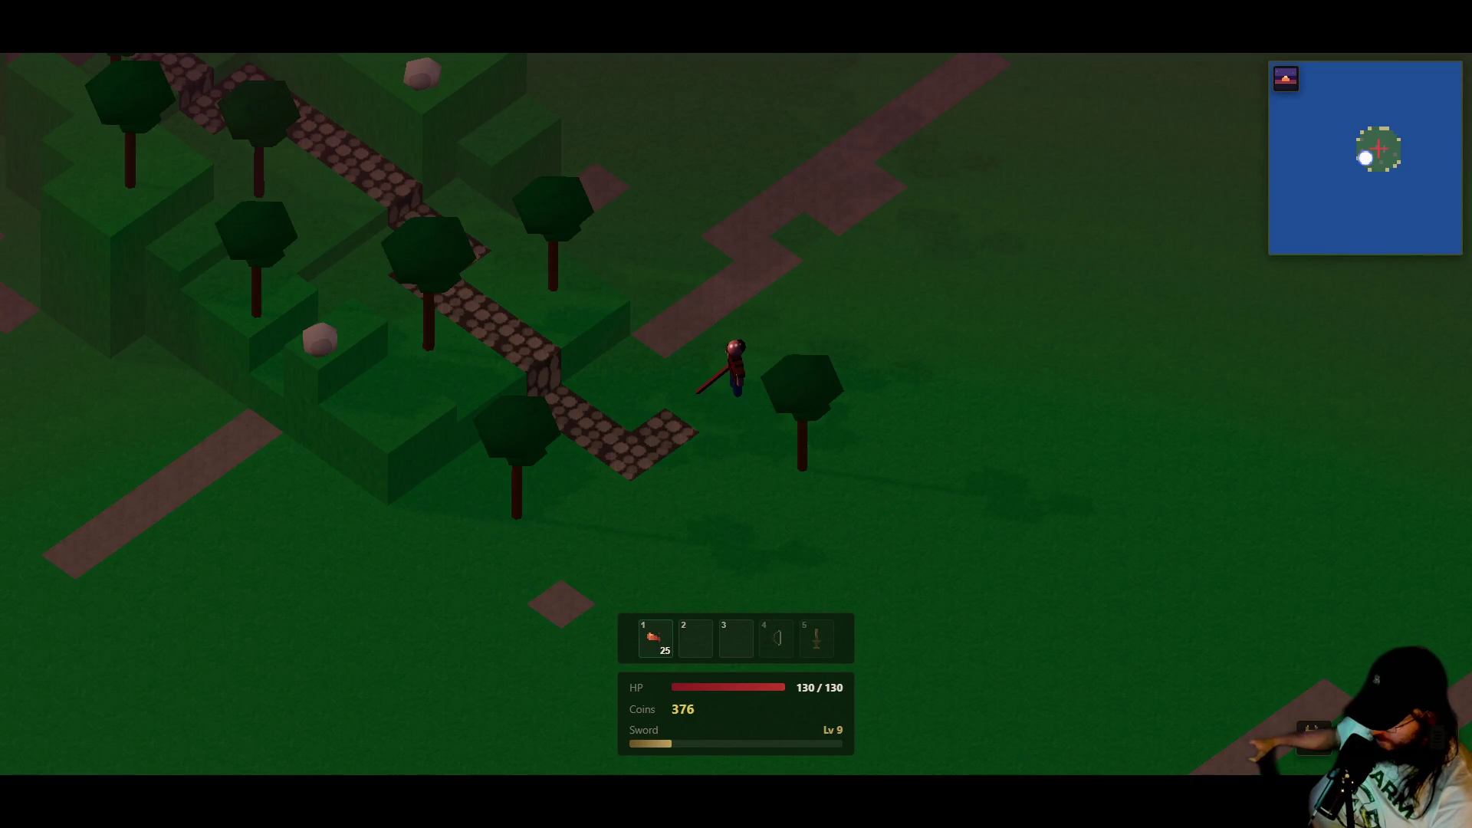
- Walk the character along the cobblestone path, try chopping a tree, and return toward the fire
key("a")
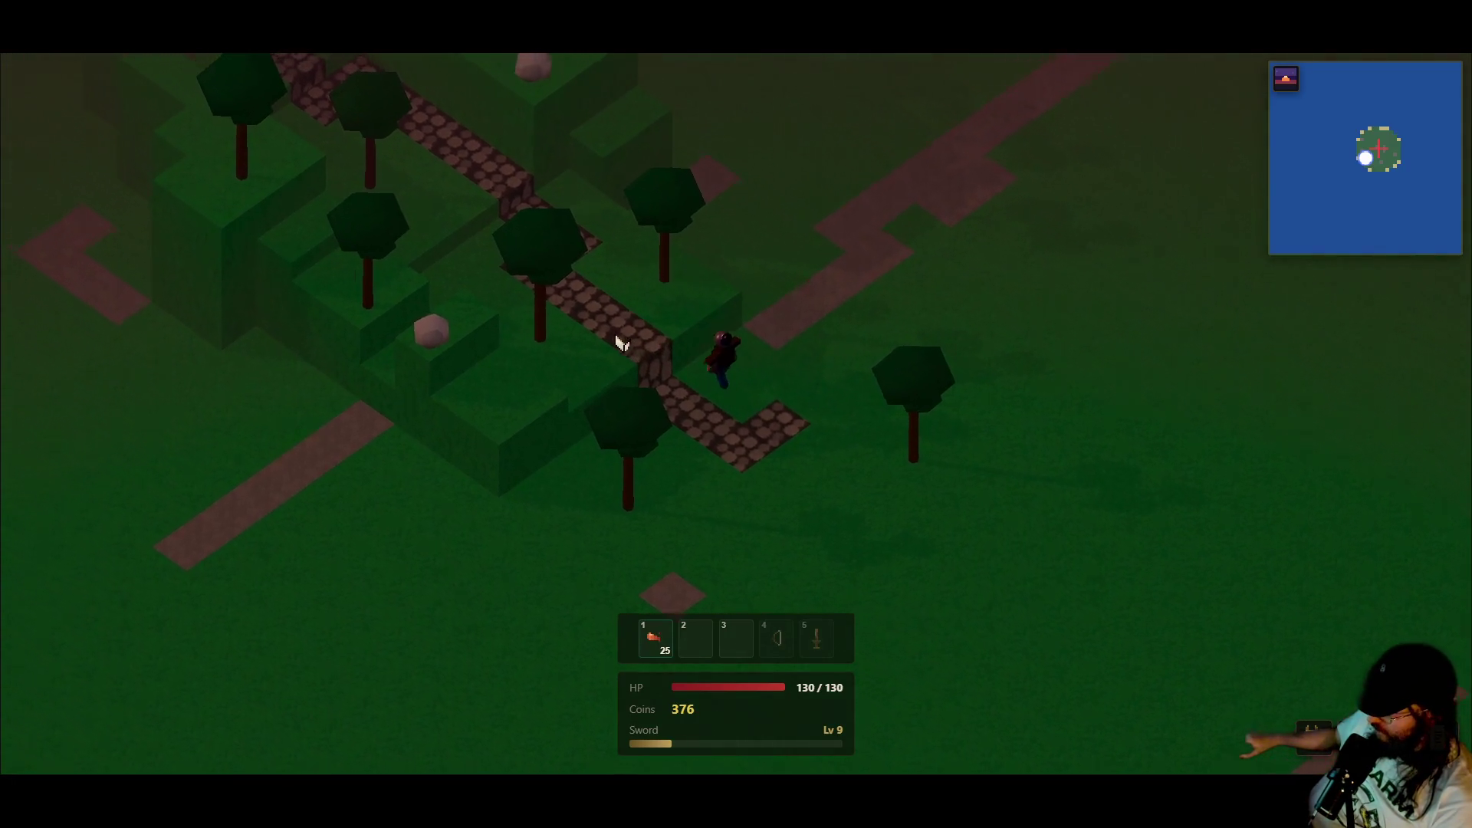
left_click(597, 341)
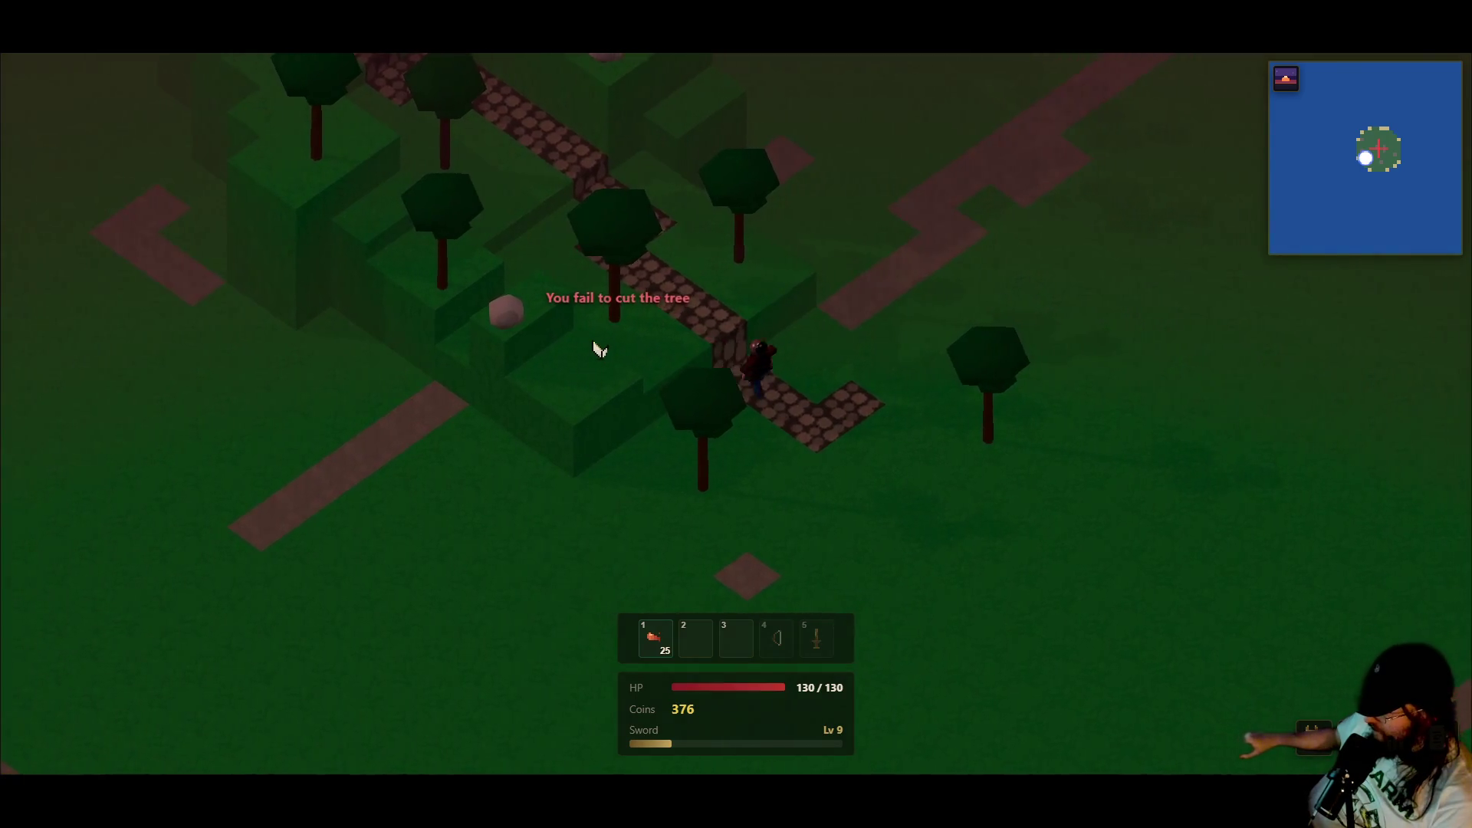
key("d")
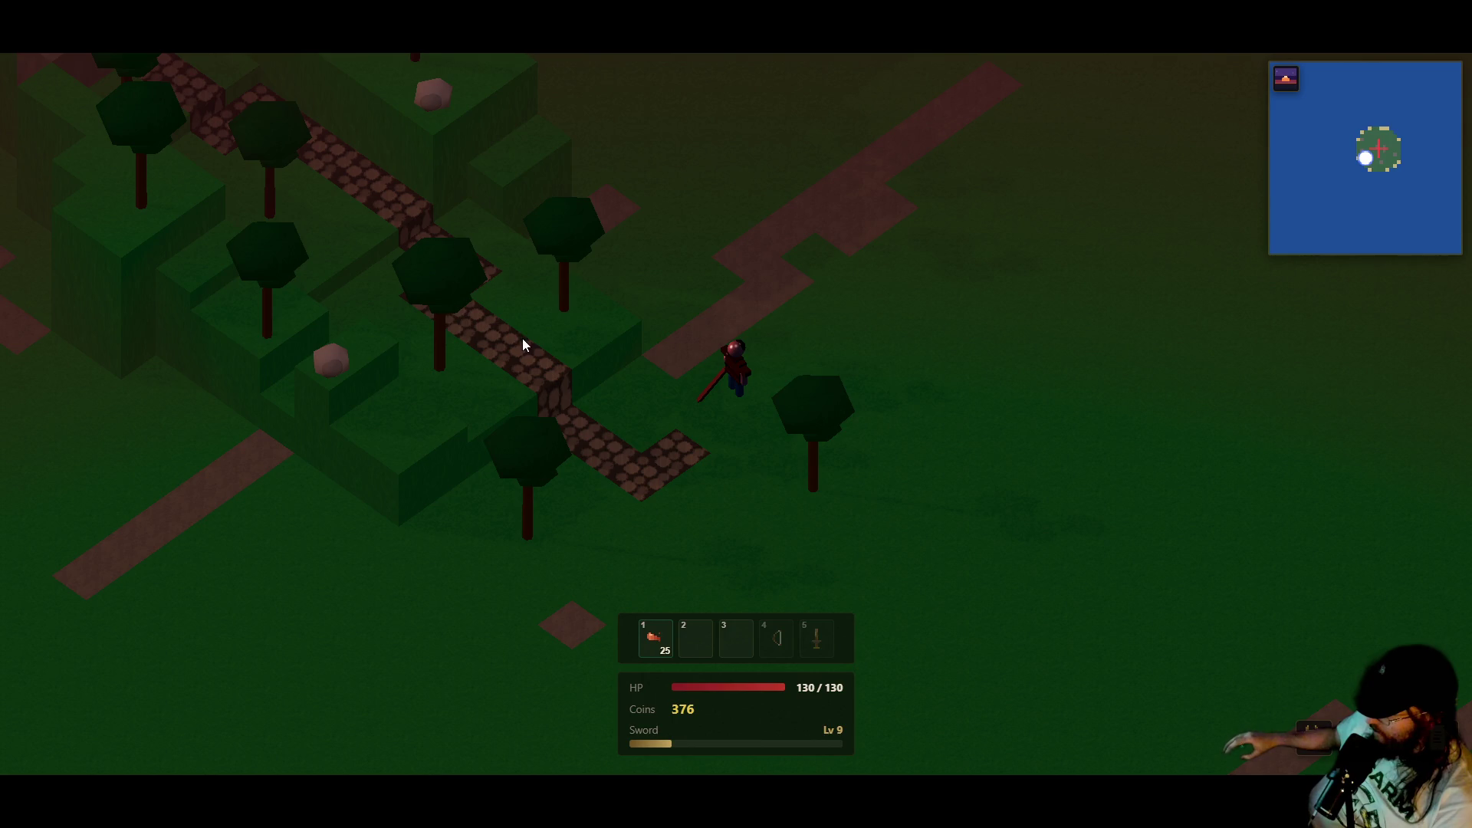
key("s")
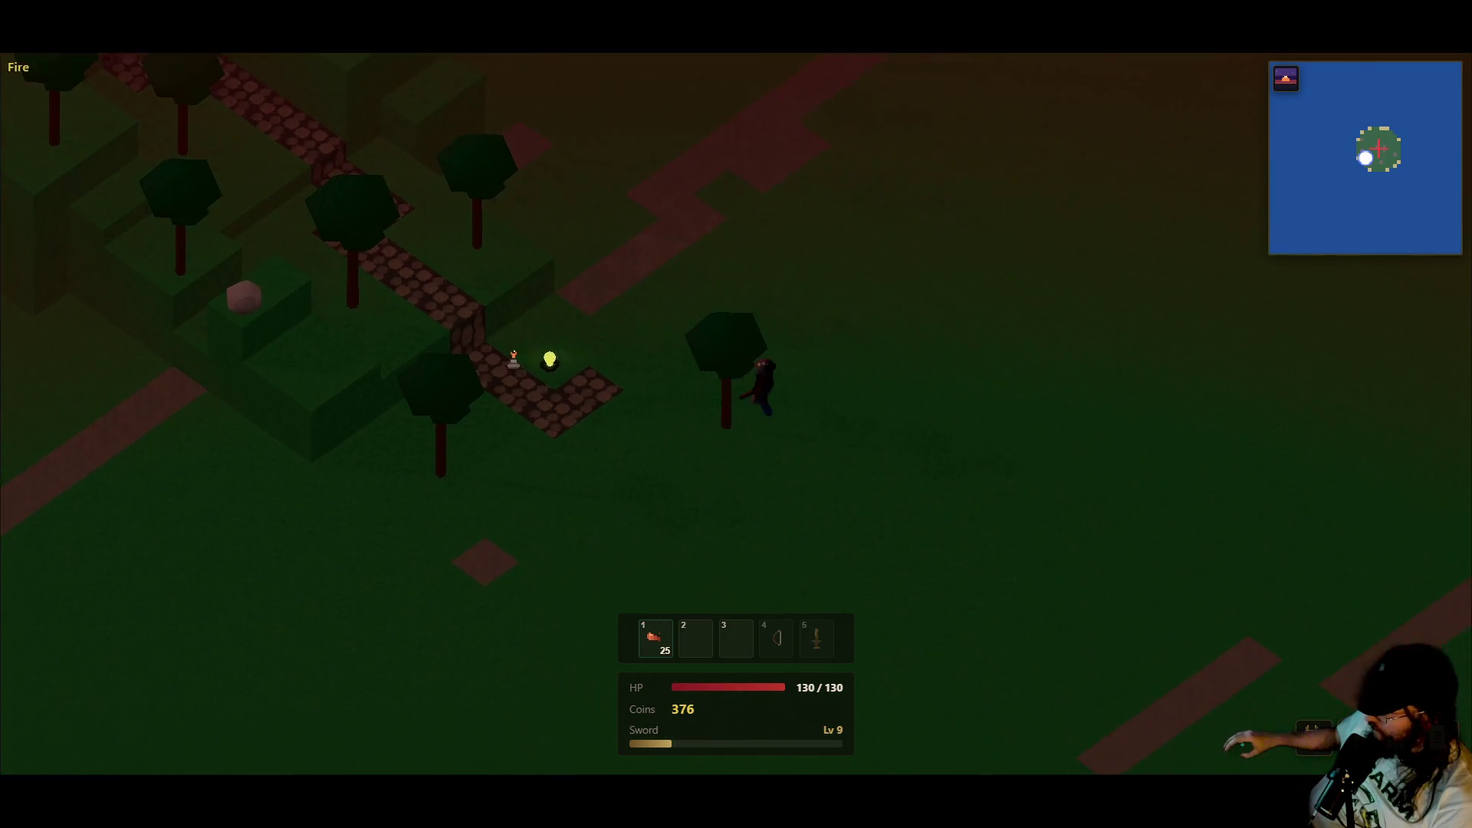
key("s")
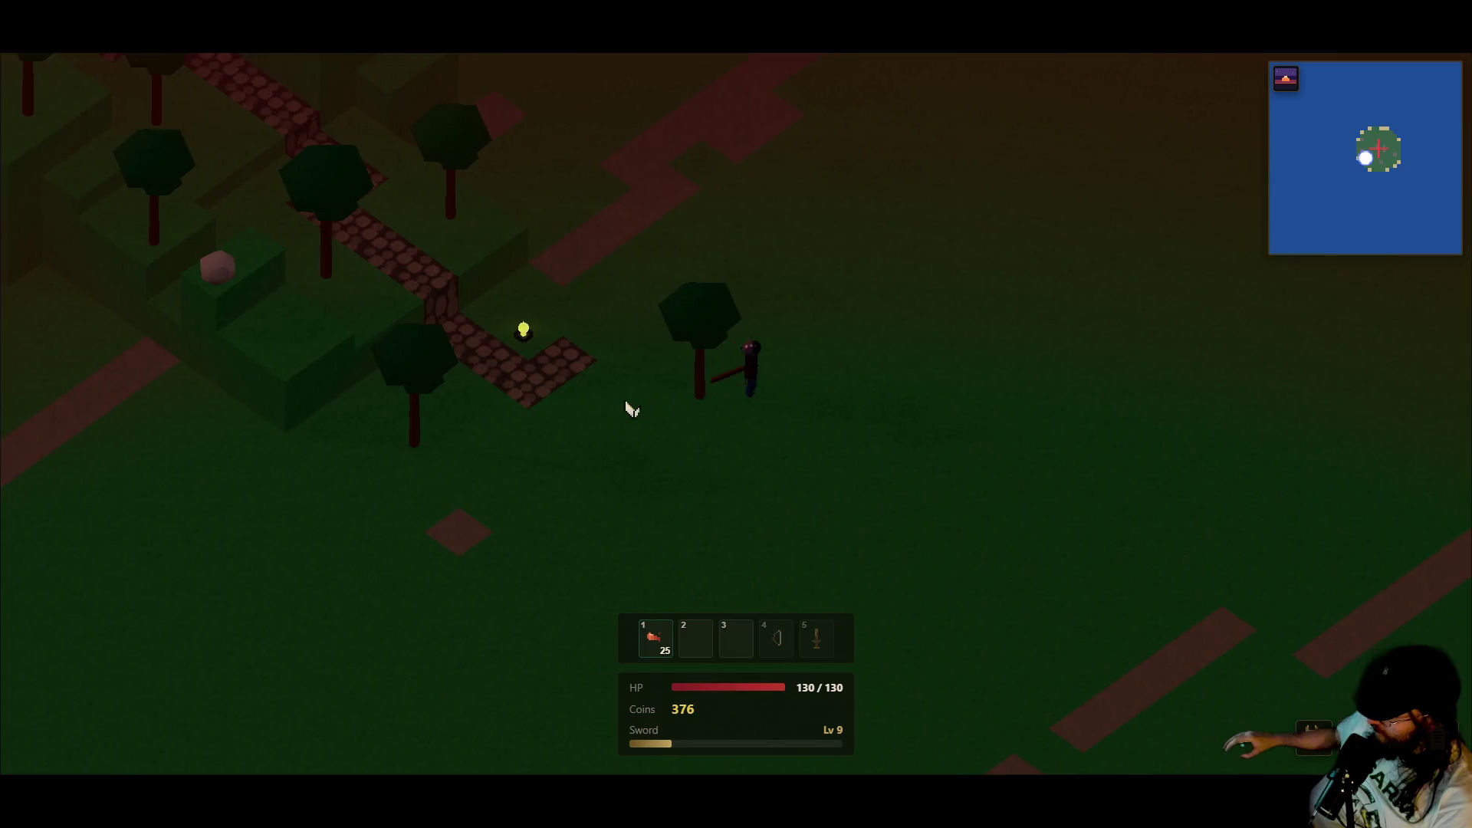
key("w")
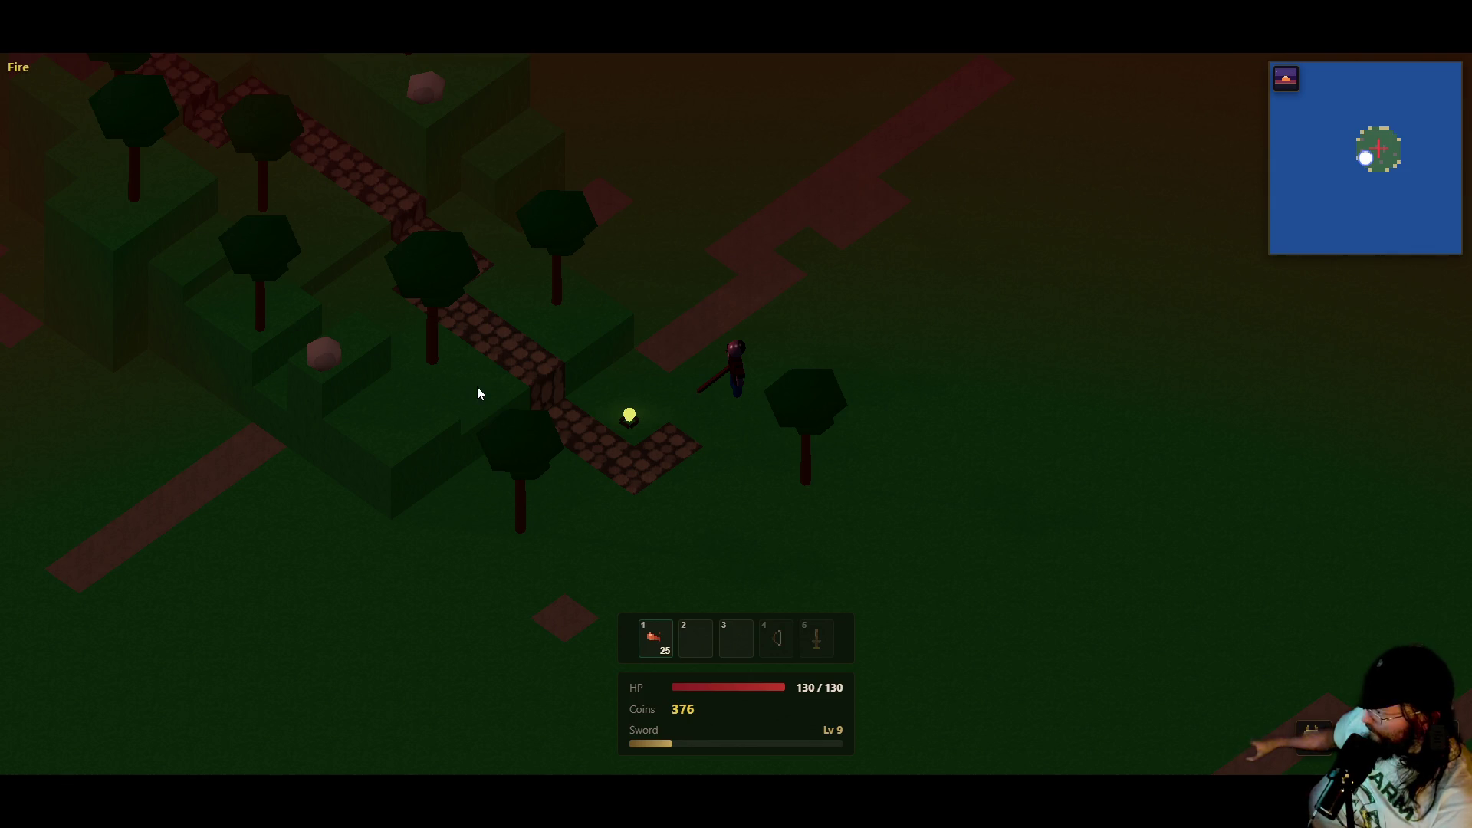
- Walk the character along the cobblestone path up toward the goblin camp
key("a")
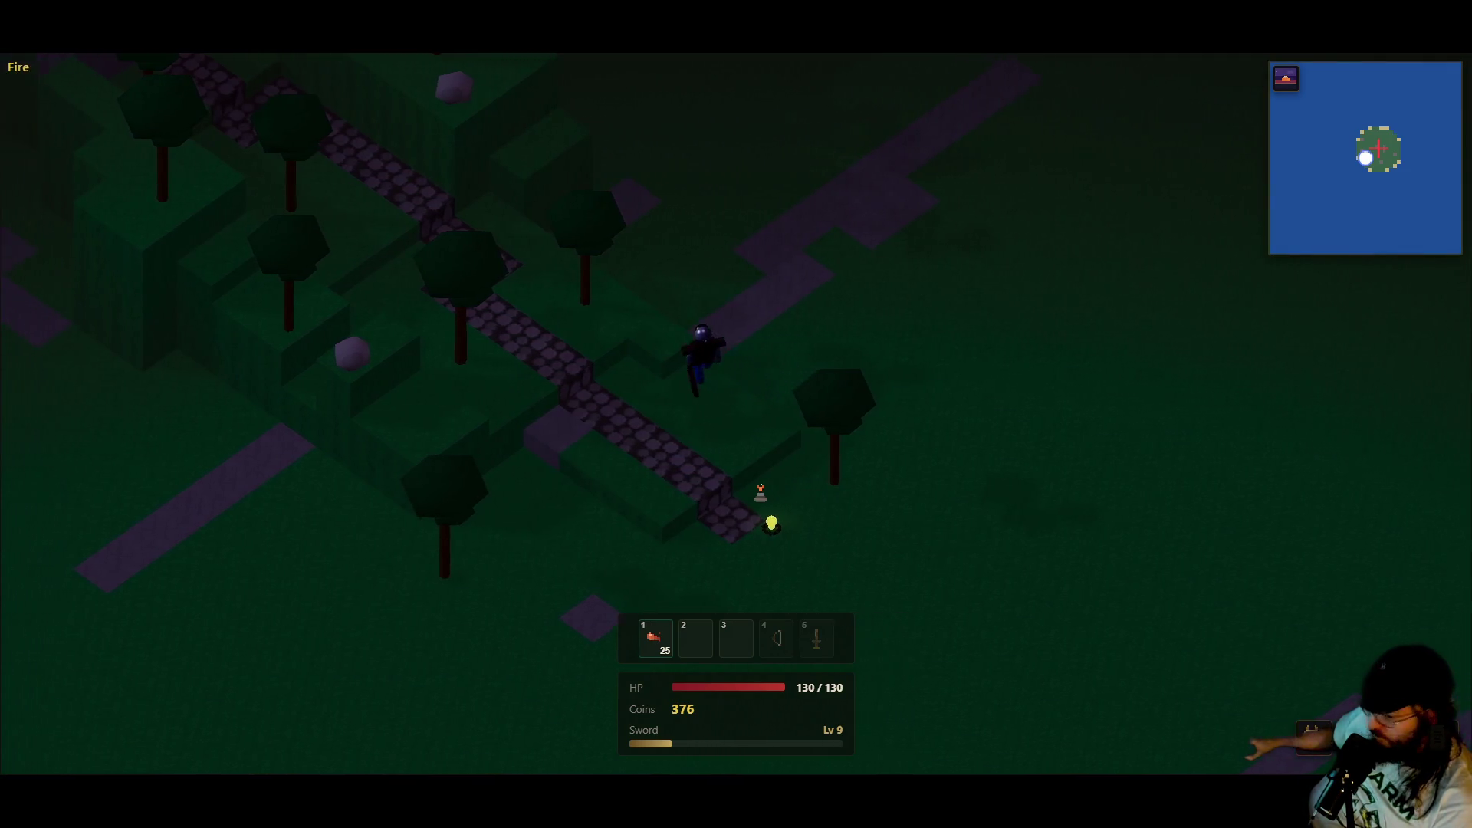
key("a")
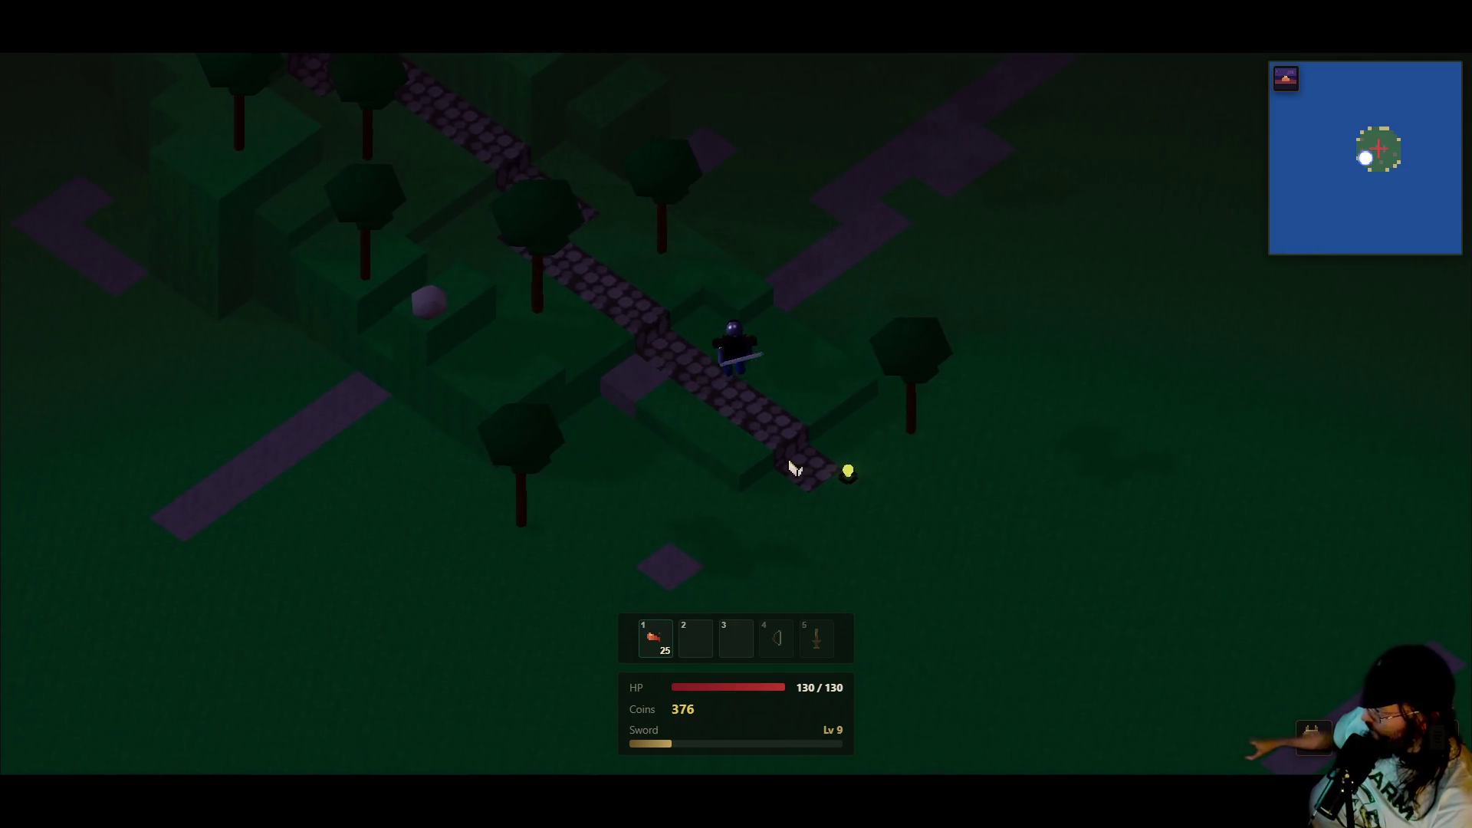
key("d")
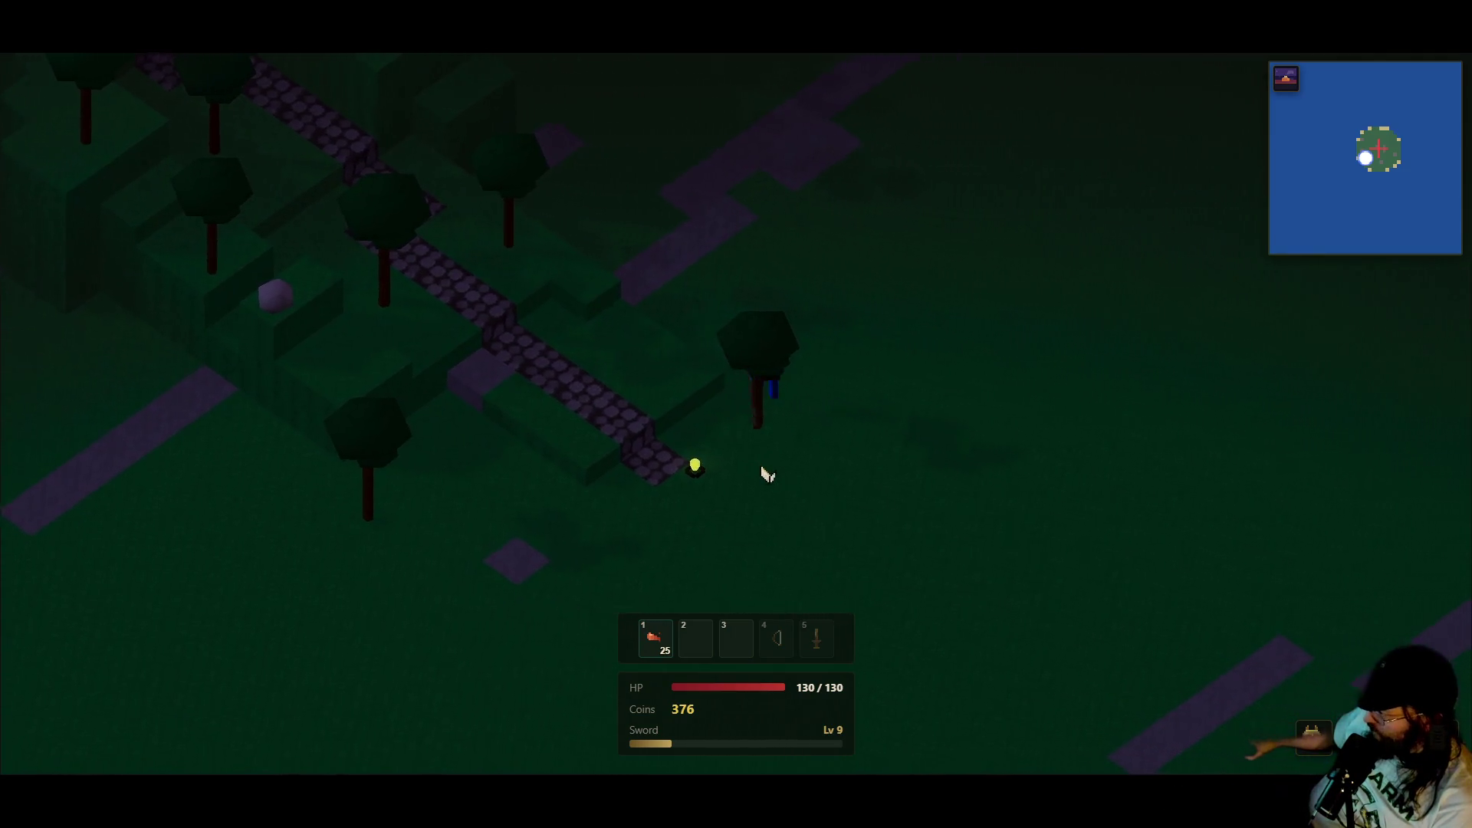
key("a")
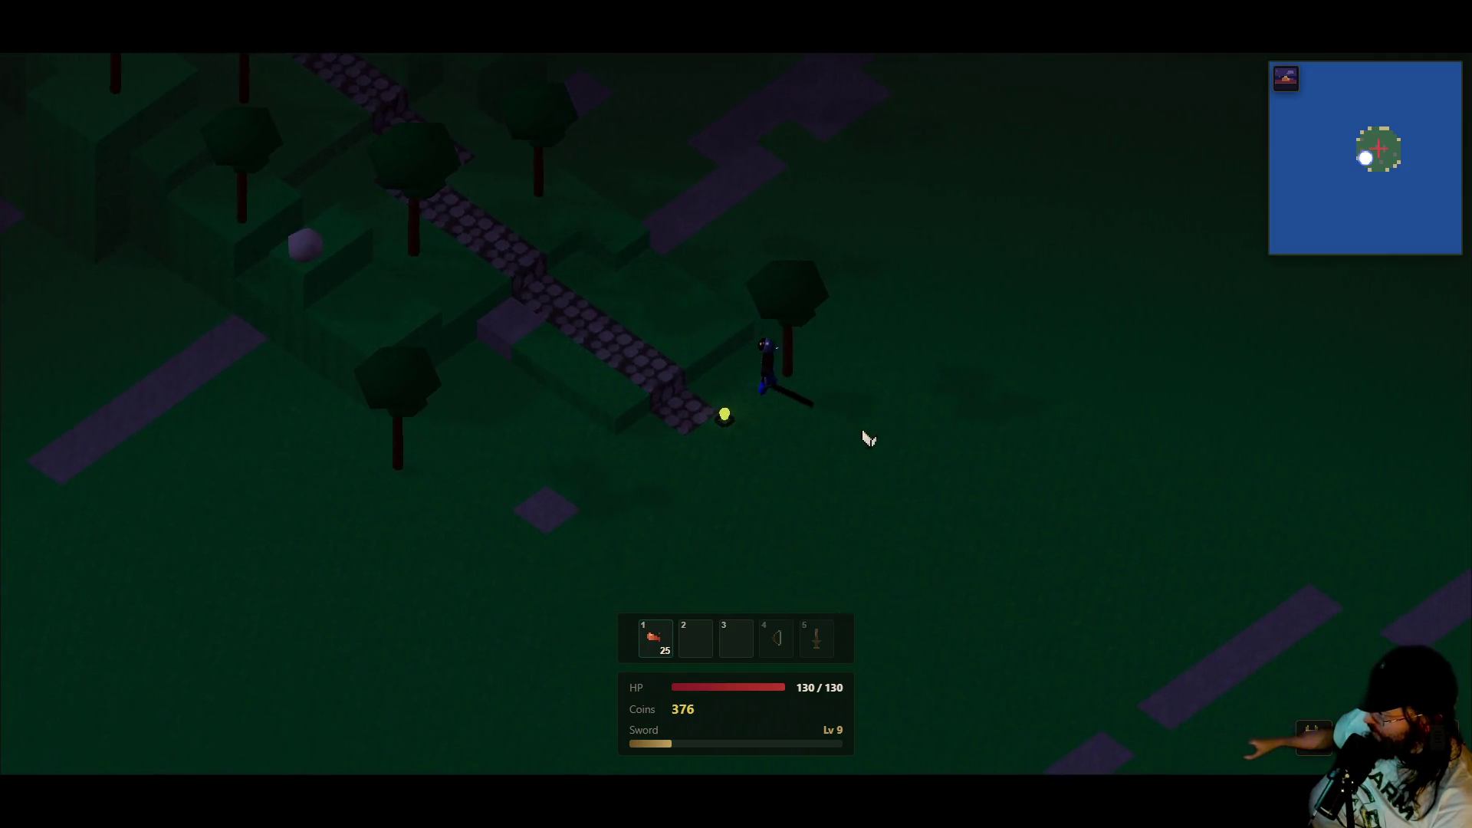
key("d")
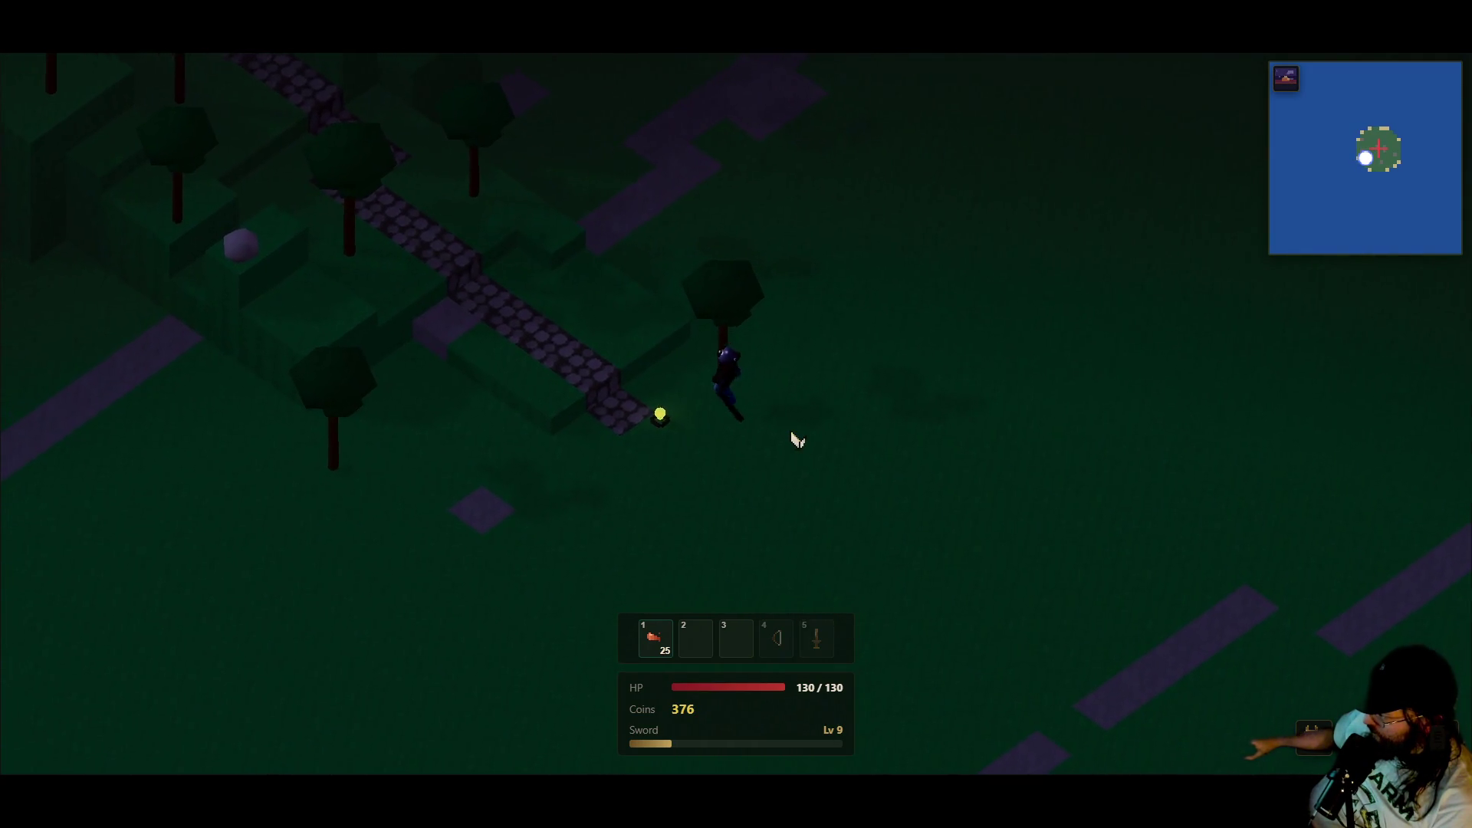
key("a")
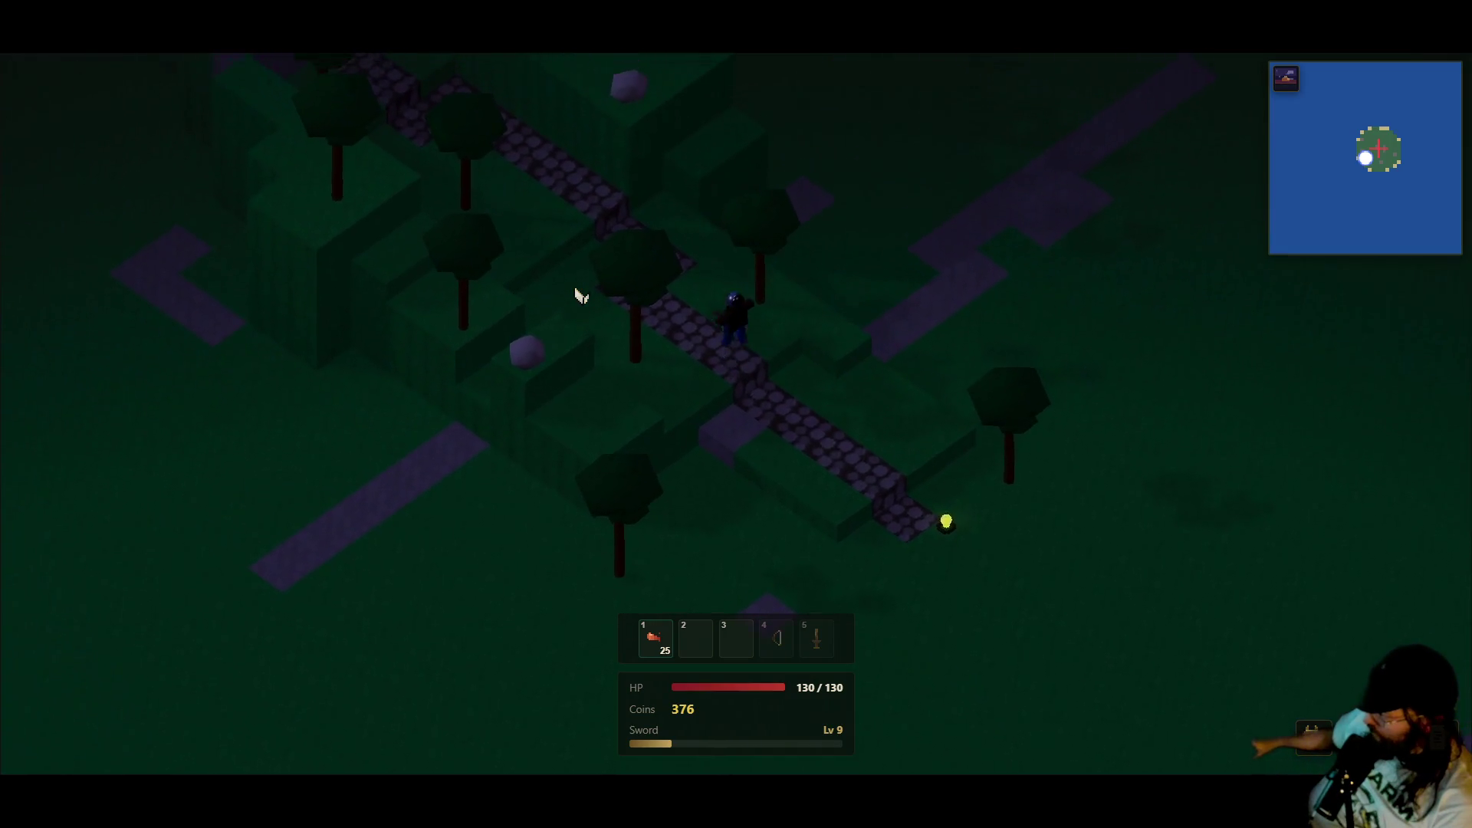
key("a")
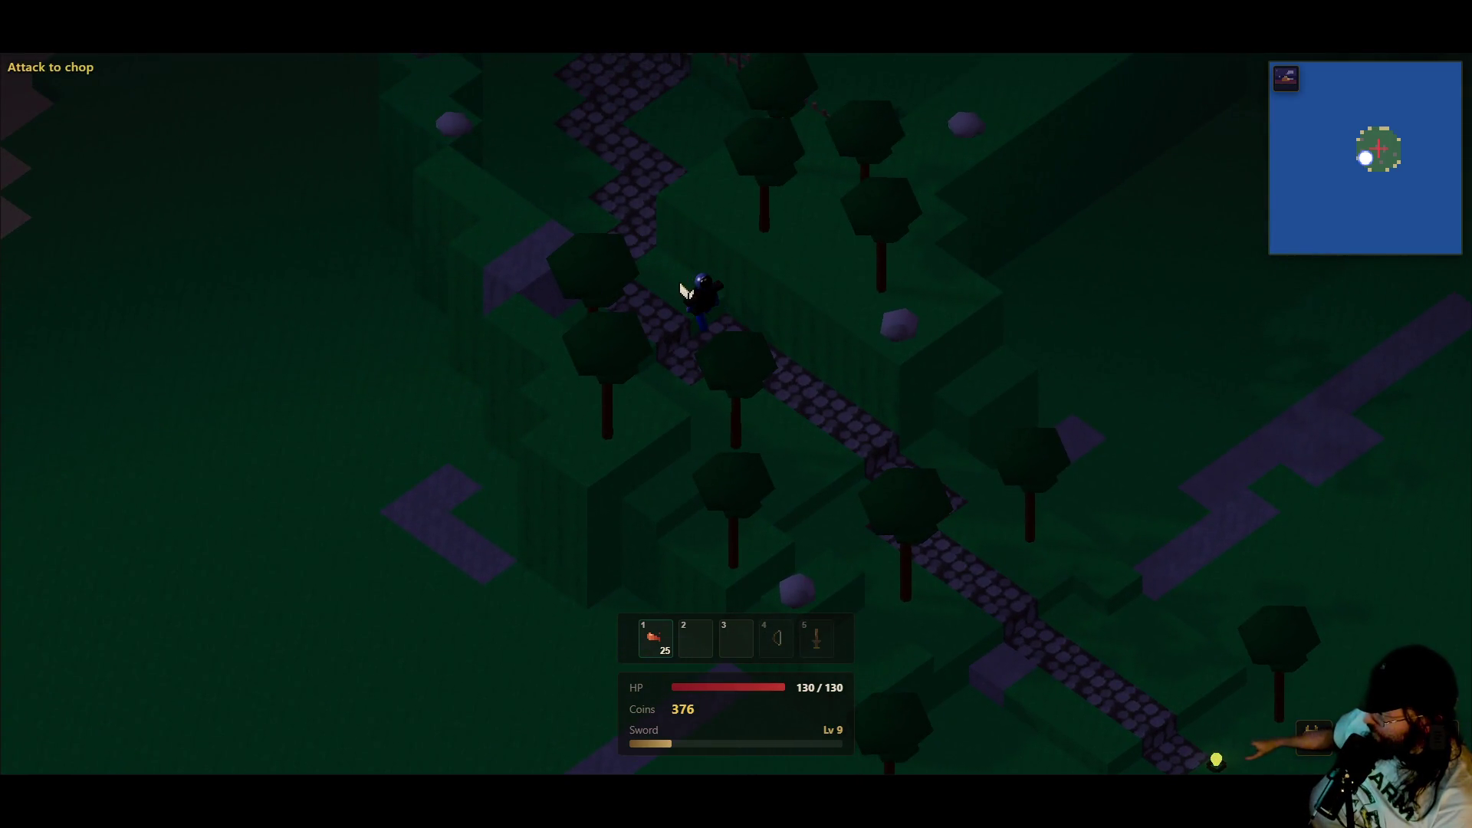
key("a")
- Swing at a path-side tree, then fight the goblins while advancing into the camp clearing
left_click(740, 287)
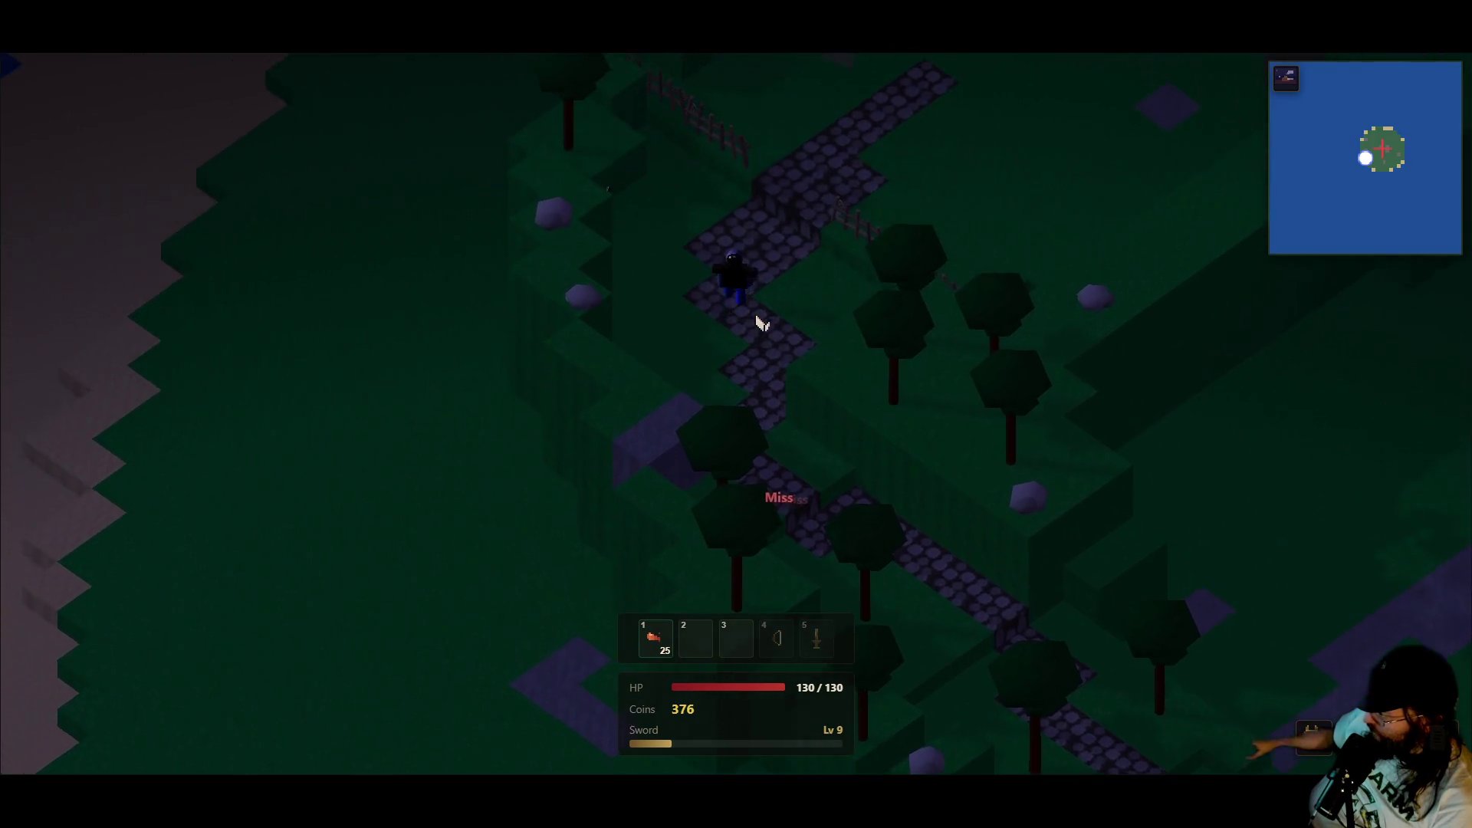
key("s")
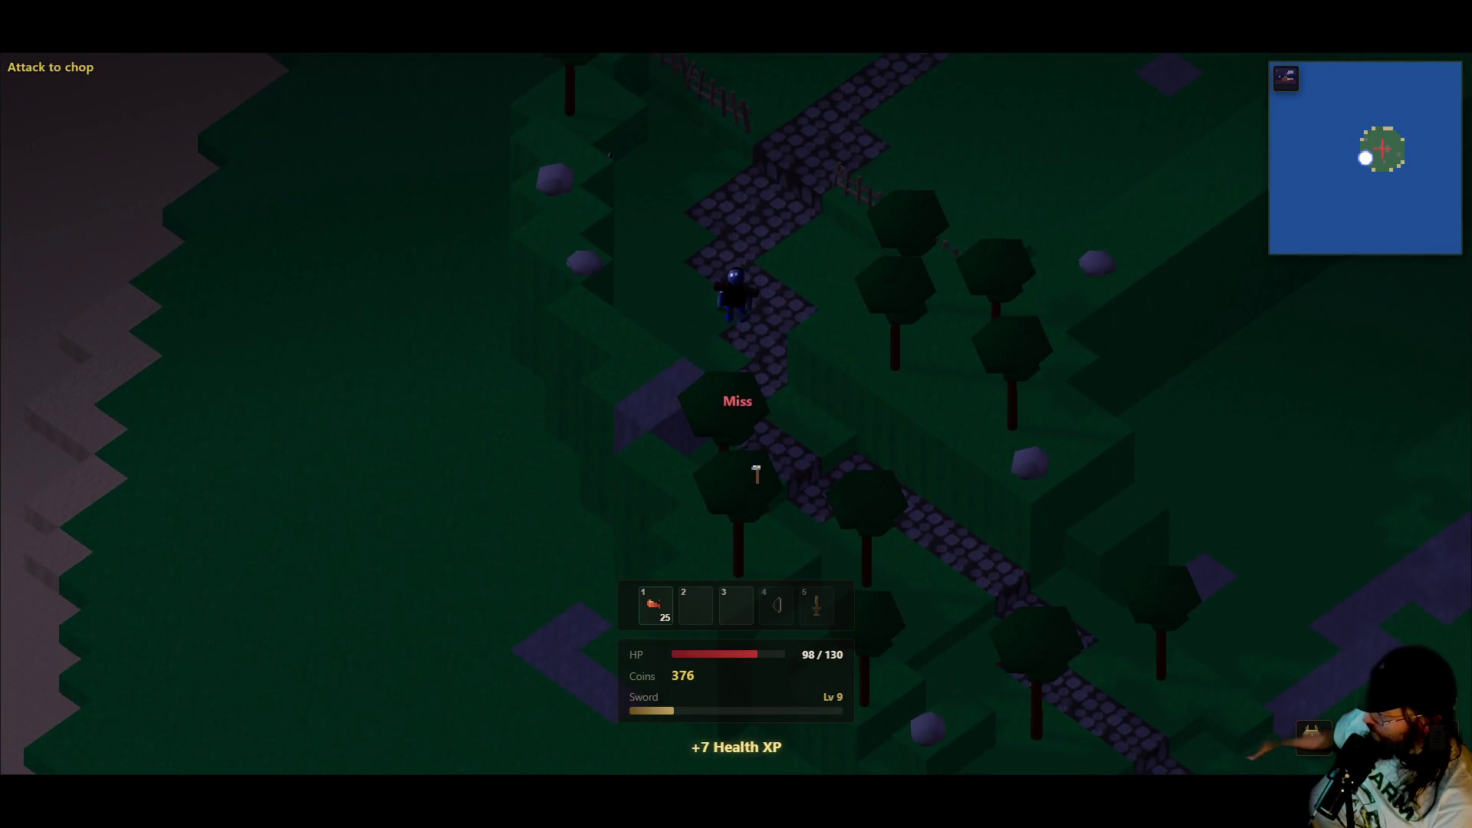
key("w")
left_click(748, 475)
left_click(736, 481)
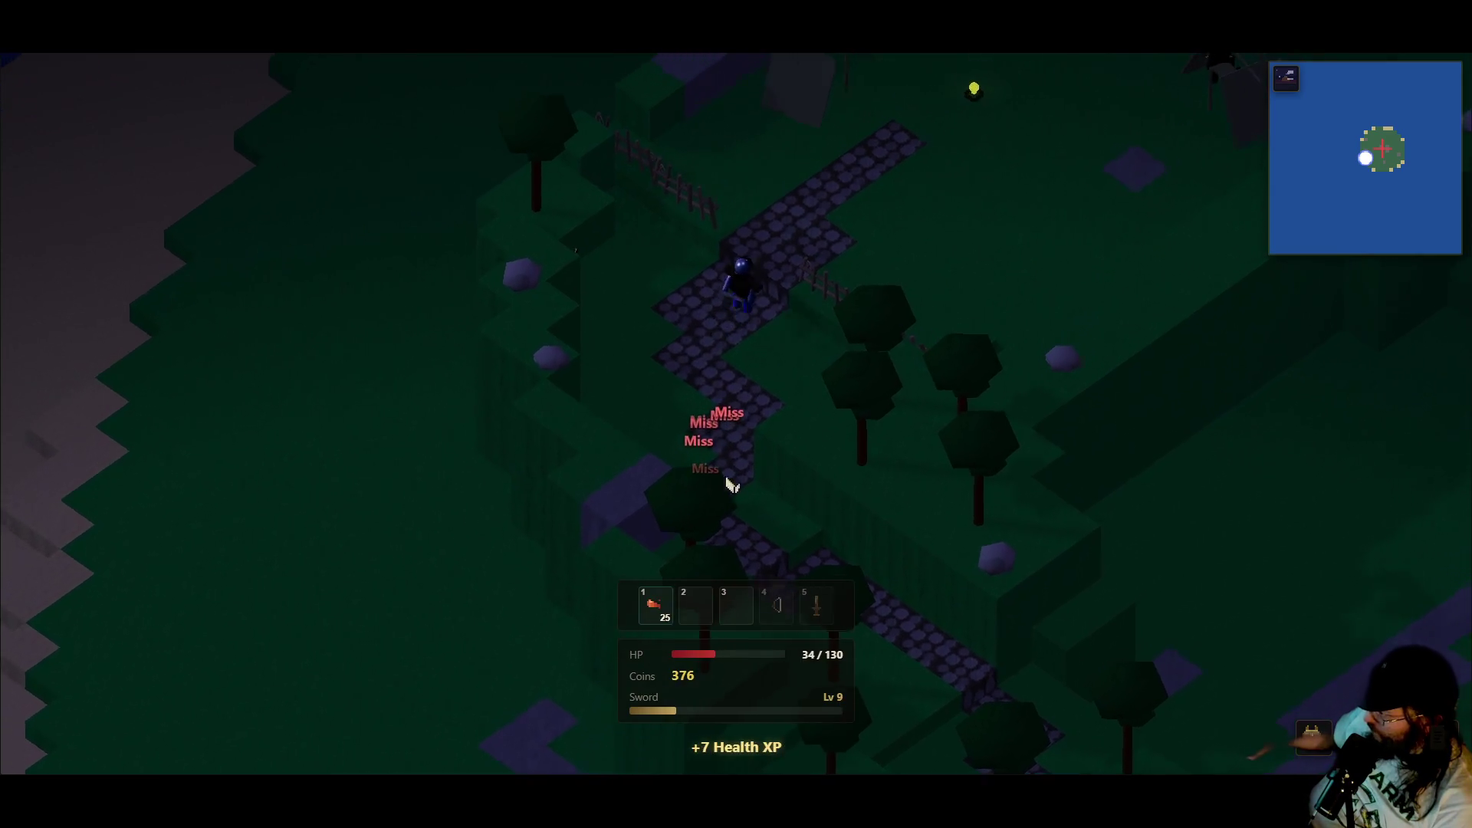
key("w")
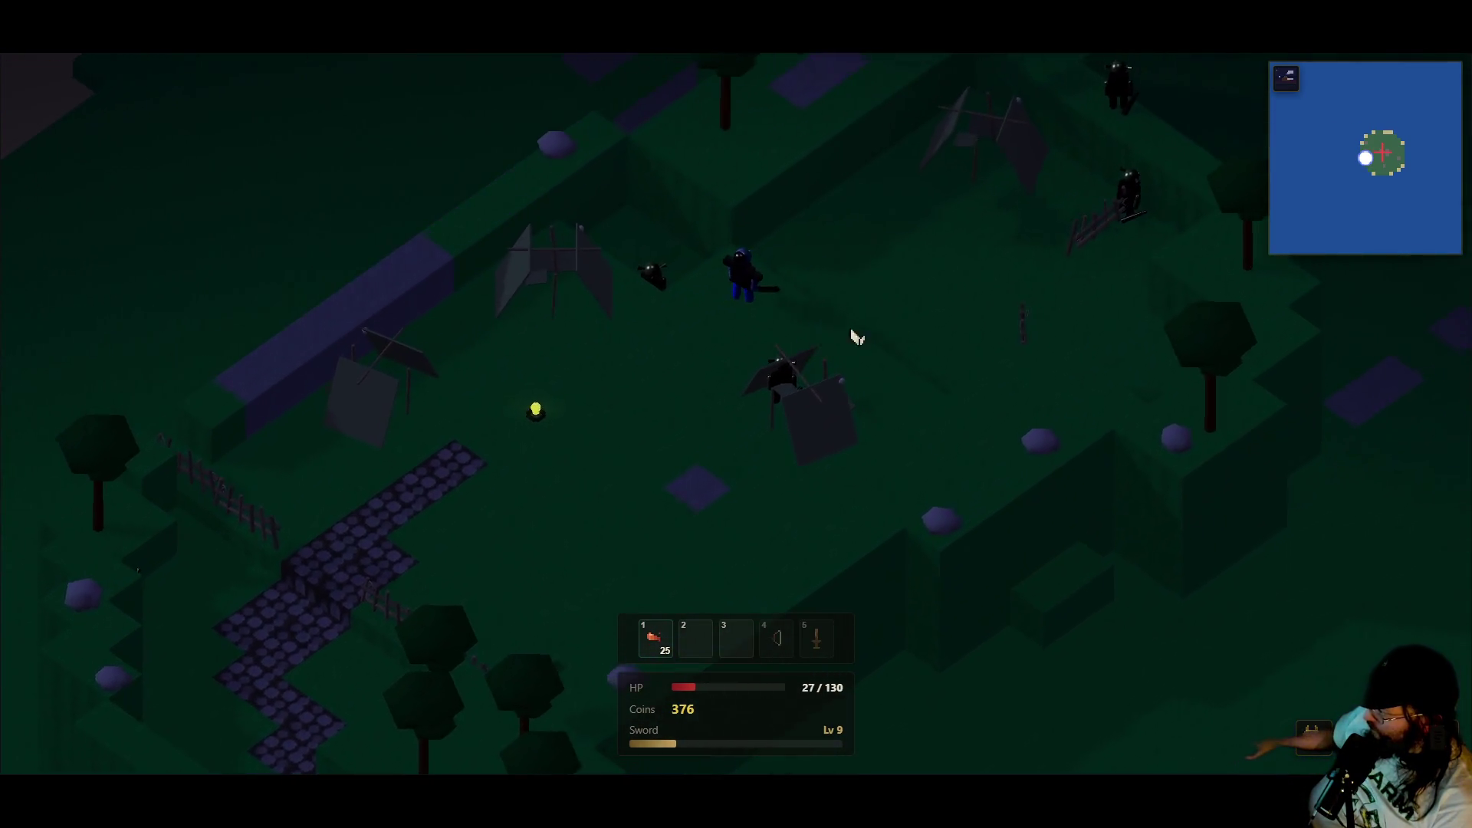
key("w")
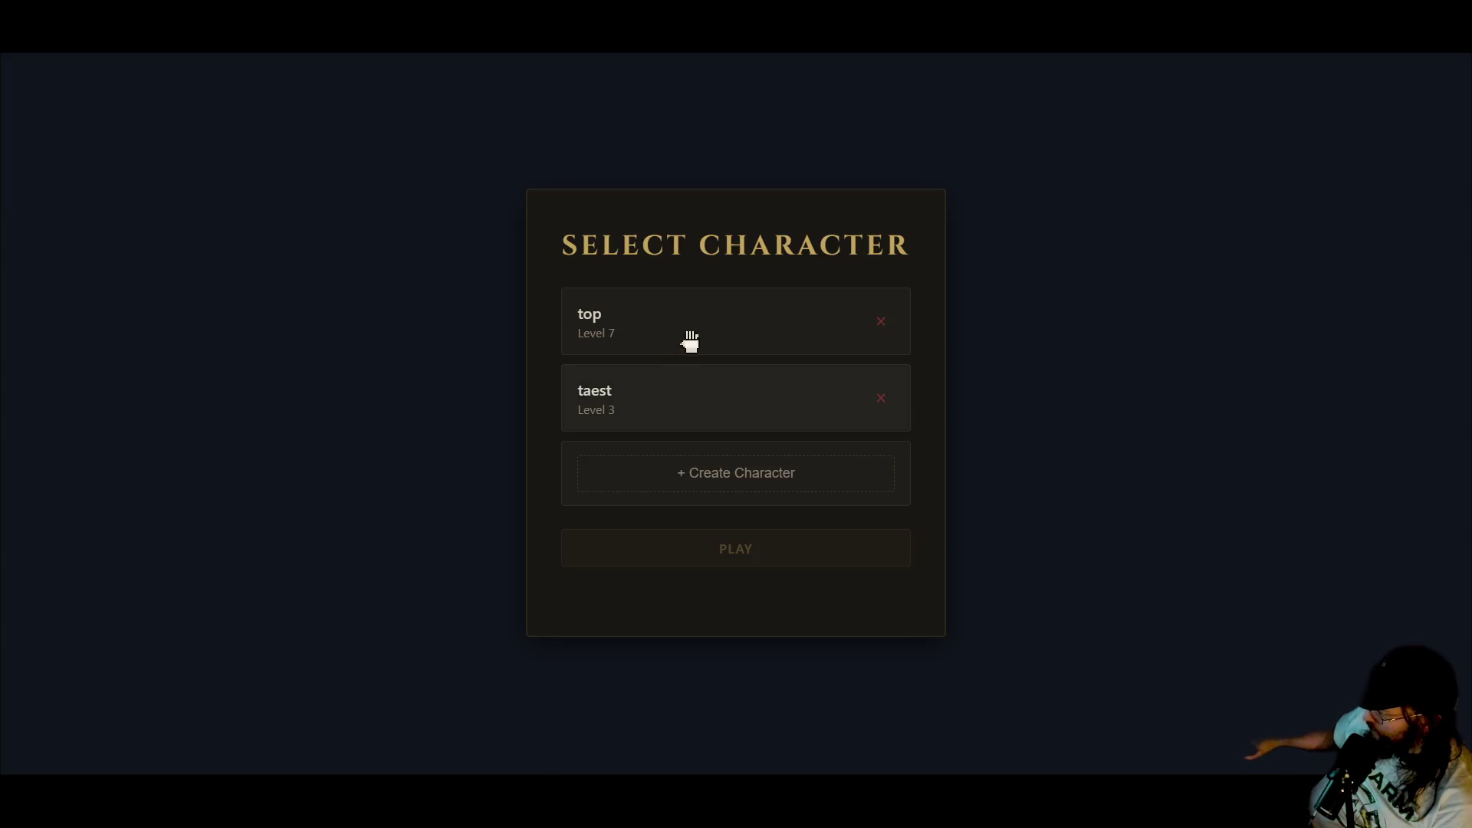
- Respawn with the same character and flee from the goblin pack
left_click(690, 338)
left_click(692, 546)
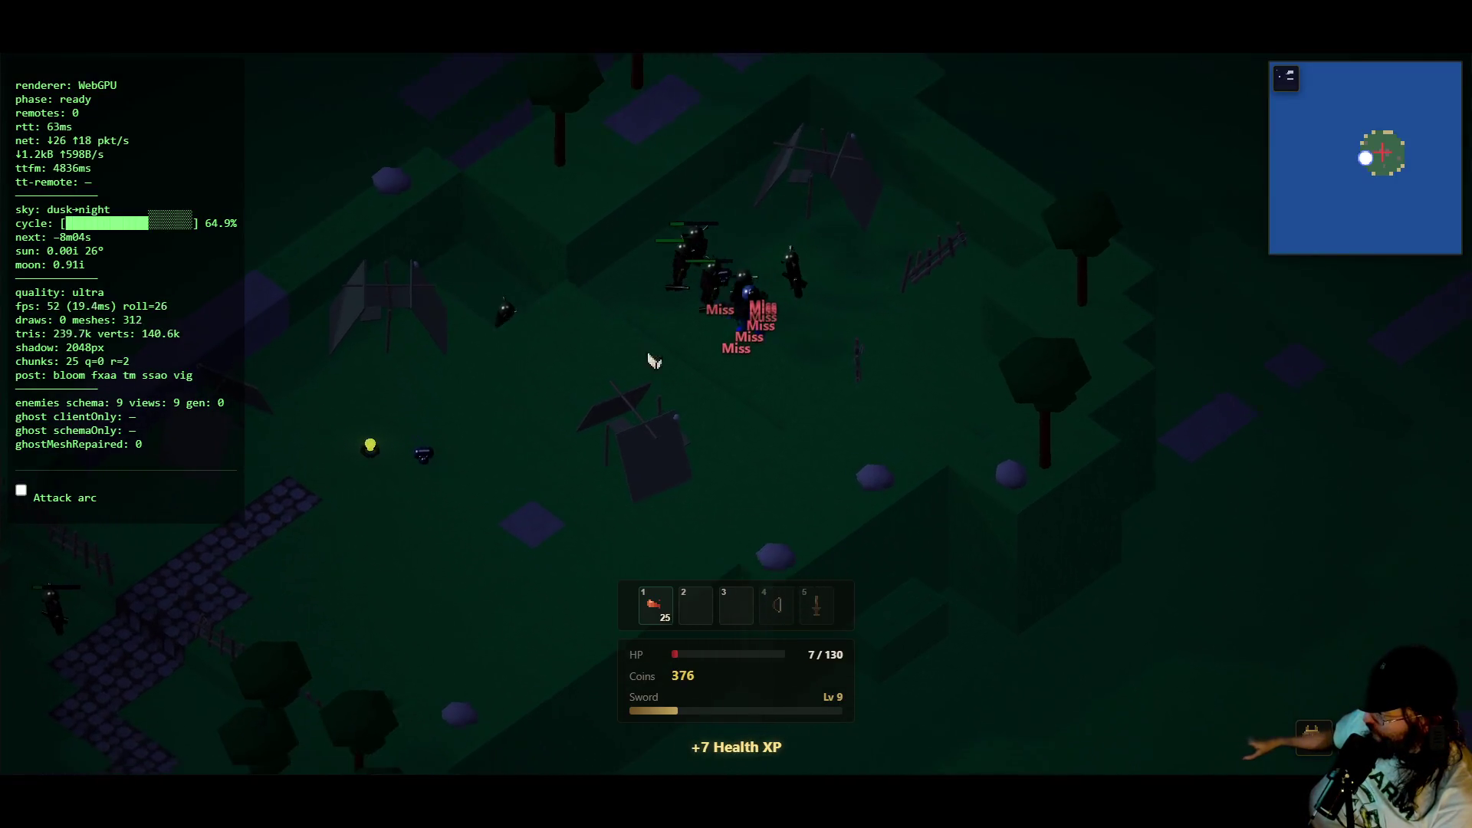
key("s")
key("a")
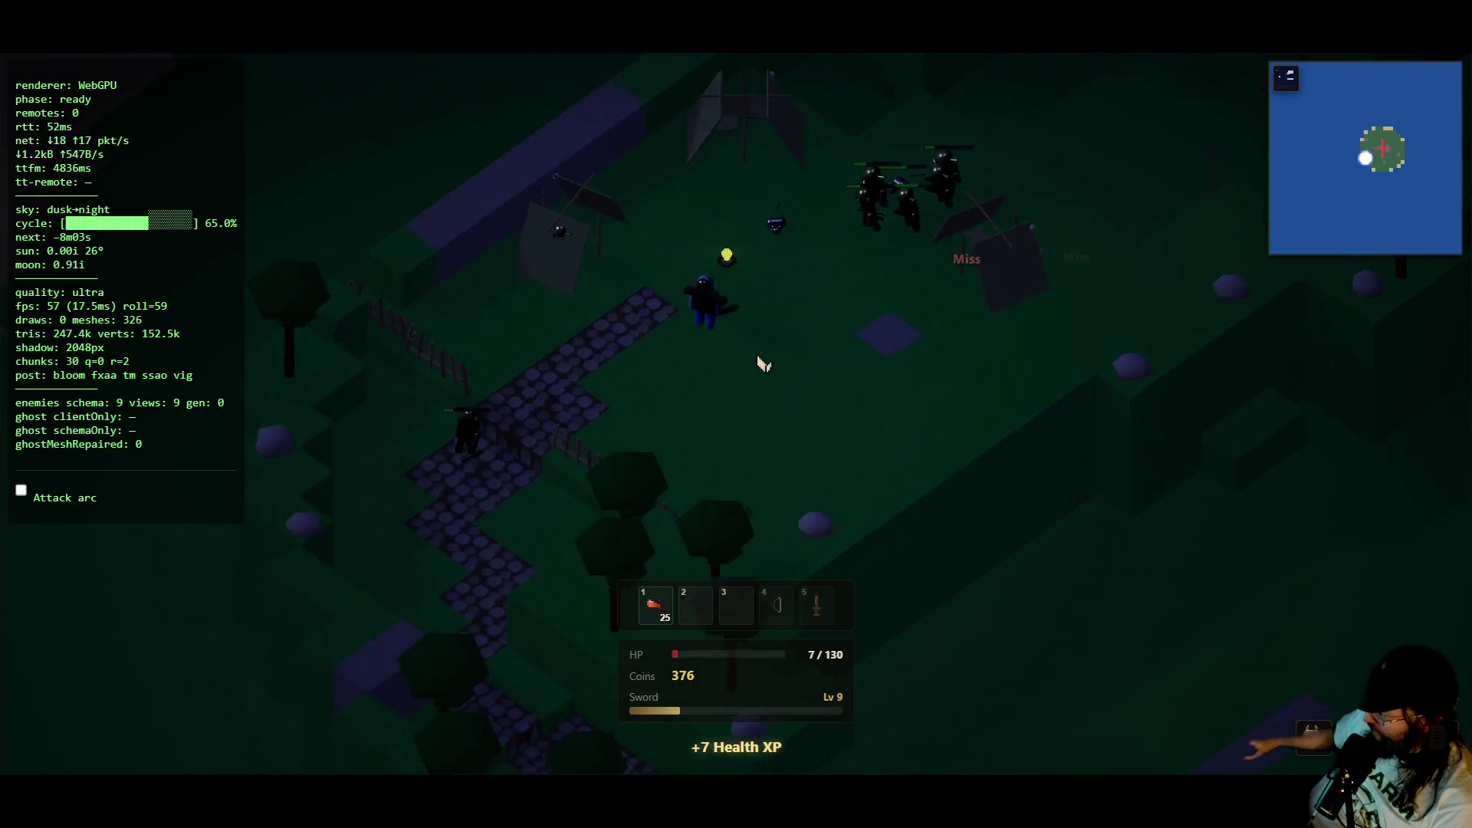
key("s")
key("a")
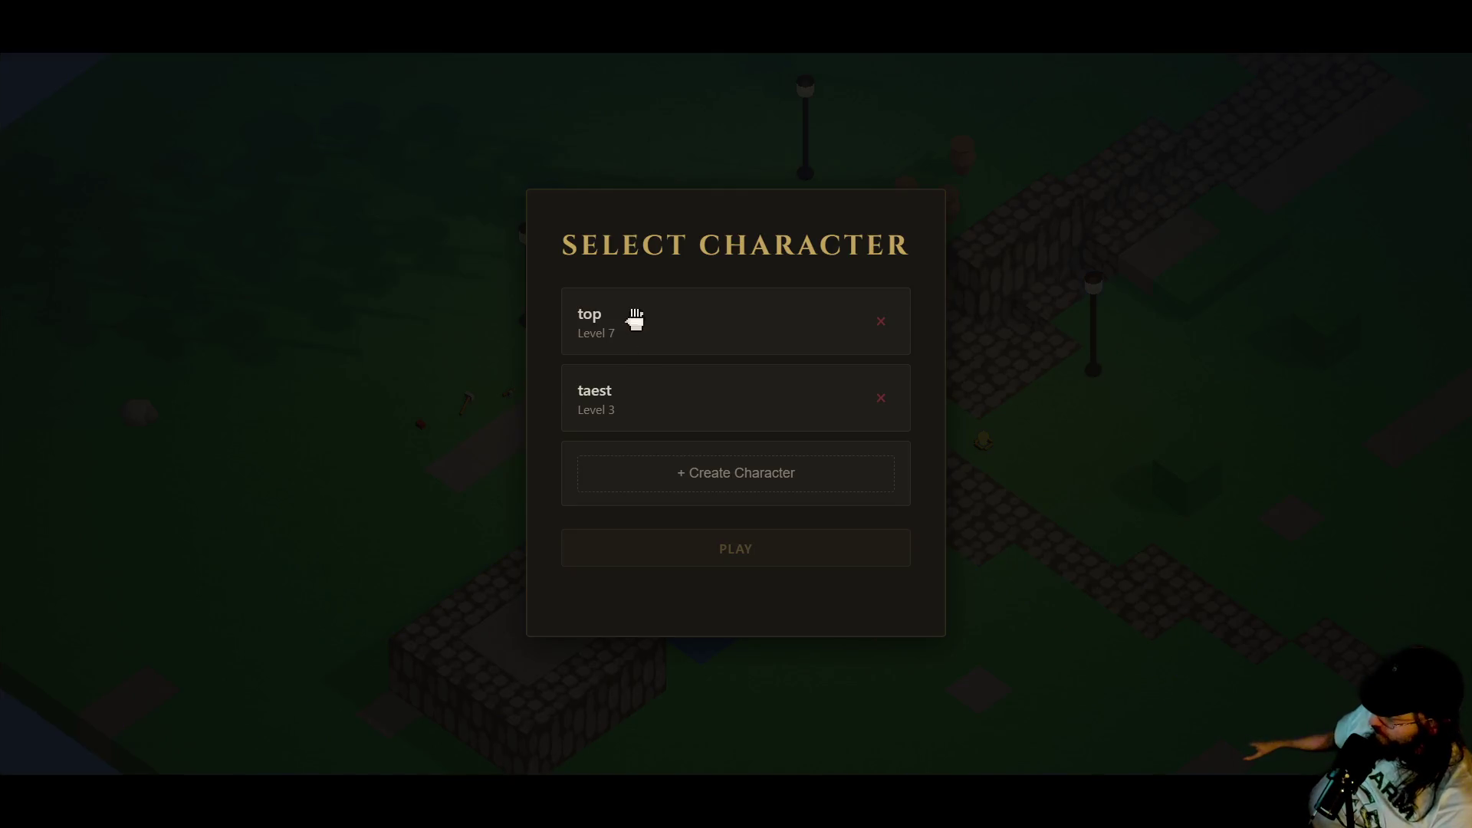
- Enter the world as the level 7 character, attack the nearby goblins, and restart after dying
left_click(634, 315)
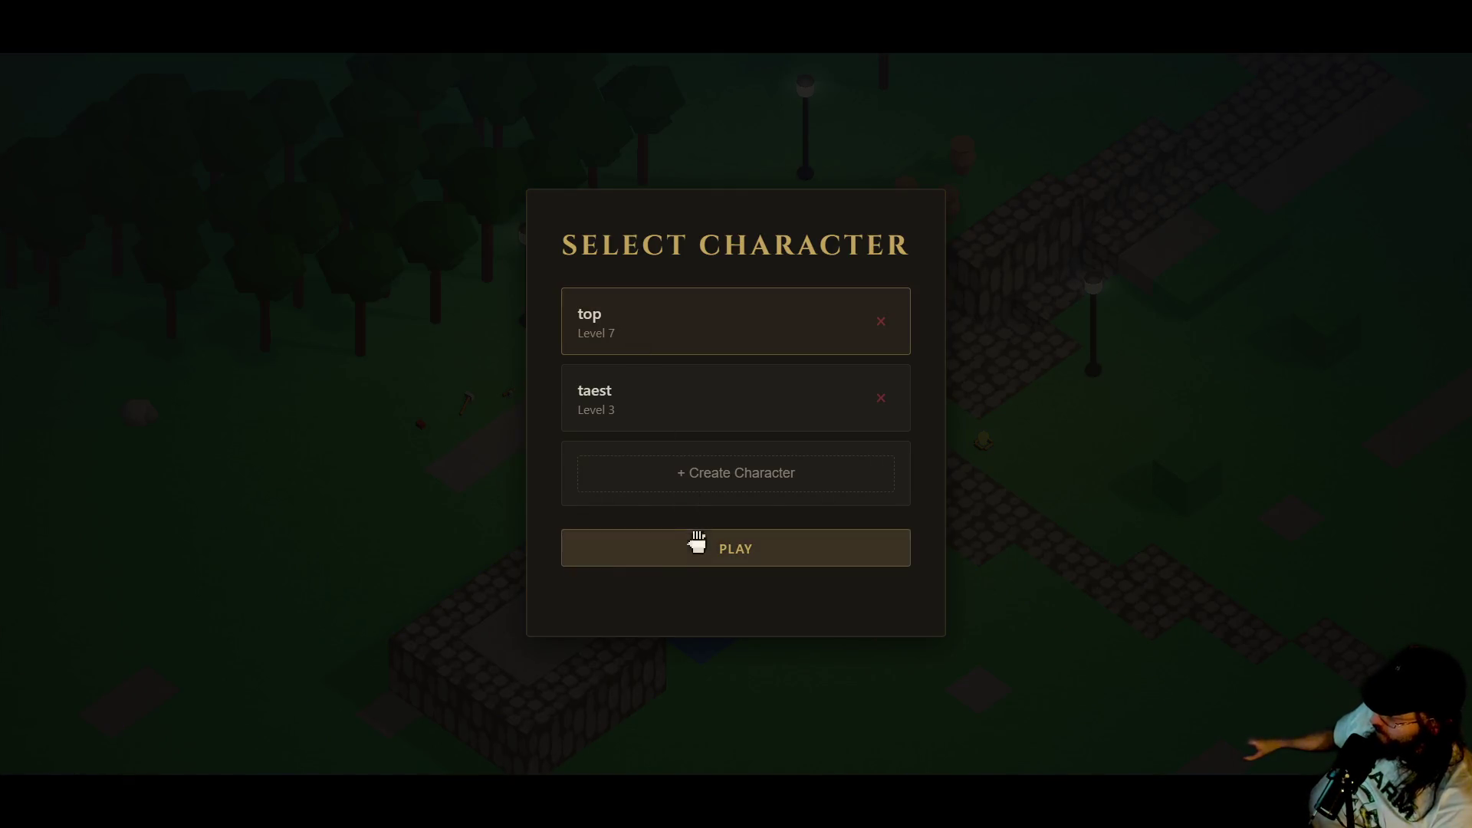
left_click(697, 543)
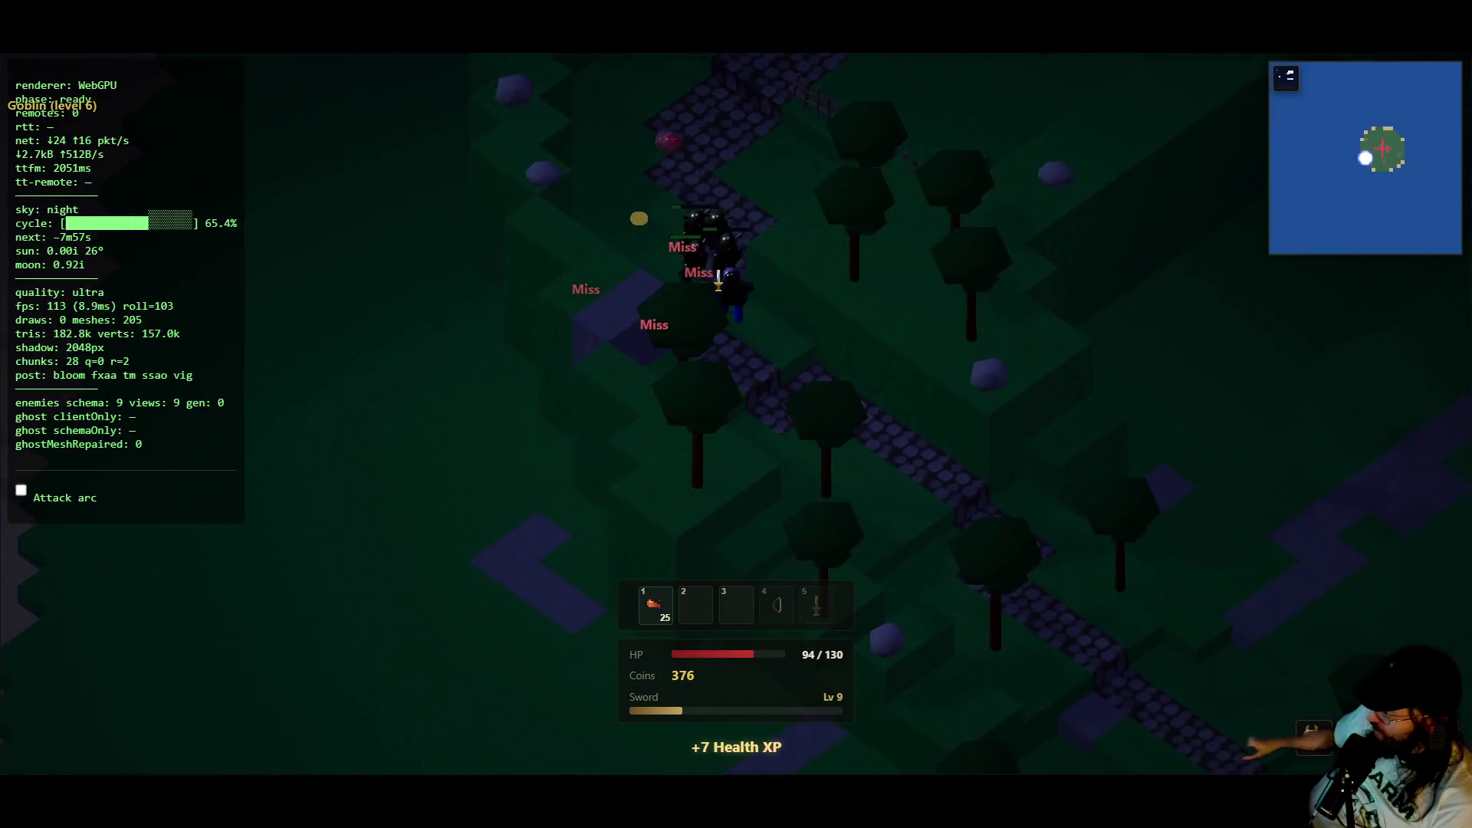
left_click(713, 280)
left_click(712, 280)
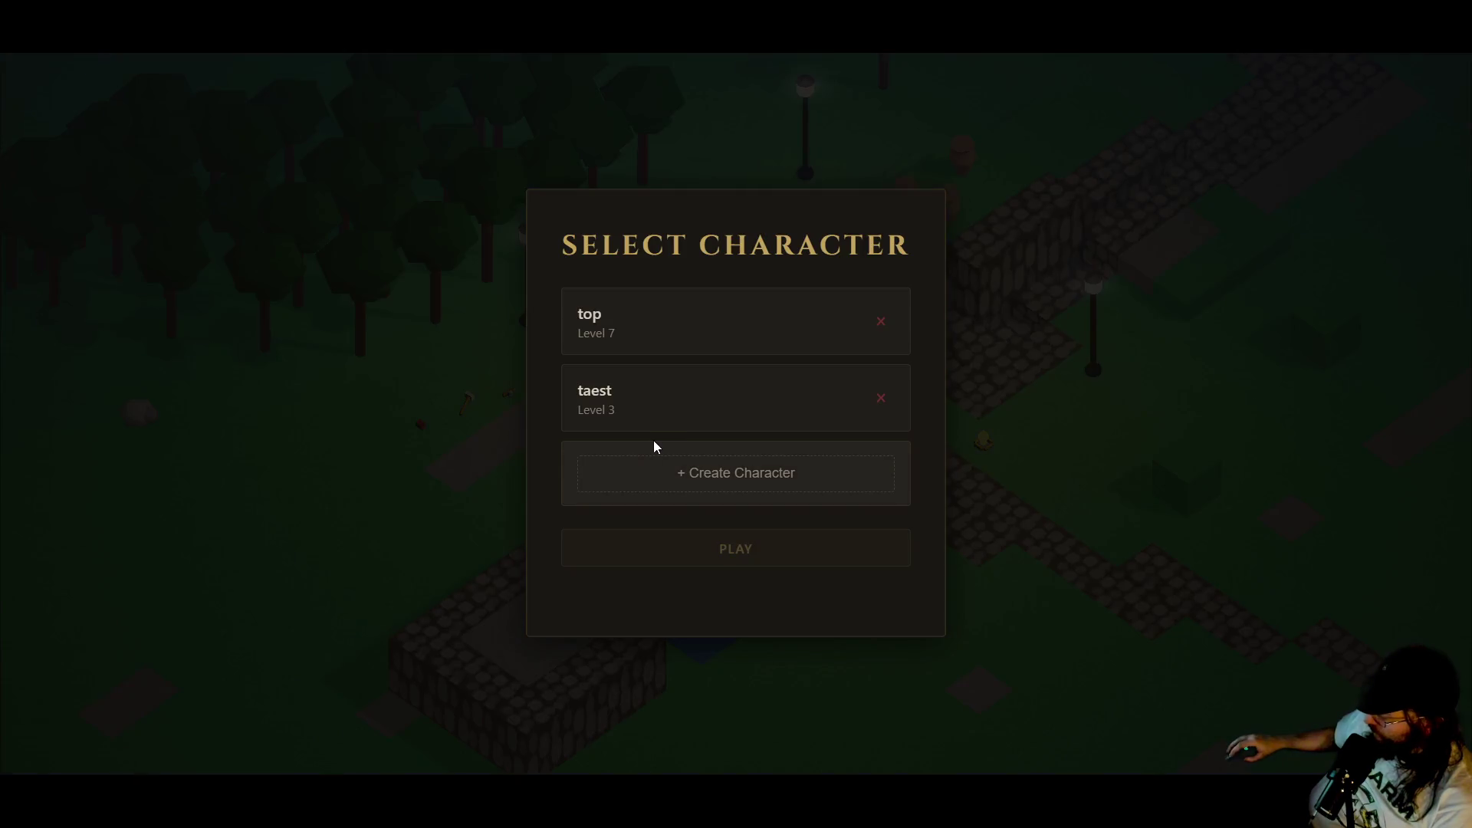
left_click(690, 548)
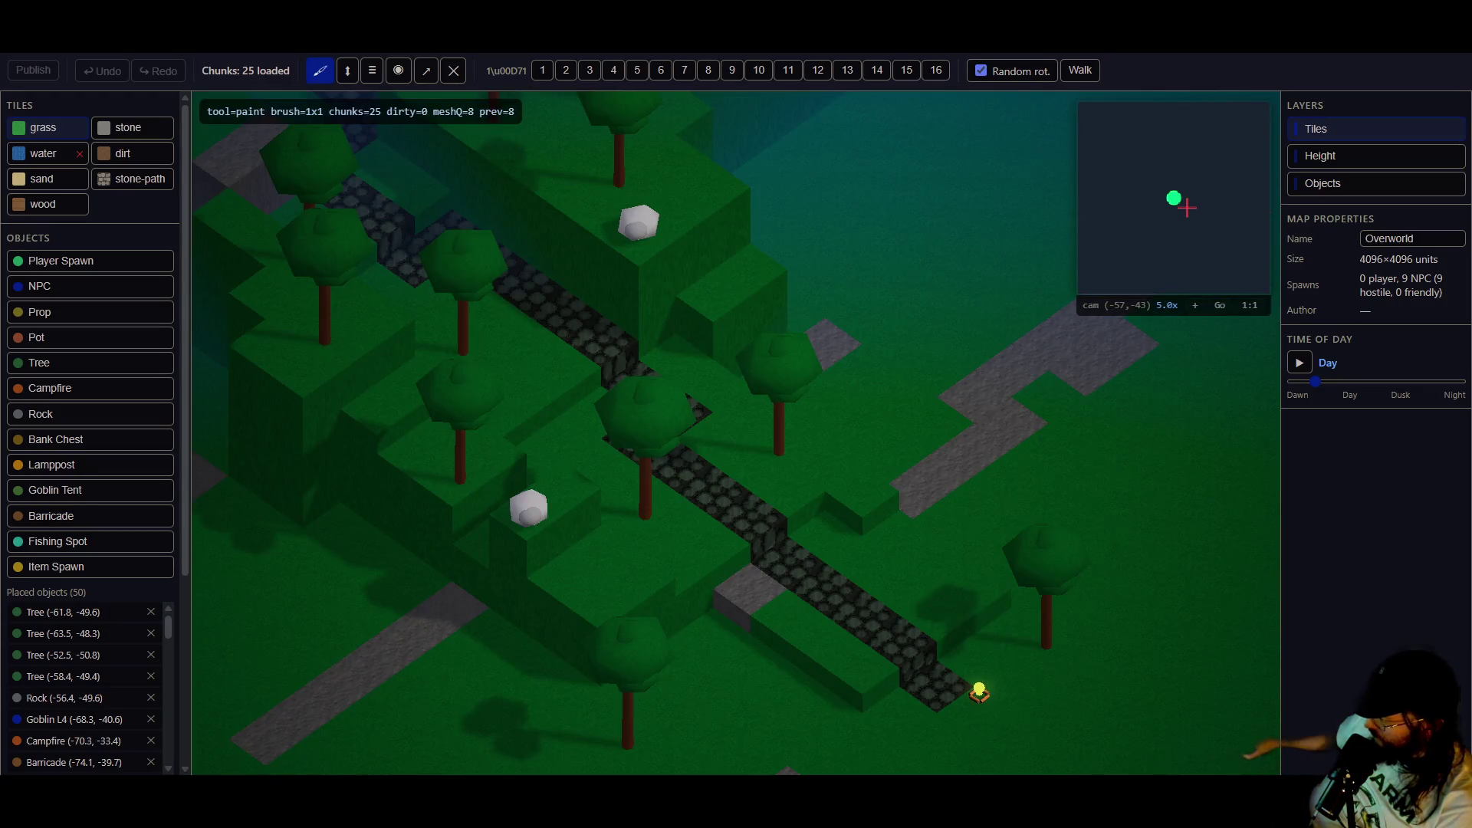
- Paint a tile beside the stone path, pick the stone-path tile, and pan toward the goblin camp
left_click(721, 460)
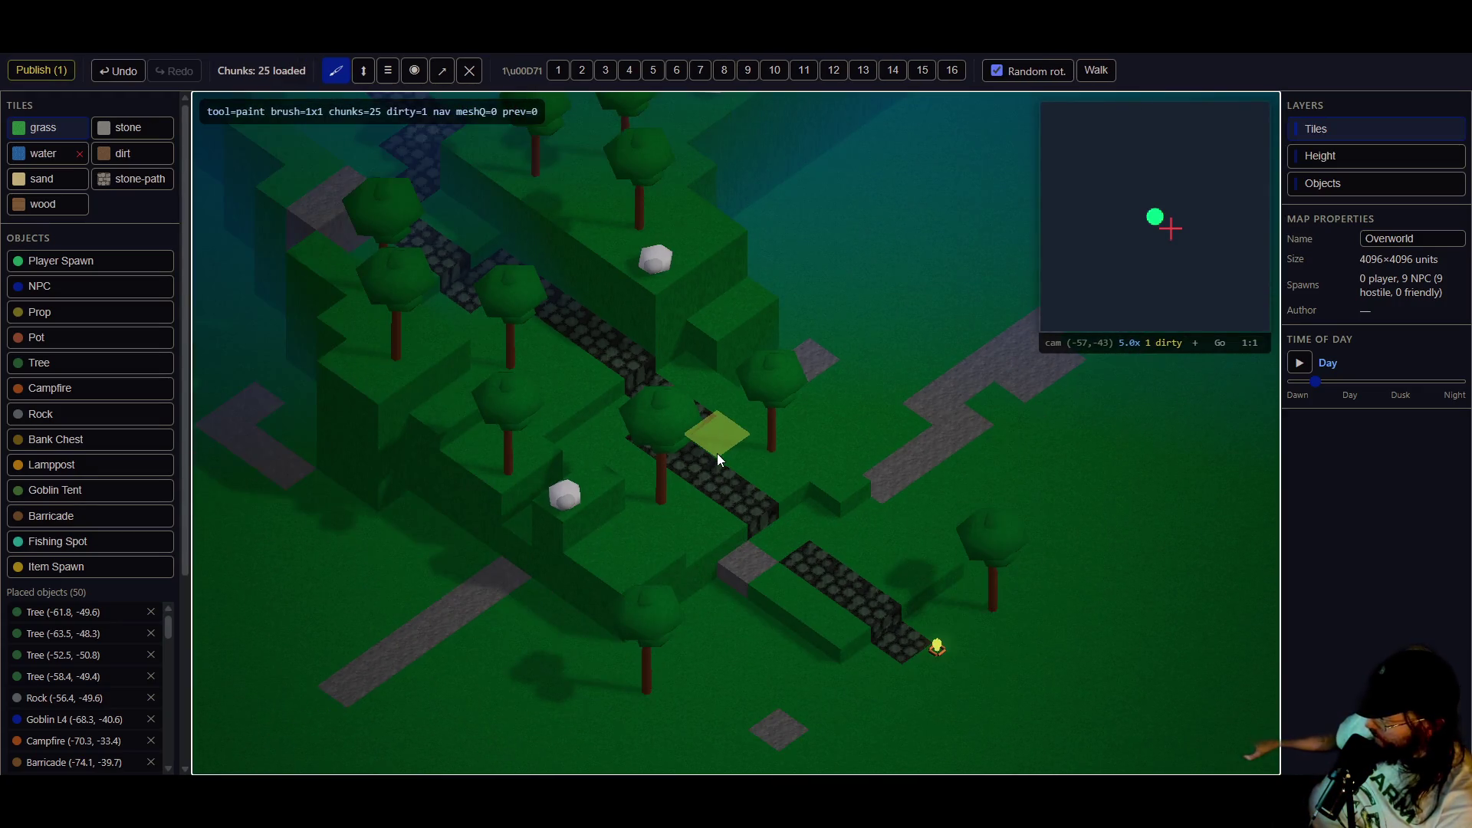
scroll(716, 453, "up", 1)
left_click(117, 184)
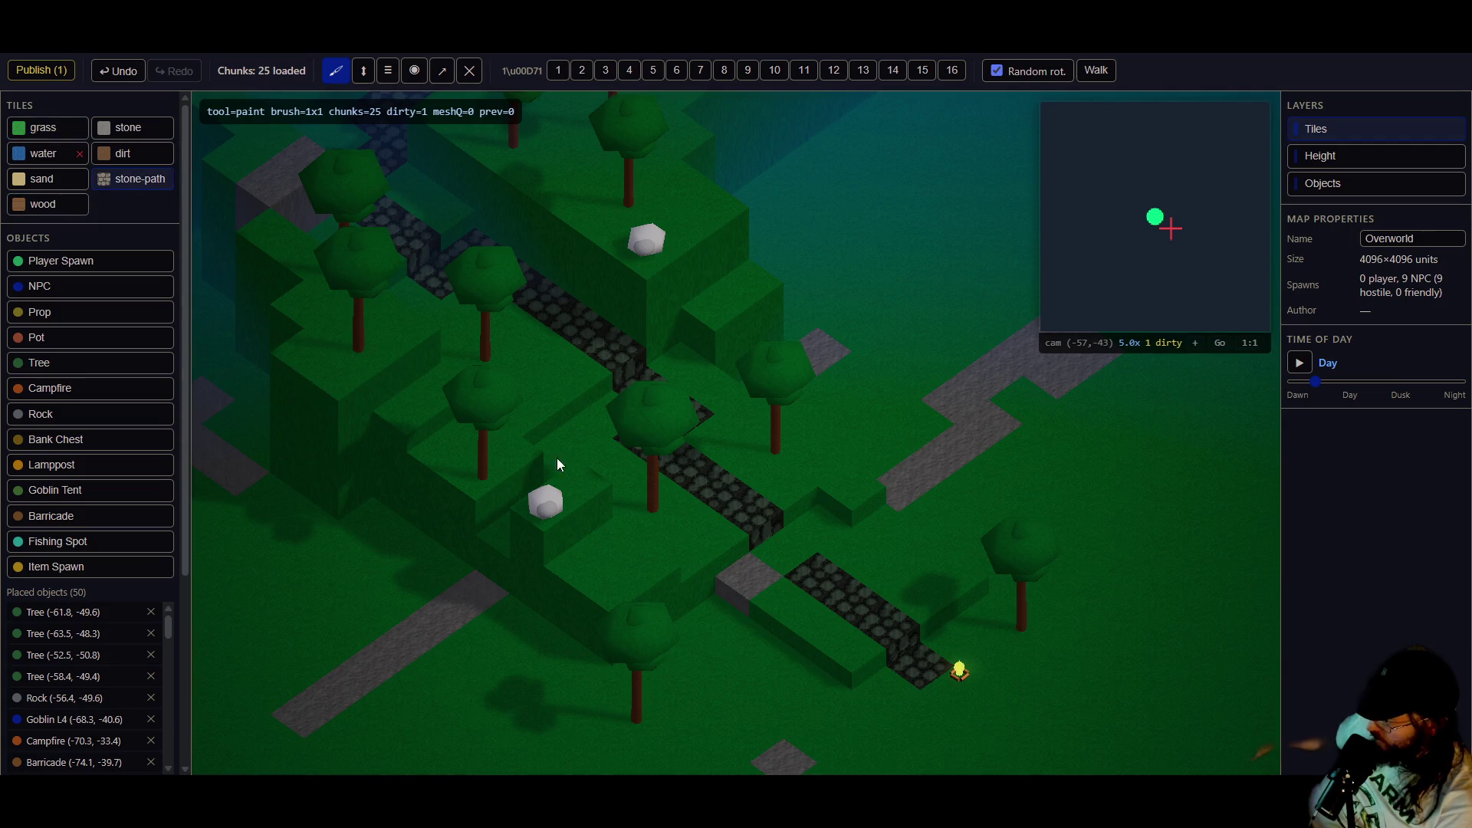
scroll(630, 454, "down", 1)
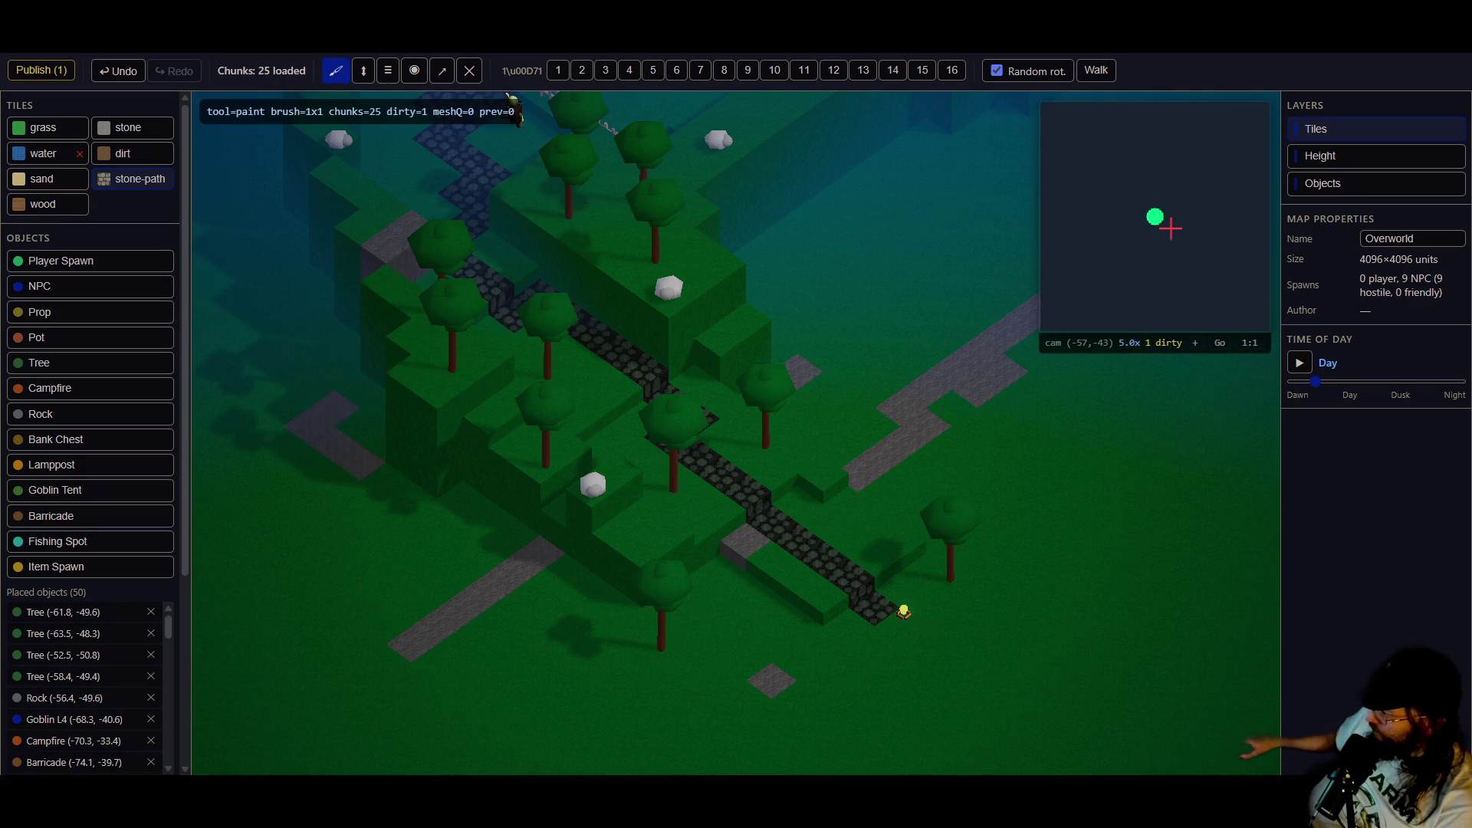
key("a")
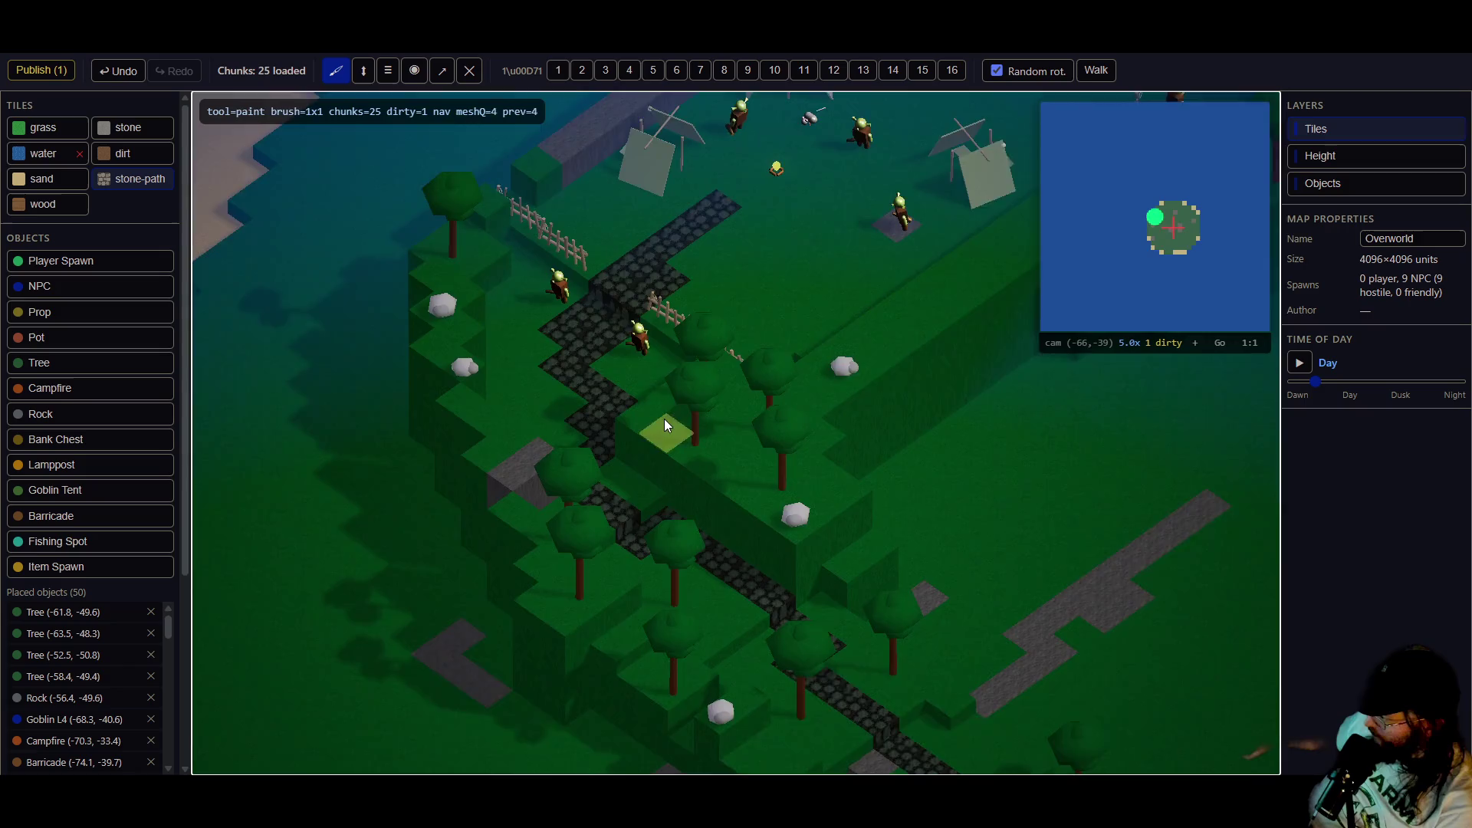
- Select the rocks beside the path and rotate the lower one to 60 degrees
key("o")
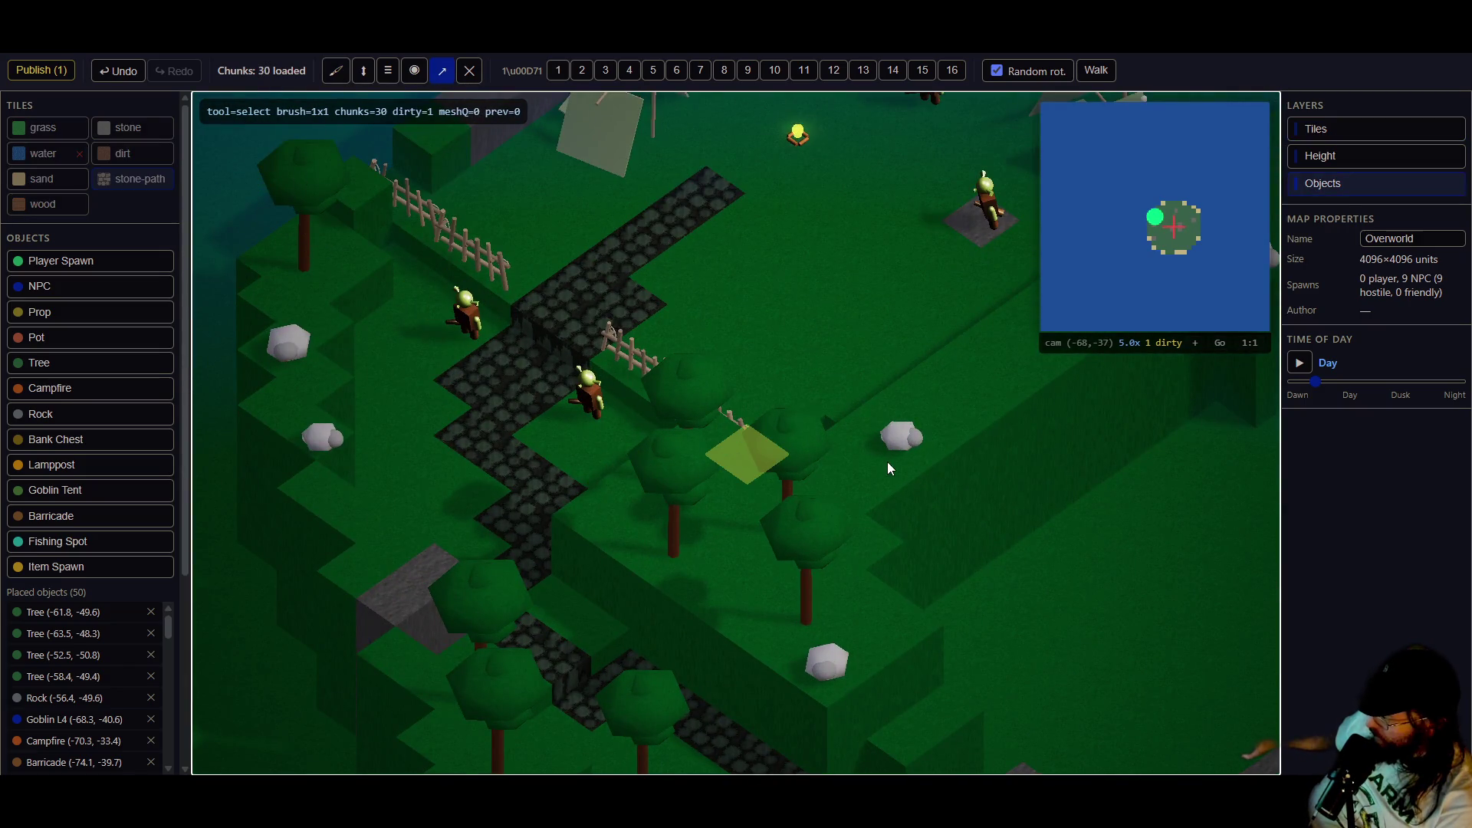
left_click(893, 457)
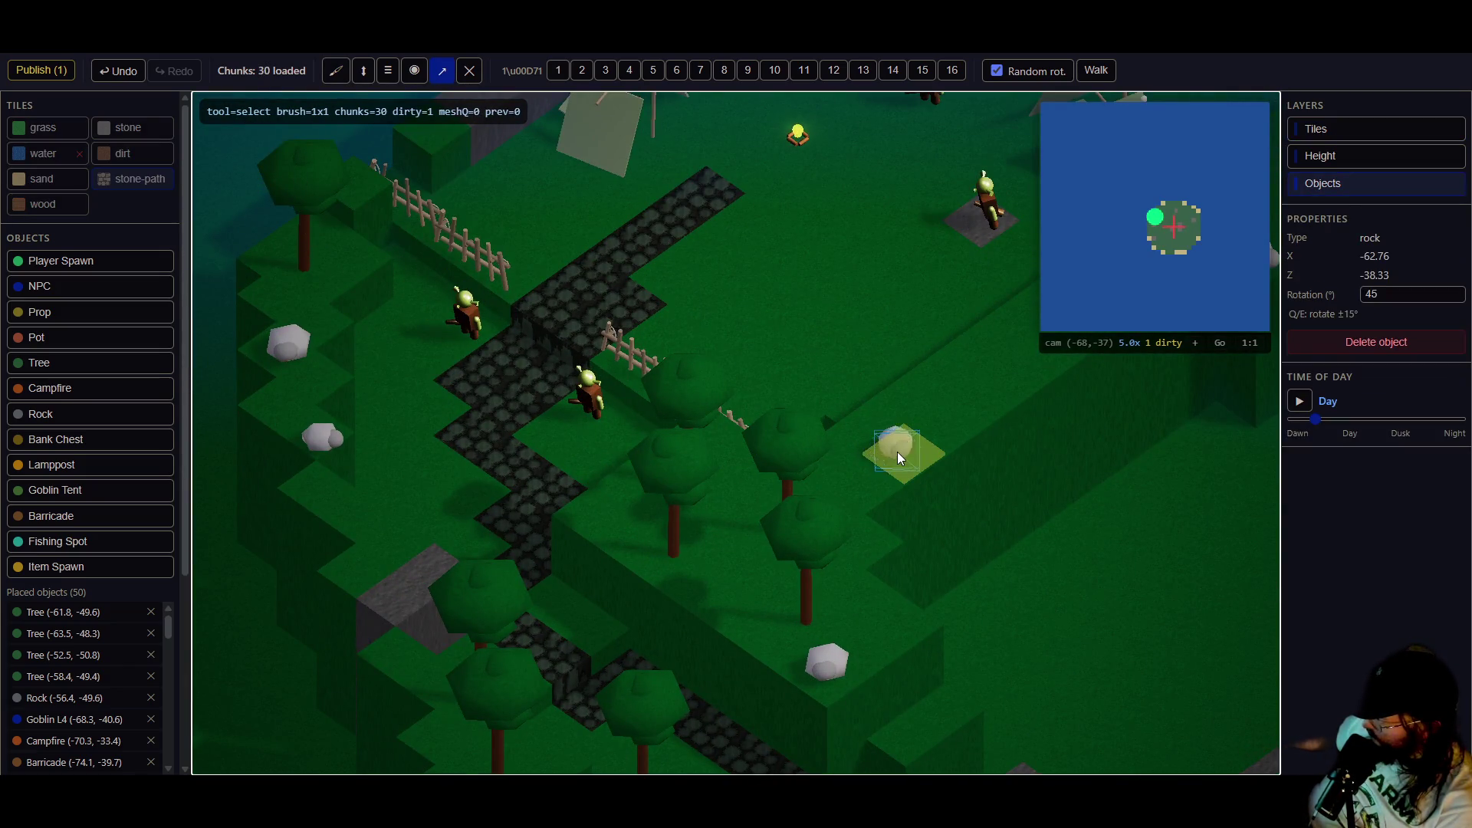
left_click(833, 659)
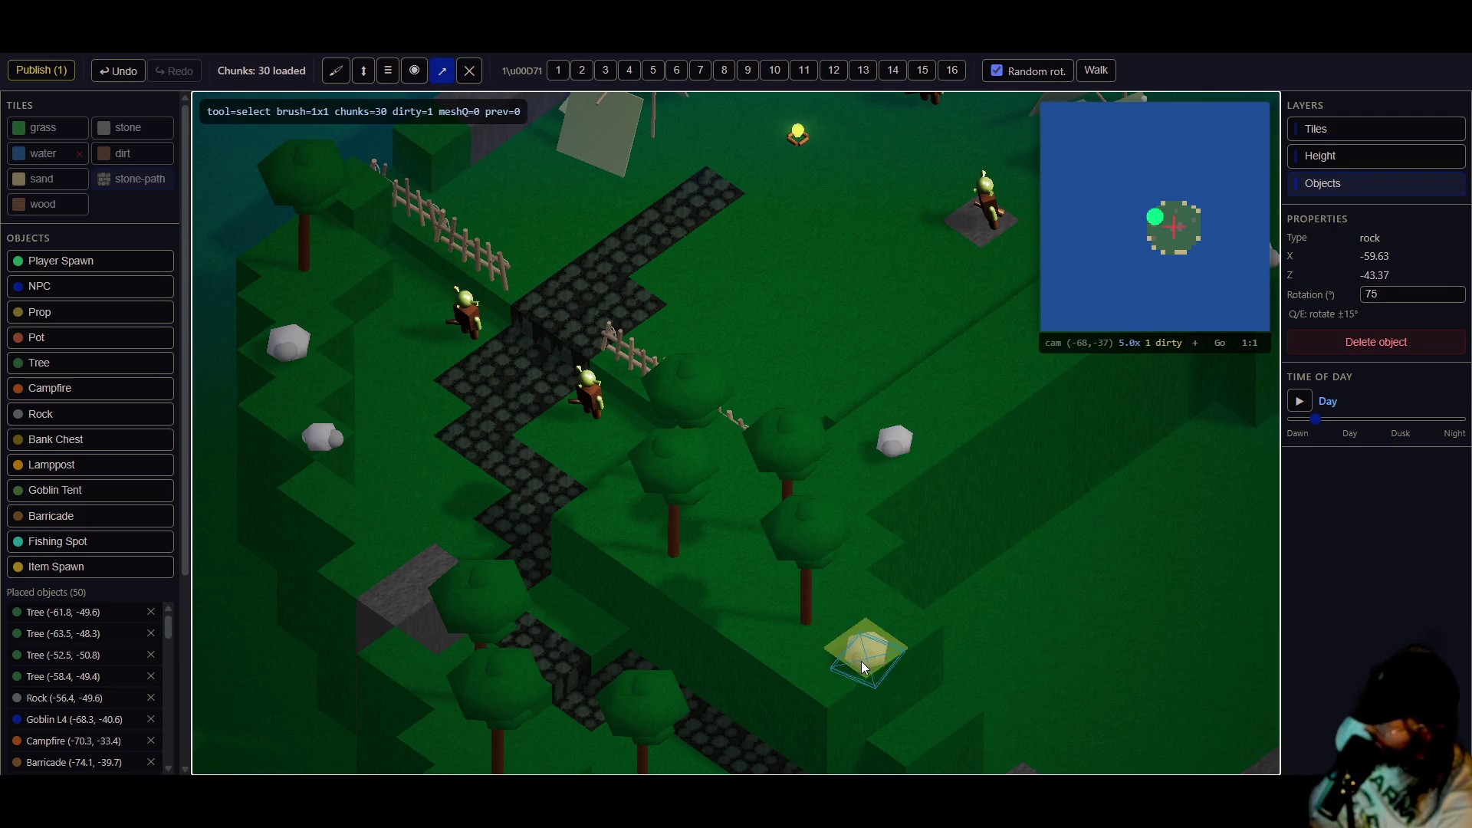
key("q")
key("Left")
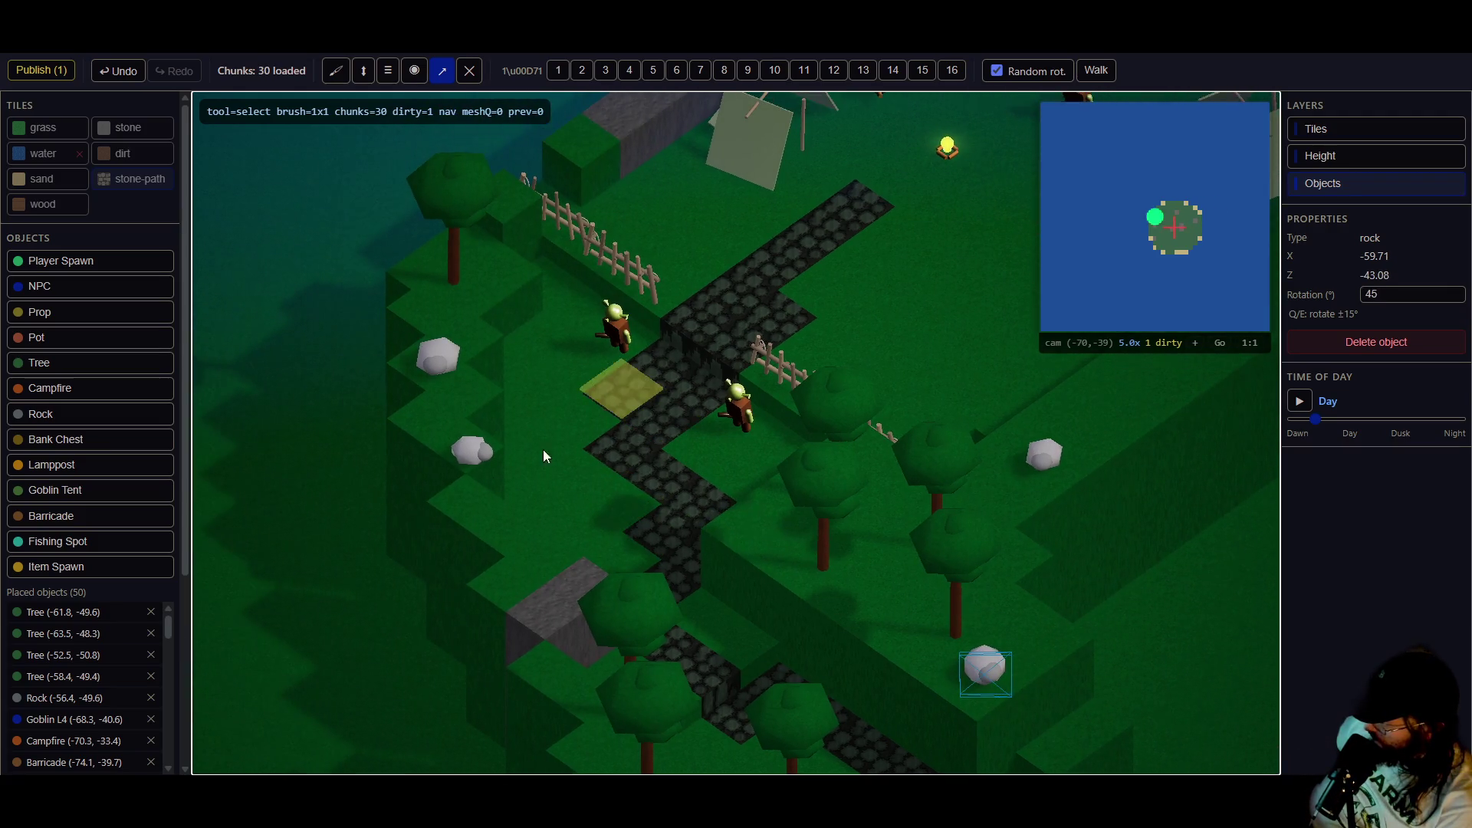
key("Up")
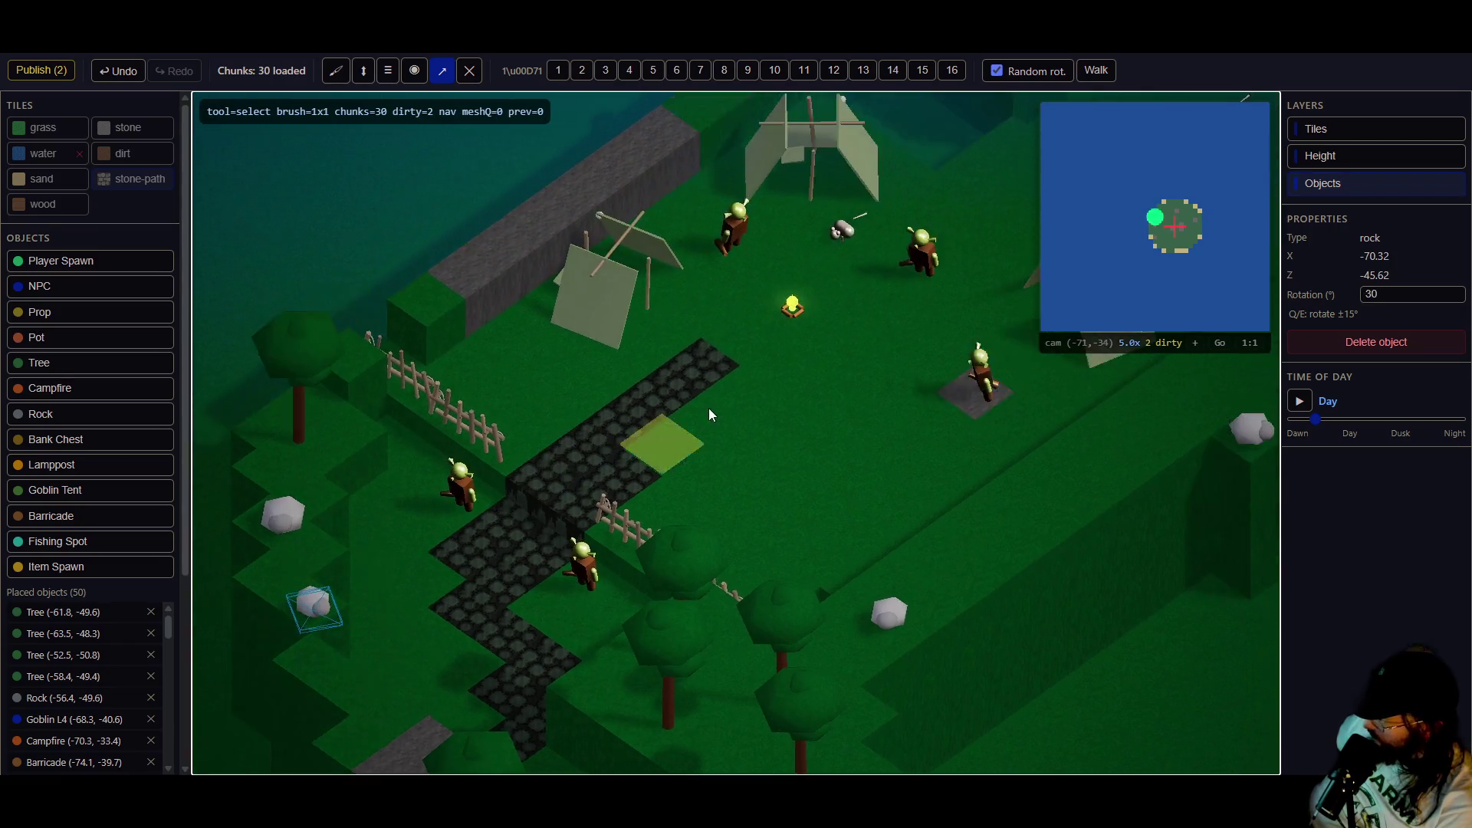
key("e")
key("Right")
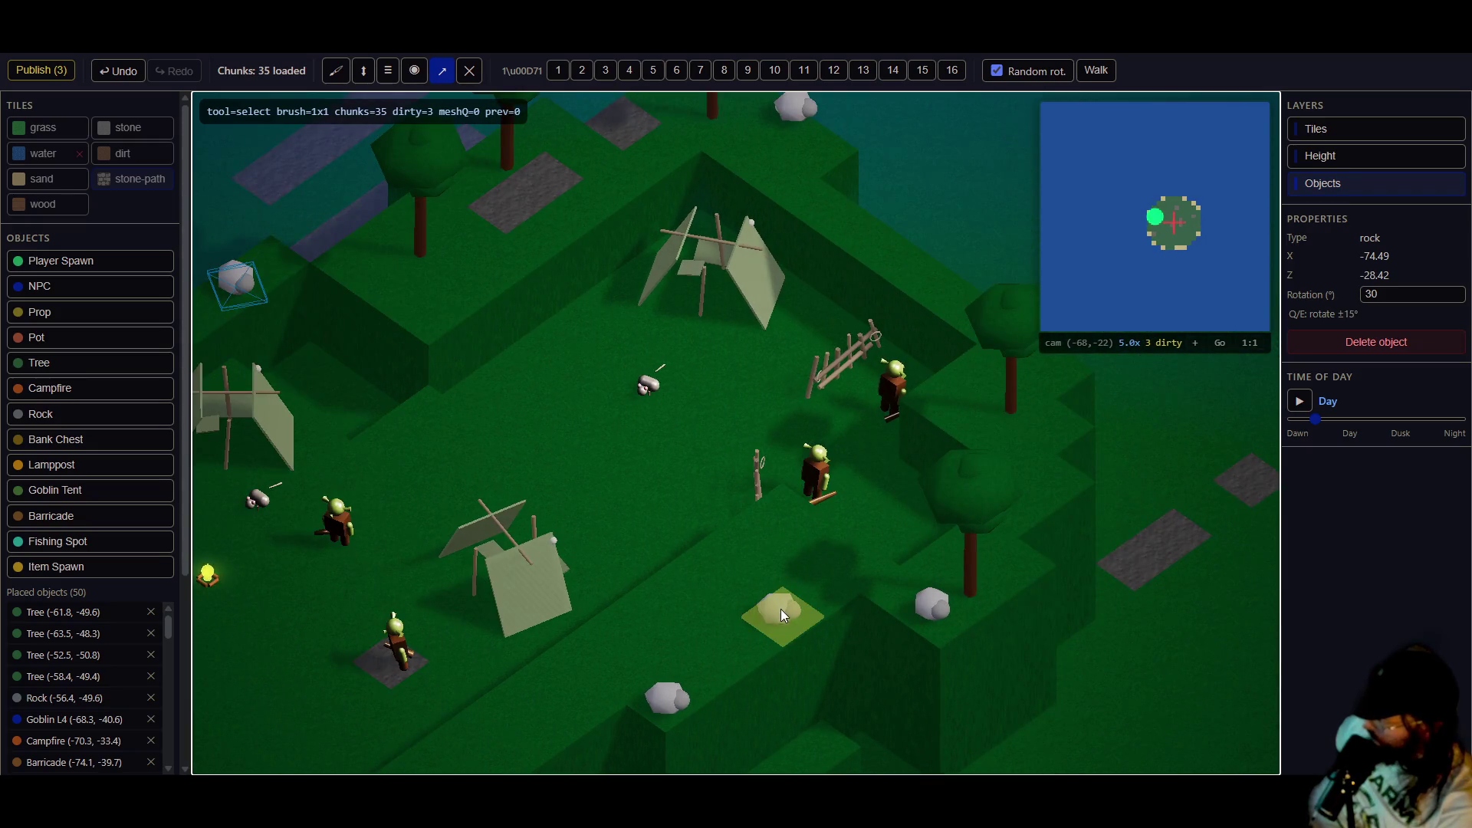
key("e")
key("e")
key("e")
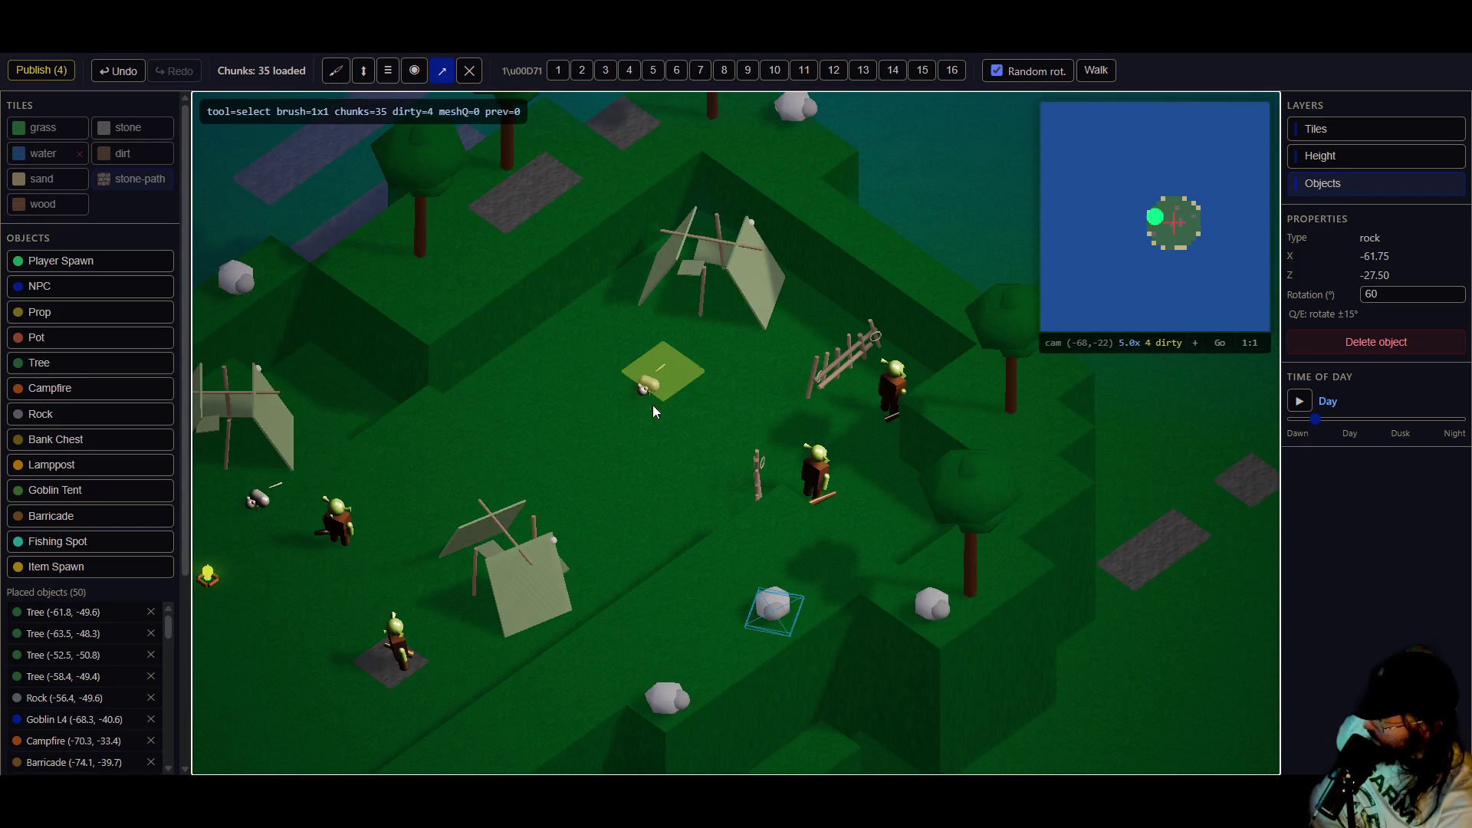
key("Left")
key("Down")
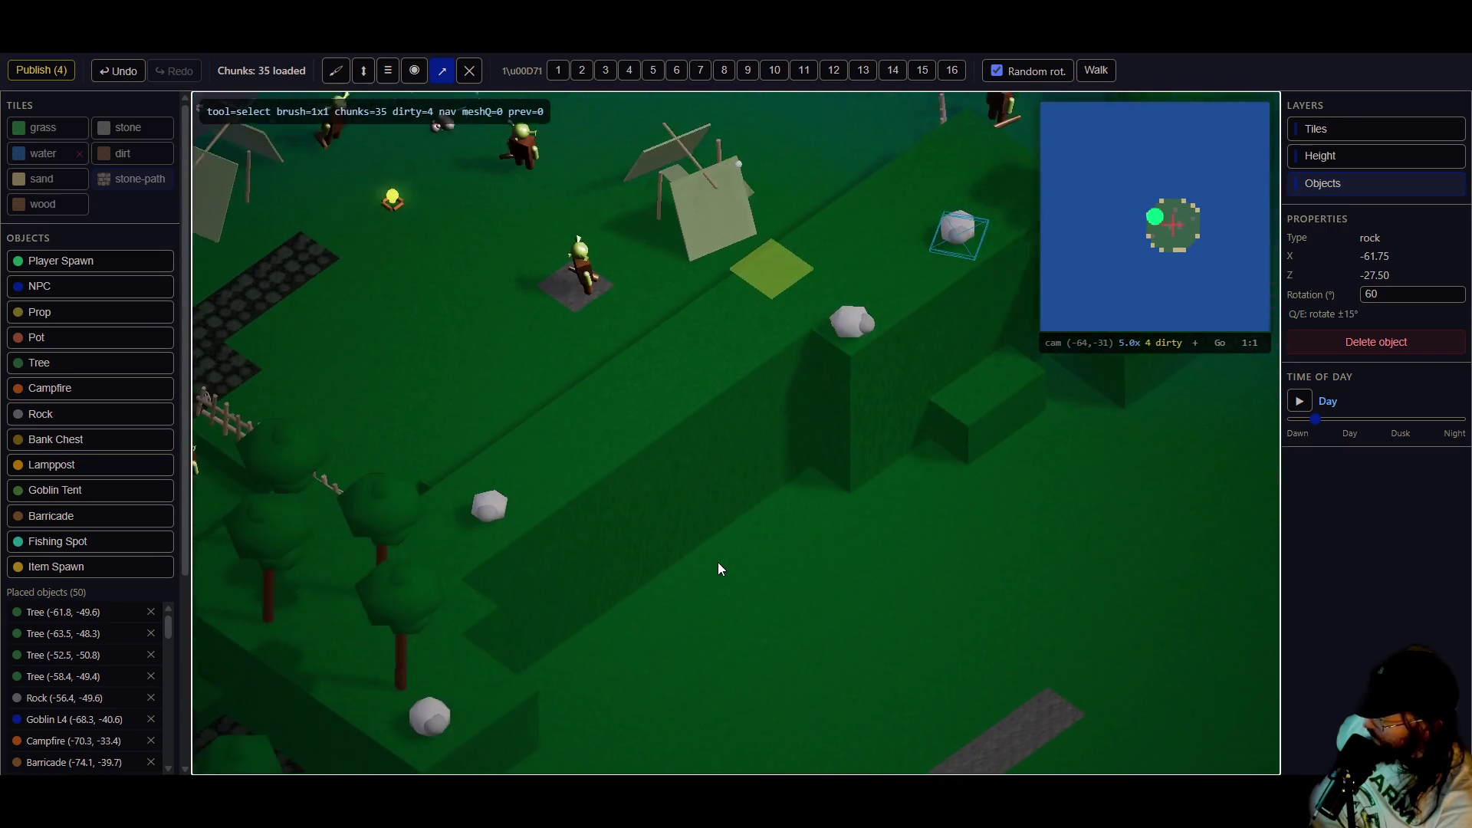
key("Down")
- Nudge two trees beside the stone path and rotate one to 60 degrees
left_click(650, 510)
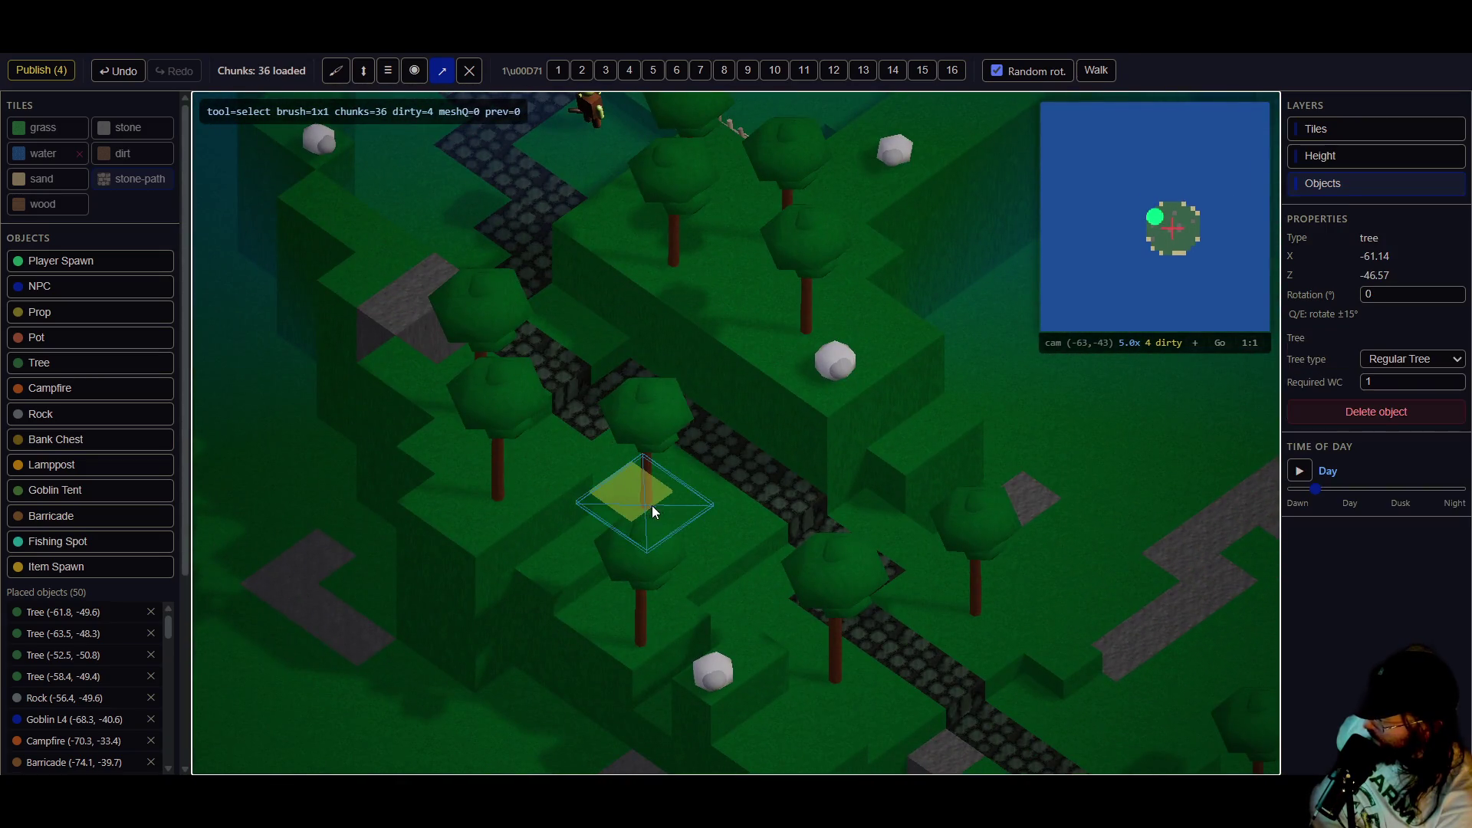
left_click_drag(641, 508, 659, 507)
left_click(500, 495)
left_click_drag(500, 495, 484, 506)
key("e")
key("e")
key("e")
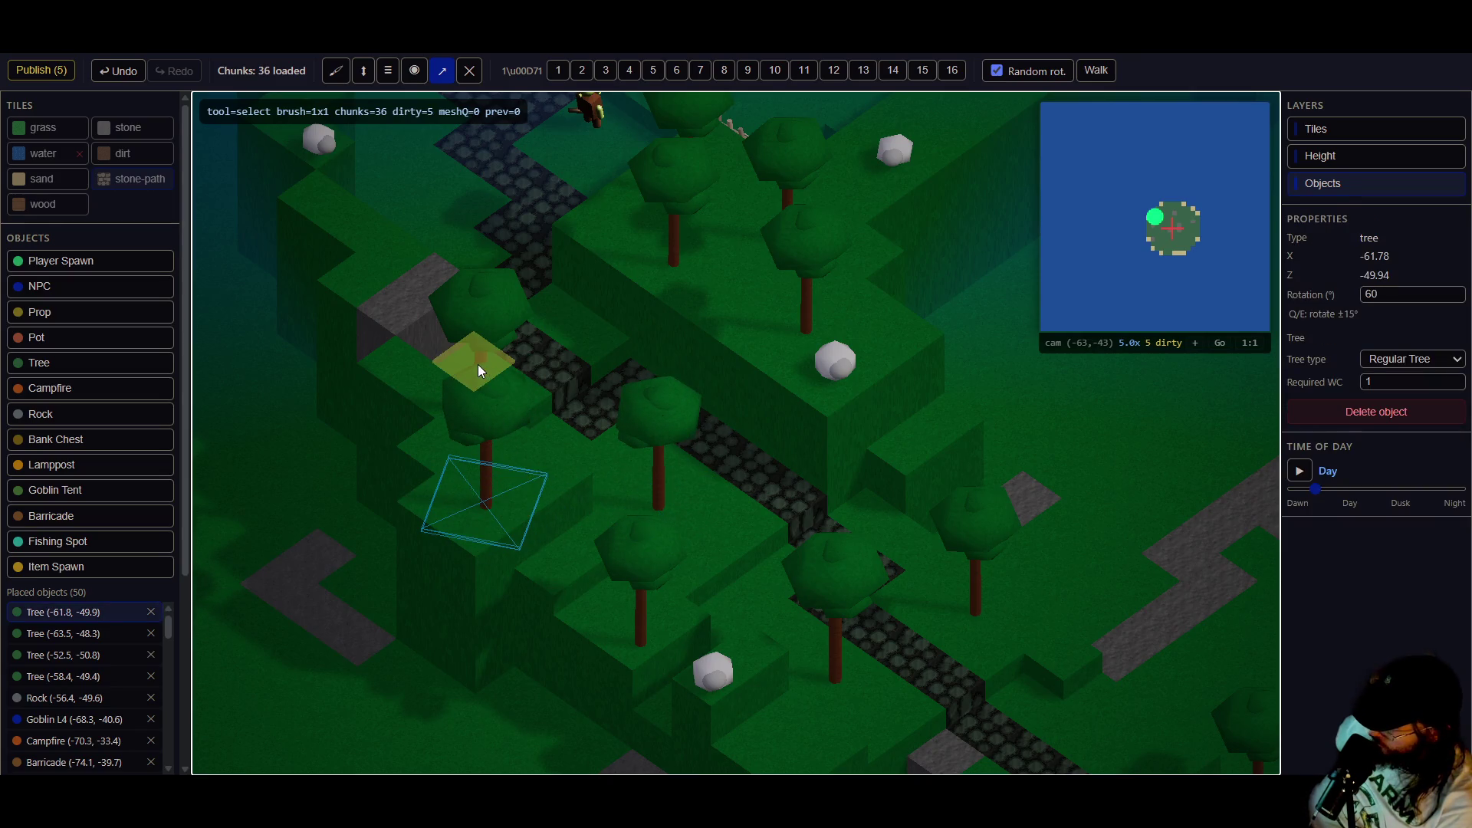
key("Escape")
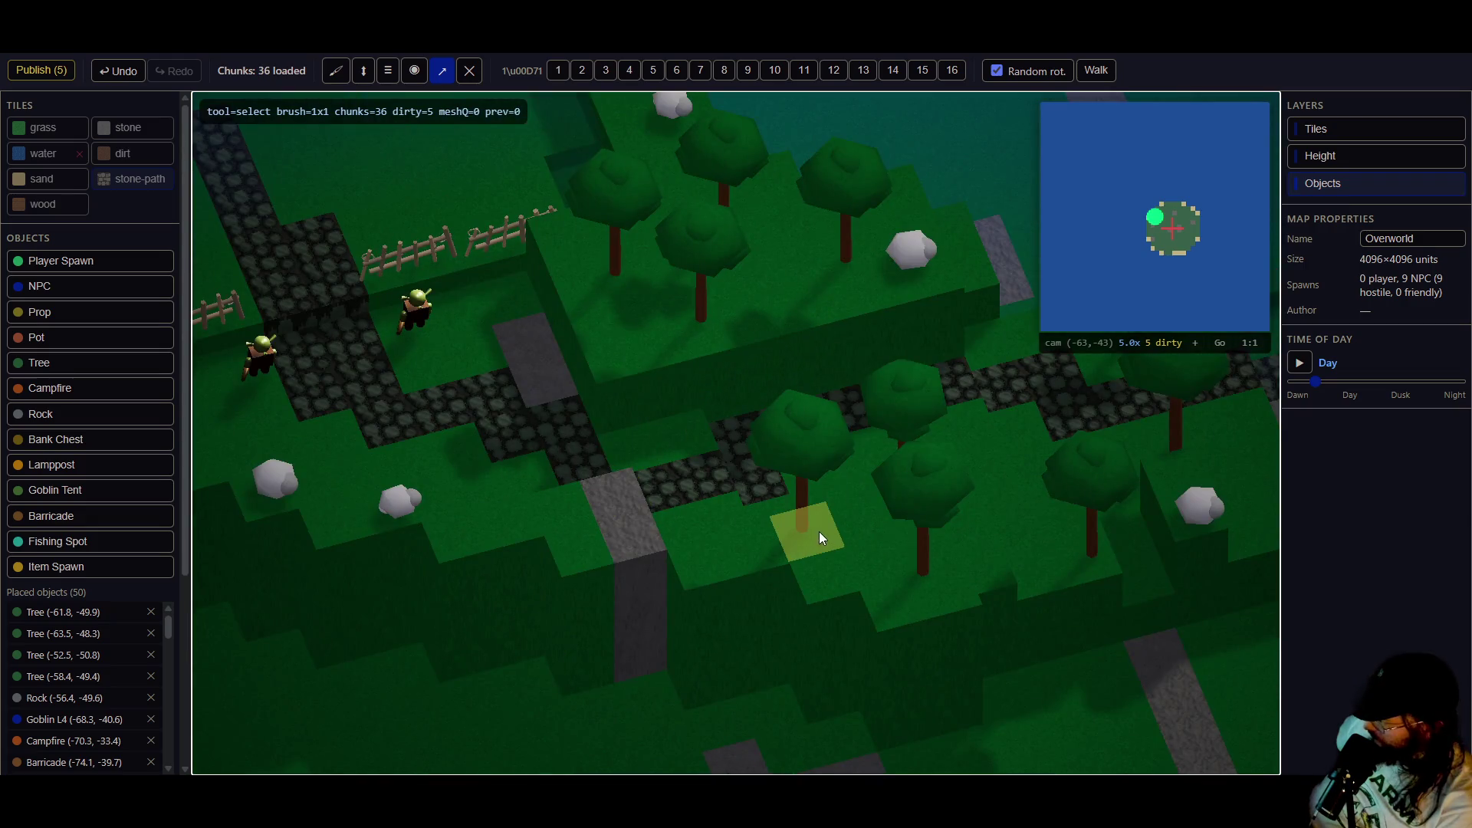
- Rotate another tree near the path to 45 degrees, then publish the map edits
left_click(779, 524)
key("d")
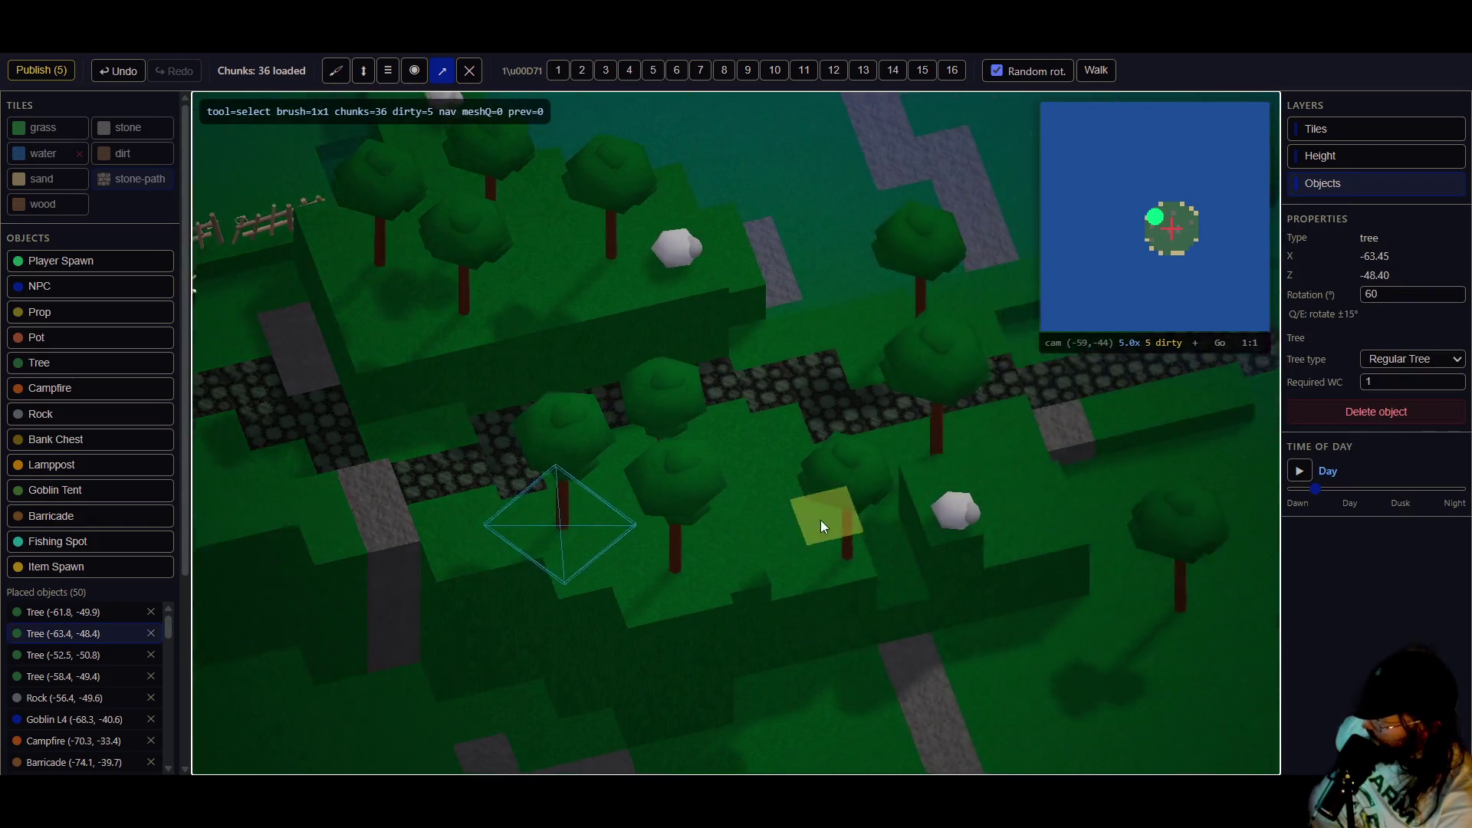
key("d")
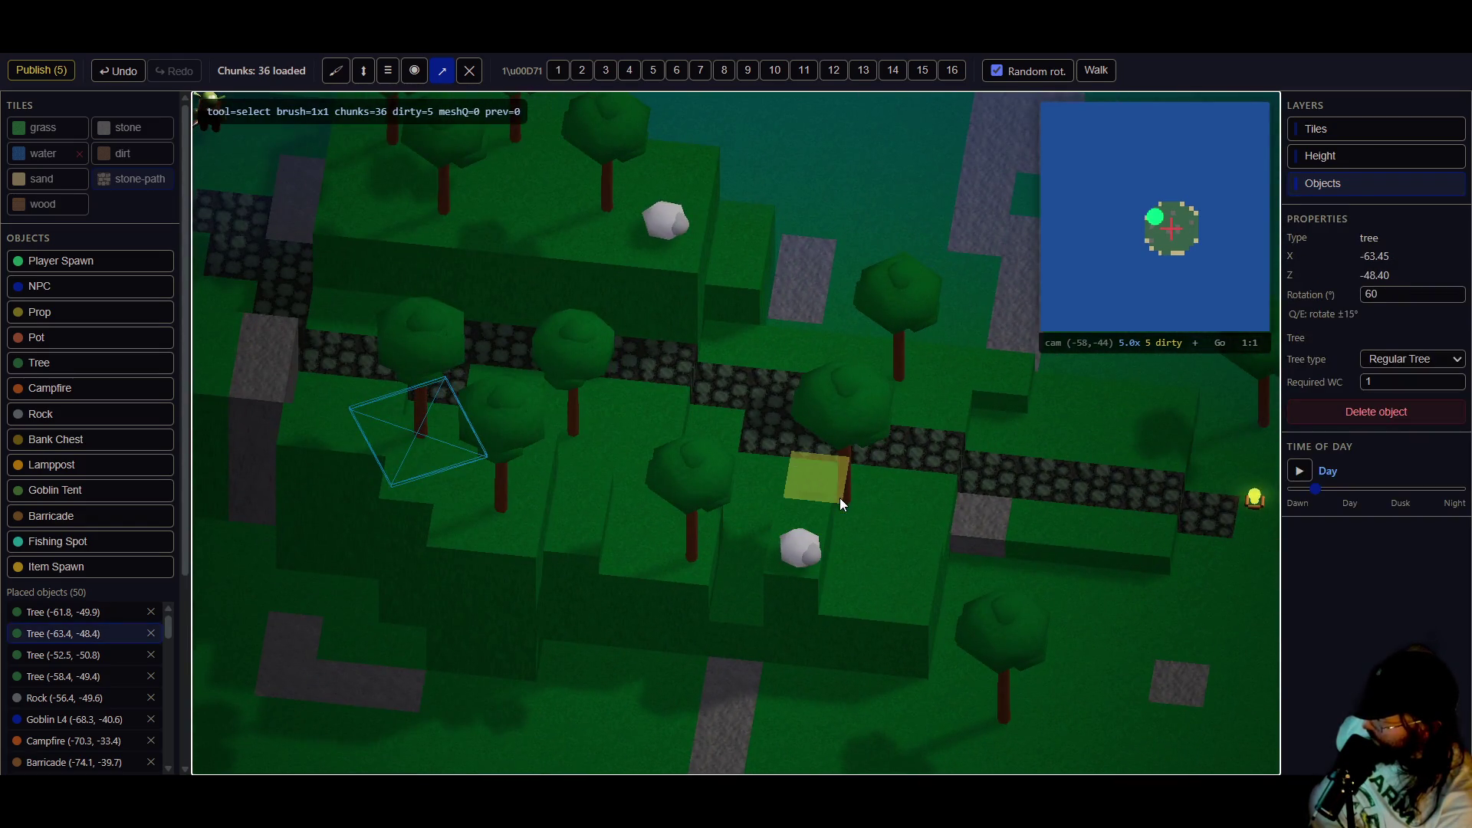
left_click(841, 500)
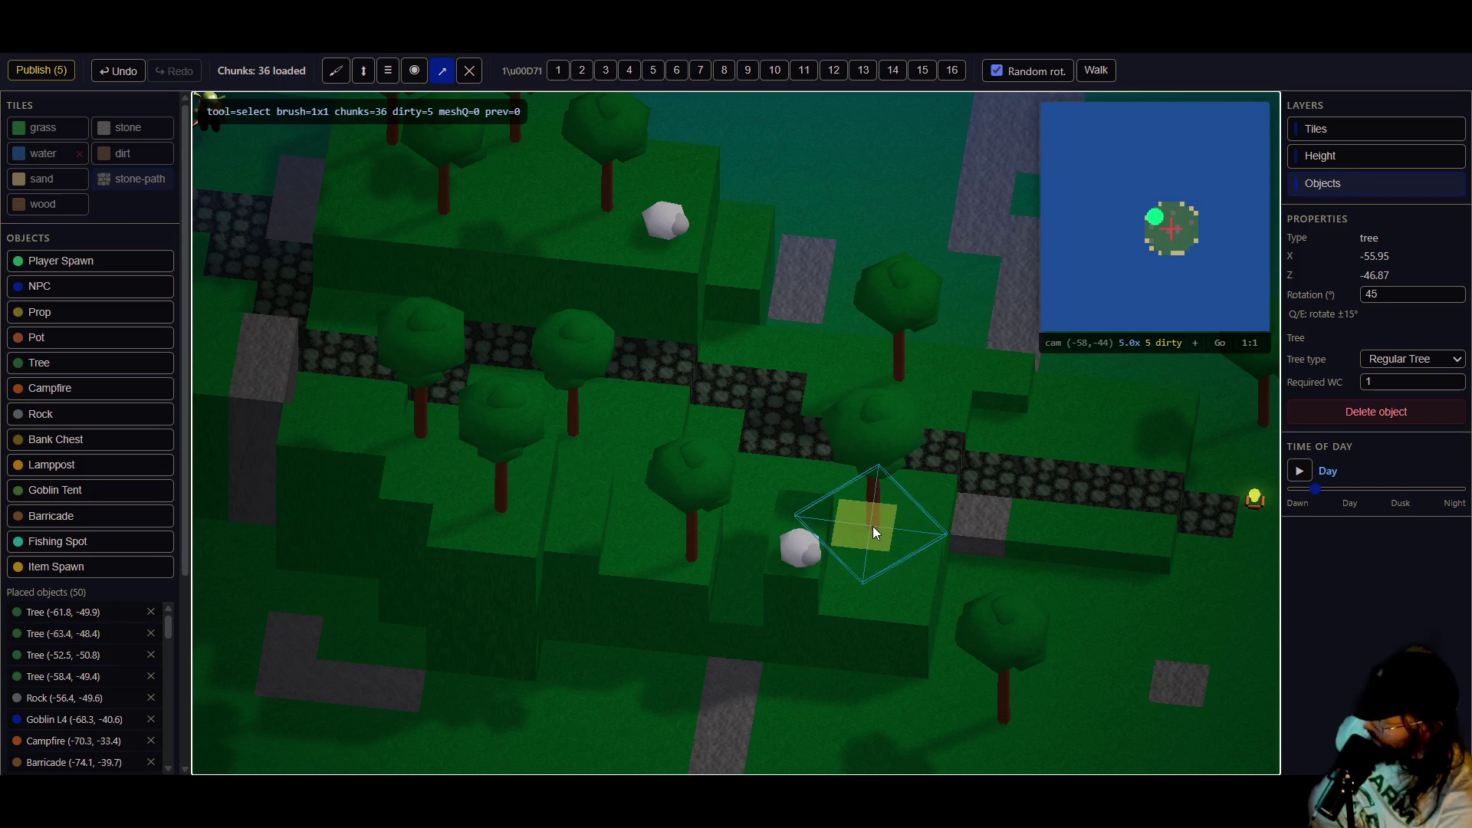
key("d")
key("e")
key("e")
key("e")
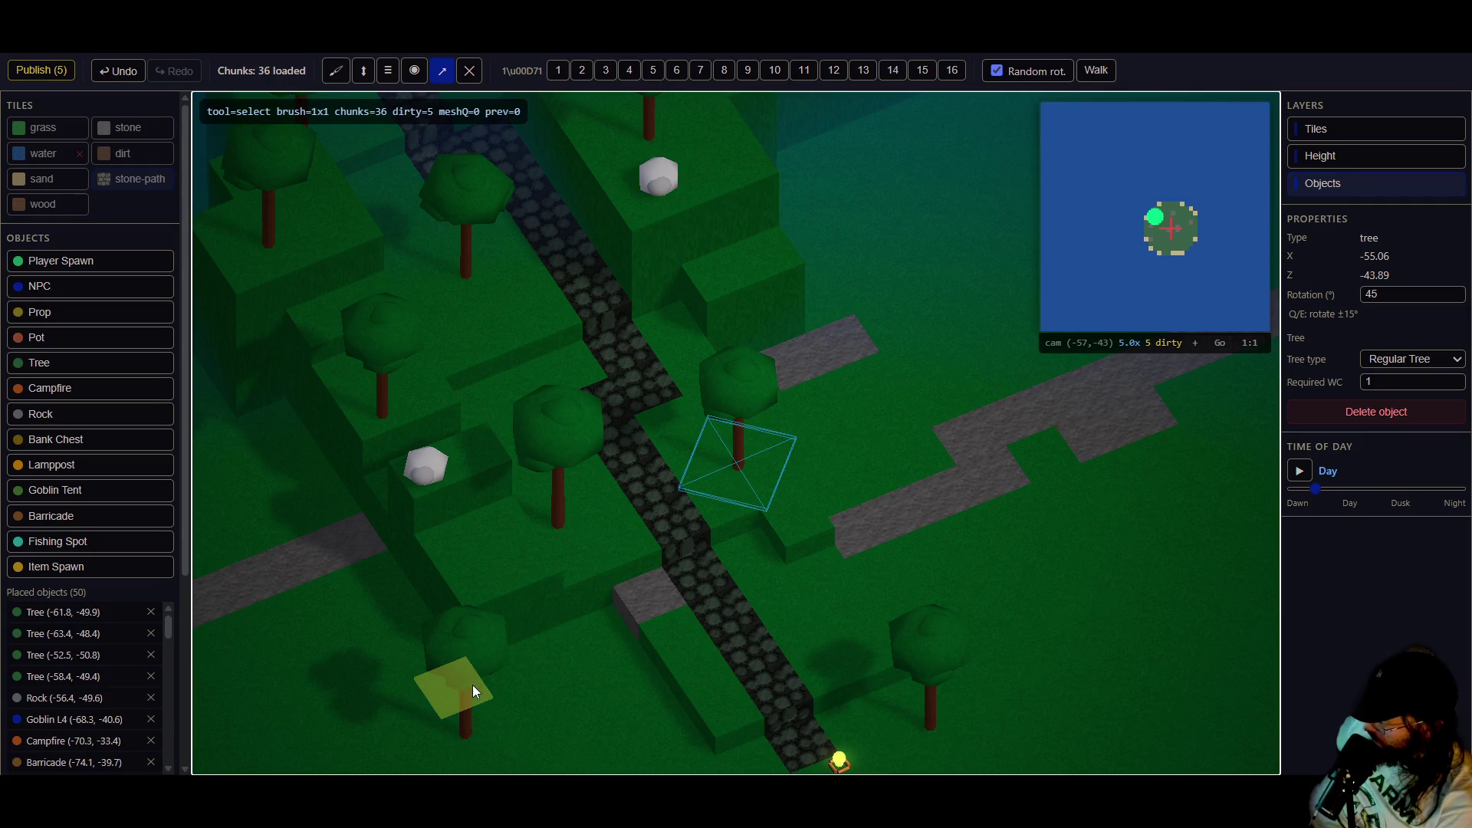
left_click(457, 693)
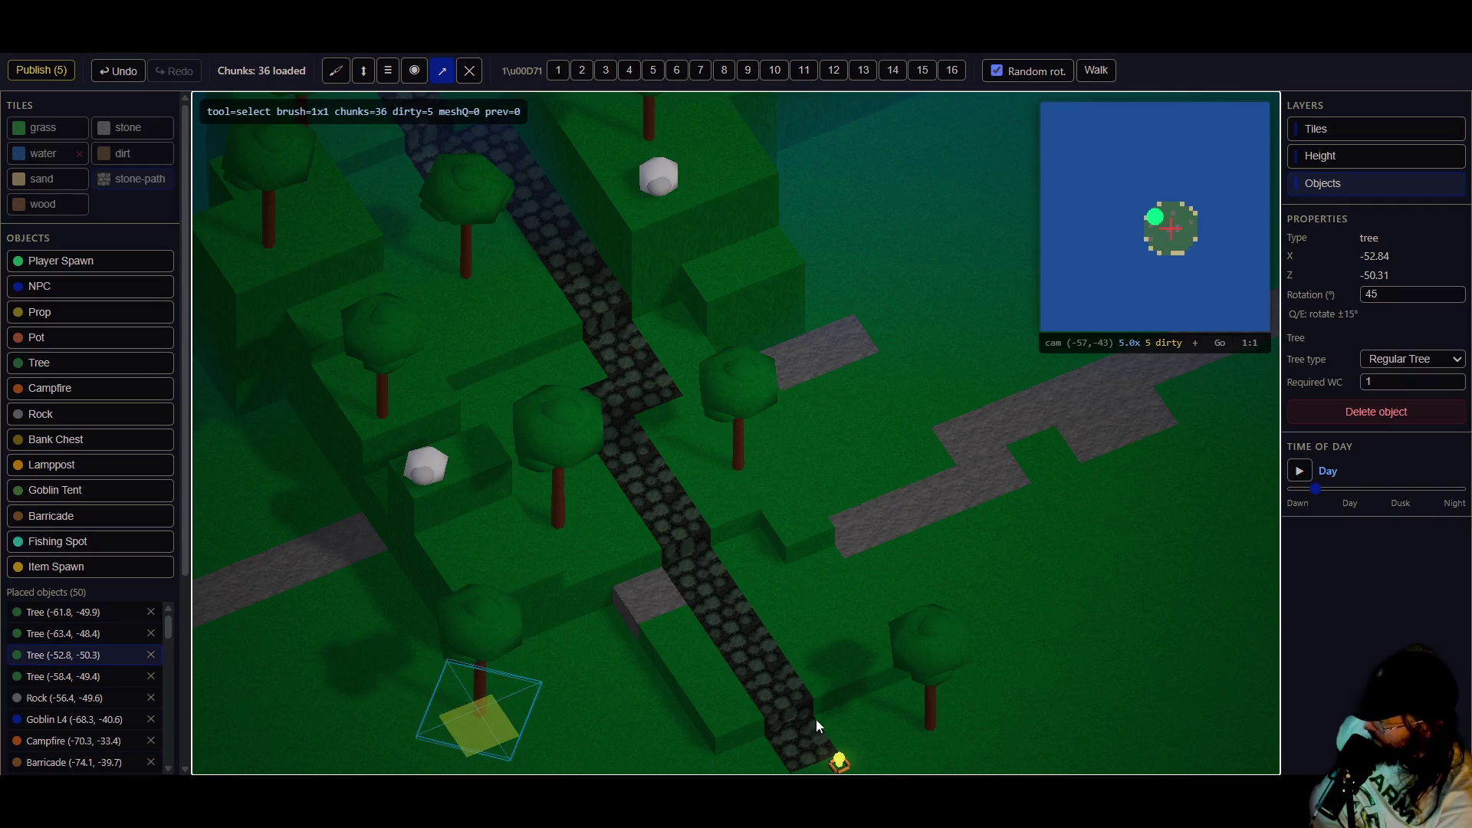
left_click(938, 724)
key("Escape")
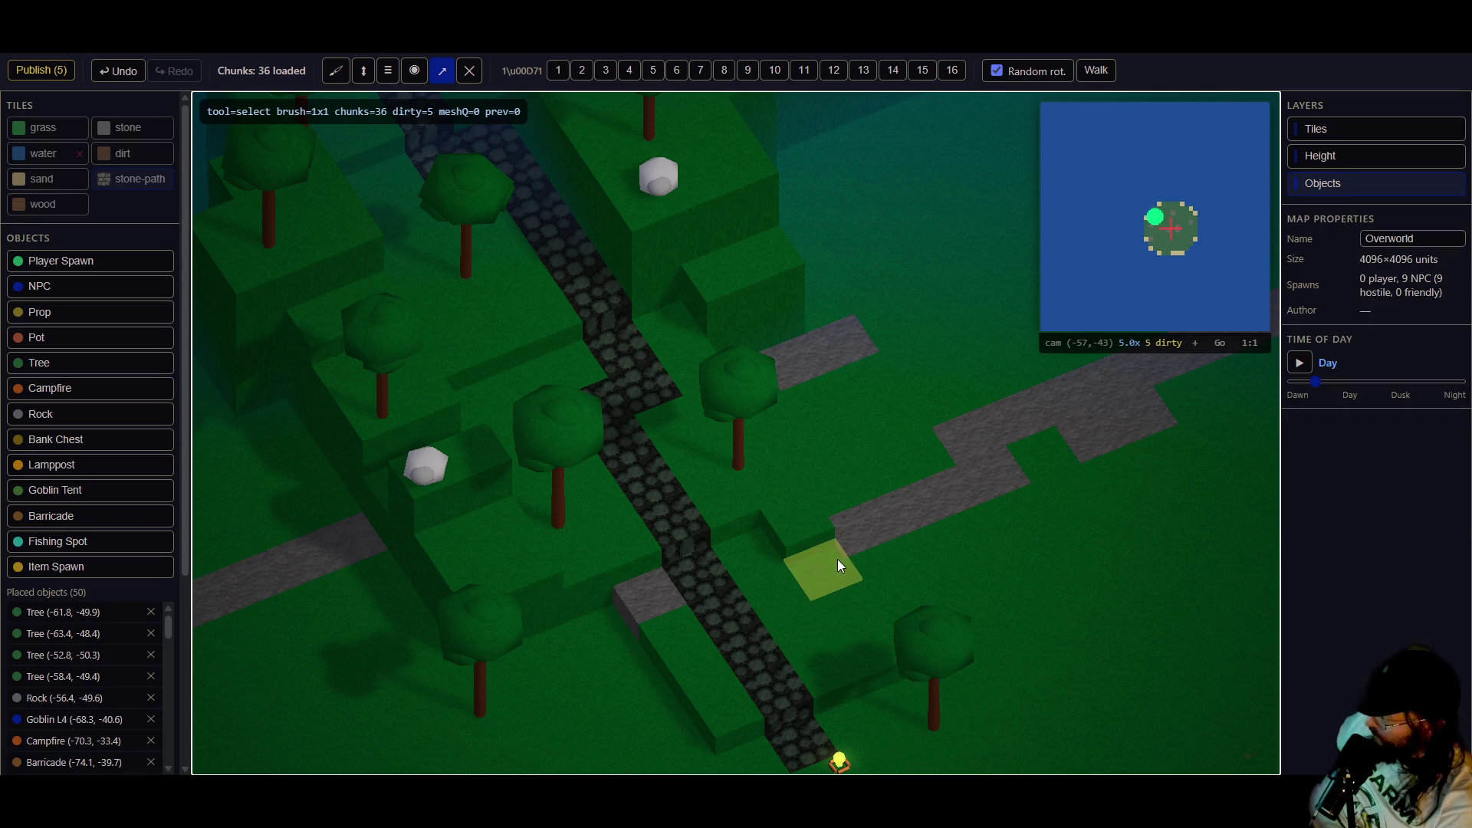
left_click(61, 72)
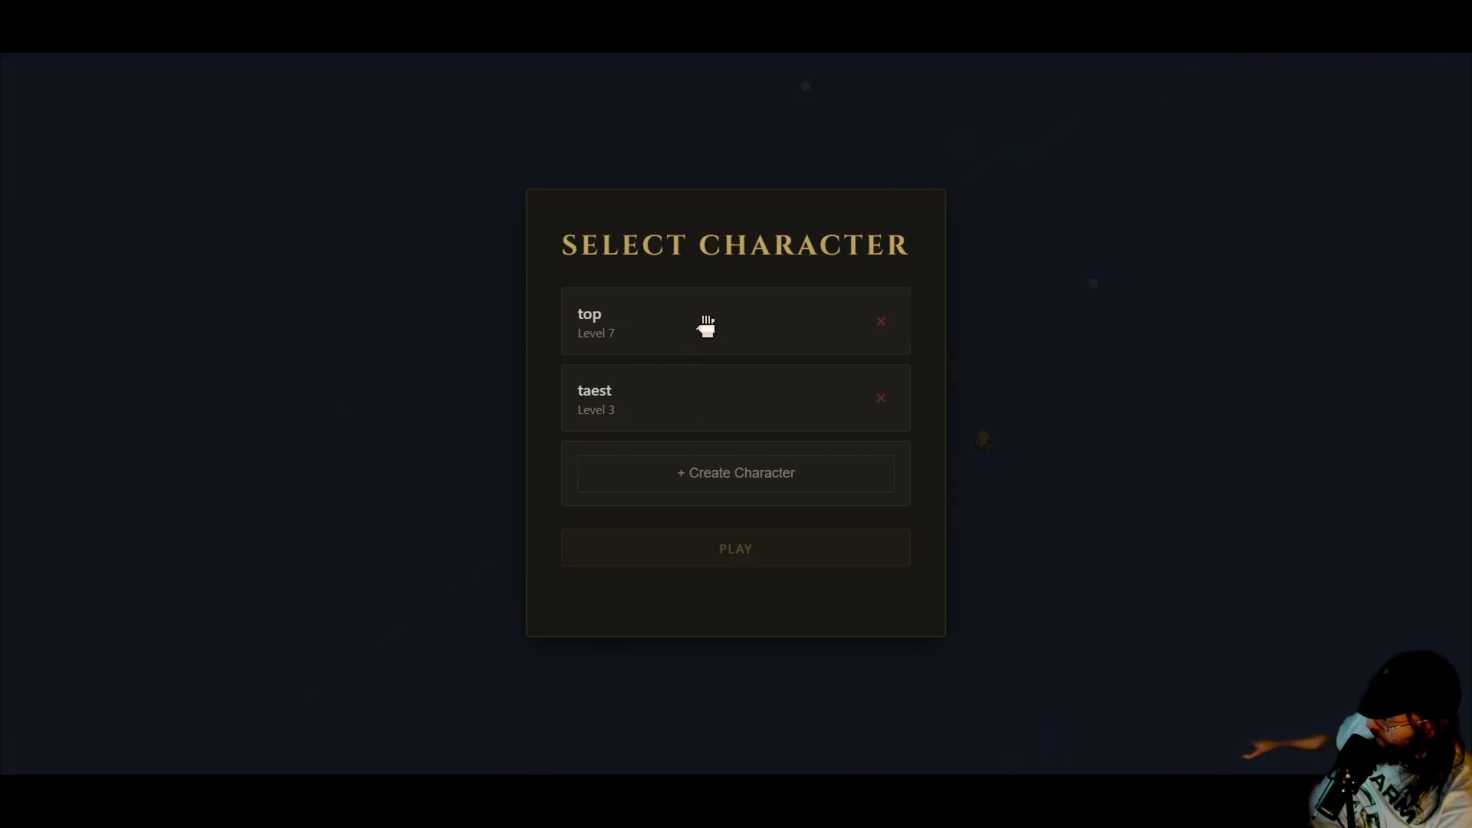
- Select the level 7 character and press PLAY, repeating once after the world reloads
left_click(706, 328)
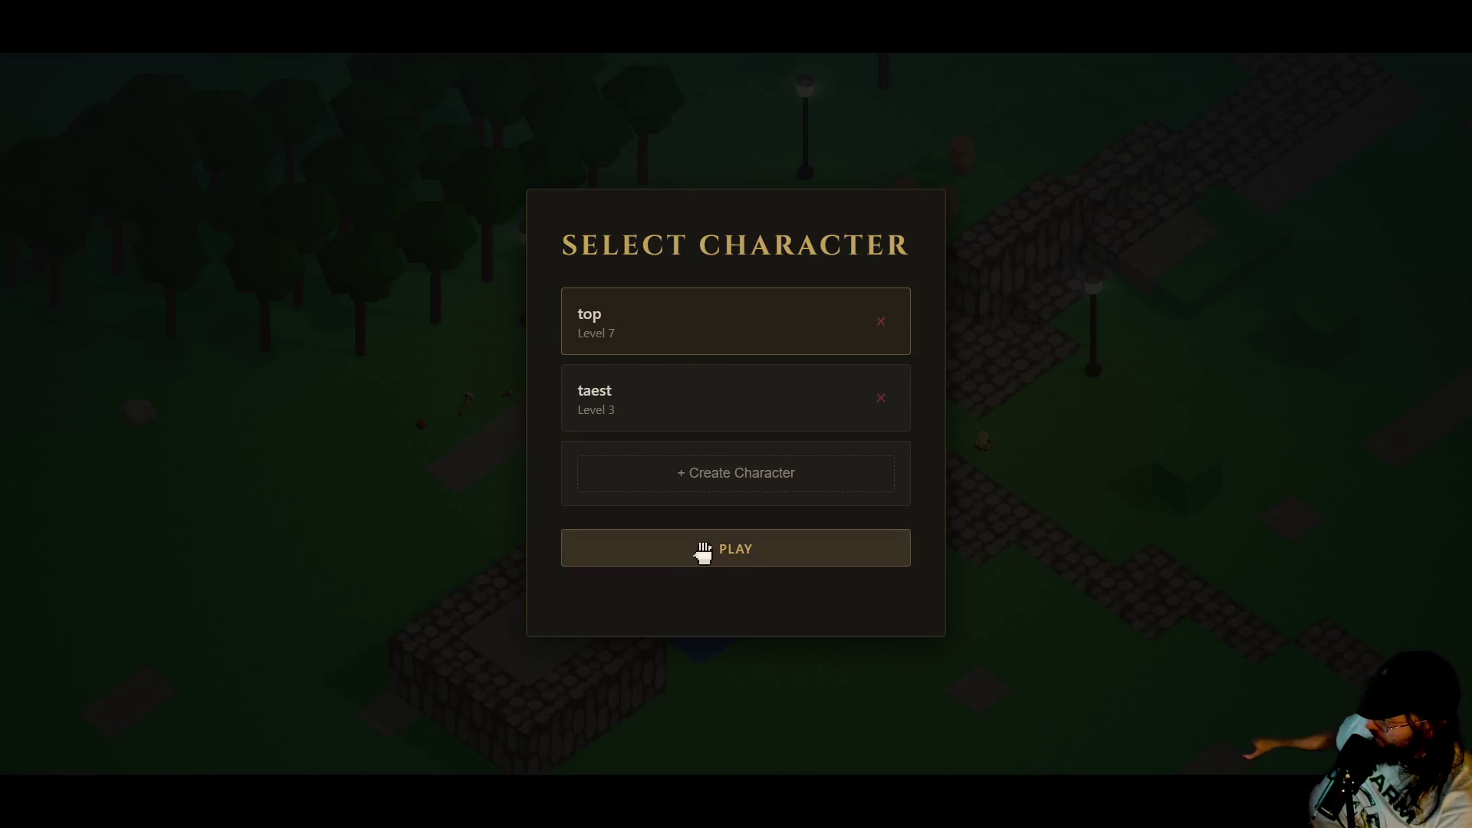
left_click(702, 549)
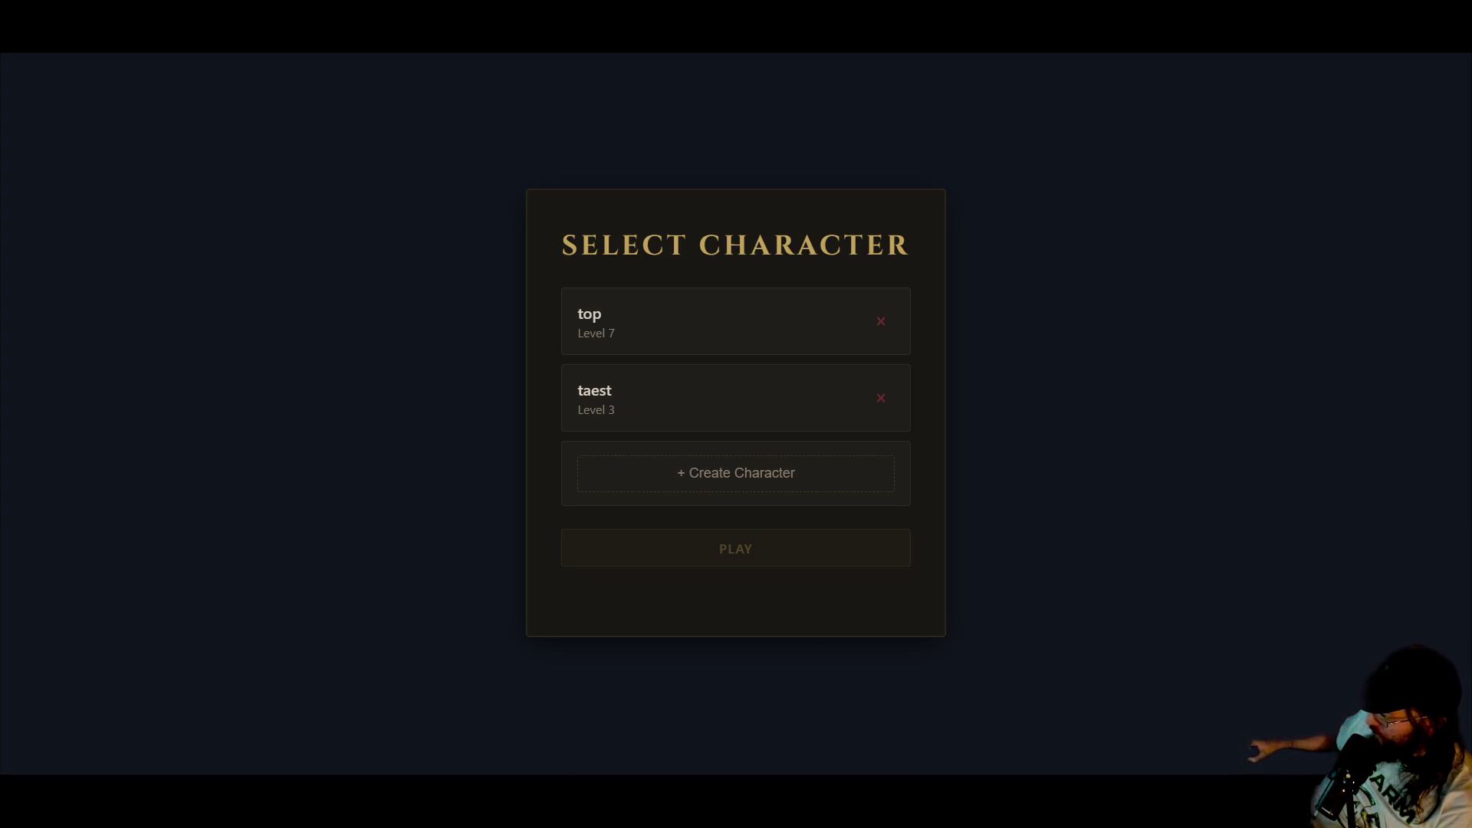
left_click(707, 343)
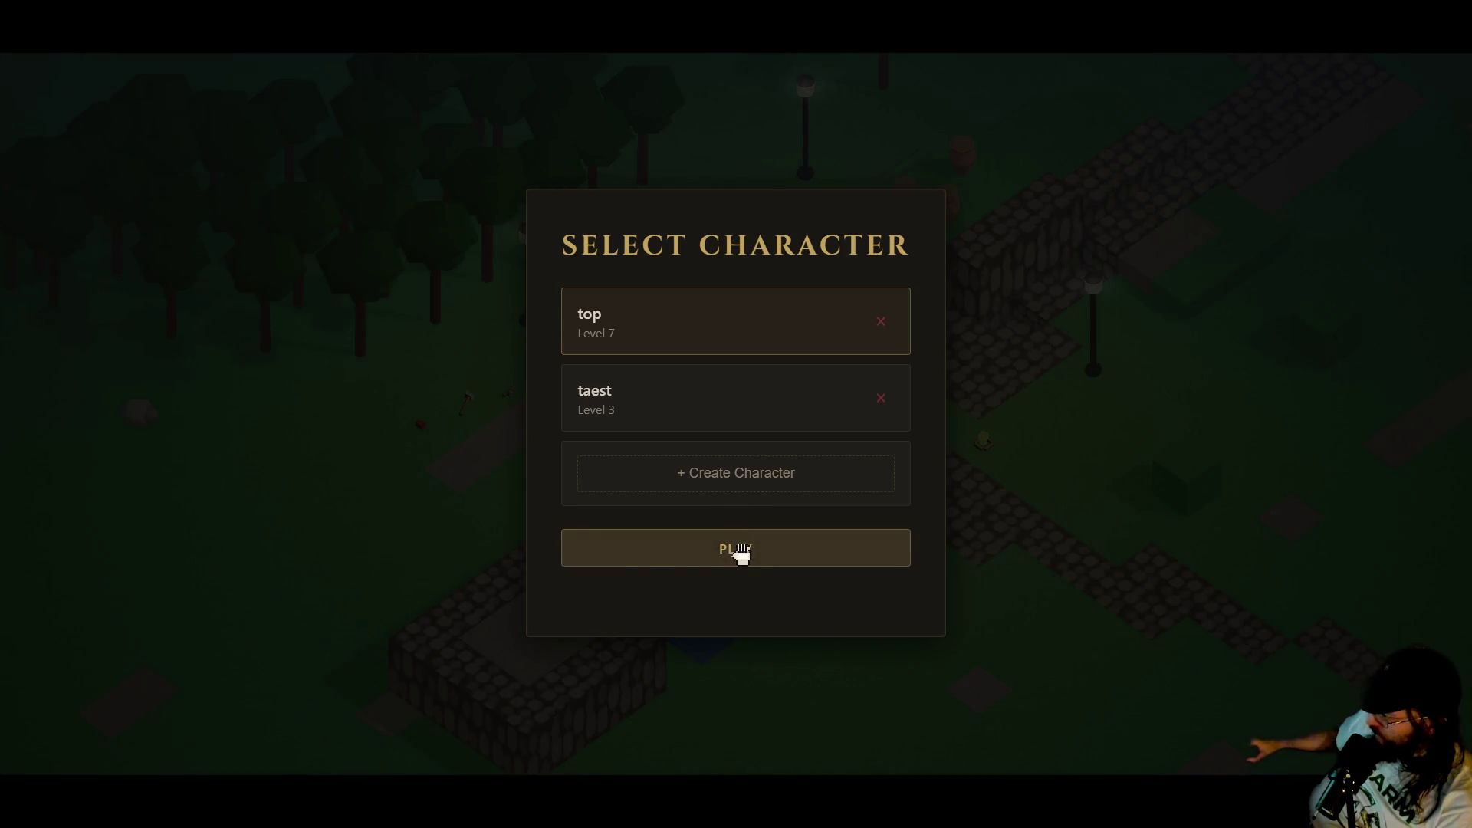
left_click(740, 551)
- Walk left across the map past the cows to the tree-lined stone path, hiding the debug overlay
key("a")
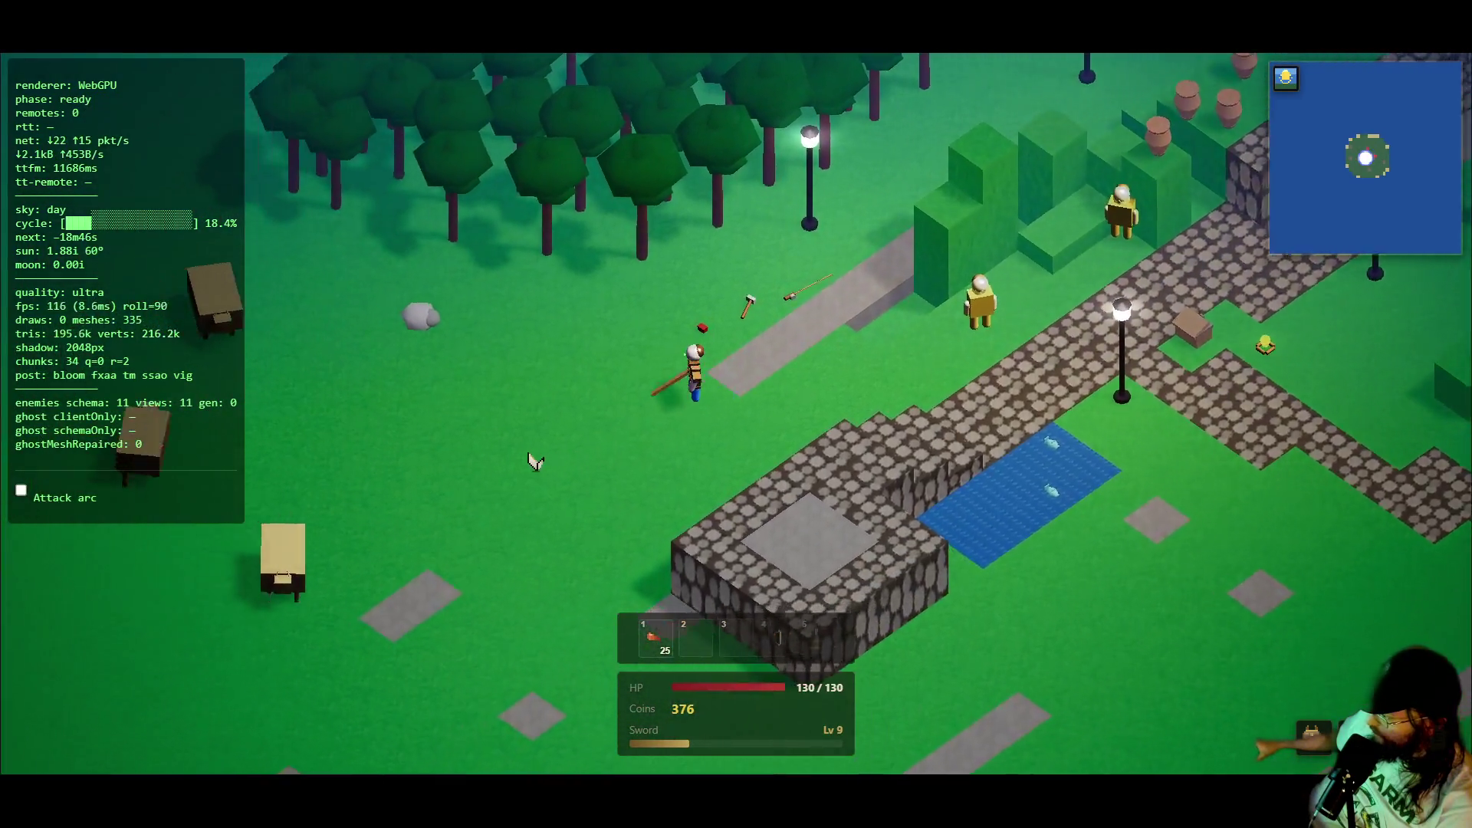
key("a")
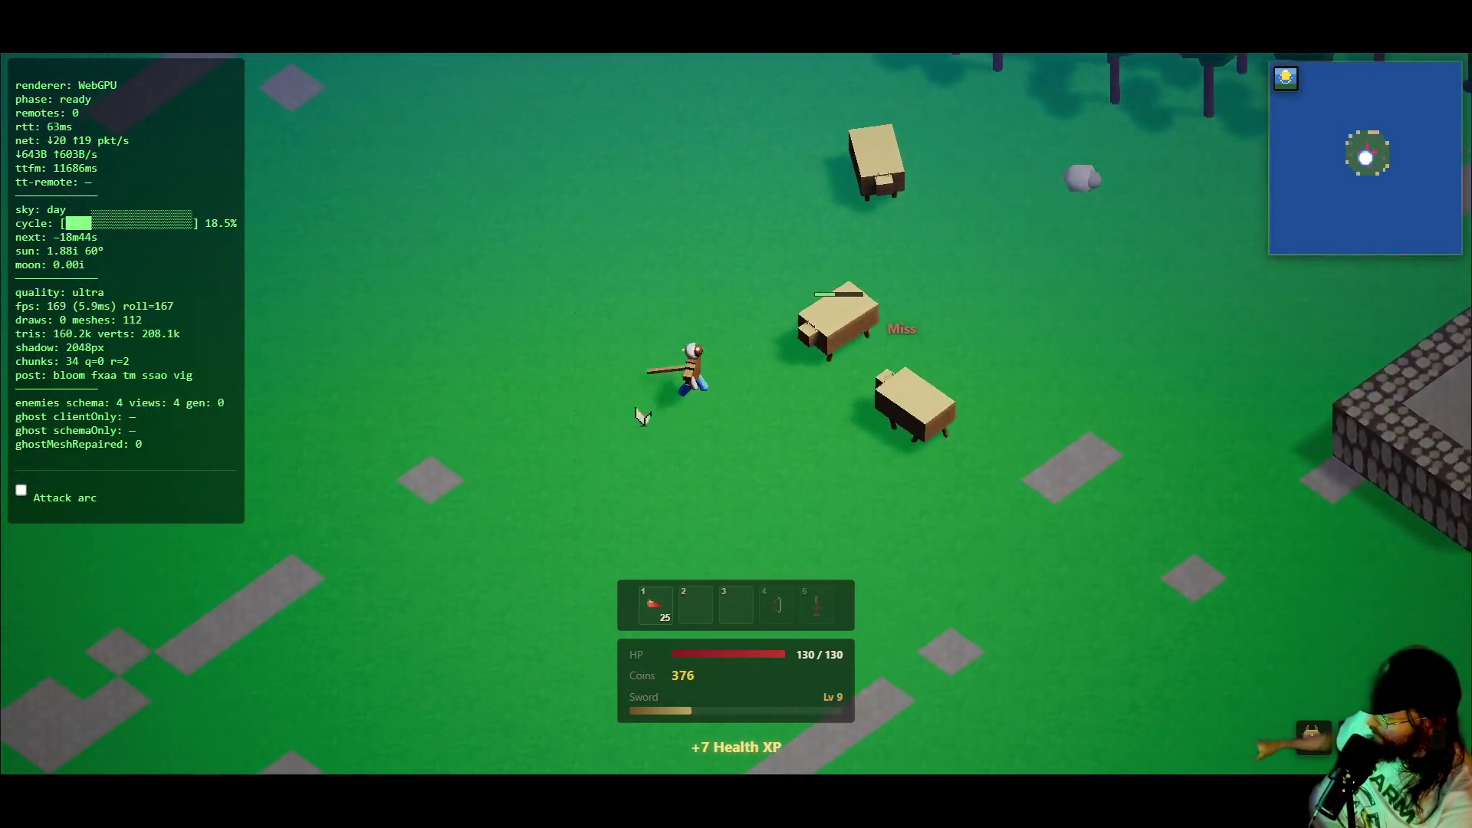
key("a")
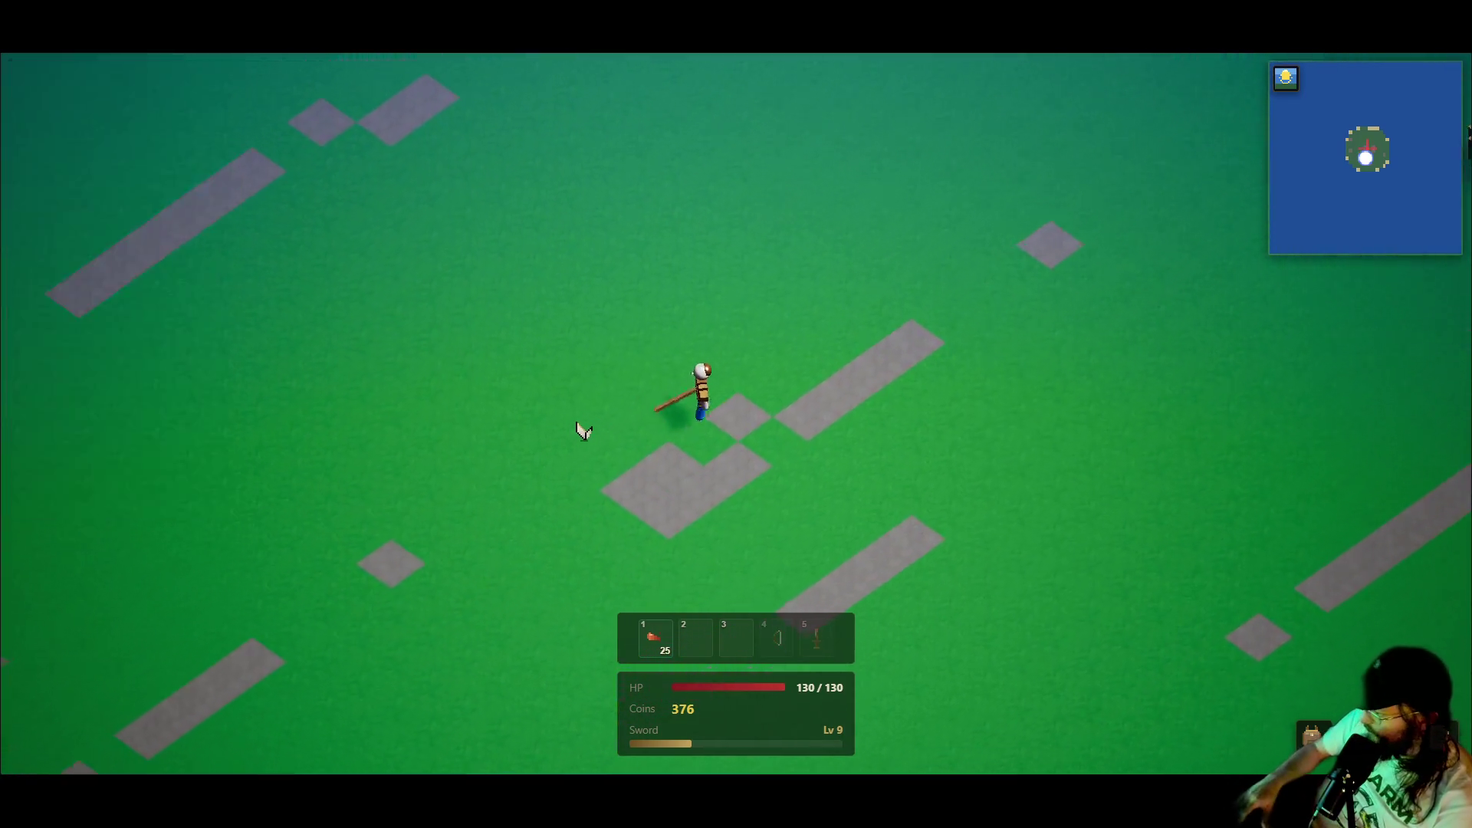
key("a")
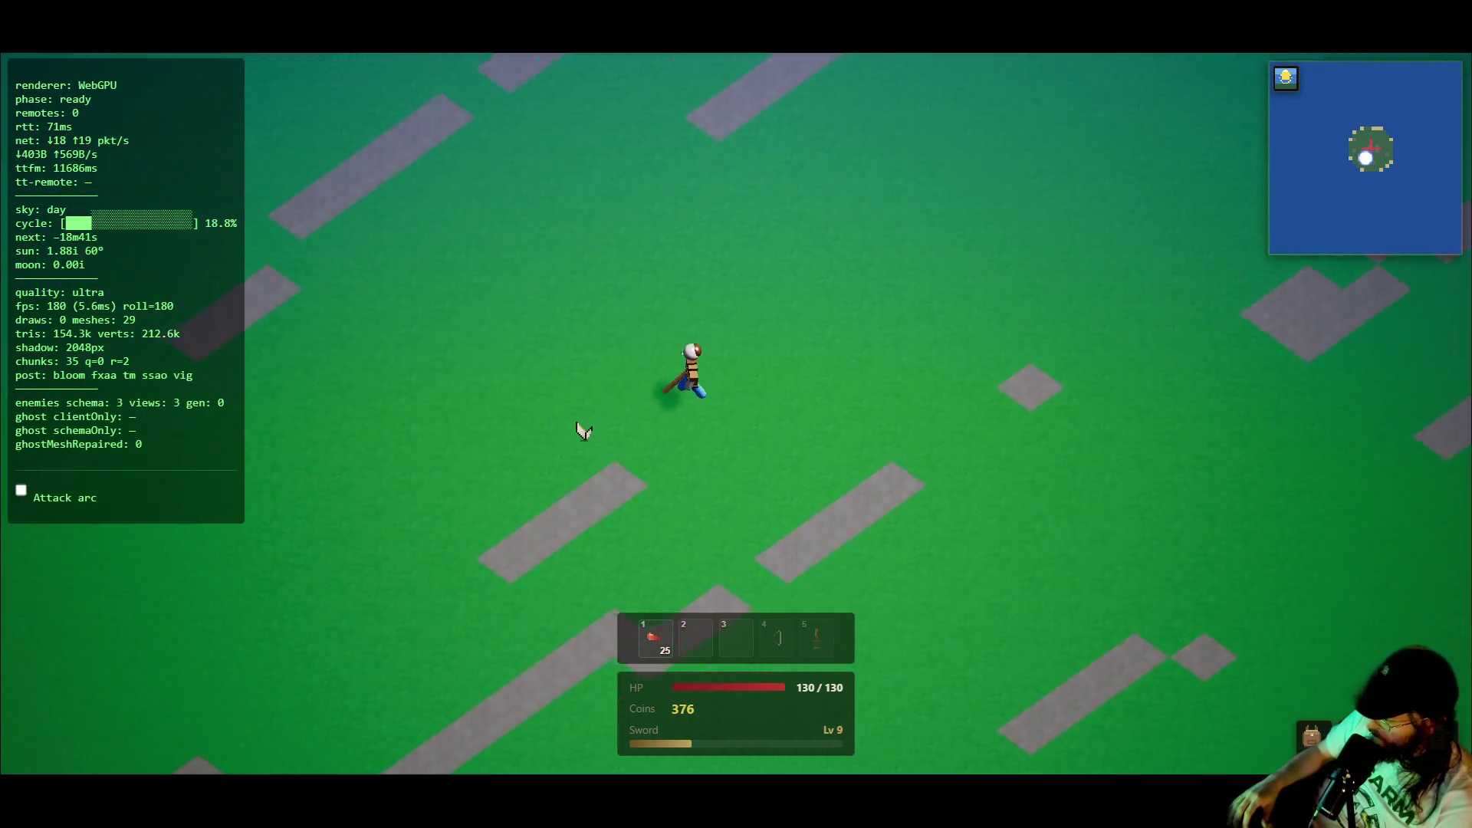
key("a")
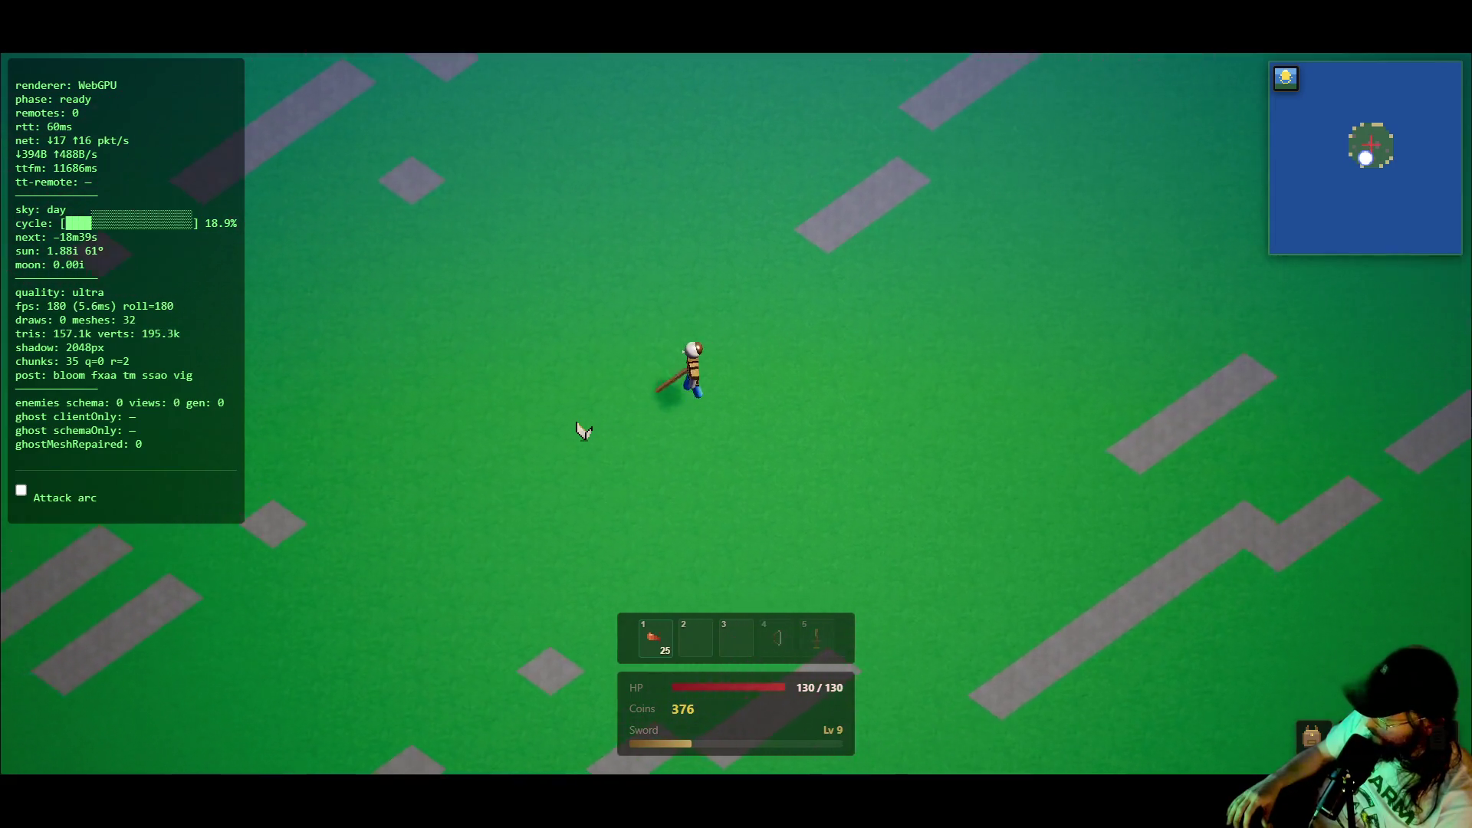
key("F3")
key("a")
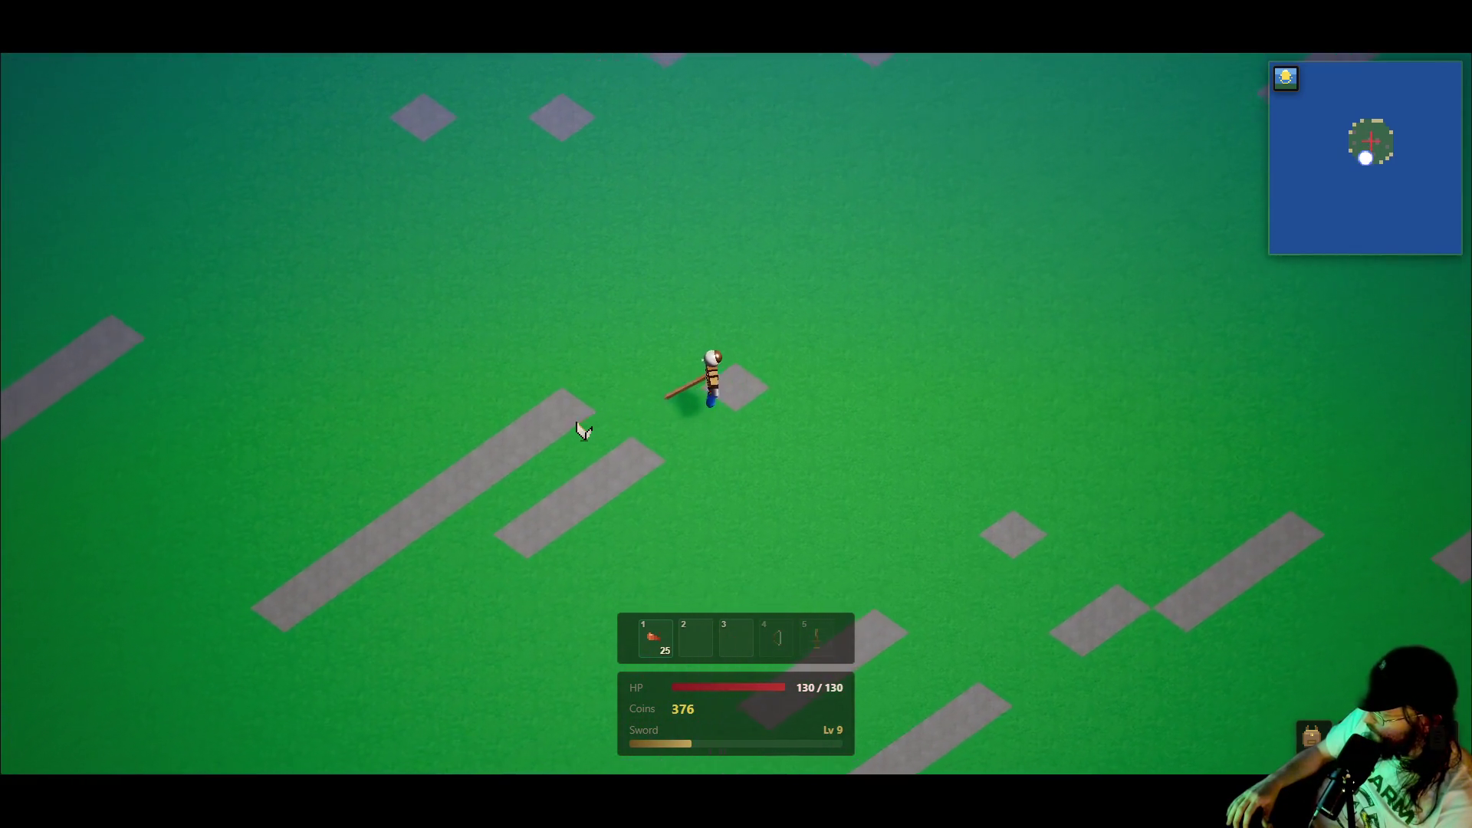
key("w")
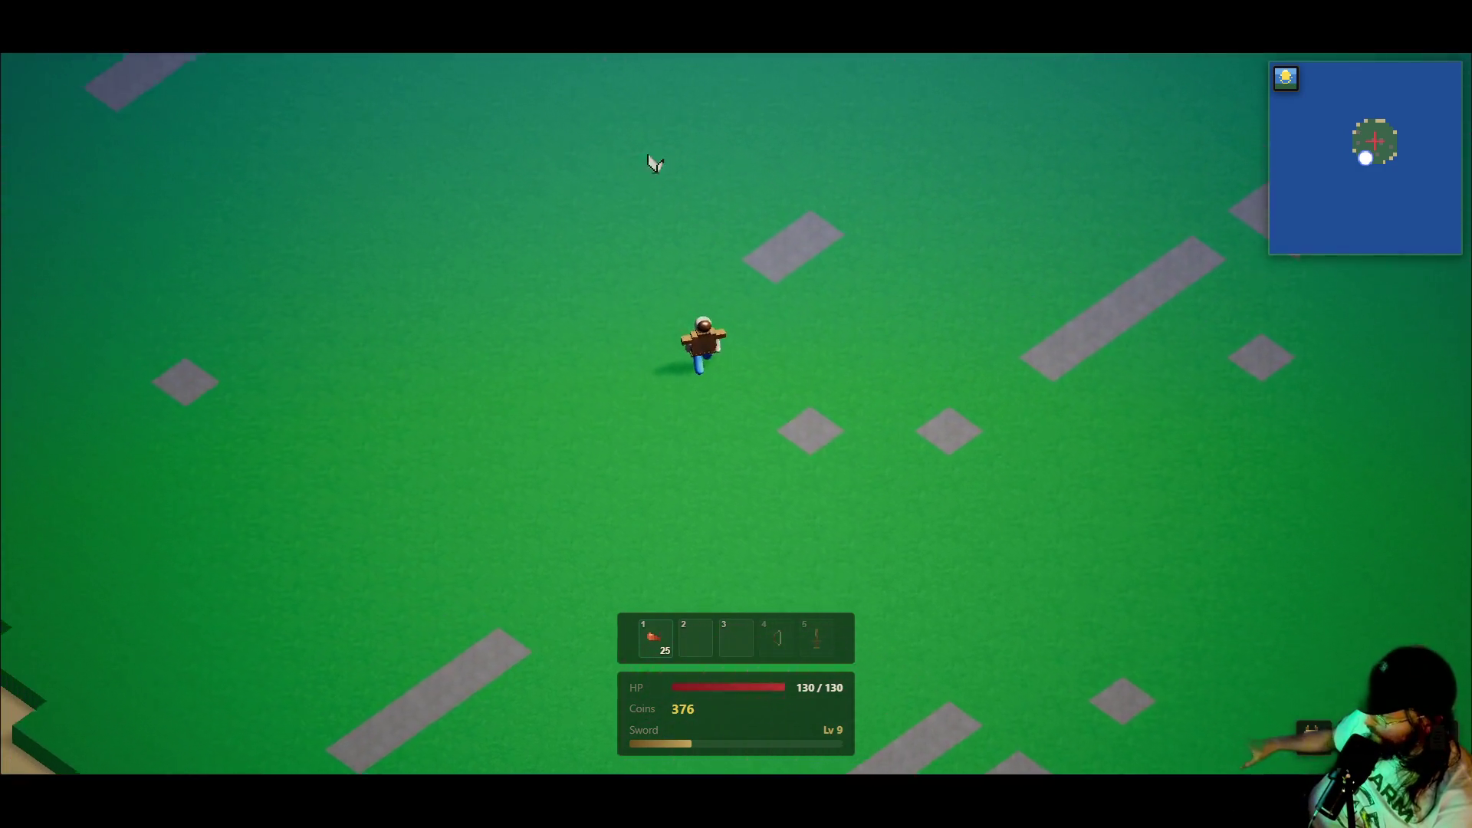
key("d")
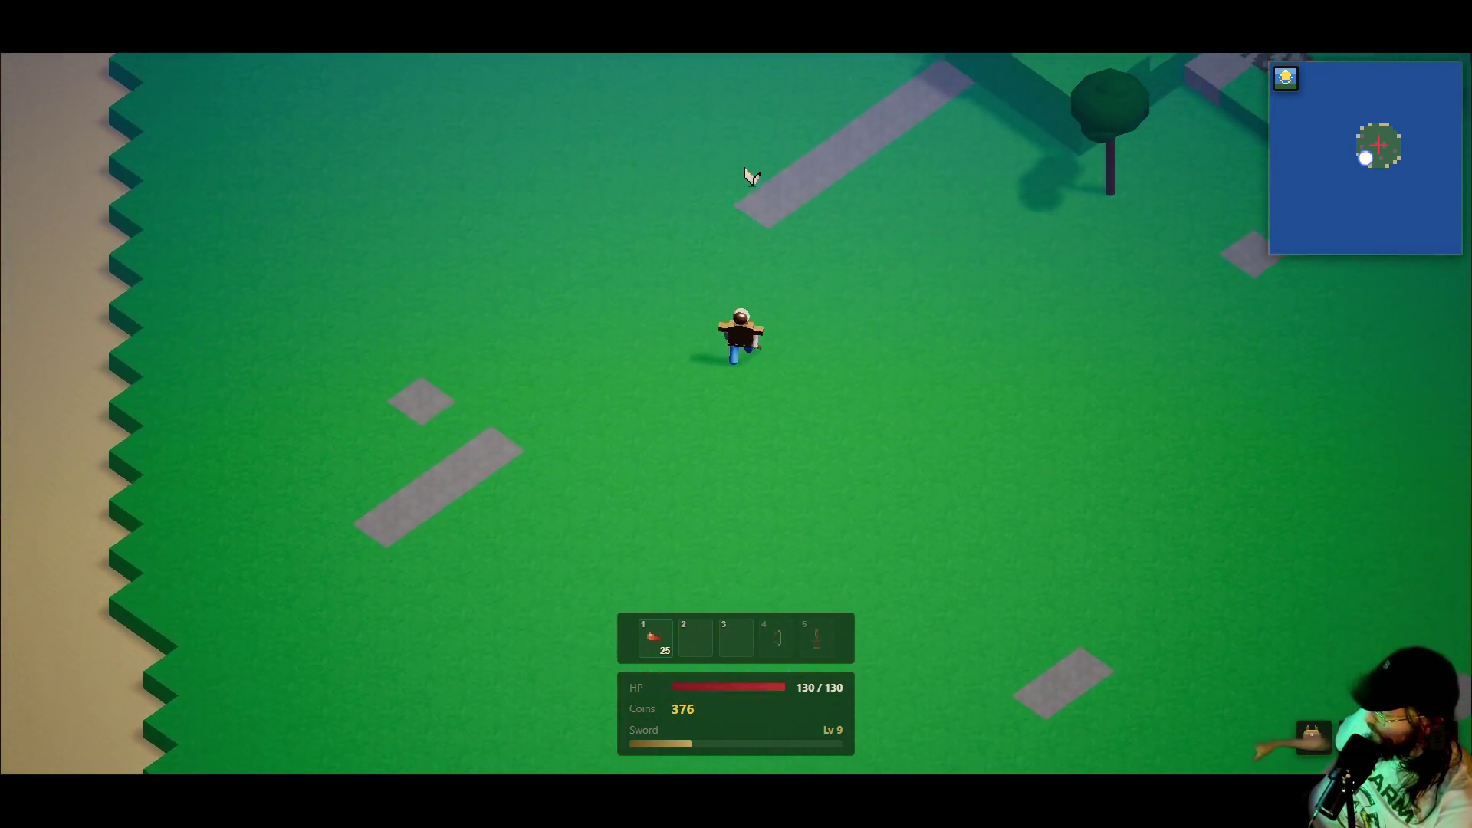
key("w")
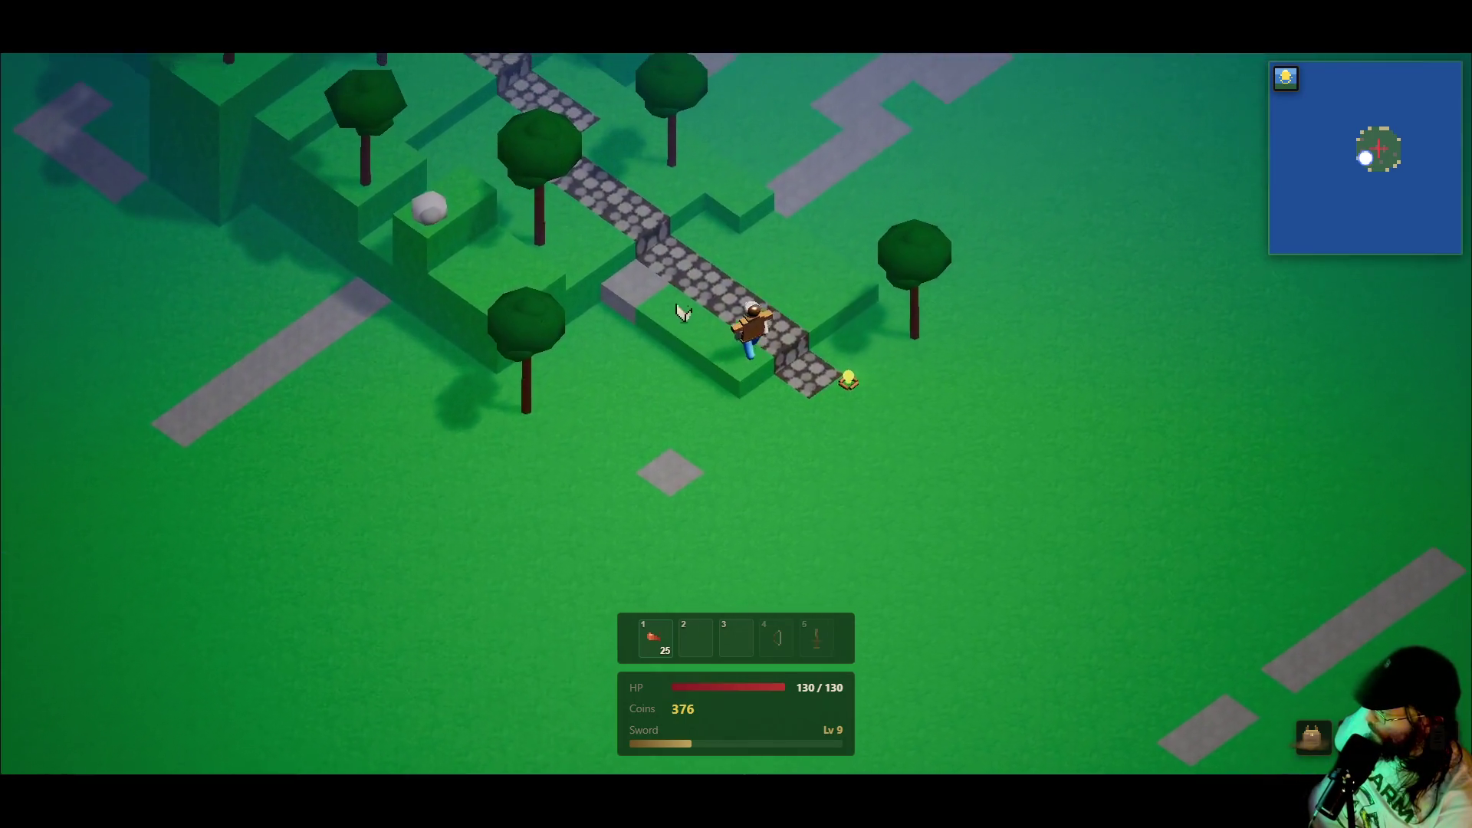
- Fight the goblins up the stone path, grab the dropped Leather Armor, and eat food to heal
key("w")
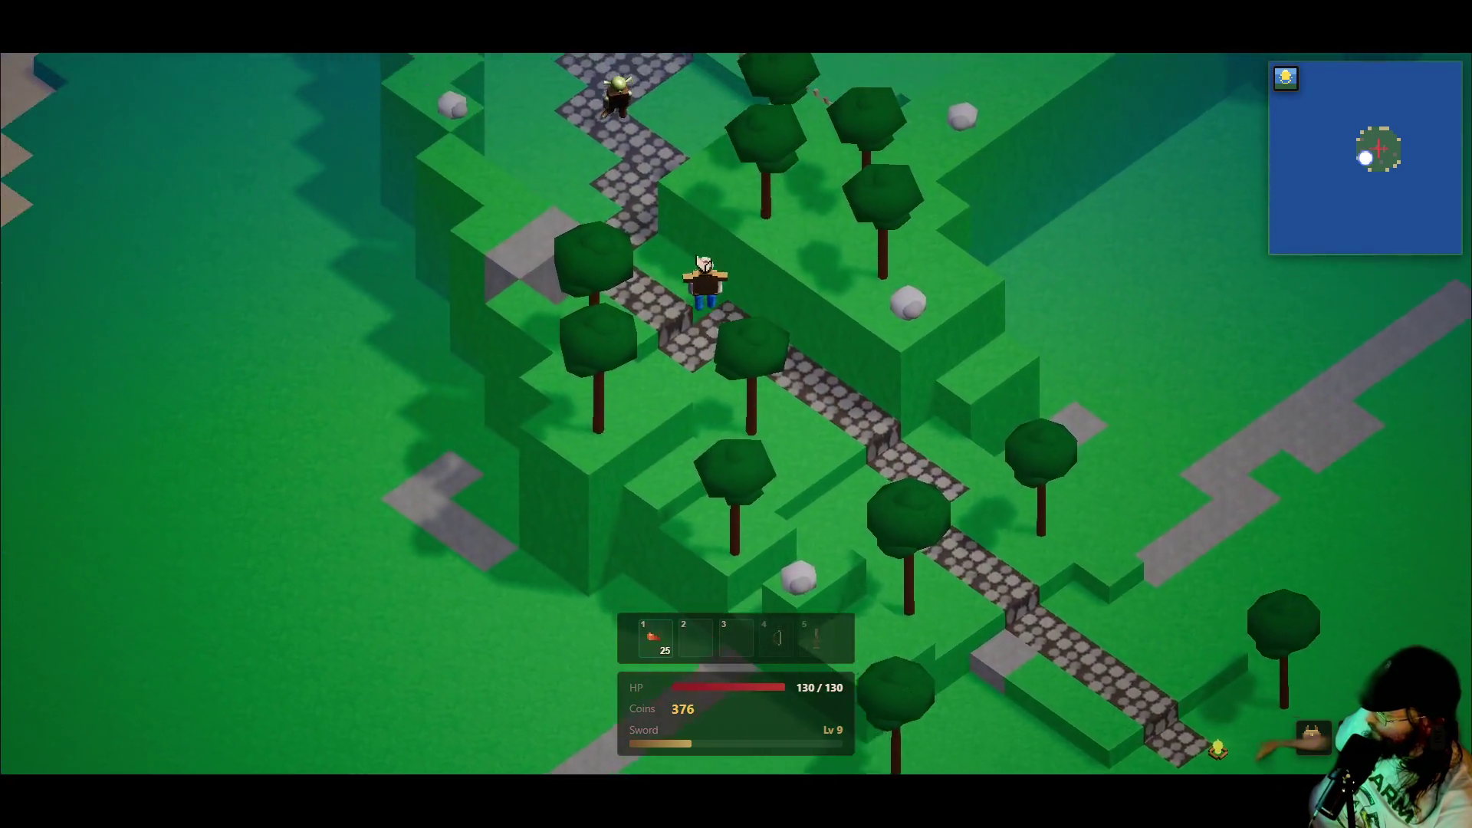
key("s")
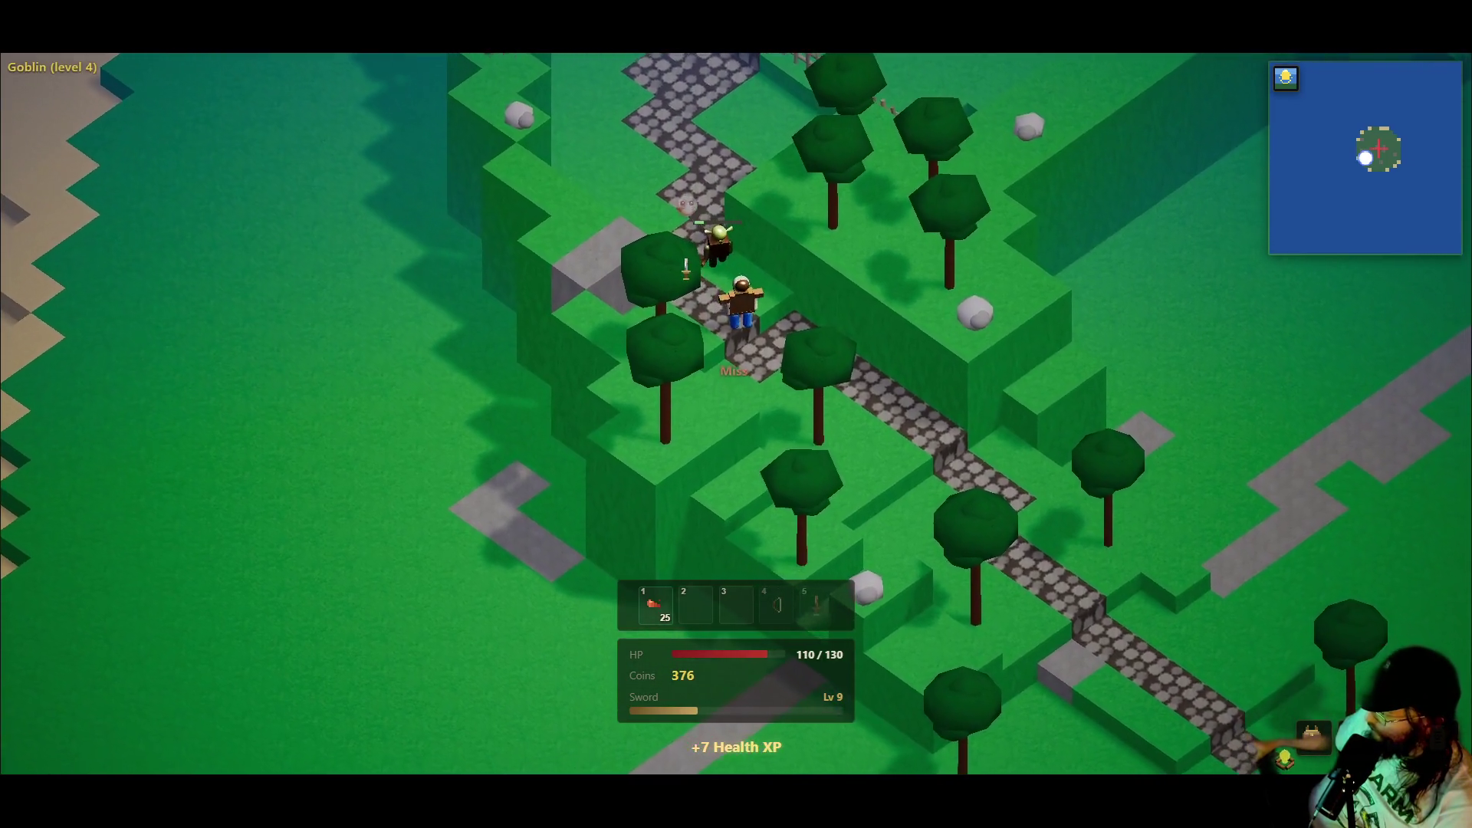
key("w")
key("s")
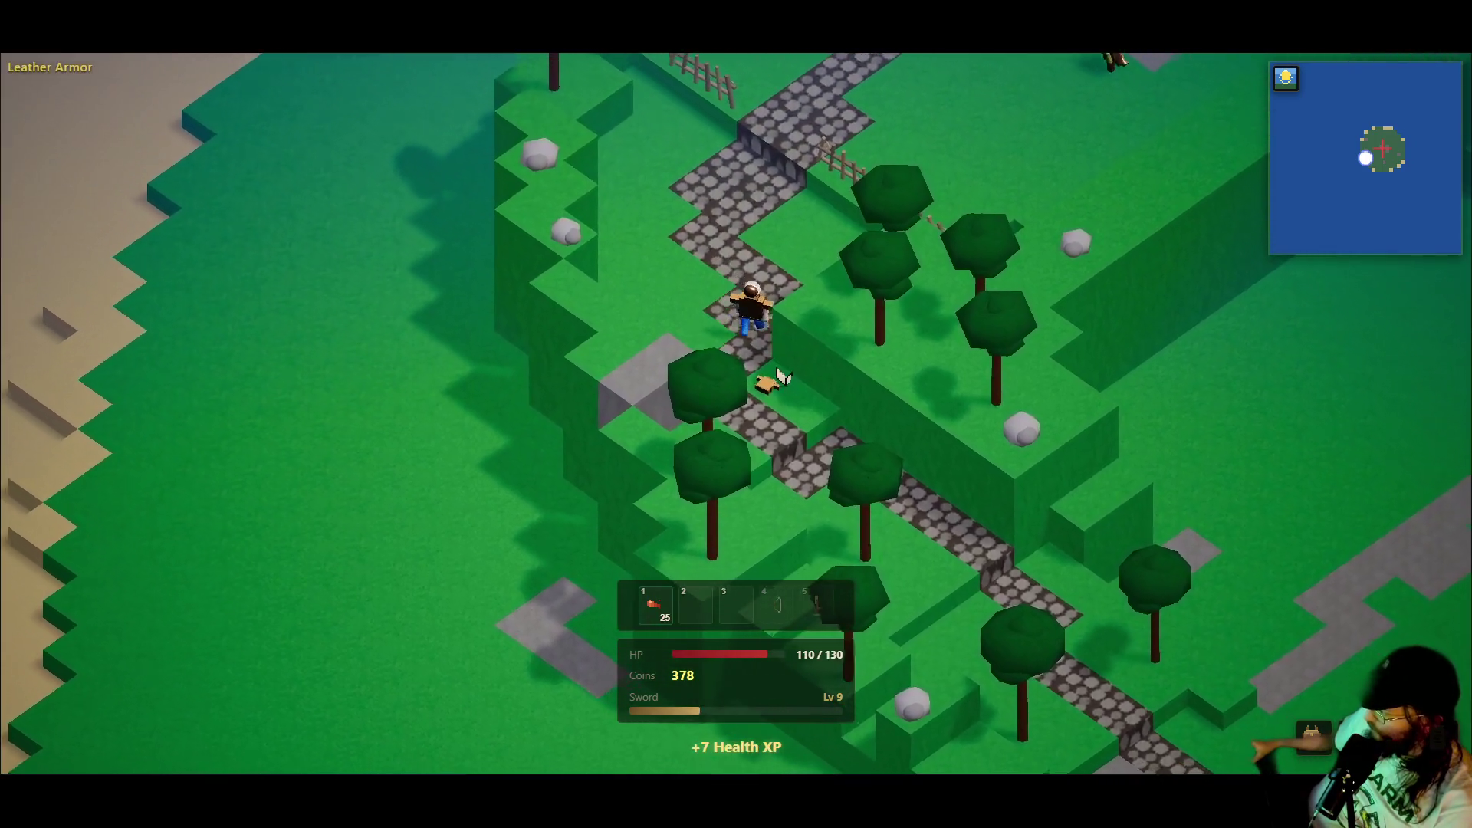
key("w")
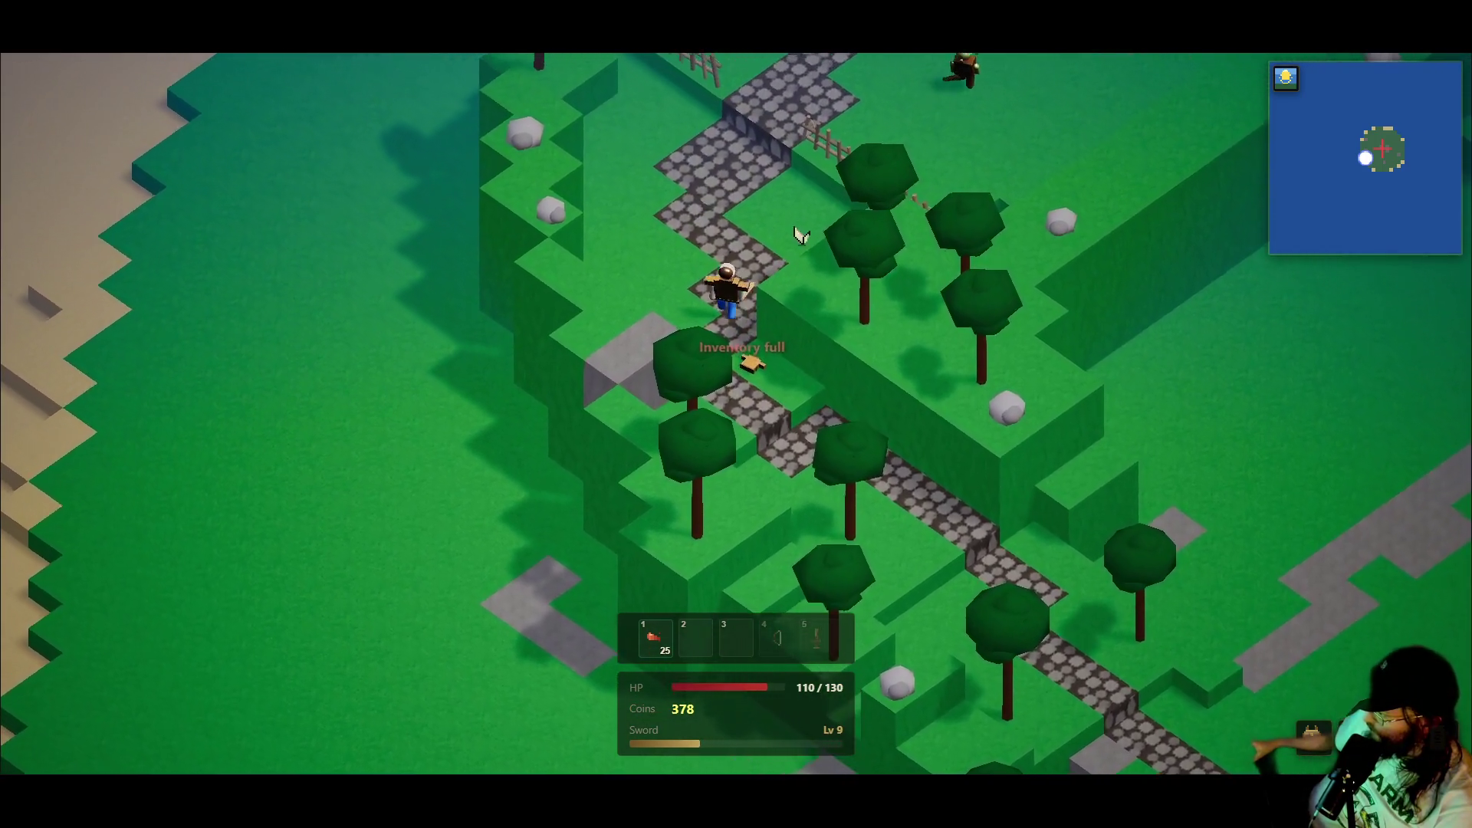
key("s")
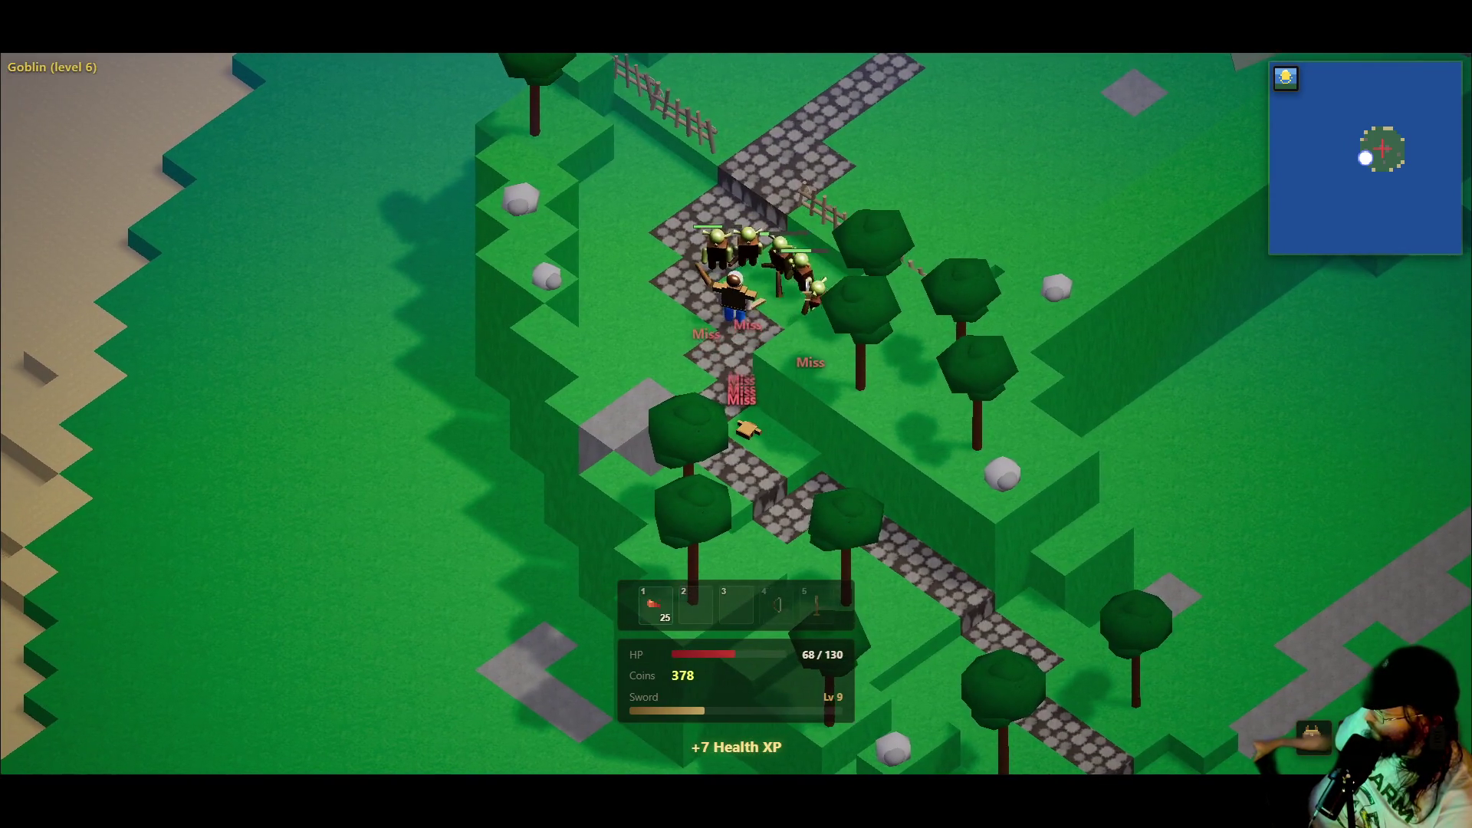
key("a")
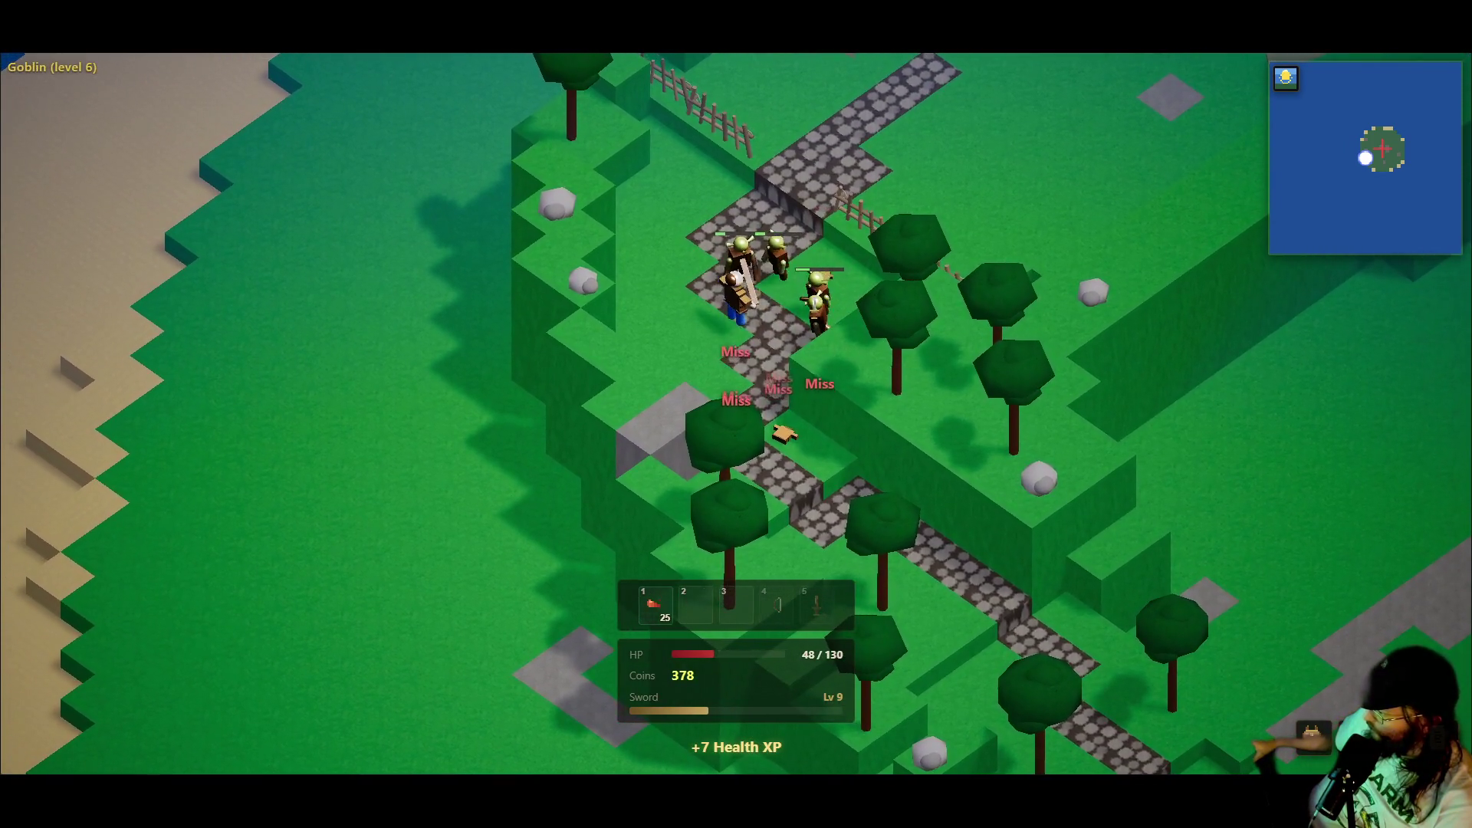
key("a")
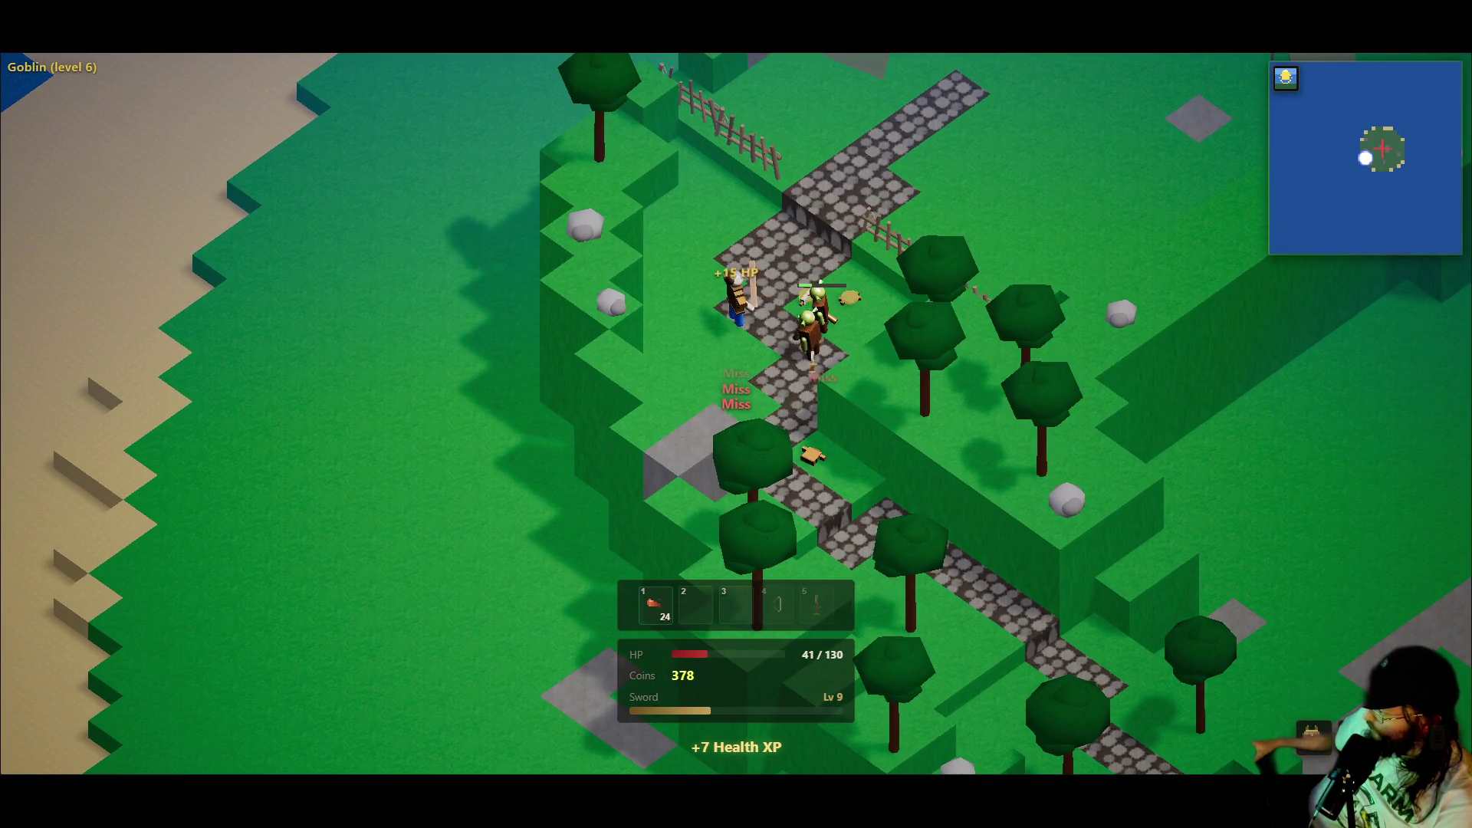
key("d")
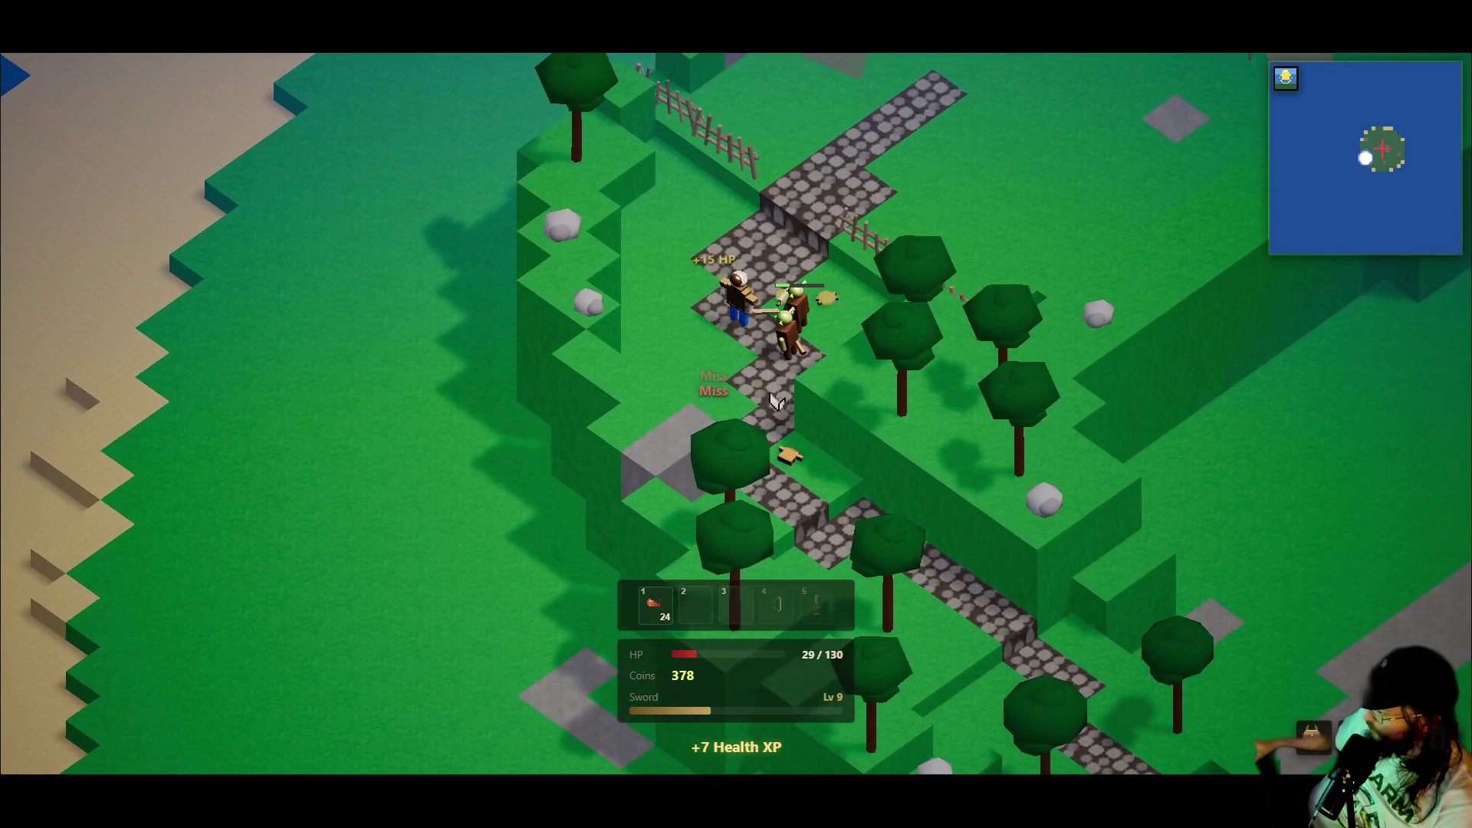
key("1")
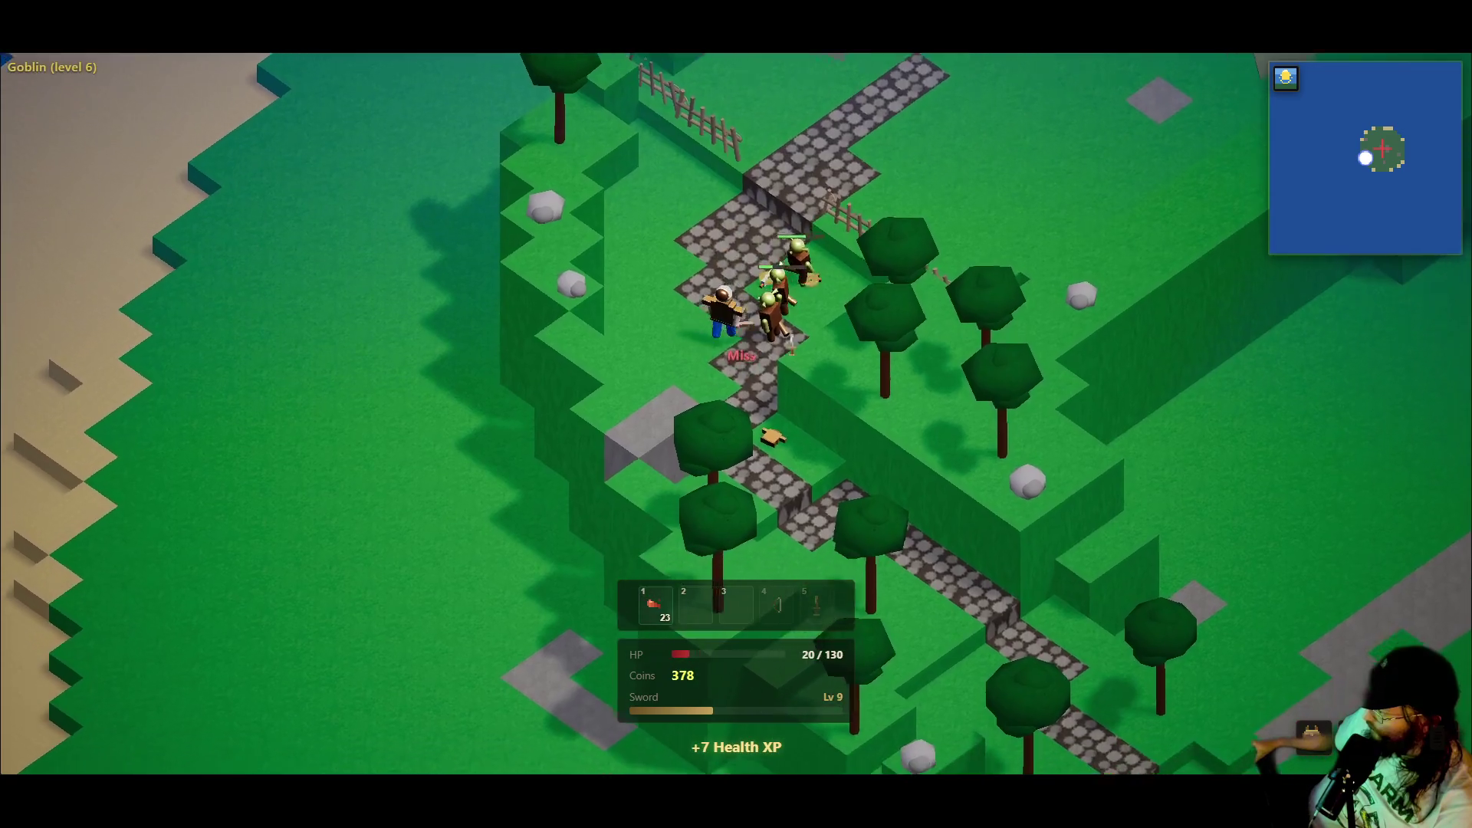
key("1")
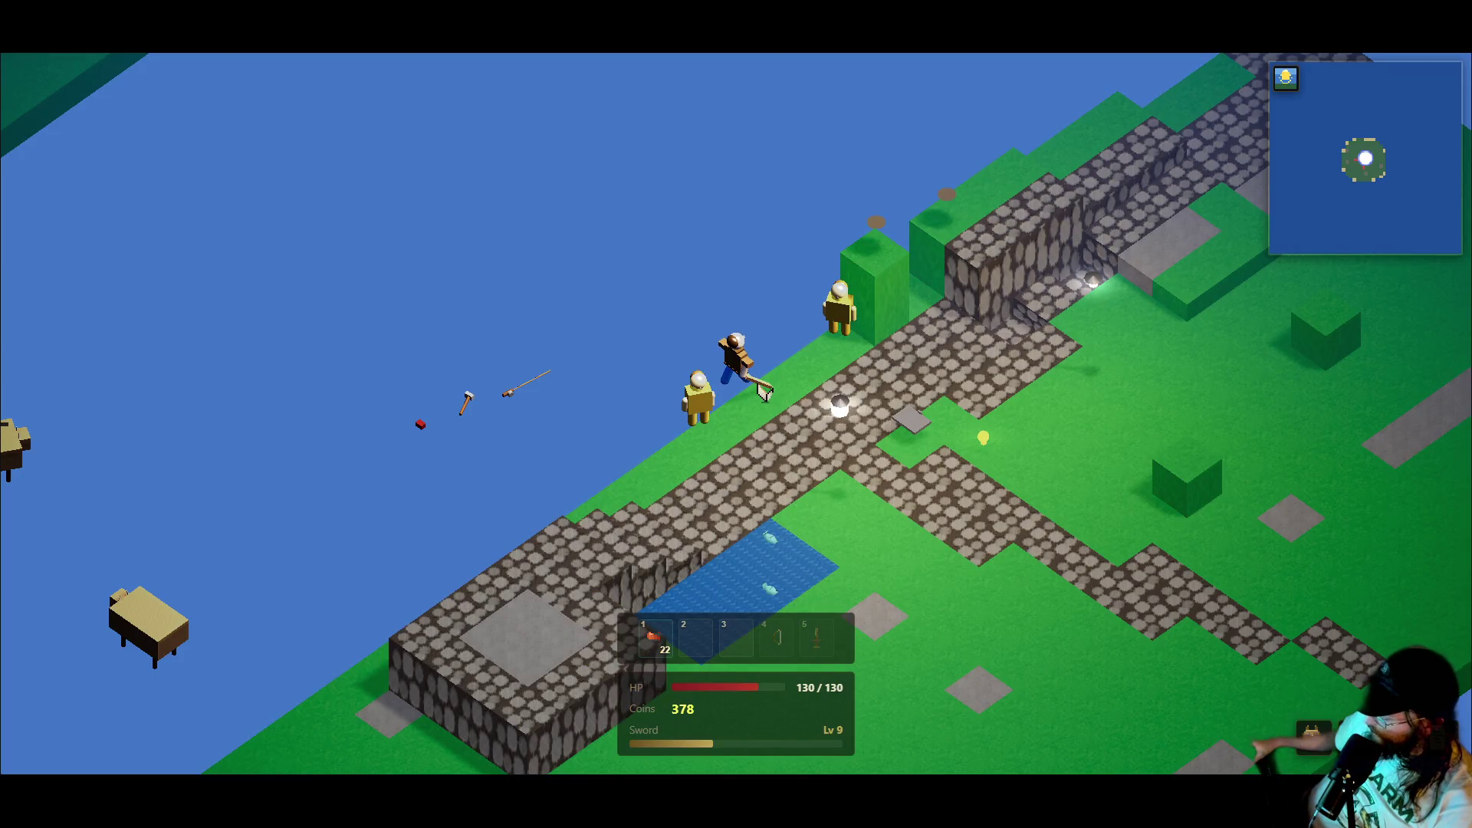
- Attack a cow after respawning, eat food to full health, and check the skills overview
key("a")
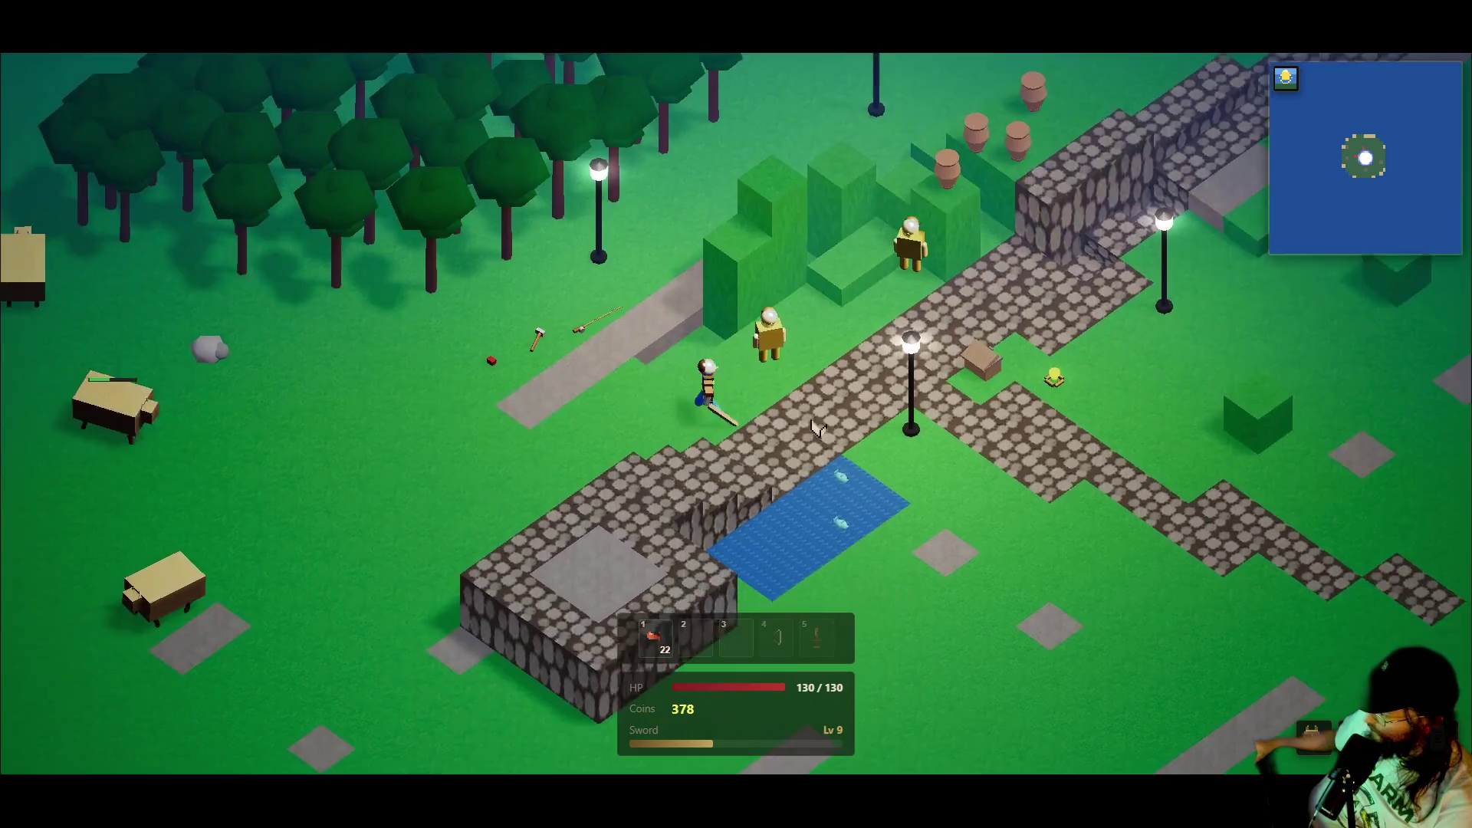
key("a")
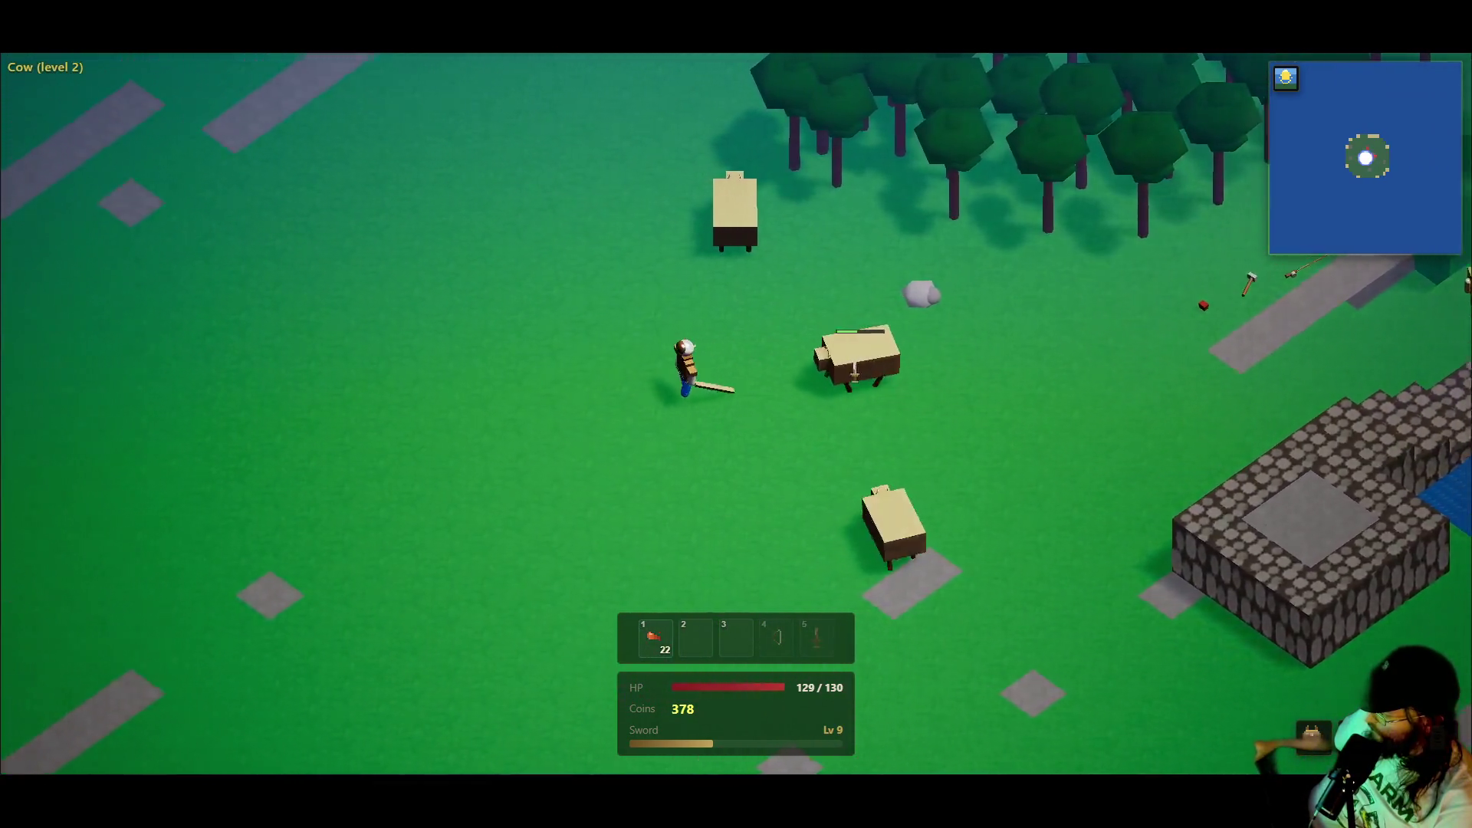
left_click(850, 378)
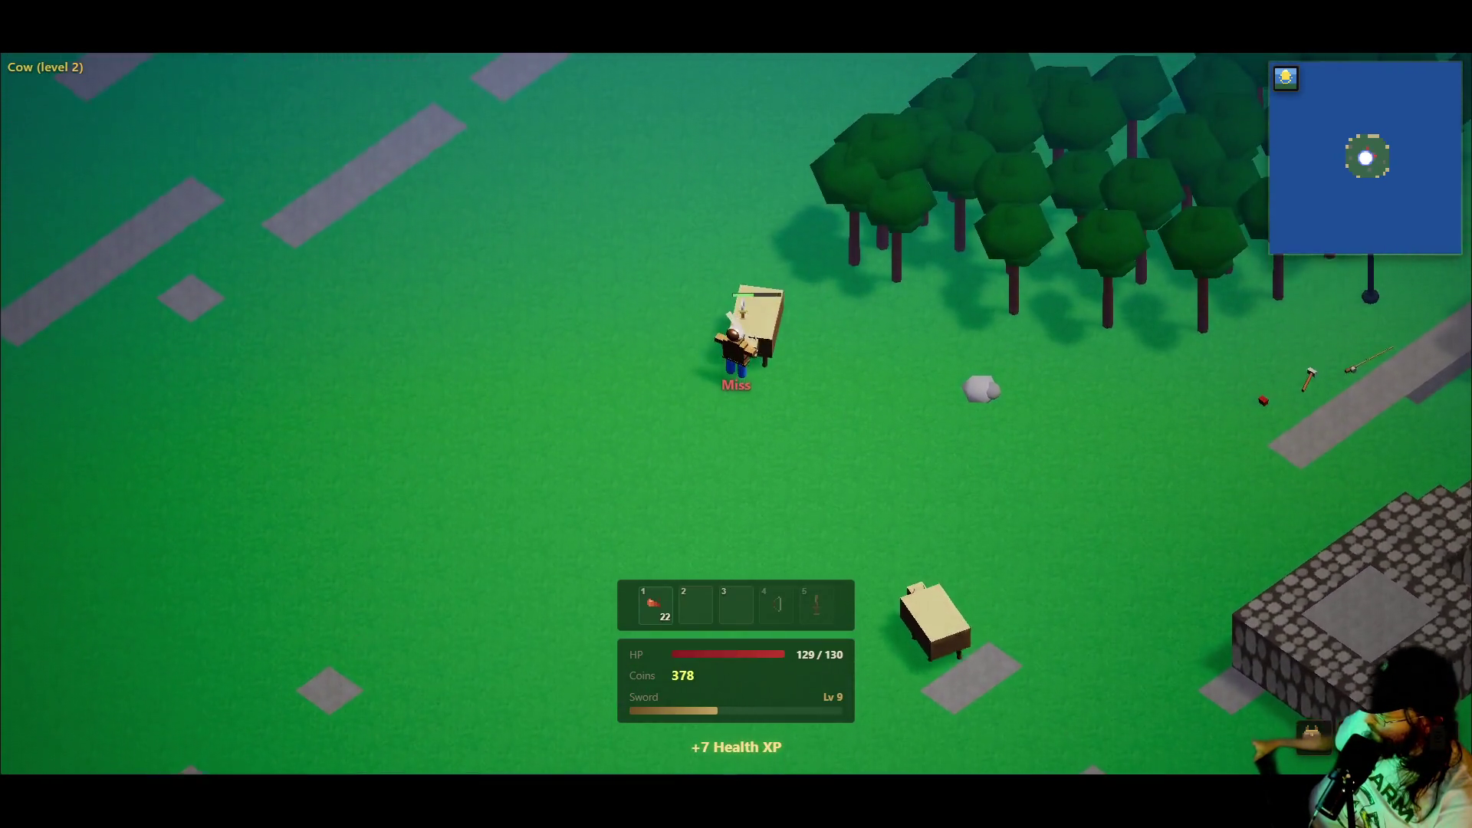
key("w")
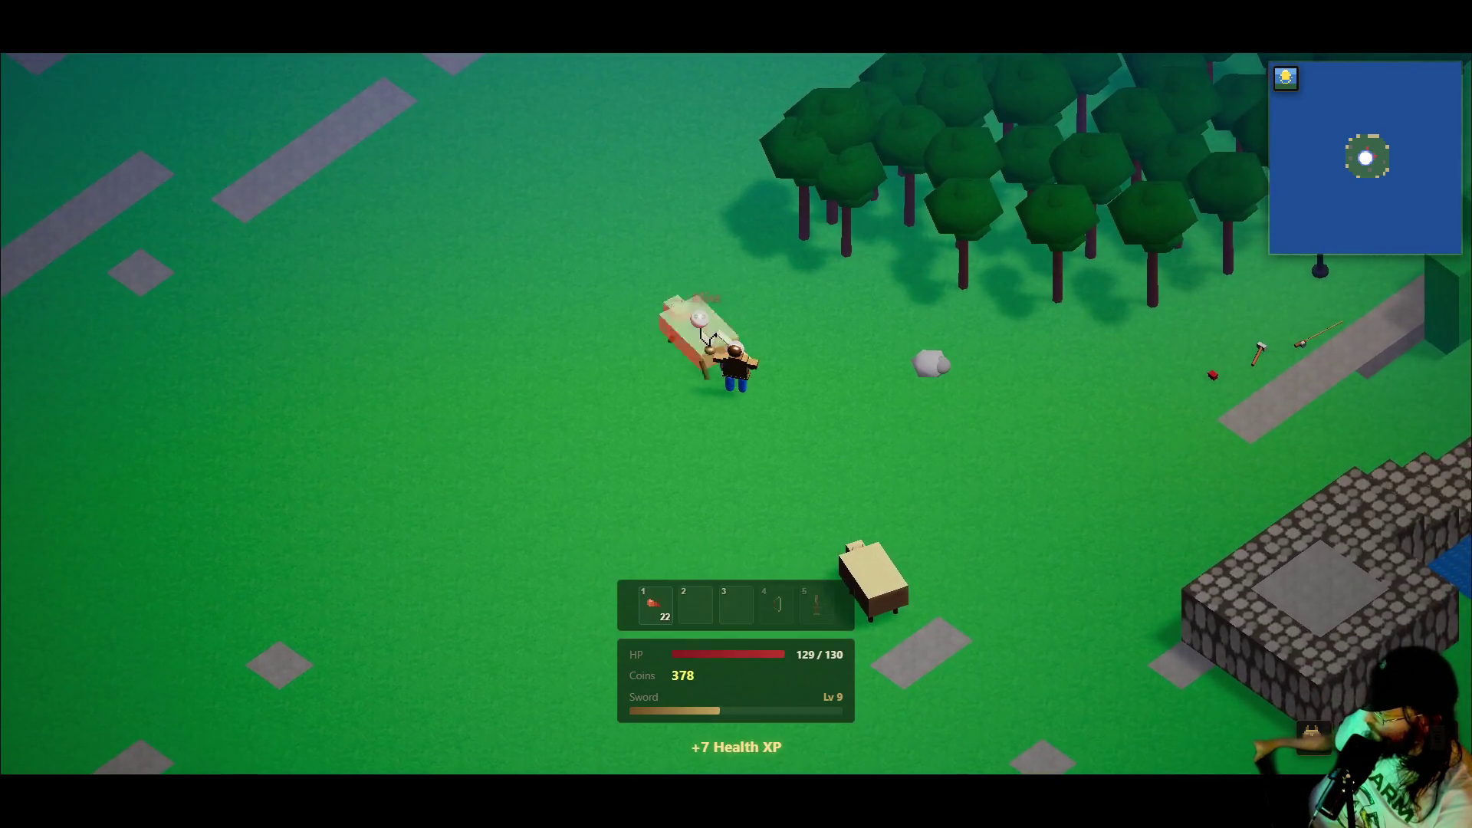
key("a")
left_click(548, 418)
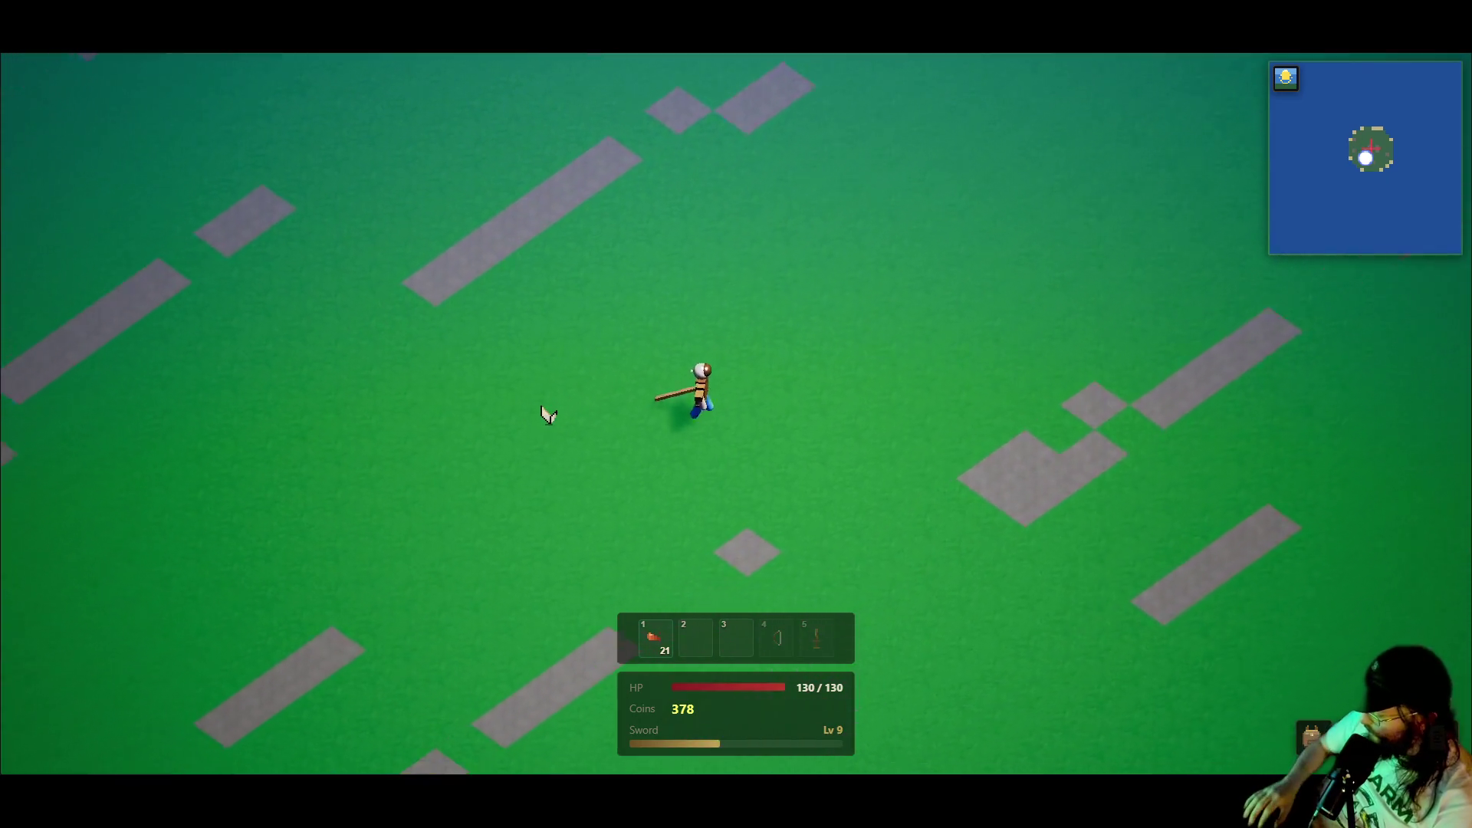
key("k")
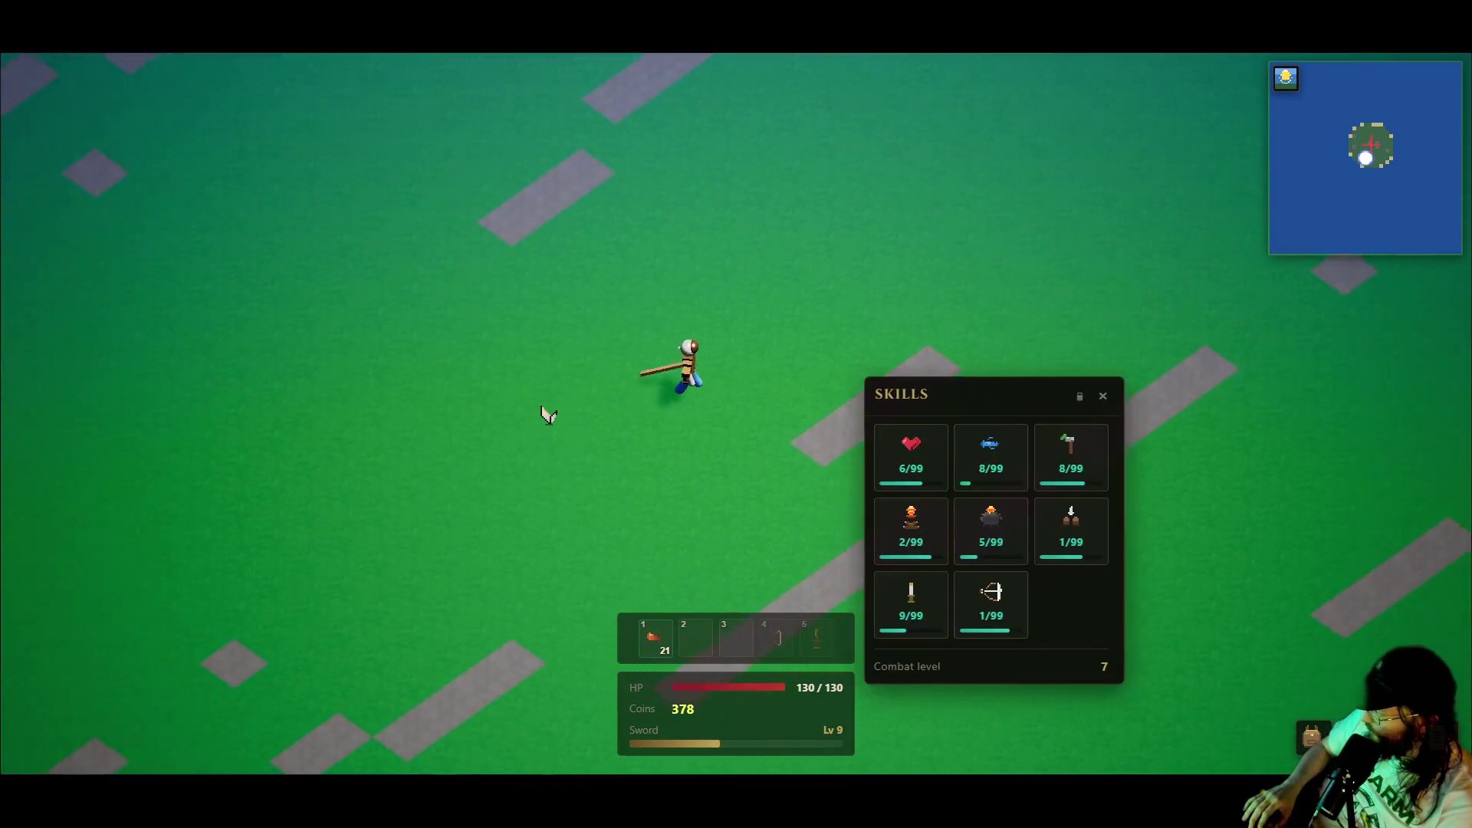
key("k")
key("k")
key("k")
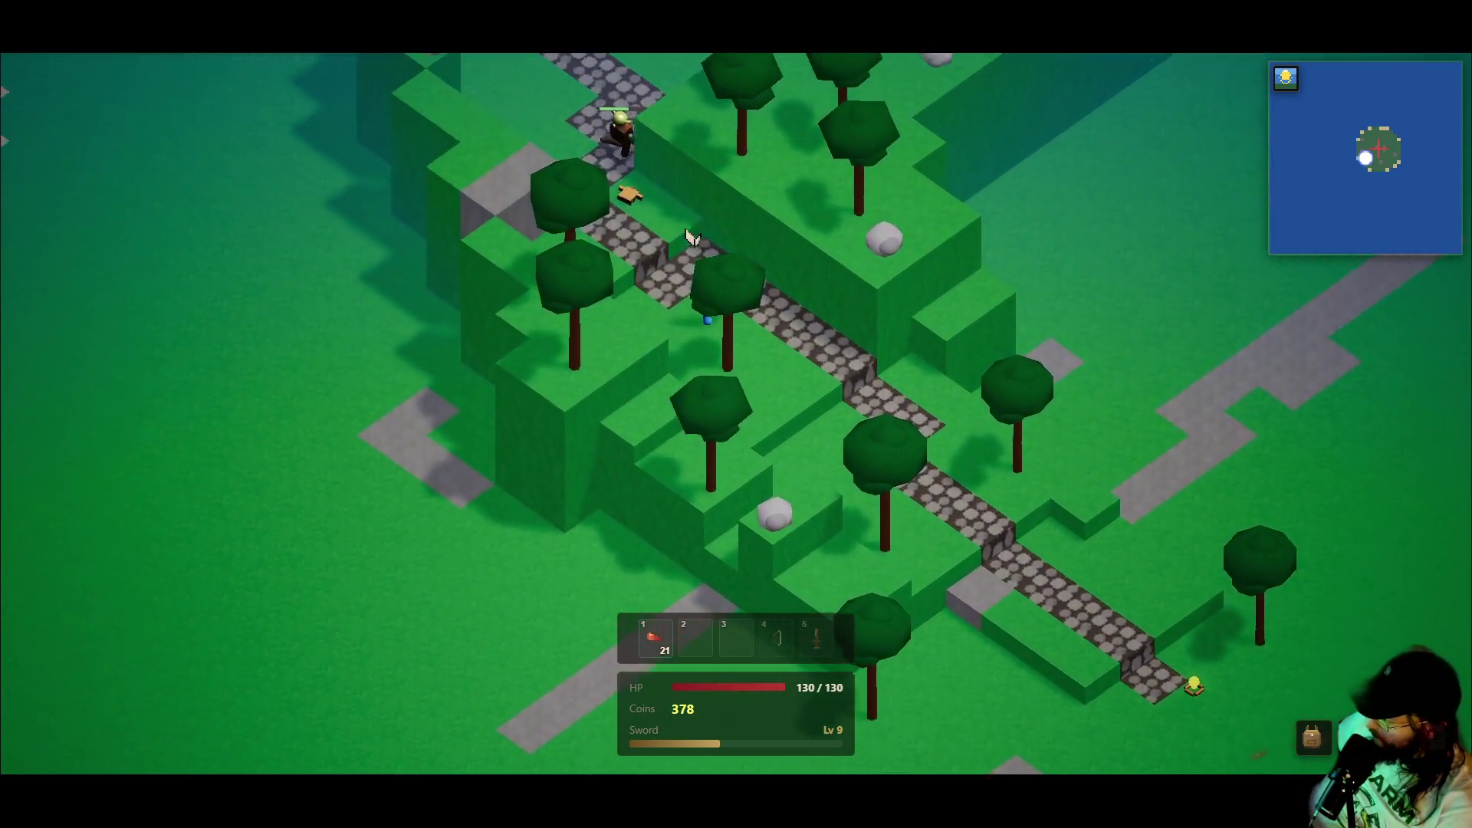
- Eat food and push along the stone path fighting goblins until the character dies
key("1")
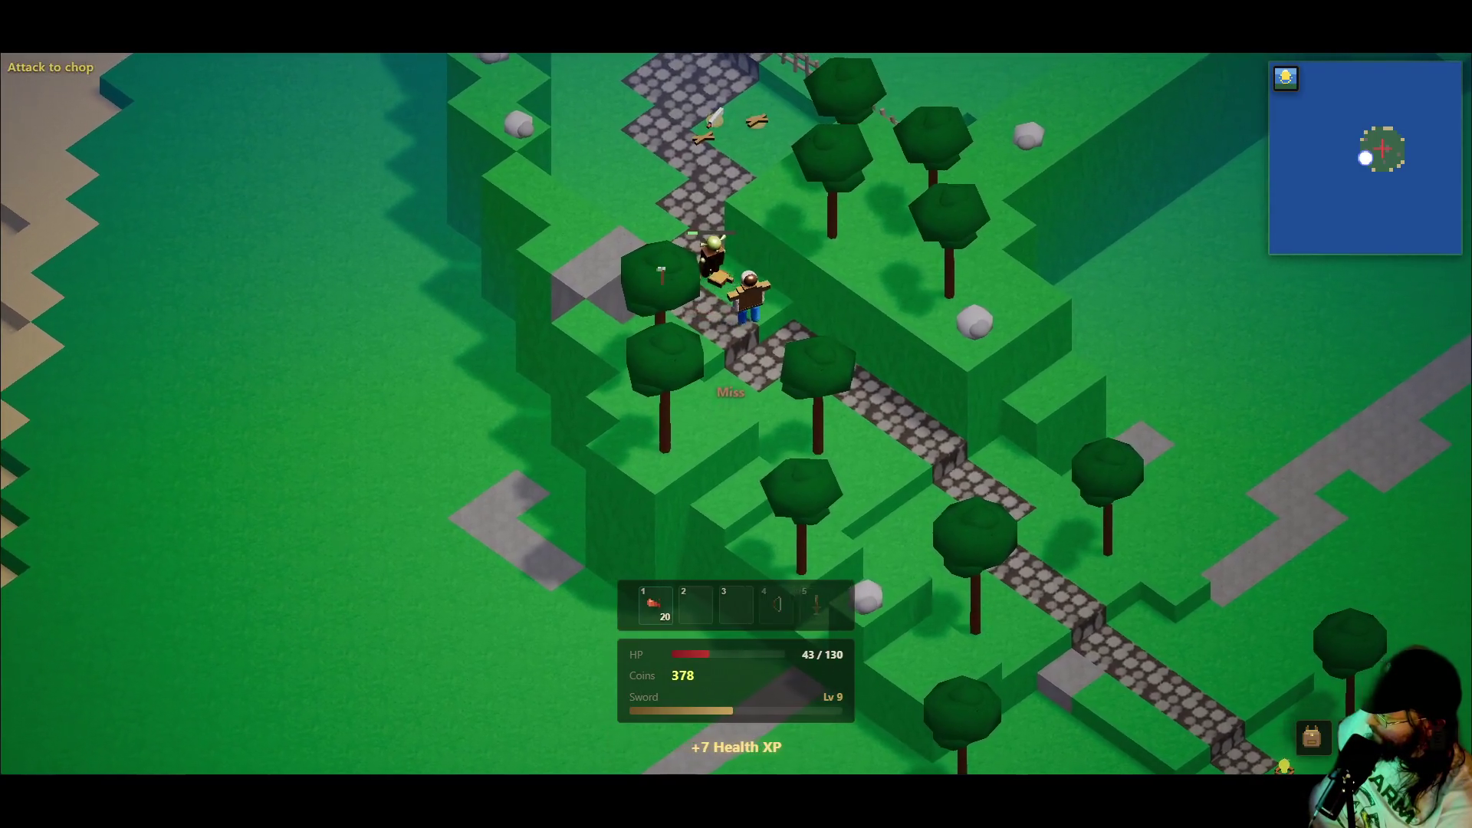
key("w")
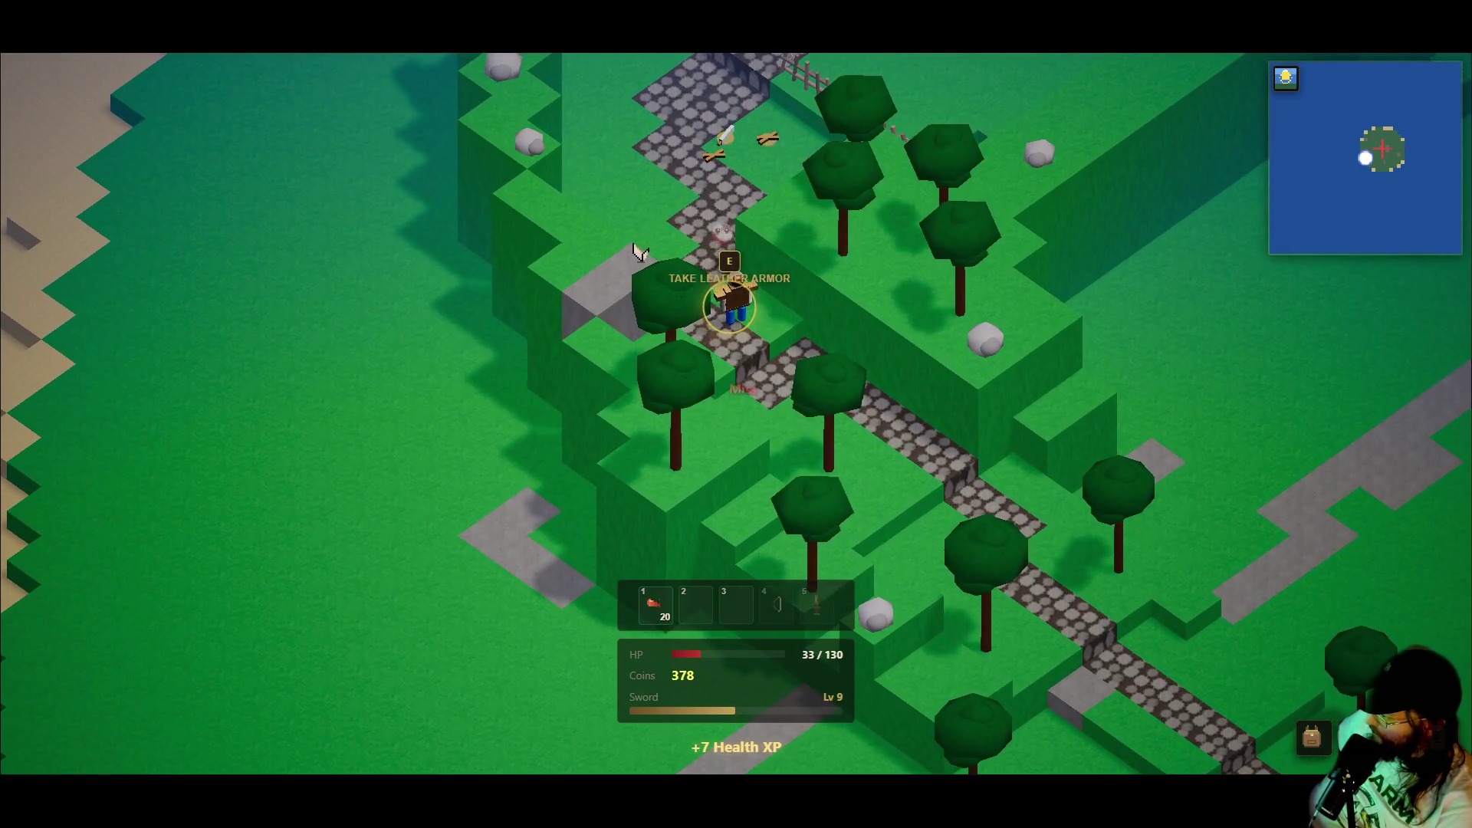
key("d")
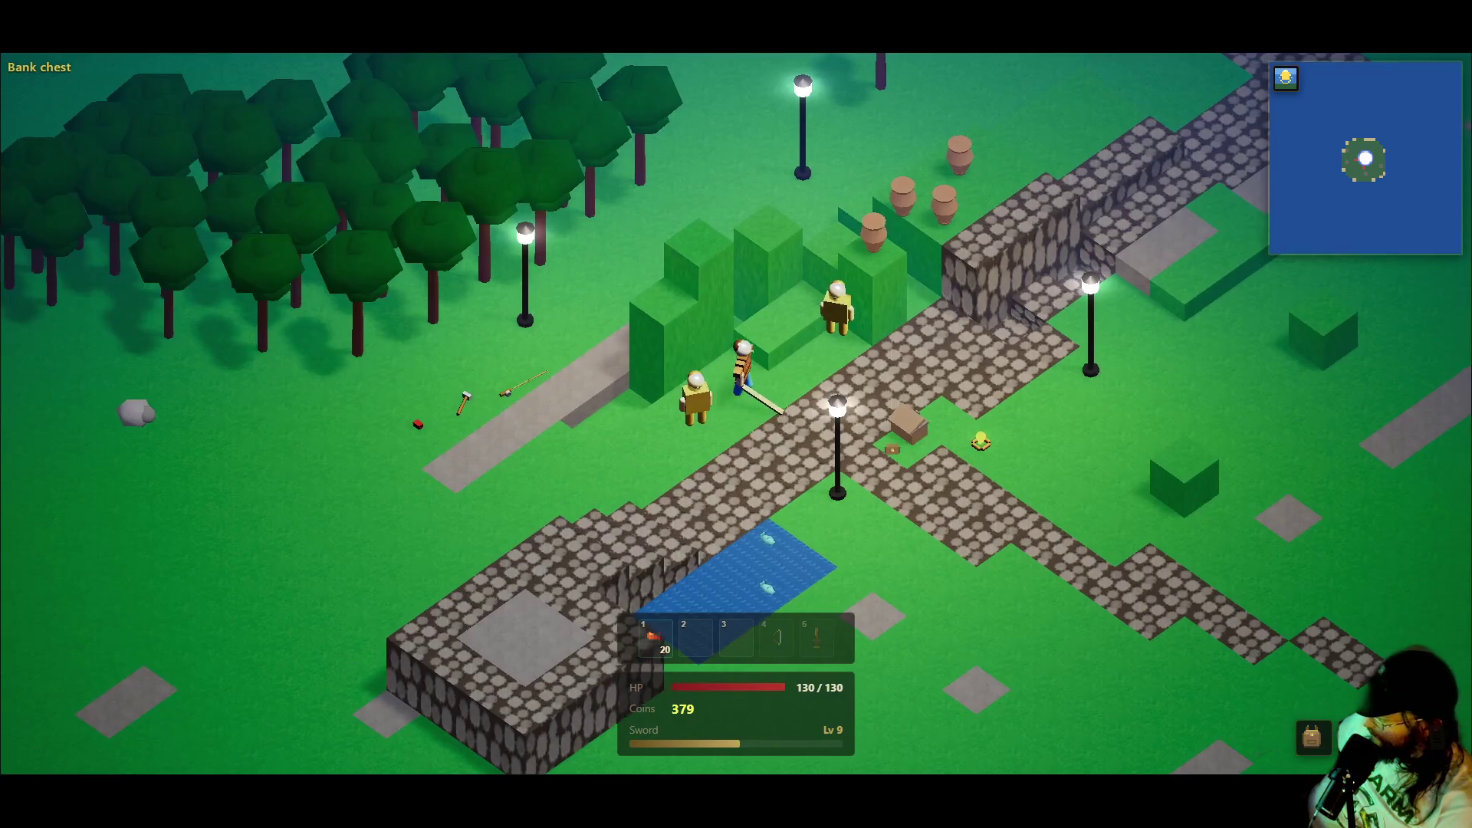
- Open the inventory, walk past the sheep toward the path, then close the inventory
key("i")
key("a")
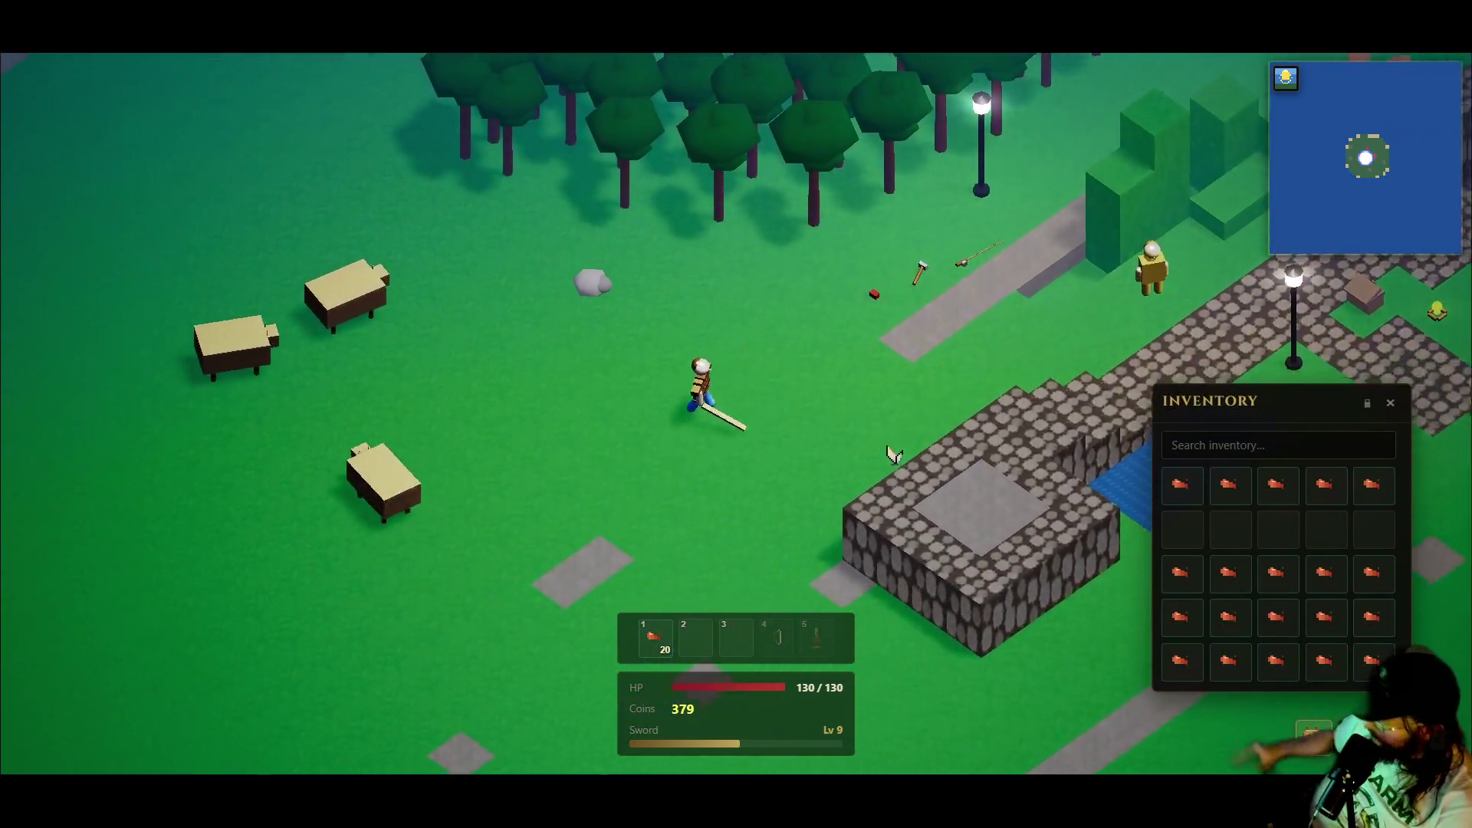
key("s")
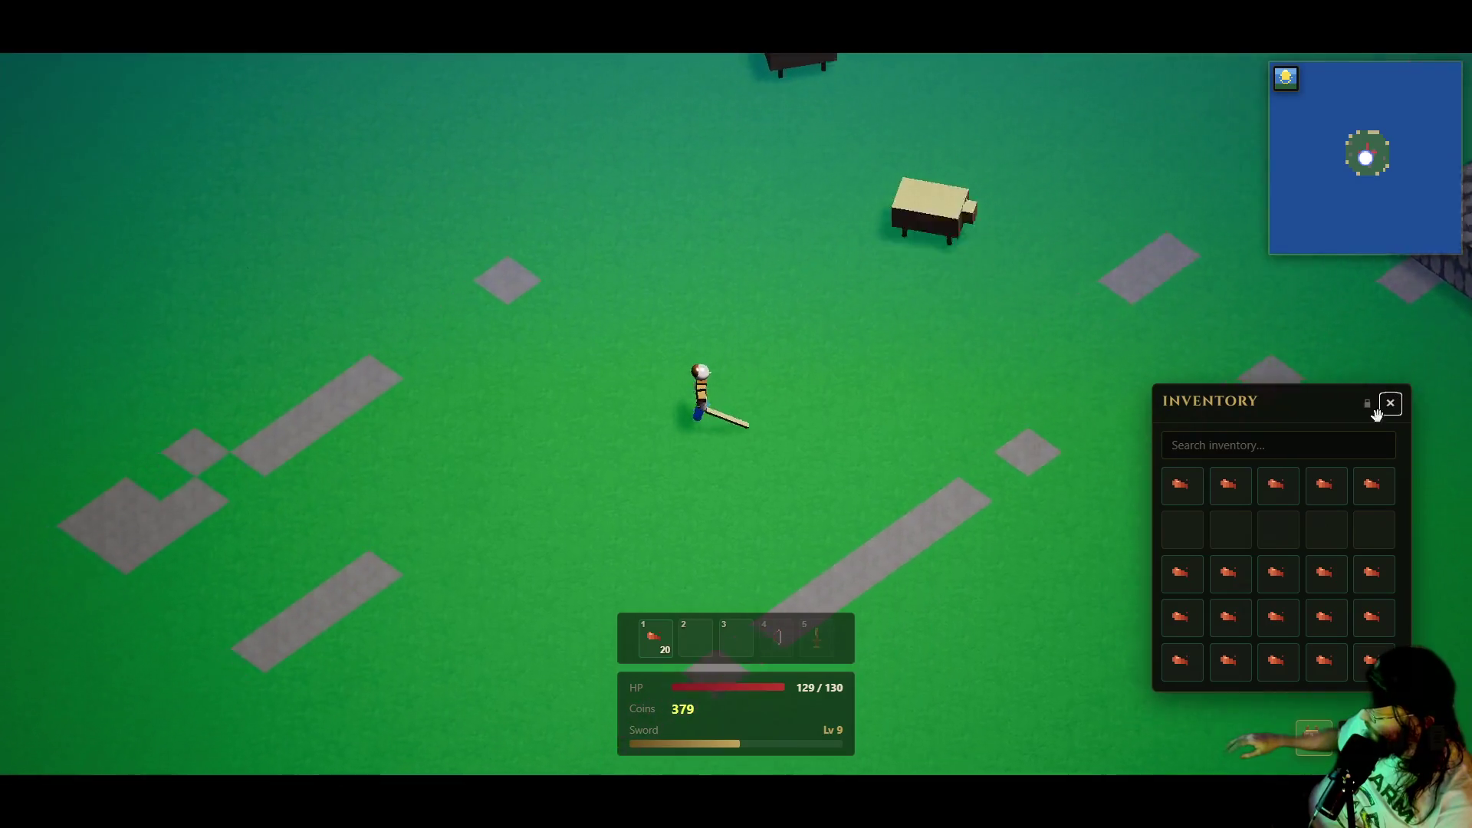
left_click(1391, 404)
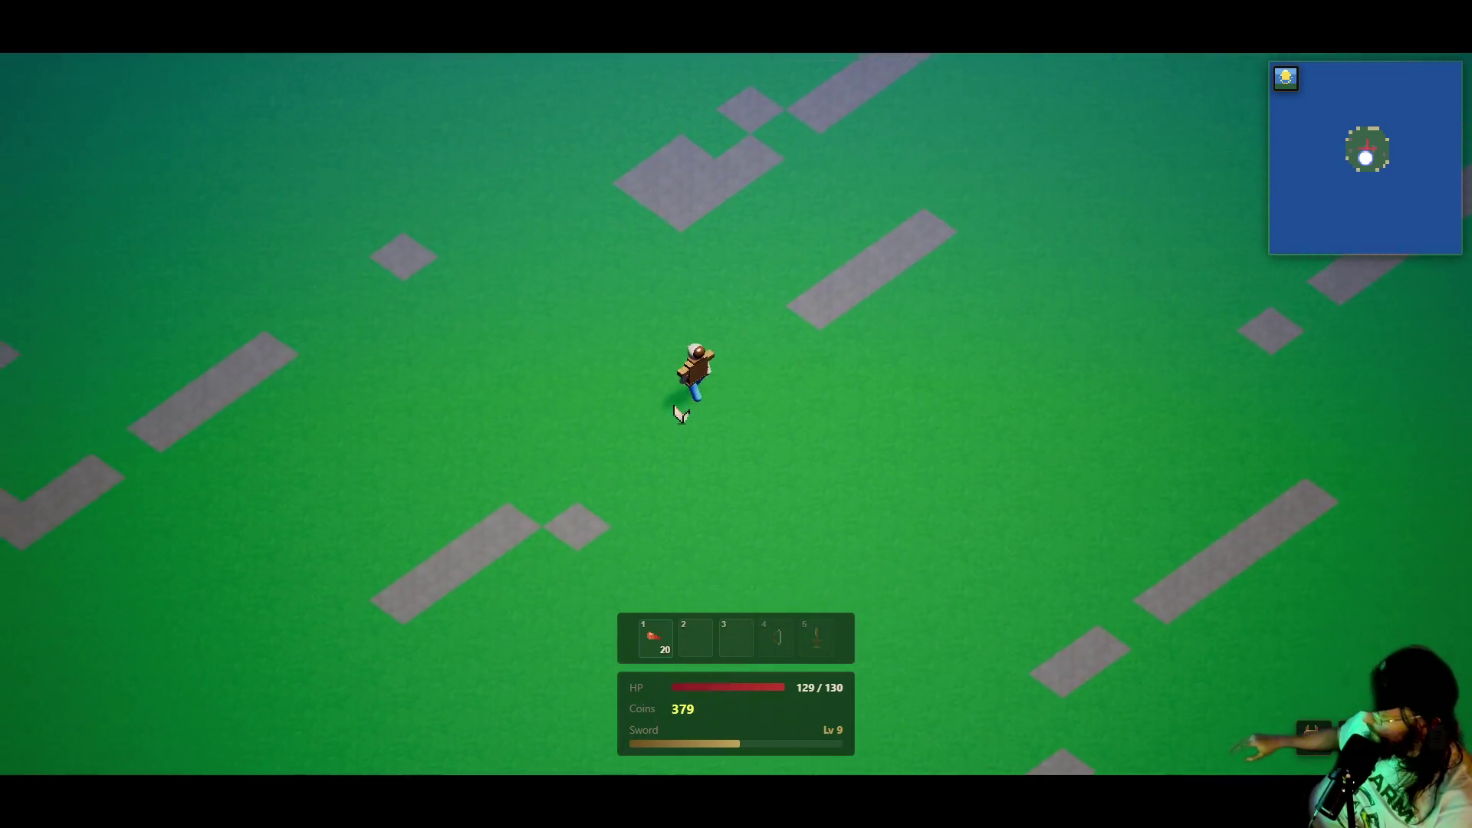
- Walk across the grass and up the cobblestone path past the trees toward the goblins
key("a")
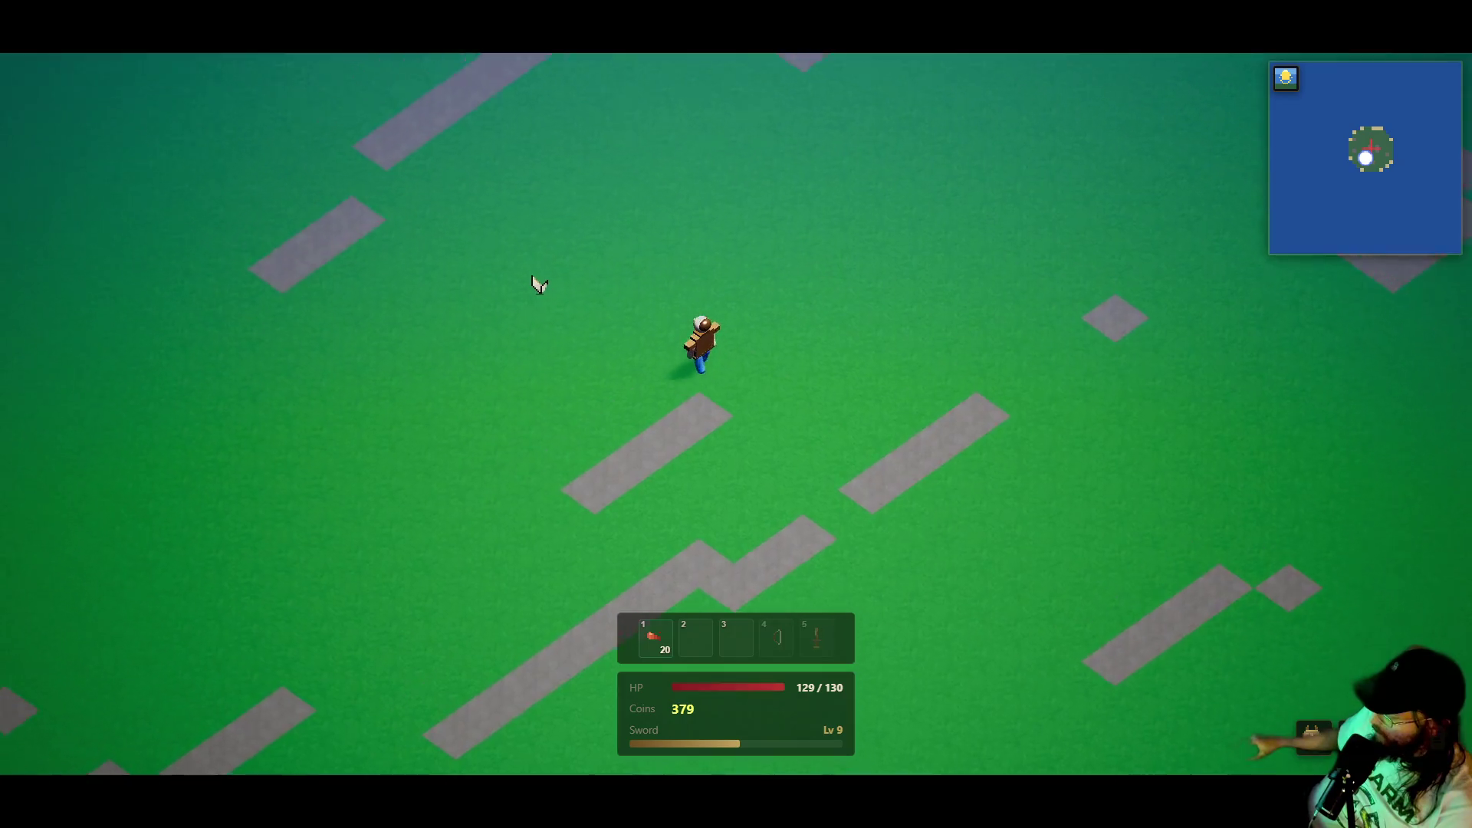
key("a")
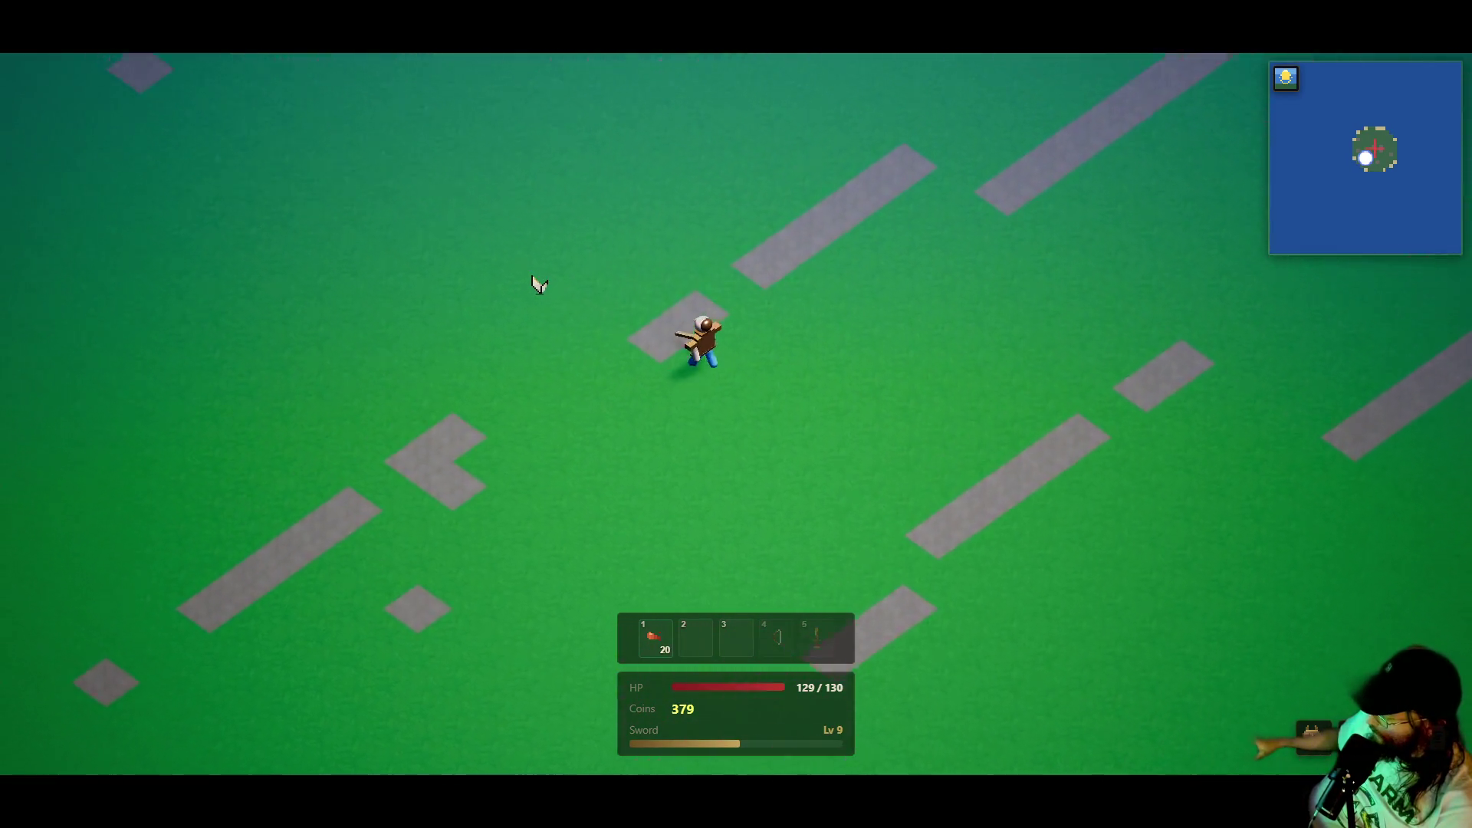
key("a")
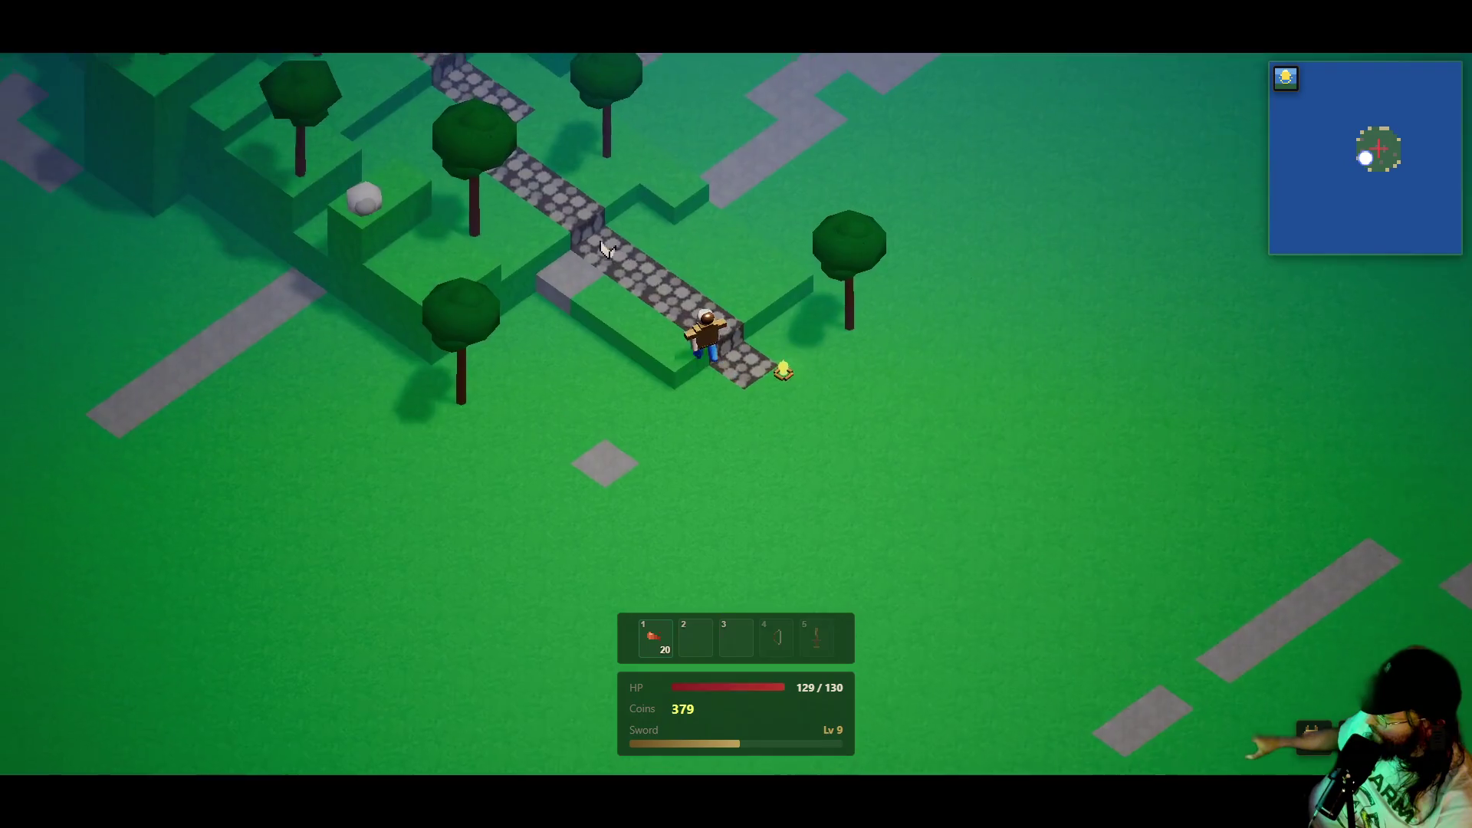
key("a")
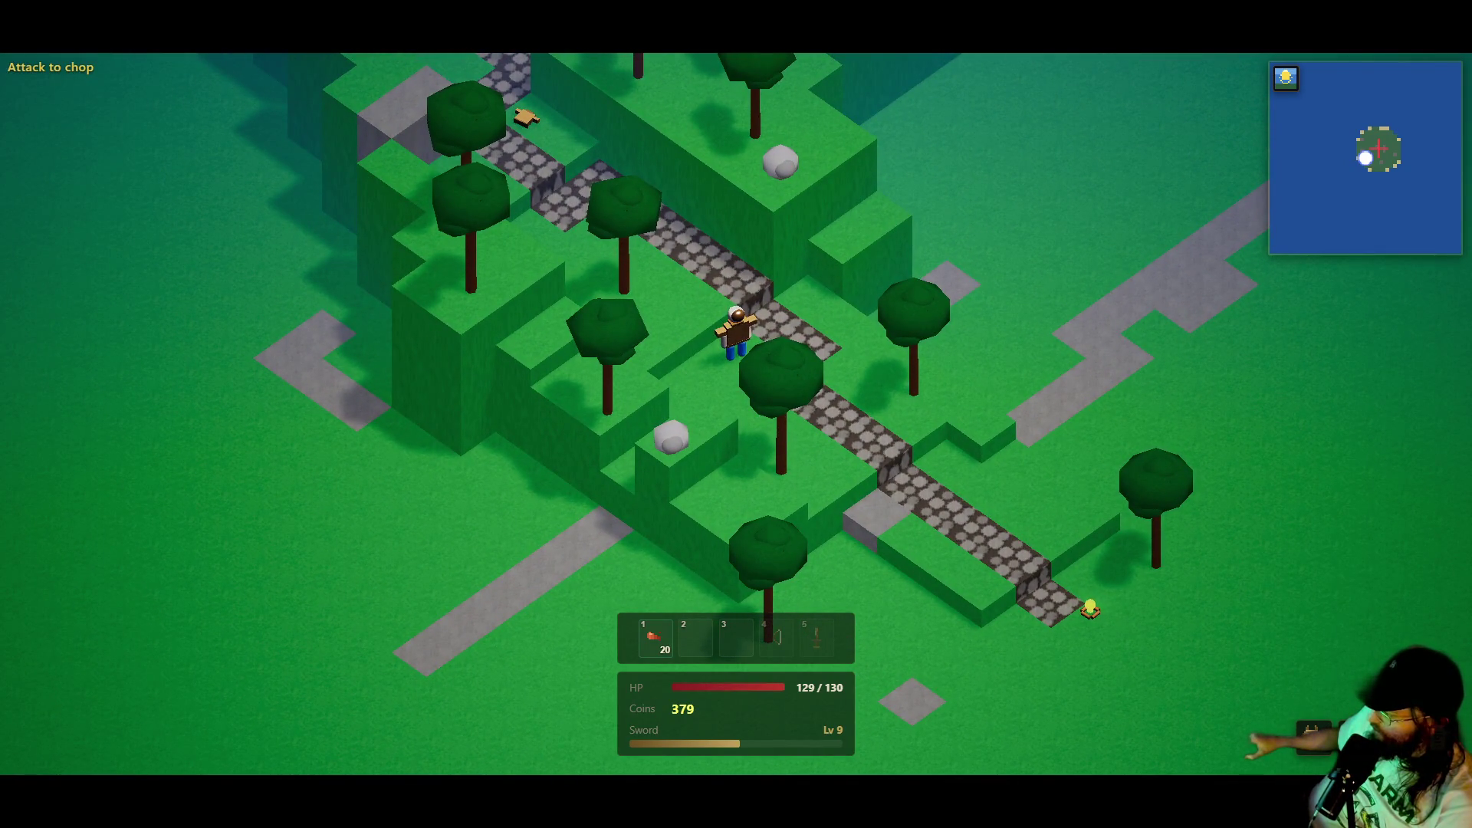
key("a")
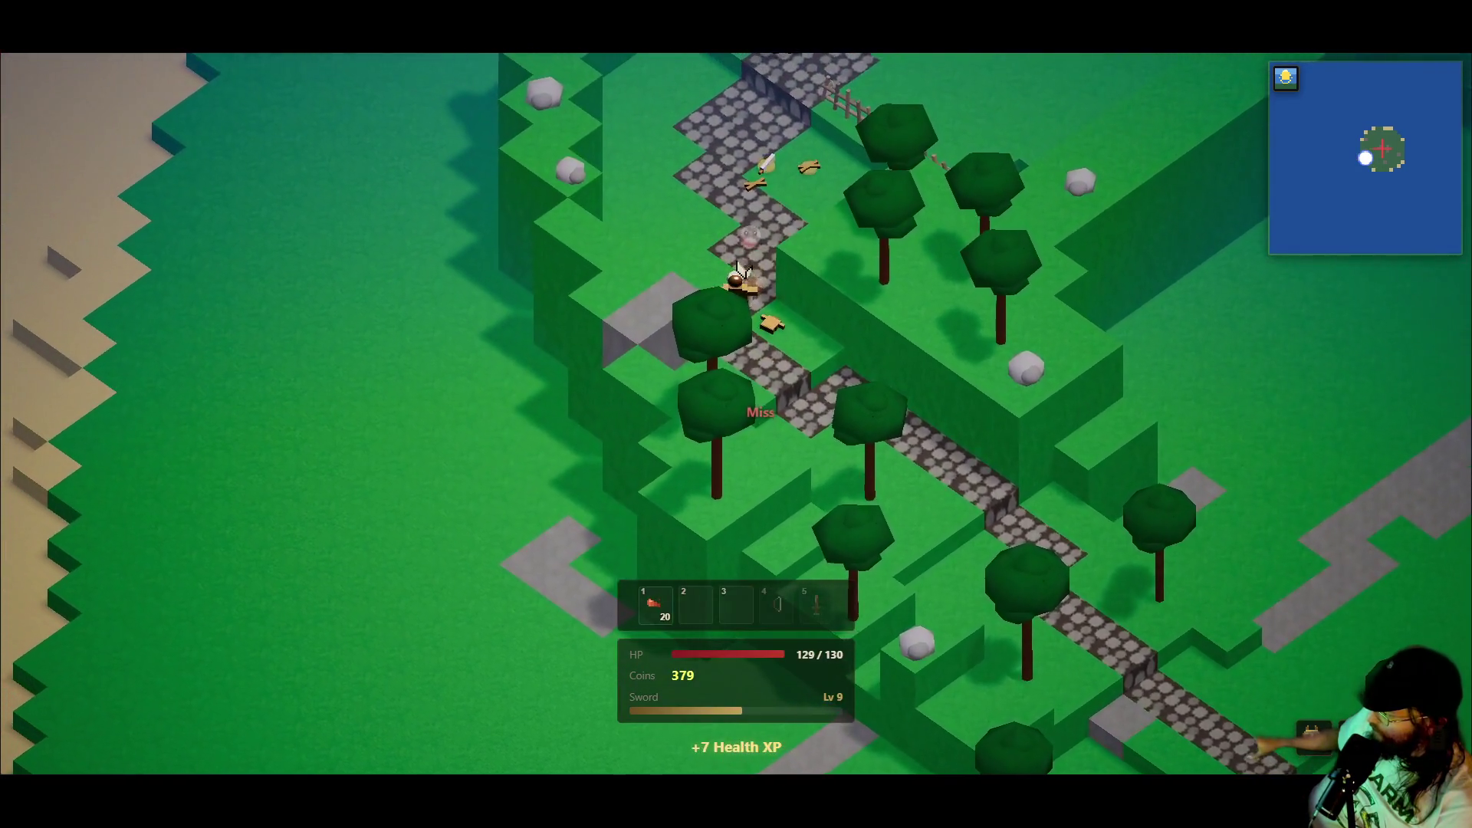
key("a")
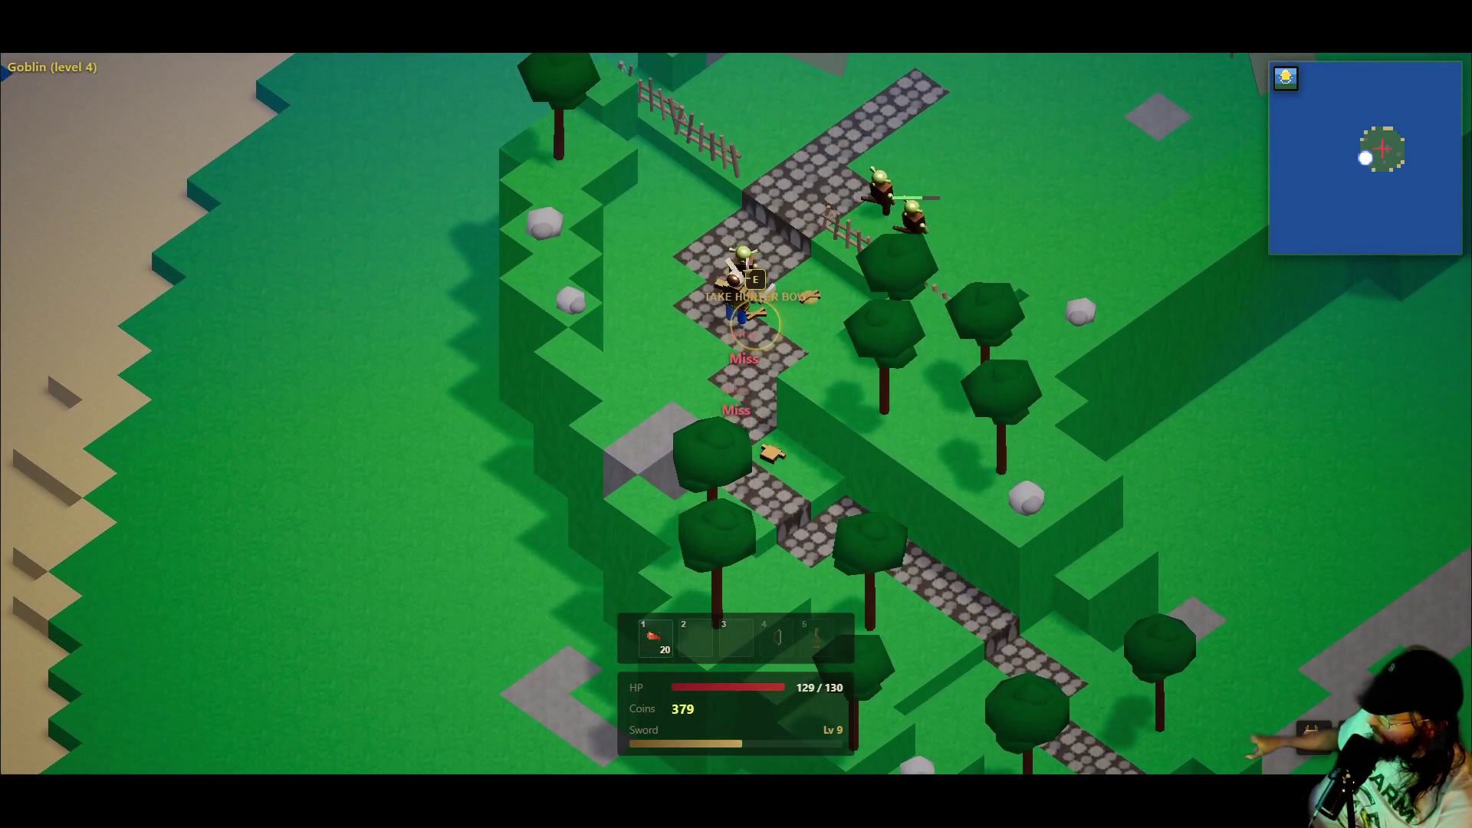
- Fight the goblins at the camp's edge, eating food twice to heal
key("s")
key("1")
key("1")
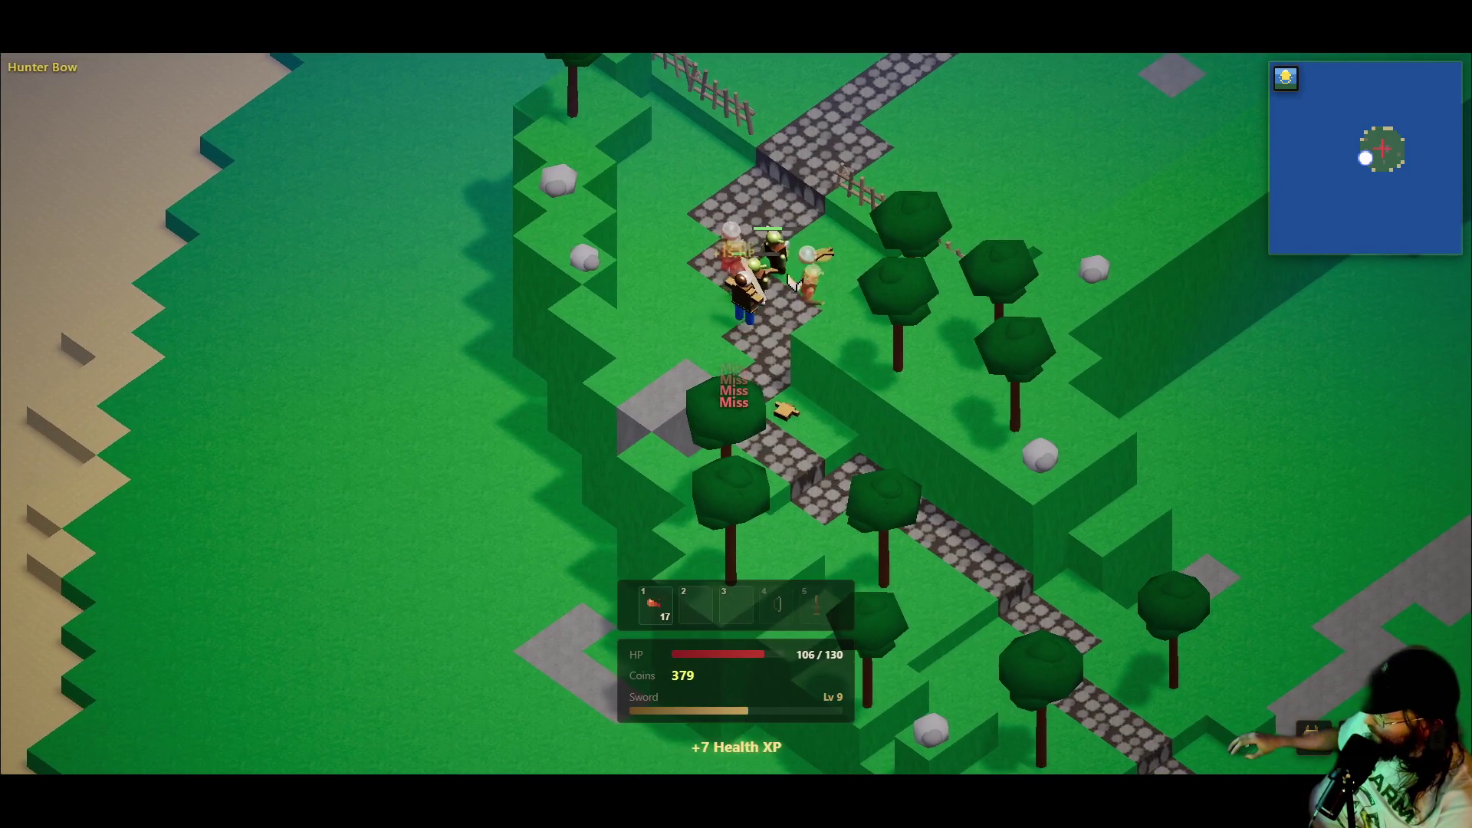
key("d")
key("1")
key("1")
key("w")
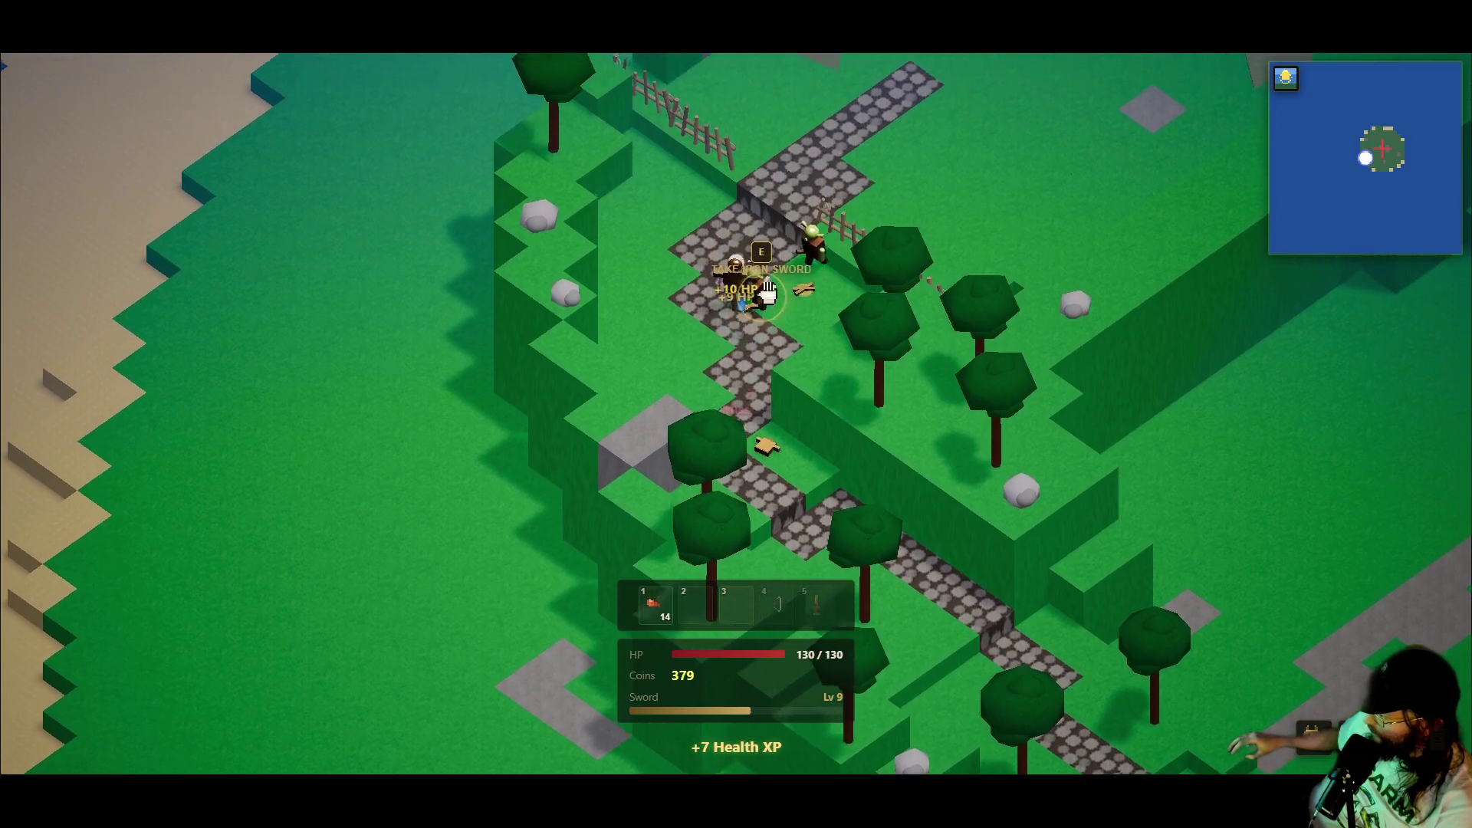
key("a")
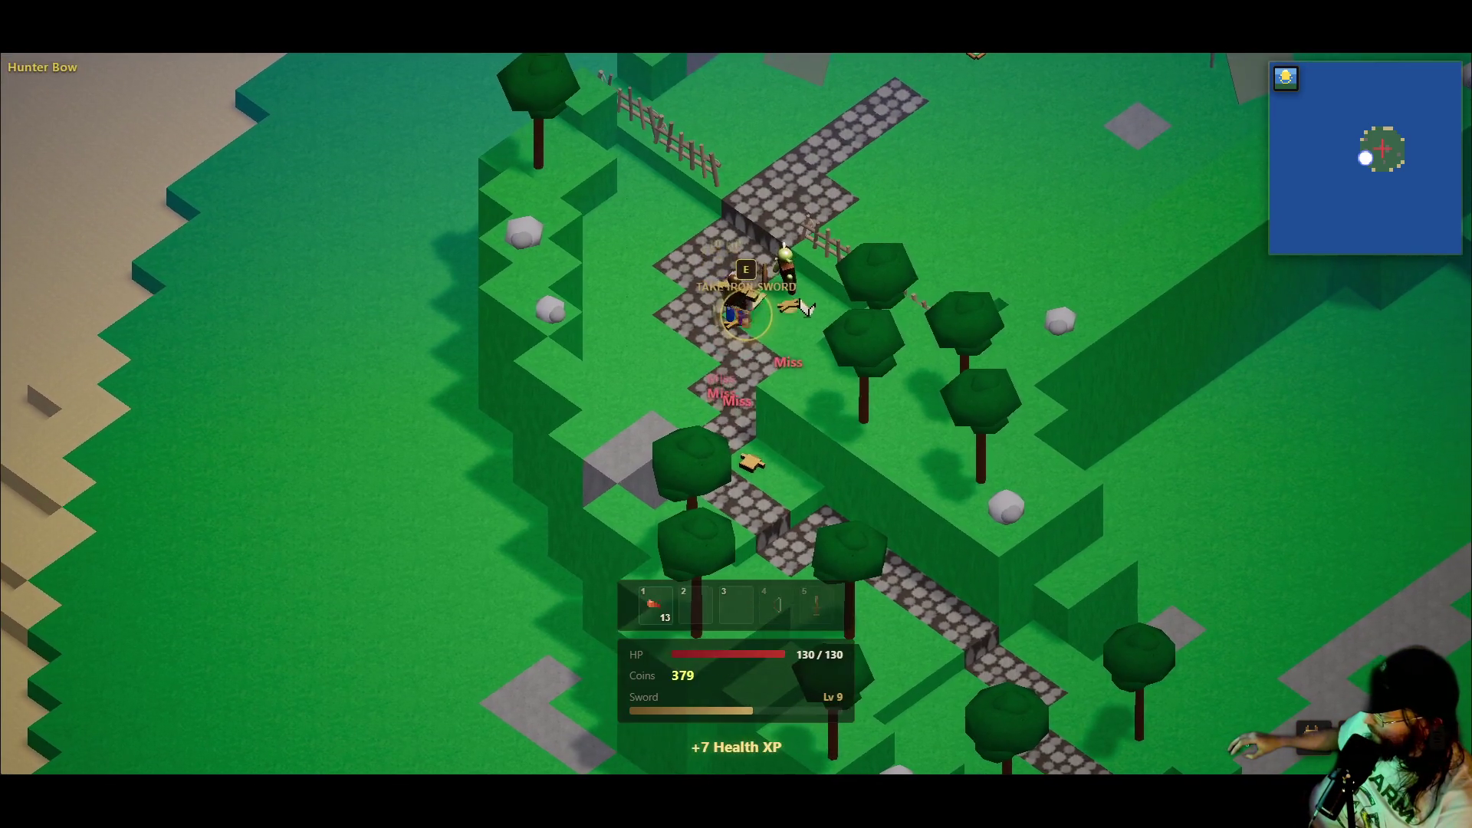
left_click(759, 284)
- Run up the path into the goblin camp and attack the goblin pack
key("w")
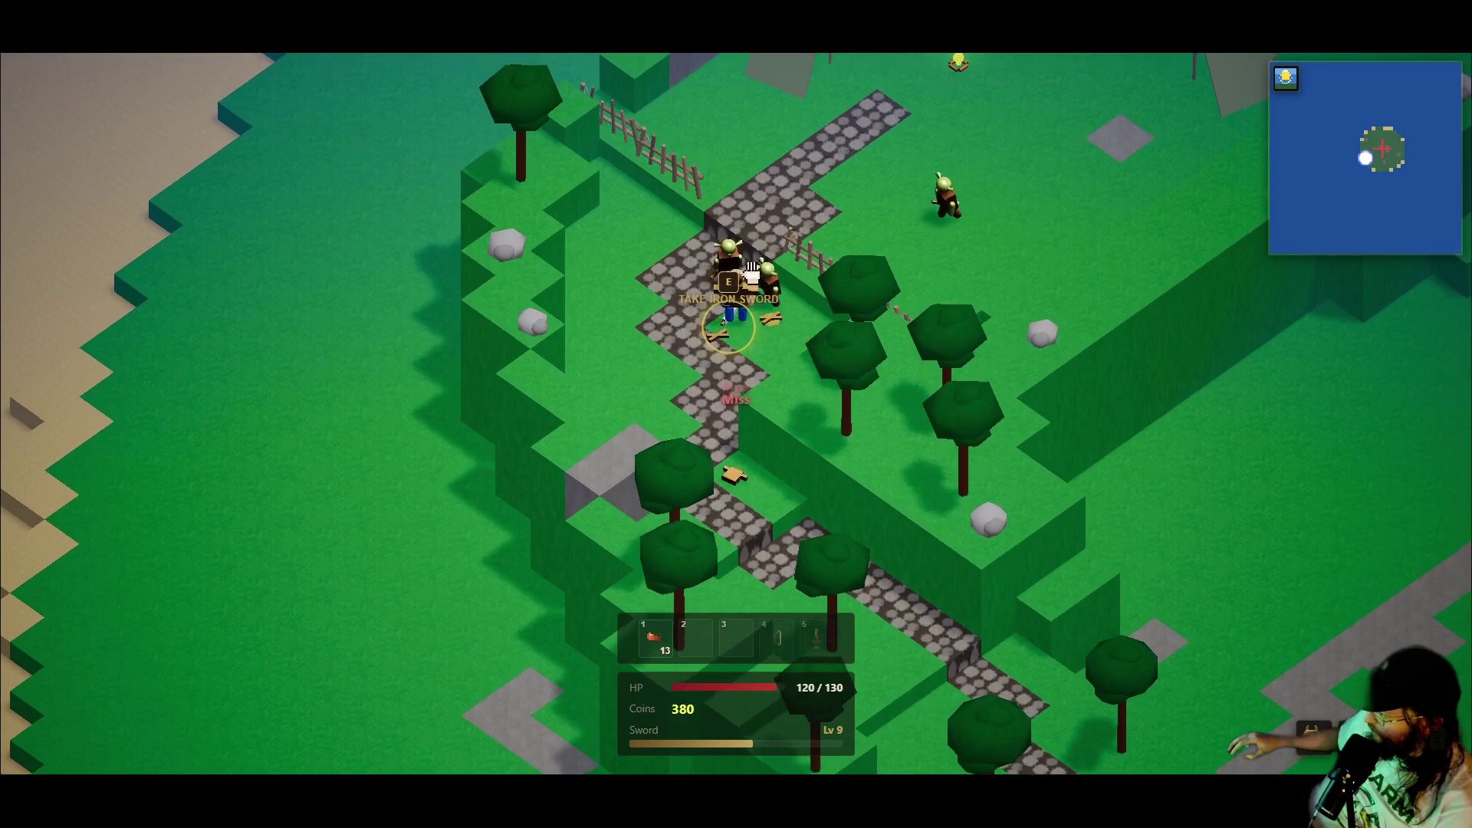
key("w")
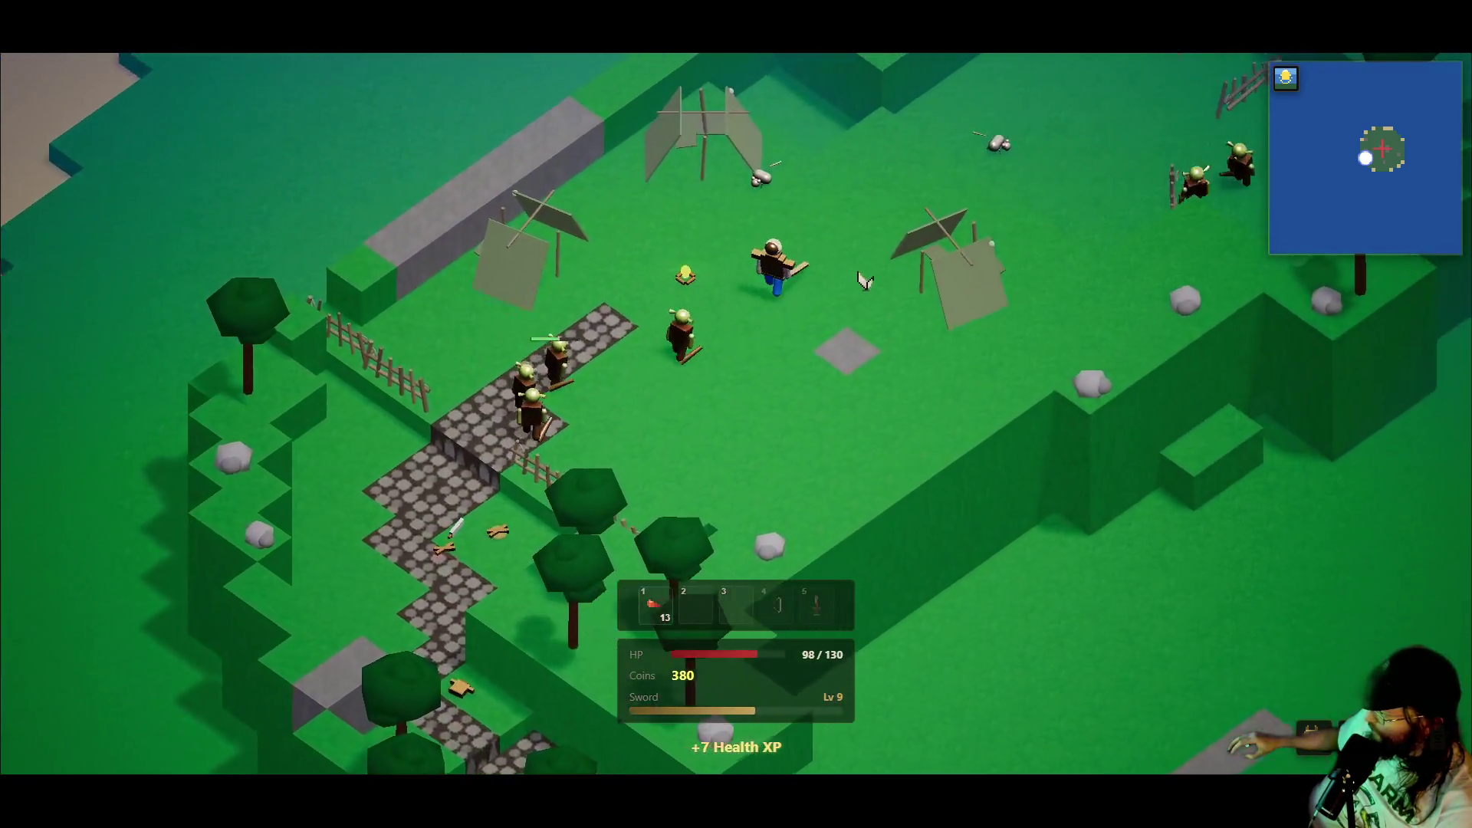
key("w")
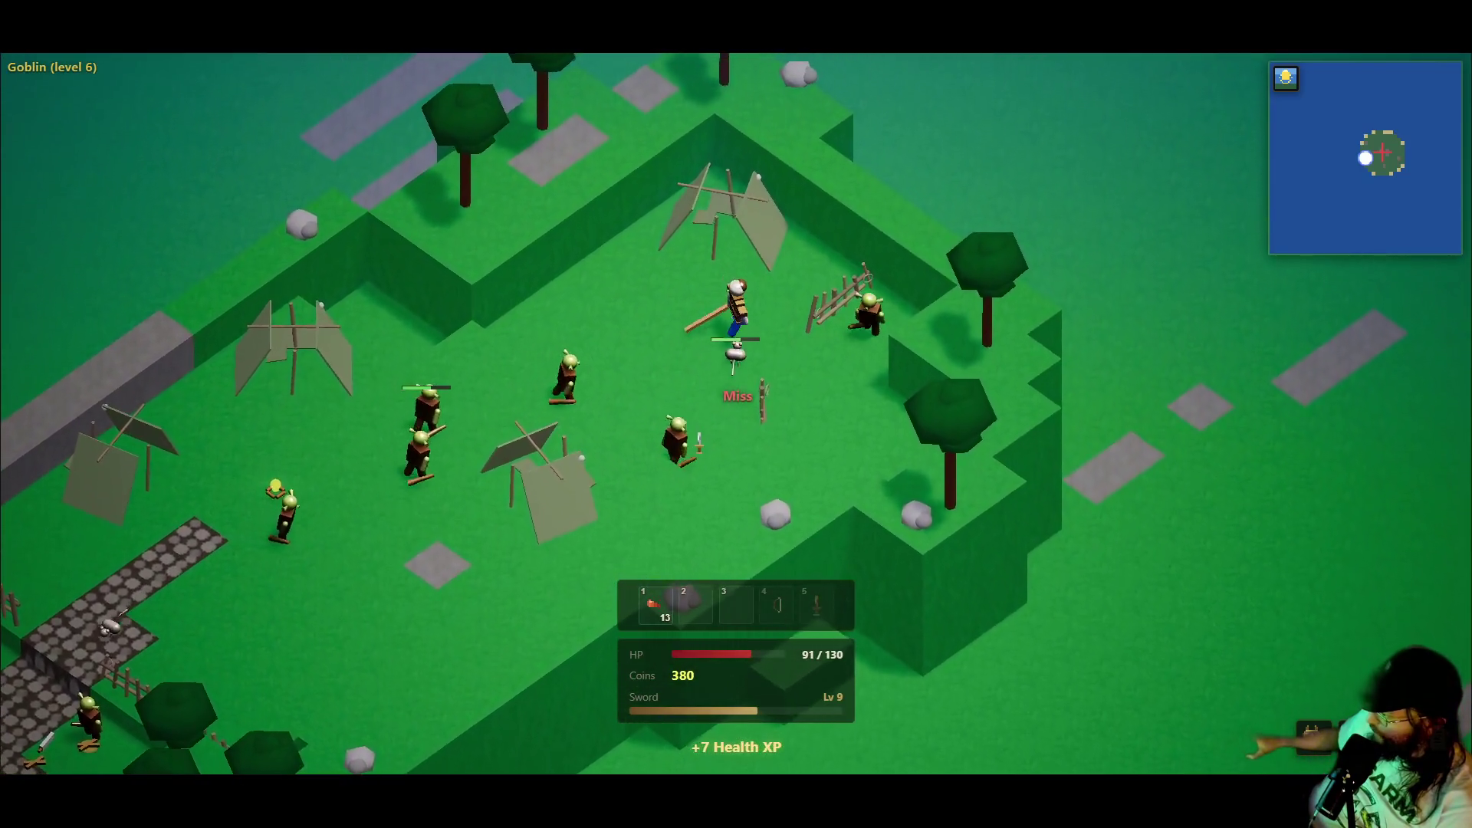
left_click(717, 430)
left_click(715, 430)
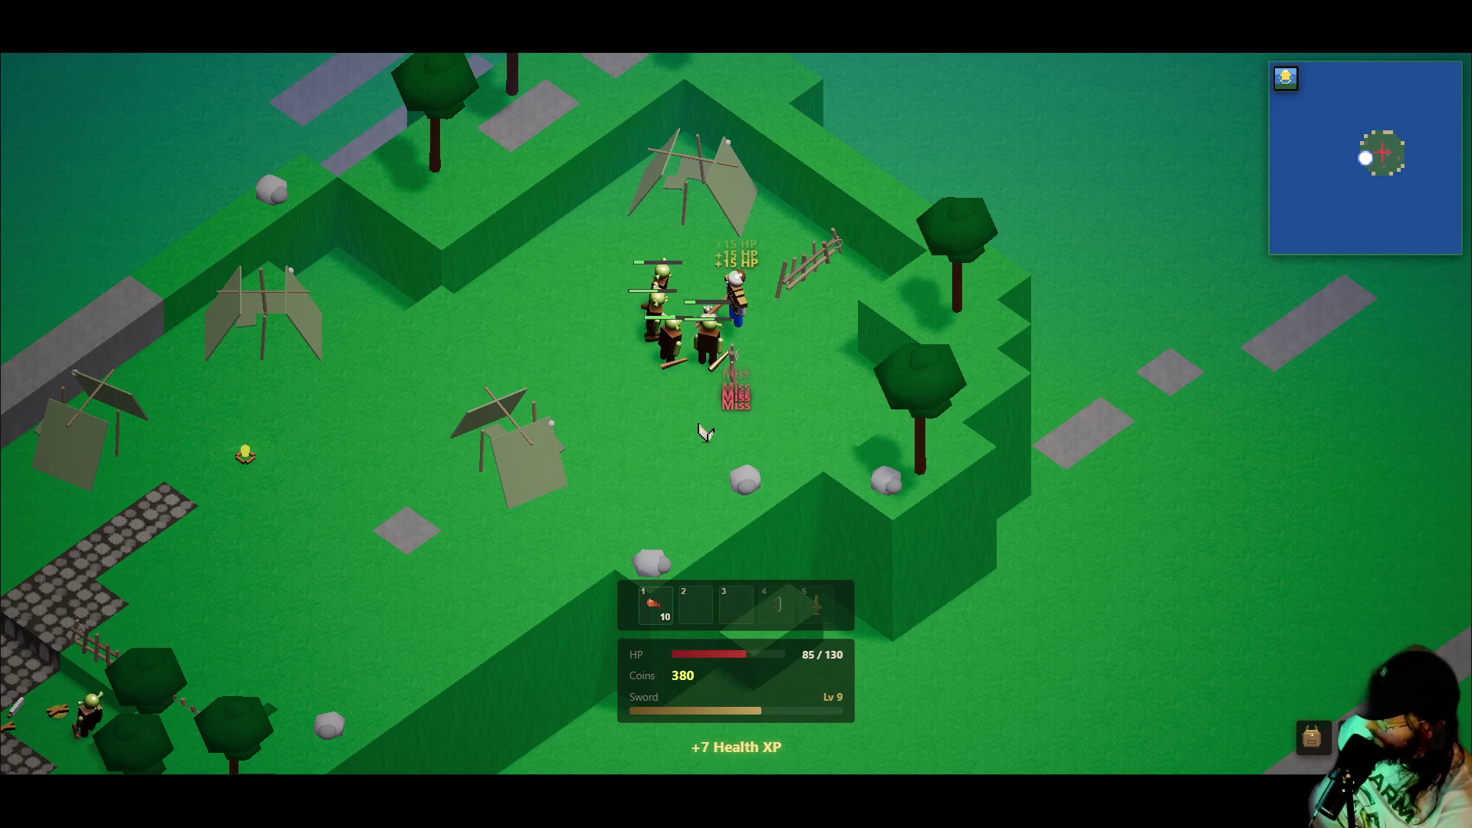
- Keep fighting the goblins, eating cooked food to heal until none is left
key("1")
key("1")
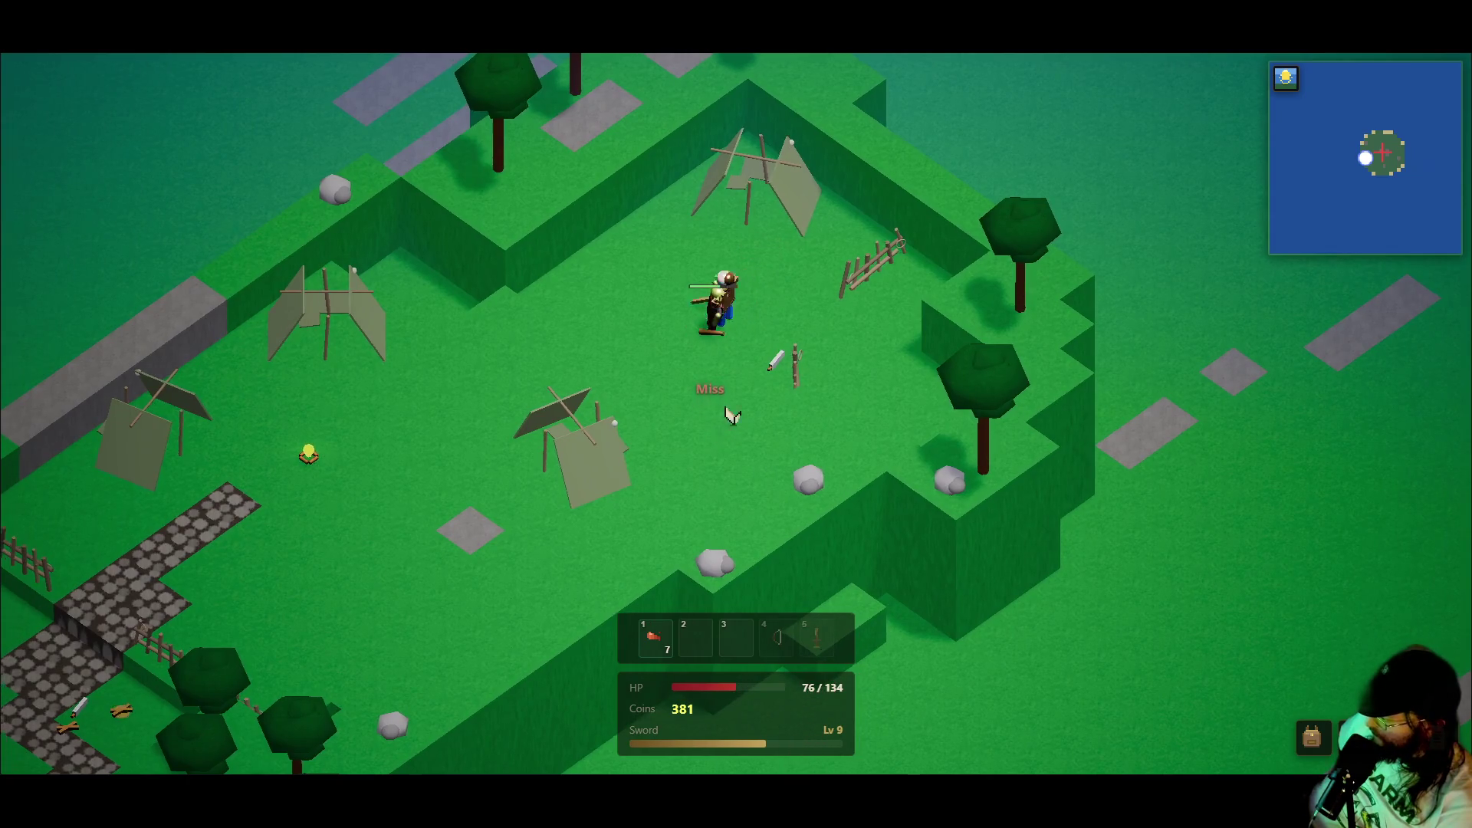
key("a")
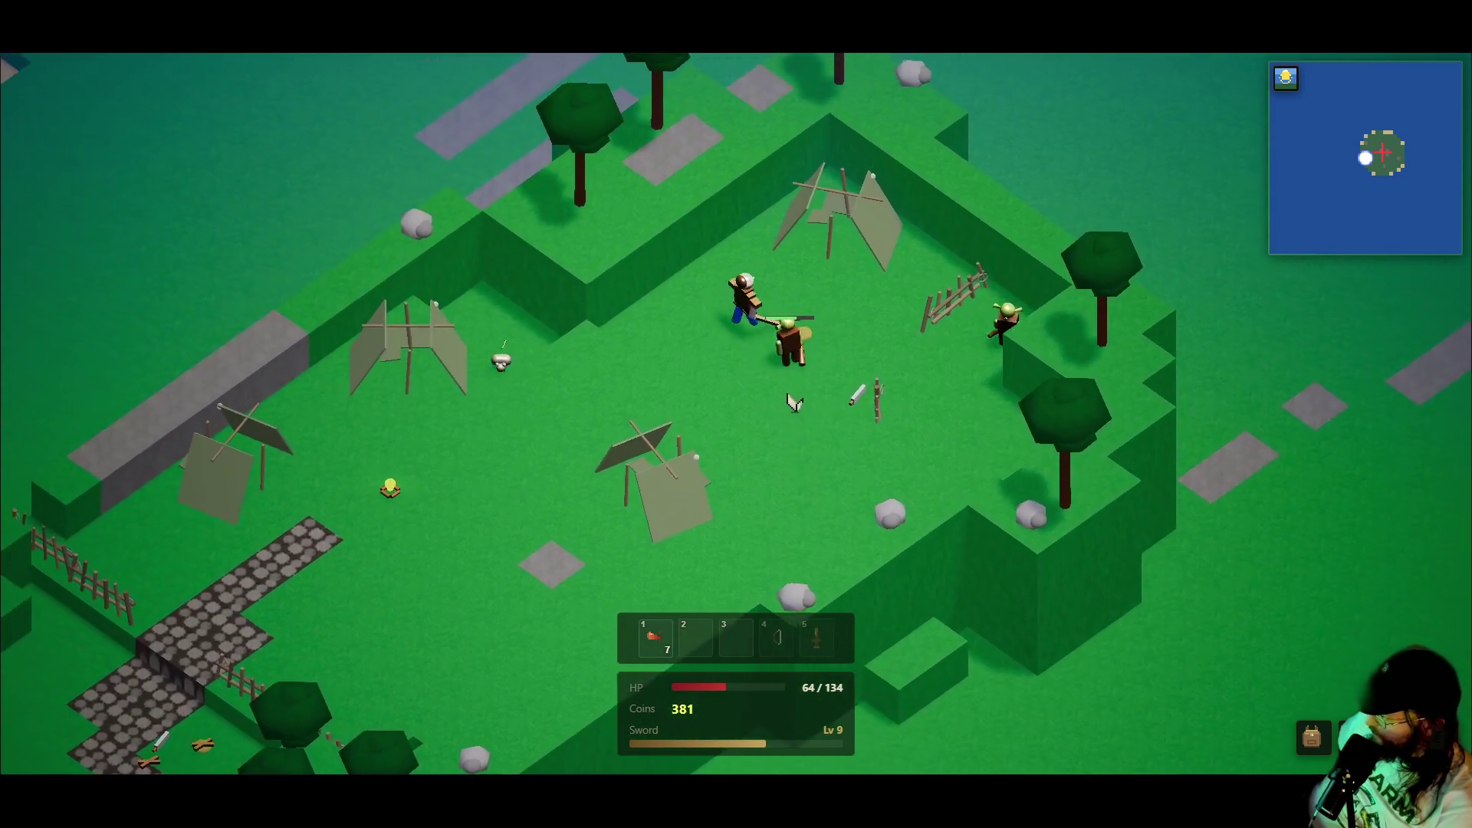
key("1")
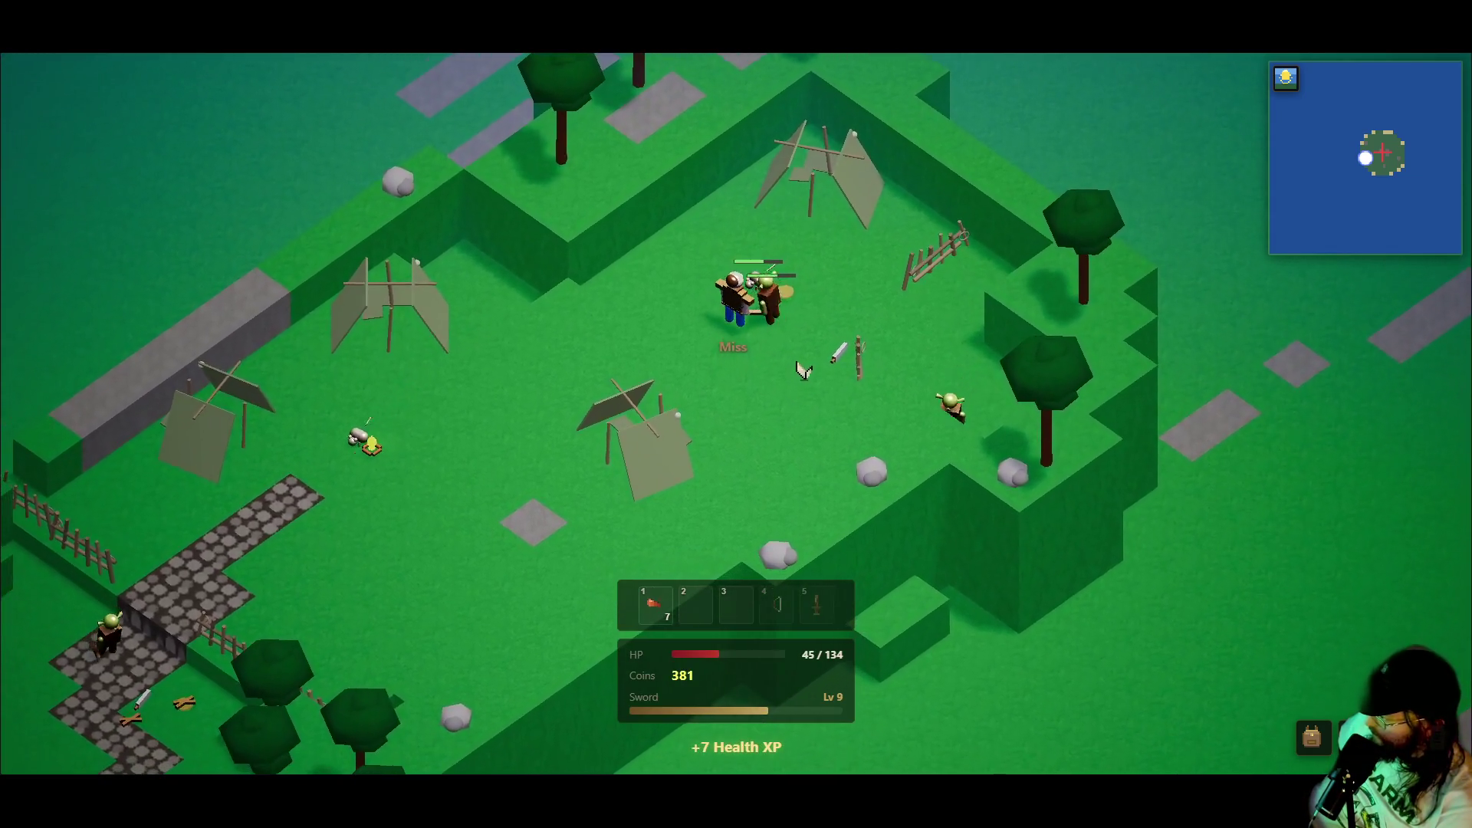
key("1")
key("1")
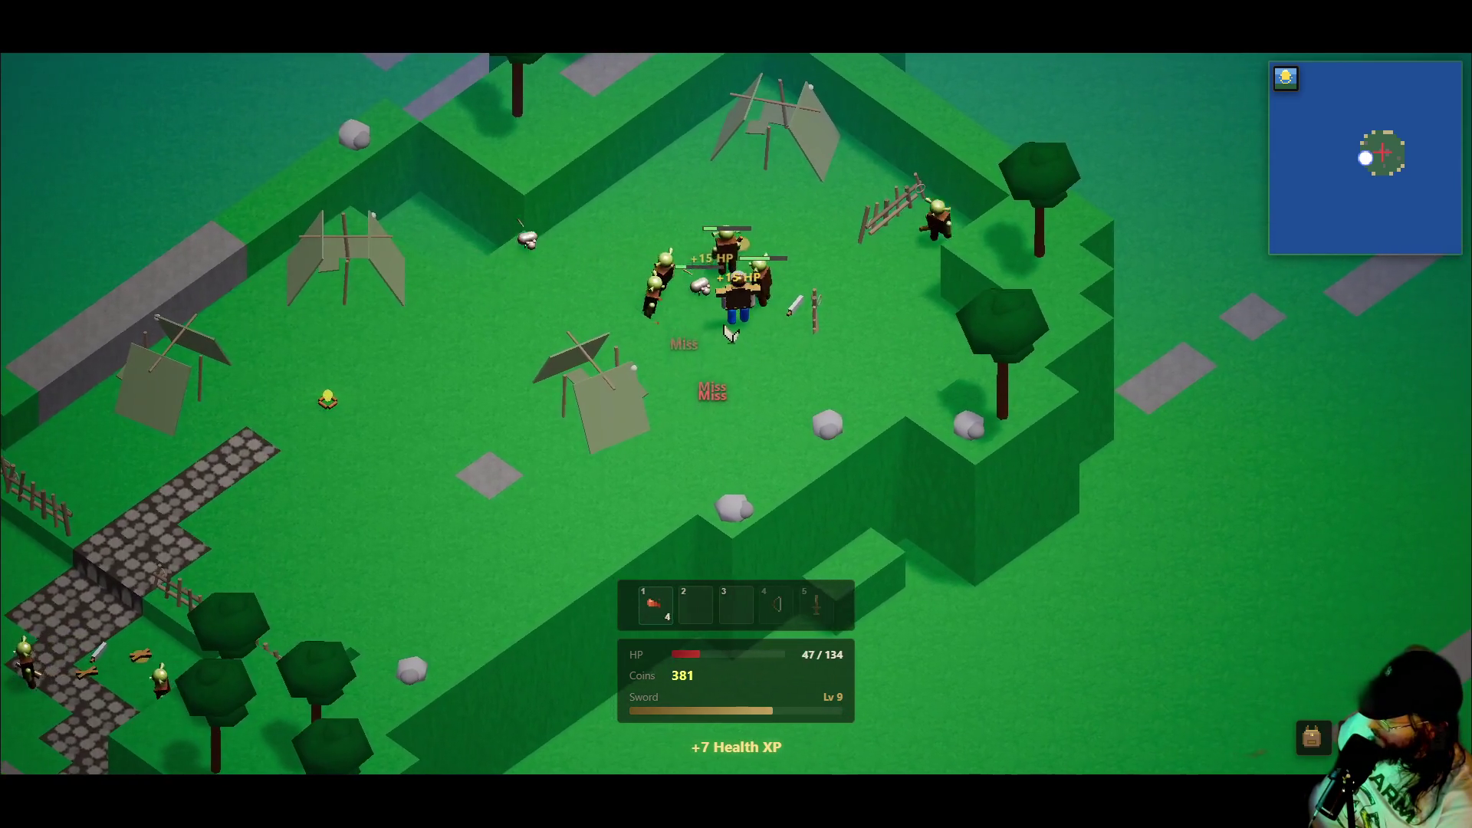
key("1")
key("1")
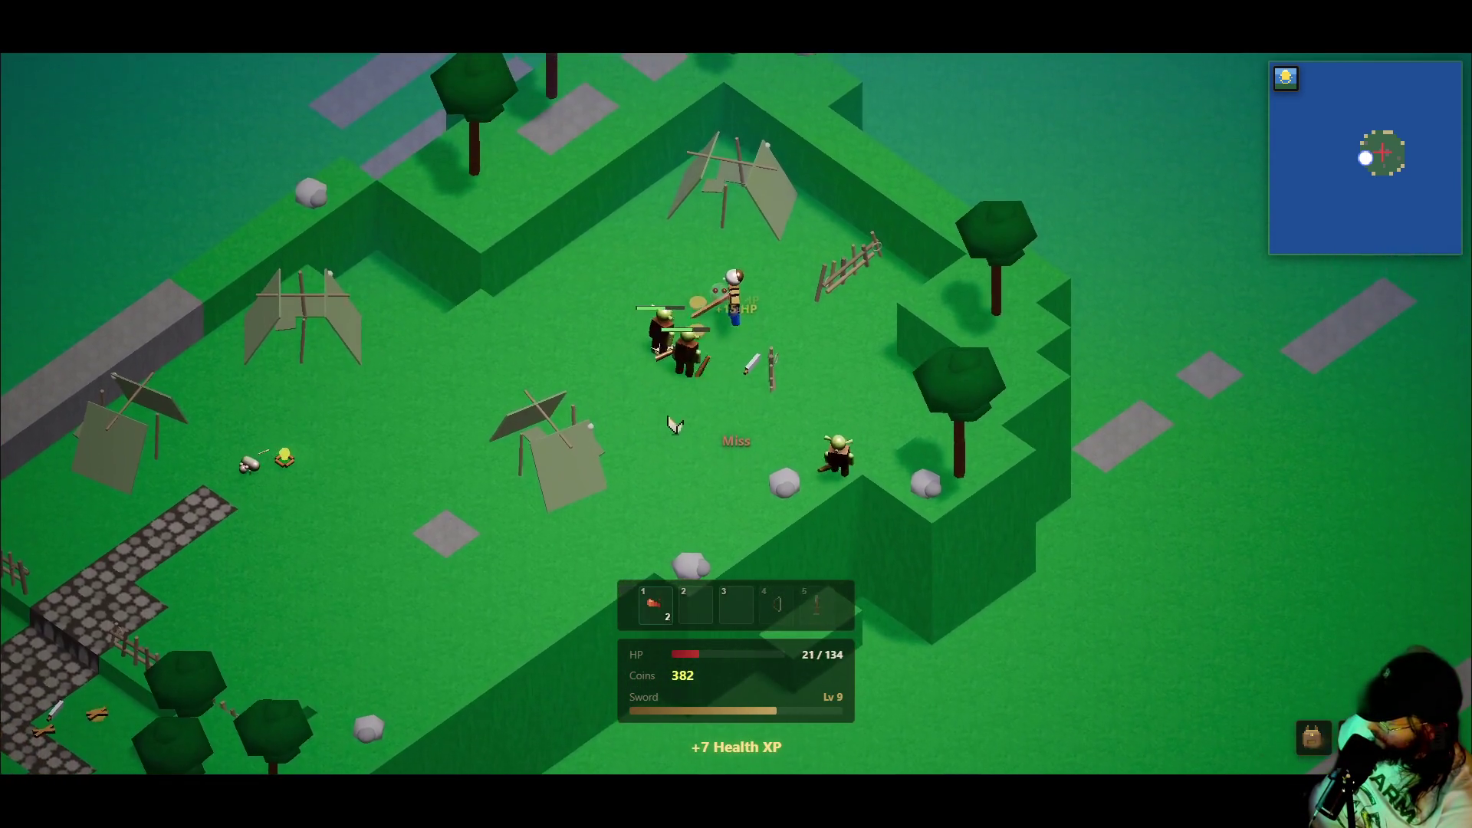
key("1")
key("1")
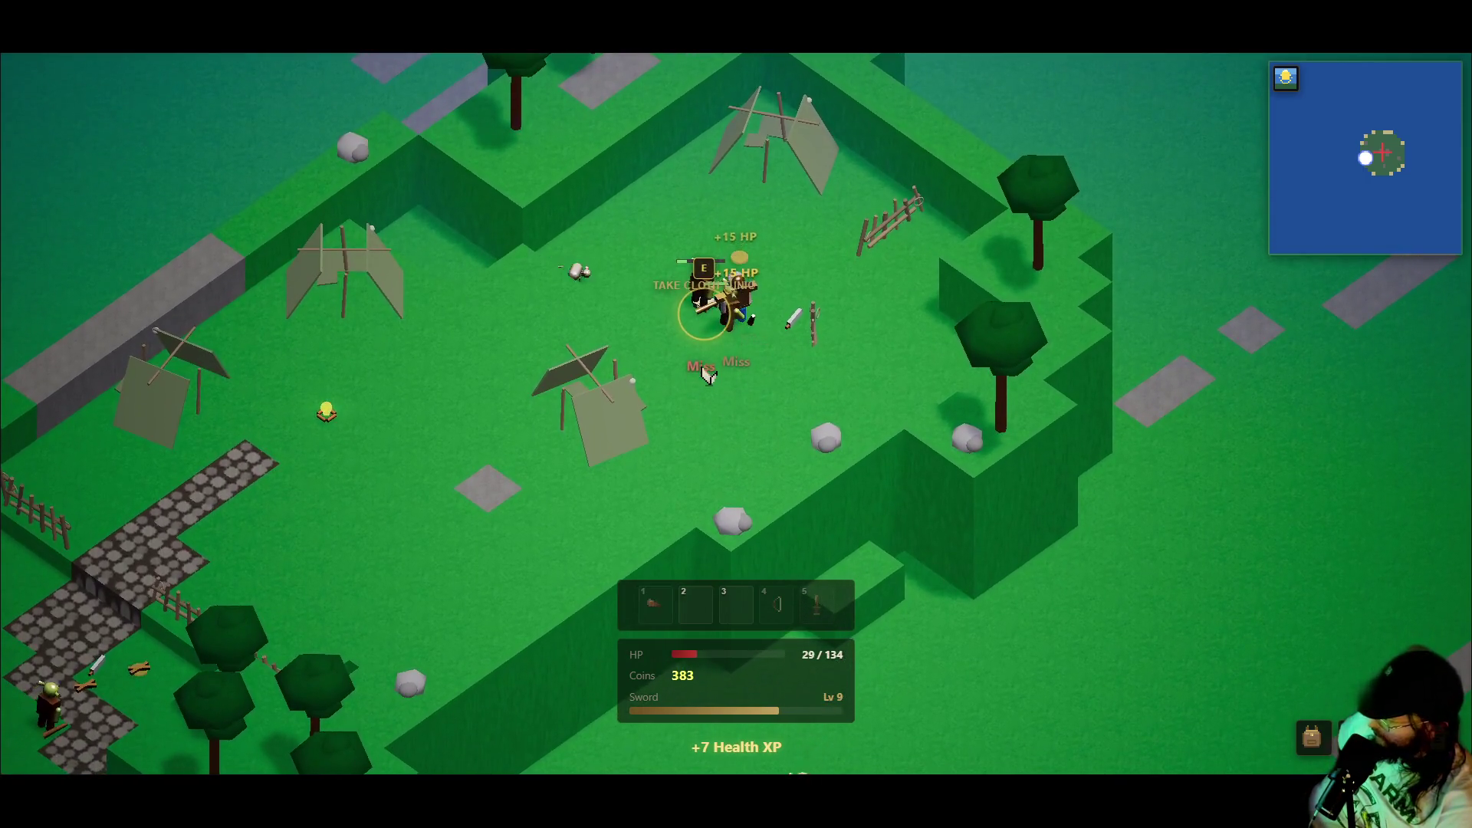
key("a")
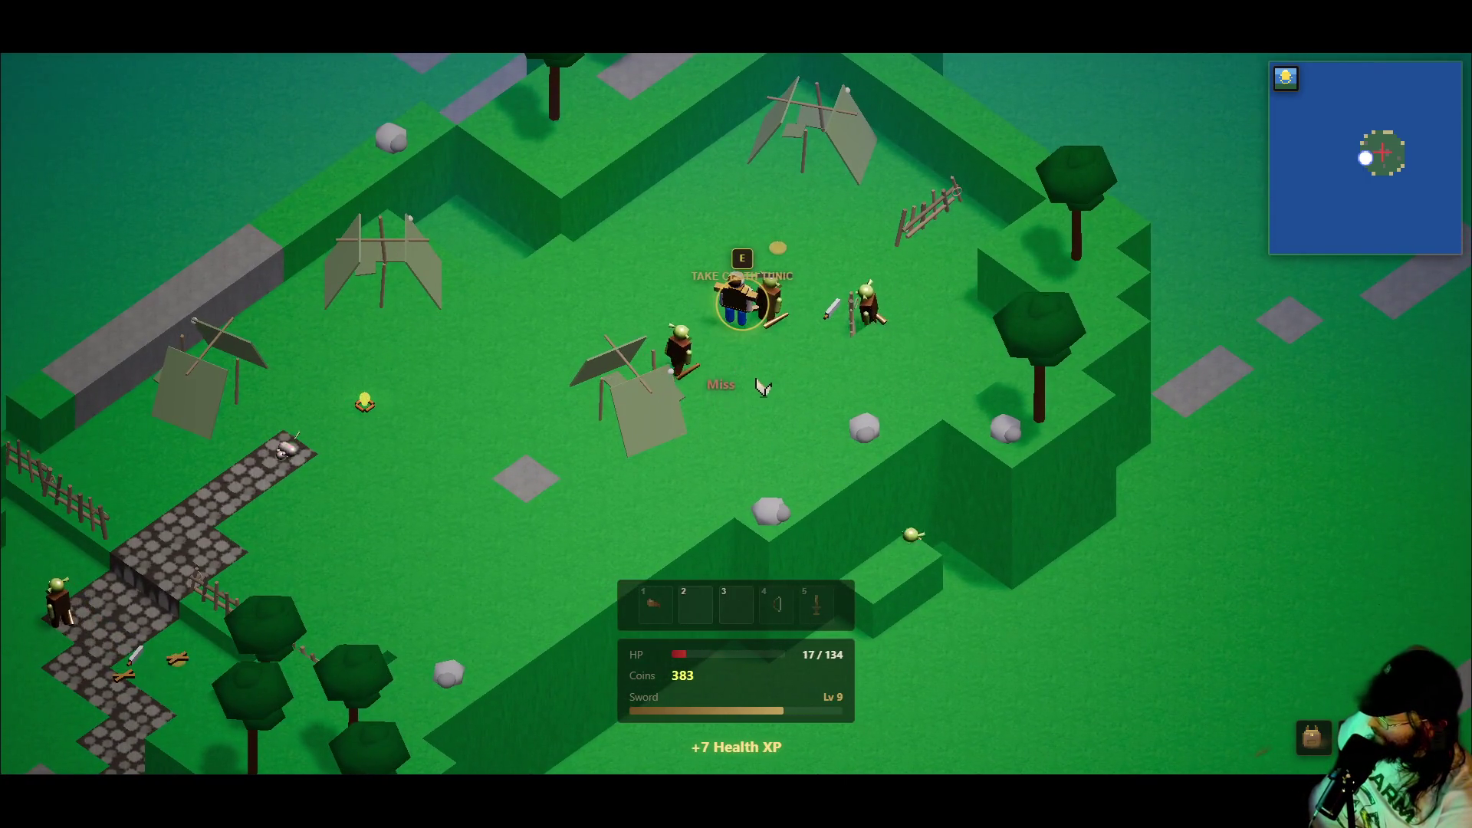
key("q")
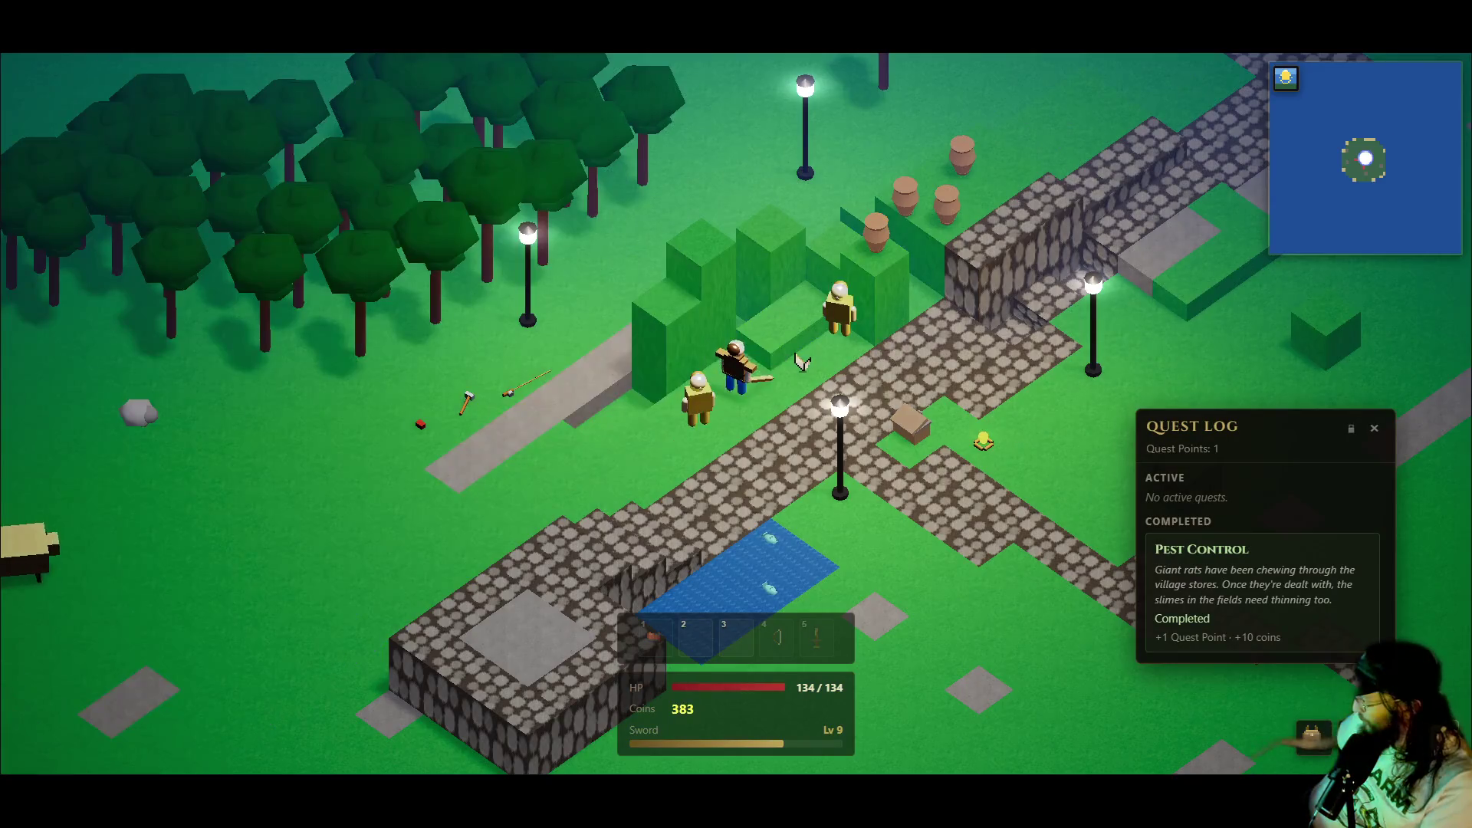
- Talk to the Quest Giver in town, dismiss its message, and close the Quest Log
left_click(693, 387)
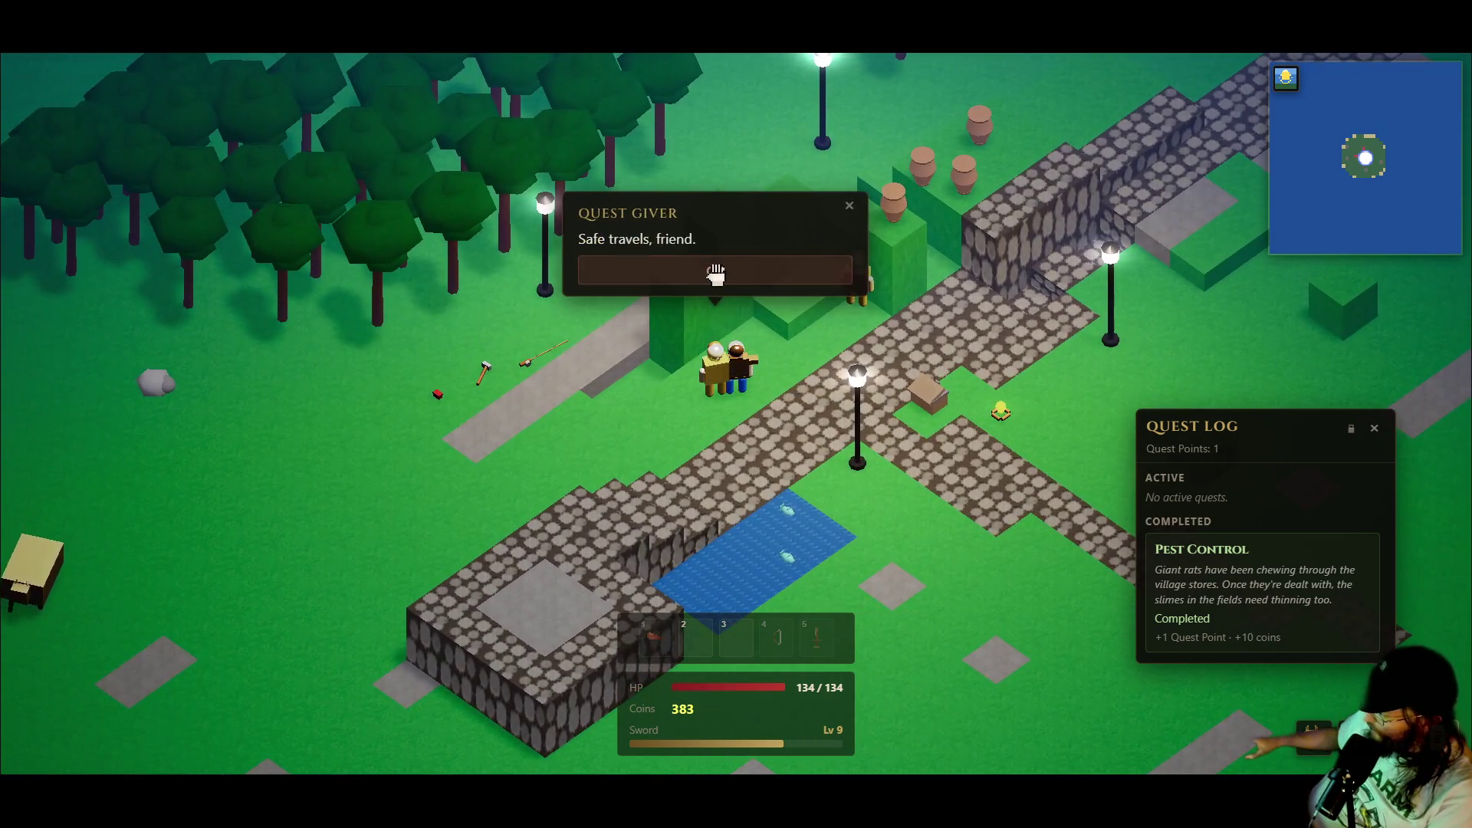
left_click(710, 271)
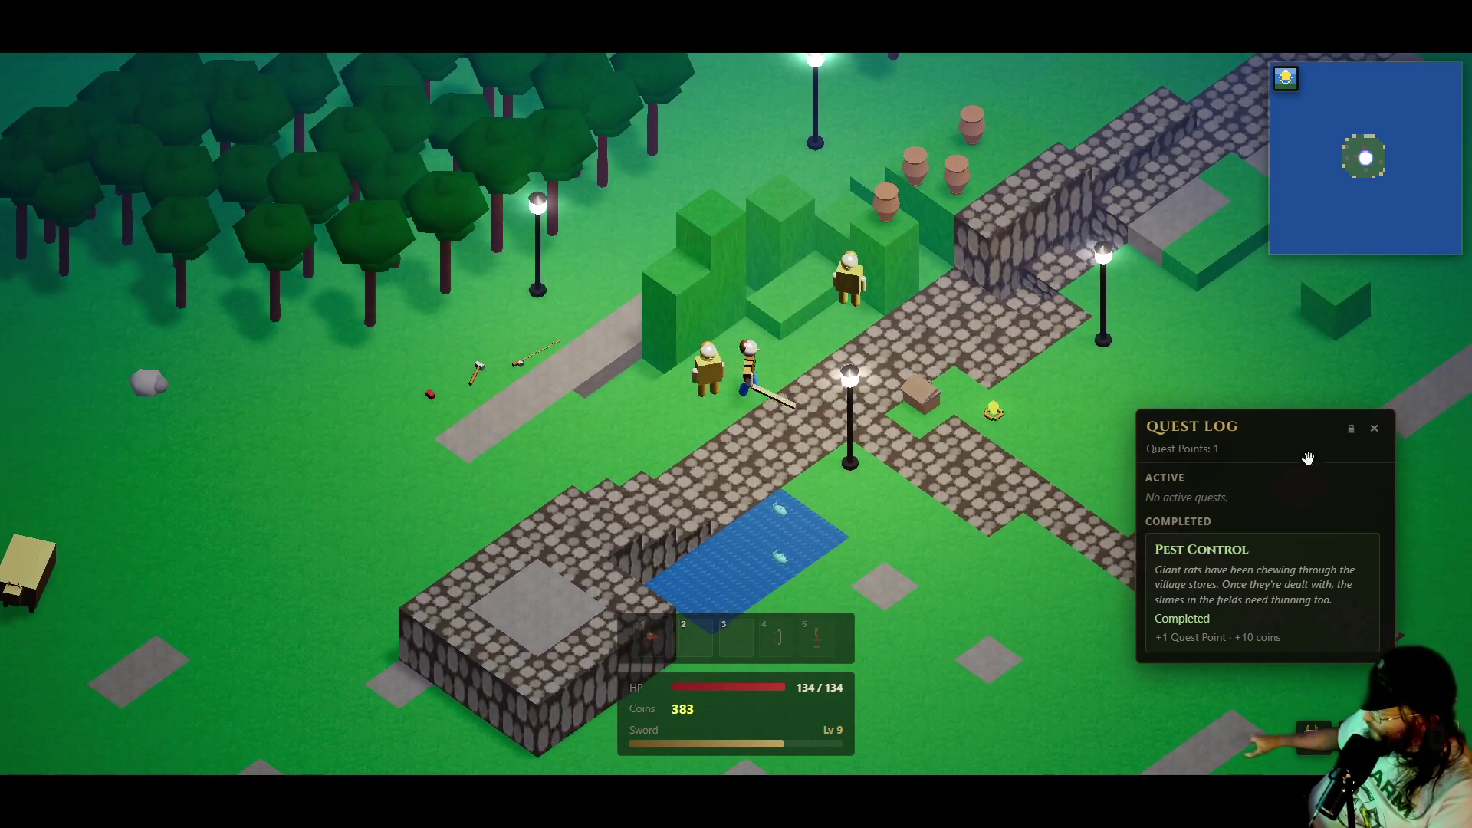
left_click(1375, 428)
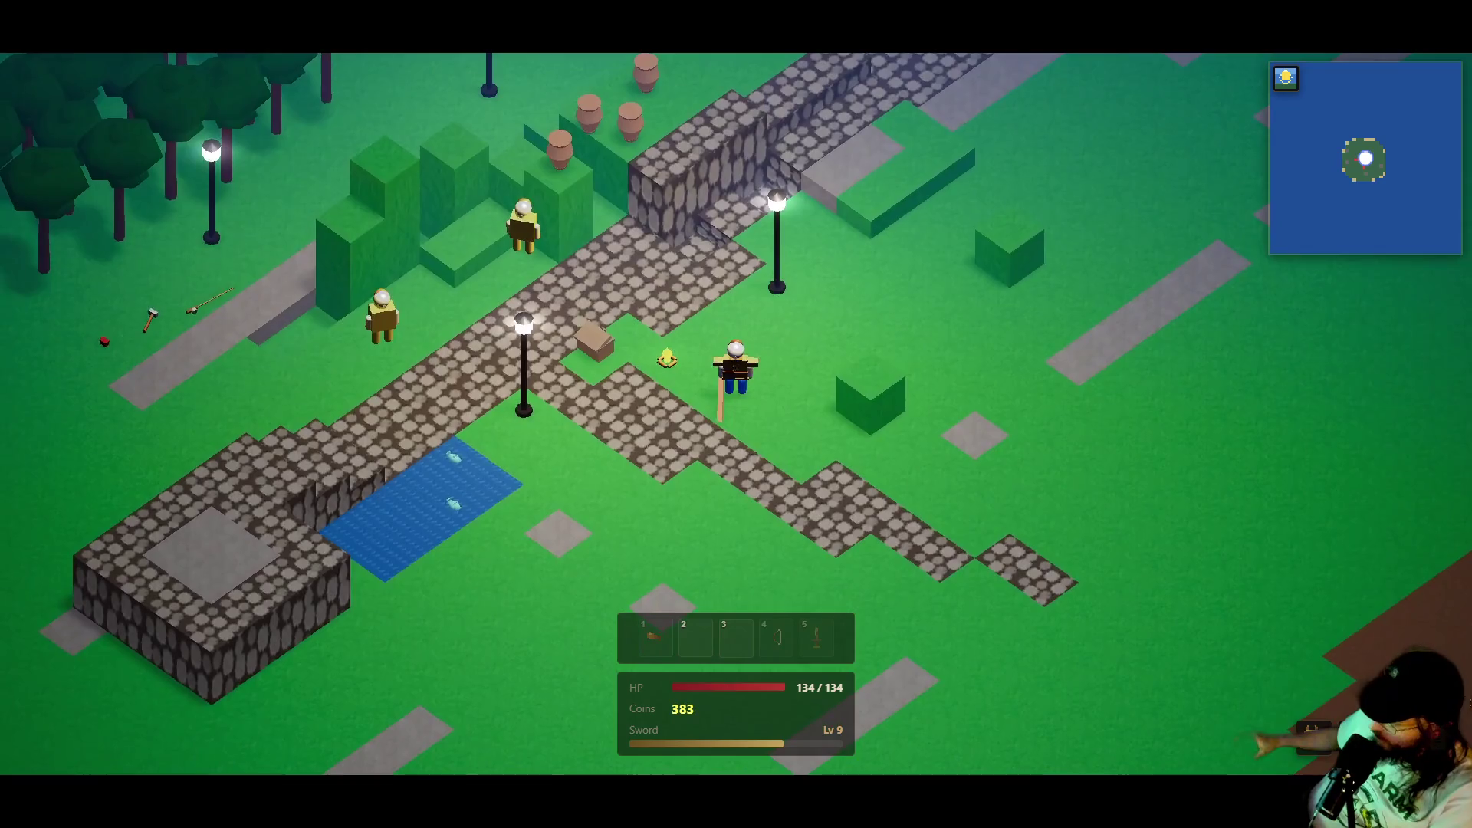